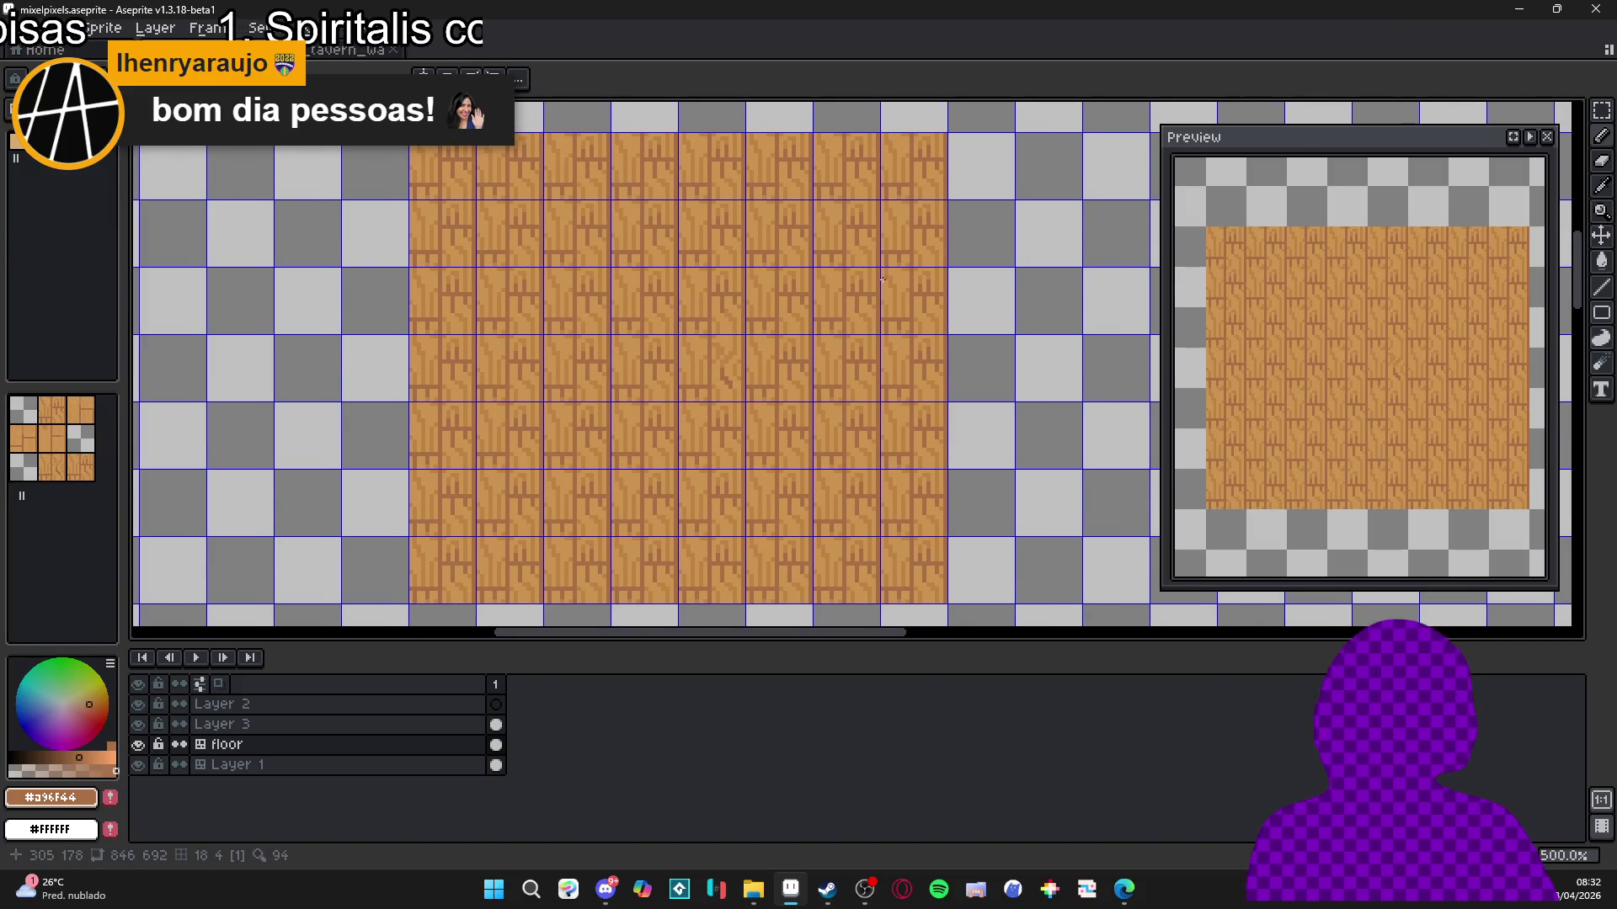
Move the preview window up, toggle the tile grid overlay, and sample a wood floor colour.
key("r")
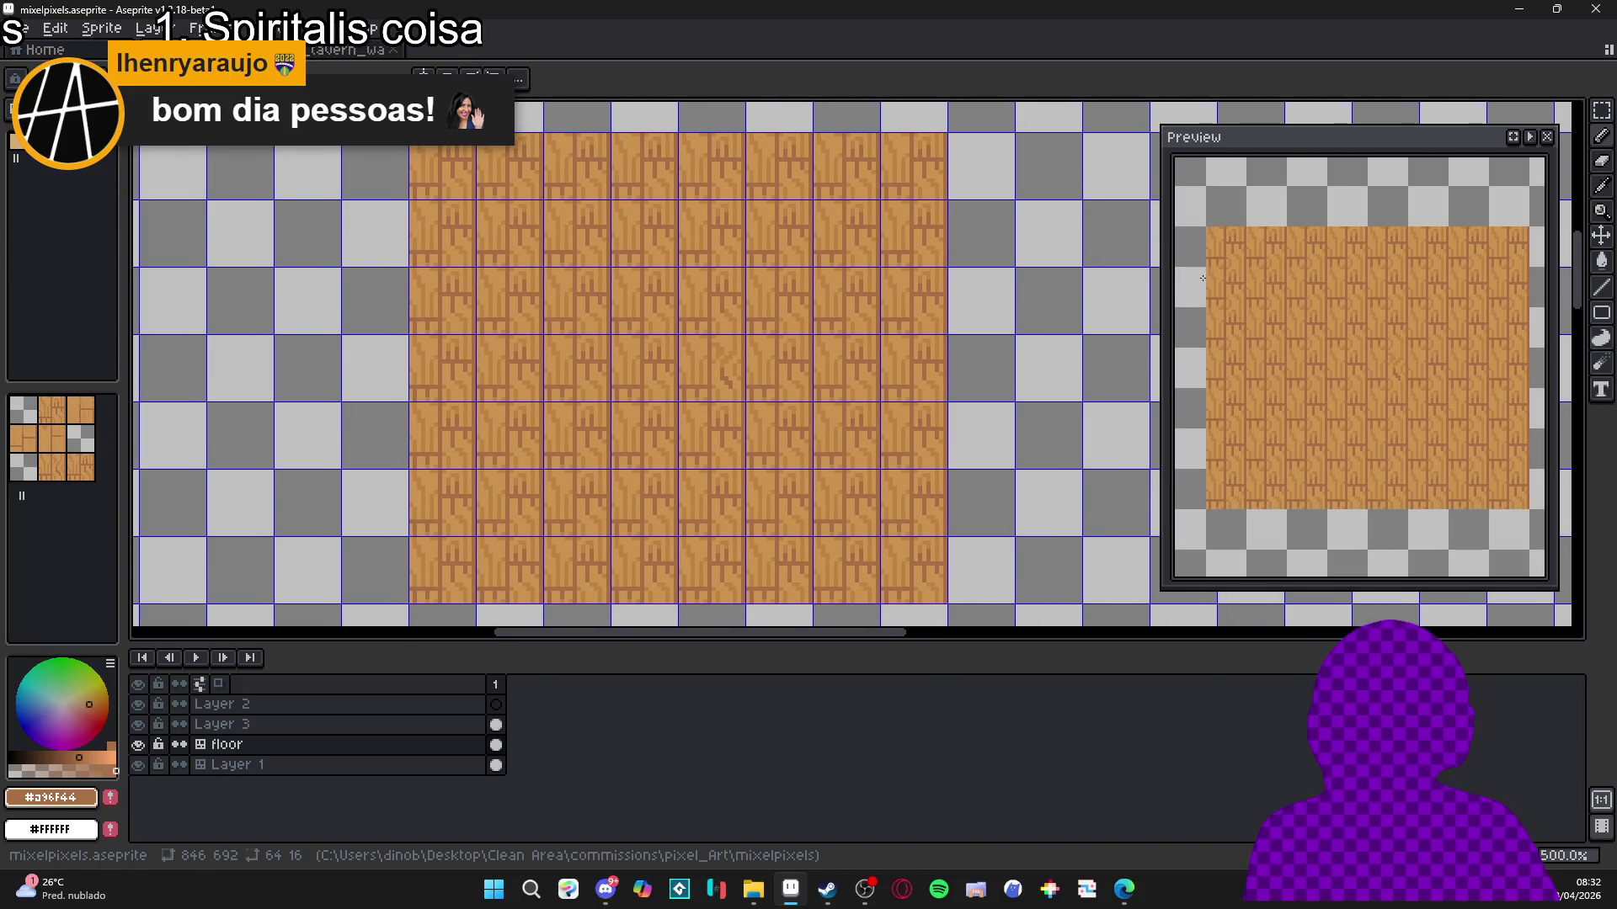
left_click_drag(1273, 146, 1283, 127)
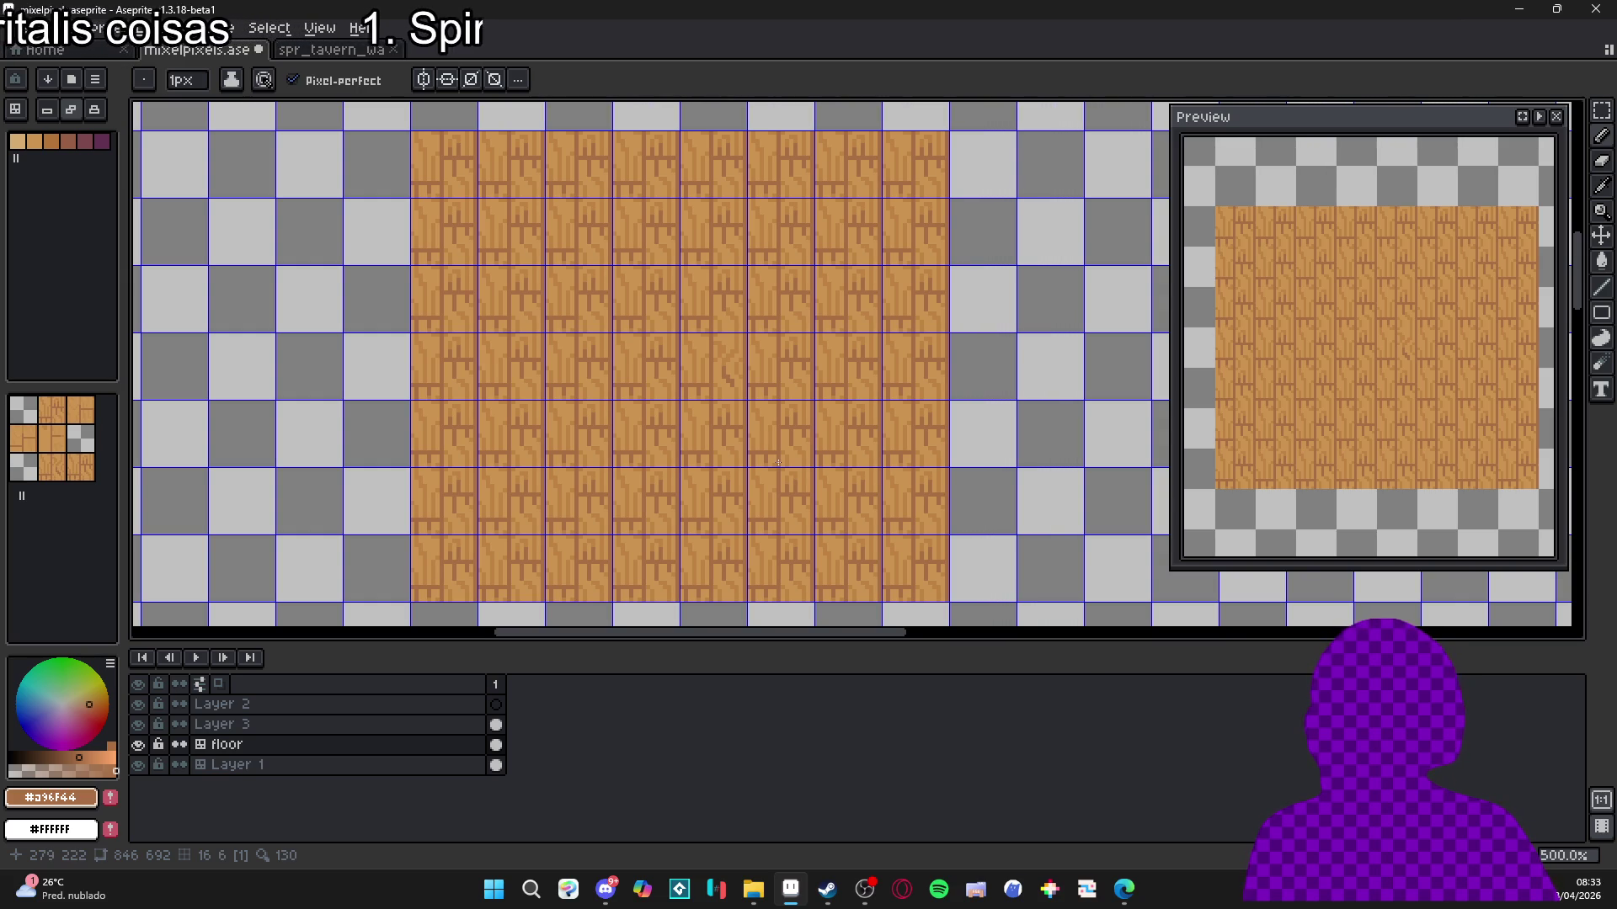
key("ctrl+apostrophe")
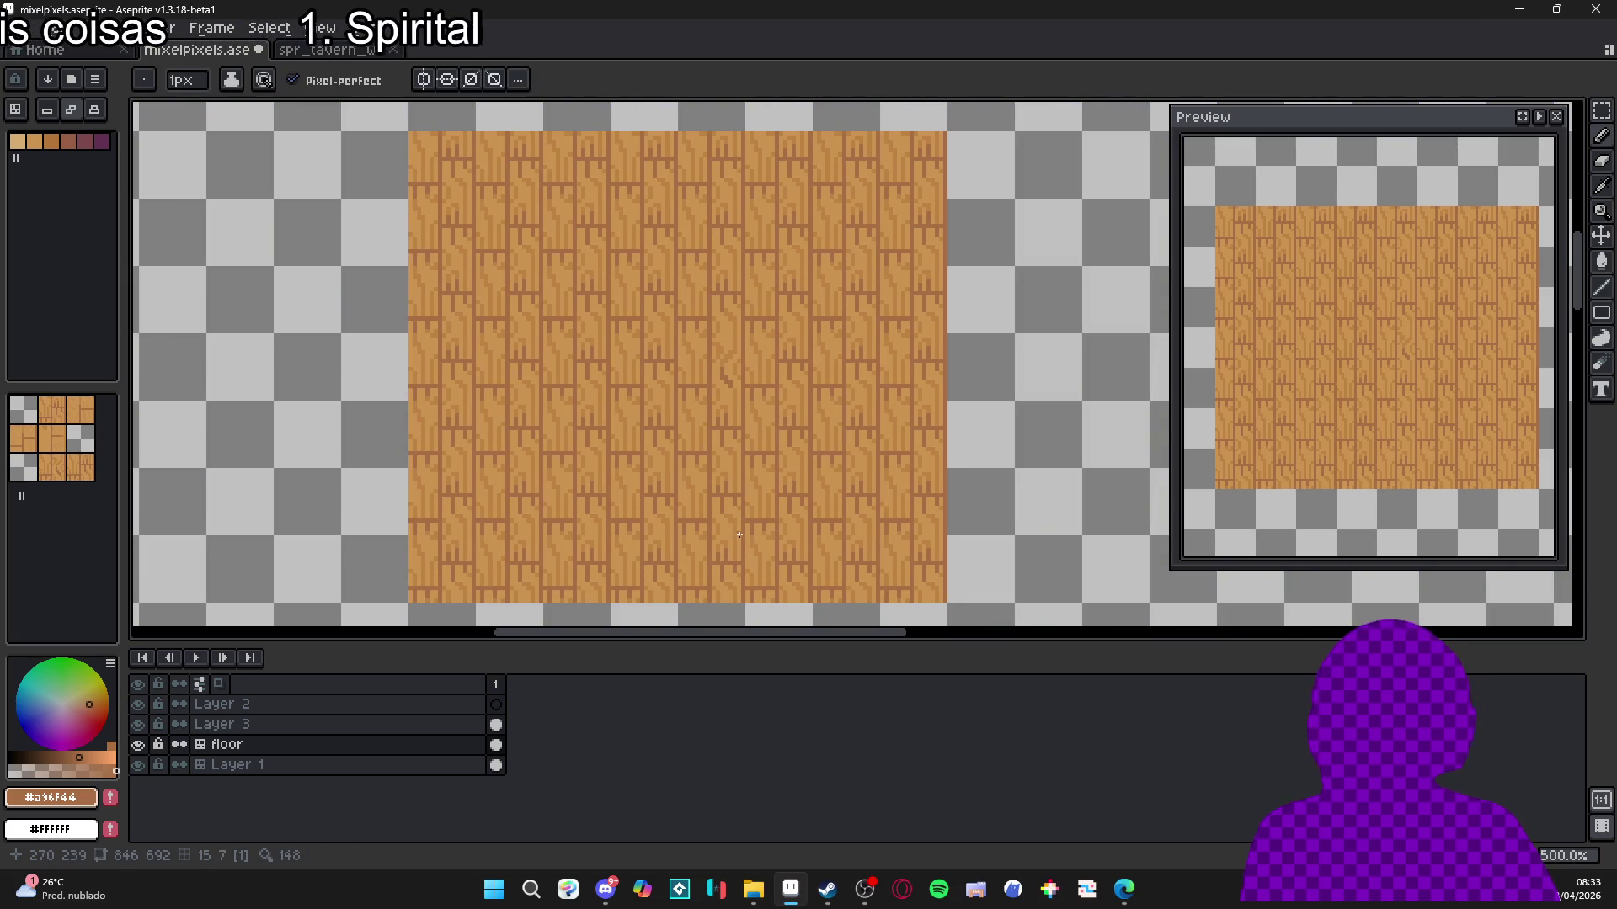
key("ctrl+apostrophe")
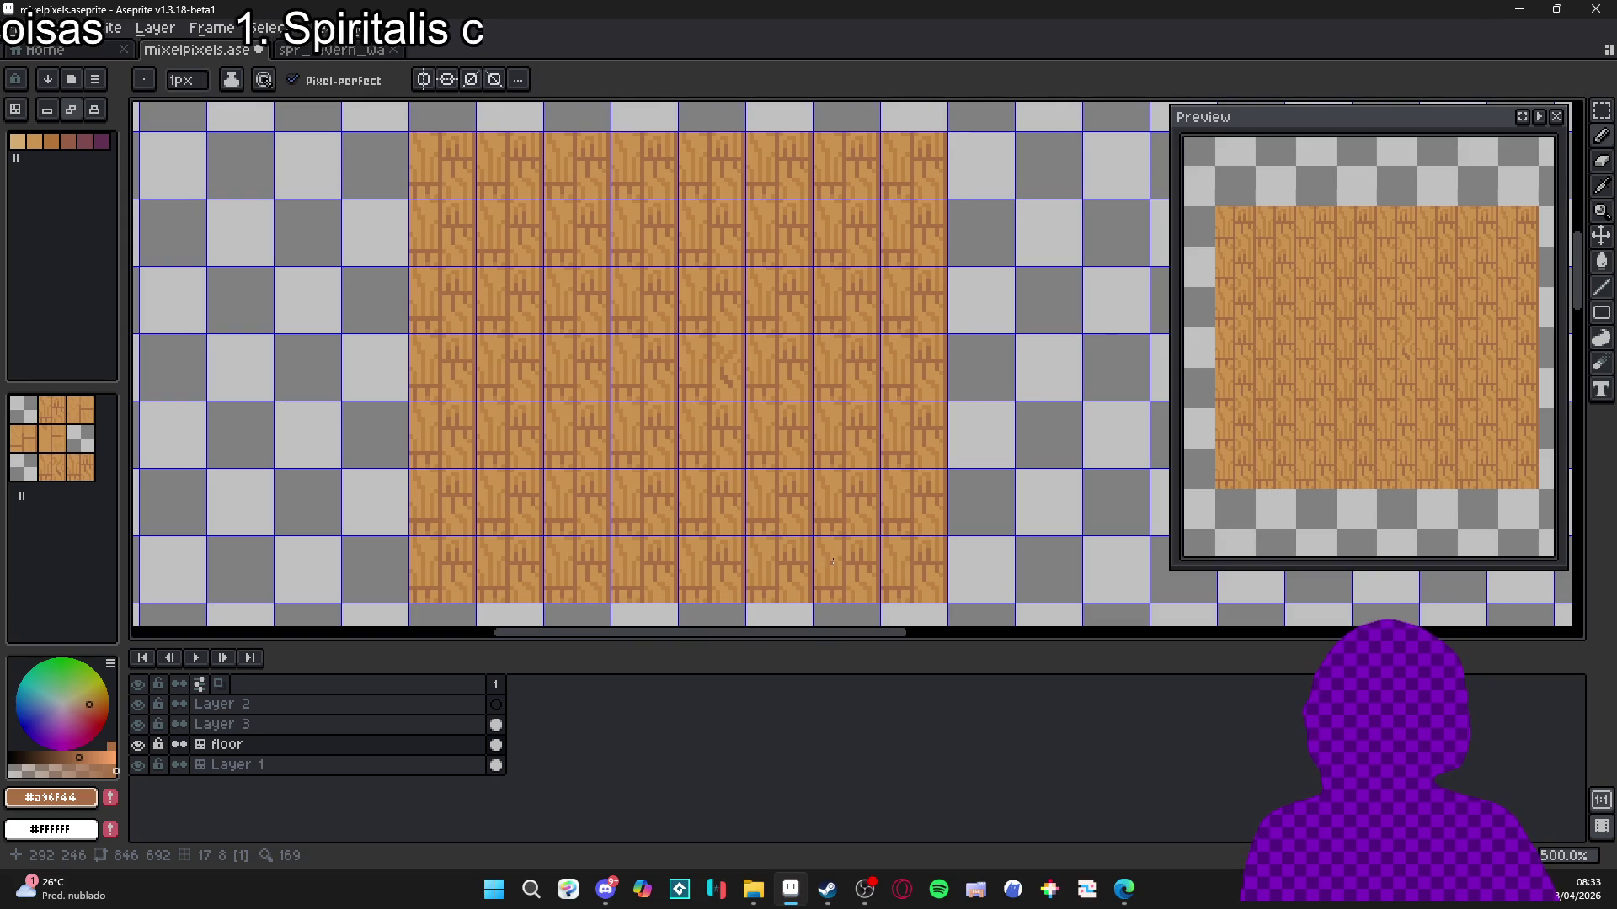
key("ctrl+apostrophe")
key("ctrl+apostrophe")
key("ctrl+apostrophe")
key("ctrl+apostrophe")
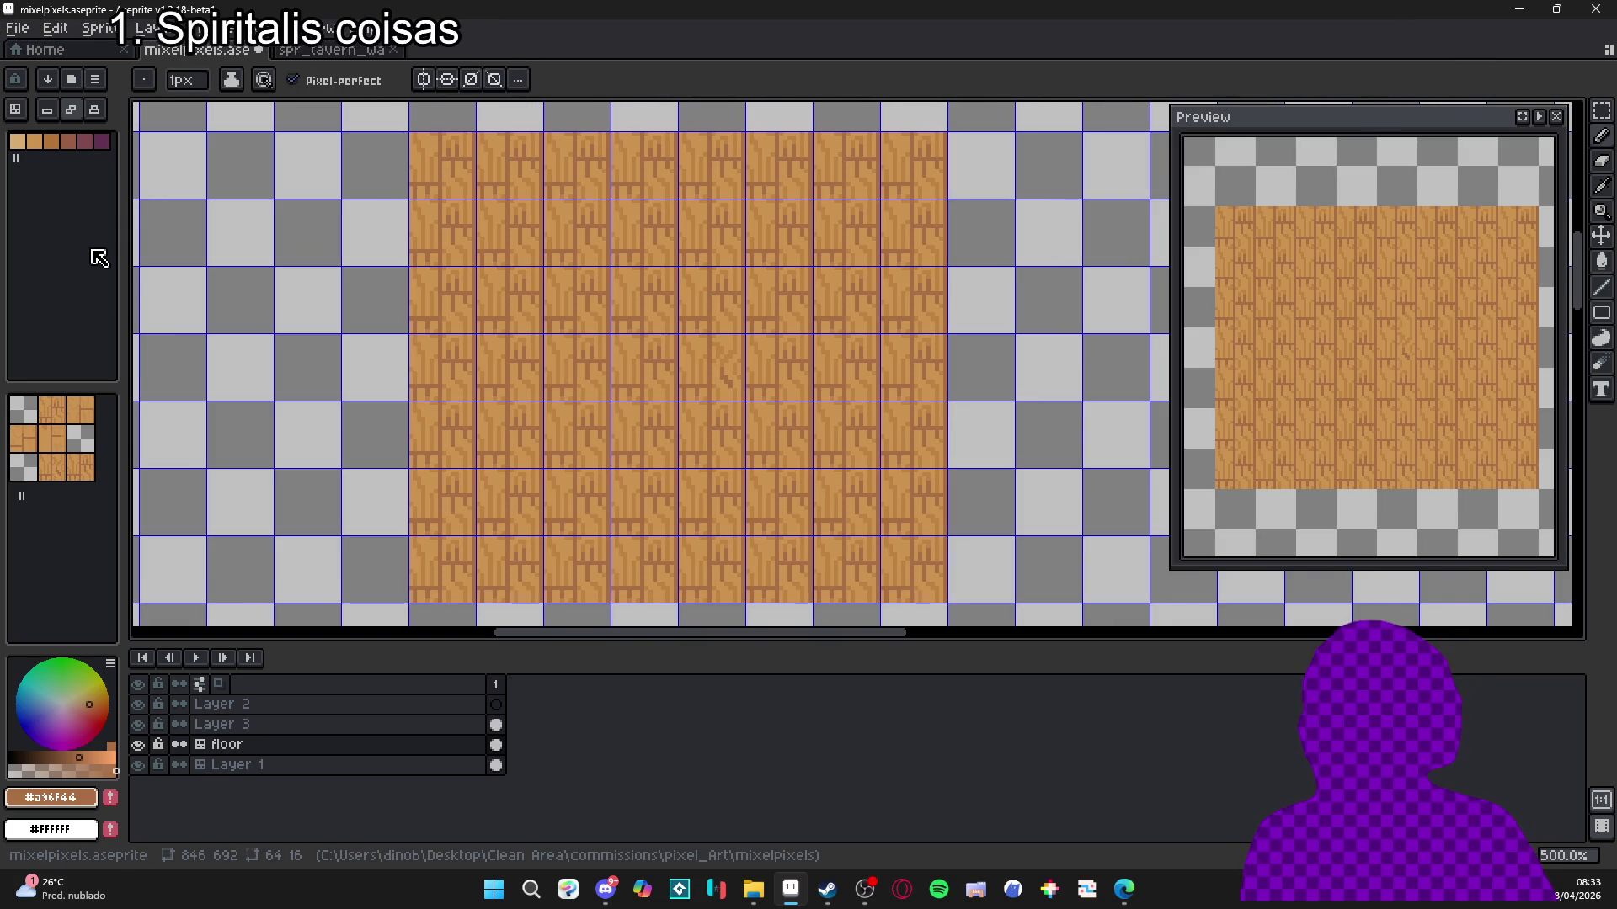
scroll(726, 355, "up", 2)
key("i")
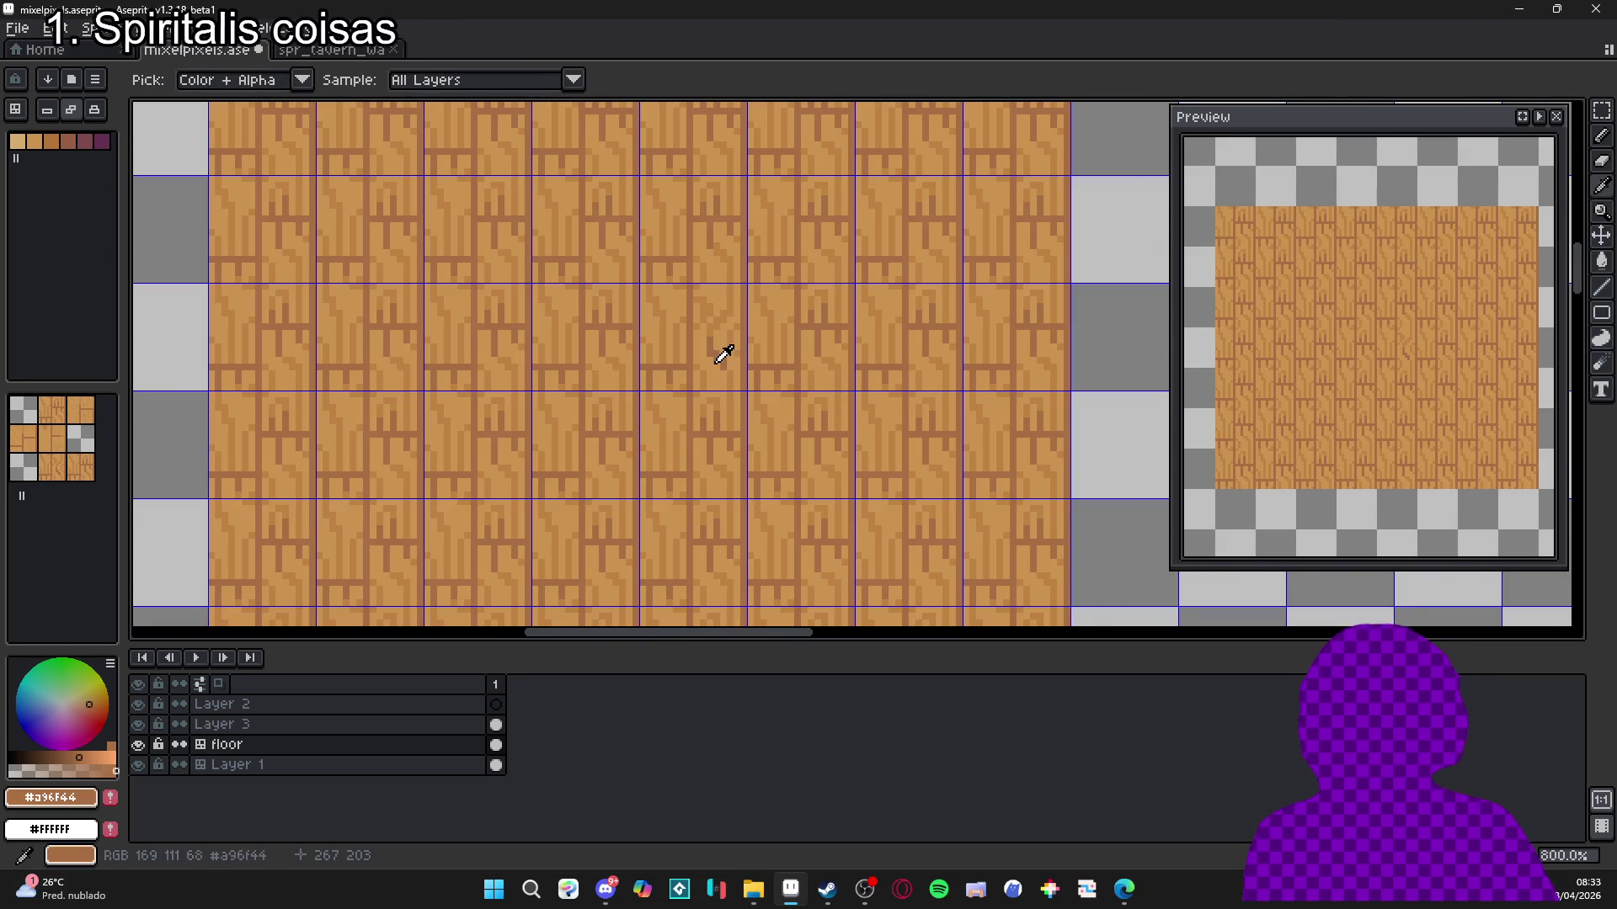
scroll(731, 355, "down", 2)
key("b")
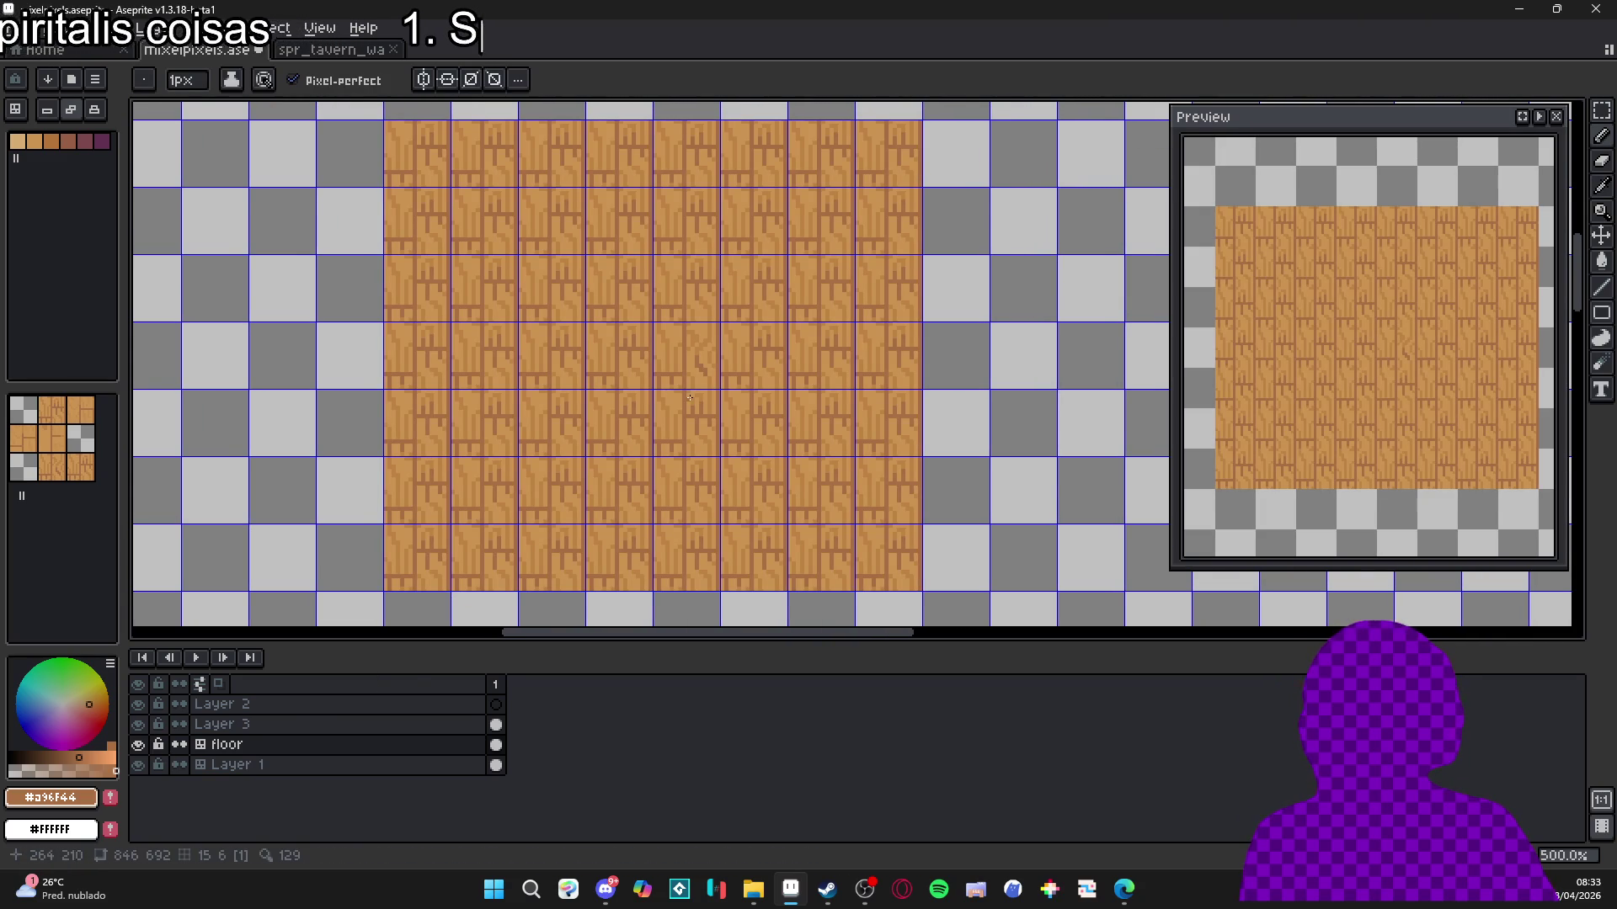
left_click_drag(744, 419, 742, 423)
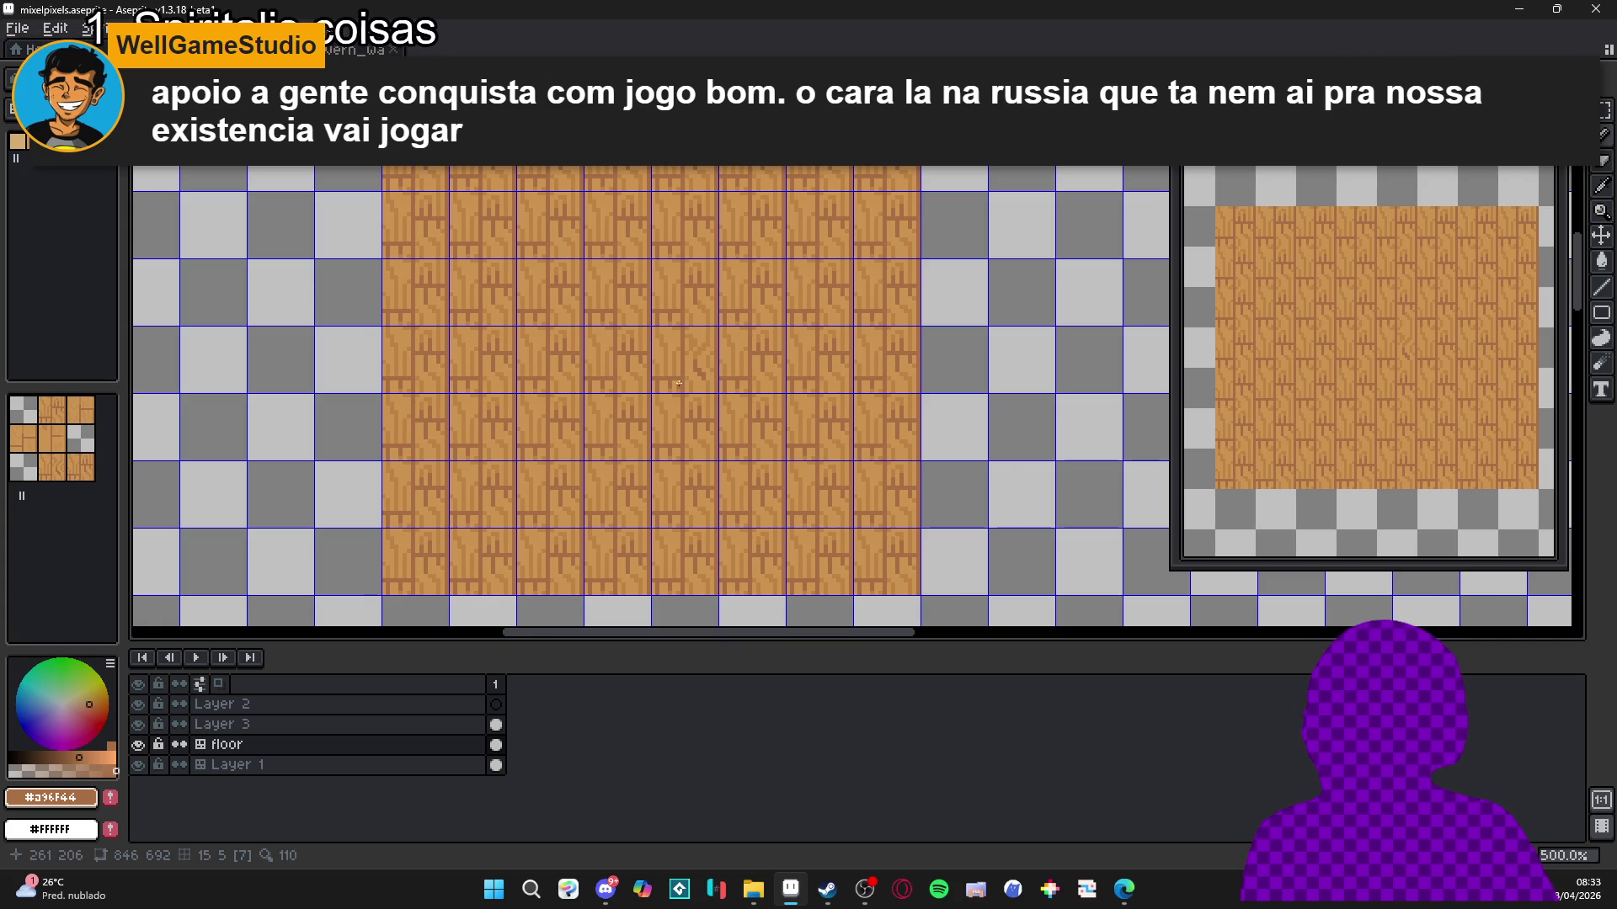
Toggle the tile index numbers and the tile grid lines over the floor.
scroll(712, 357, "up", 4)
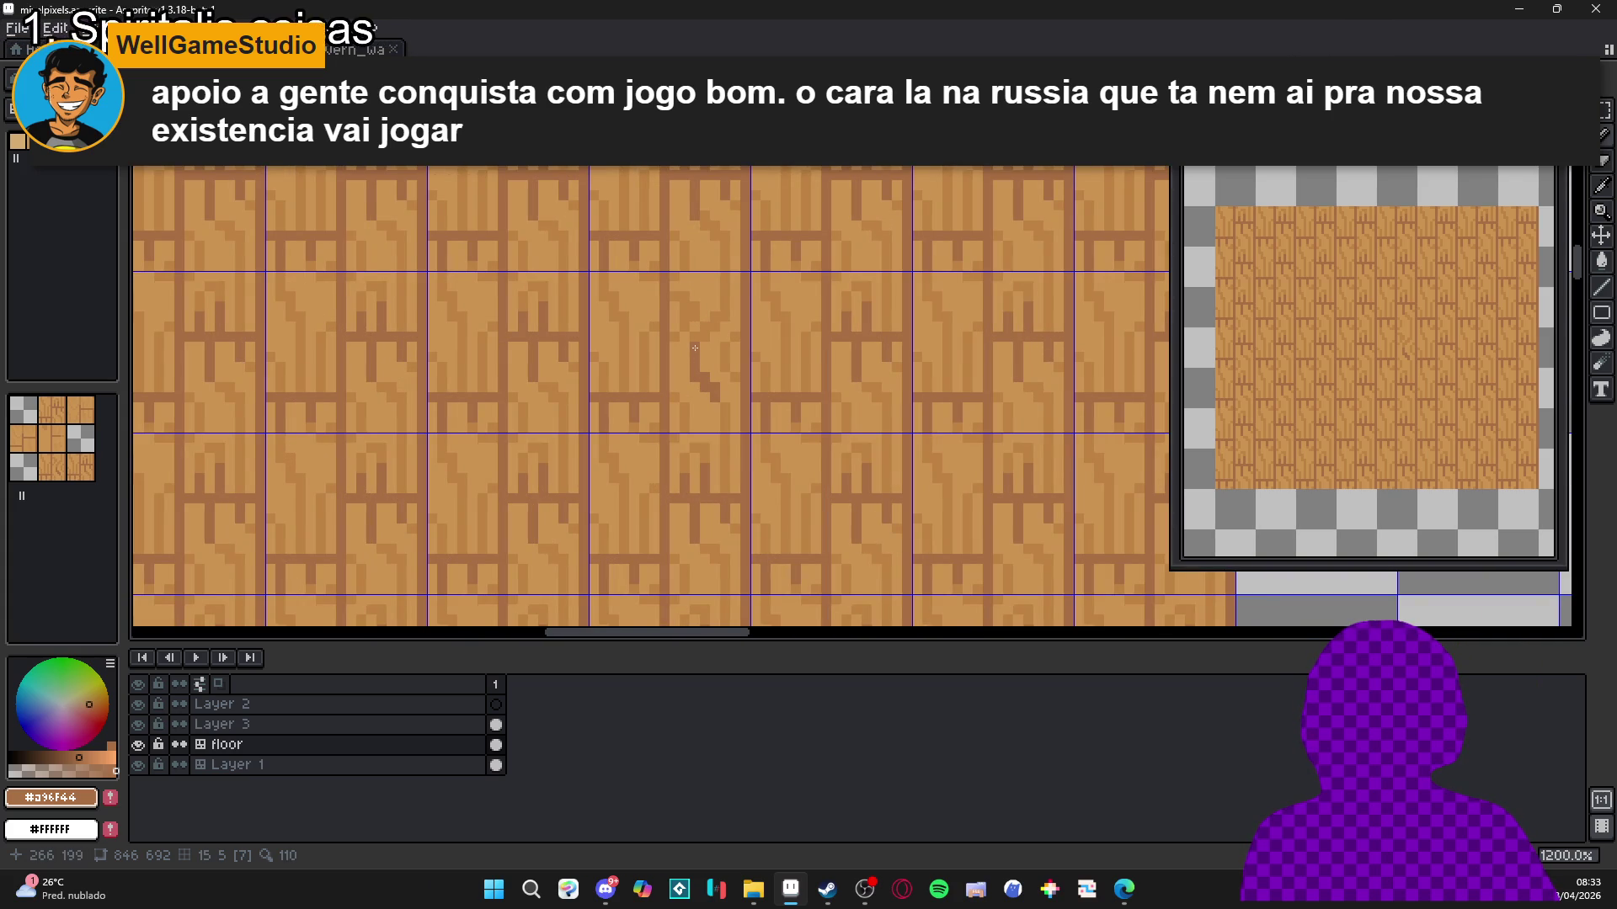
key("Tab")
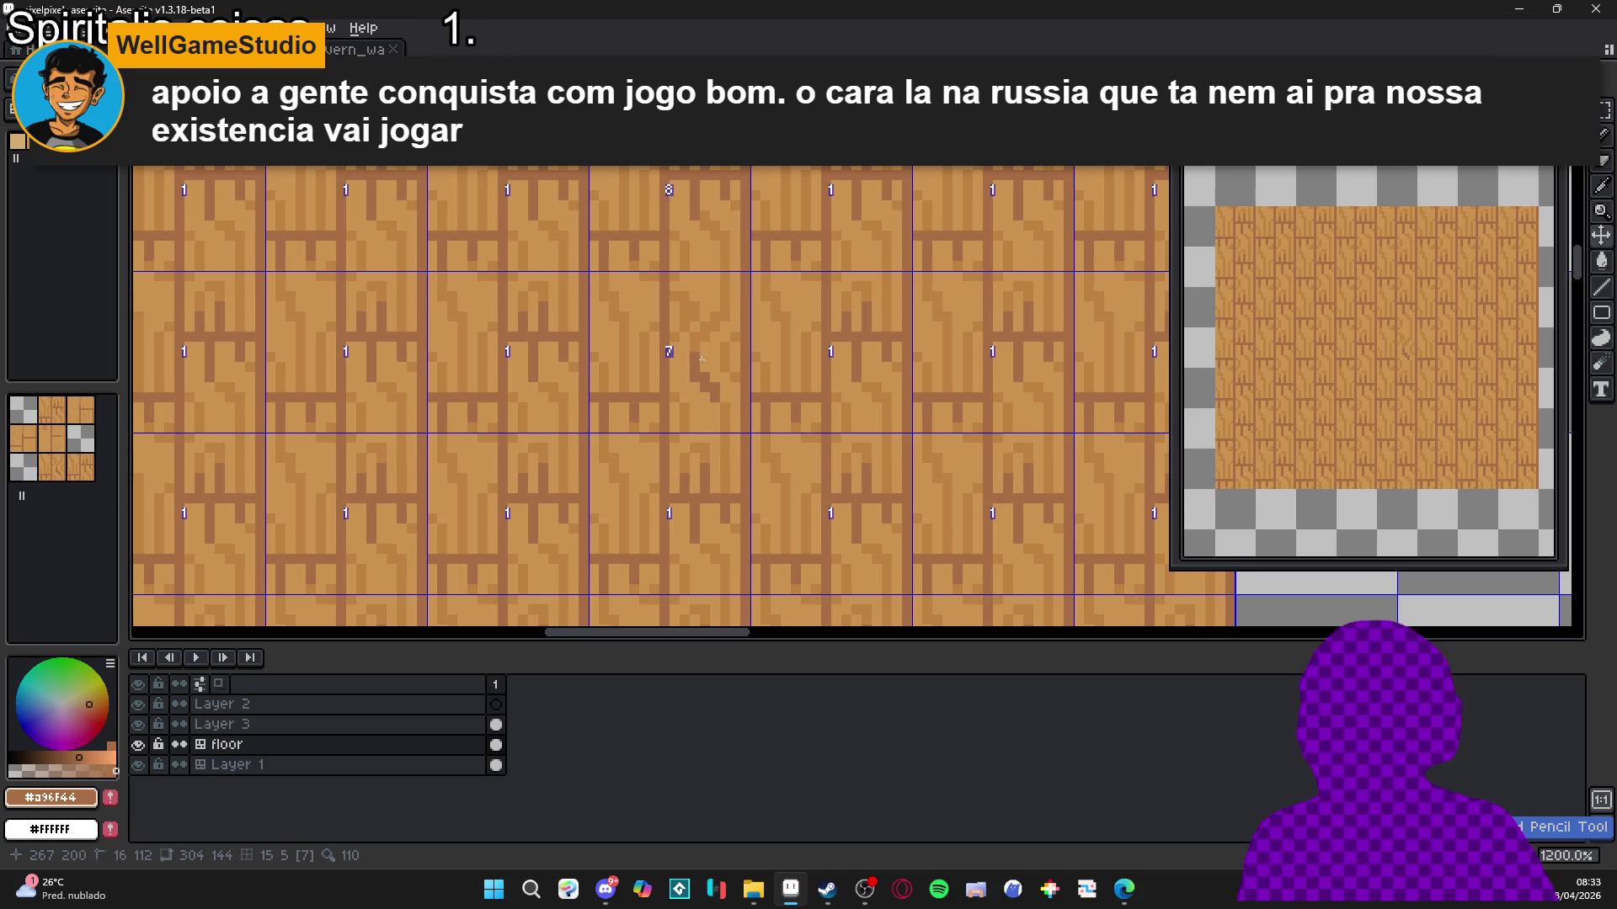
key("Tab")
scroll(722, 389, "down", 2)
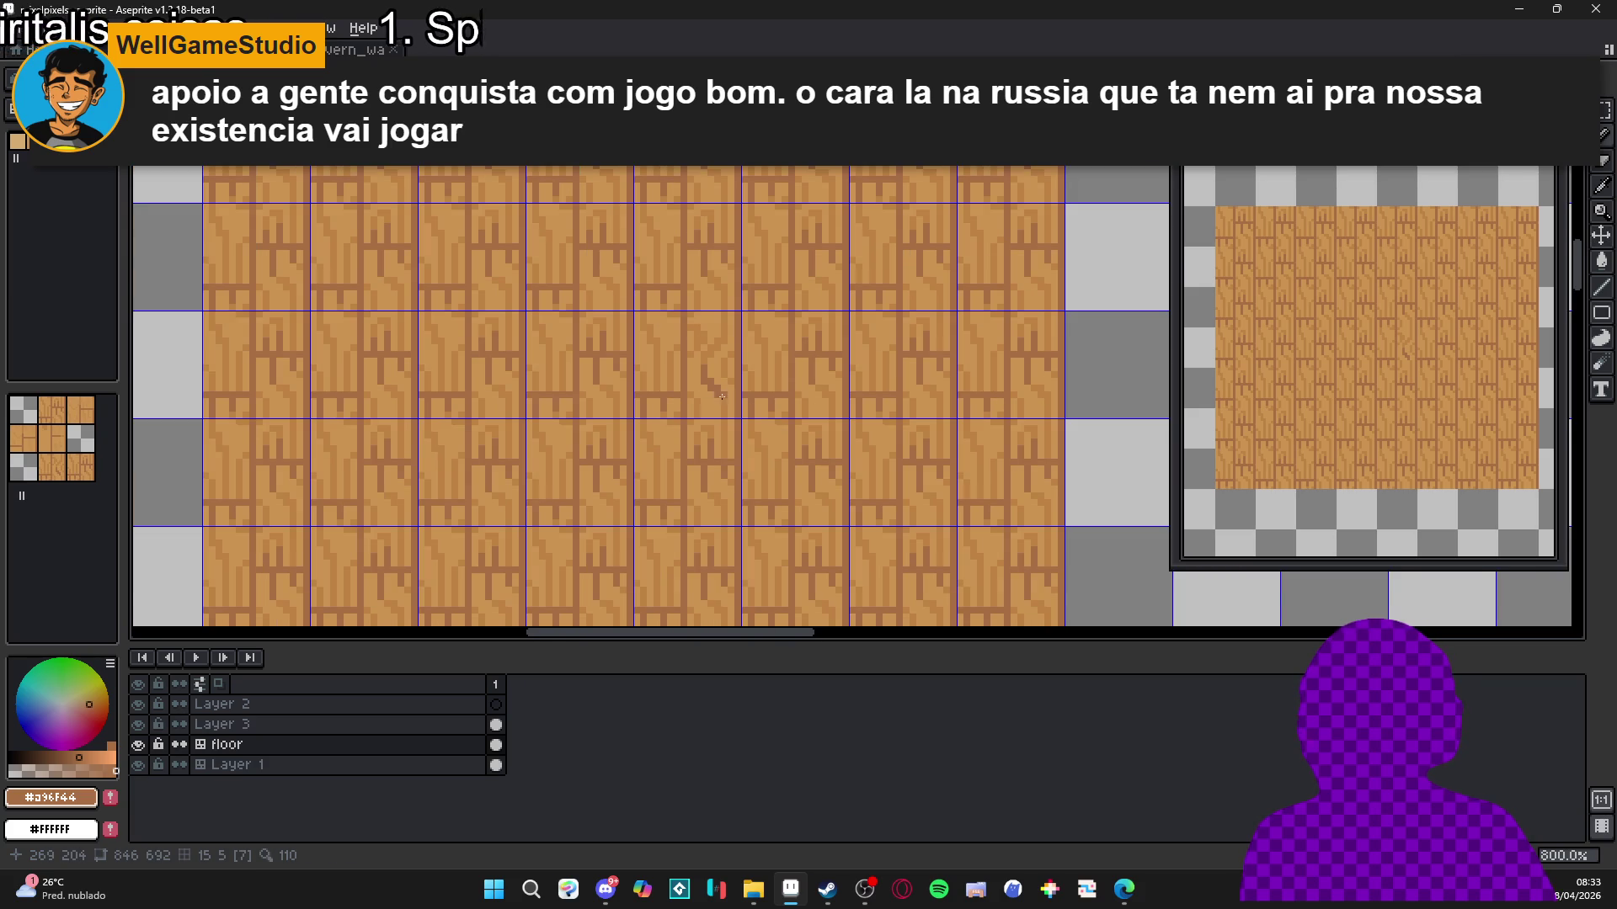
scroll(726, 403, "up", 3)
scroll(727, 403, "down", 5)
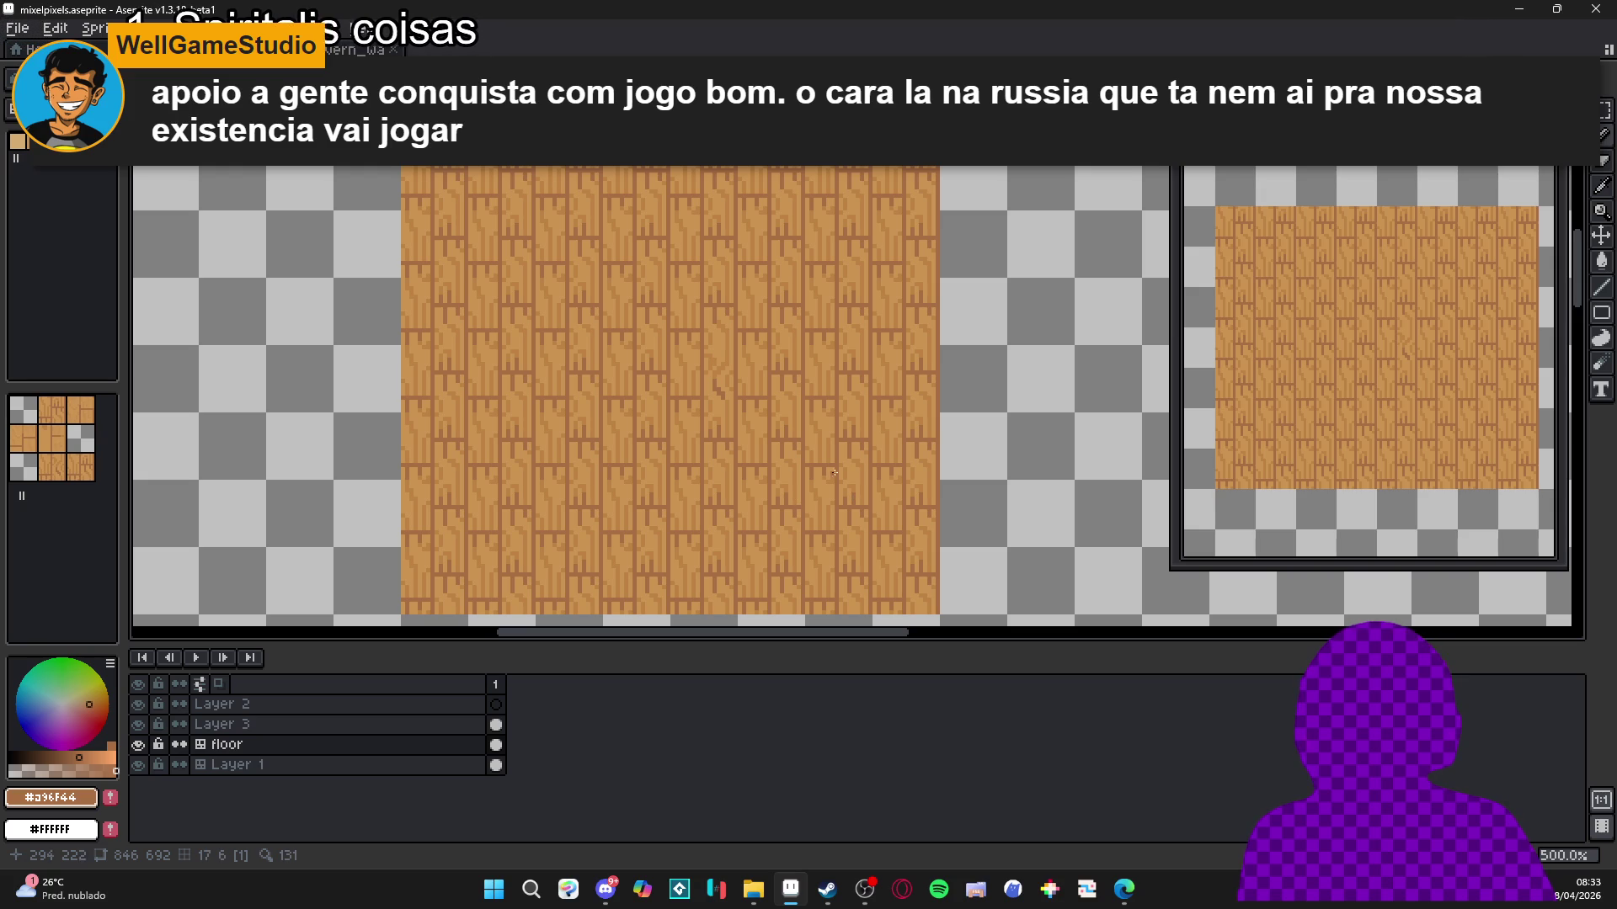
key("ctrl+apostrophe")
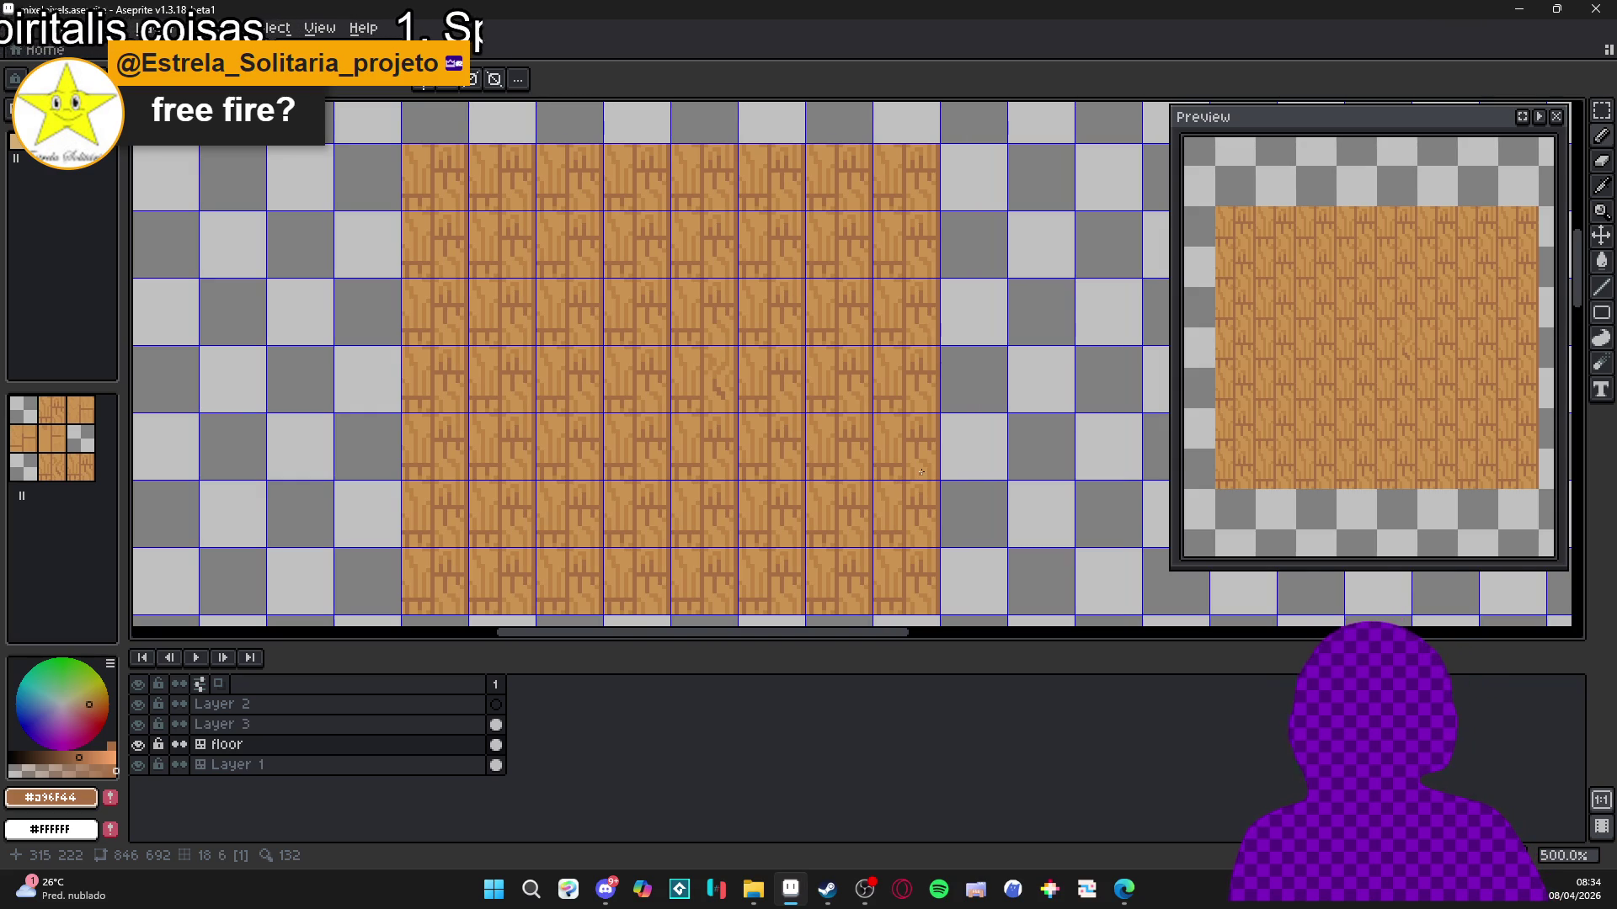
key("ctrl+apostrophe")
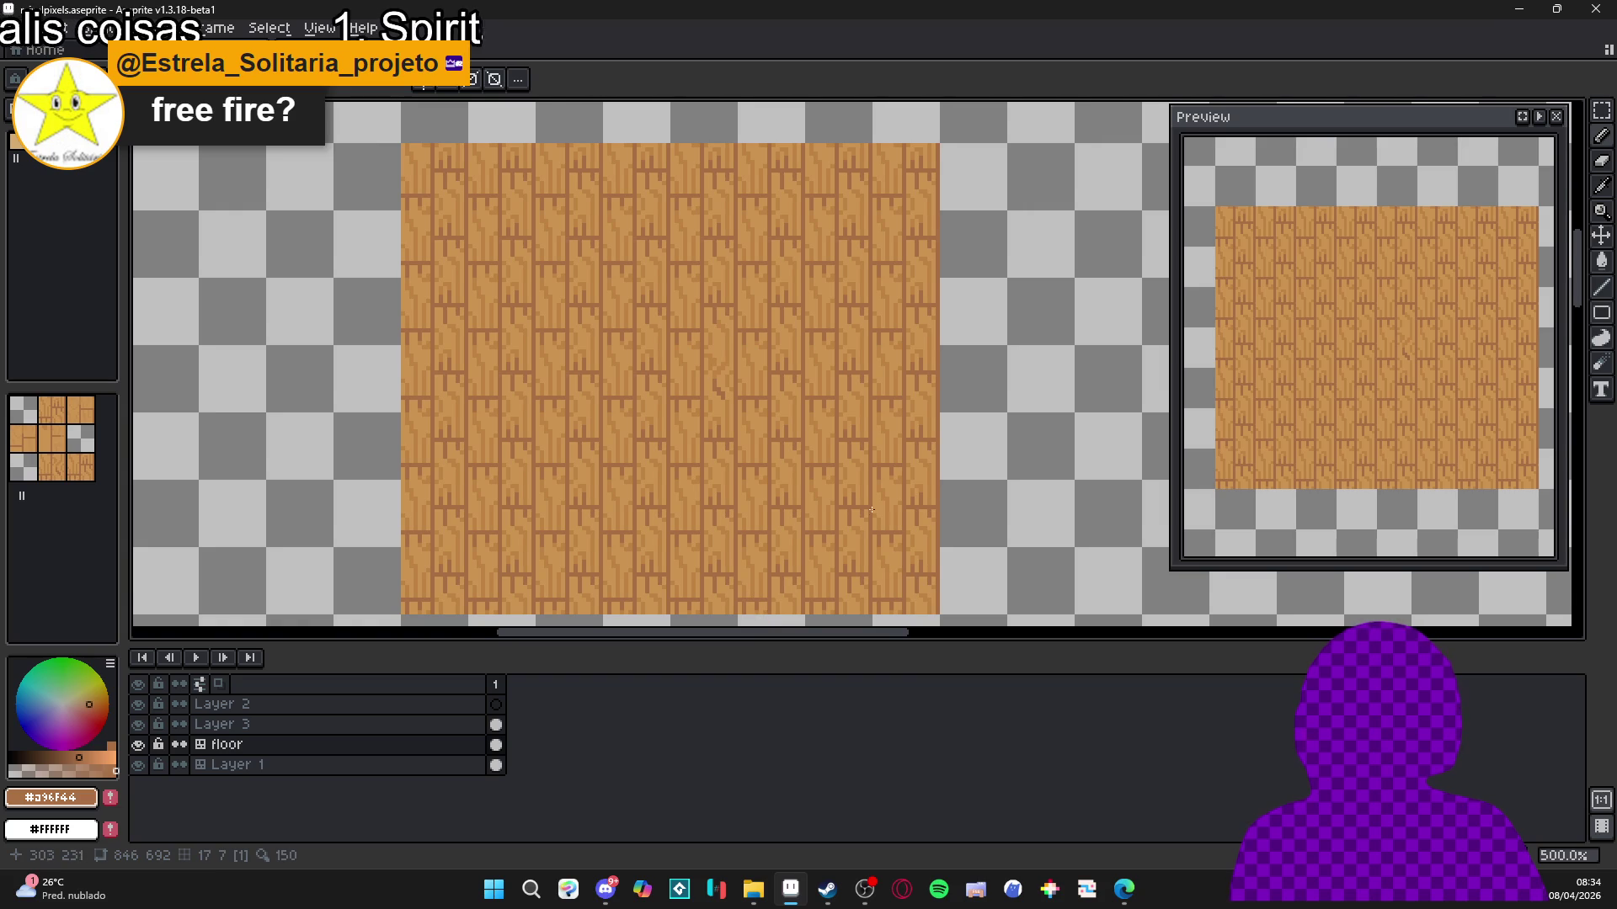
key("ctrl+apostrophe")
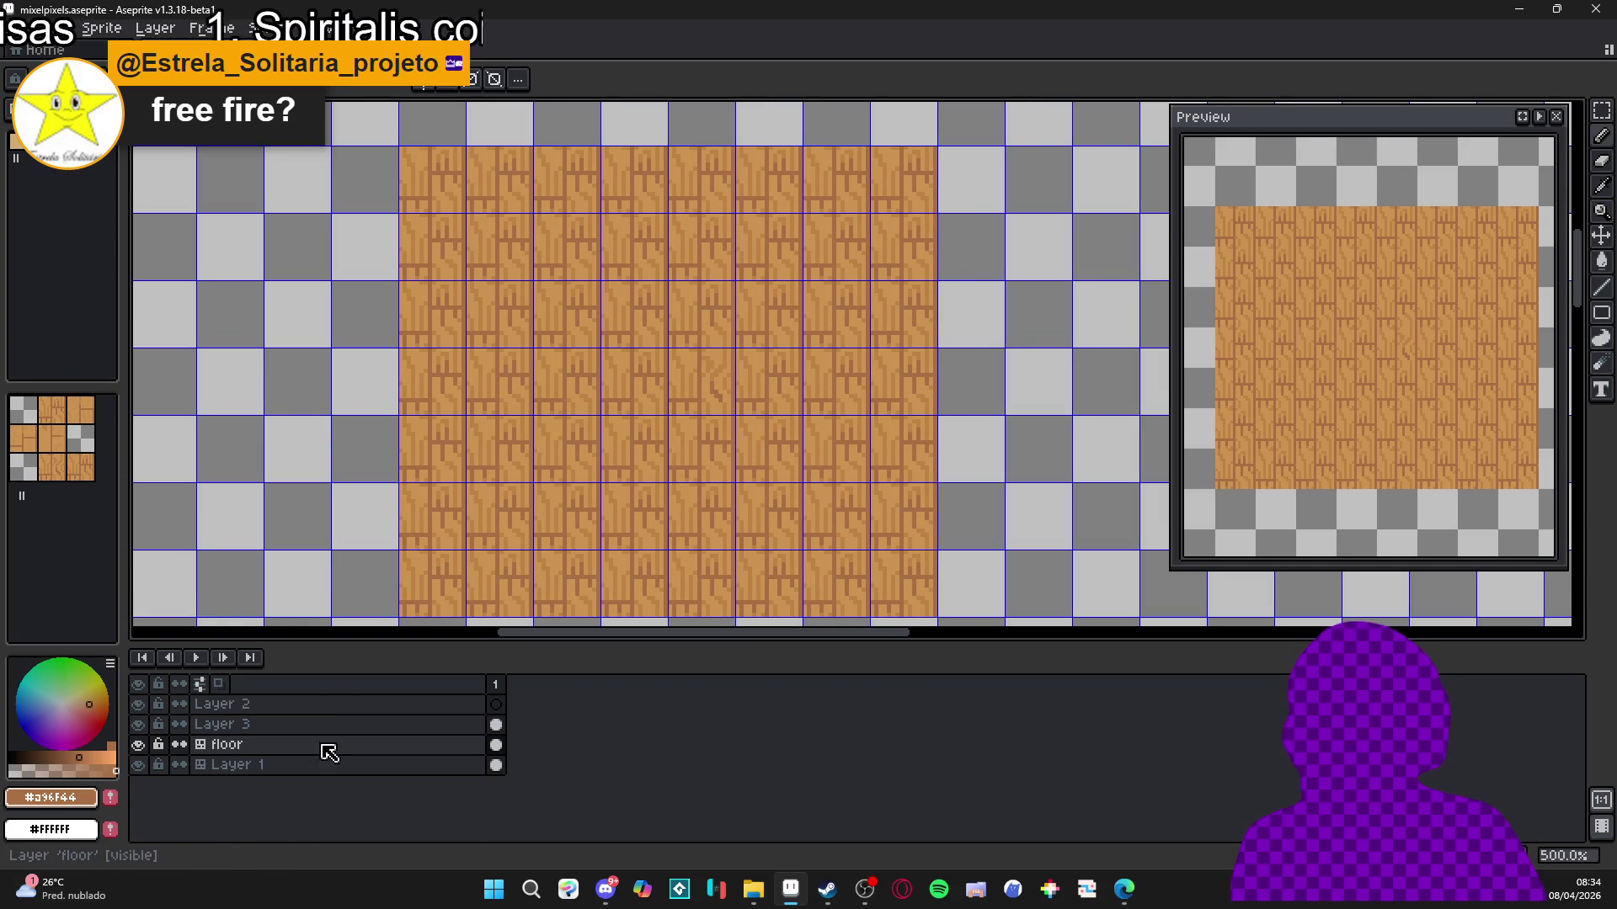
Briefly hide and reshow the floor layer, then show the grid again.
scroll(466, 474, "down", 4)
scroll(465, 474, "up", 2)
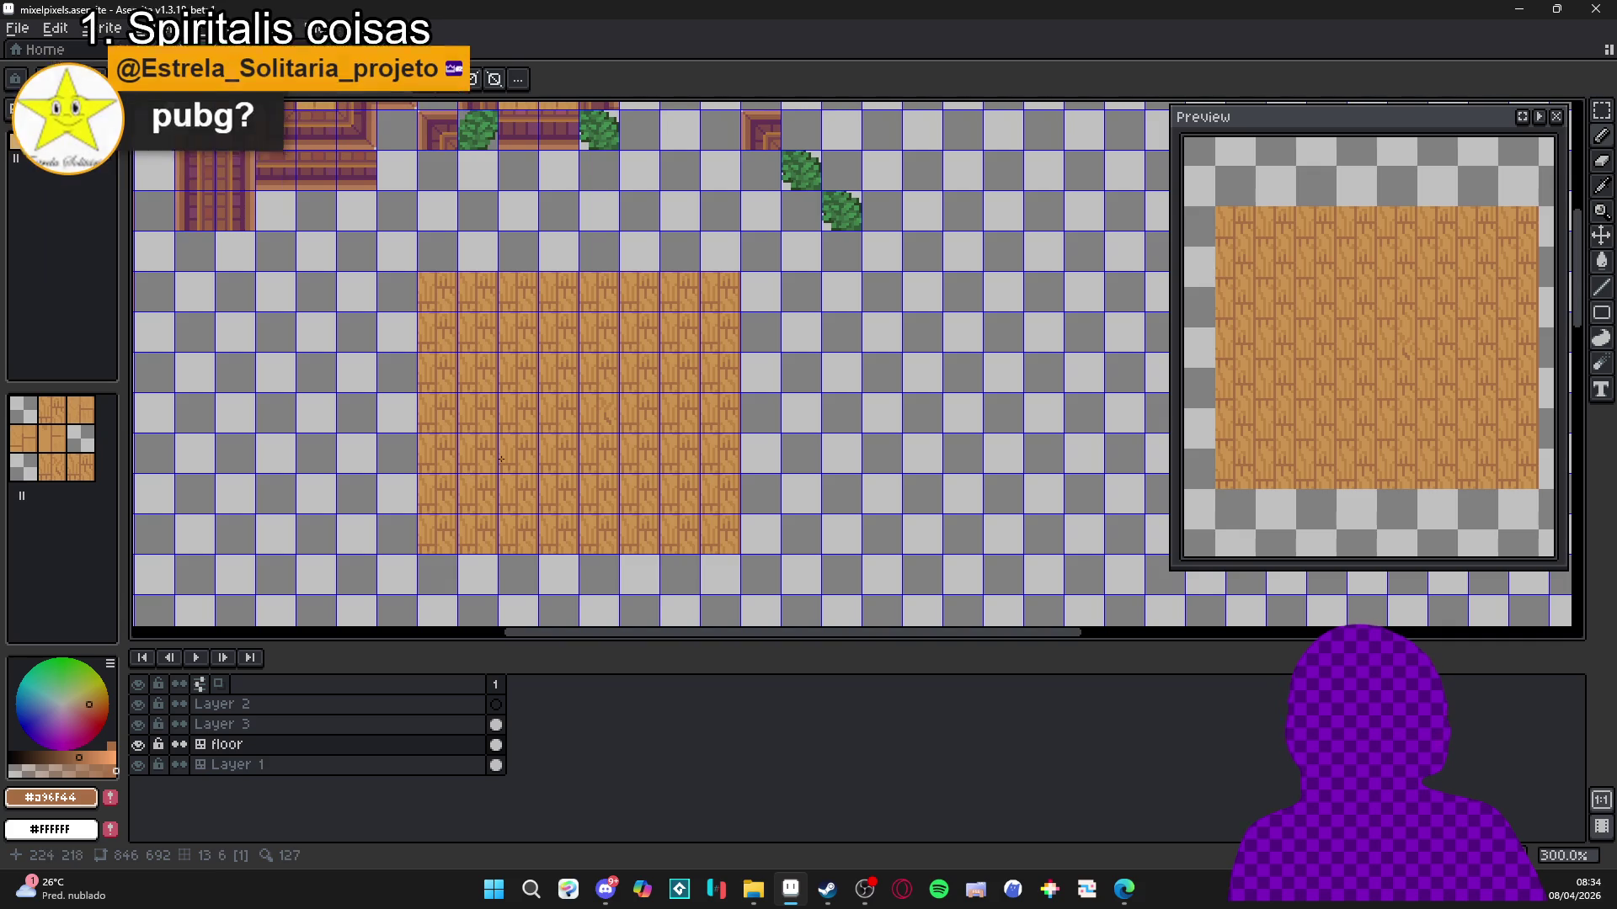
scroll(560, 439, "up", 2)
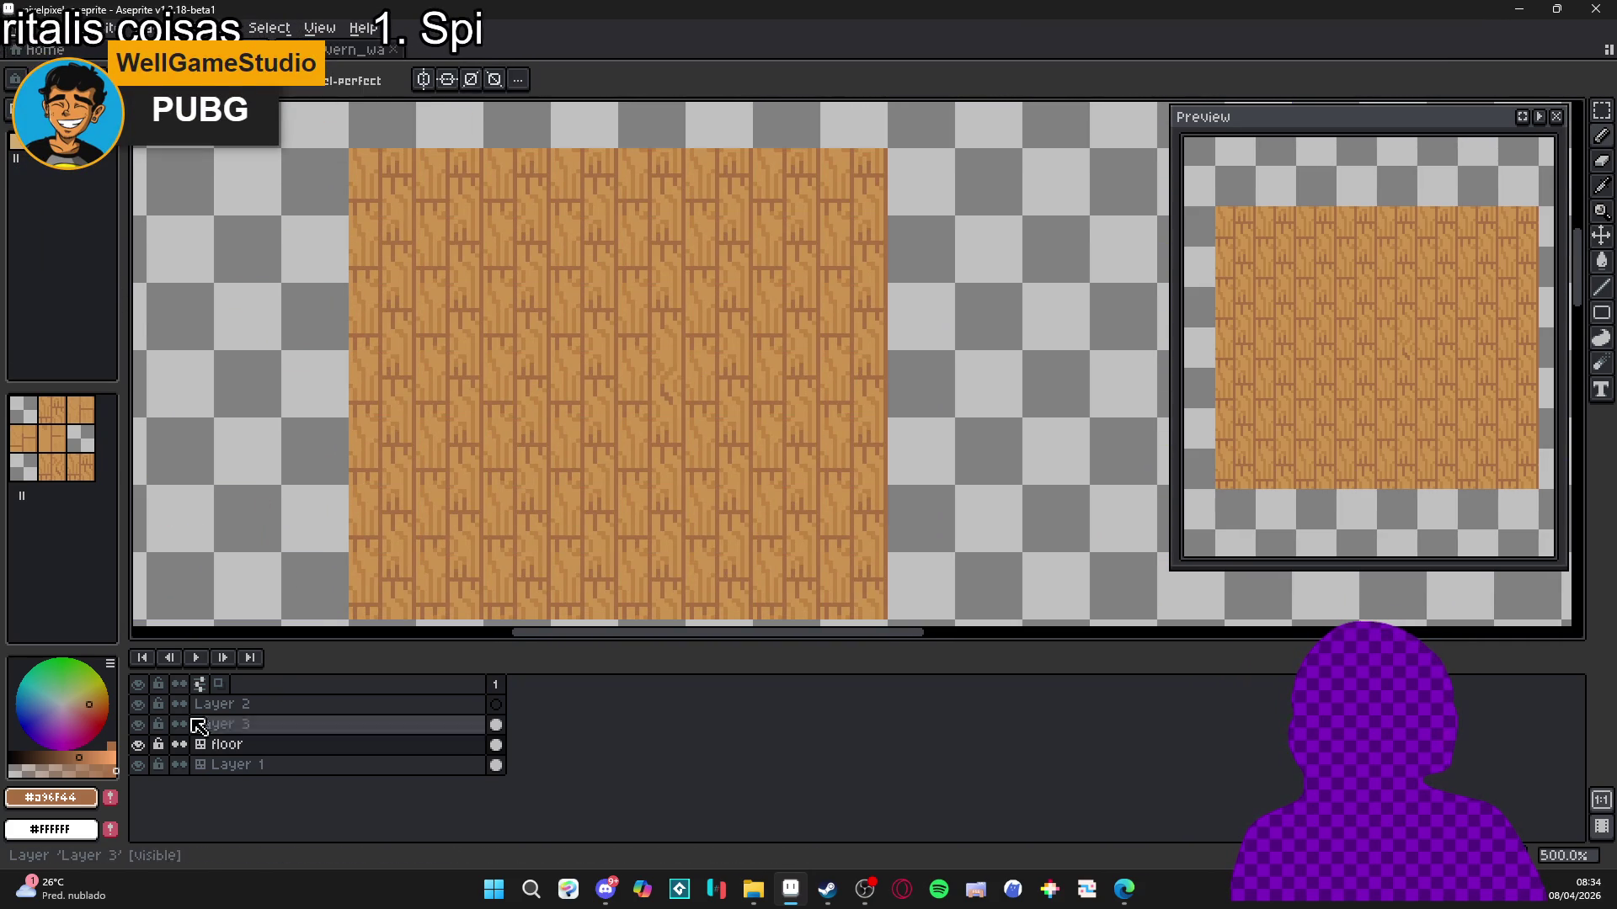
double_click(140, 746)
double_click(140, 746)
key("ctrl+apostrophe")
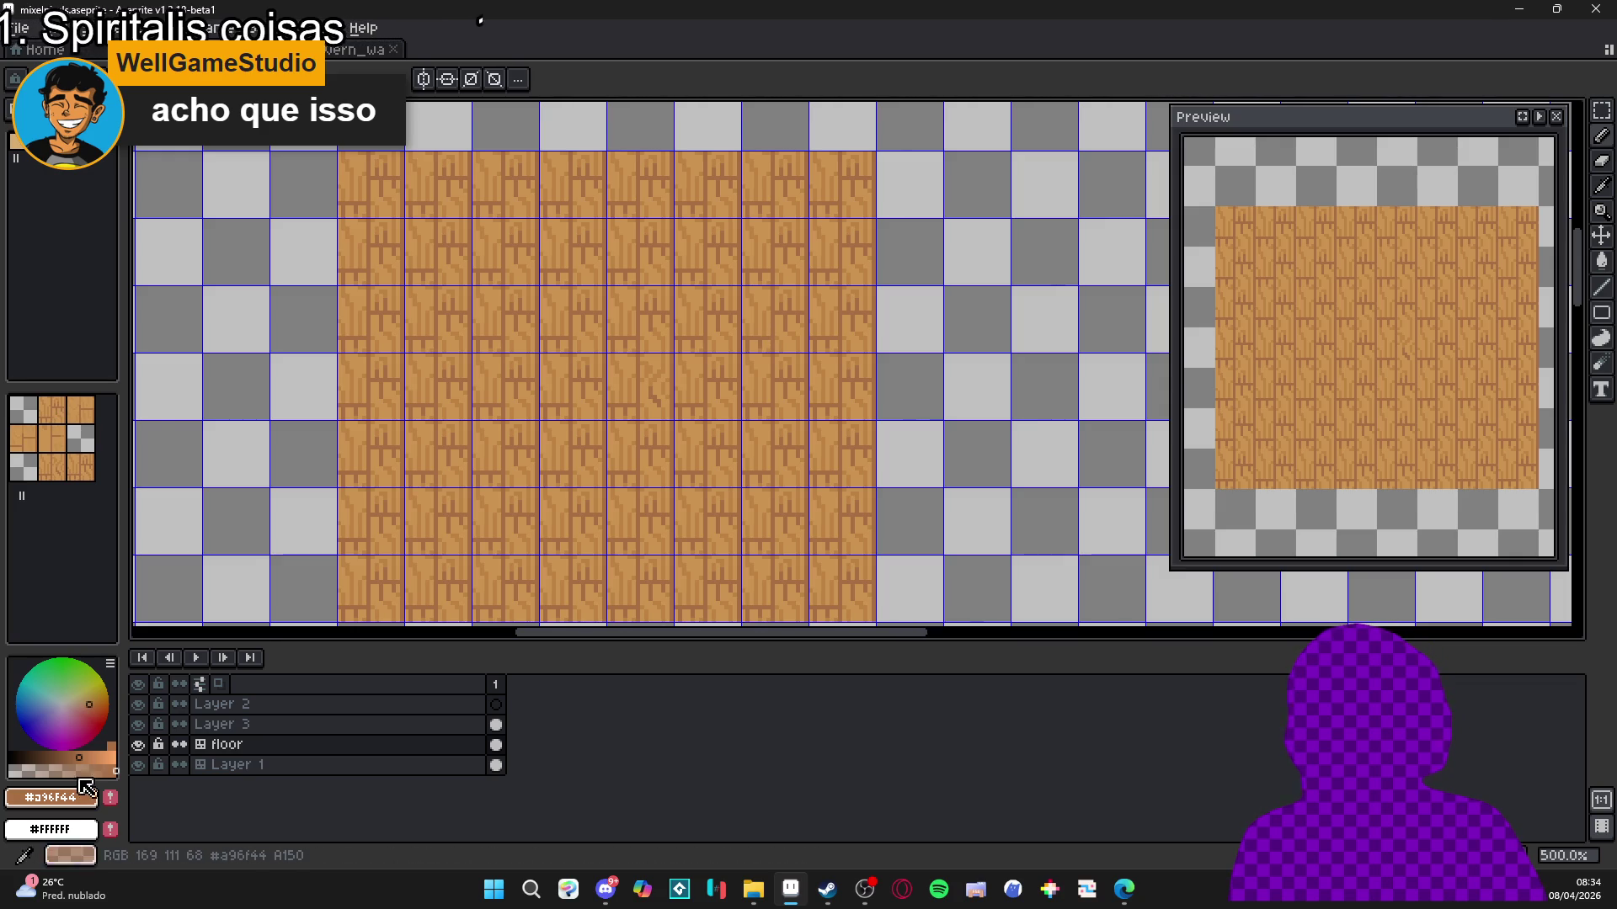
scroll(710, 342, "up", 4)
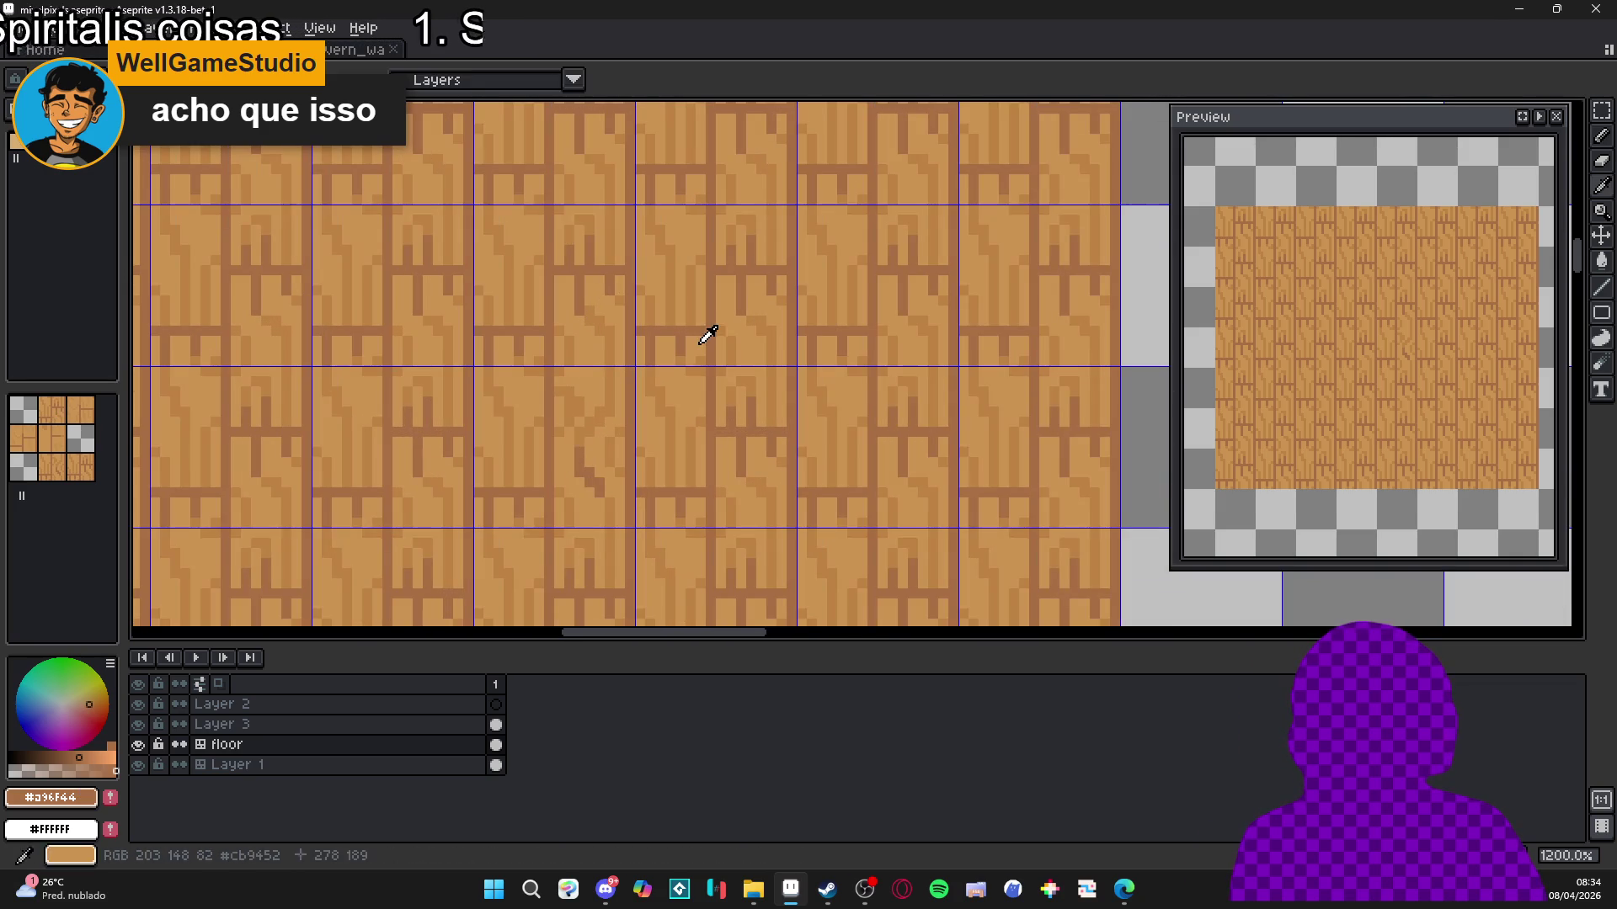
Pick the lighter wood colour #cb9452 and undo an accidentally added tile.
left_click(699, 337, "alt")
left_click(693, 334)
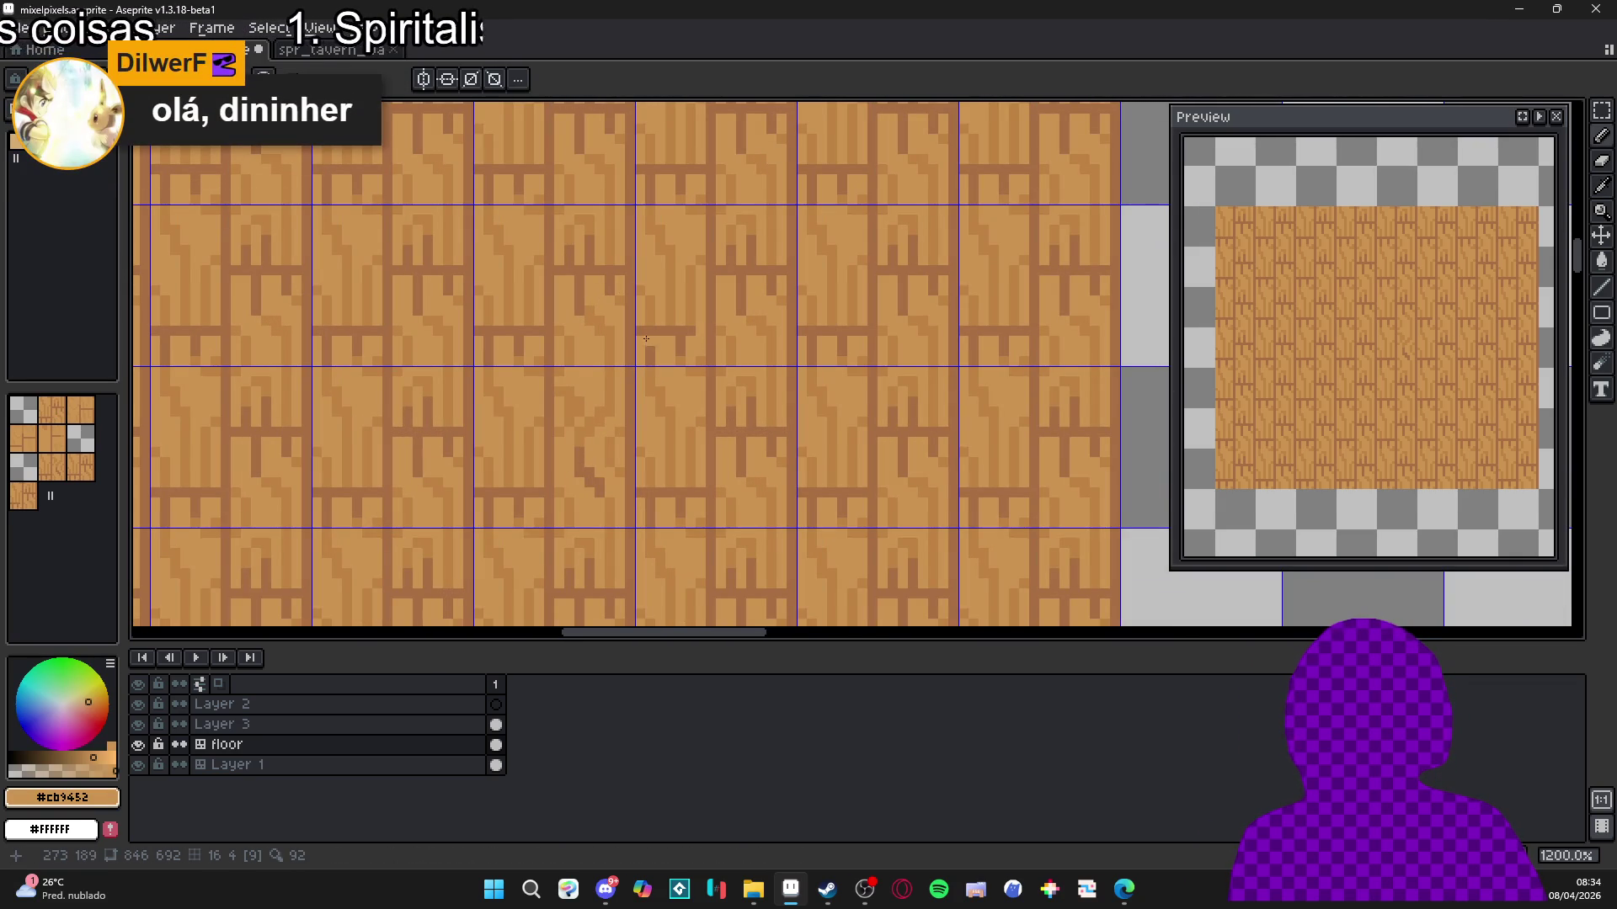
key("ctrl+z")
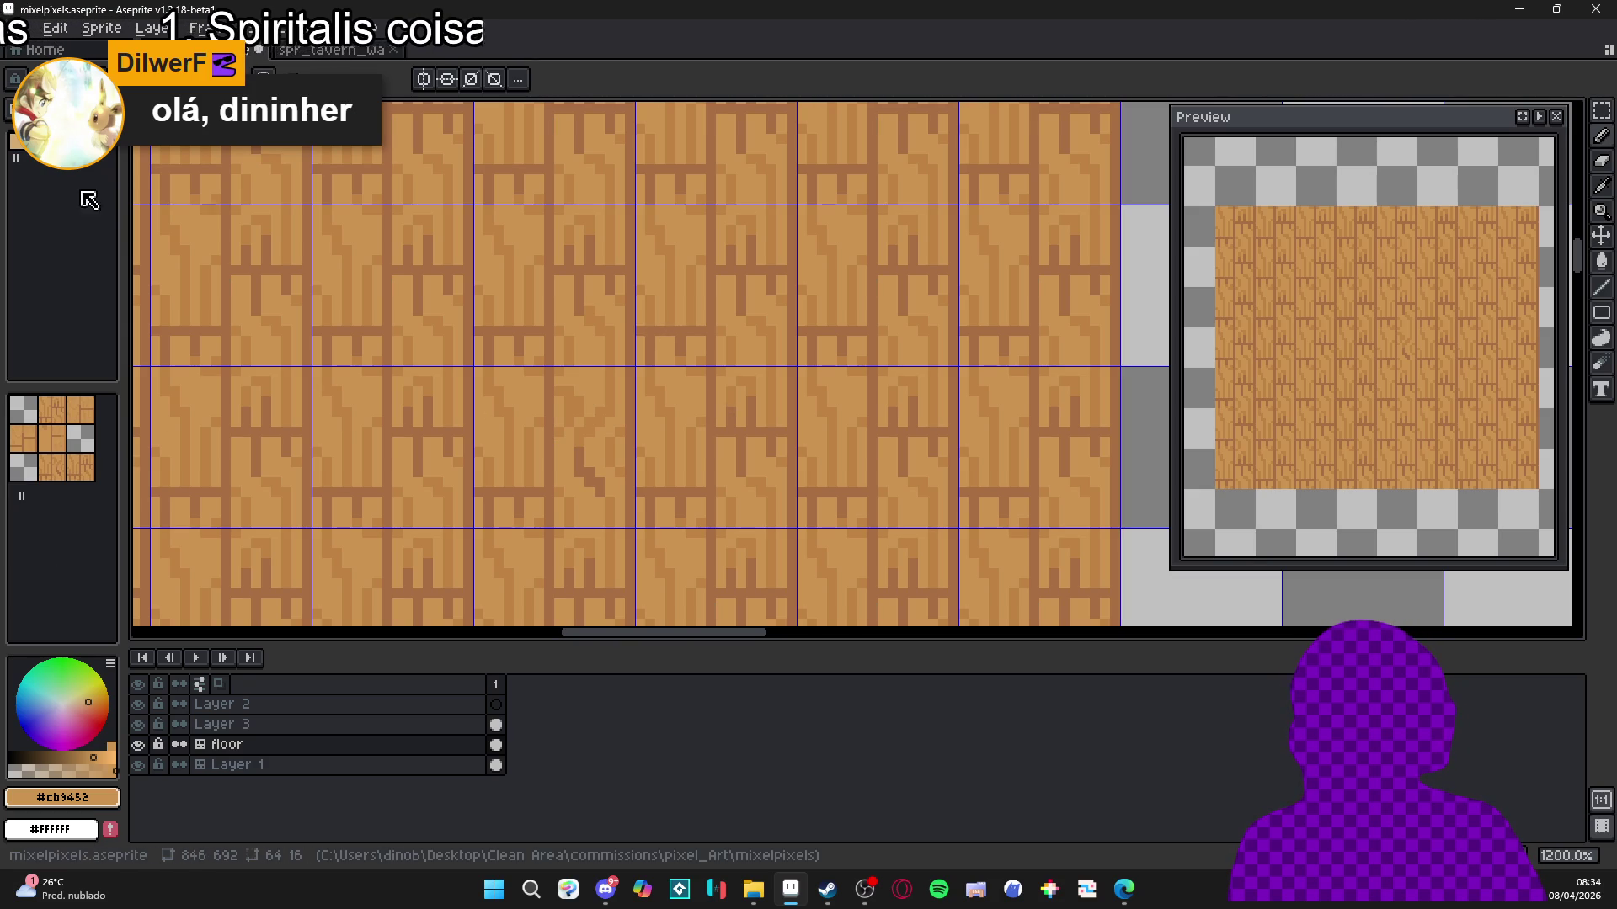
scroll(685, 328, "up", 1)
scroll(685, 328, "up", 1)
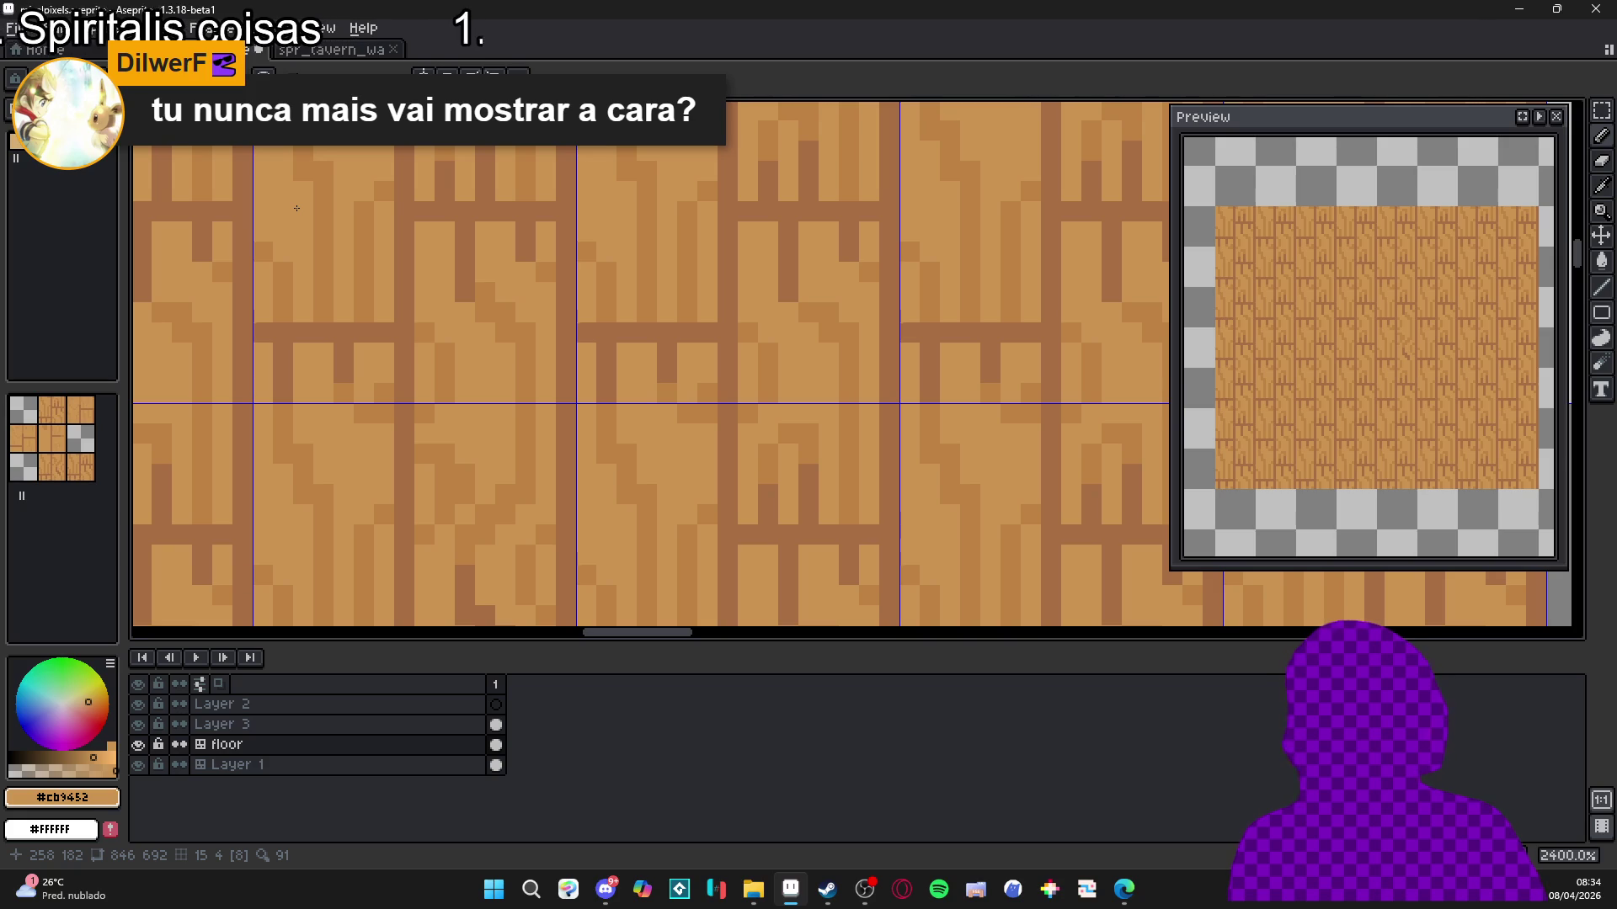
scroll(681, 355, "down", 2)
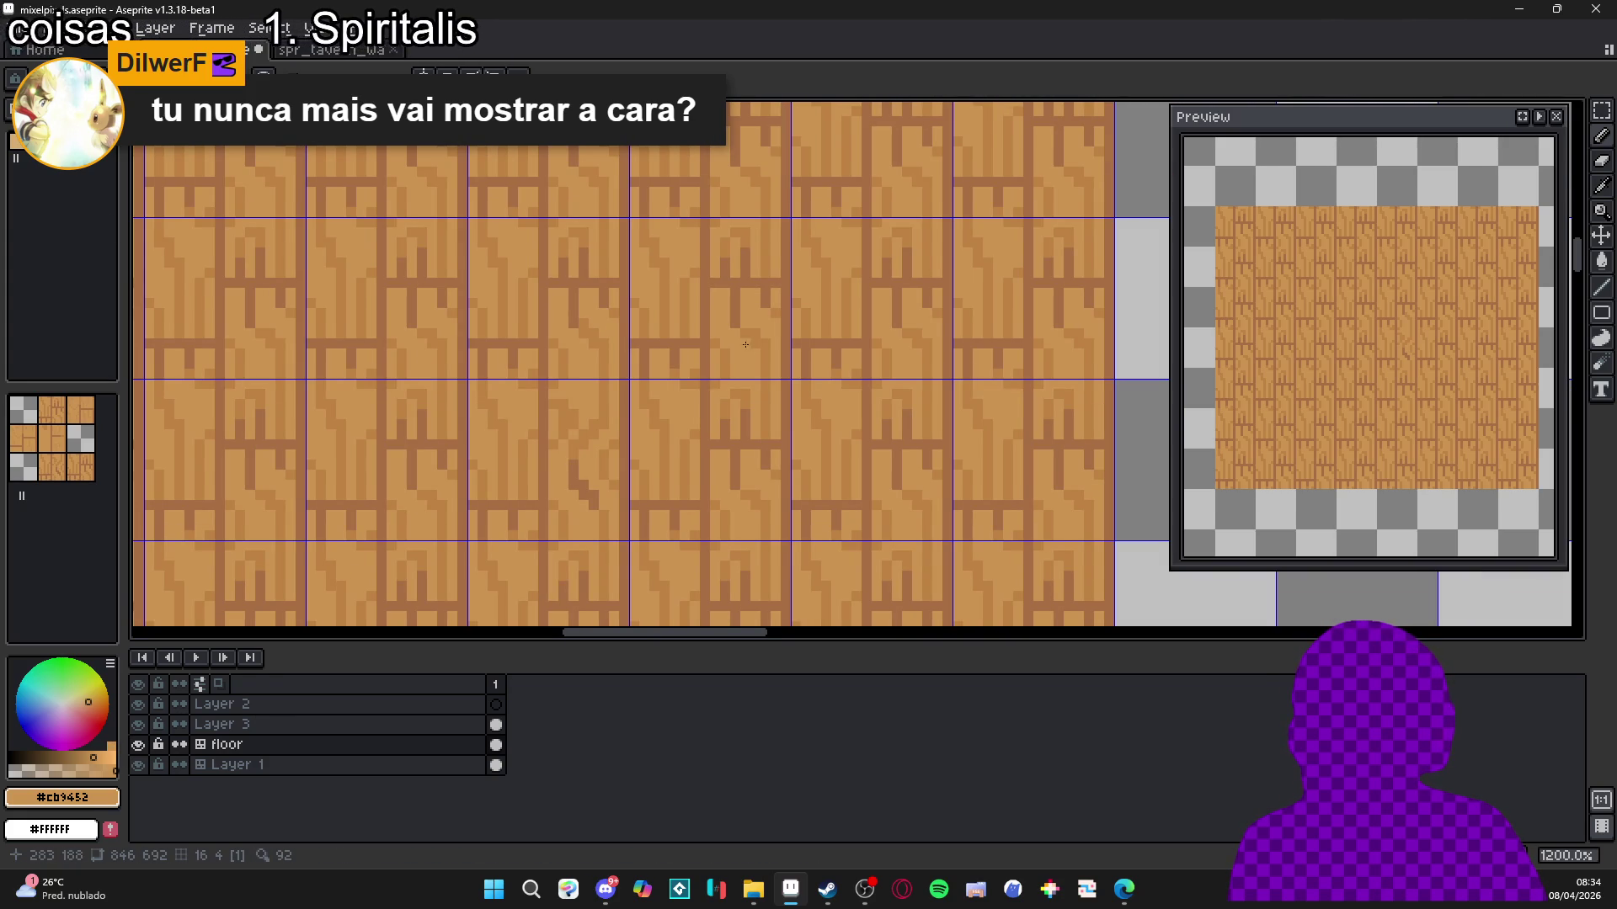
scroll(691, 344, "up", 1)
Paint light pixels into the plank bar and a short dark #a96f44 vertical line.
left_click(676, 343)
left_click(663, 343)
left_click(636, 344)
scroll(632, 345, "down", 1)
scroll(656, 336, "up", 1)
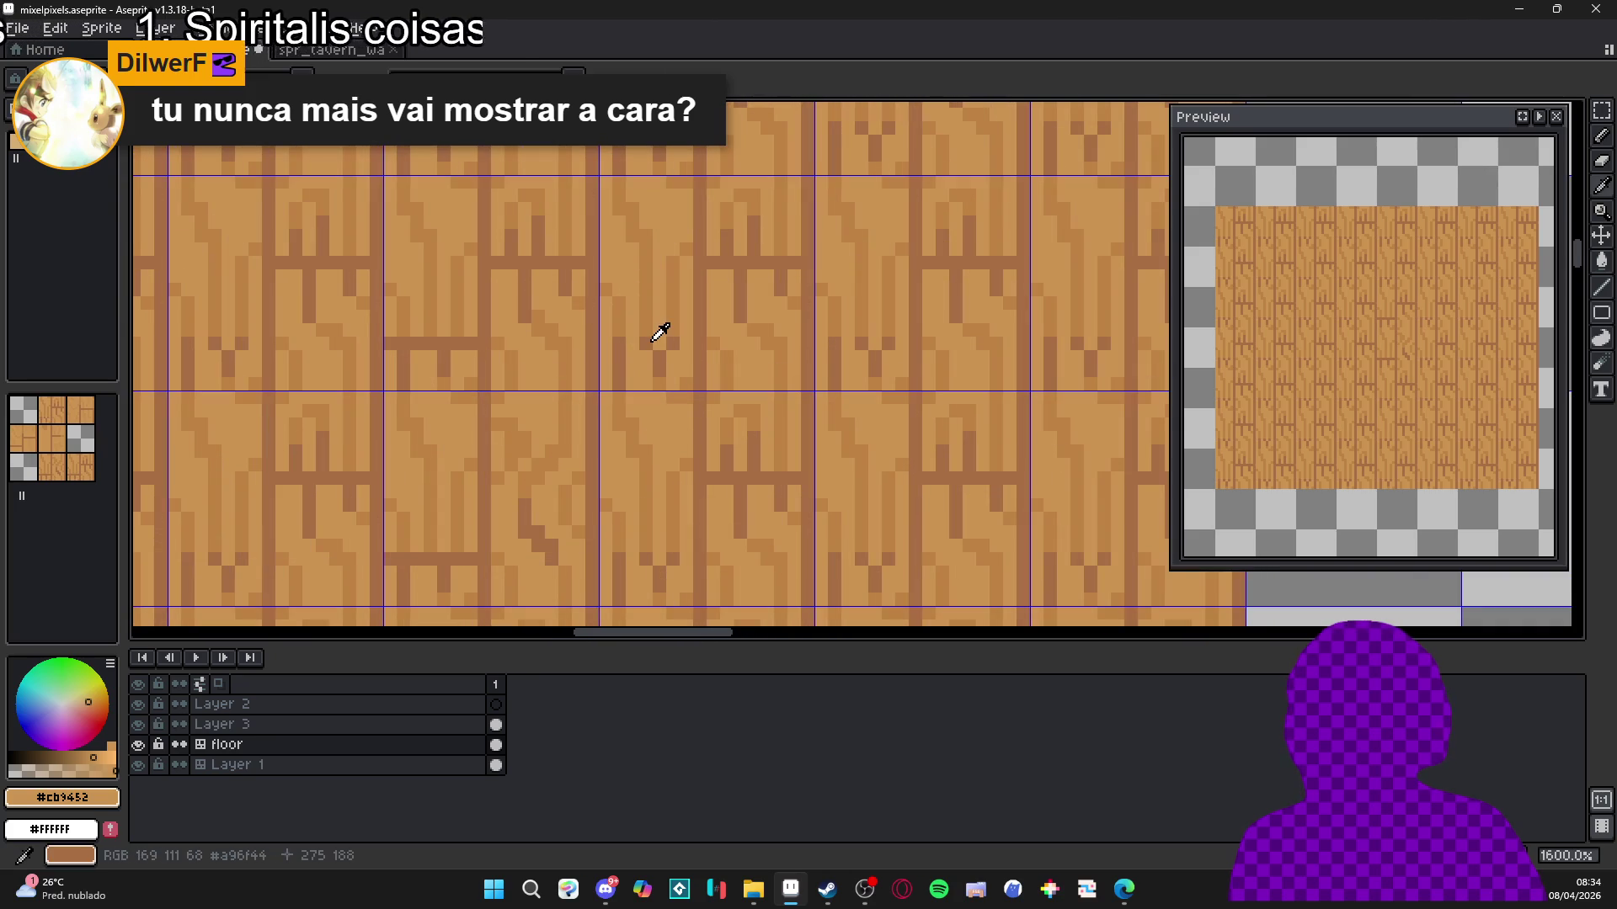
left_click(657, 337, "alt")
left_click_drag(644, 346, 644, 292)
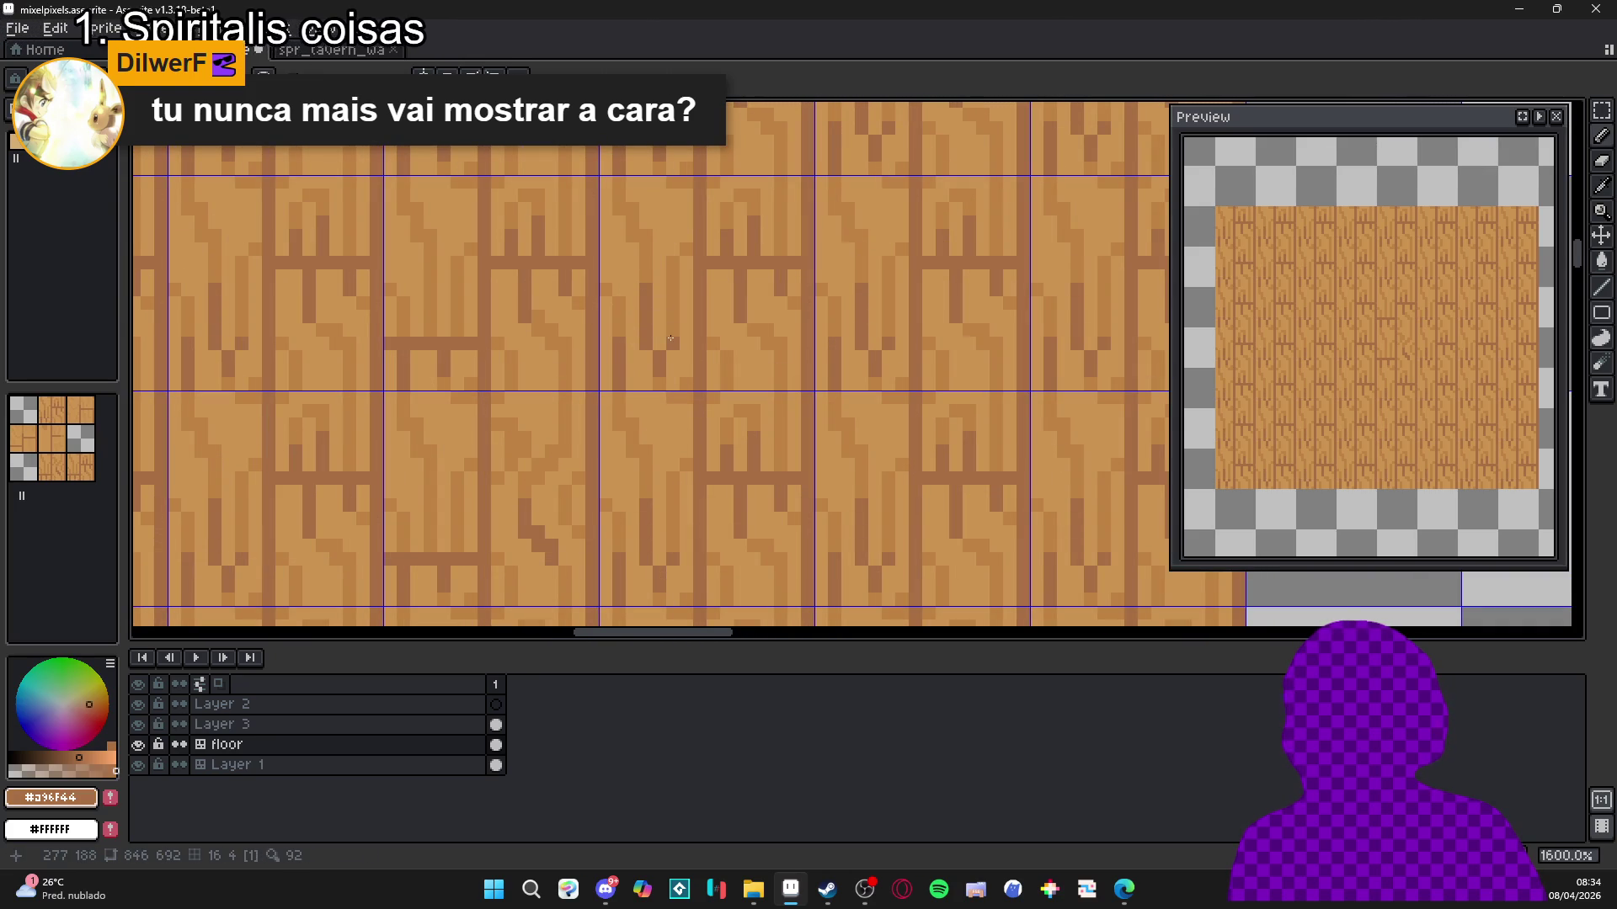
Sample #bc8243 and the other wood browns, then paint a few darker pixels onto the plank.
left_click(672, 334, "alt")
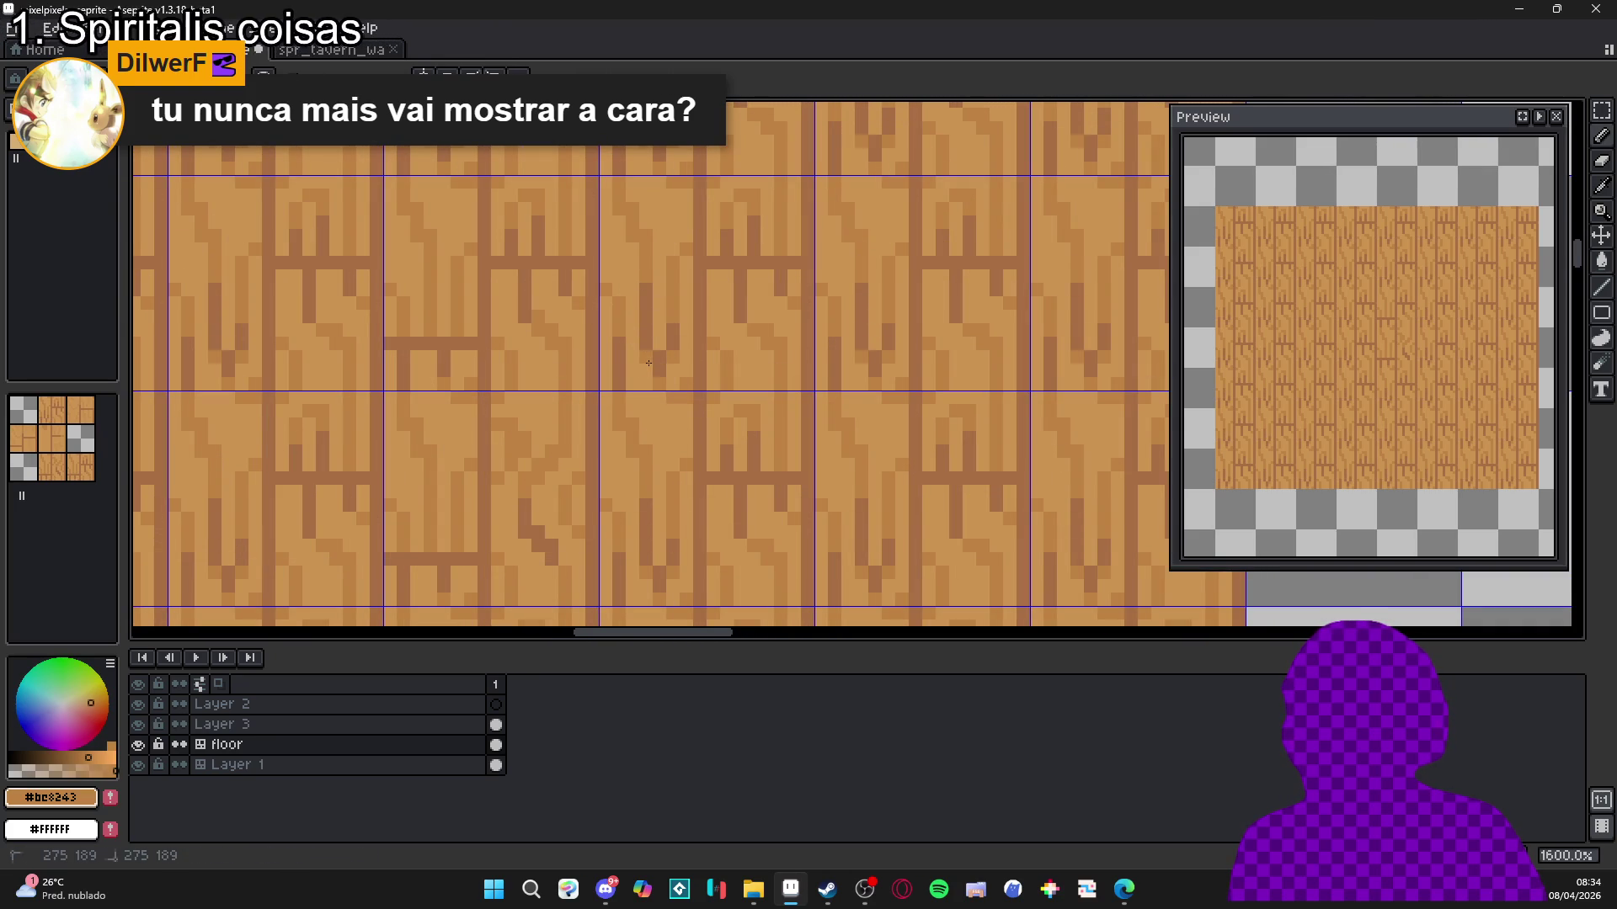
scroll(759, 442, "down", 4)
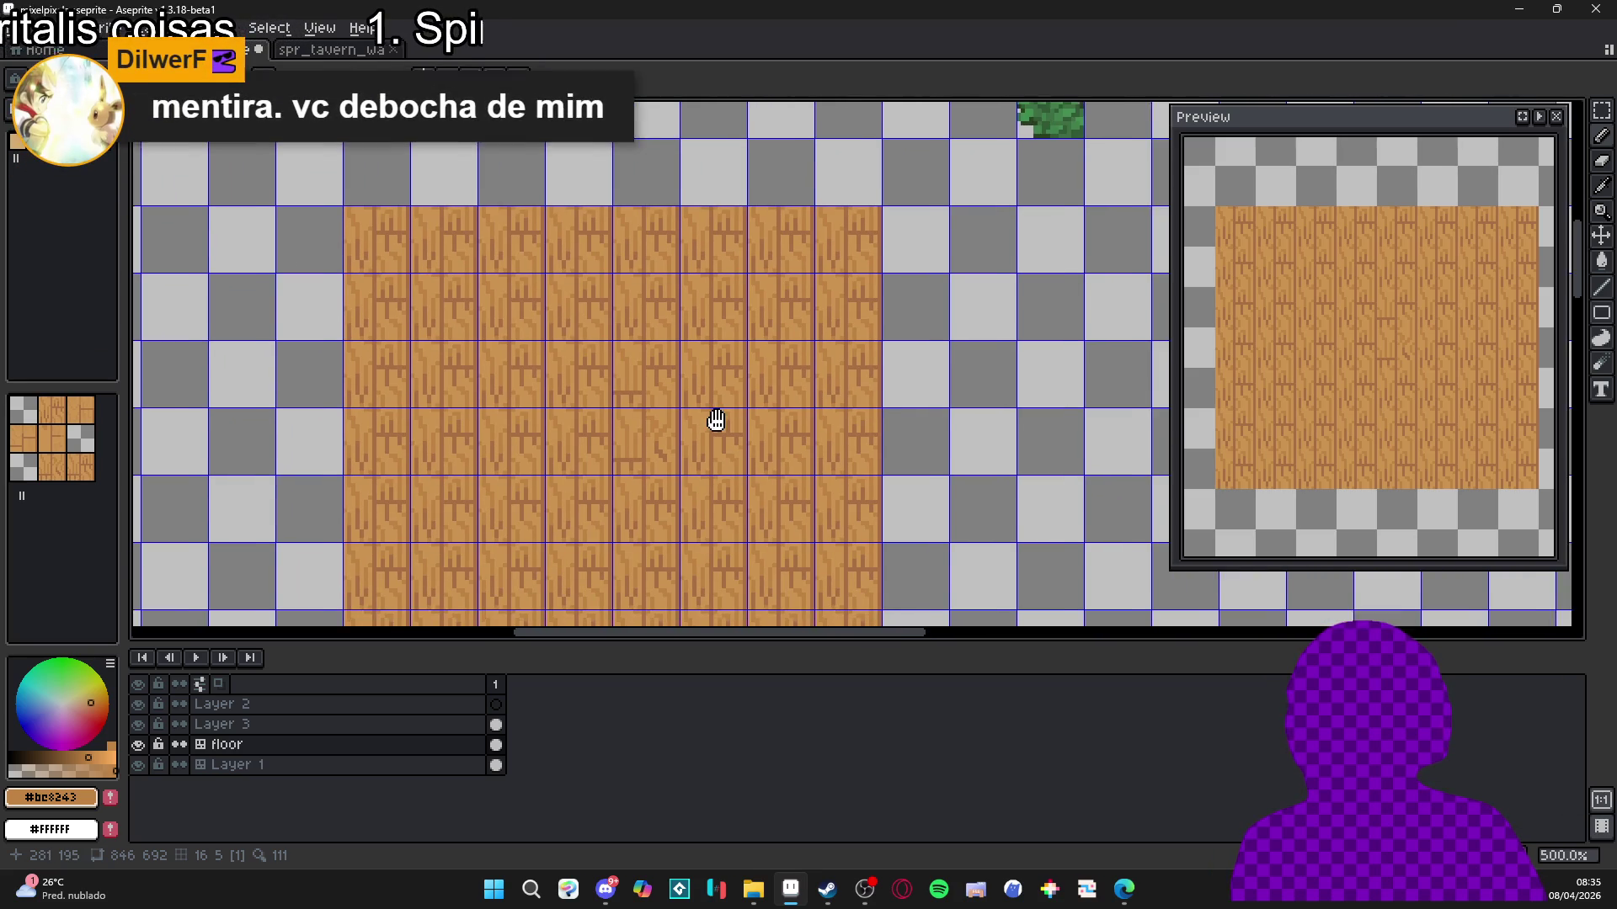
scroll(701, 393, "up", 2)
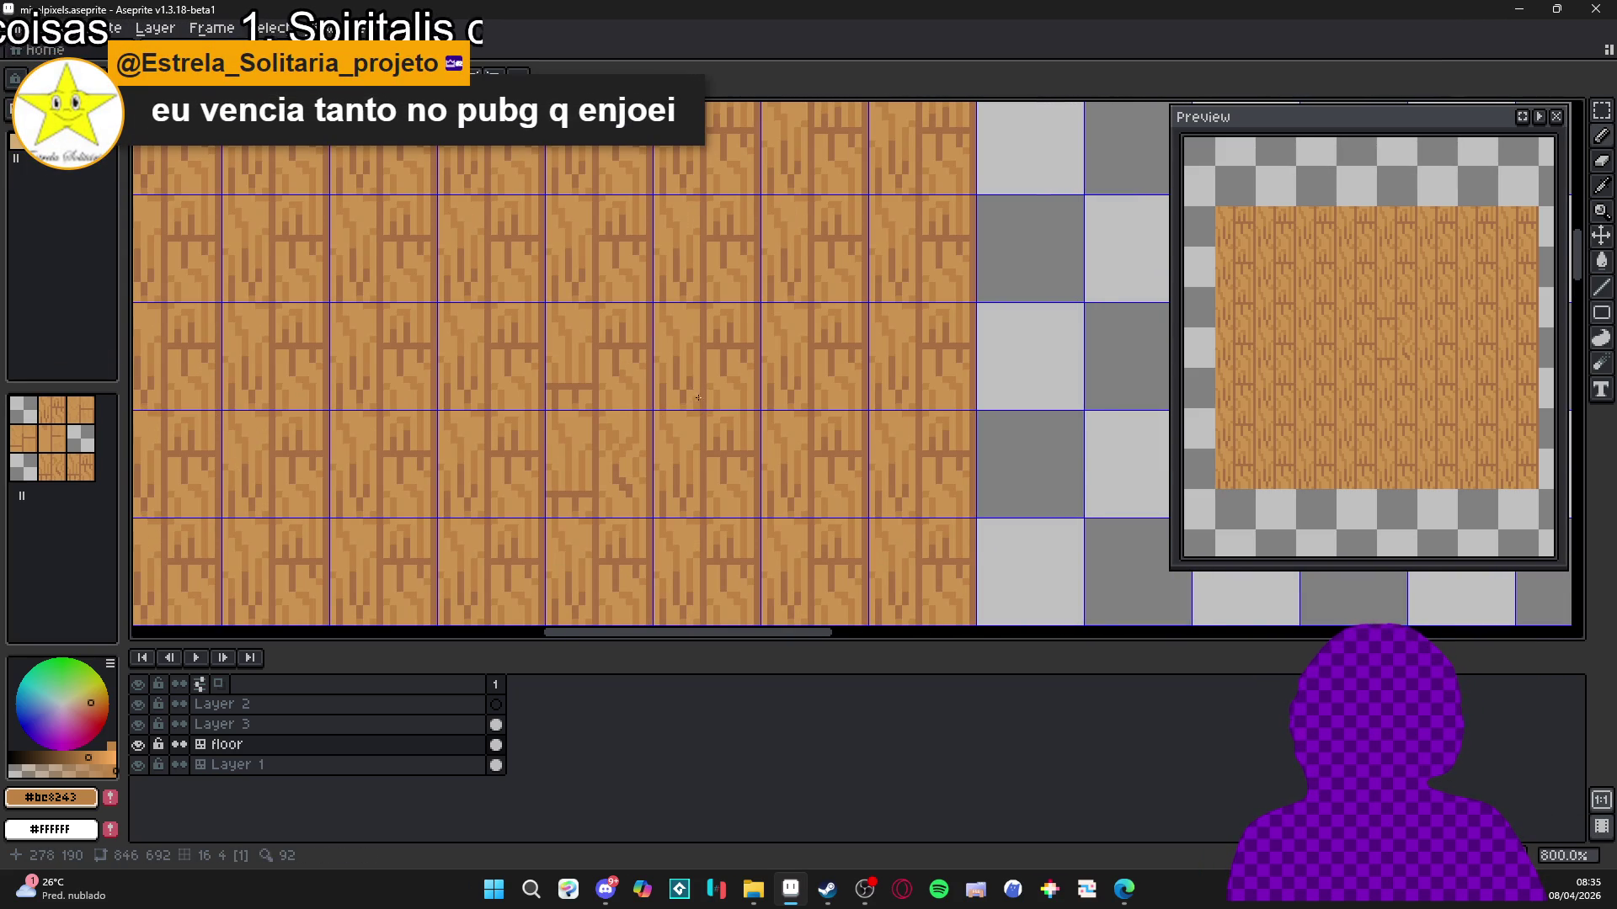
scroll(699, 399, "up", 2)
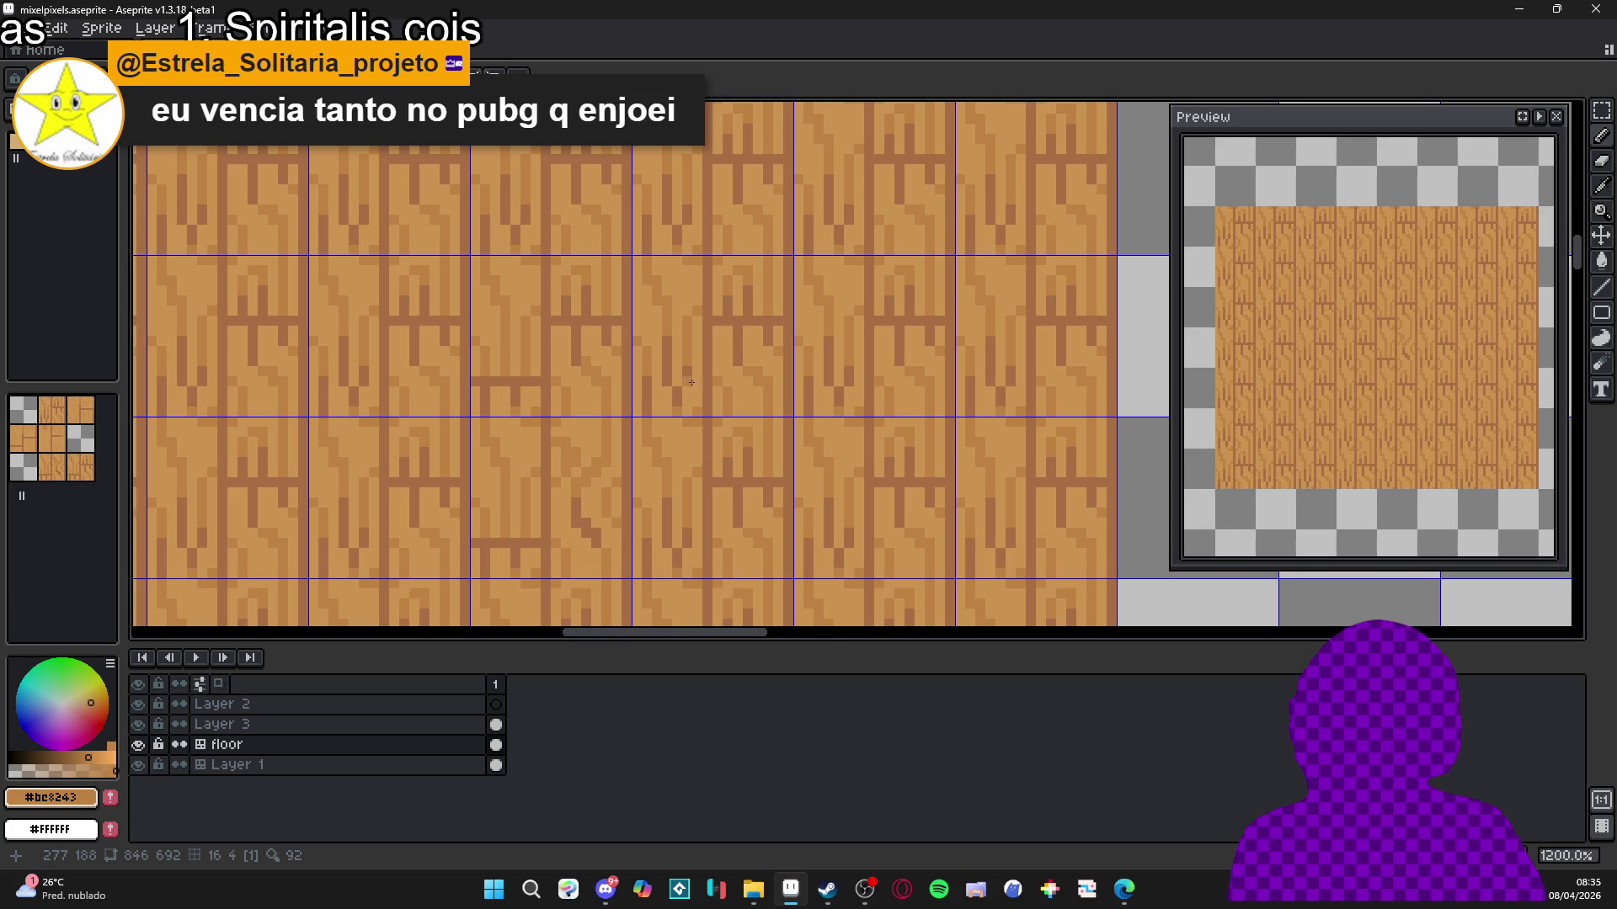
scroll(688, 401, "up", 1)
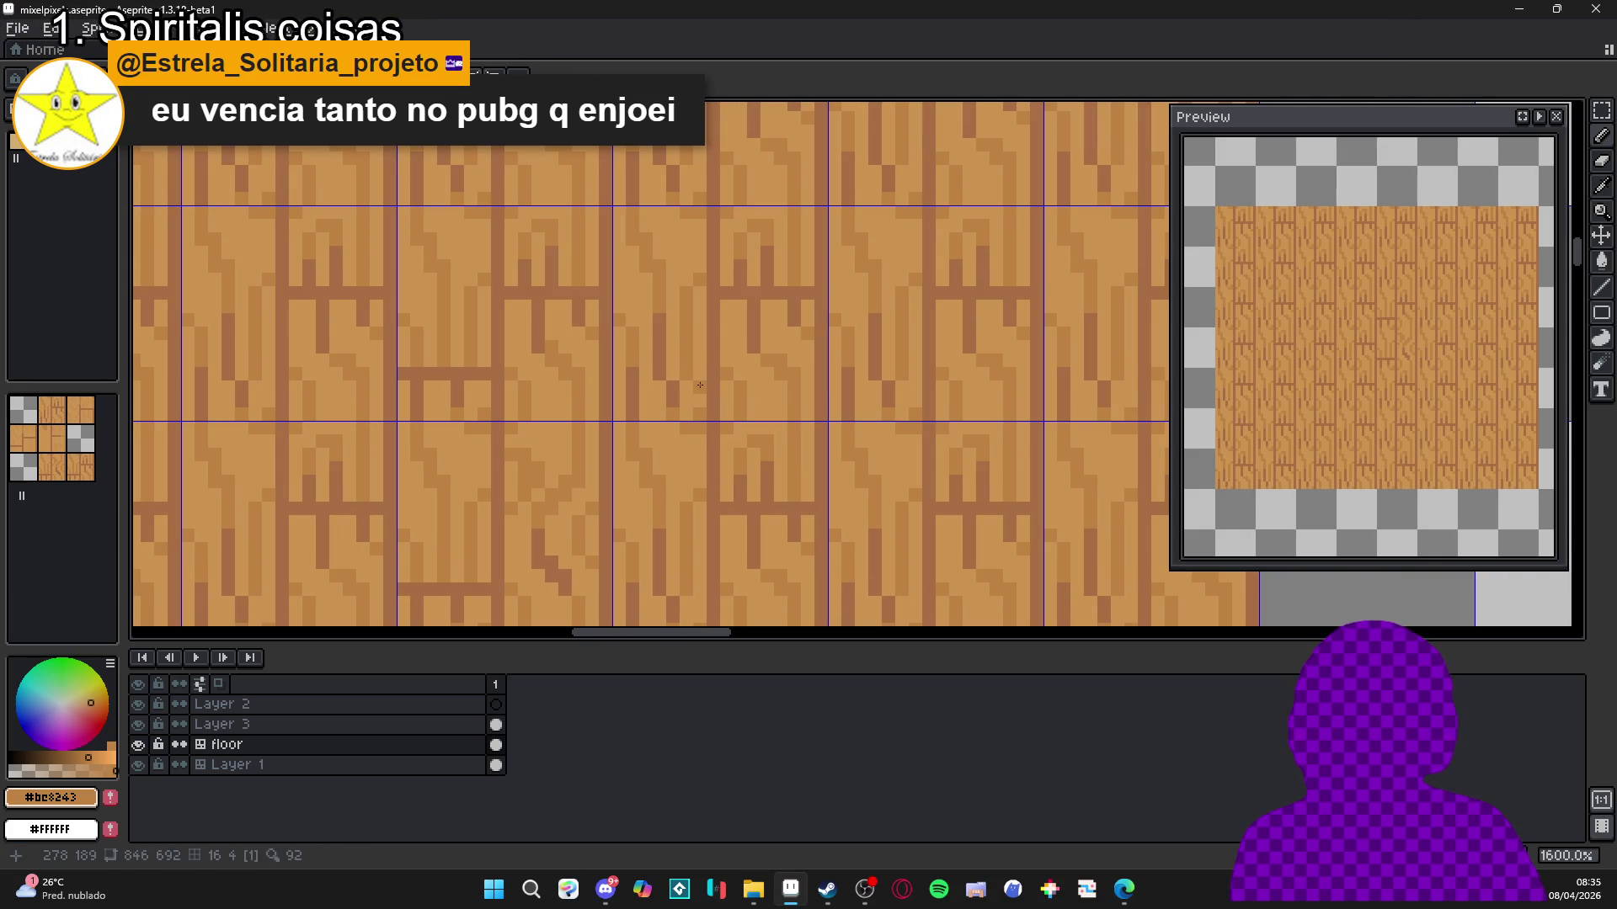
left_click(680, 362, "alt")
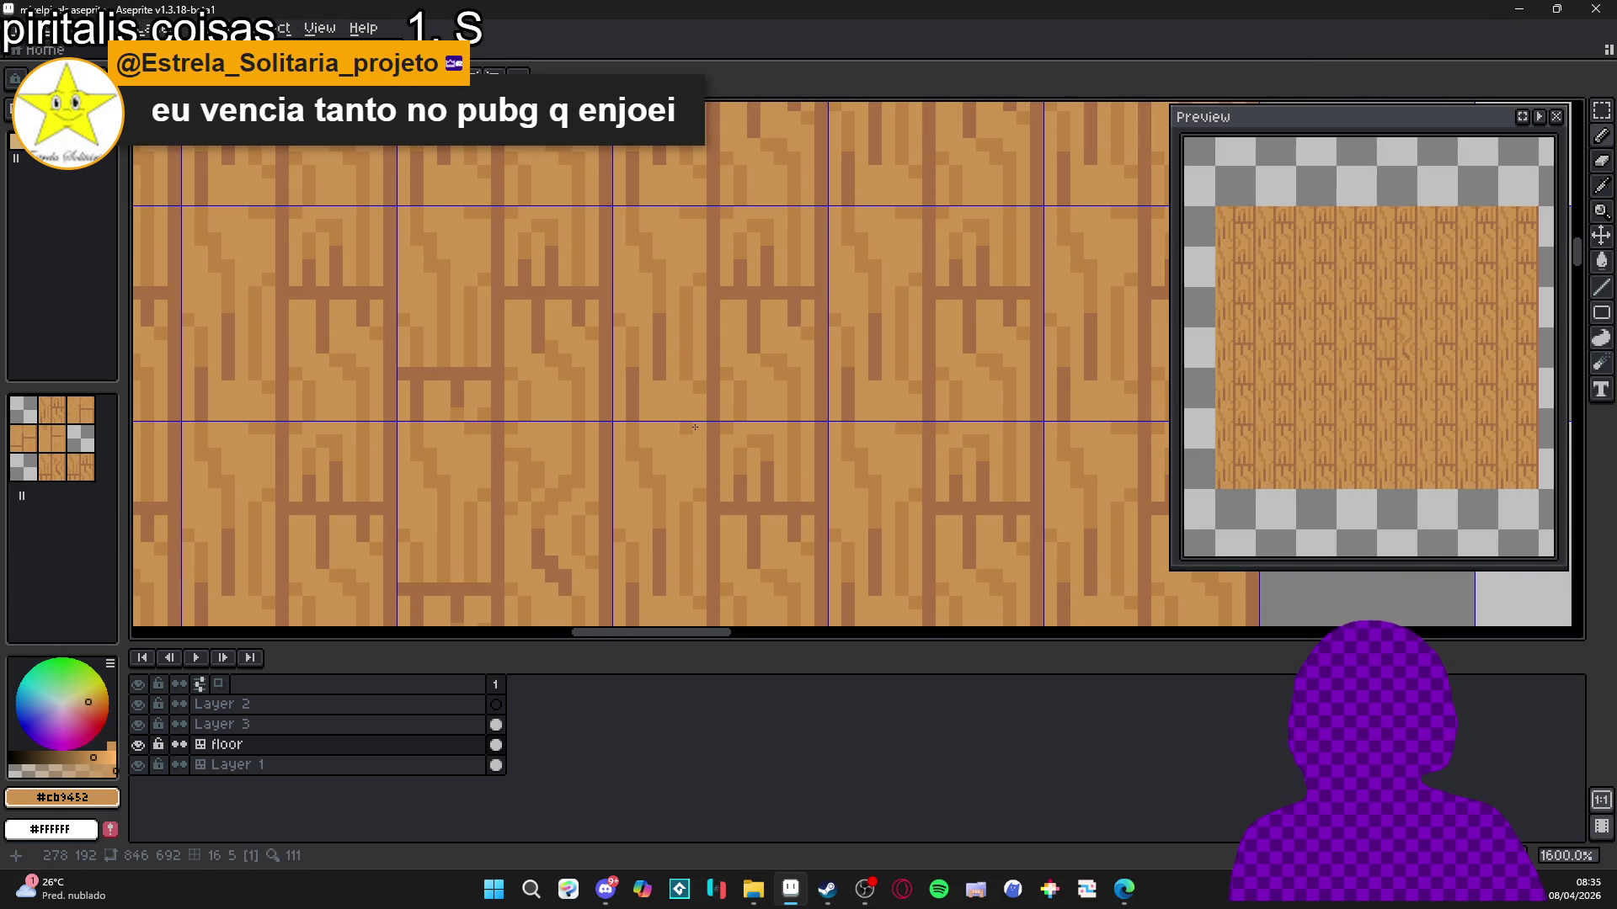
scroll(695, 427, "down", 5)
scroll(686, 418, "up", 7)
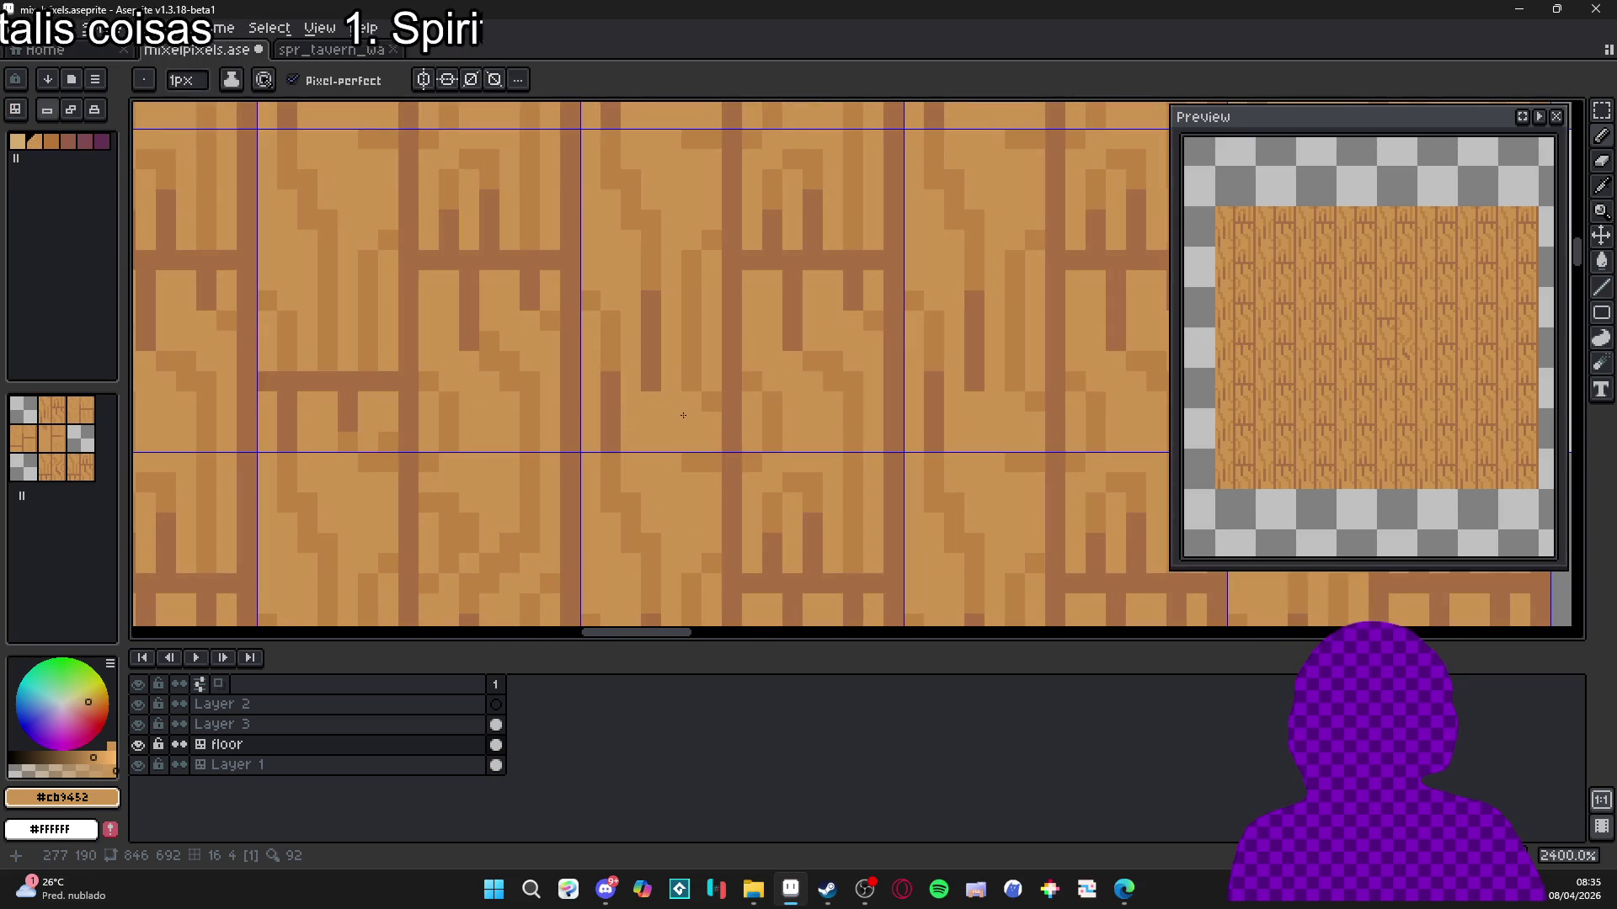
left_click(668, 403, "alt")
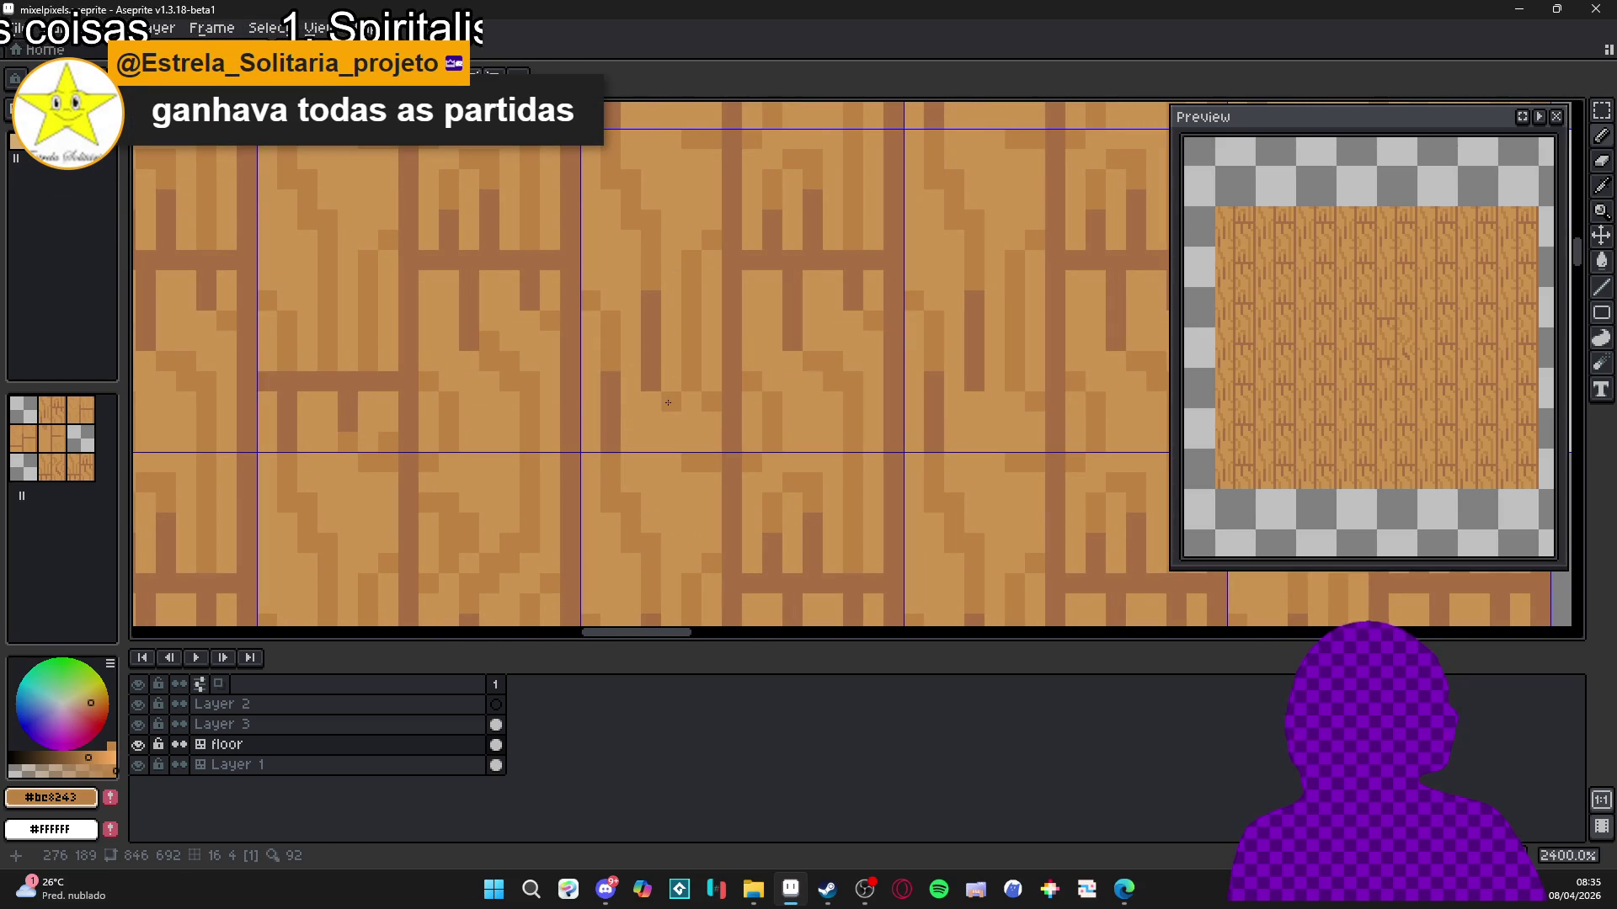
left_click(651, 421)
left_click(665, 437)
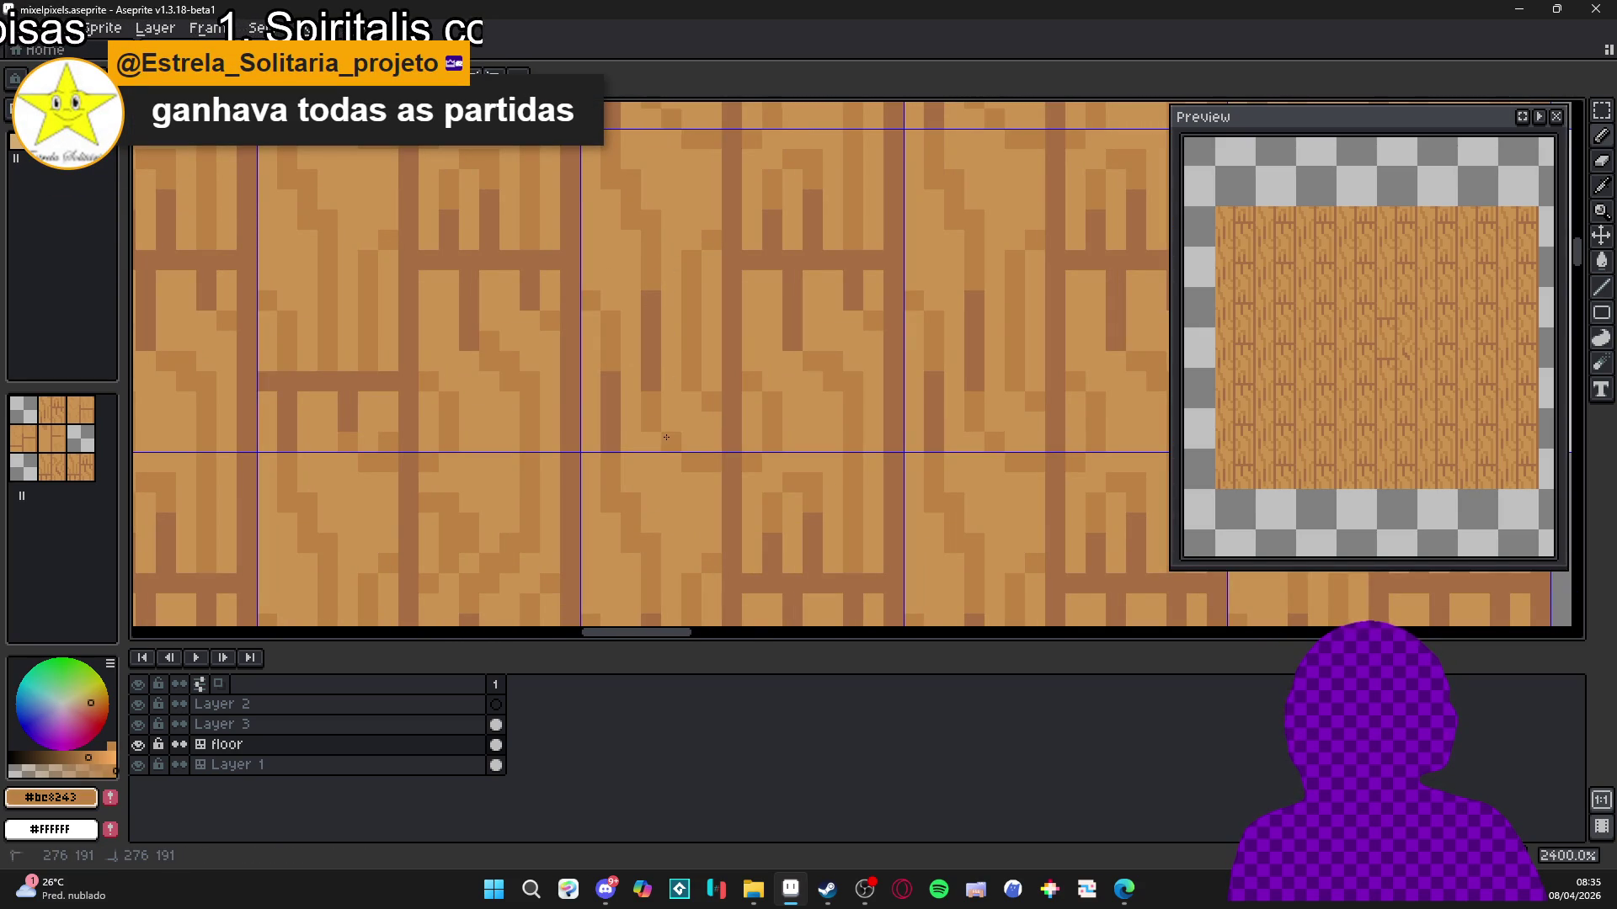
scroll(665, 437, "down", 5)
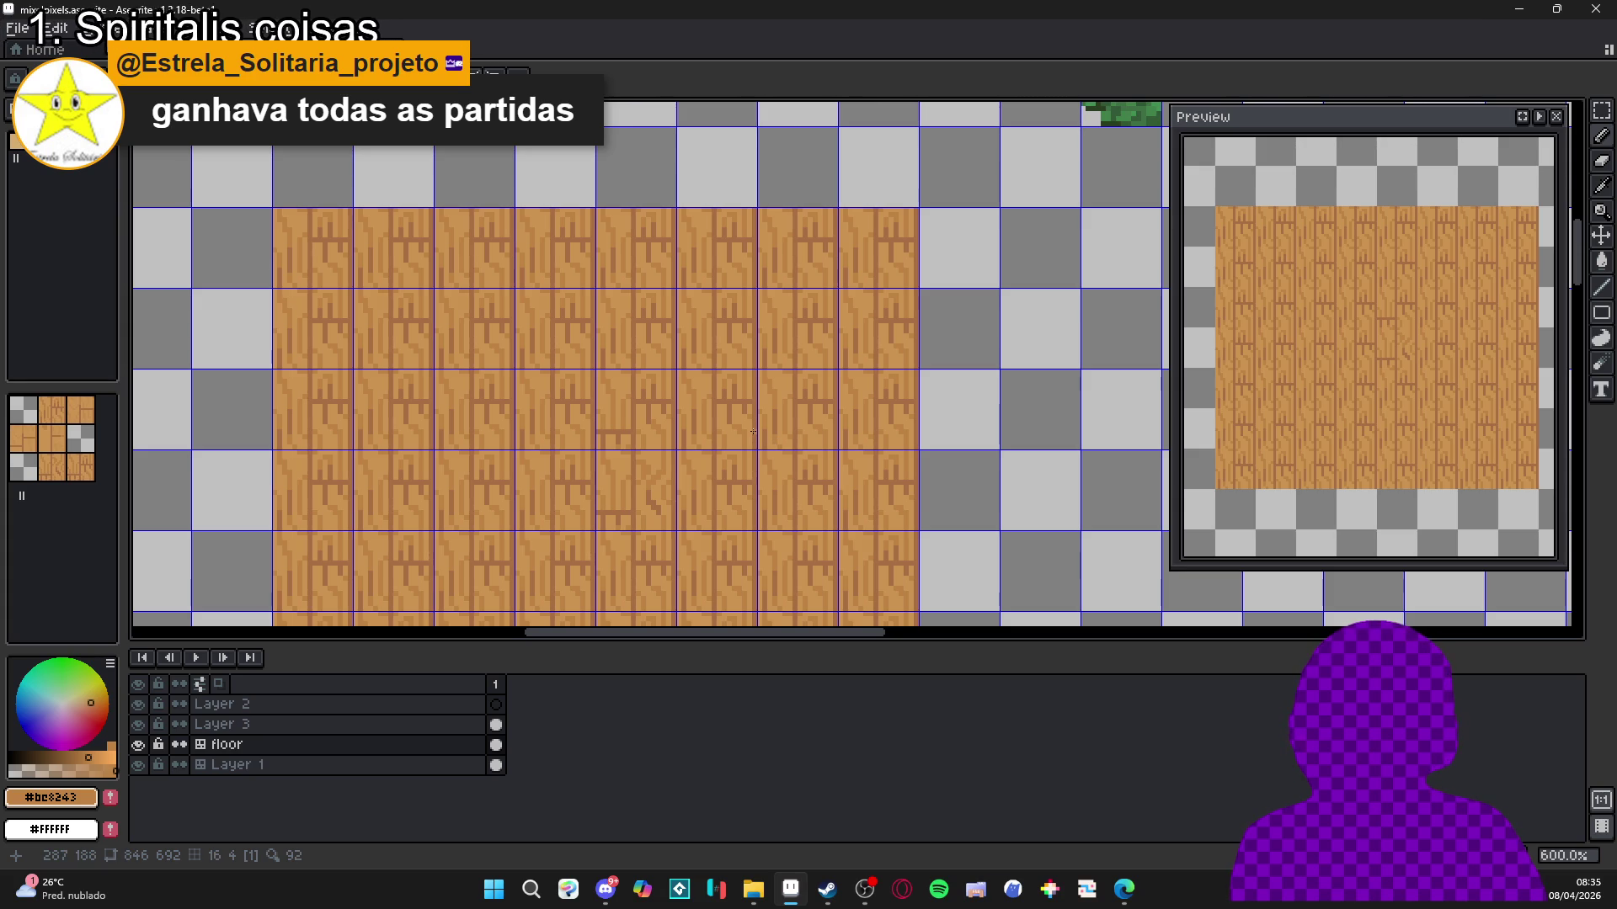
scroll(765, 452, "down", 1)
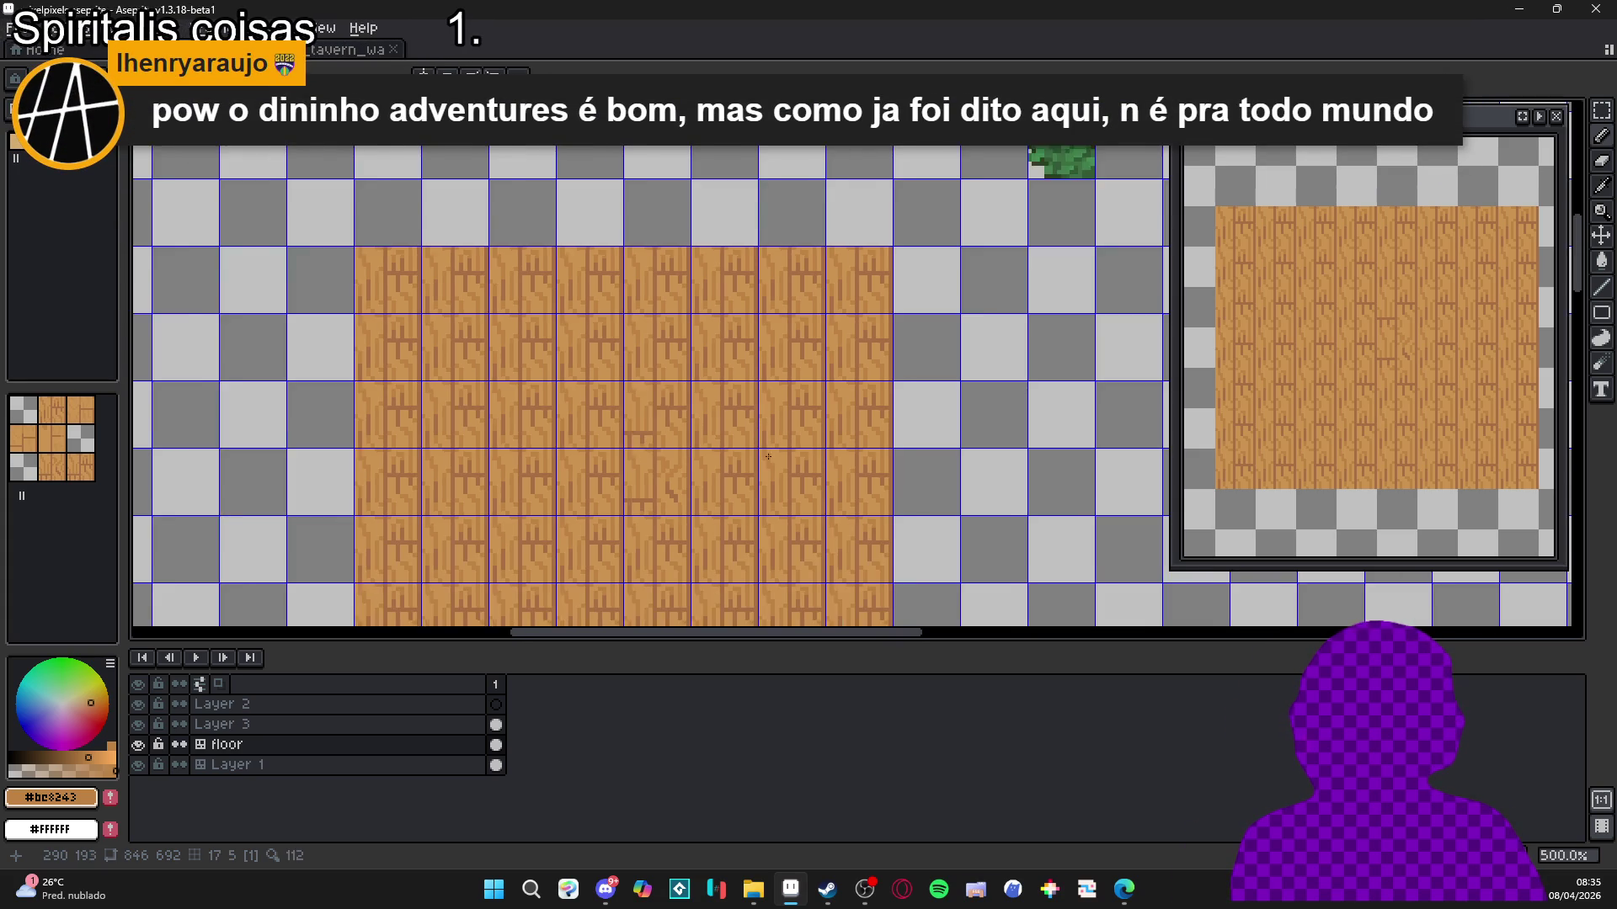
scroll(765, 451, "down", 2)
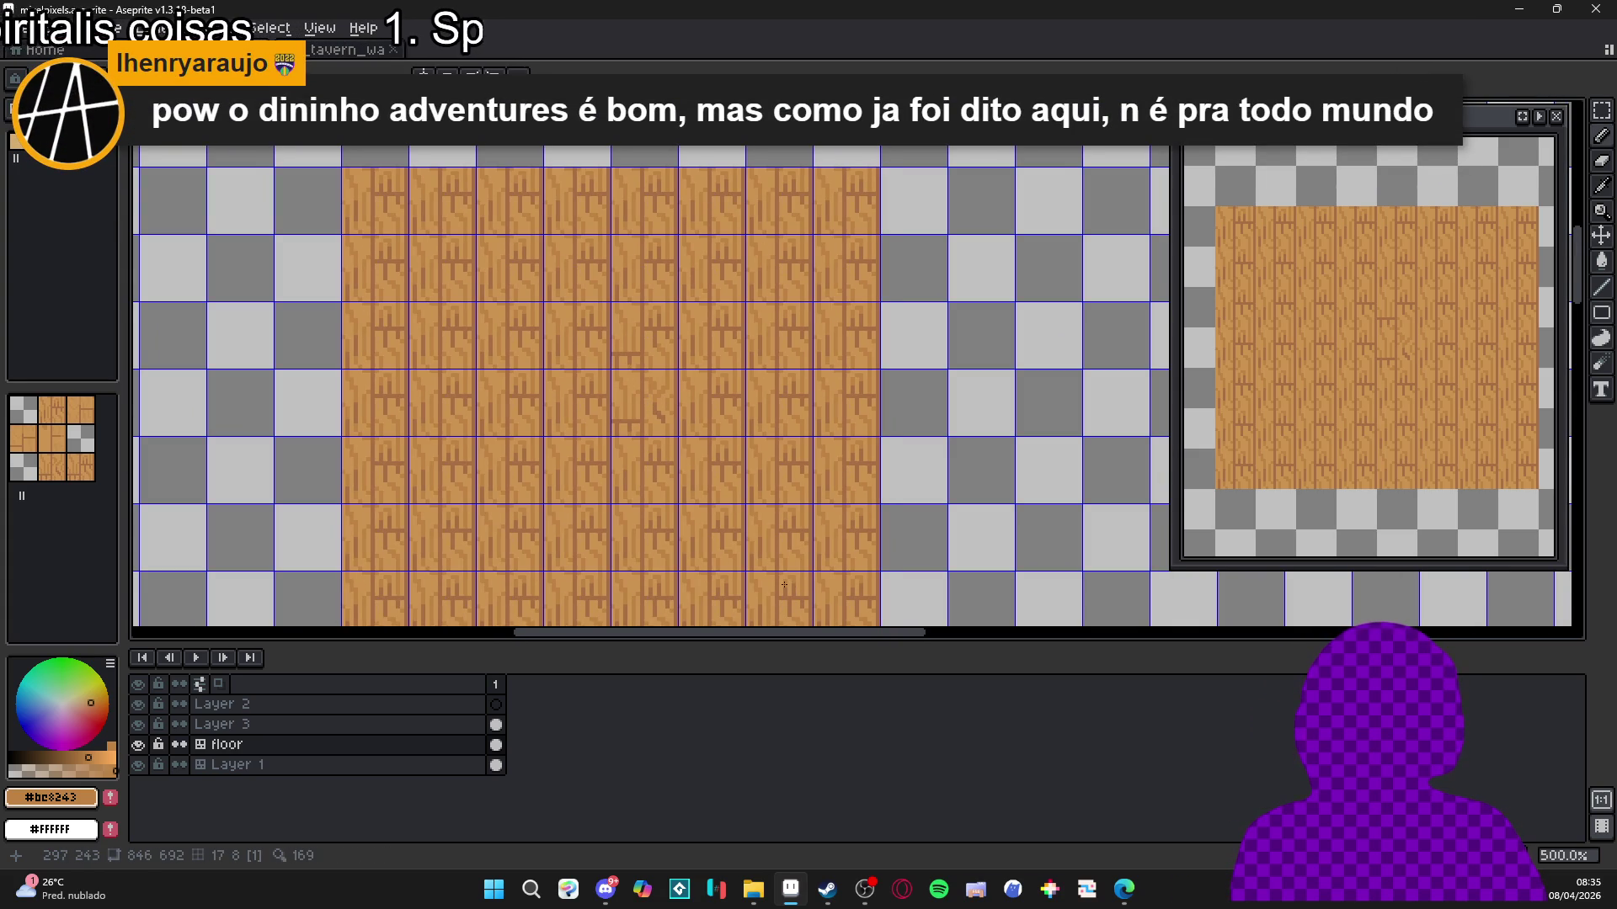
Switch to tile mode, show the grid and tile indices, and undo then redo the pencil stroke.
key("Tab")
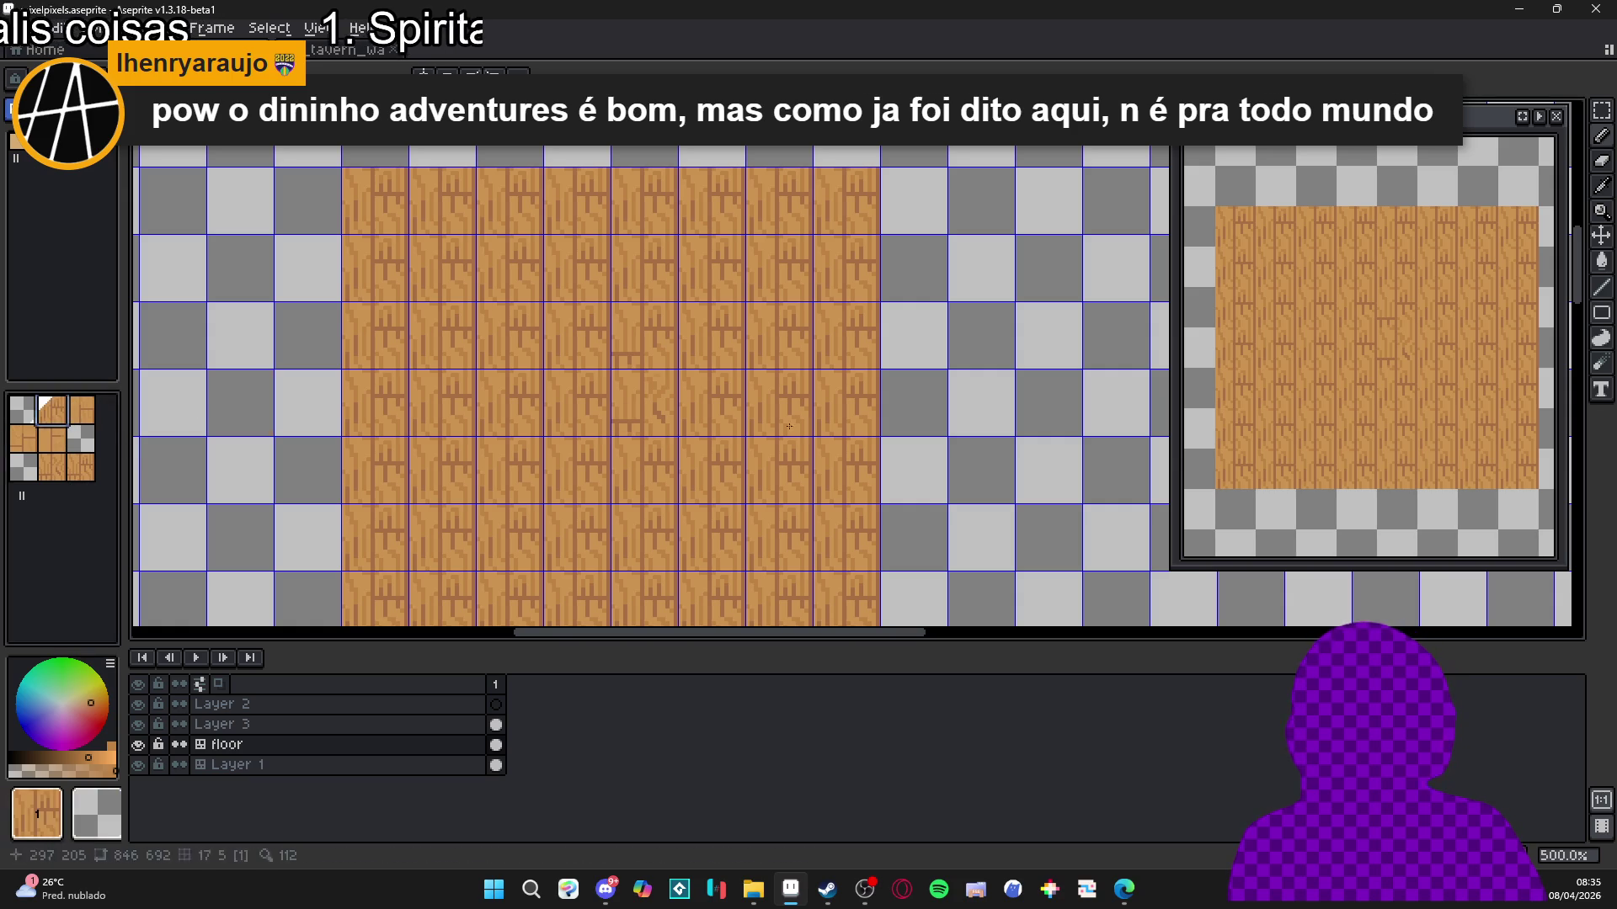
left_click(648, 454, "alt")
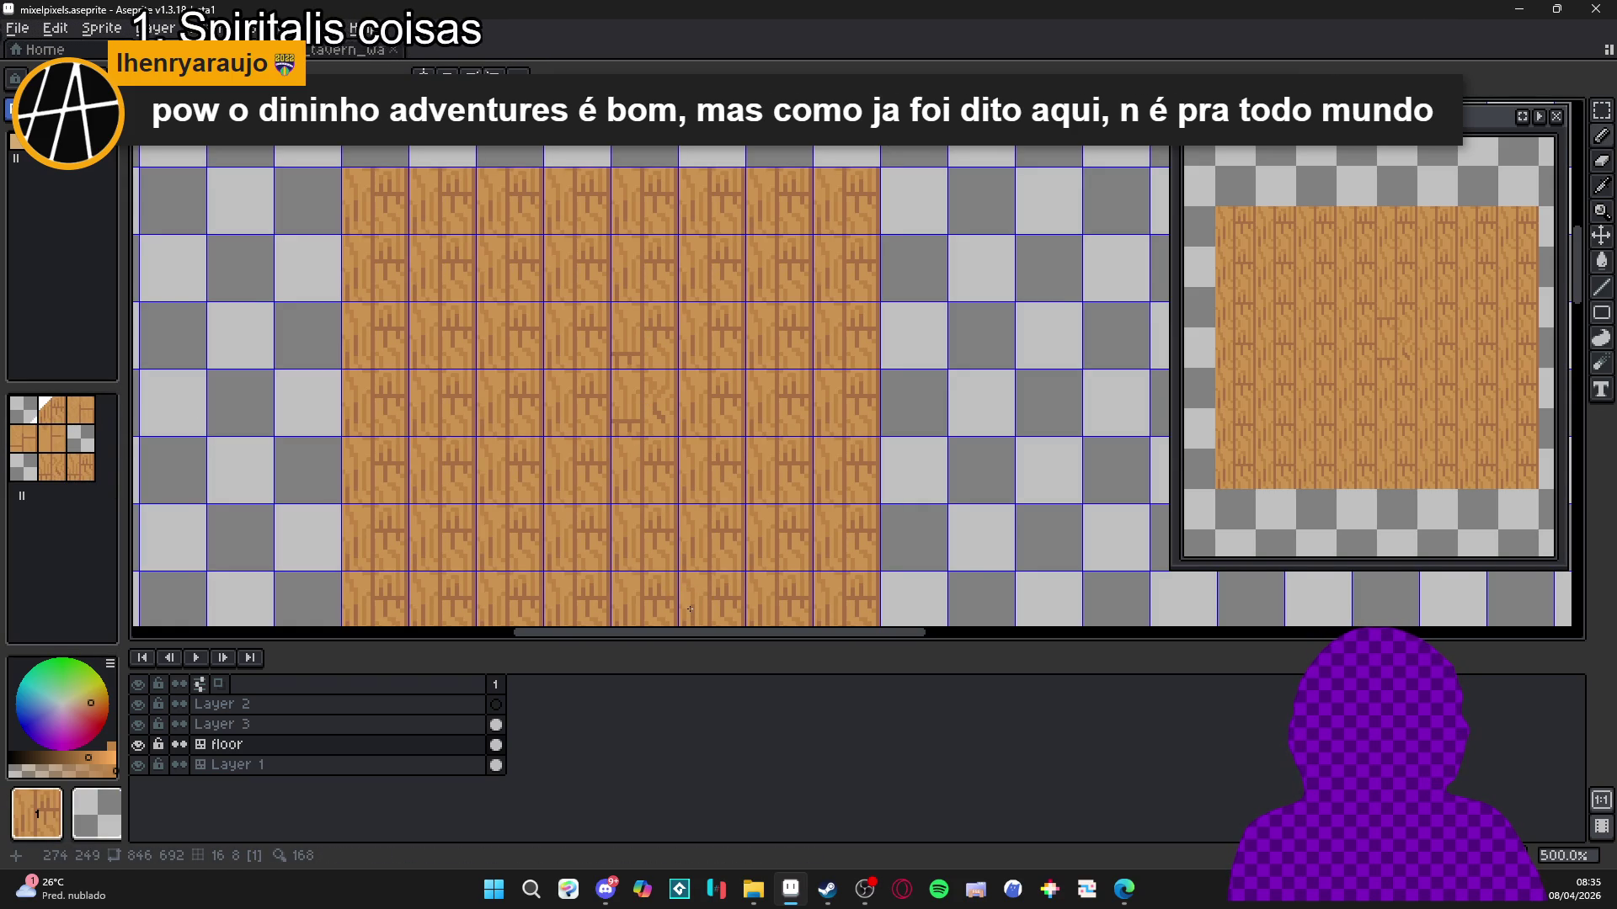
scroll(699, 573, "down", 1)
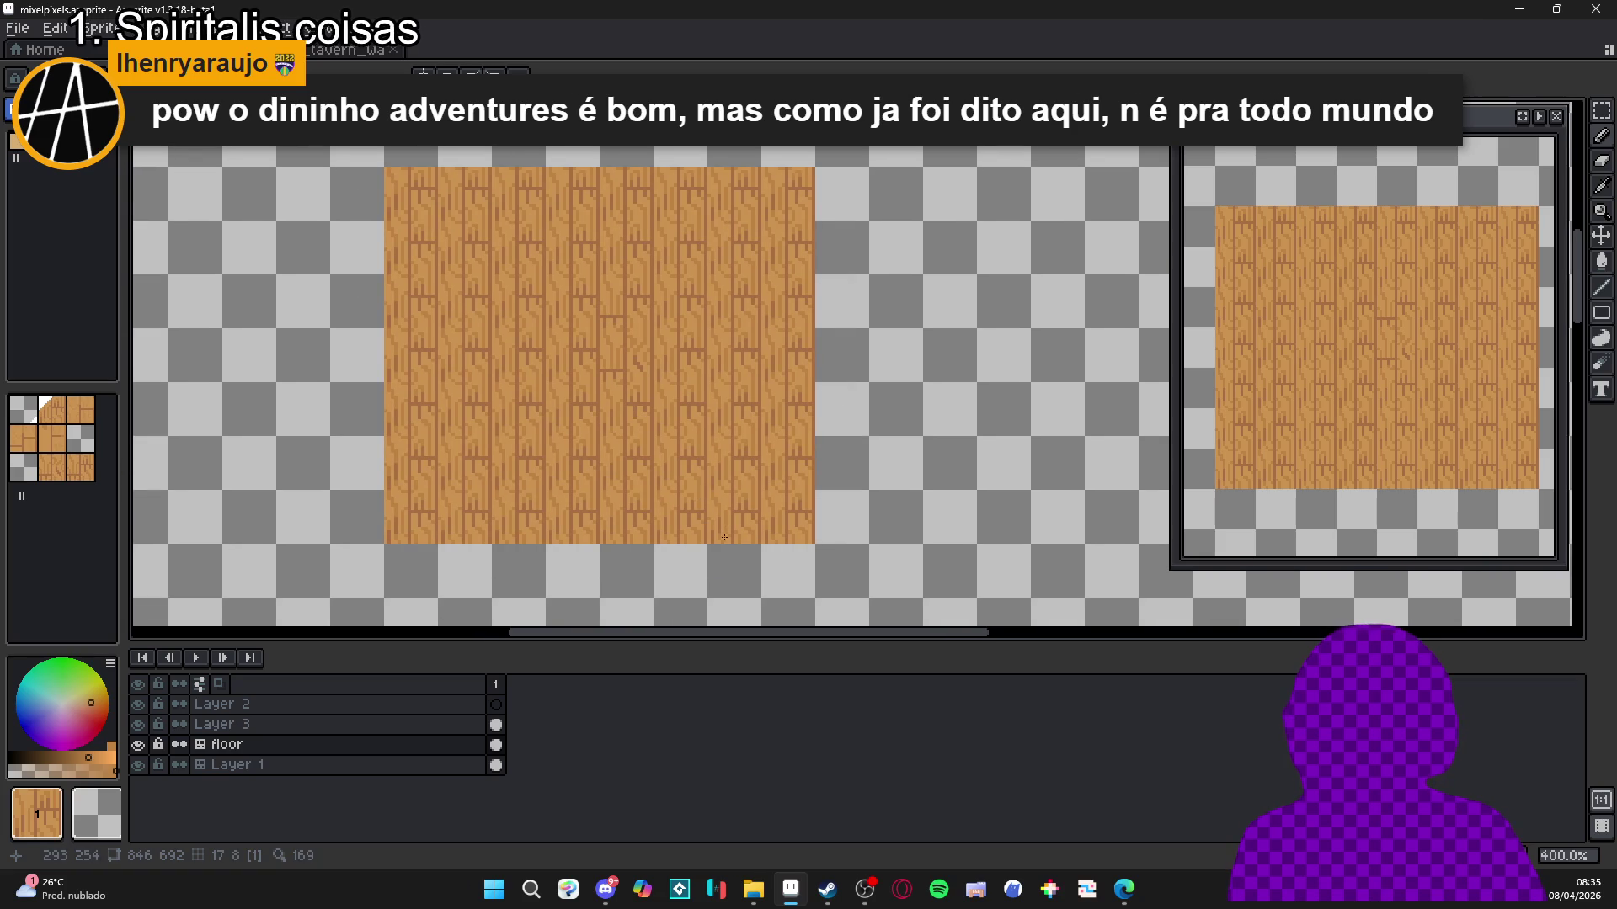
key("ctrl+apostrophe")
scroll(637, 375, "up", 1)
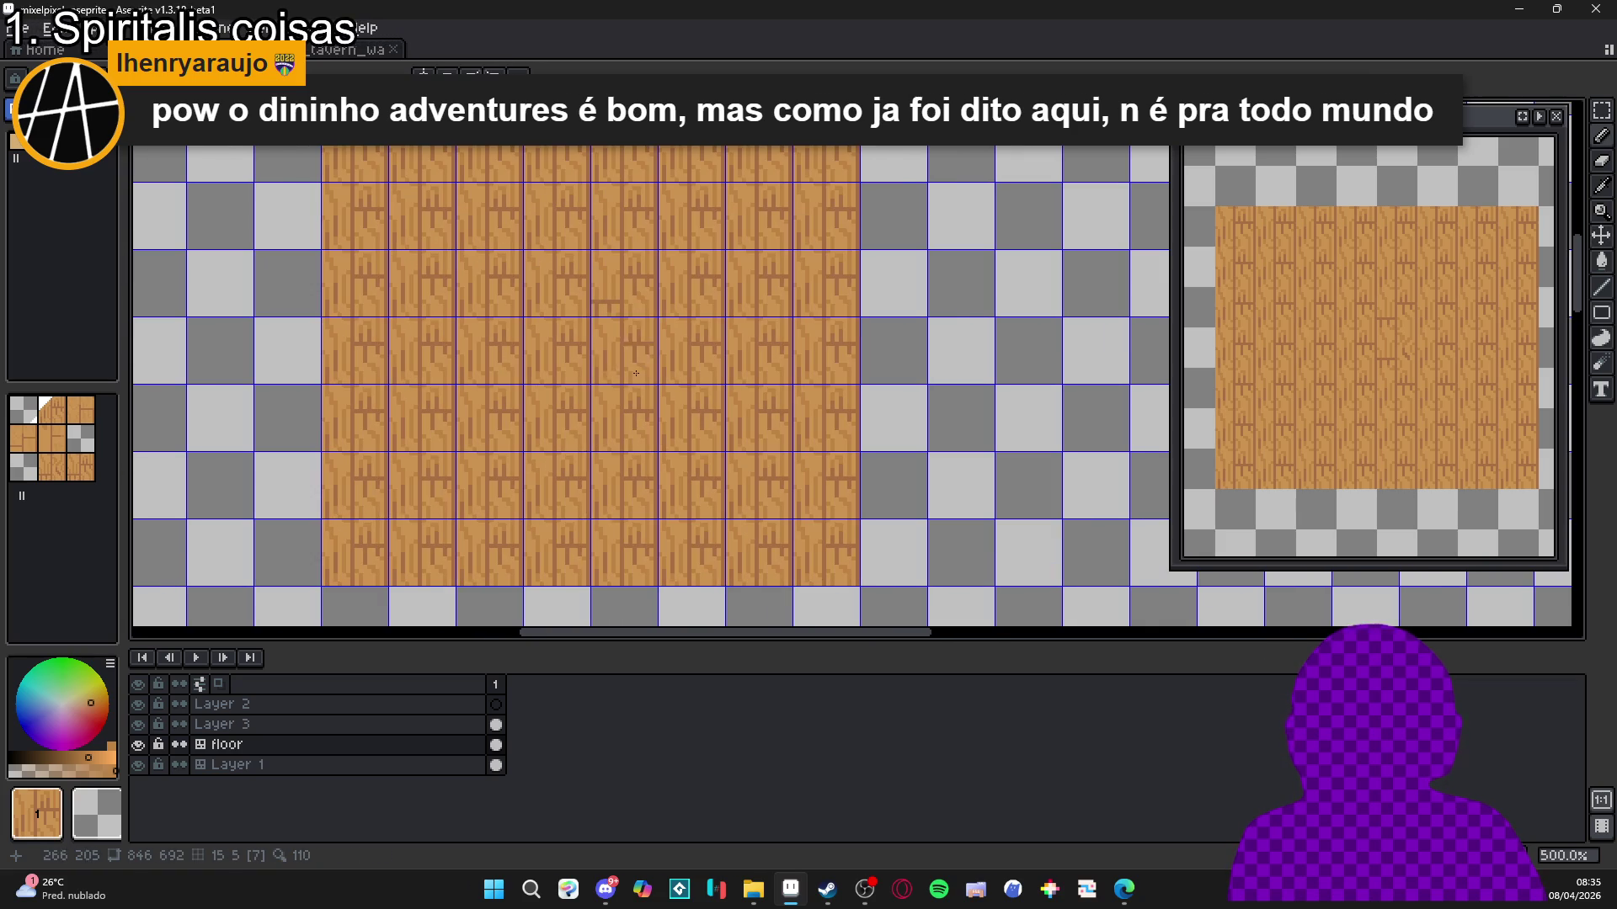
key("ctrl+z")
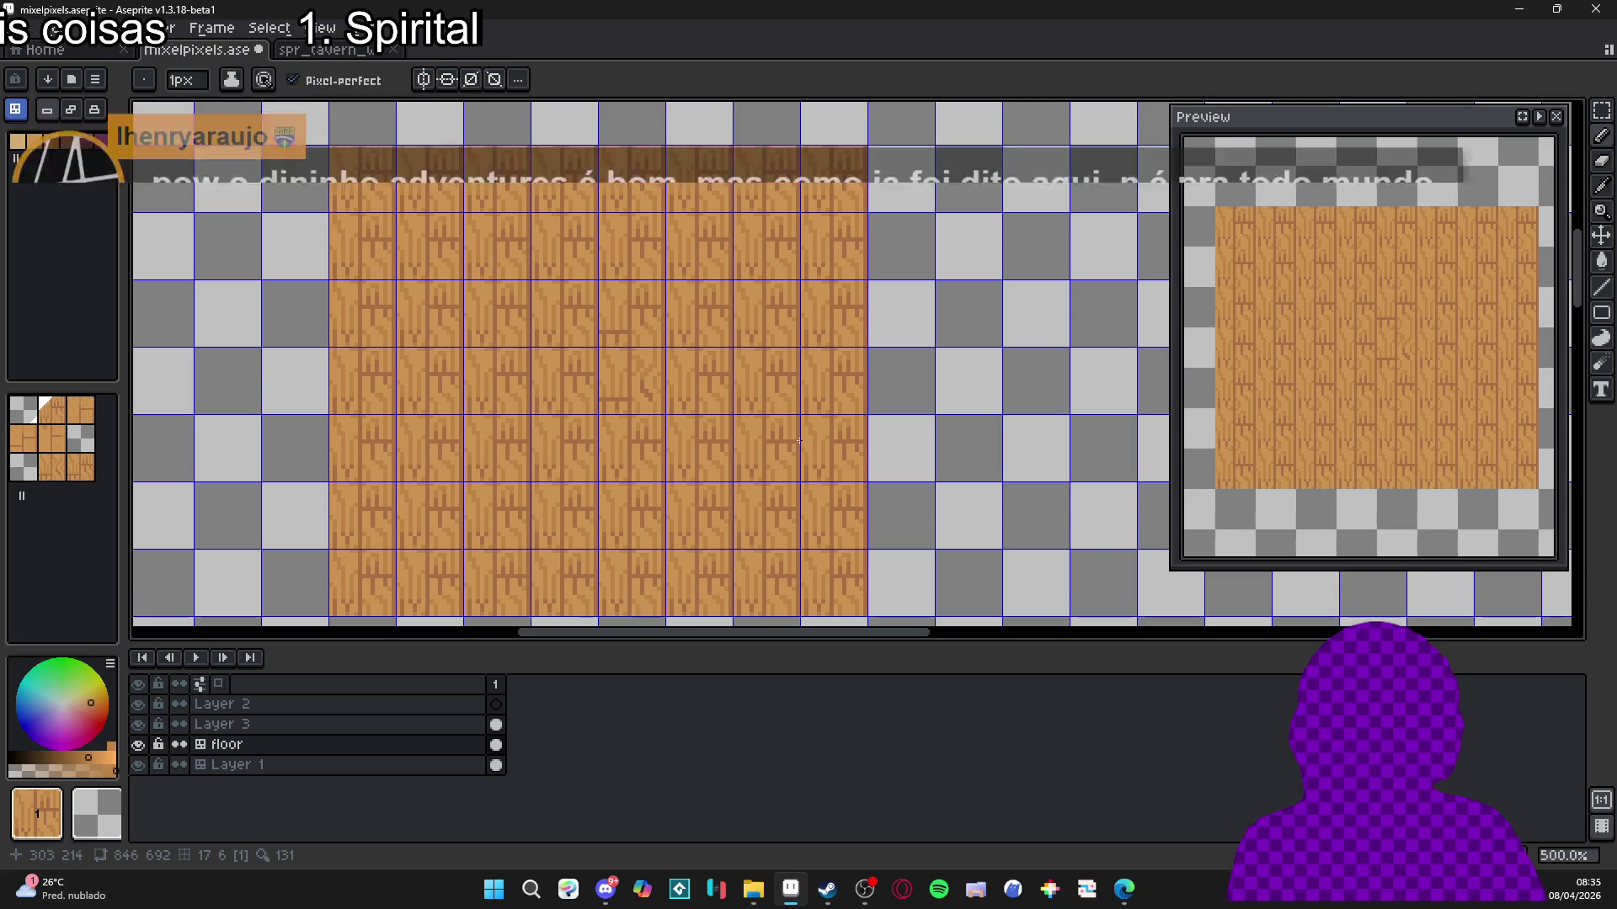
key("ctrl")
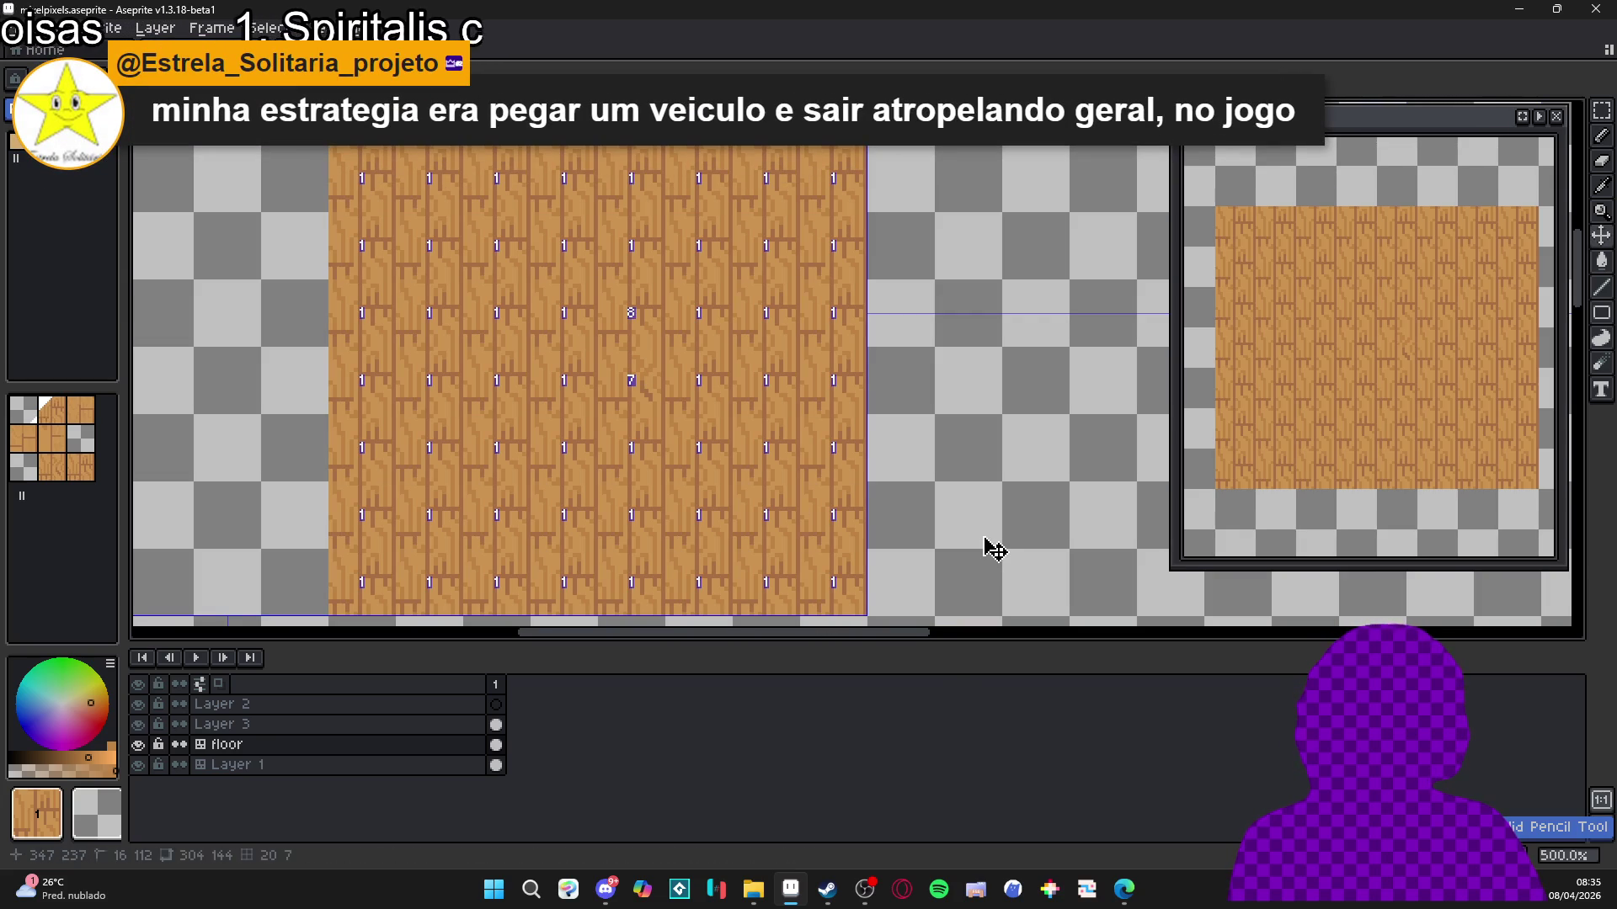
scroll(896, 429, "up", 1)
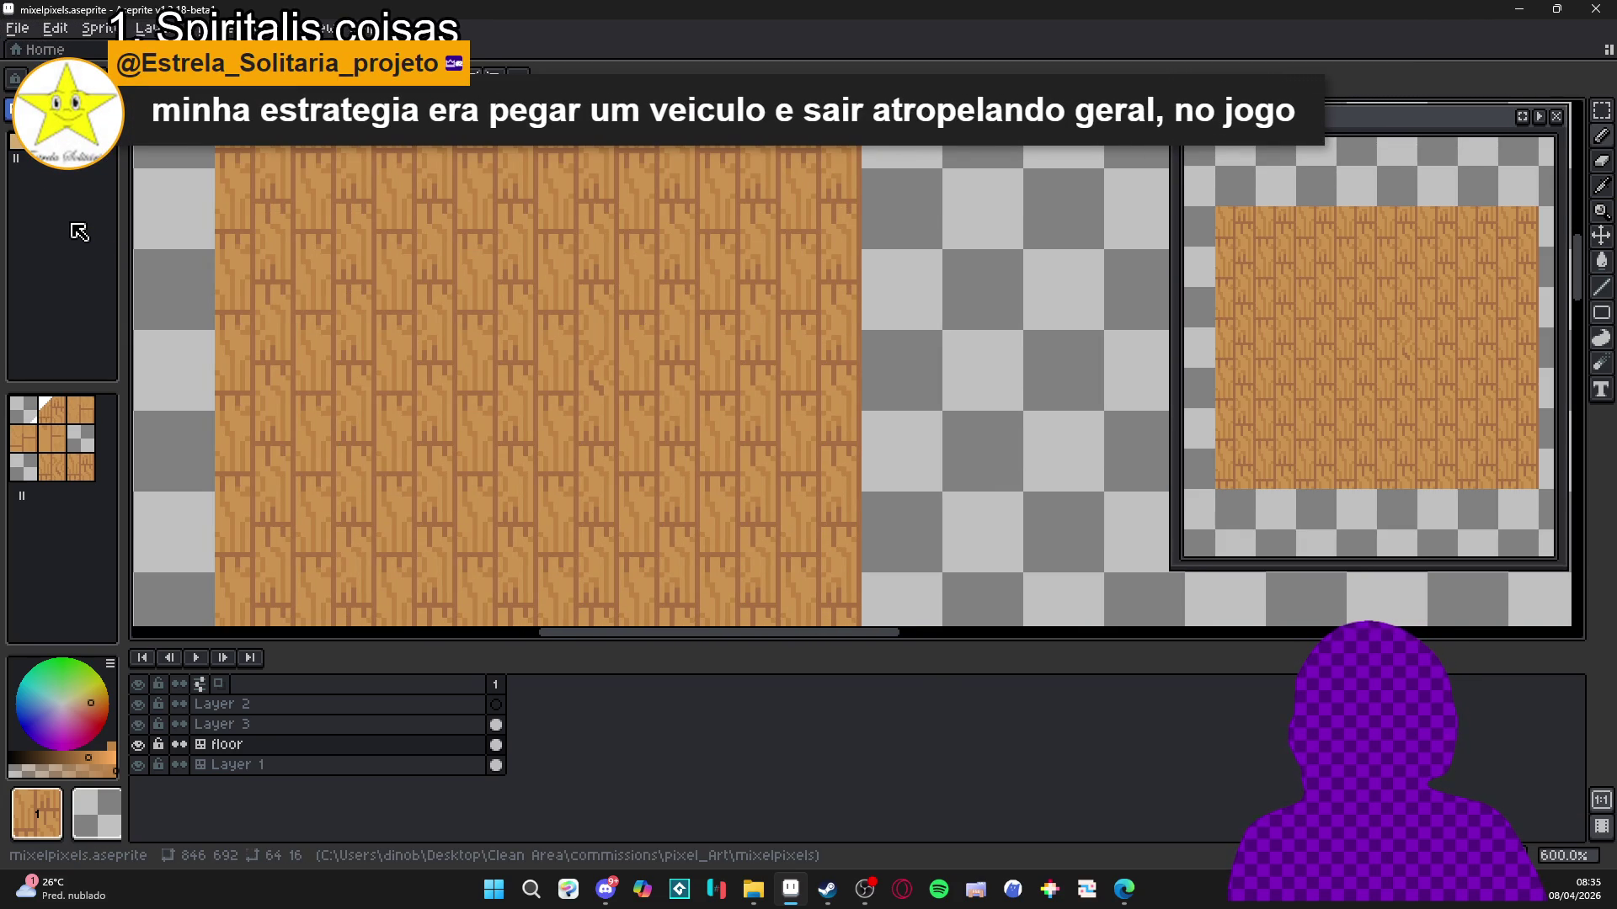
key("ctrl+y")
key("ctrl")
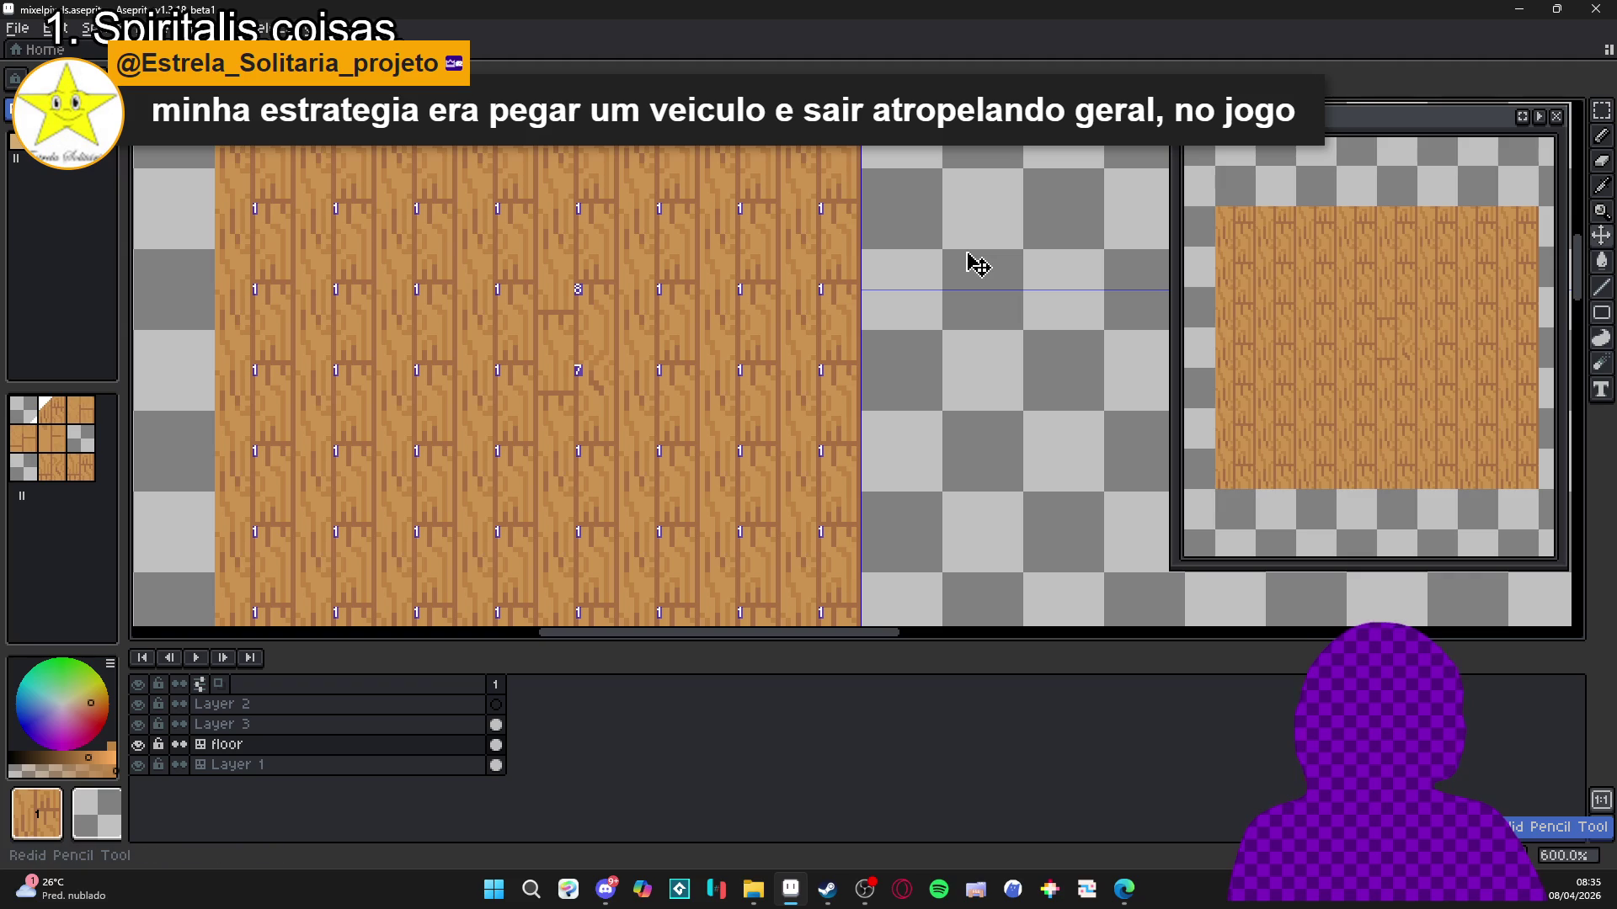
key("ctrl+y")
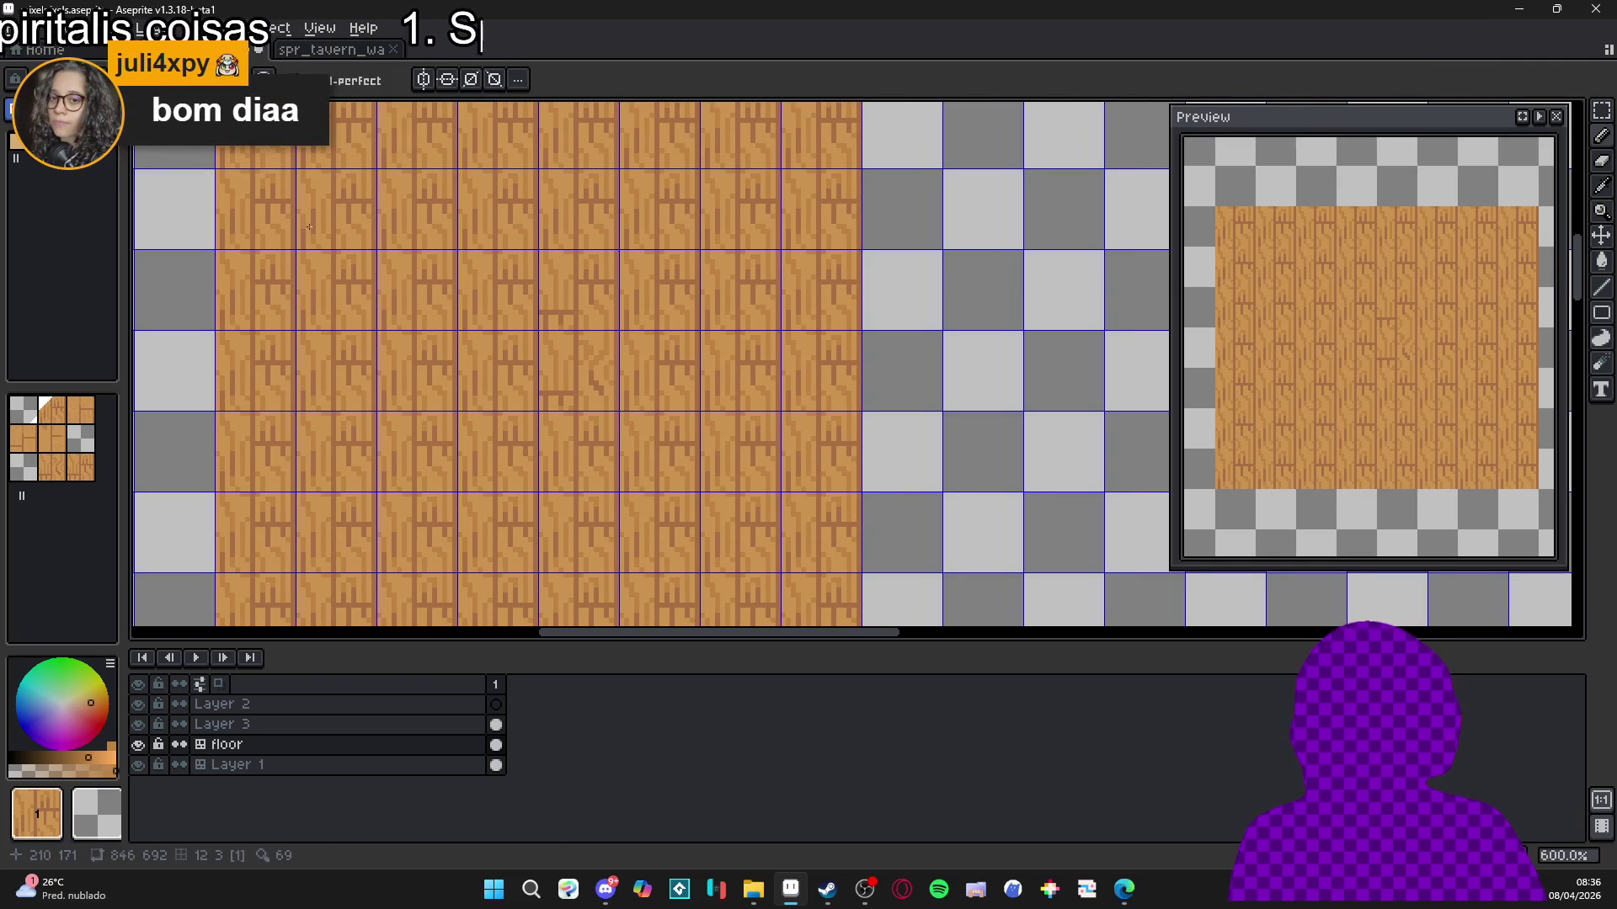
Select then deselect one floor tile, hide the grid, and undo the last two pencil strokes.
key("m")
left_click_drag(623, 333, 682, 383)
key("ctrl+d")
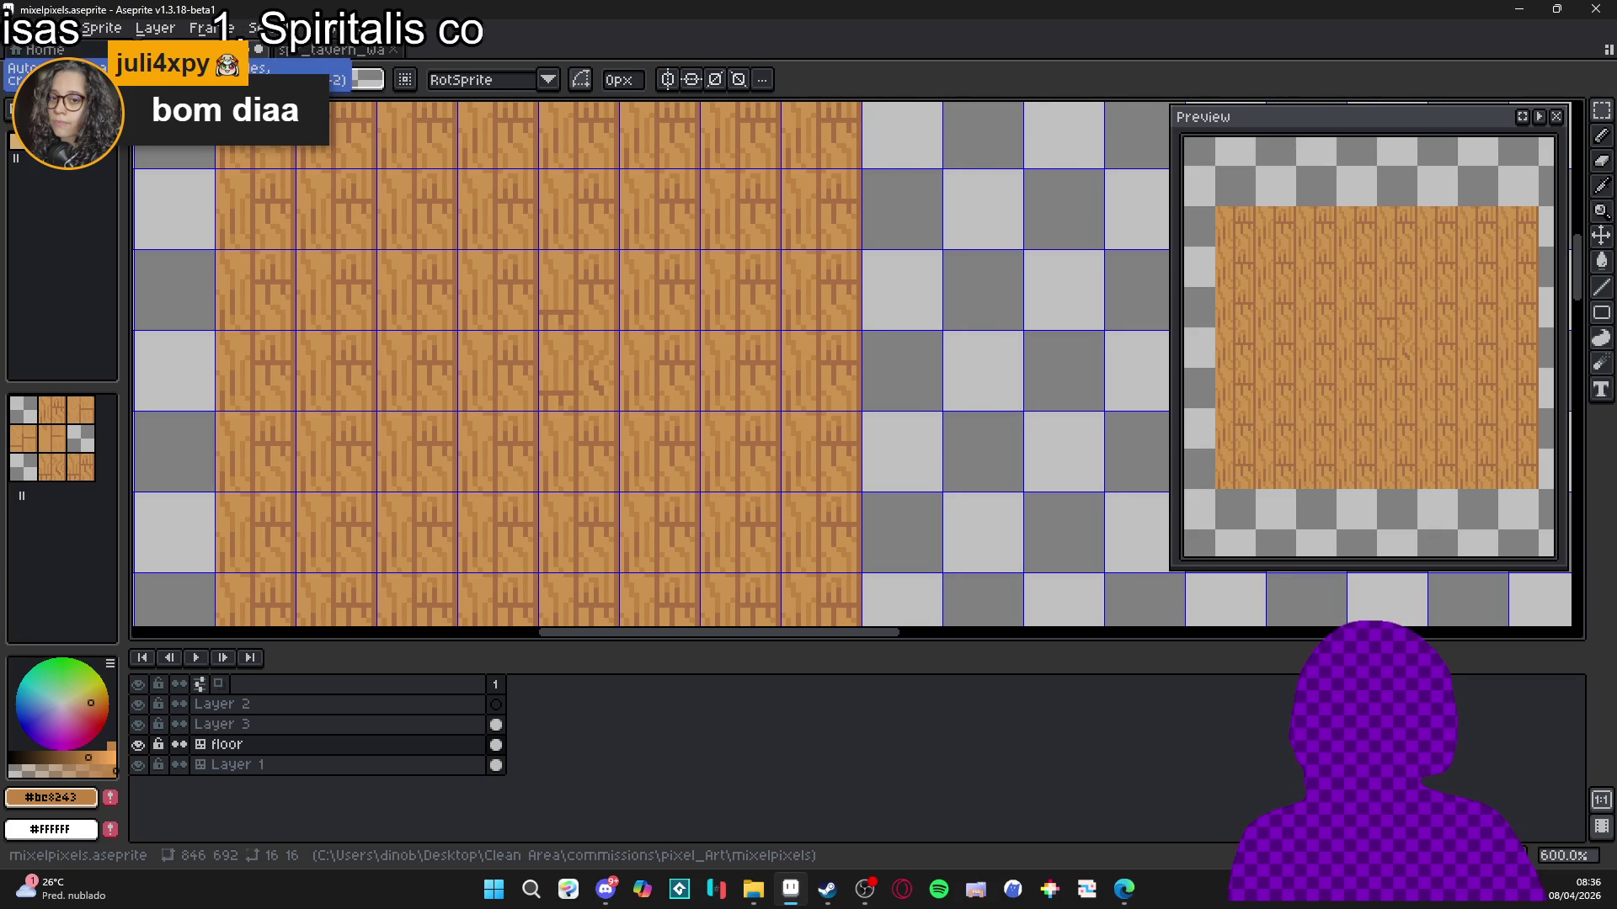
key("ctrl+apostrophe")
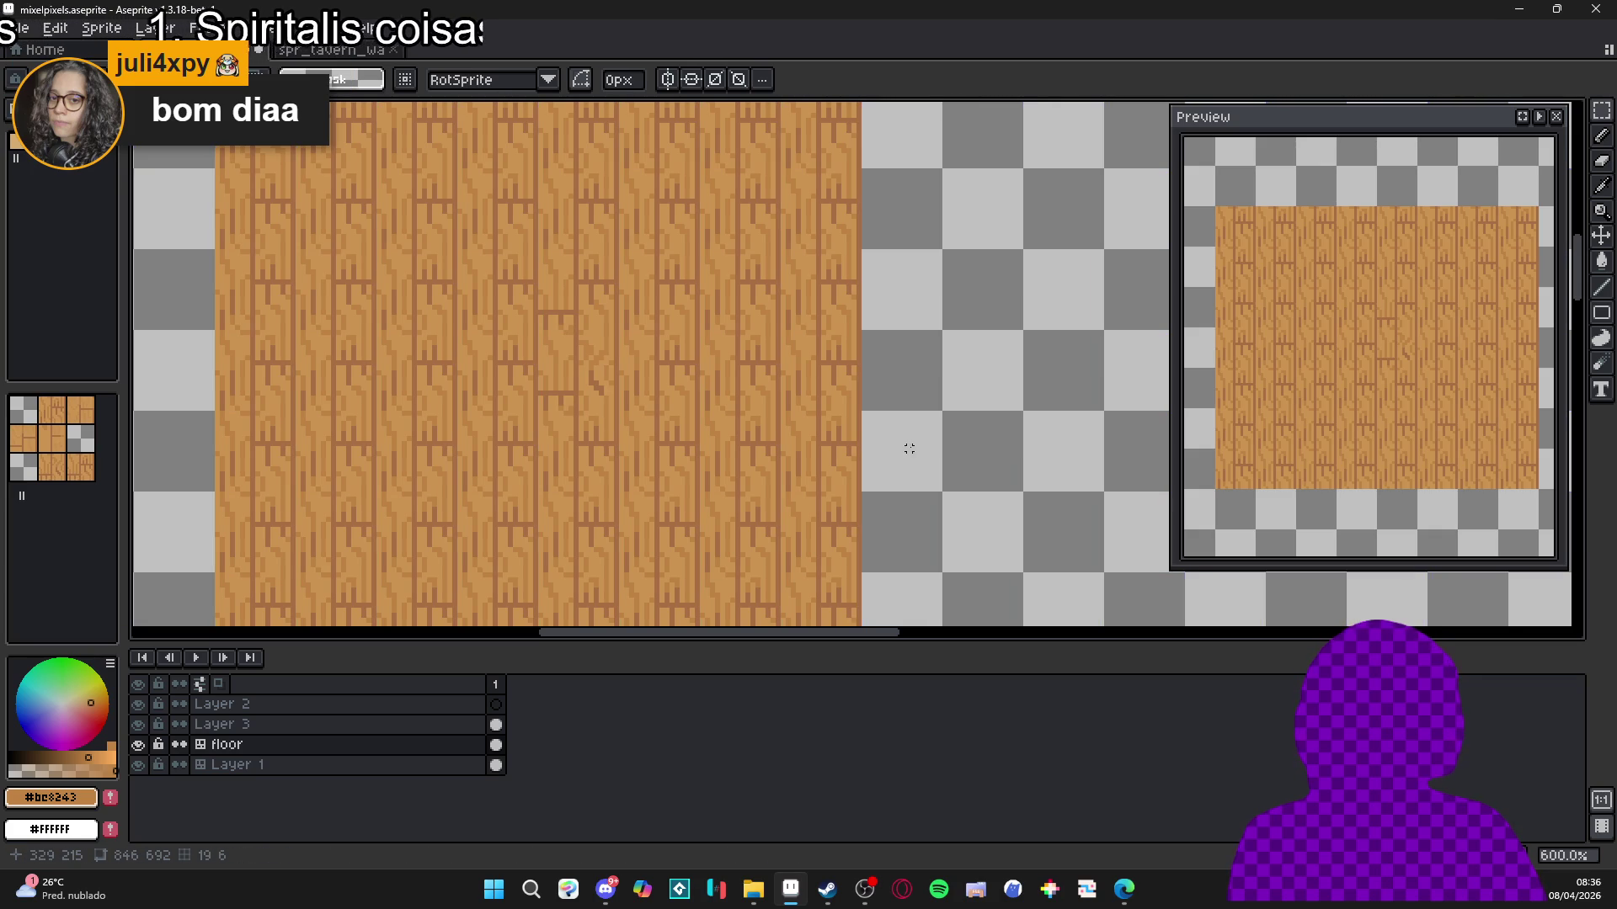
key("ctrl+z")
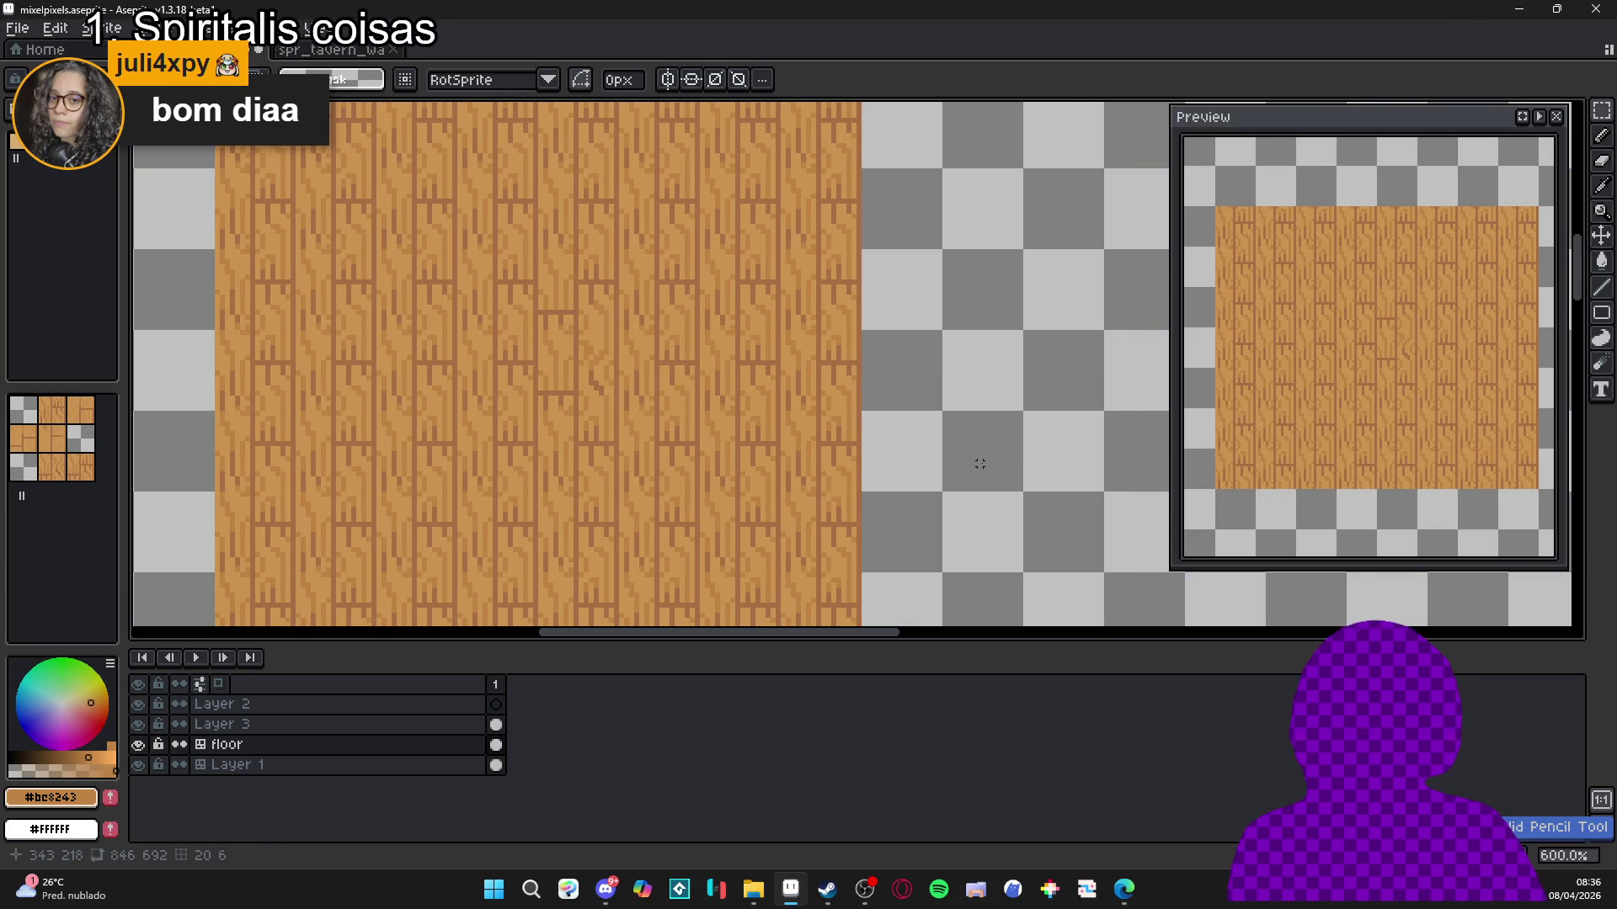
key("ctrl+z")
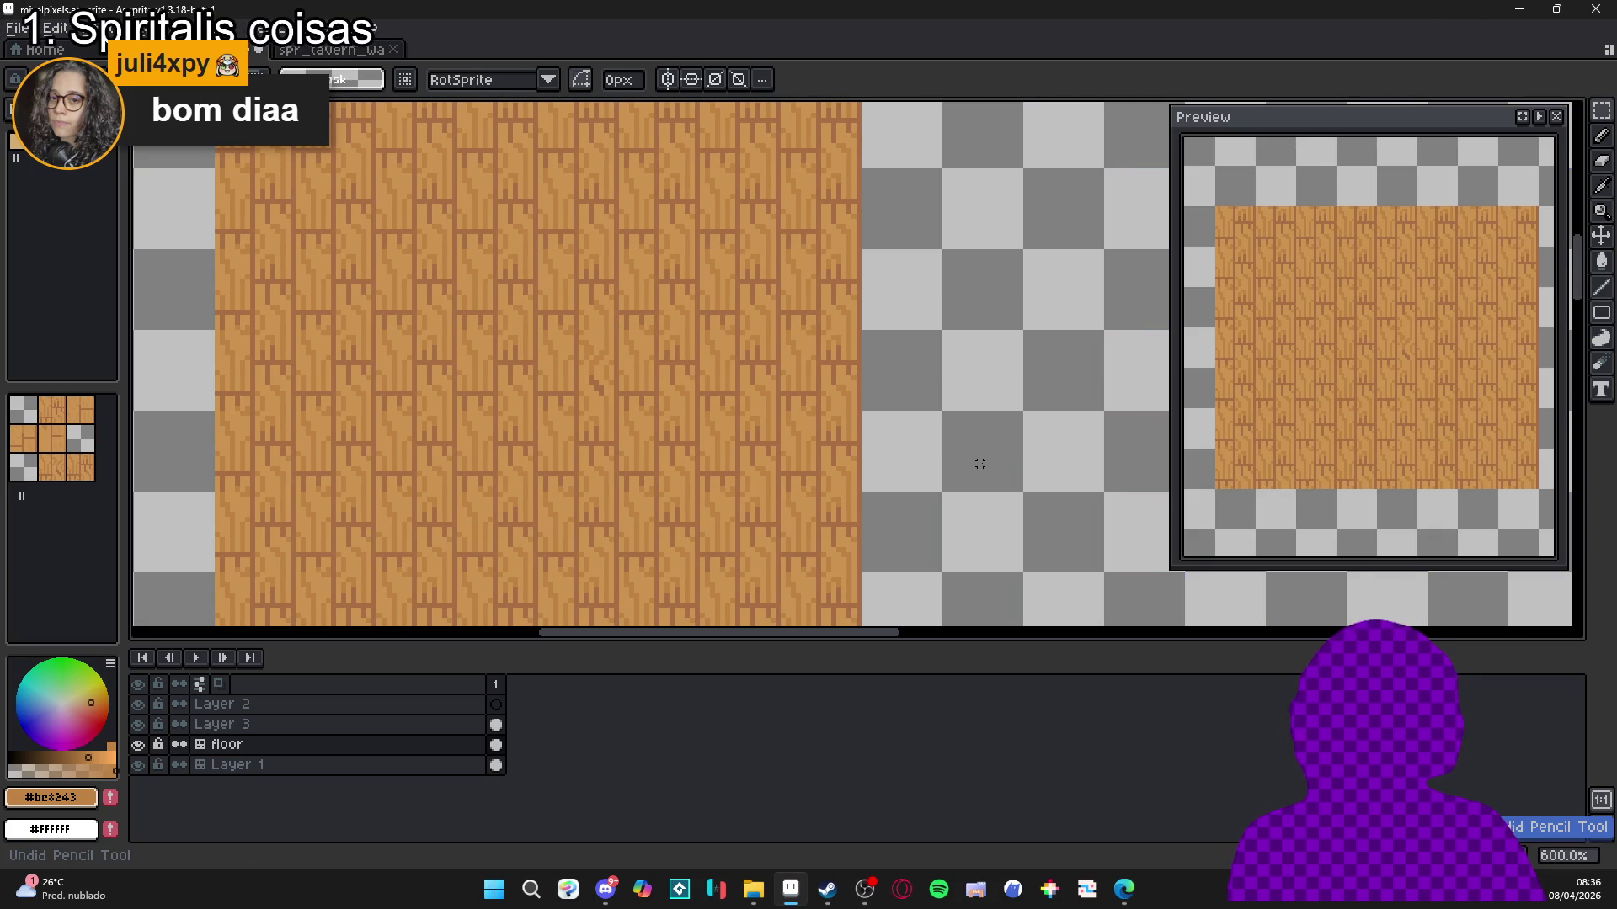
Pick a wood tile from the tileset, pan around the sprite, then bring Steam forward.
scroll(583, 418, "up", 1)
key("ctrl+apostrophe")
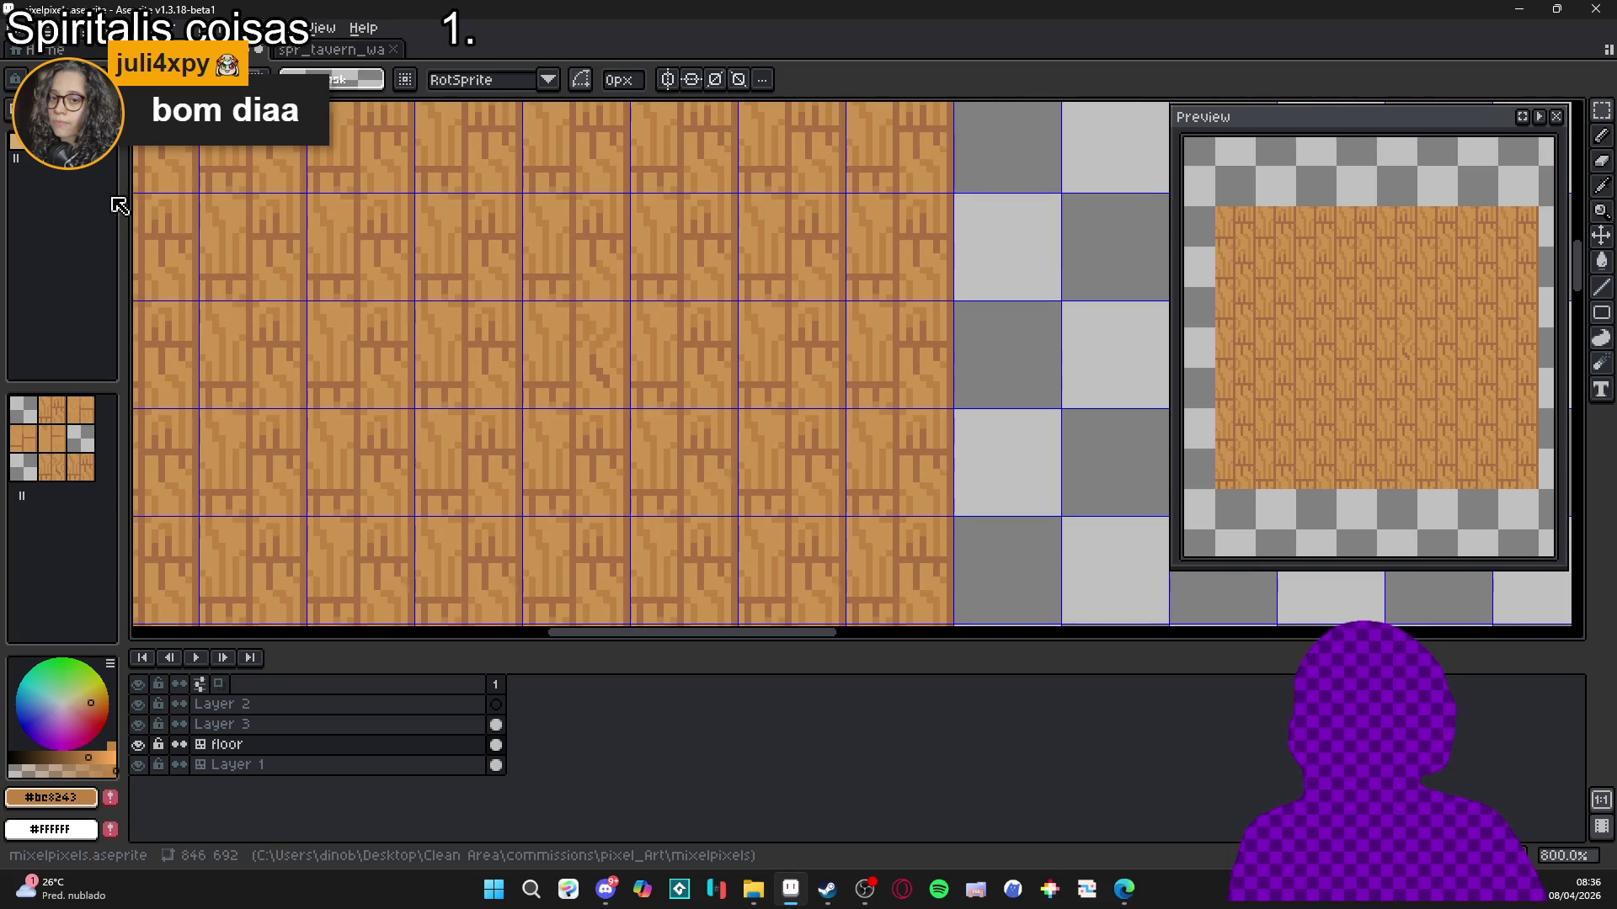
scroll(749, 375, "down", 1)
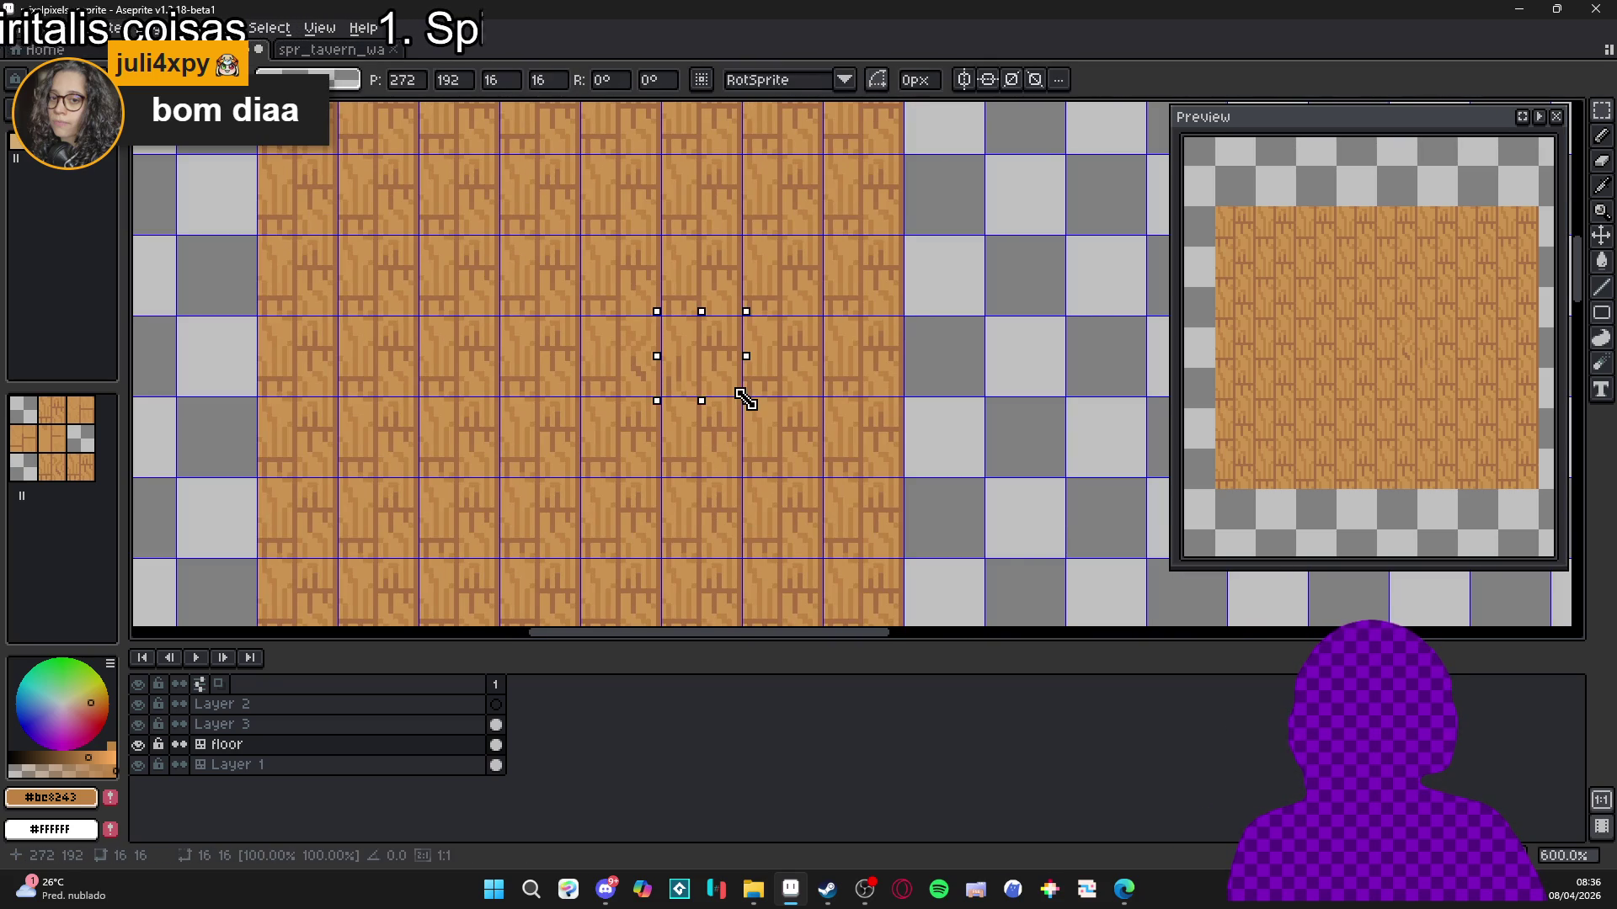
scroll(800, 421, "down", 1)
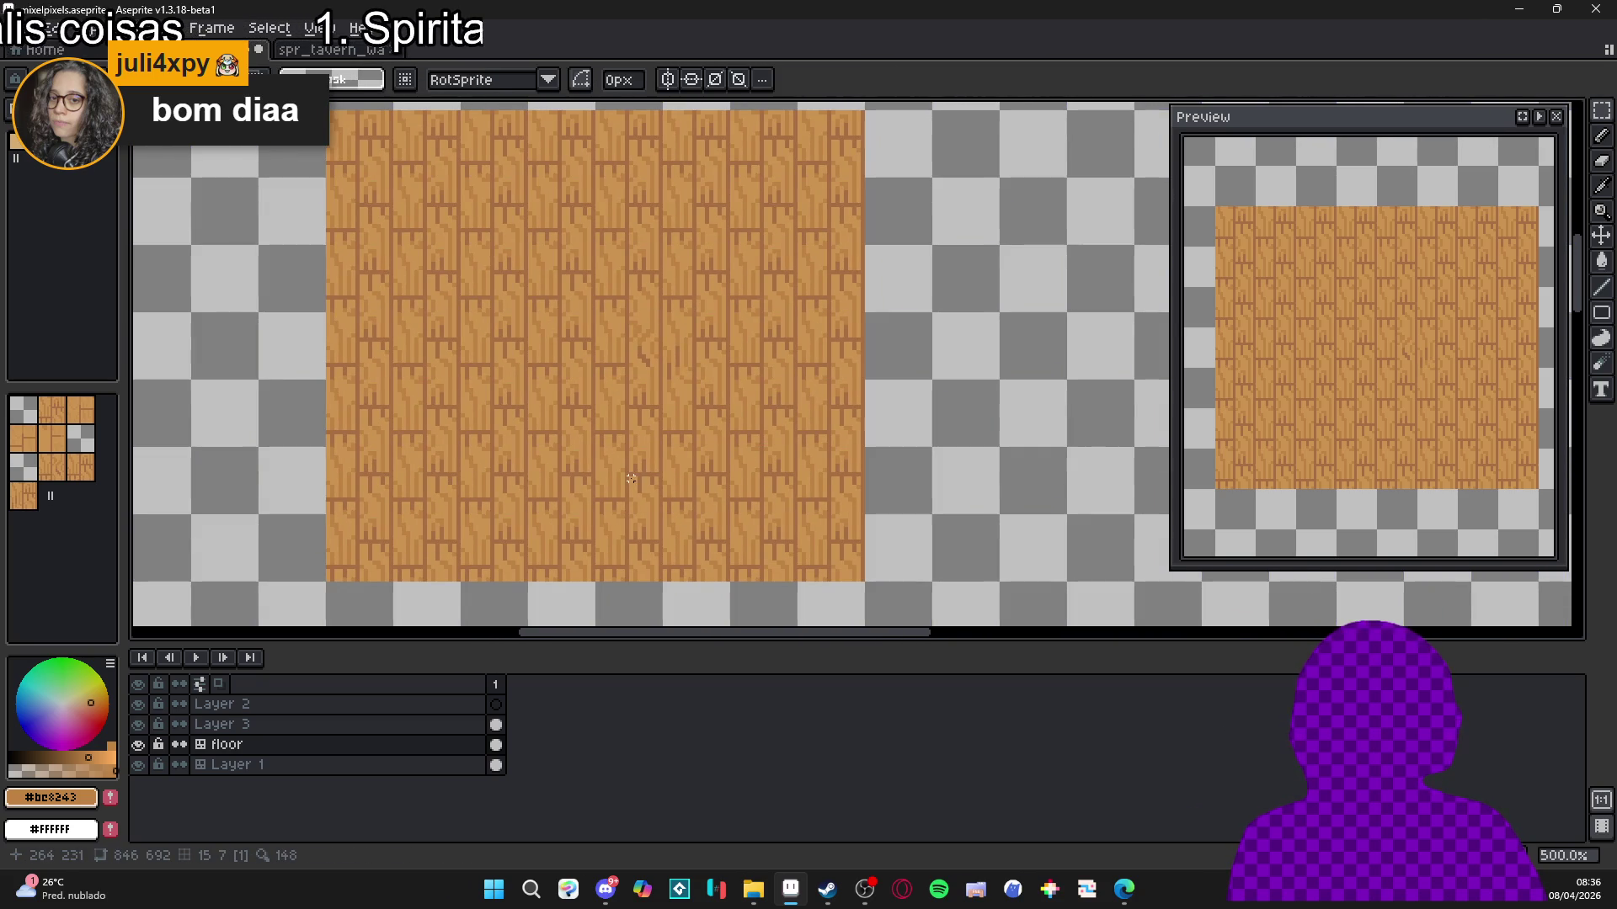
left_click(33, 495)
key("b")
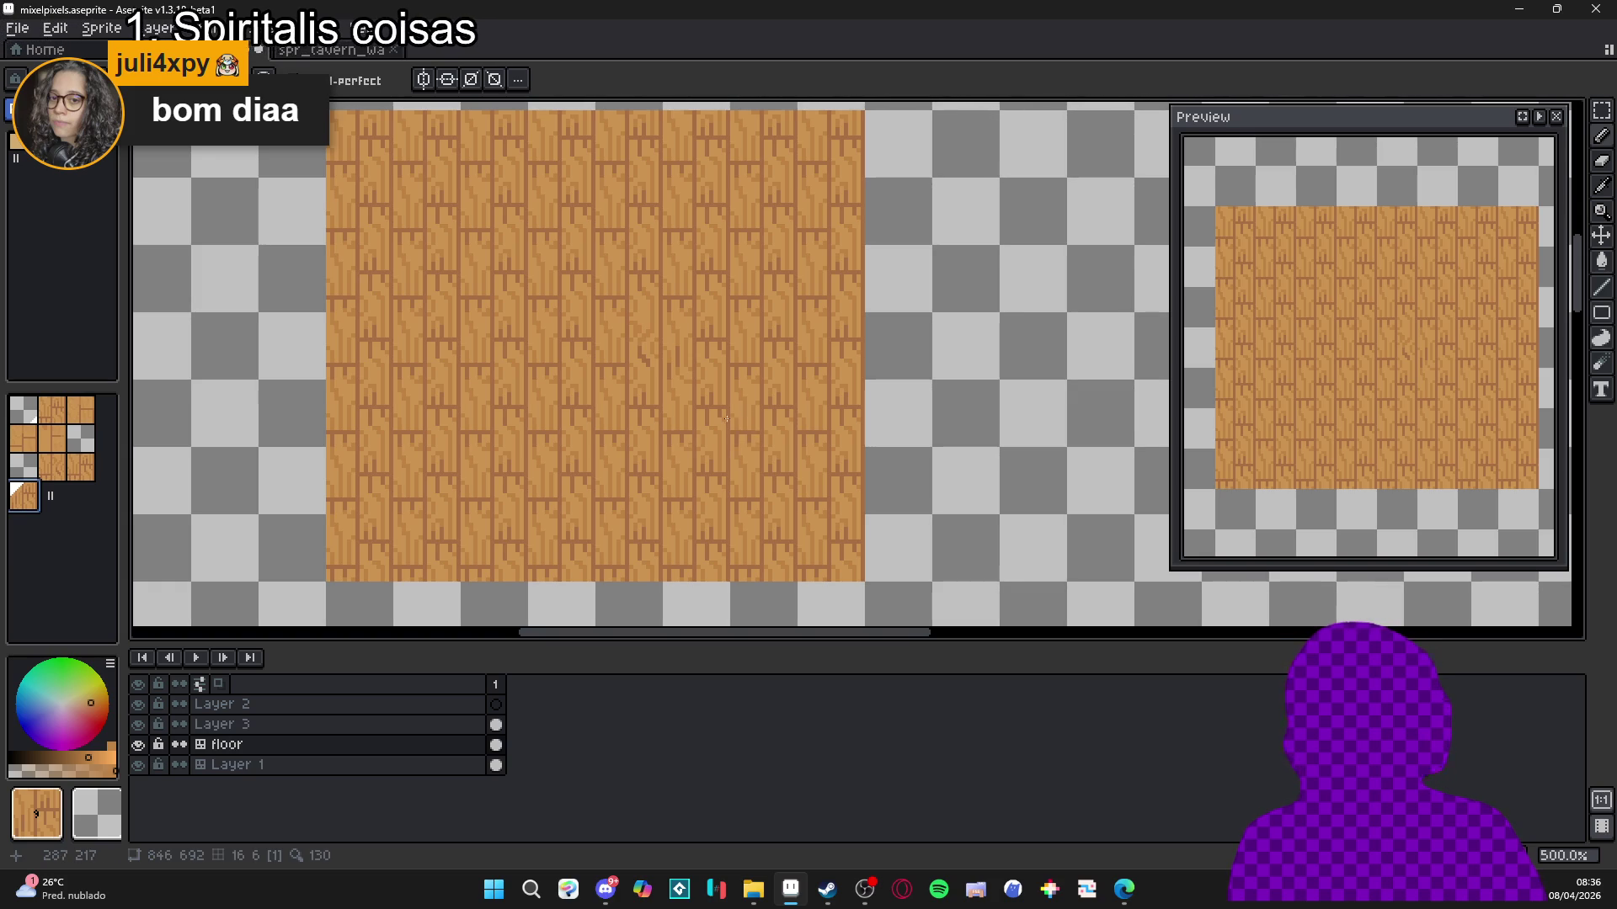
left_click_drag(566, 350, 601, 403)
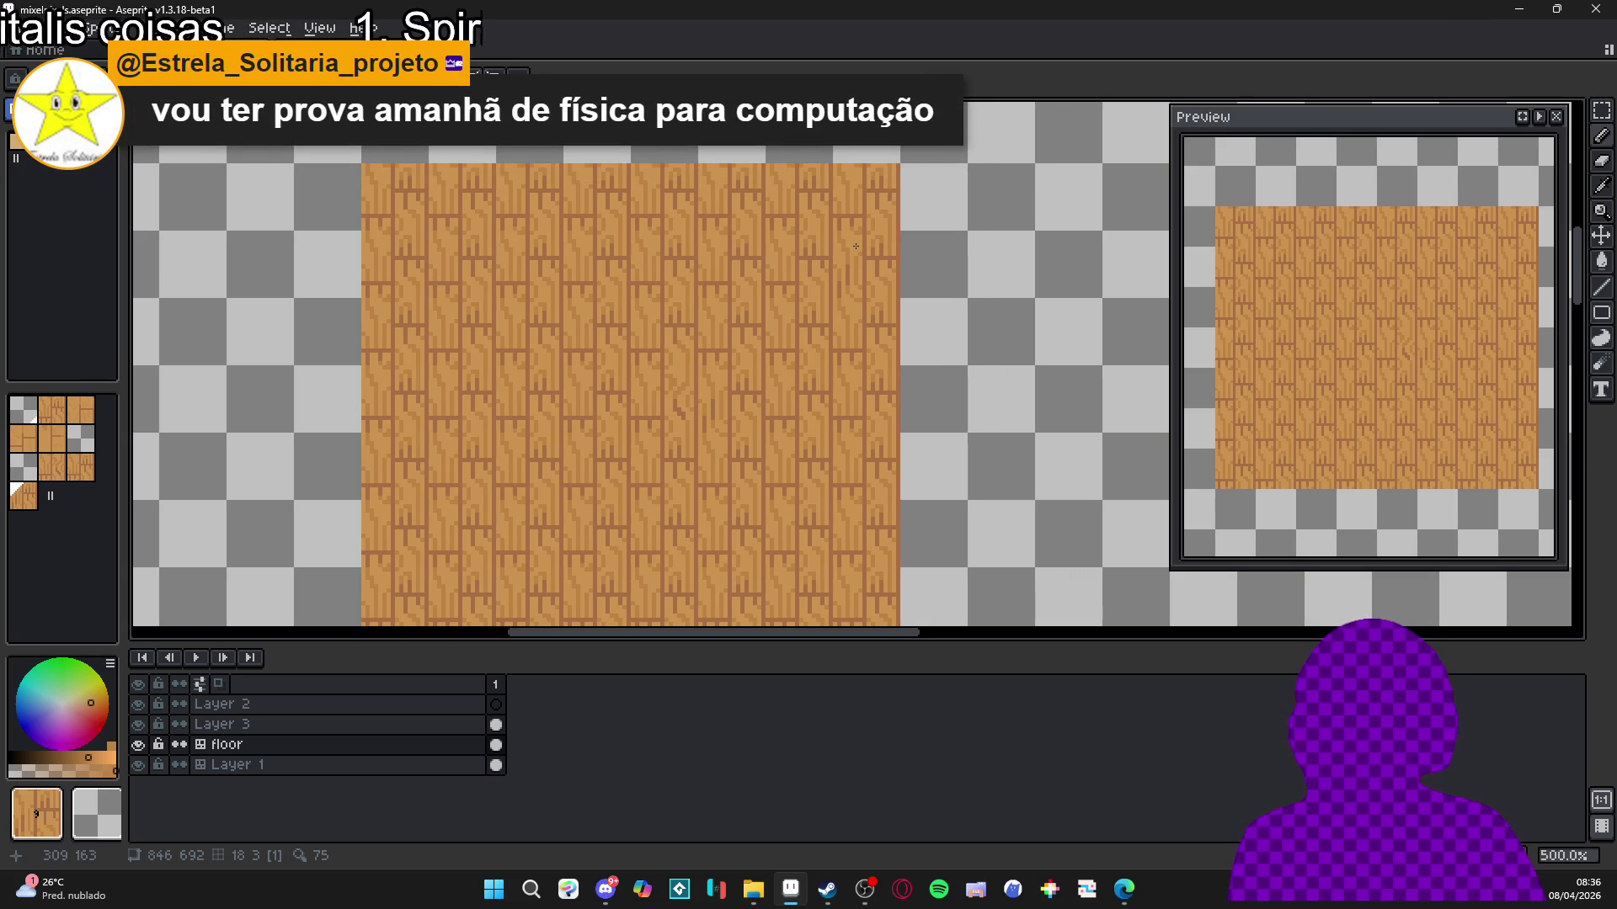
scroll(477, 399, "down", 5)
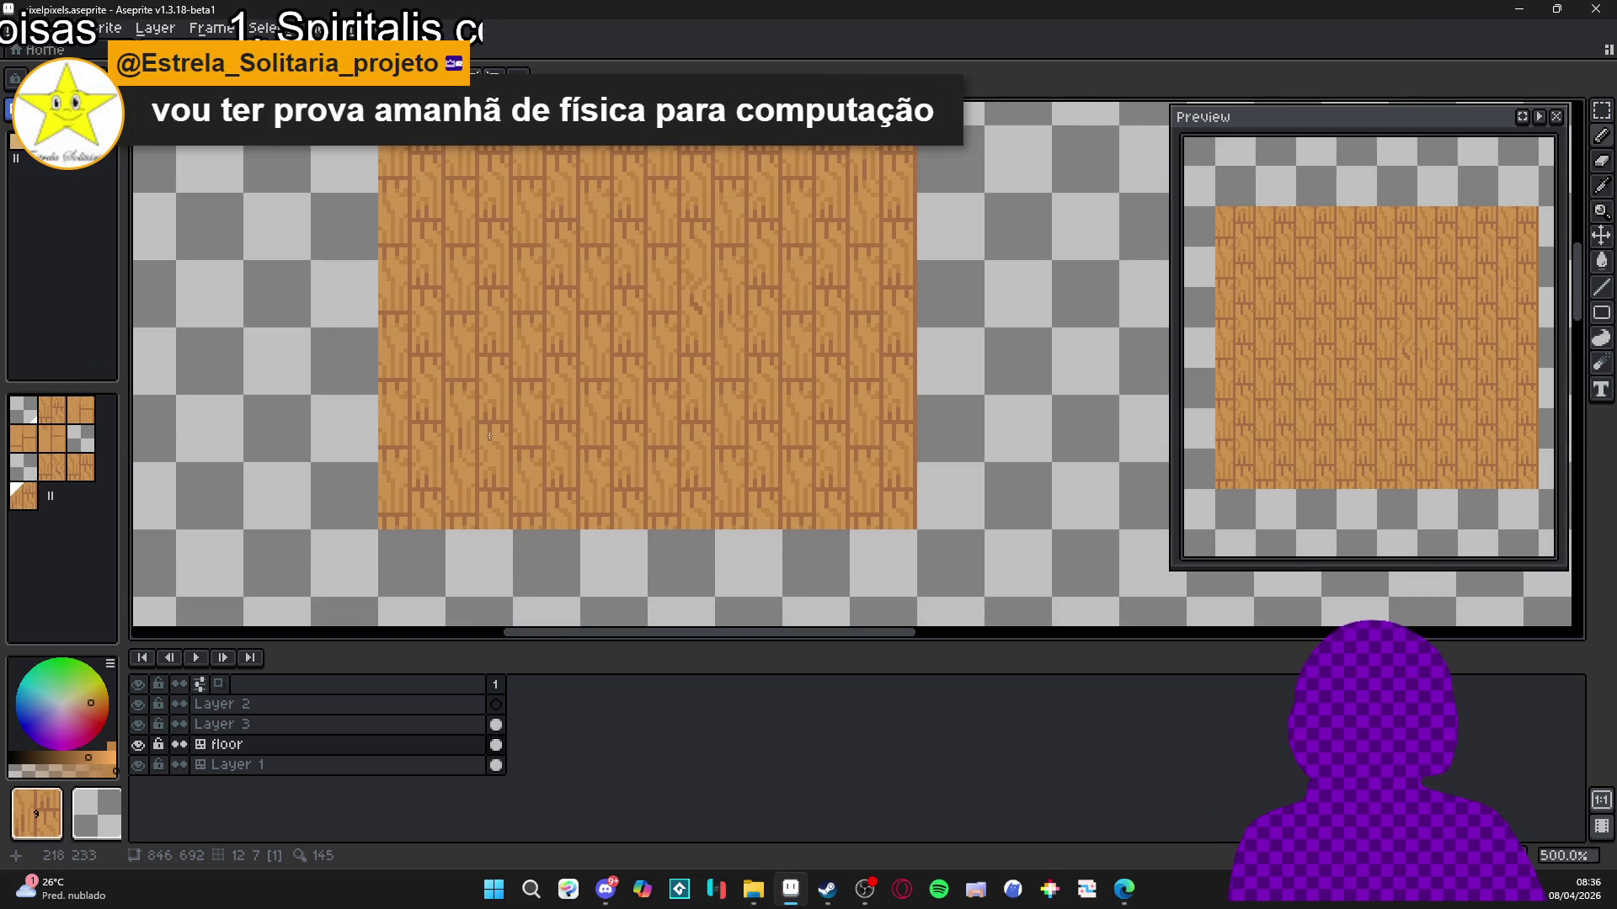
left_click_drag(487, 433, 487, 531)
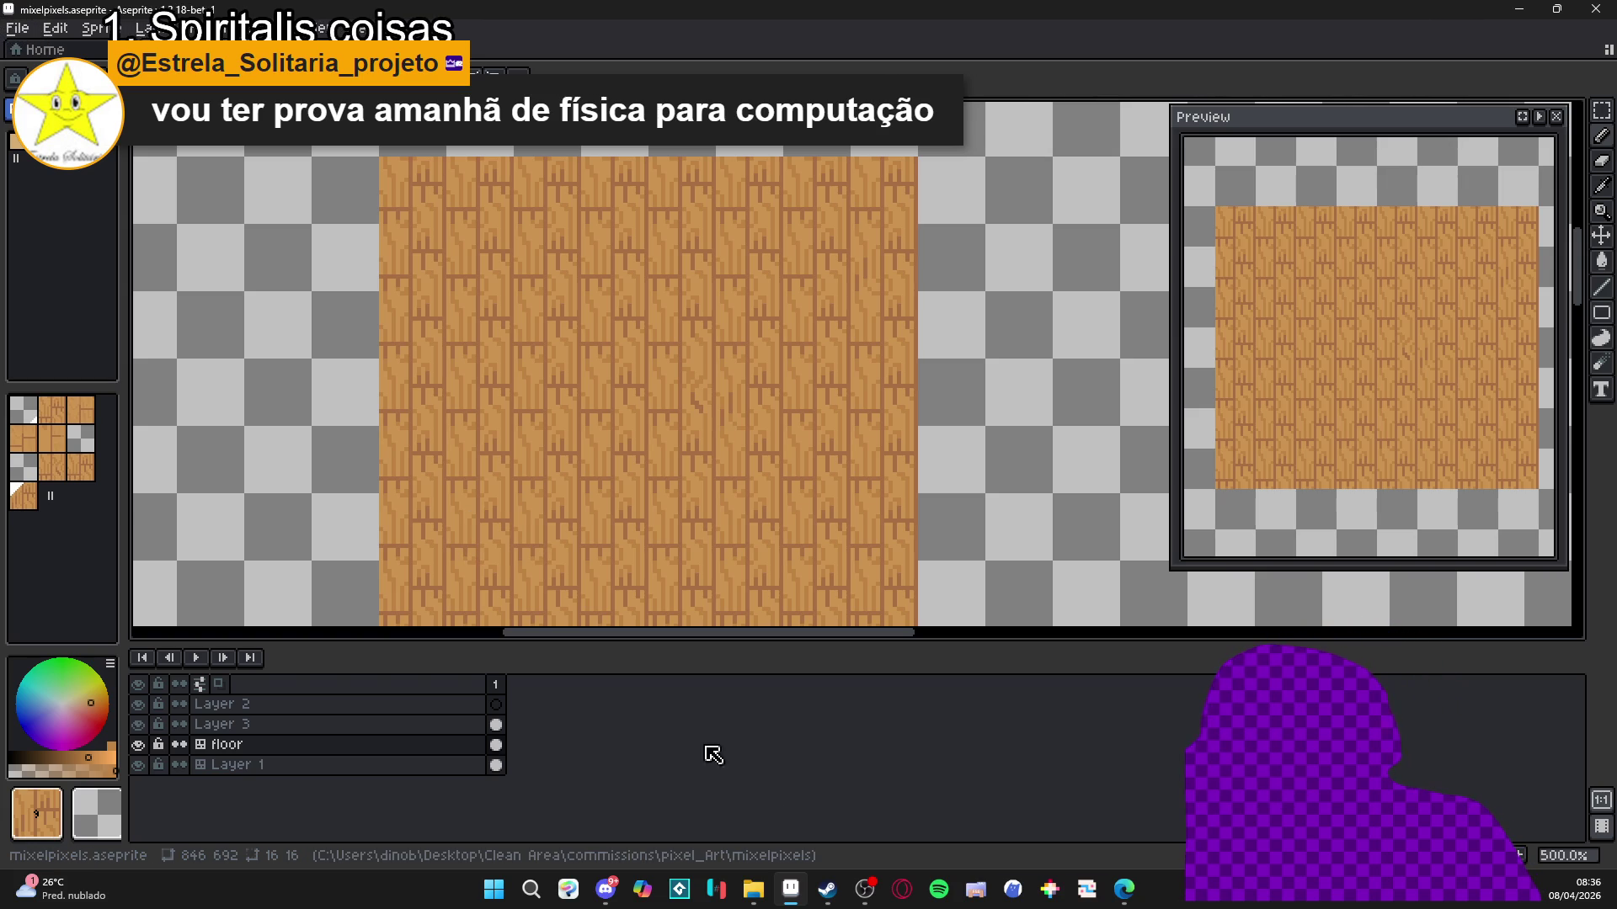
left_click(827, 889)
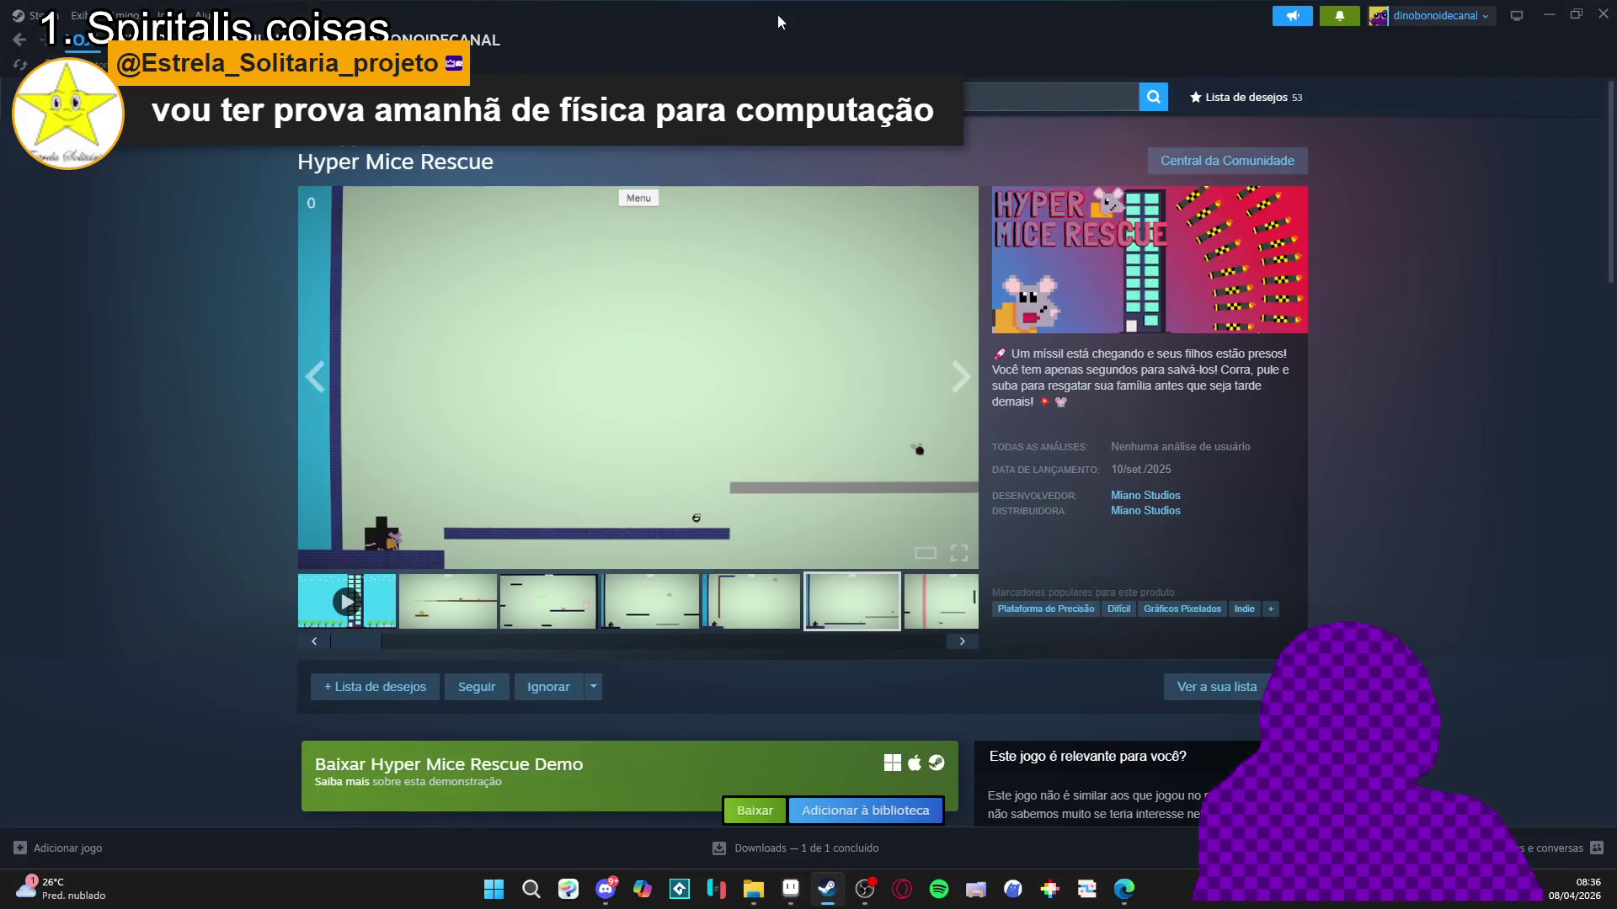
Search the Steam store for 'dininho', then minimize Steam to return to Aseprite.
left_click(926, 97)
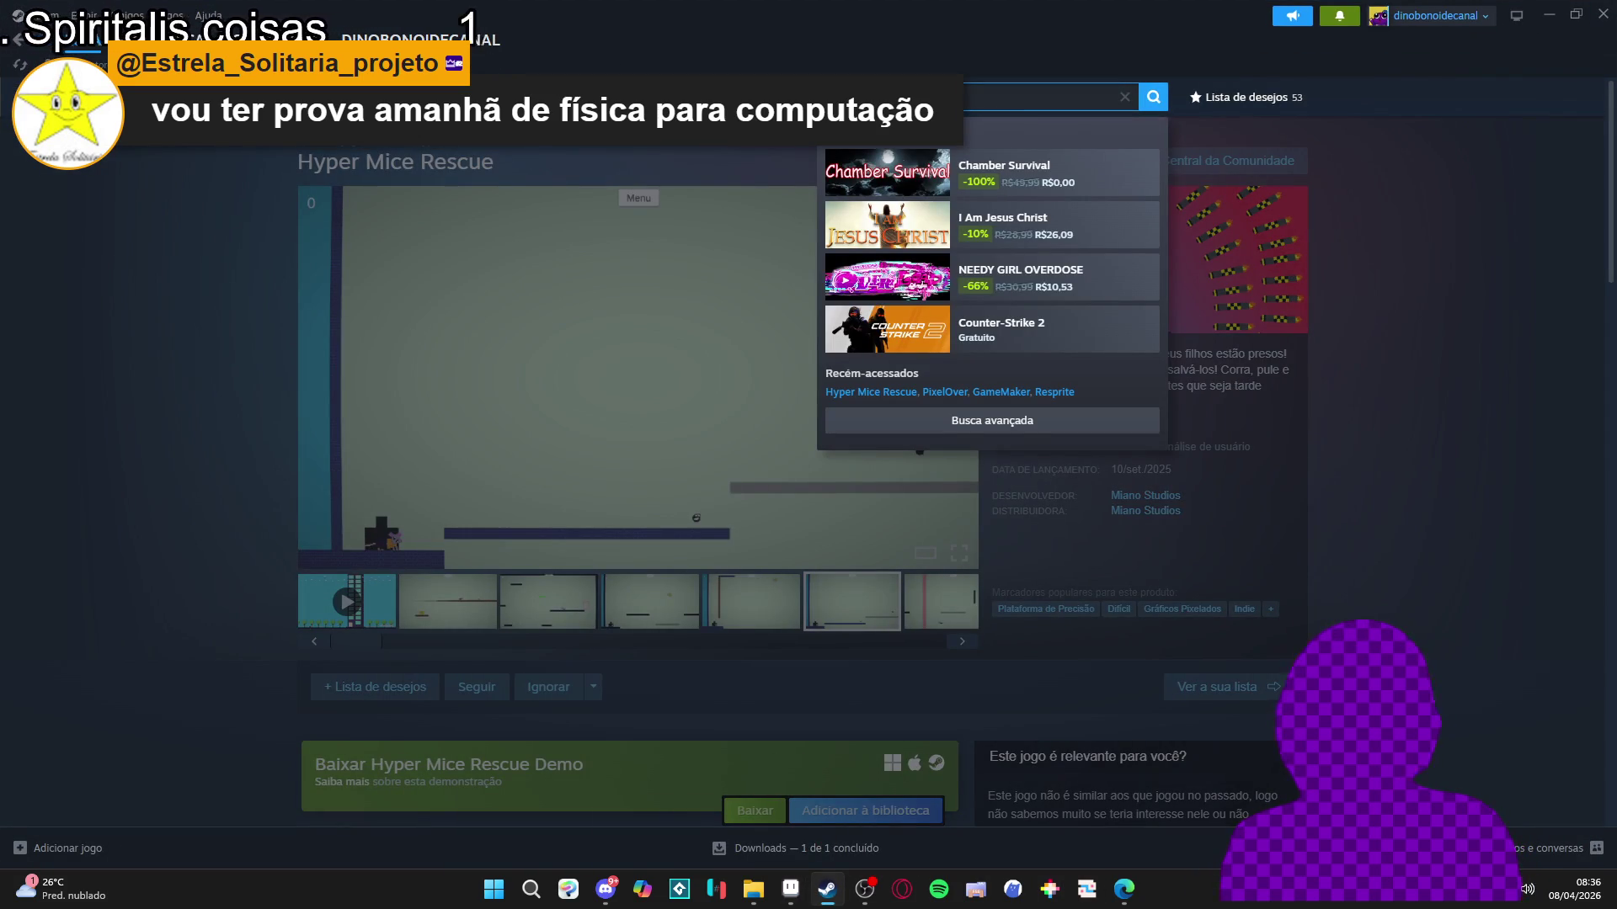
type("dininho")
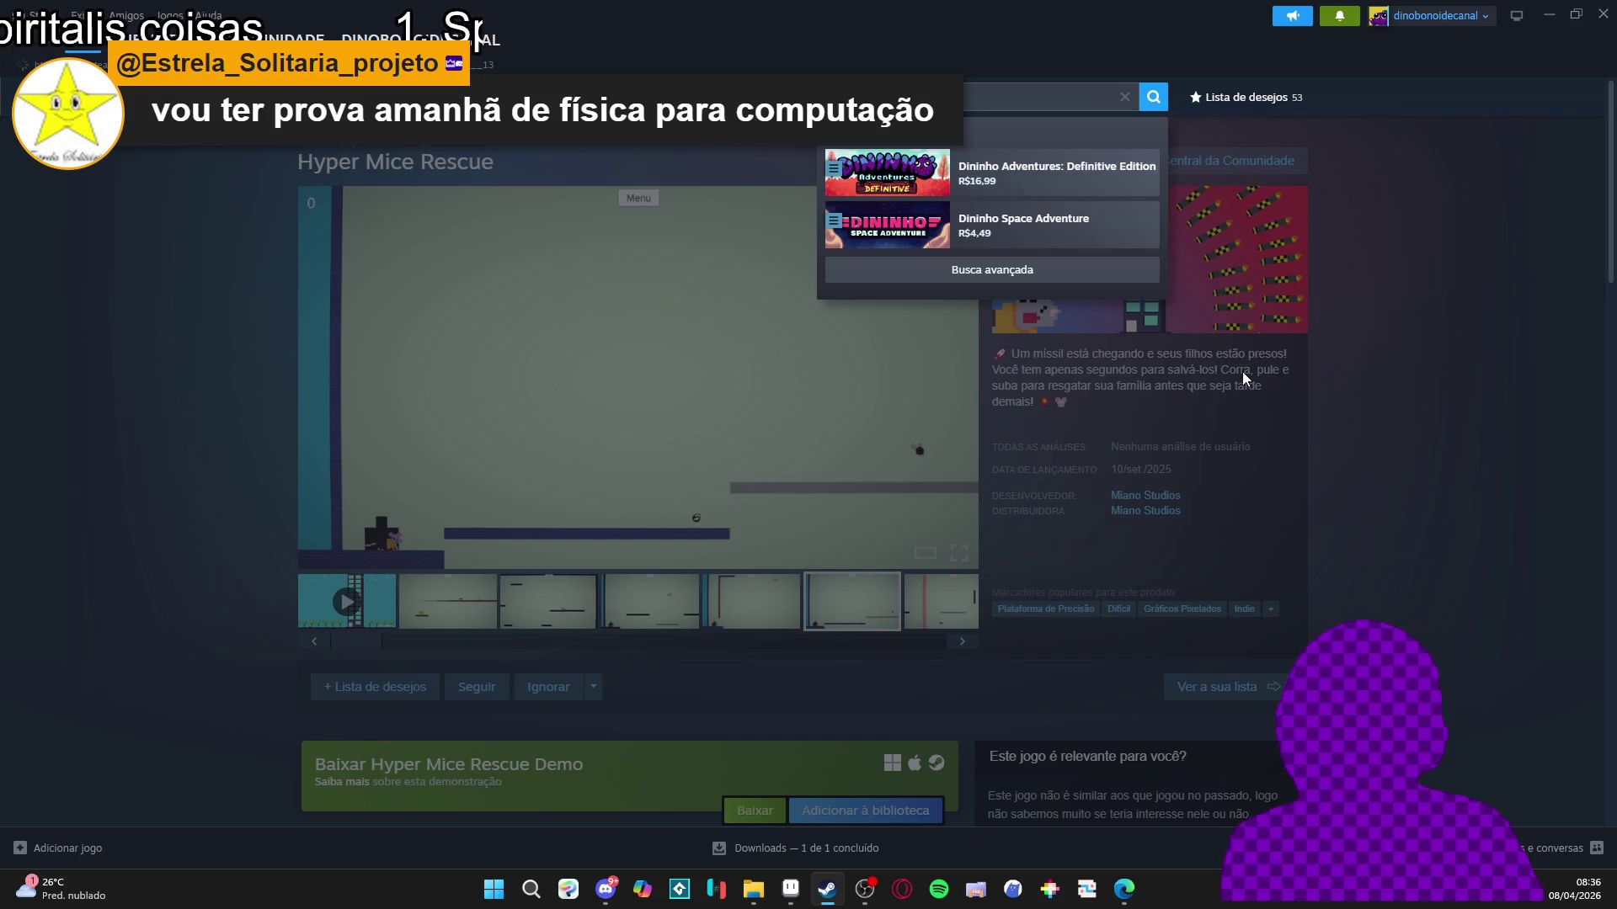
scroll(1369, 464, "down", 8)
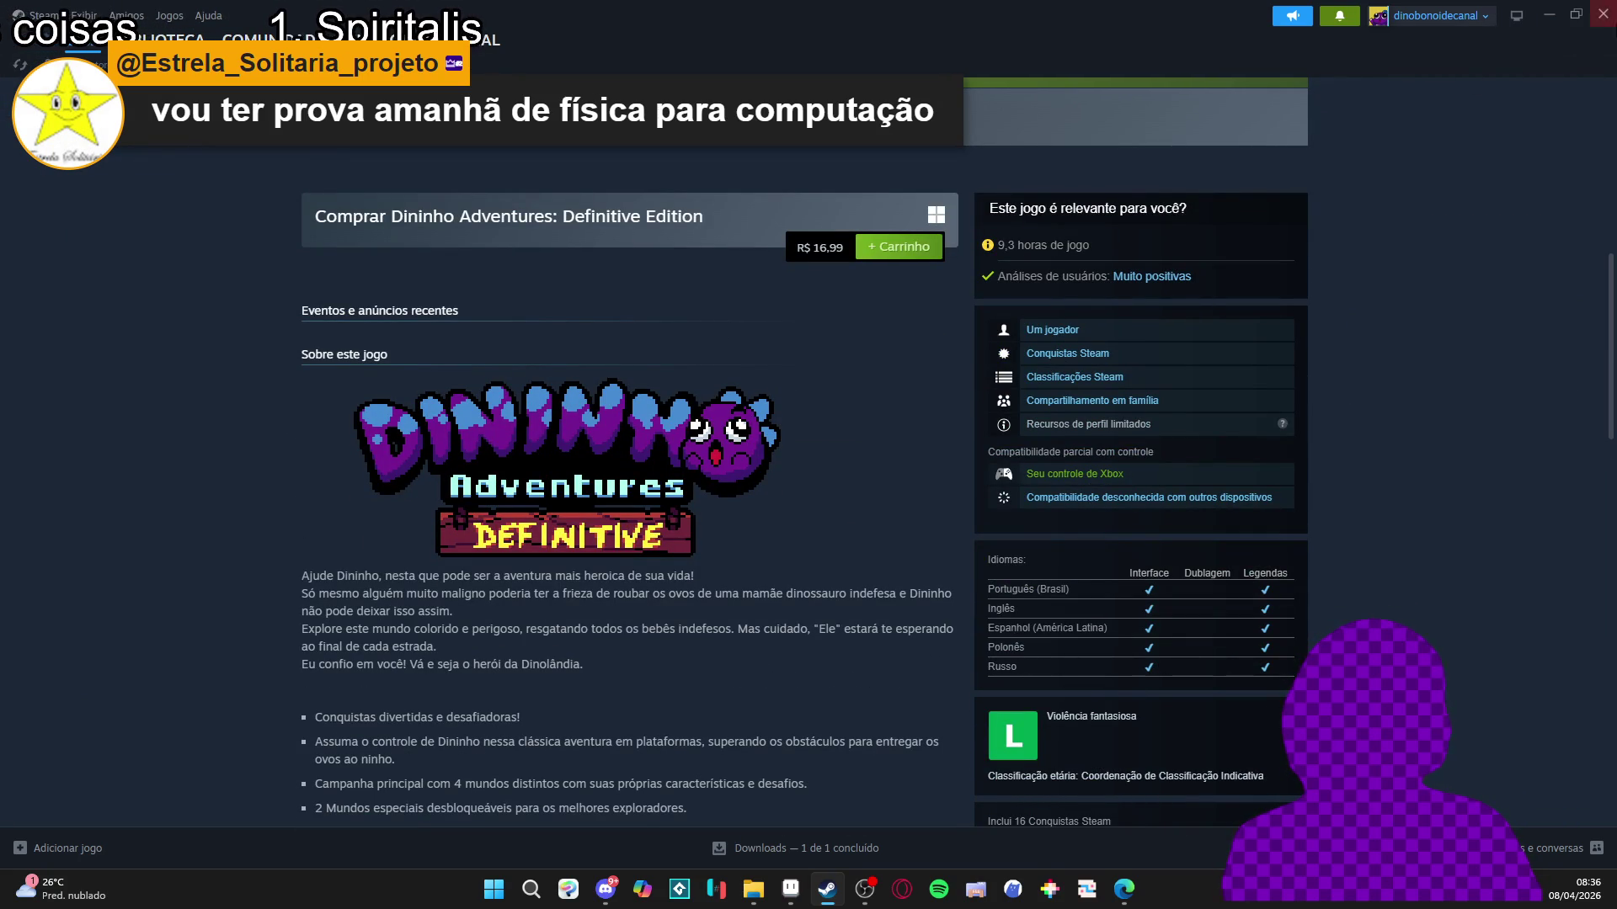
left_click(1550, 13)
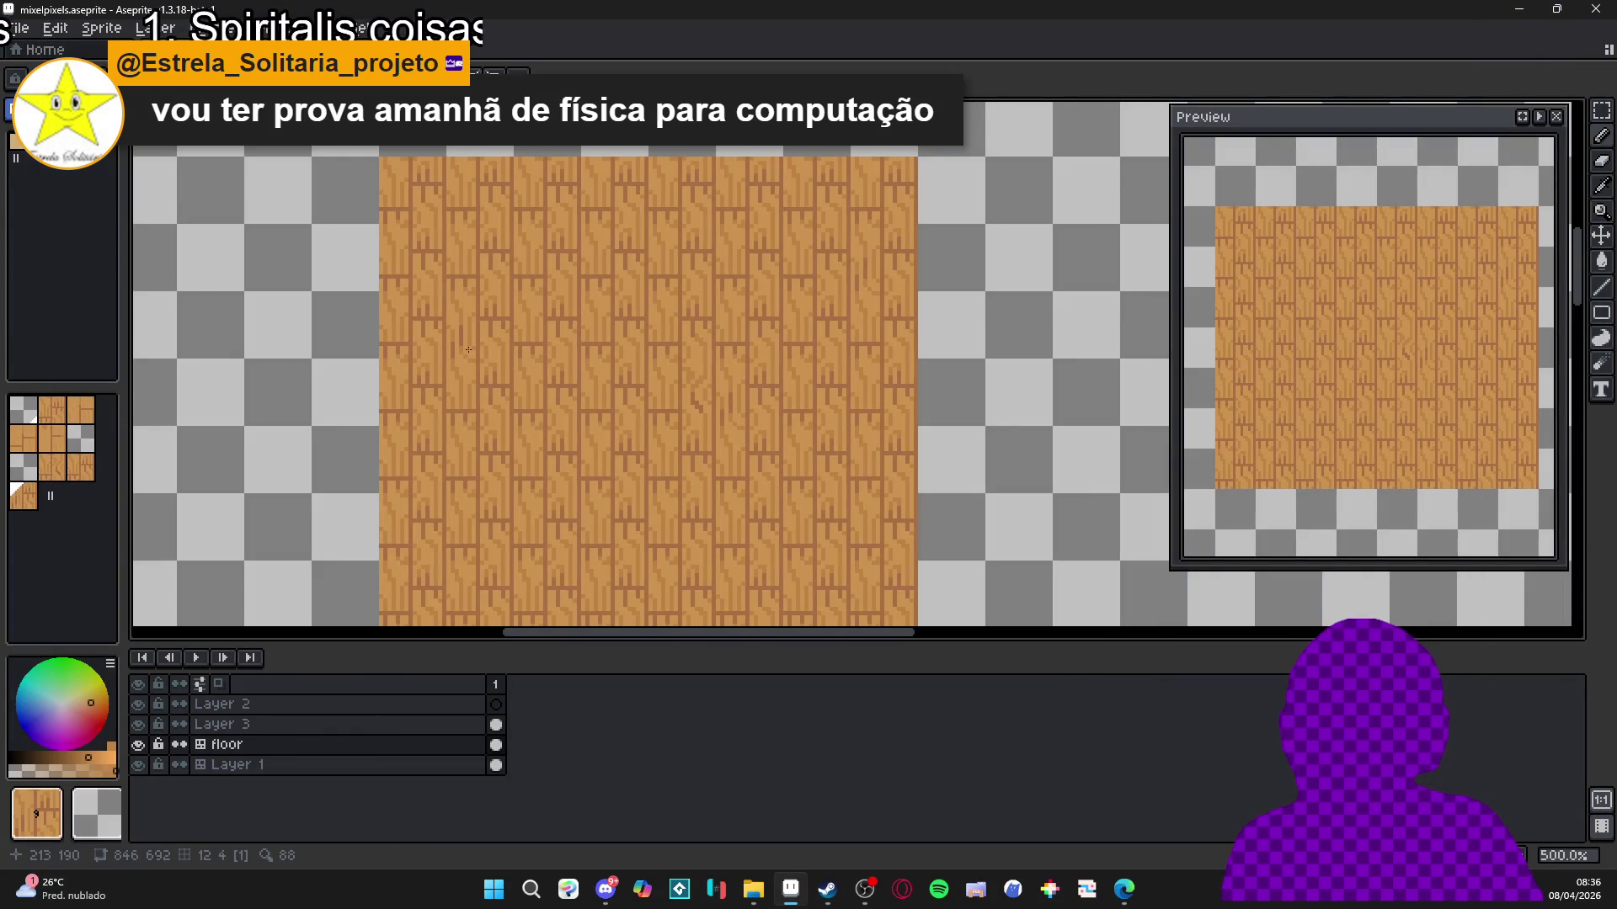
Set the drawing colour to darker brown #b47538, pan the floor, then type 'speedruns' in Edge.
scroll(704, 346, "right", 1)
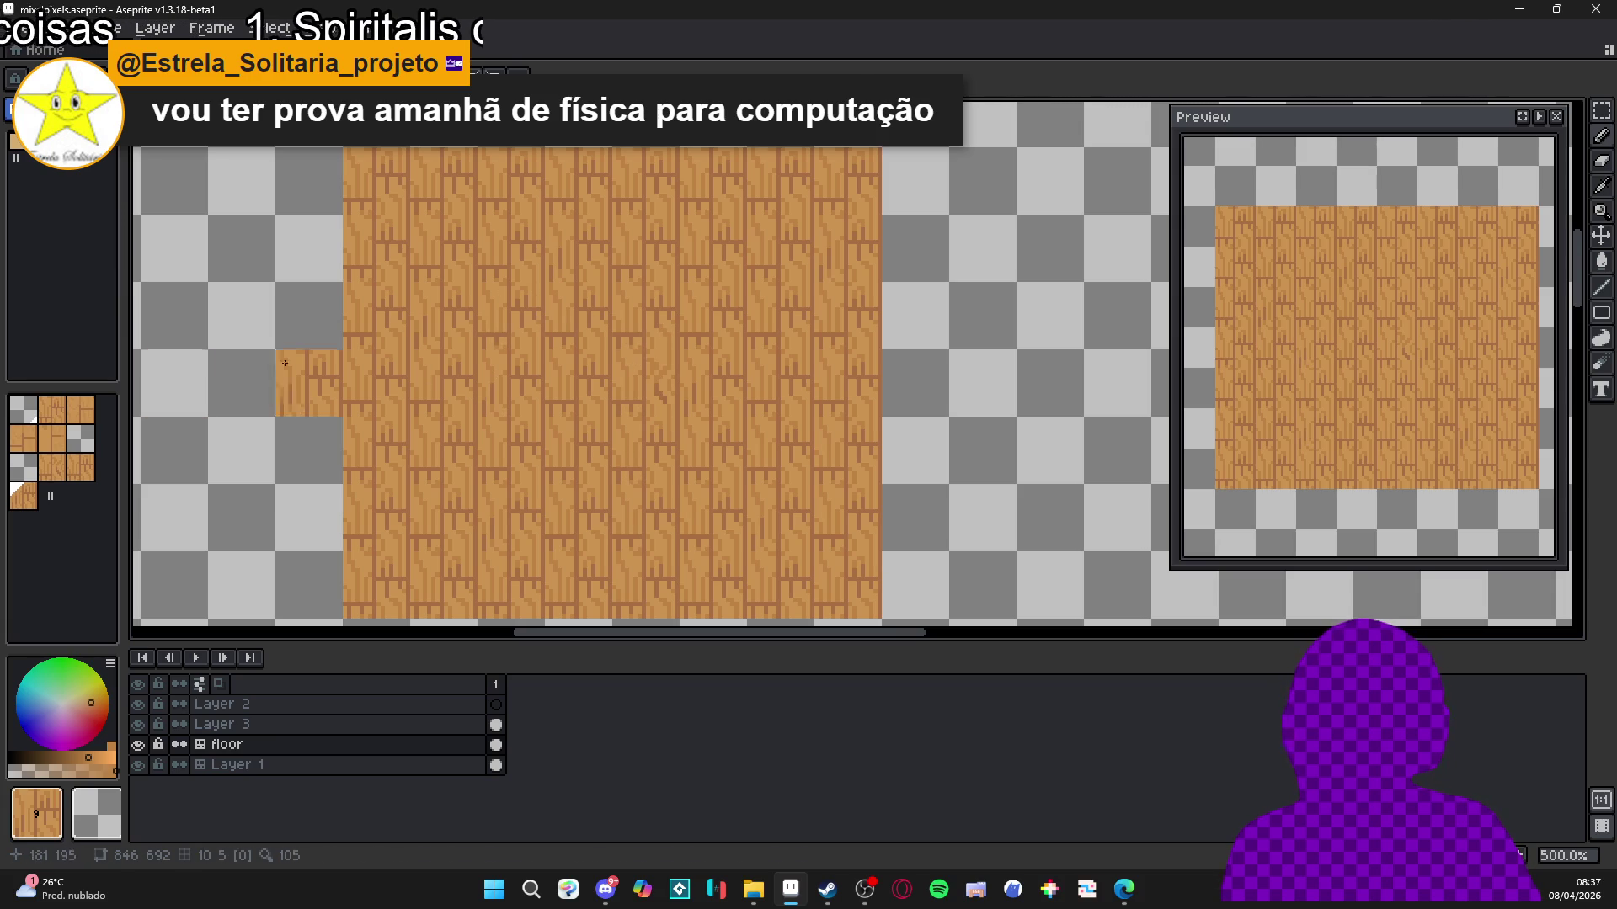
key("bracketright")
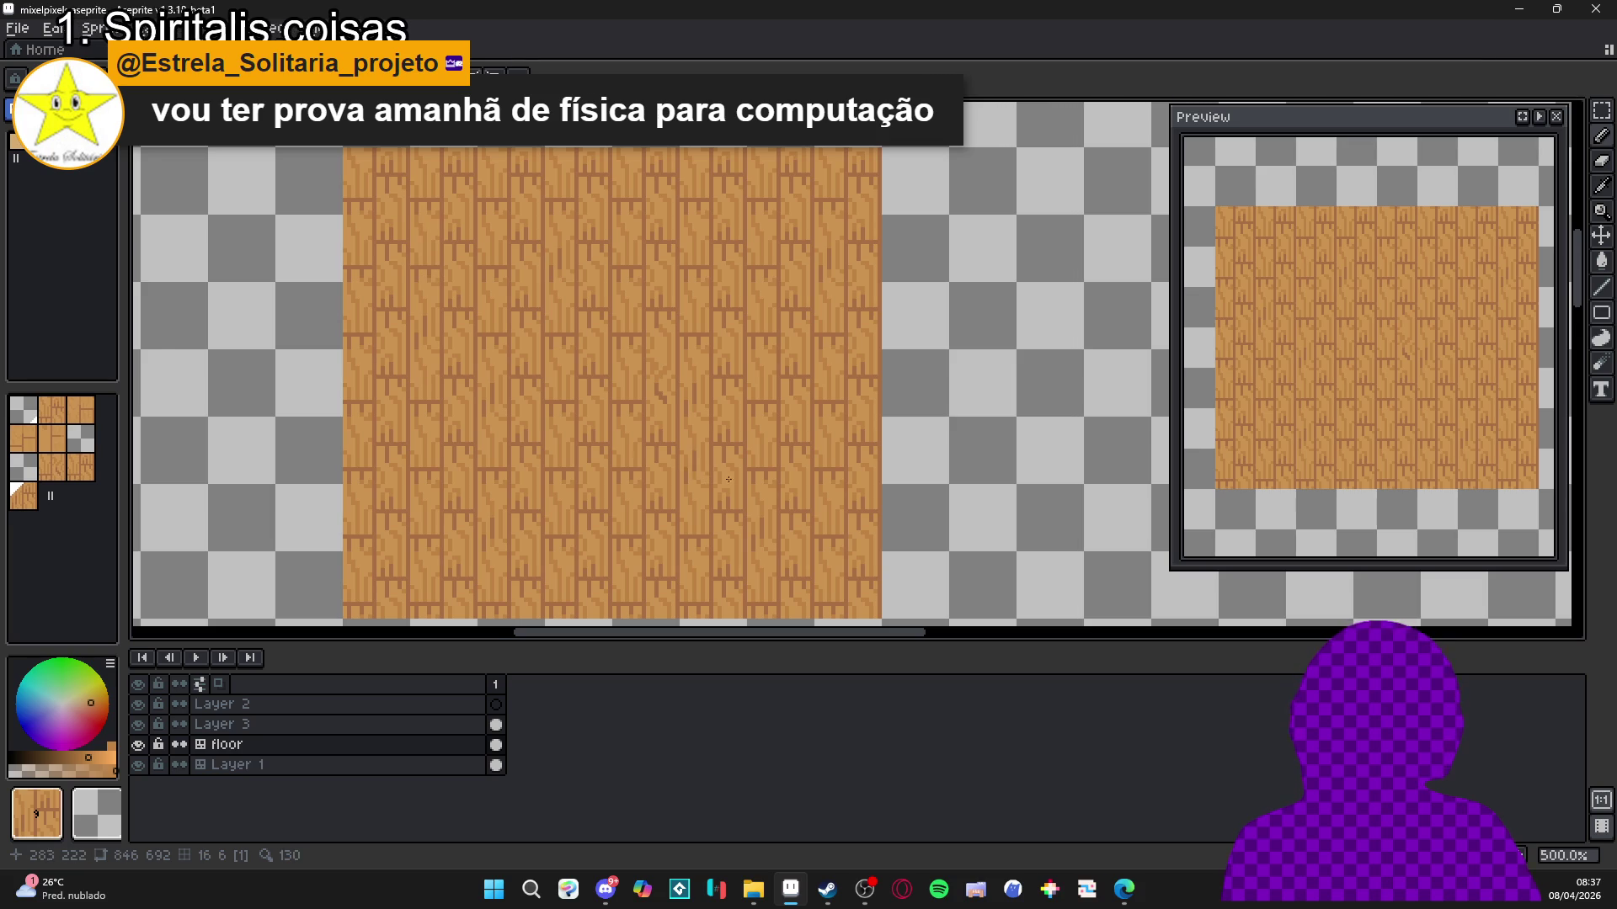
scroll(722, 378, "down", 3)
left_click_drag(681, 432, 721, 518)
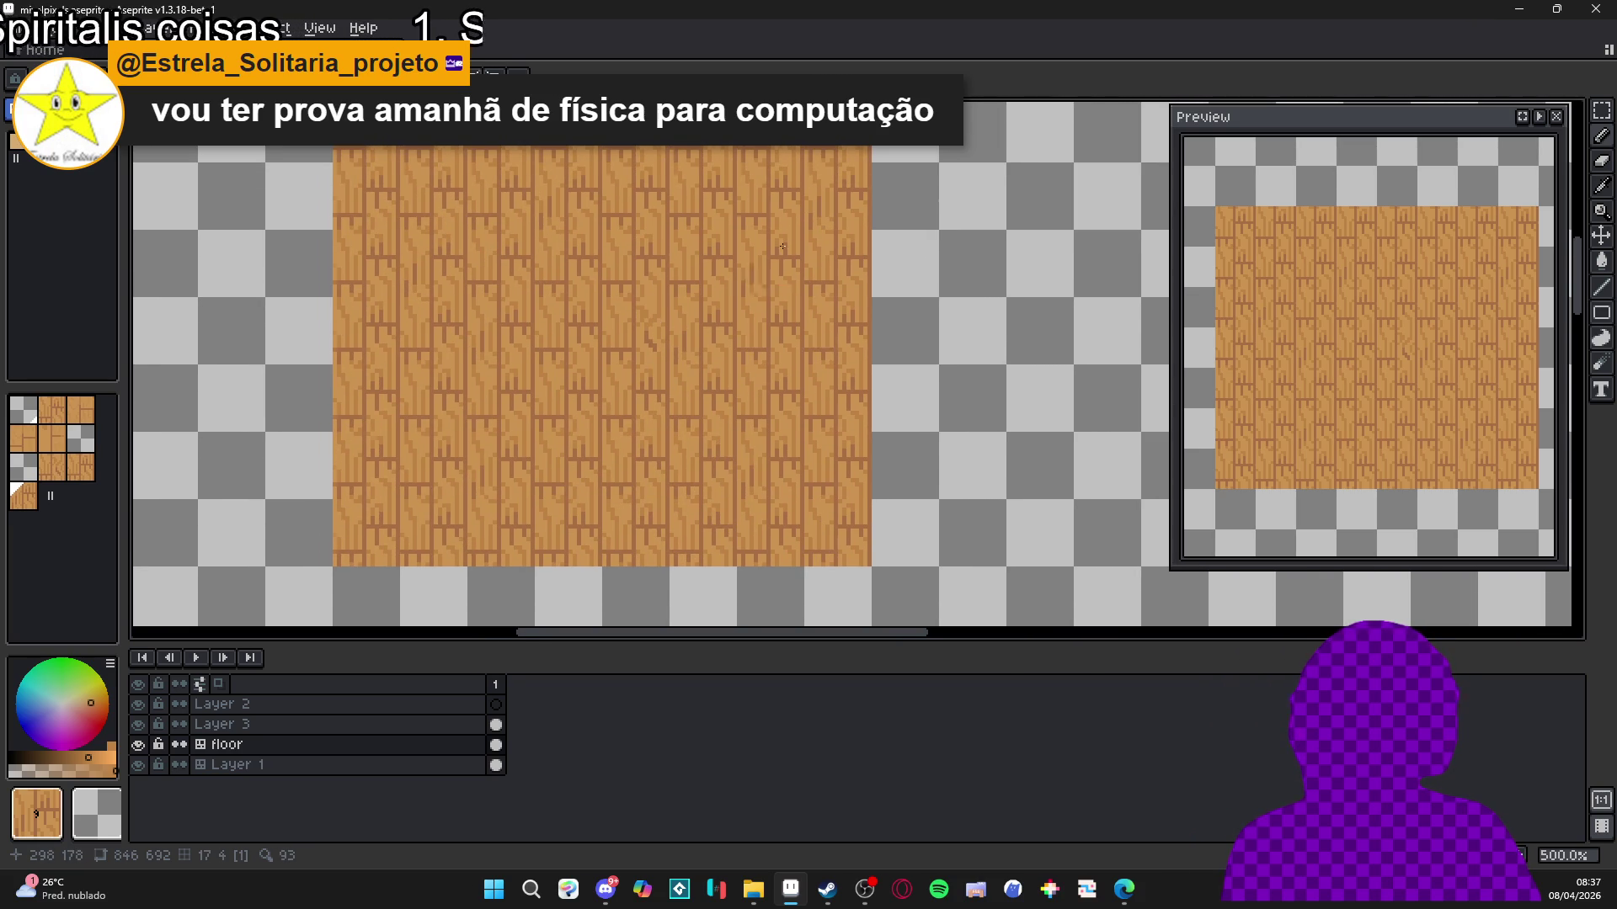
scroll(712, 359, "up", 3)
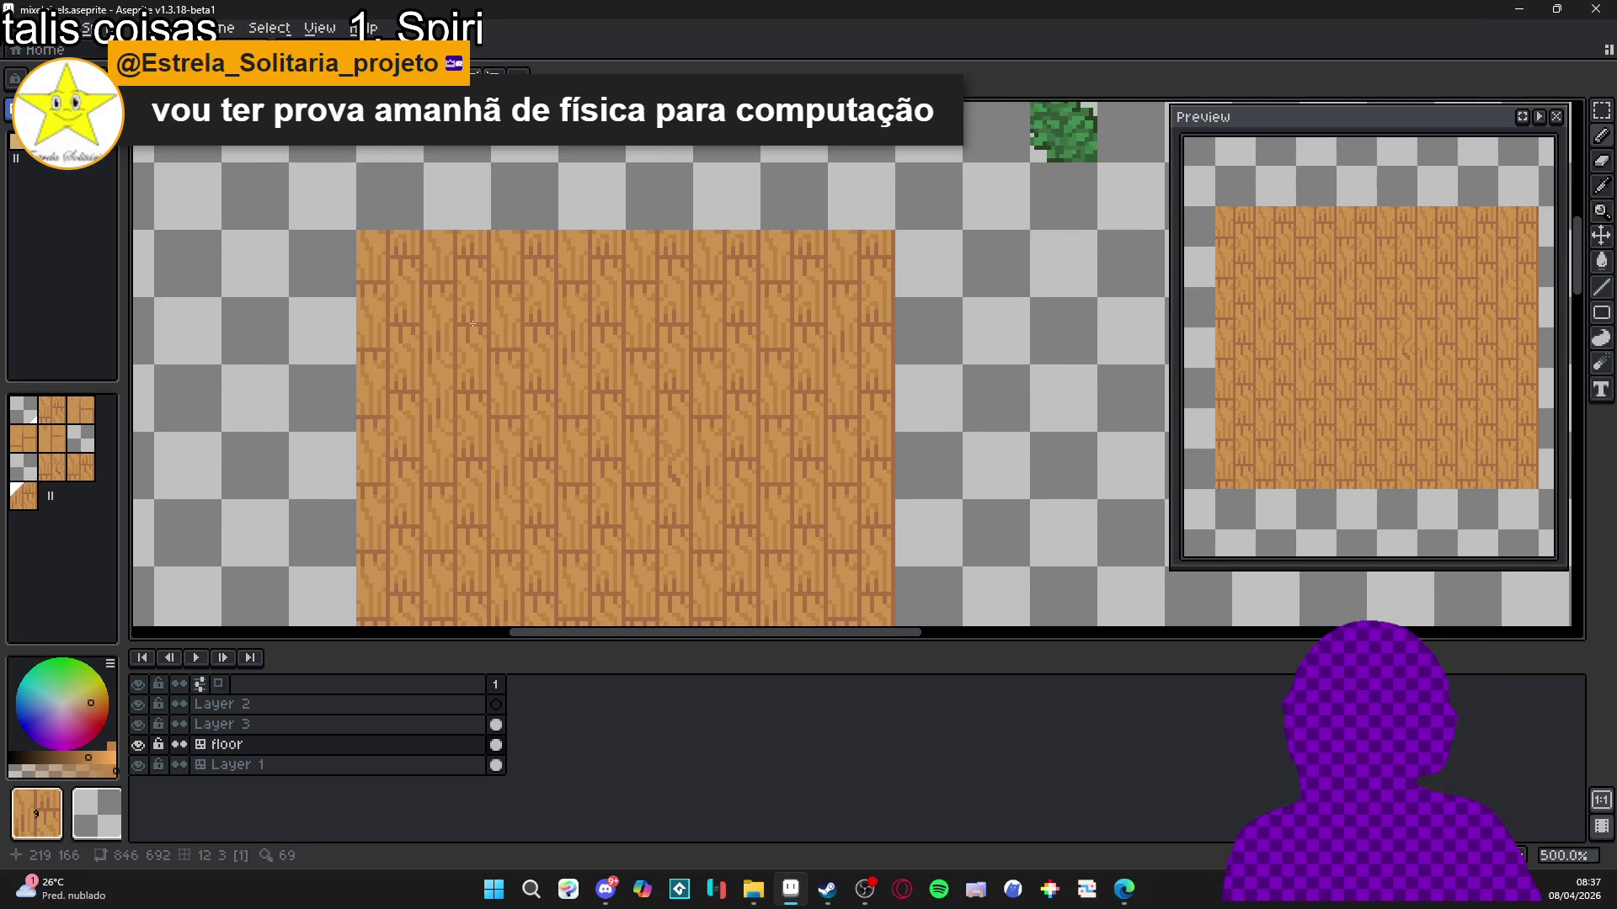
scroll(456, 313, "down", 1)
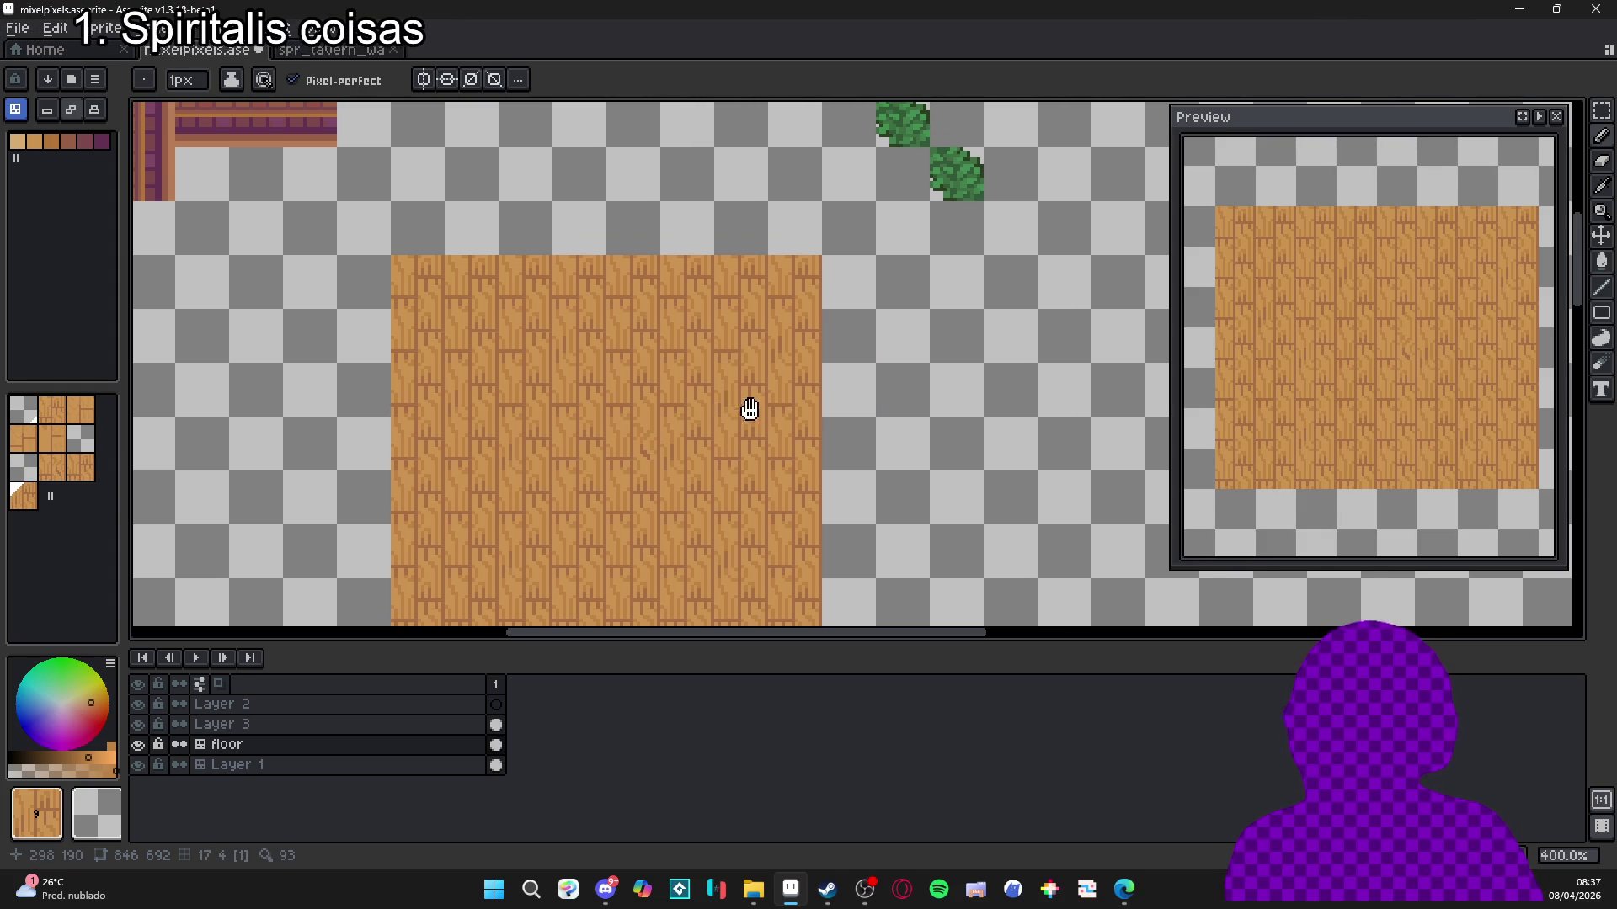
scroll(724, 455, "down", 2)
scroll(724, 305, "up", 2)
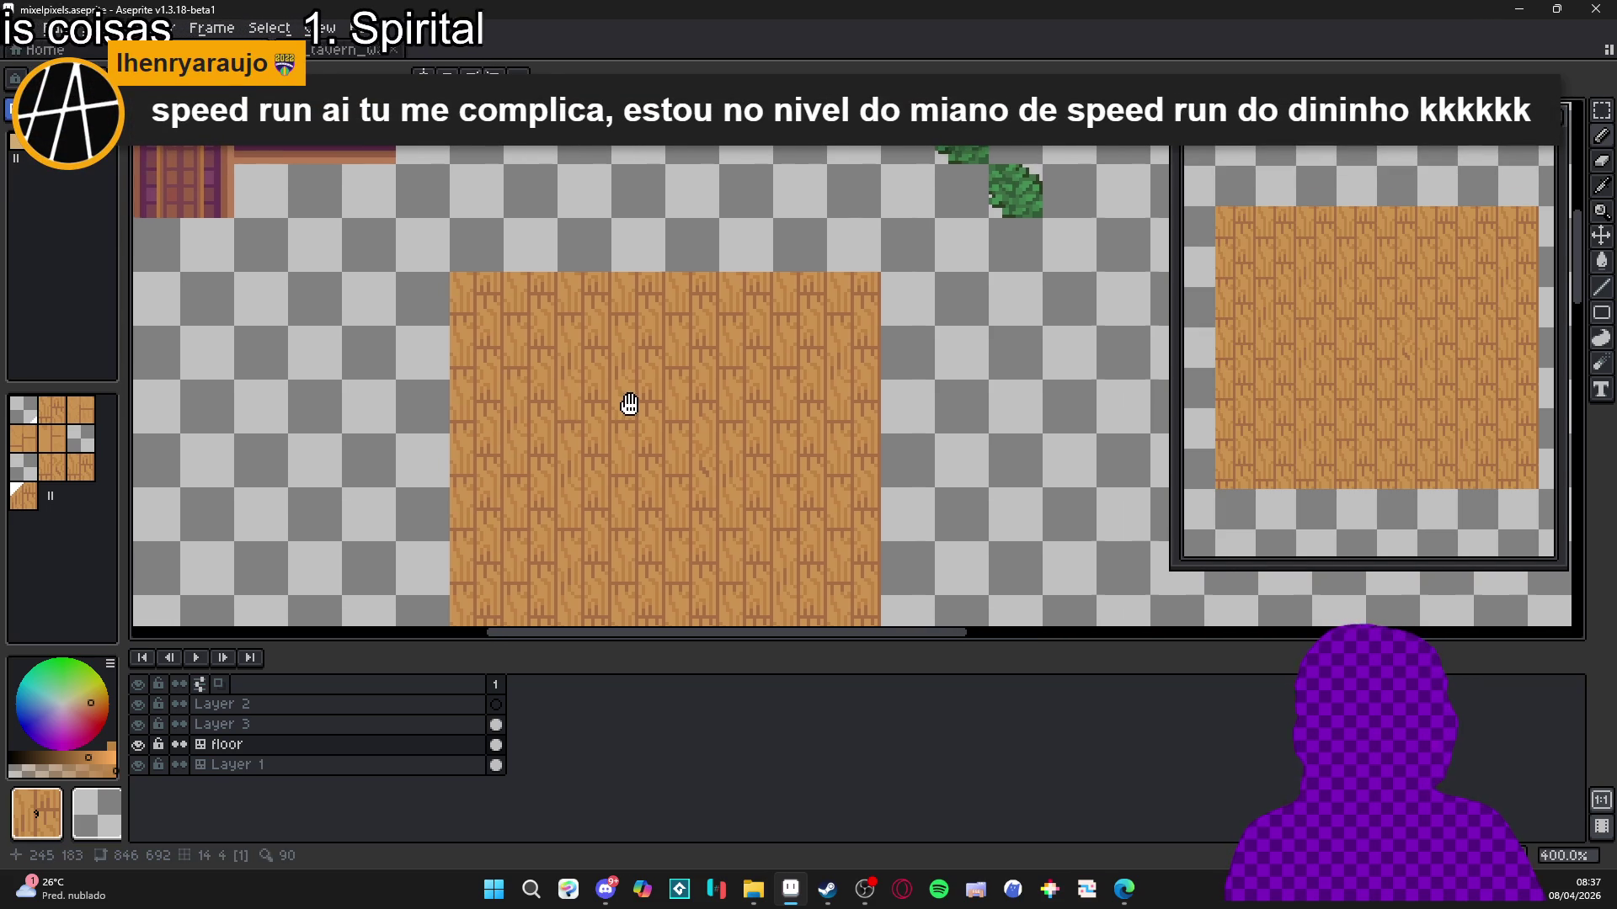
scroll(624, 407, "down", 1)
key("alt+Tab")
type("sp")
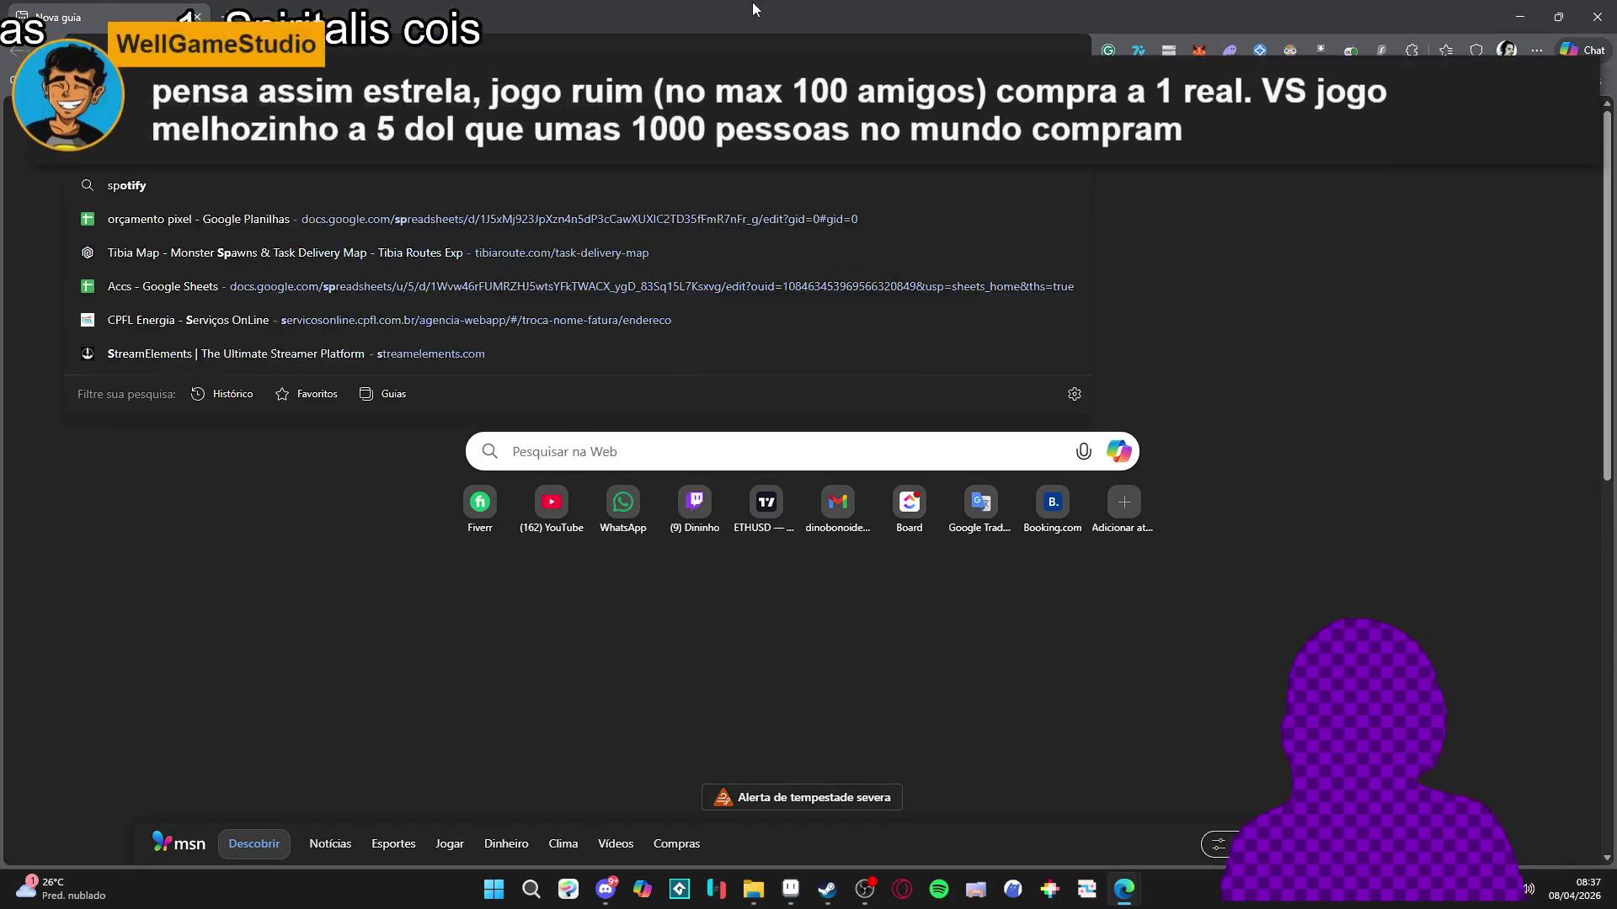
type("eedruns")
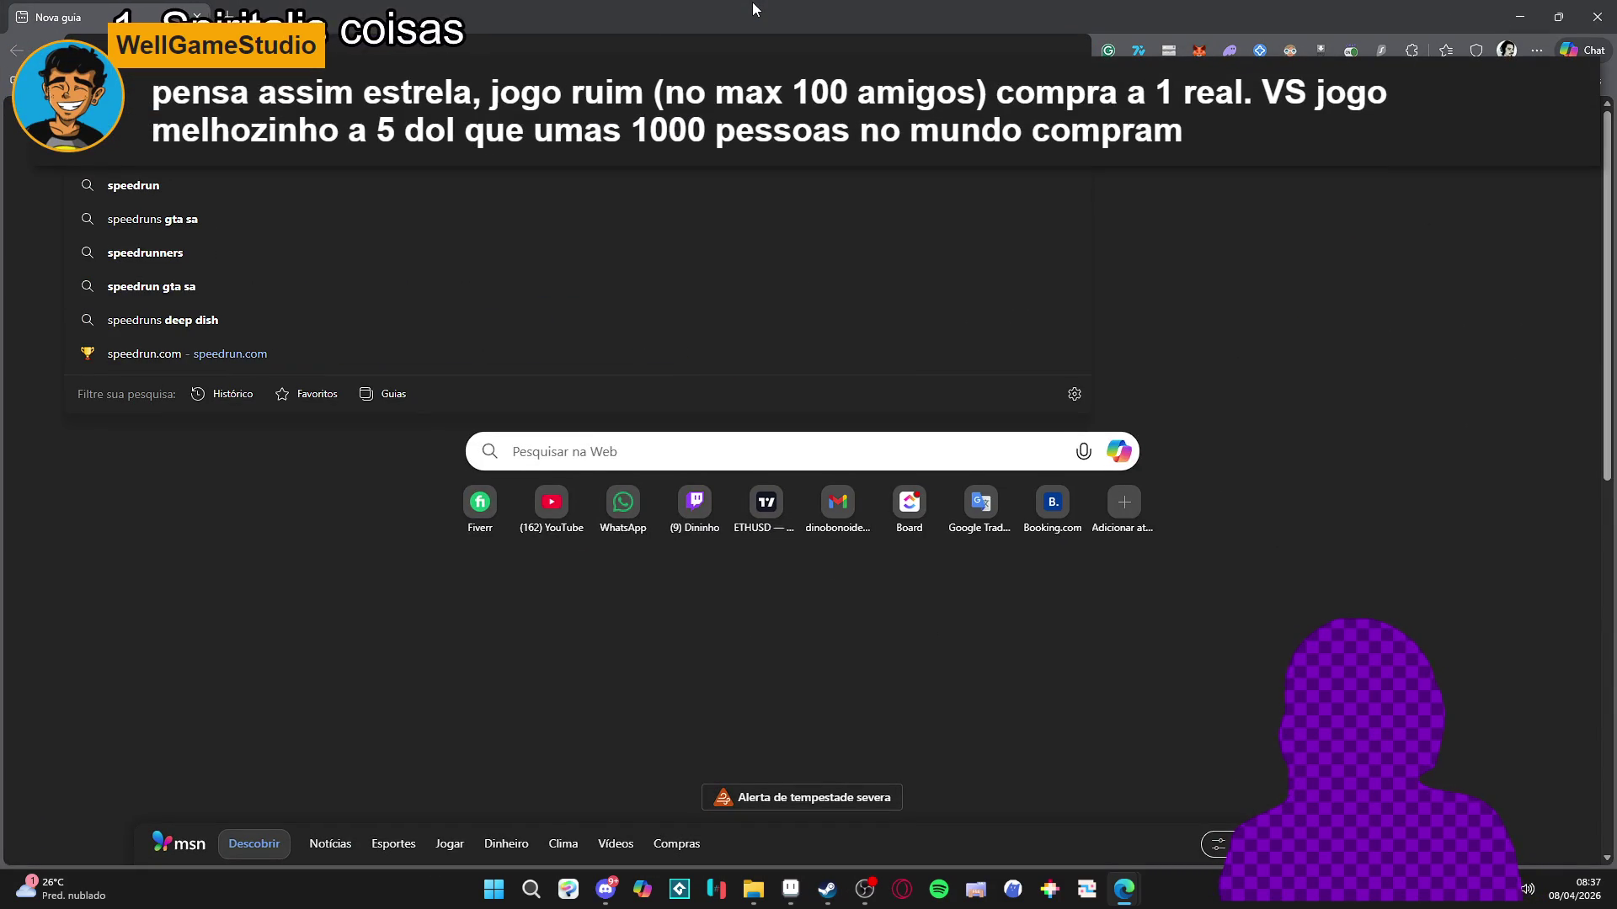
Search for speedruns, open speedrun.com, and open the Dininho Adventures (2020) game page.
key("Return")
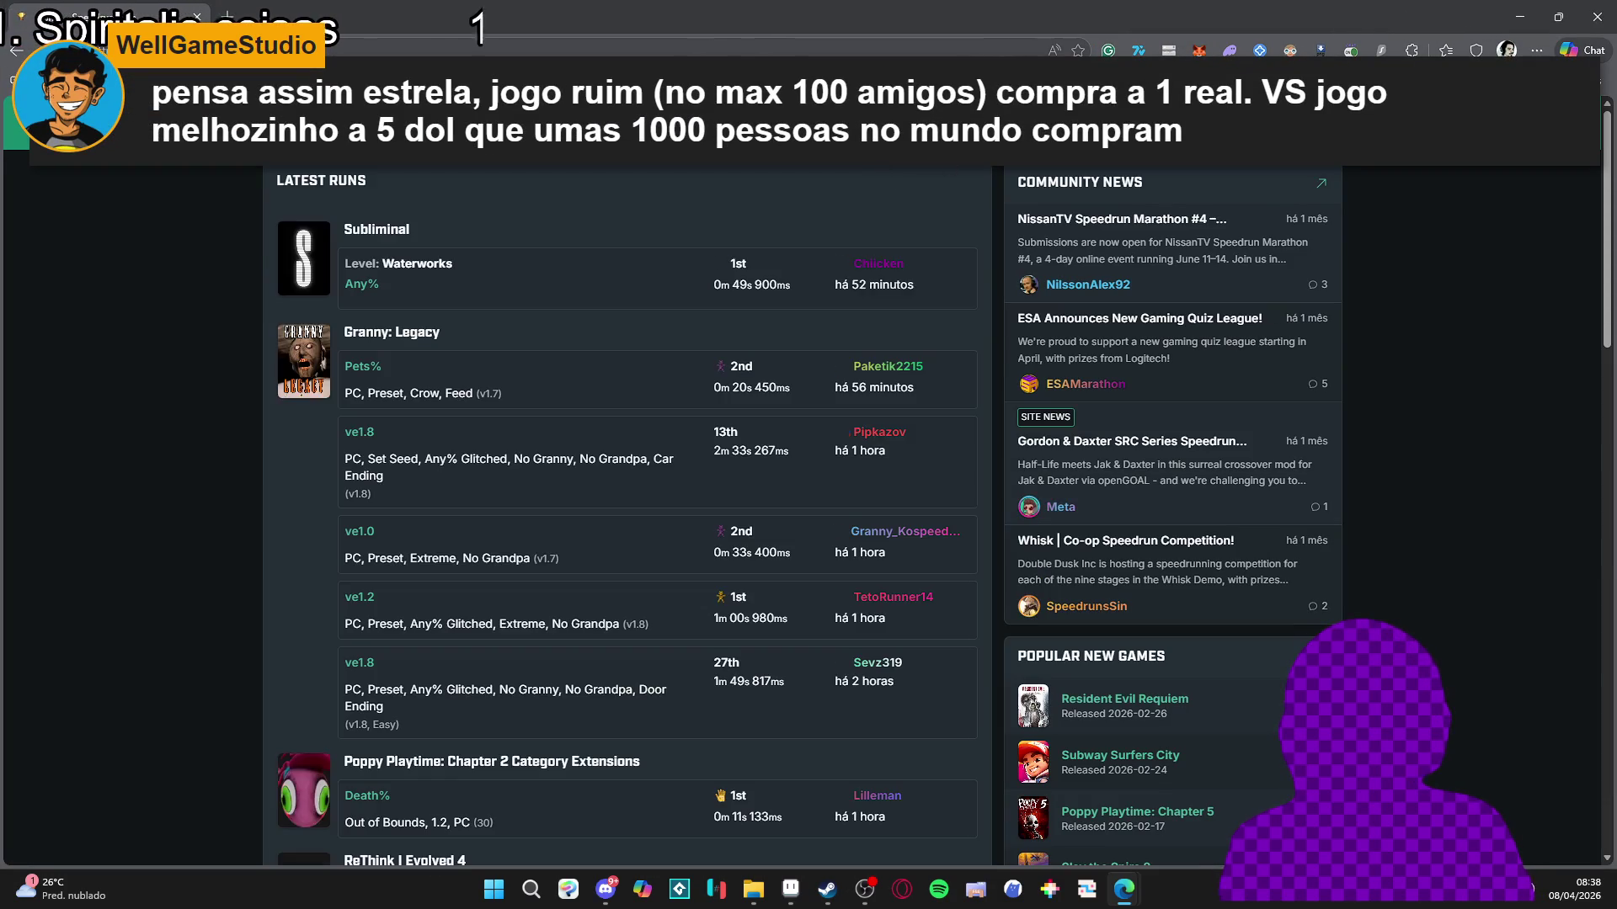
left_click(880, 152)
type("dedininho adventures")
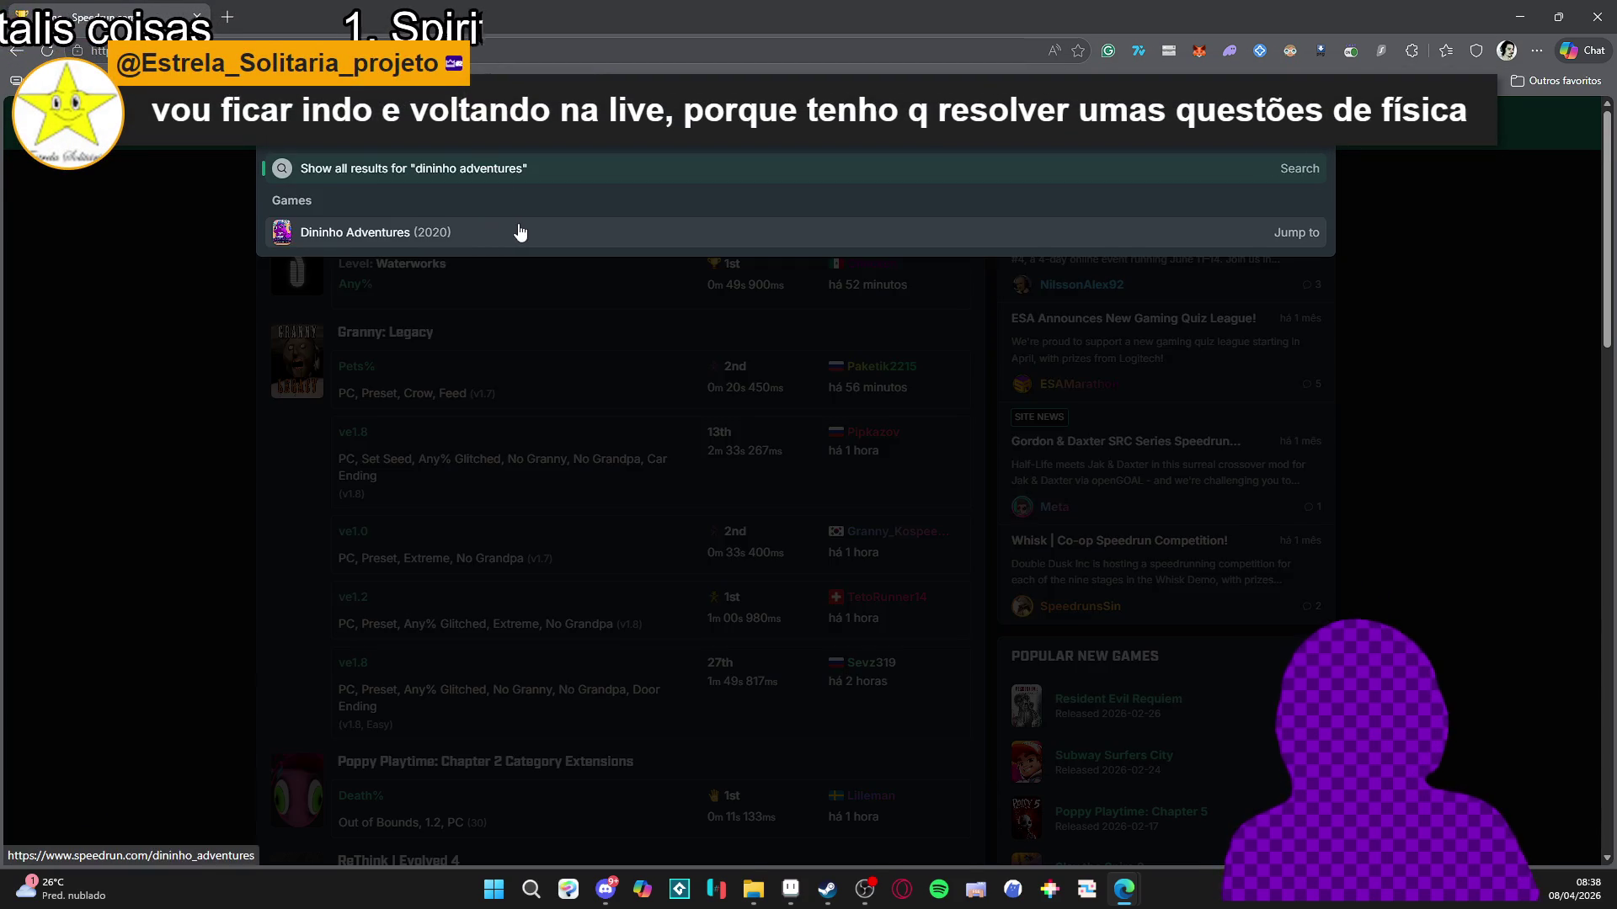
left_click(516, 231)
Check the 100% leaderboard, then return to the Any% 4 Worlds leaderboard and browse it.
scroll(124, 365, "down", 2)
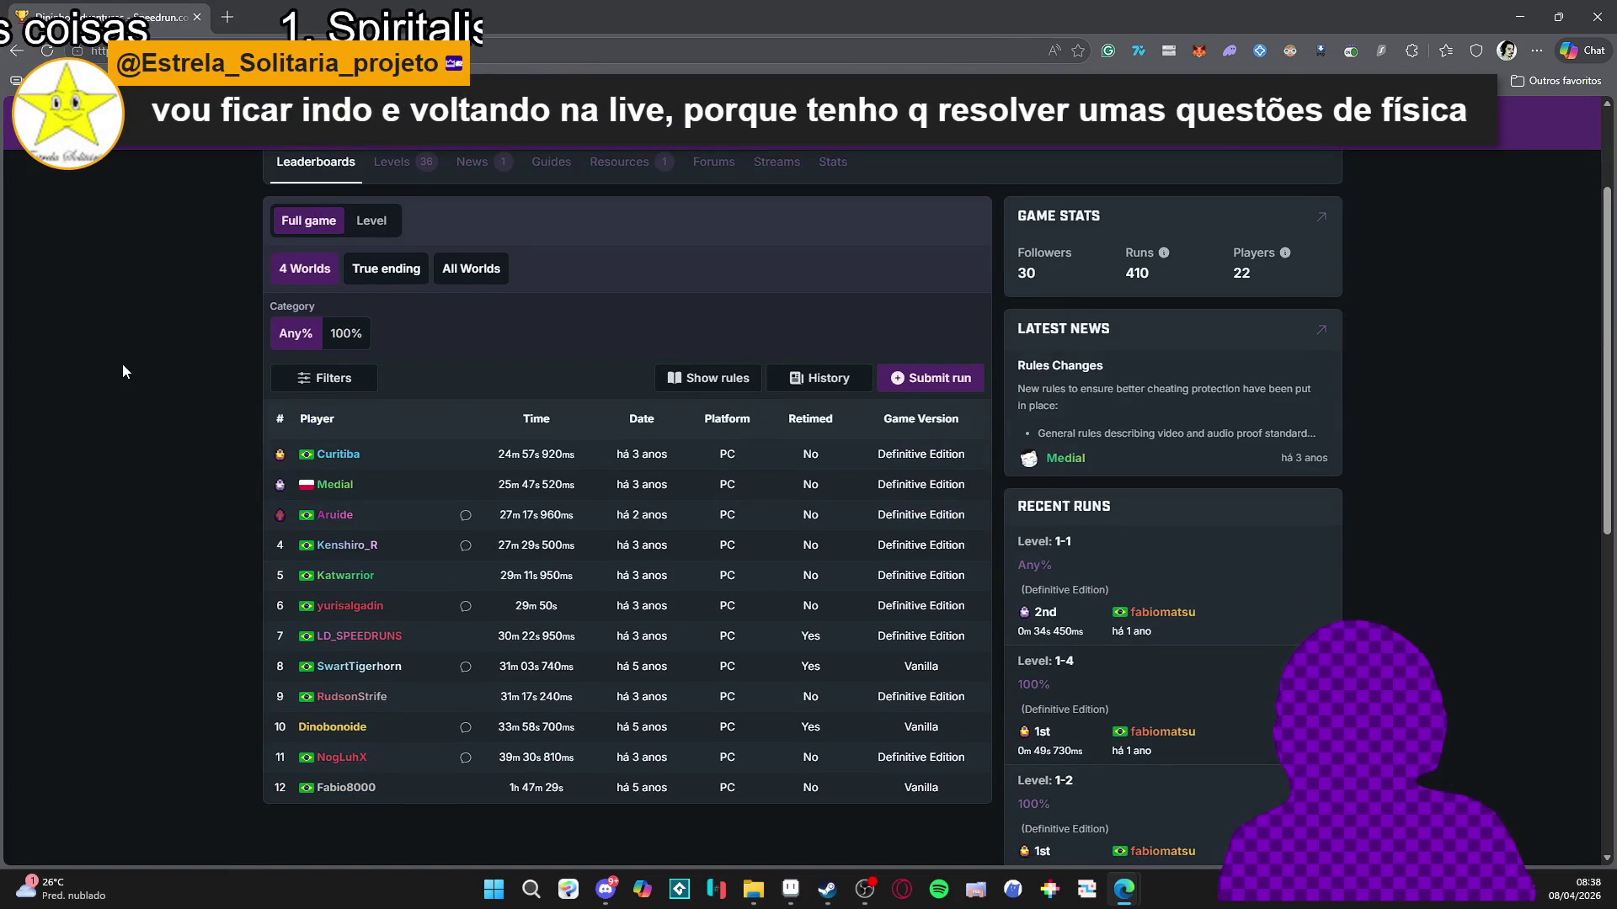
scroll(379, 388, "down", 2)
scroll(422, 350, "up", 2)
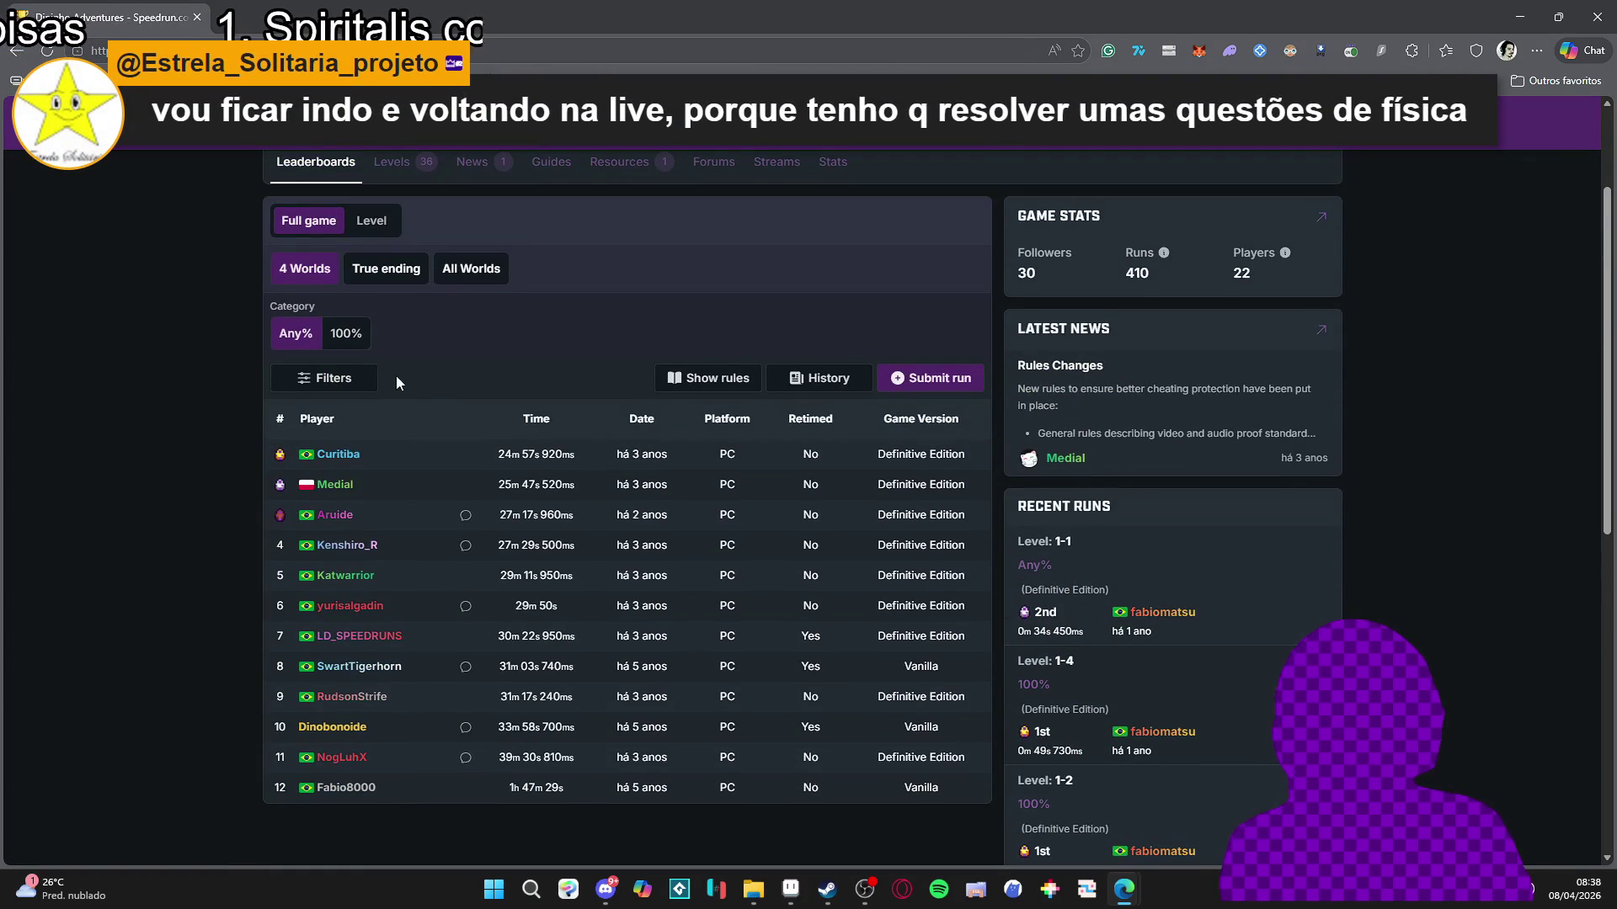
left_click(345, 334)
left_click(296, 502)
scroll(500, 515, "down", 4)
scroll(336, 350, "up", 1)
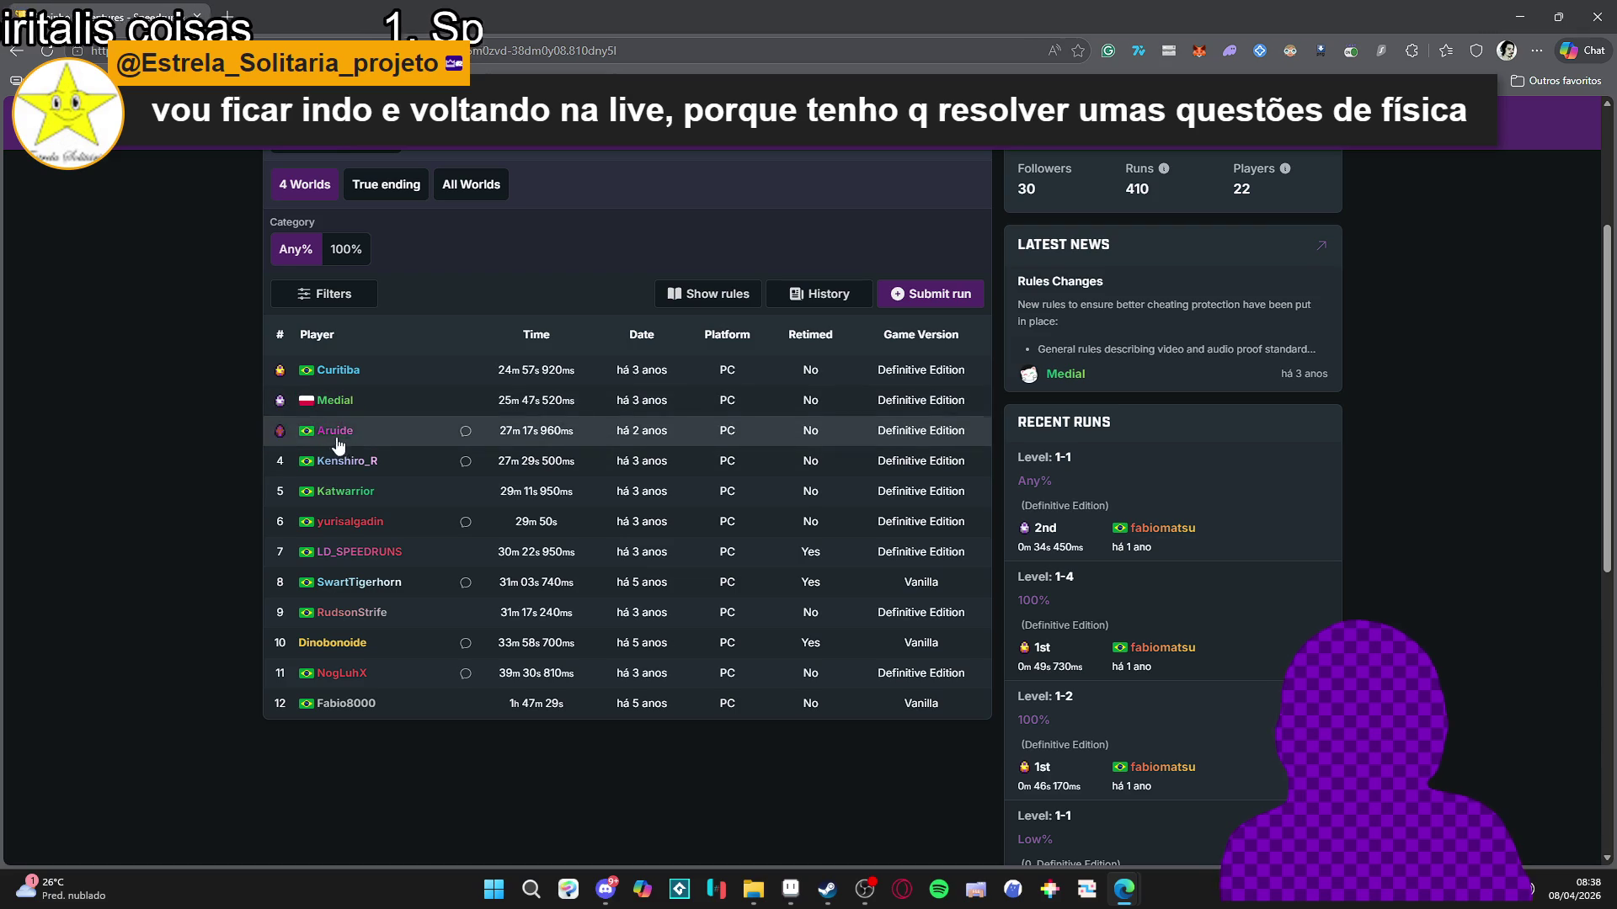
scroll(426, 372, "up", 1)
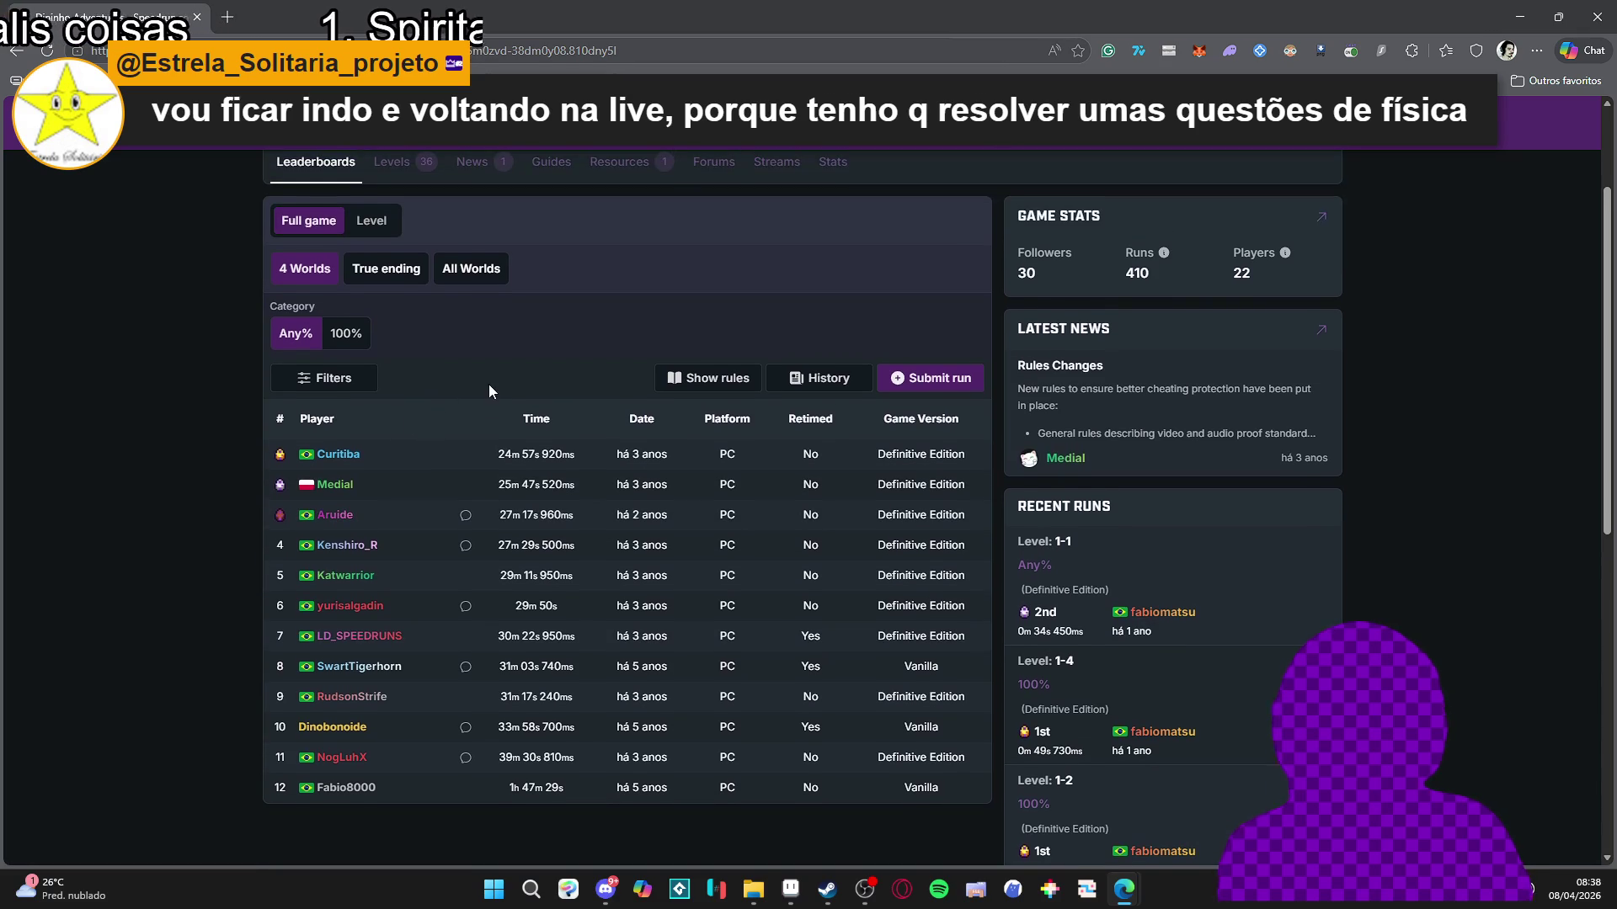
scroll(487, 384, "down", 2)
scroll(508, 380, "up", 2)
scroll(1194, 462, "down", 7)
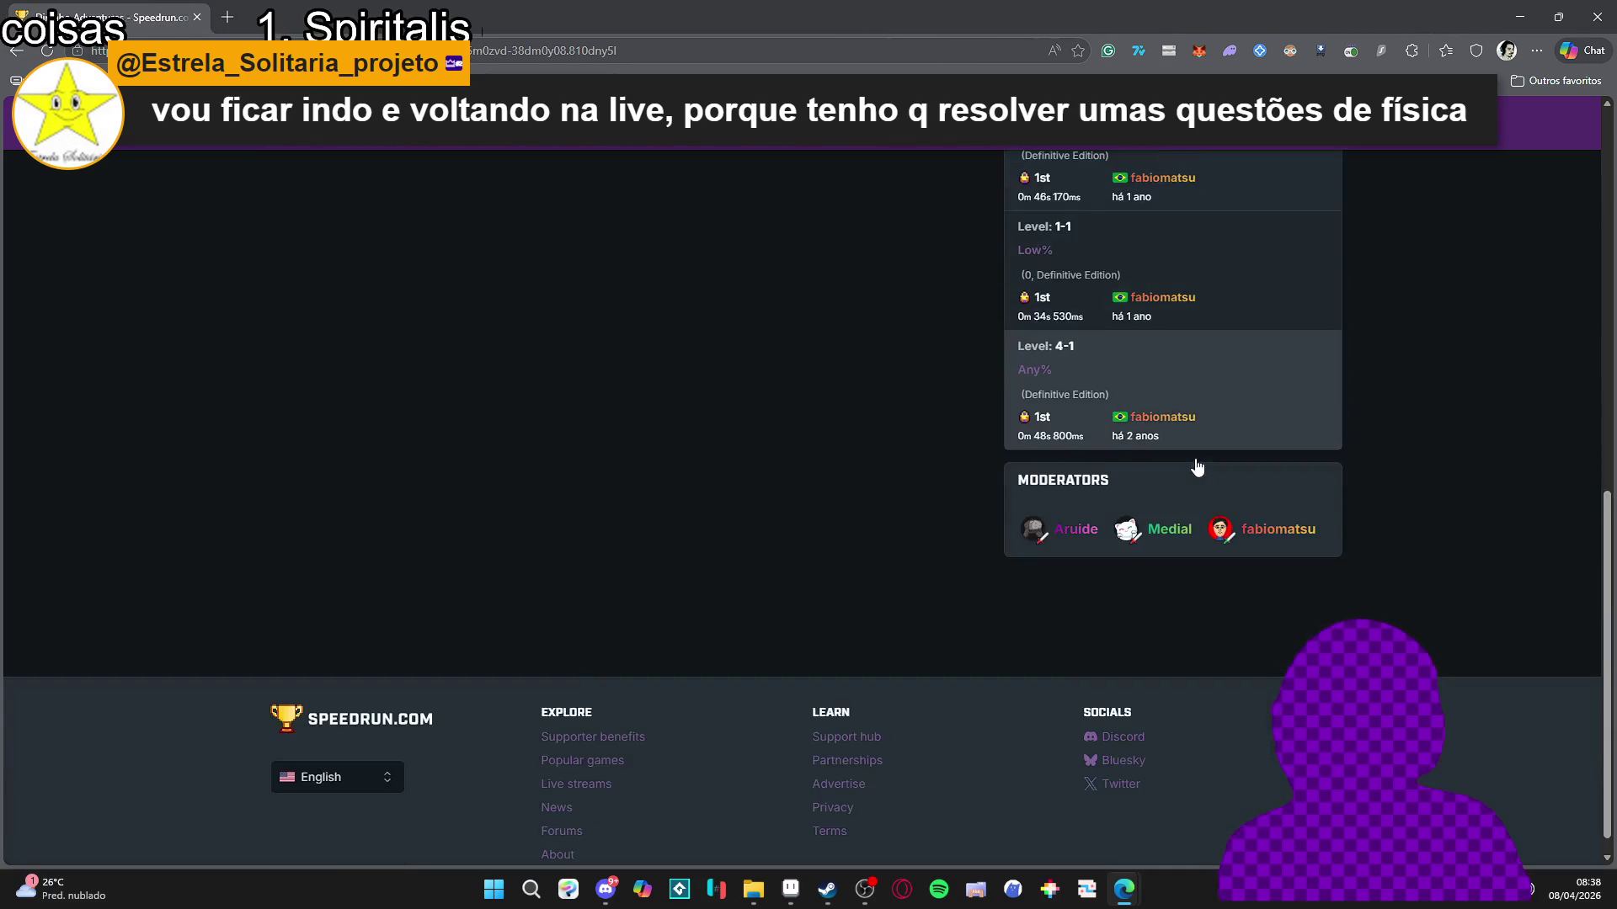
scroll(1194, 509, "up", 3)
scroll(1228, 553, "up", 5)
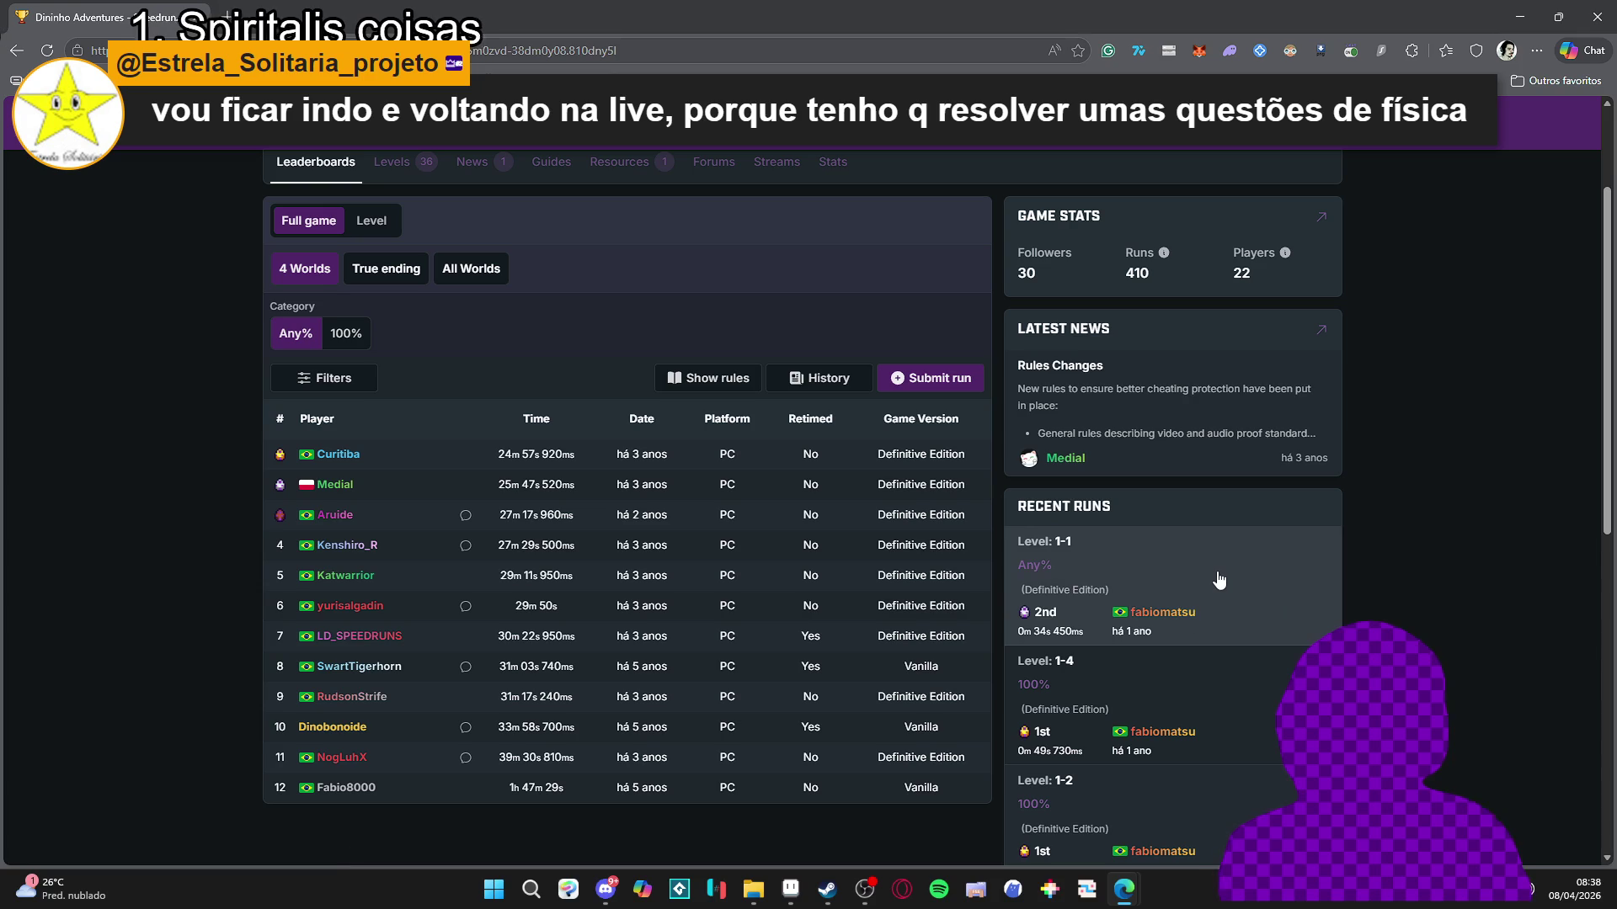
scroll(749, 414, "up", 1)
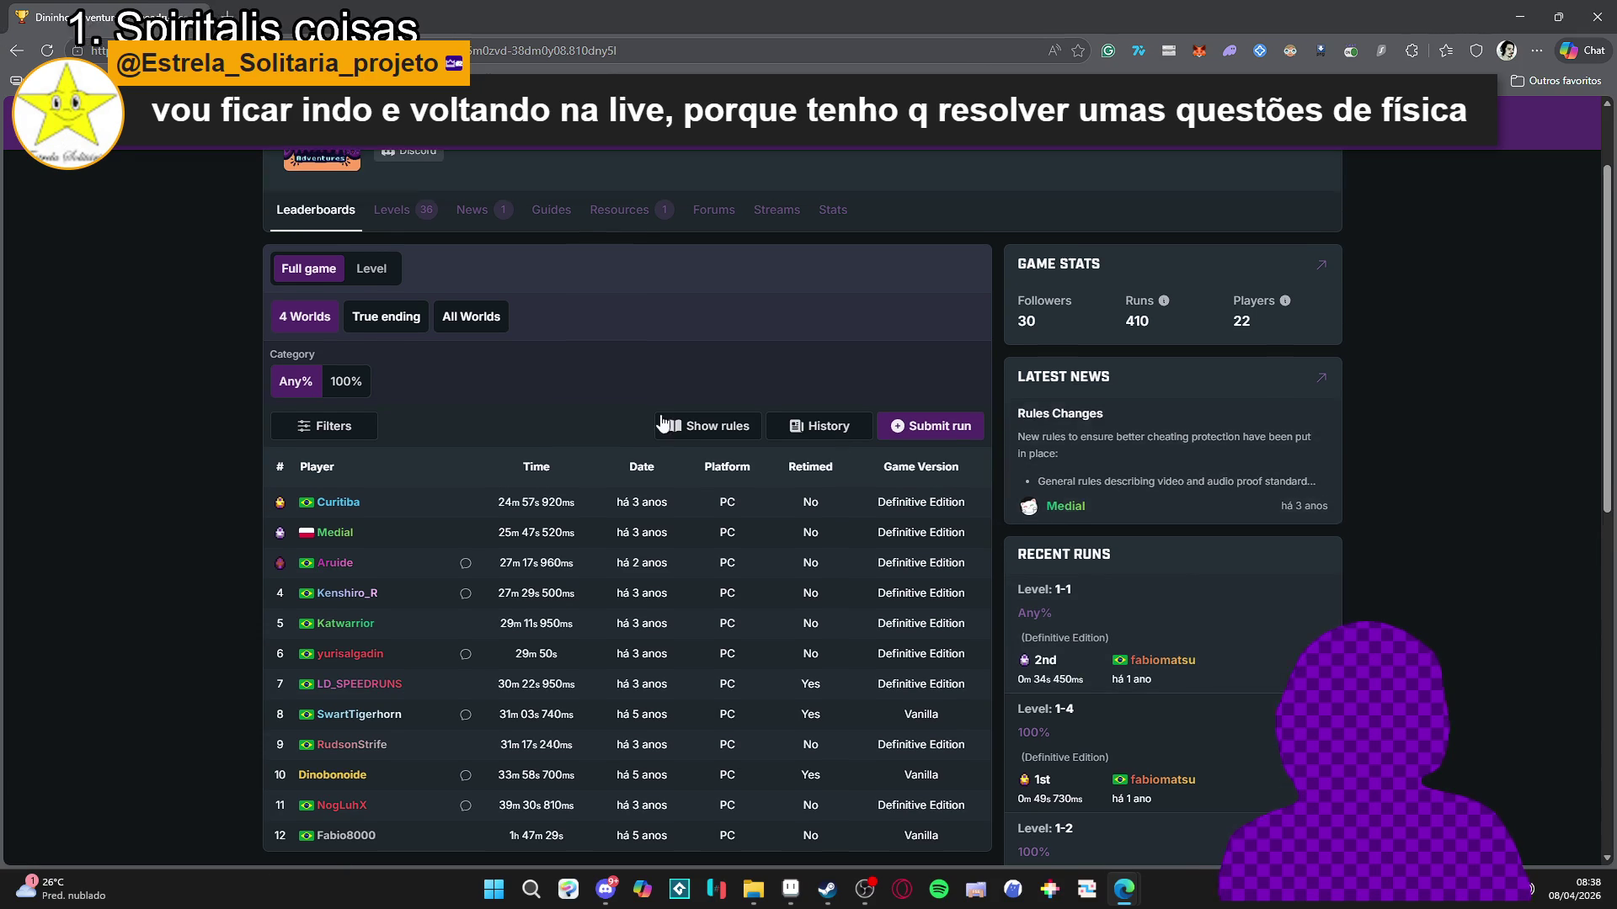
left_click(392, 249)
scroll(207, 436, "down", 3)
scroll(201, 421, "up", 2)
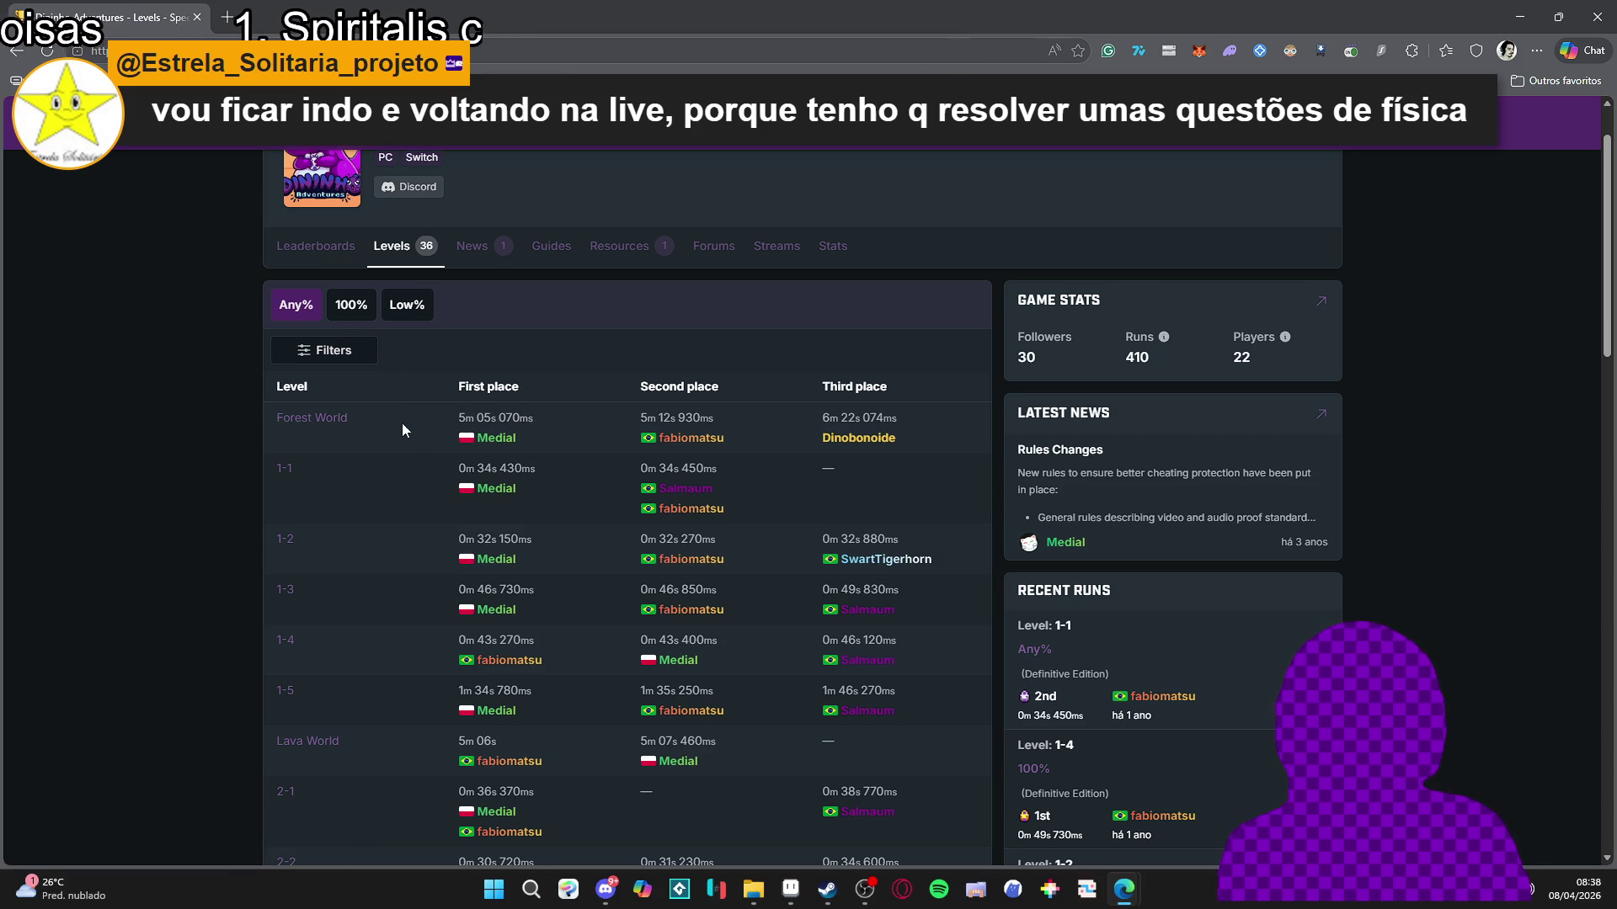
scroll(329, 428, "down", 12)
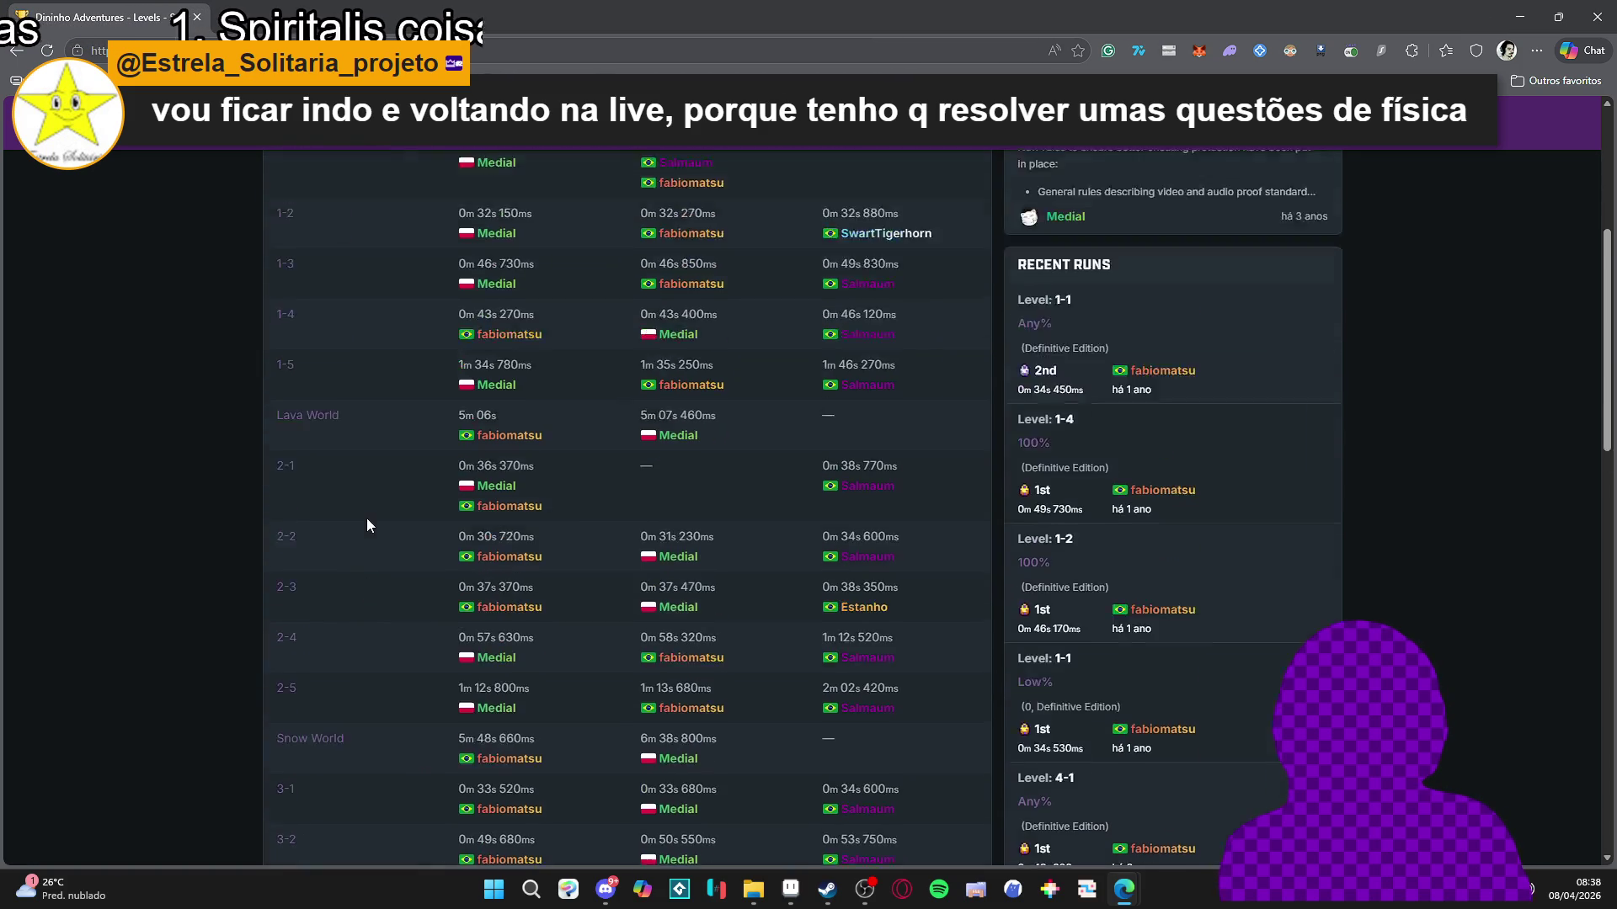
scroll(386, 502, "up", 12)
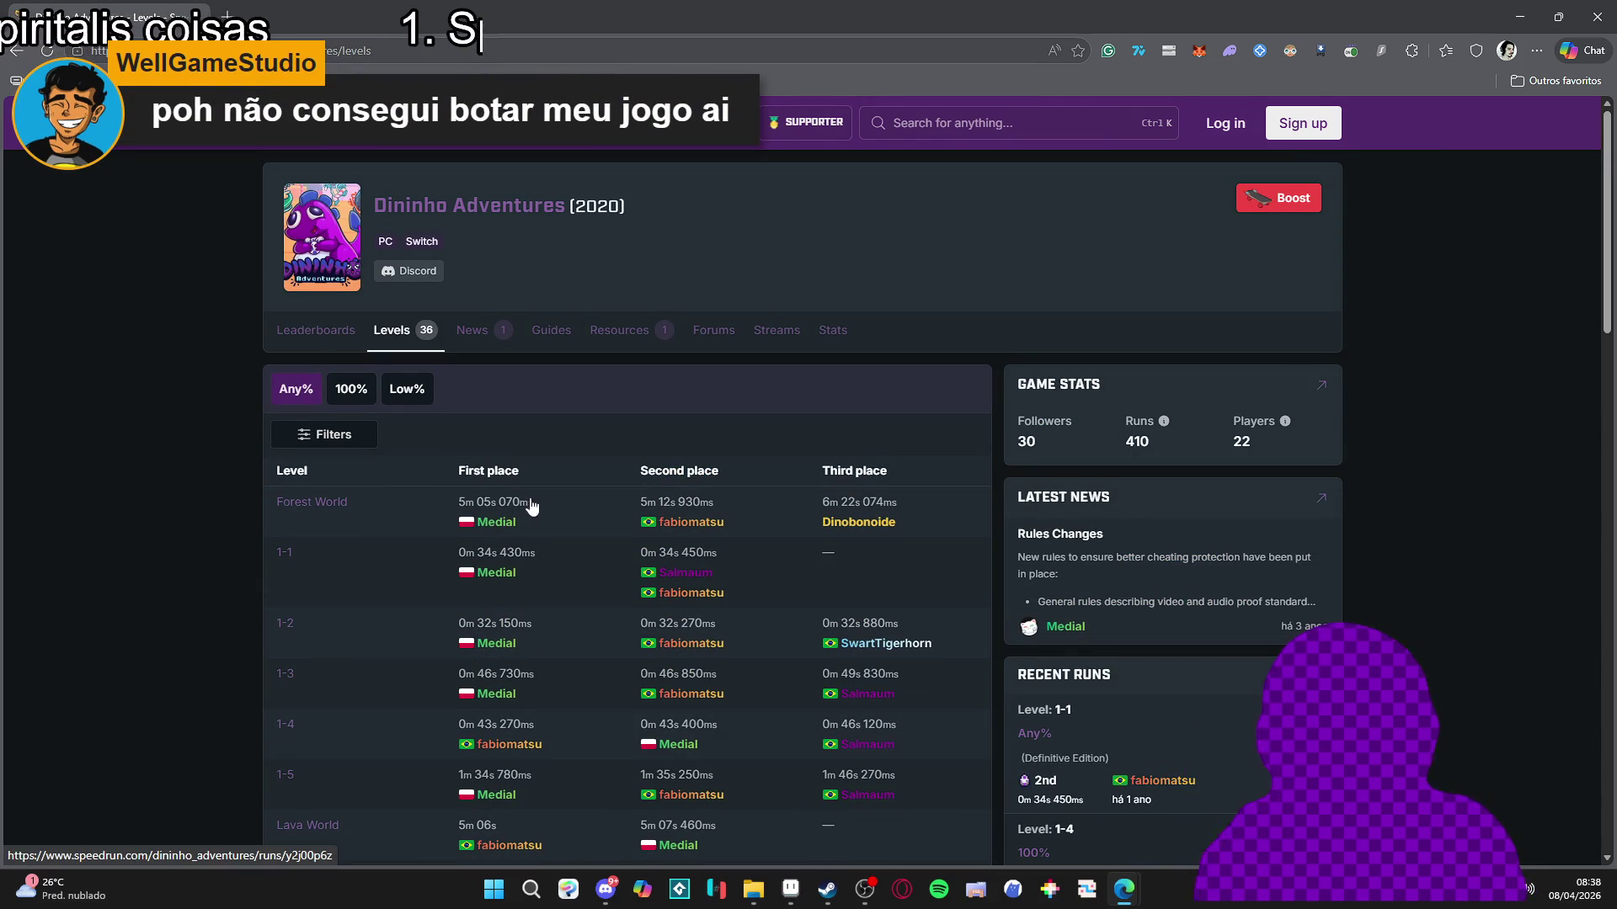
mouse_move(488, 535)
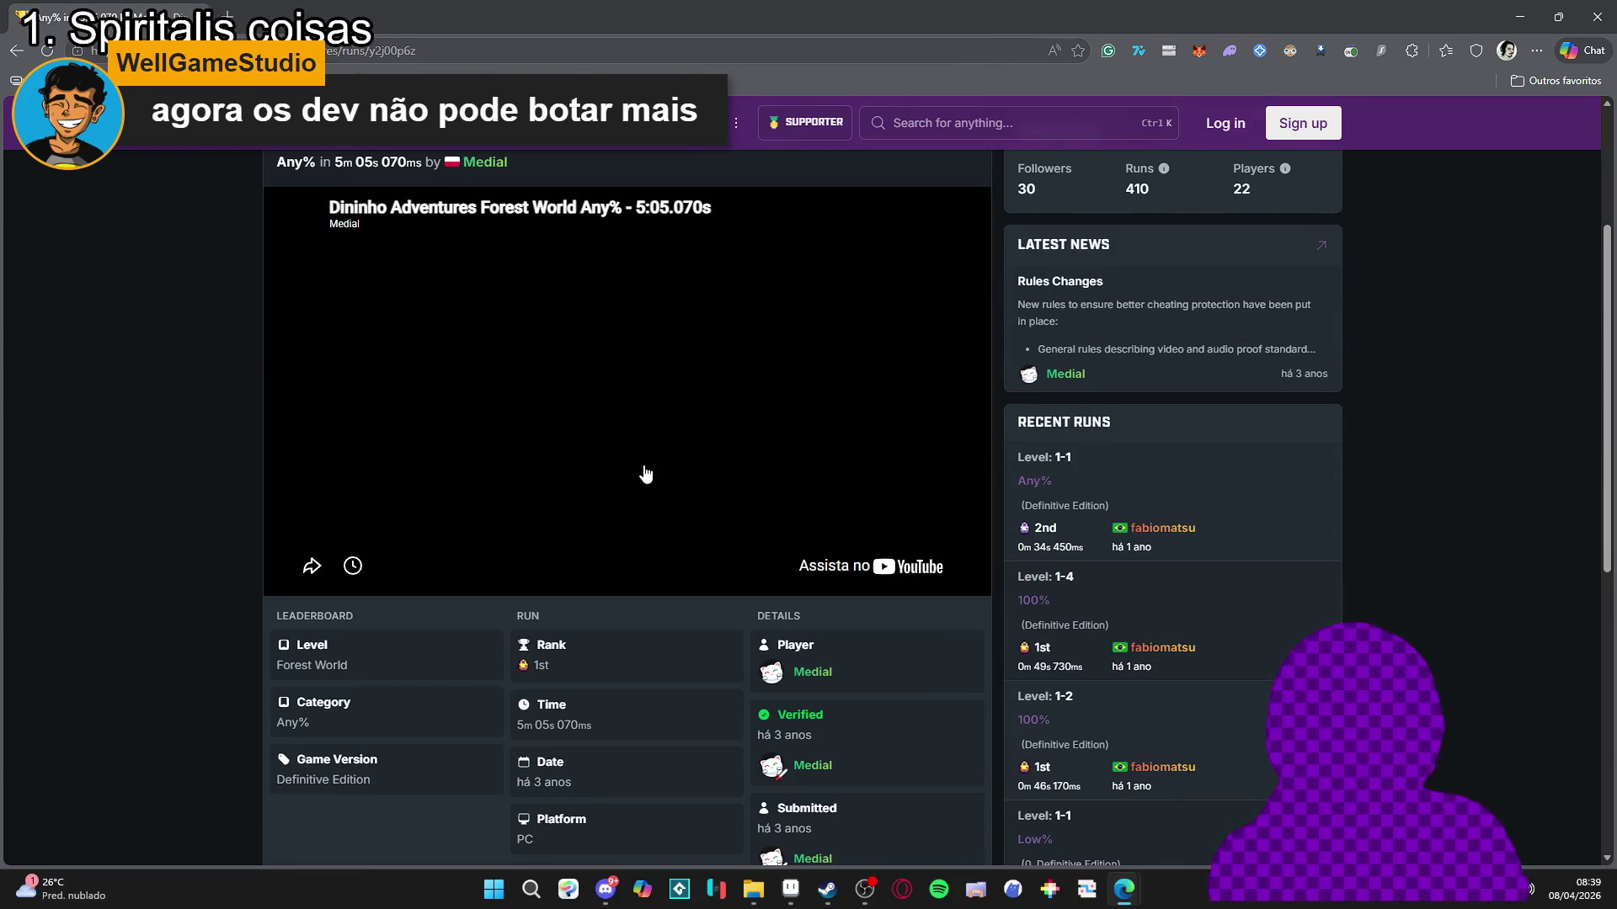
Play the Forest World Any% 5m 05s 070ms run video and open its player settings.
left_click(662, 423)
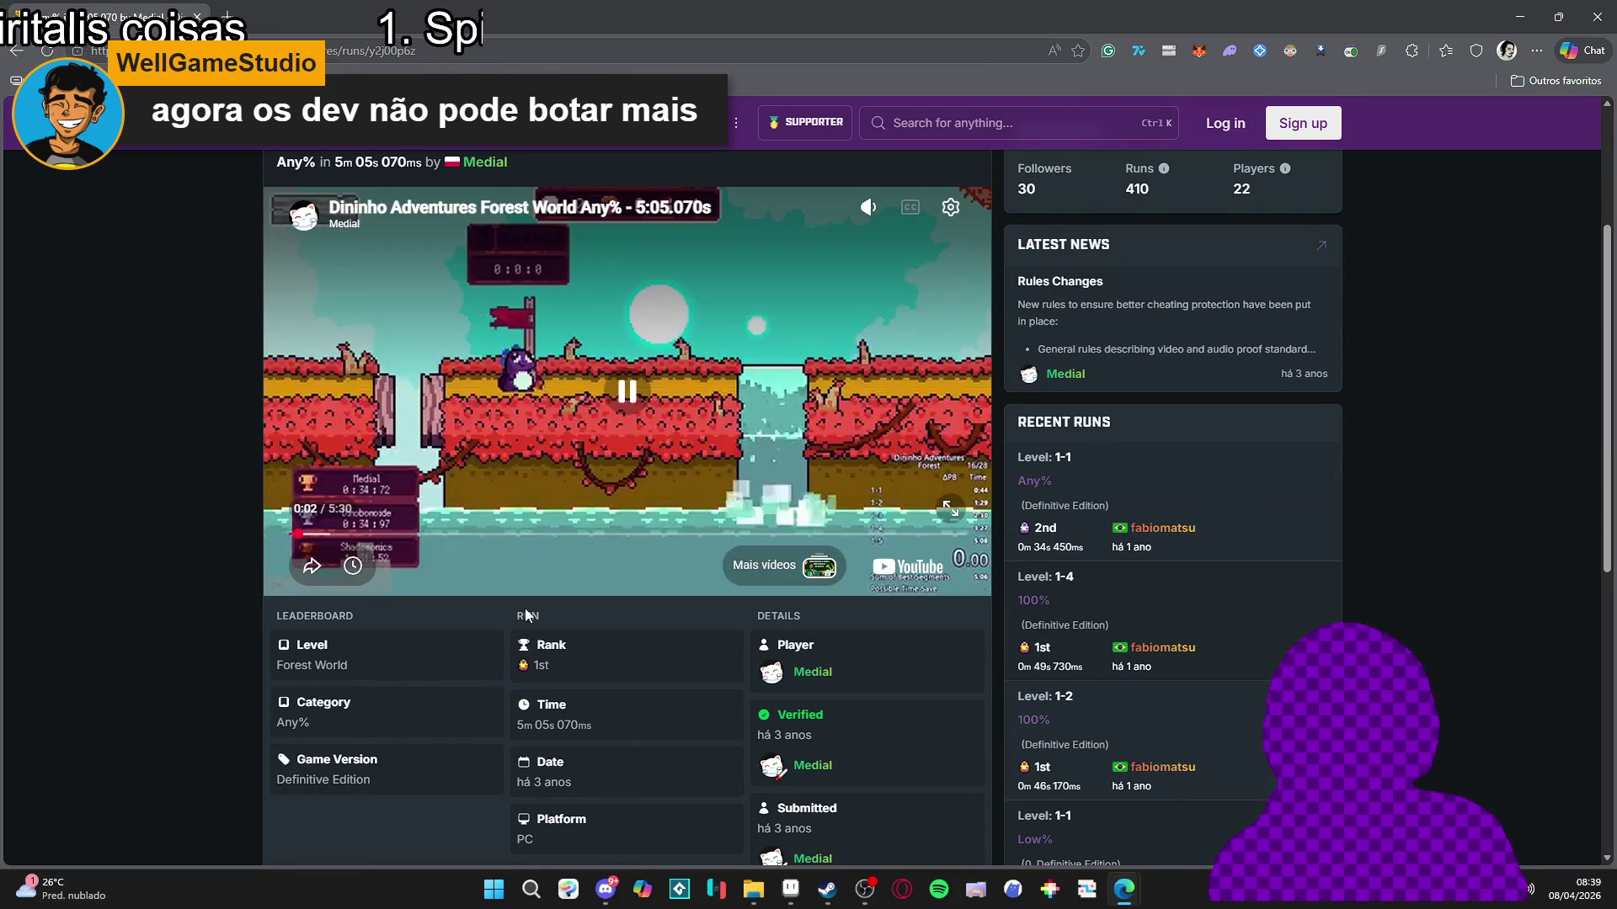
scroll(62, 634, "up", 1)
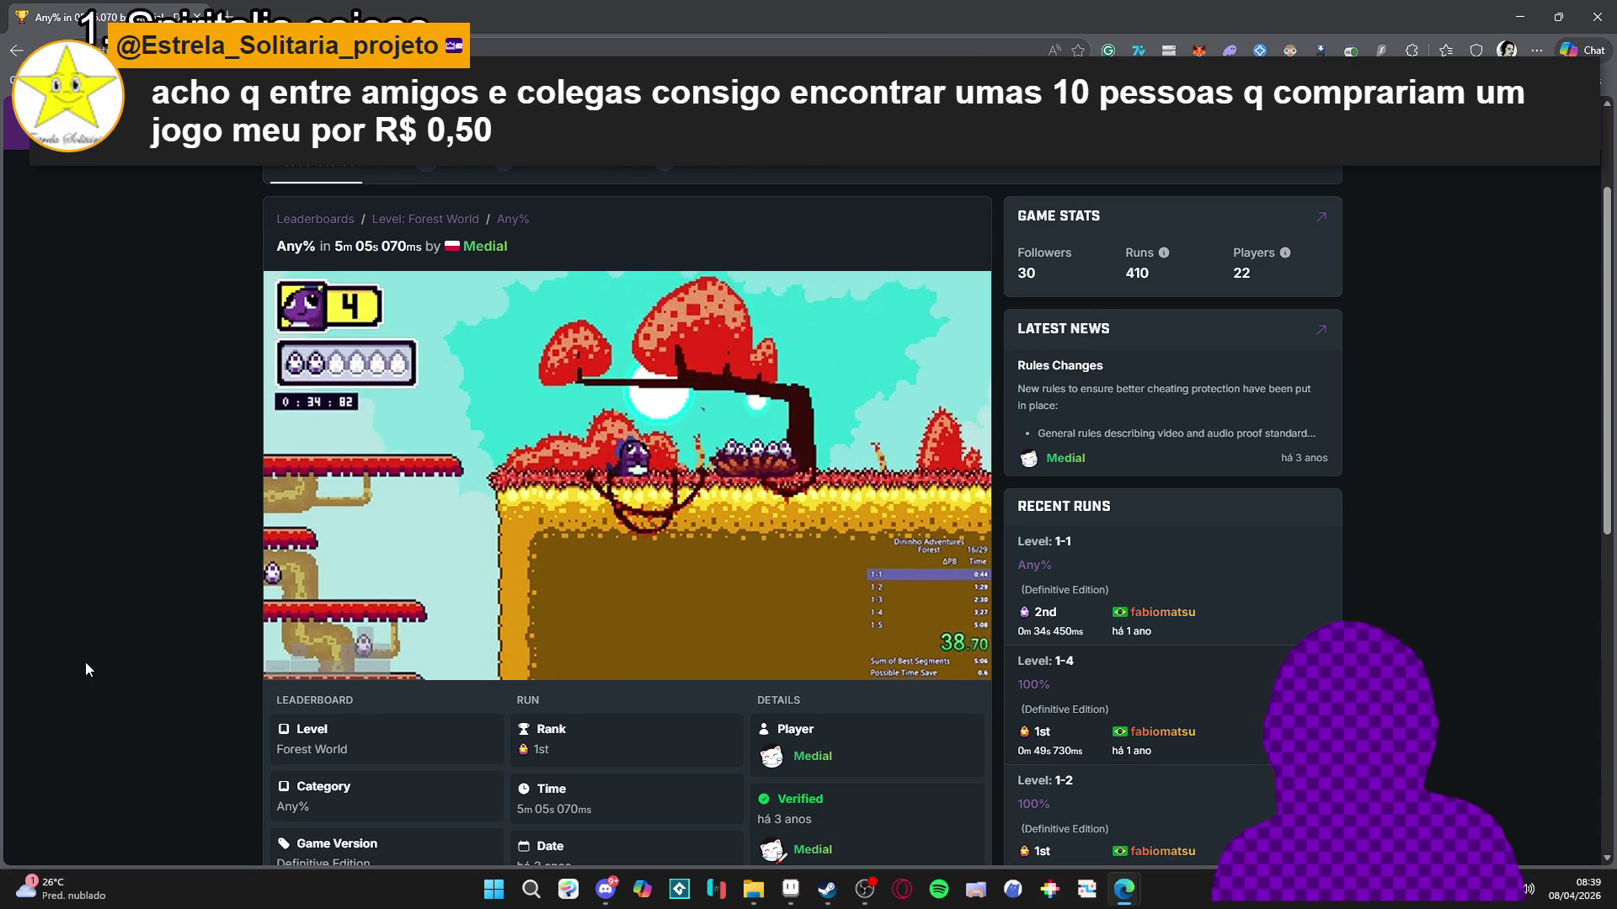
mouse_move(464, 525)
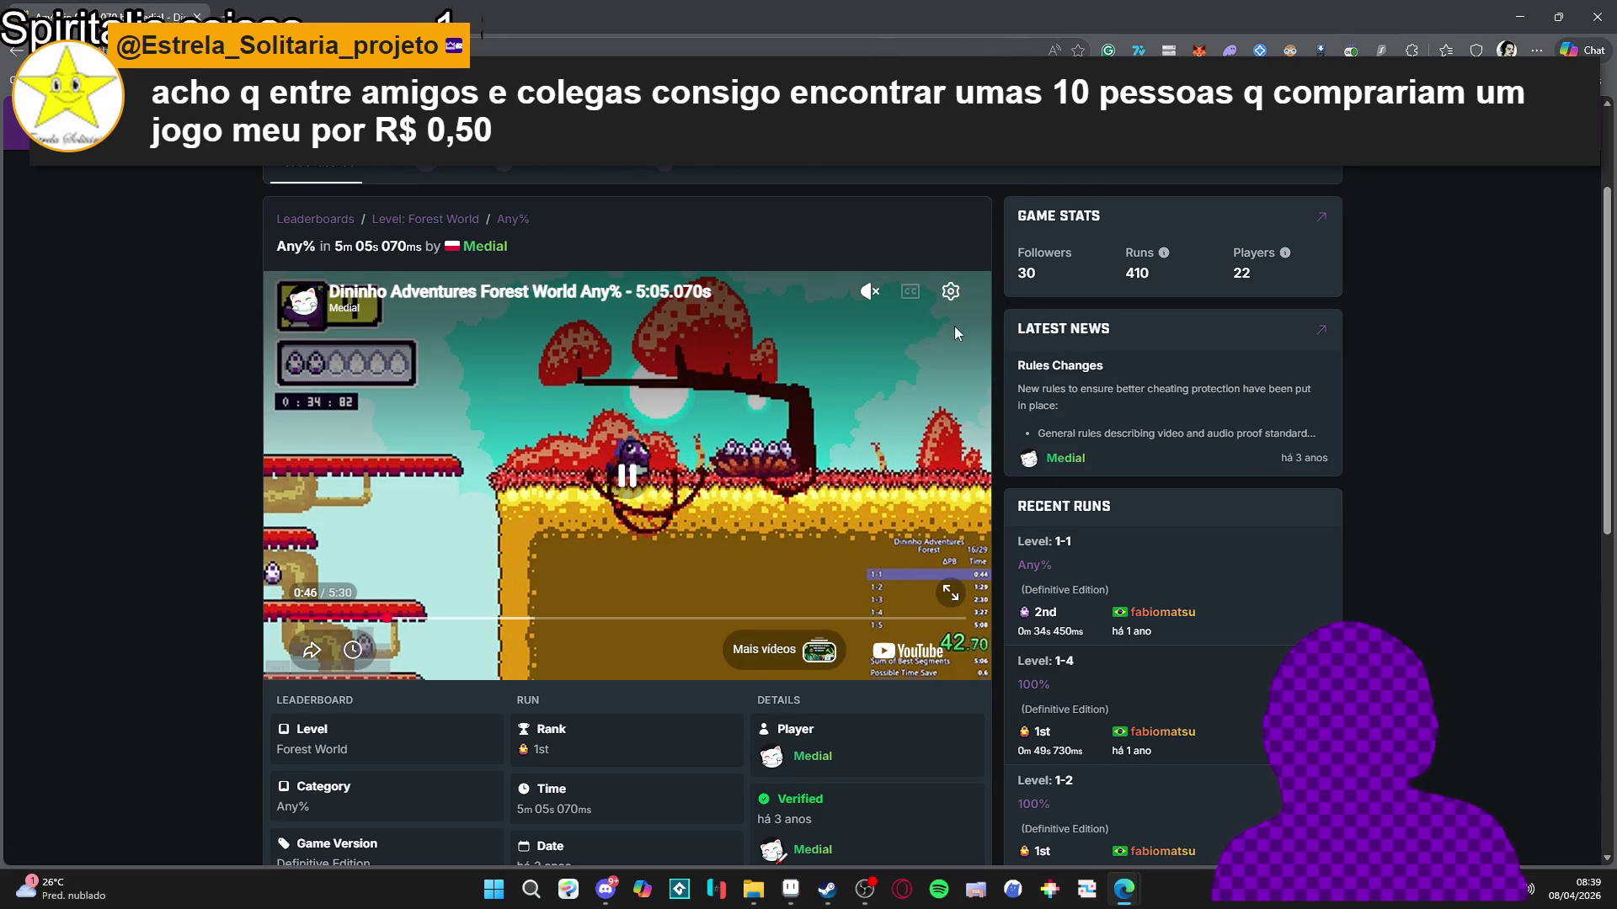
left_click(950, 292)
Set the run video's quality to 1080p and let it play to near the finish.
left_click(709, 522)
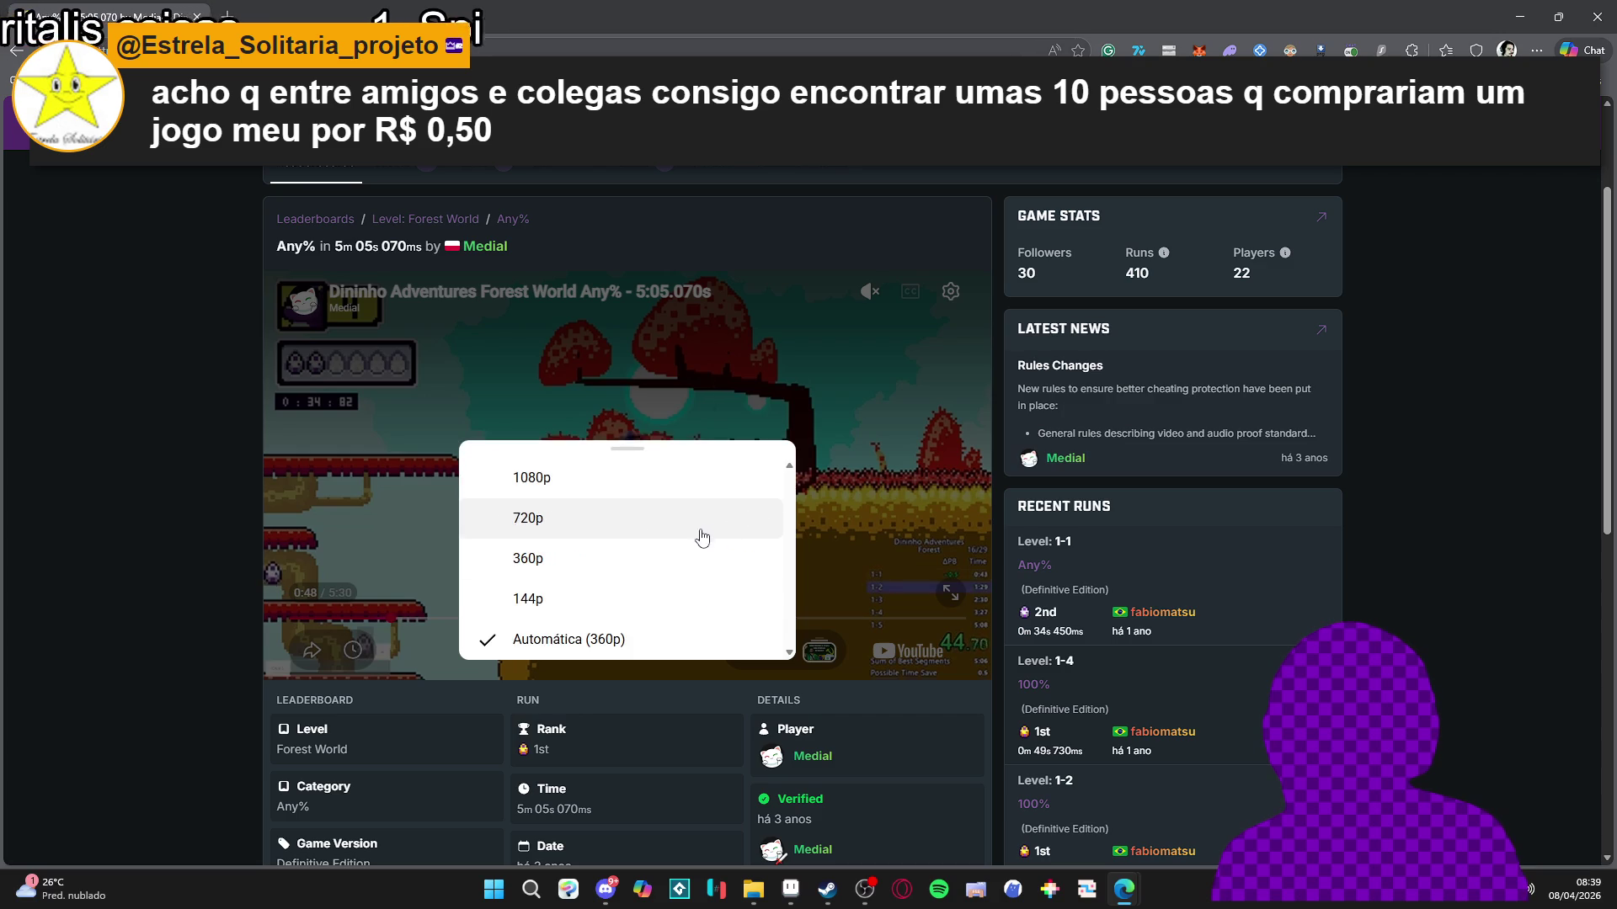
left_click(581, 479)
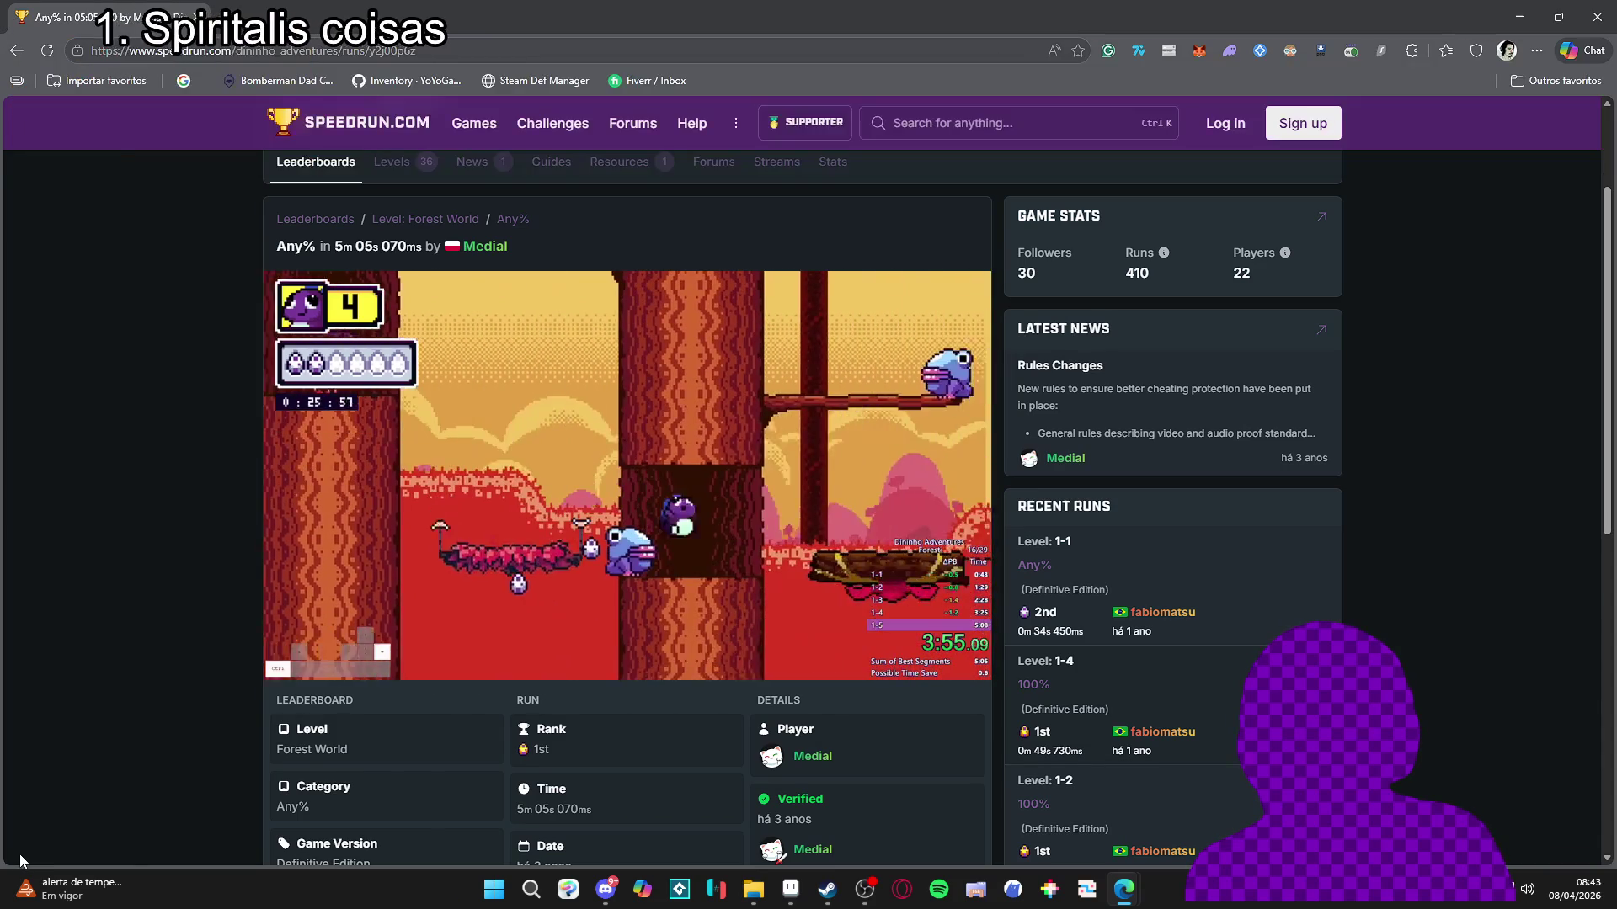
mouse_move(17, 900)
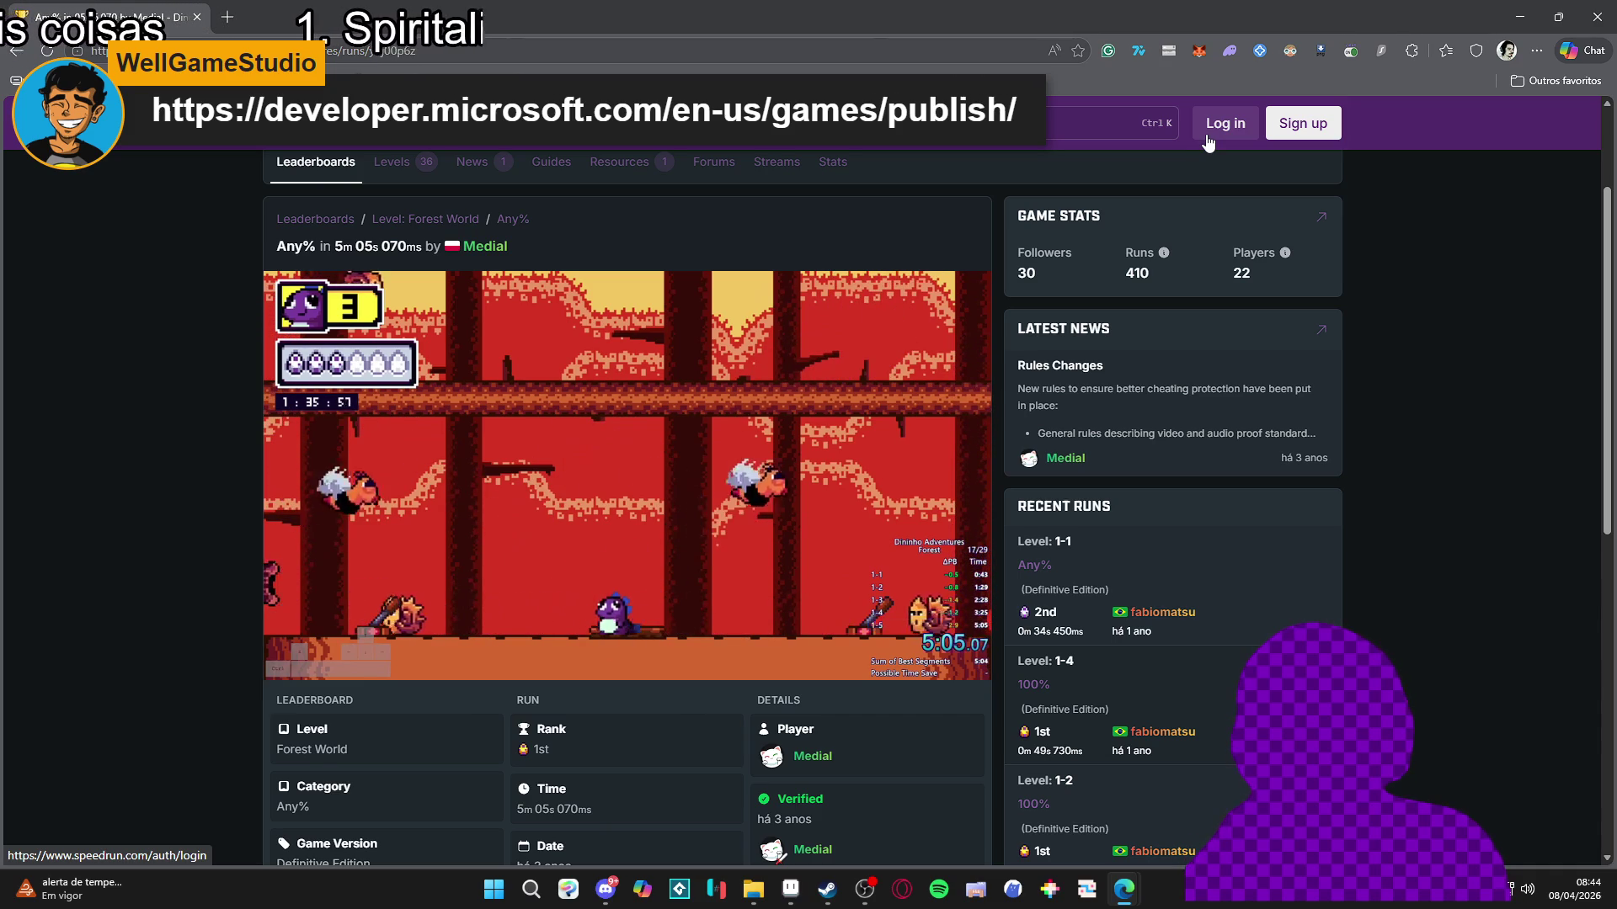
Return to Aseprite's mixelpixels canvas showing the wooden floor tiles.
mouse_move(387, 680)
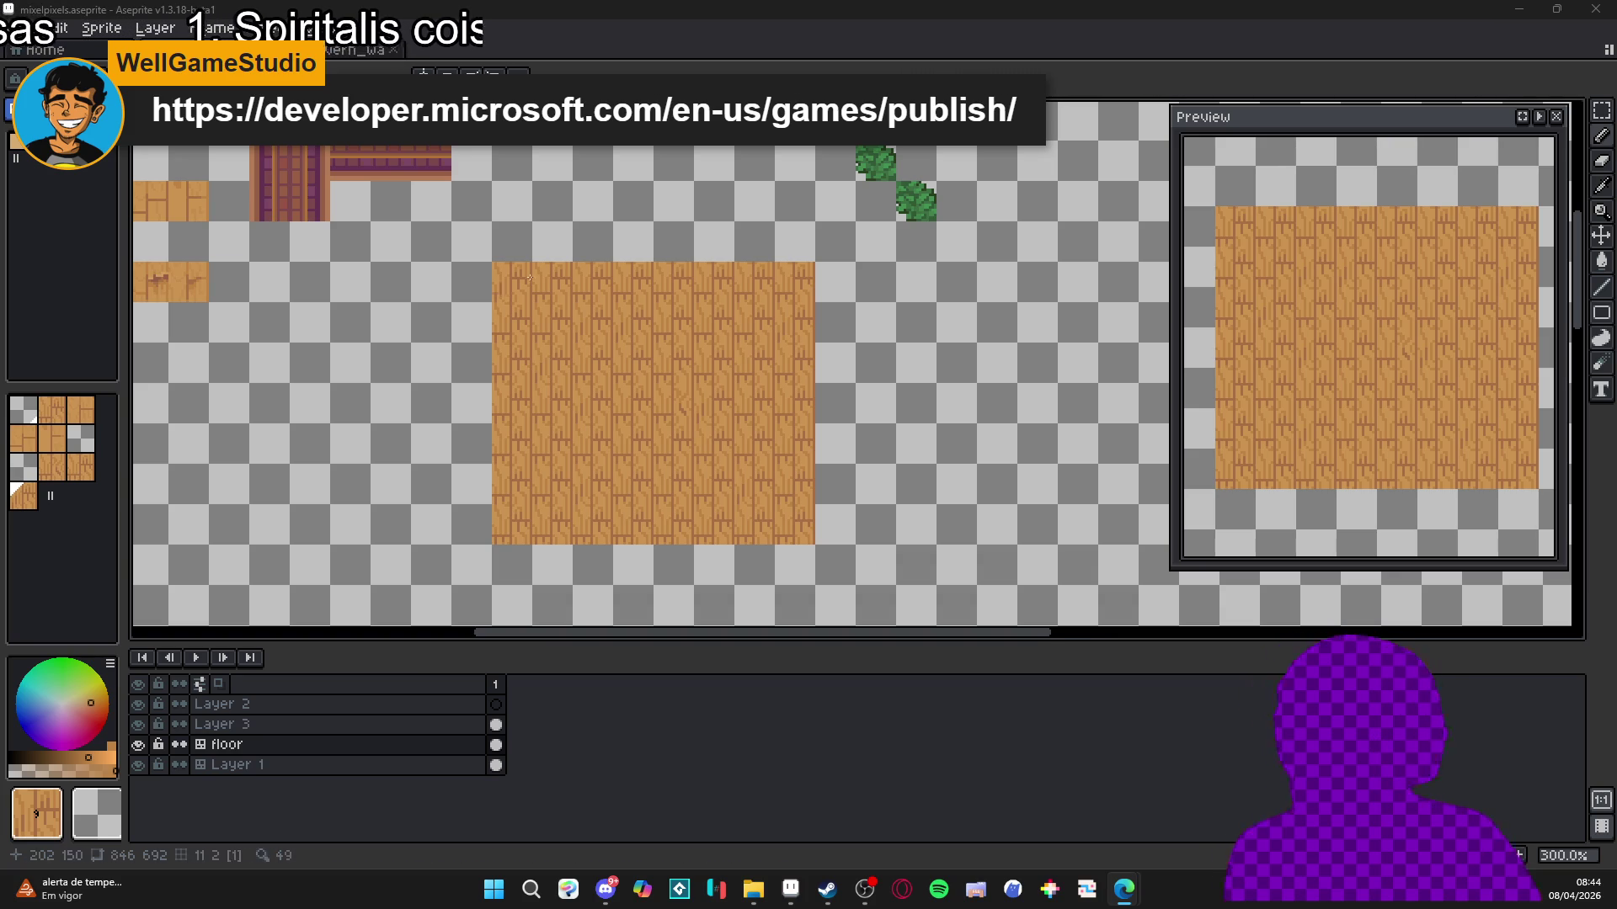
Delete the stray upper wood strip from the canvas.
scroll(696, 387, "left", 2)
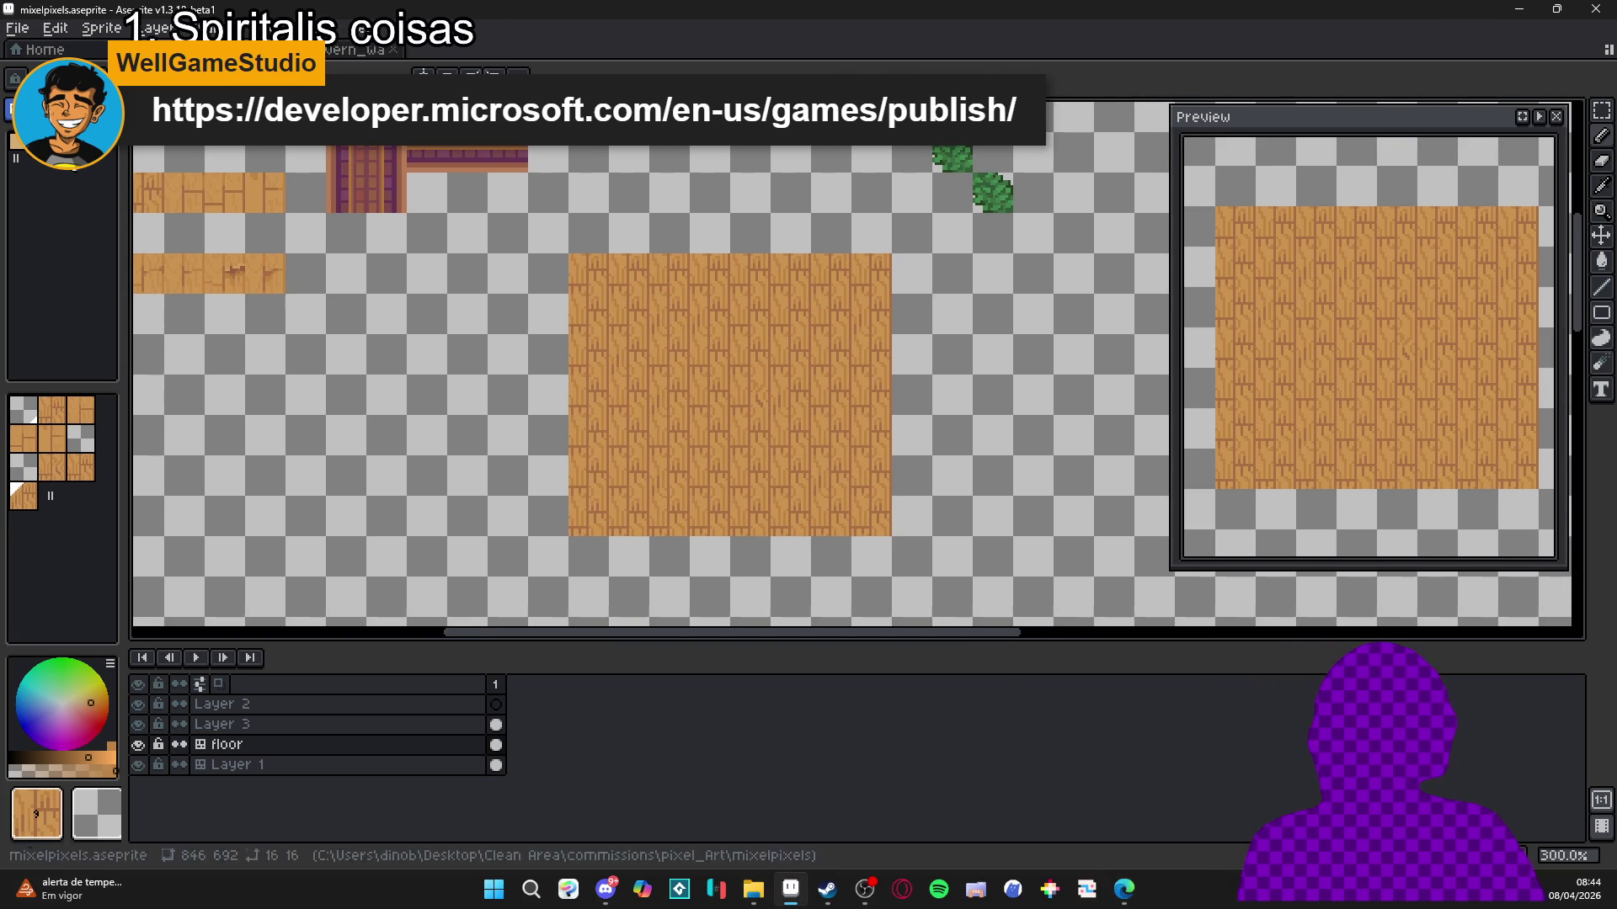
scroll(604, 427, "down", 1)
scroll(480, 350, "up", 1)
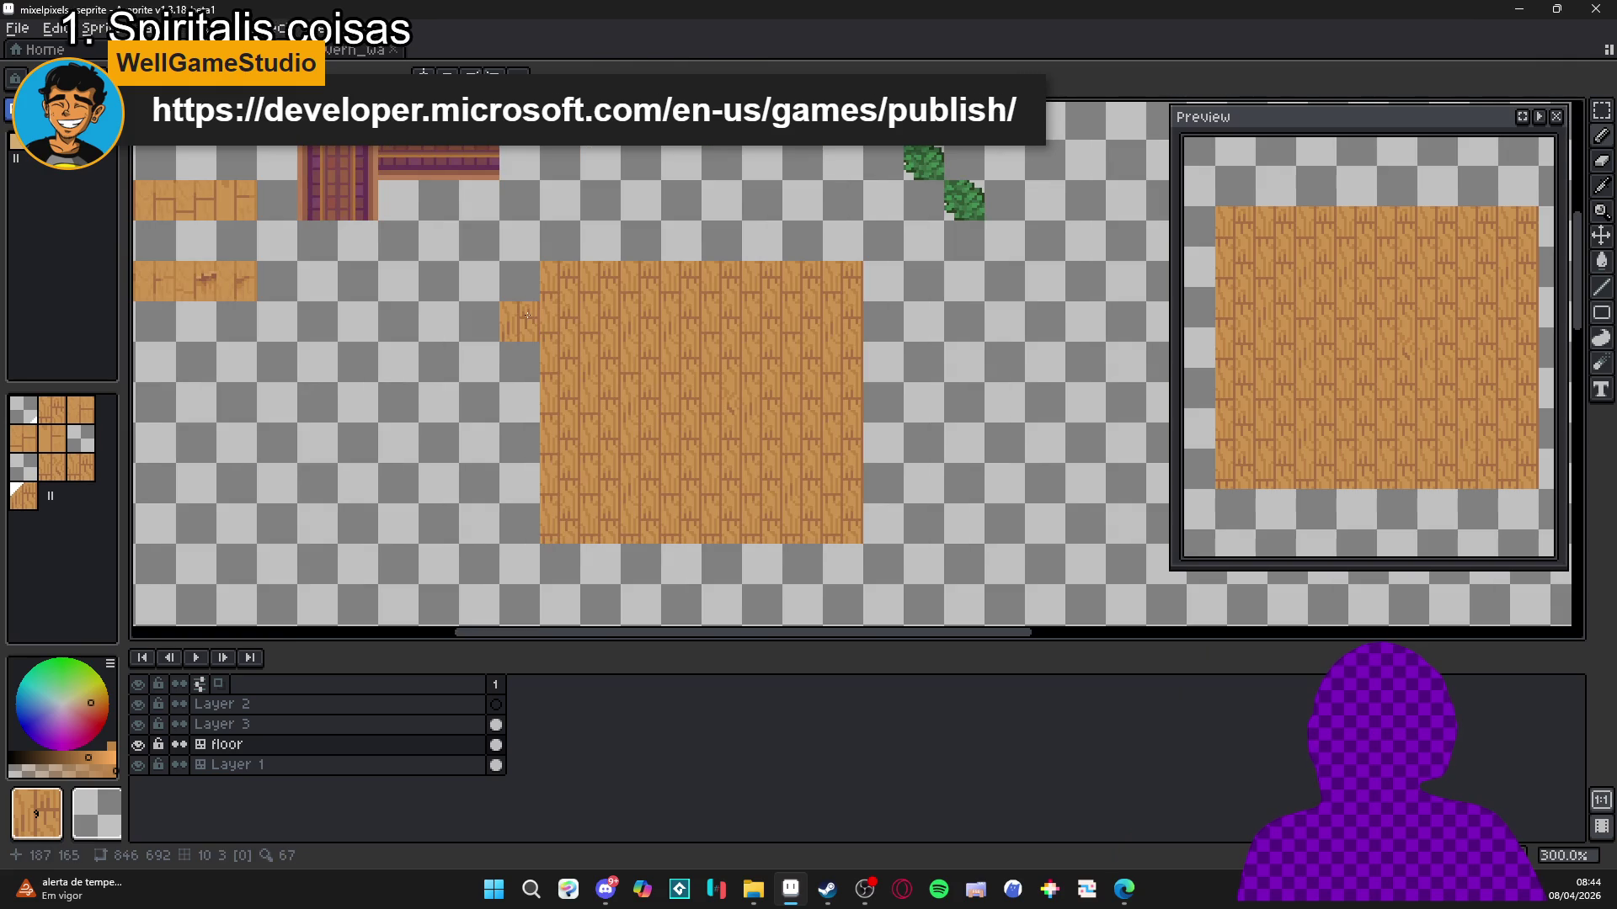
scroll(270, 408, "up", 1)
scroll(496, 327, "left", 2)
left_click_drag(416, 270, 497, 291)
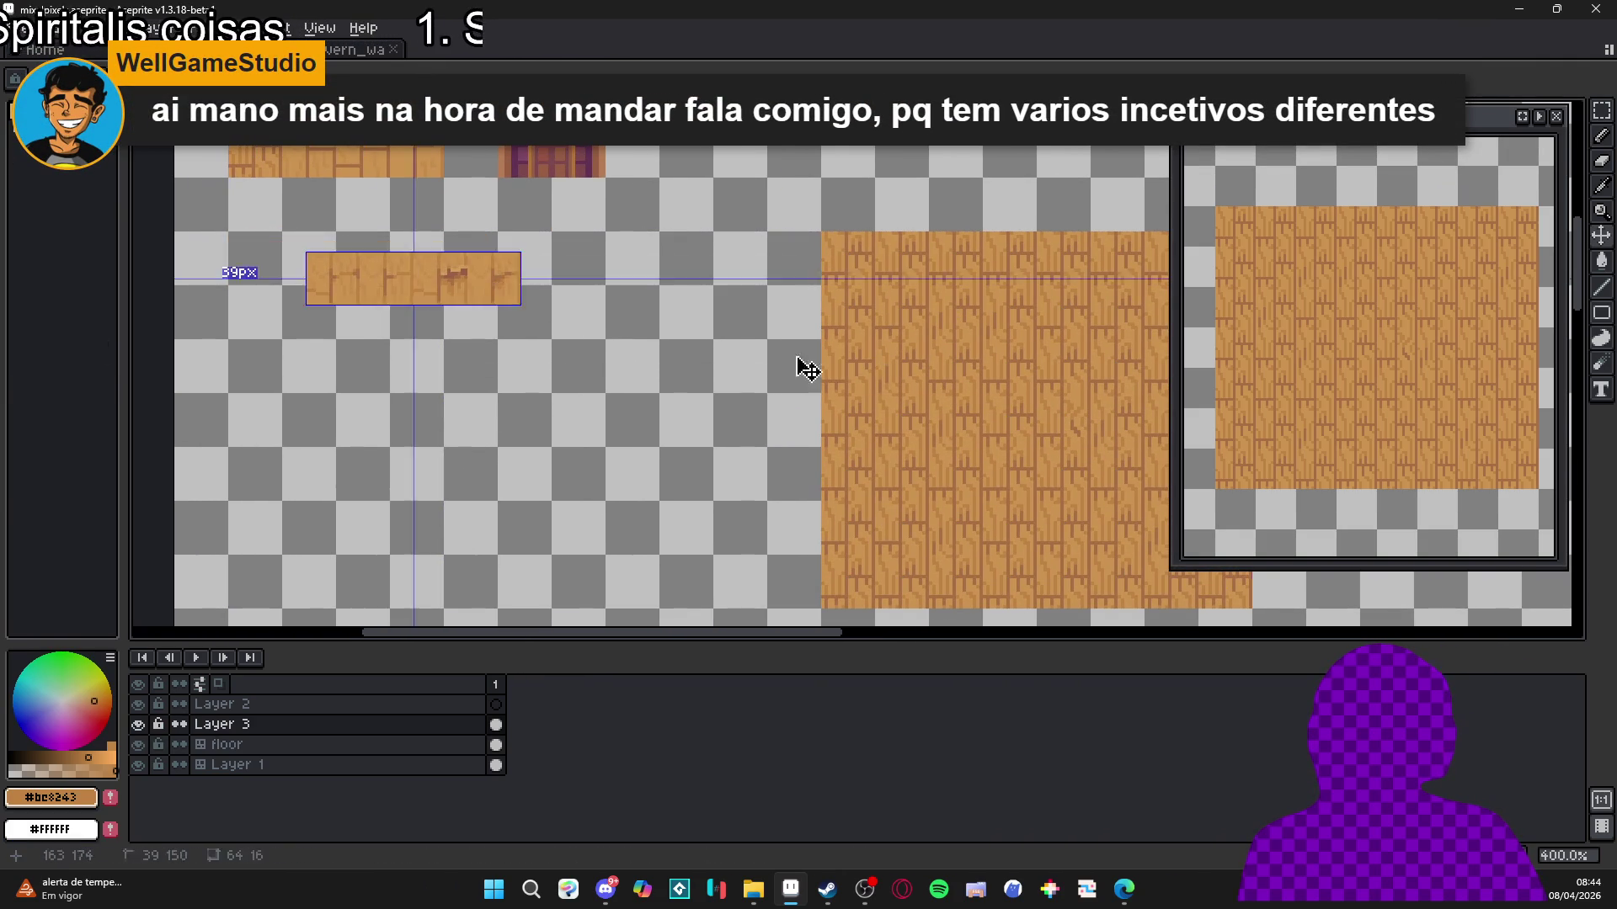
key("ctrl+z")
mouse_move(960, 389)
left_mouse_down()
mouse_move(938, 480)
mouse_move(974, 462)
left_mouse_up()
key("ctrl+z")
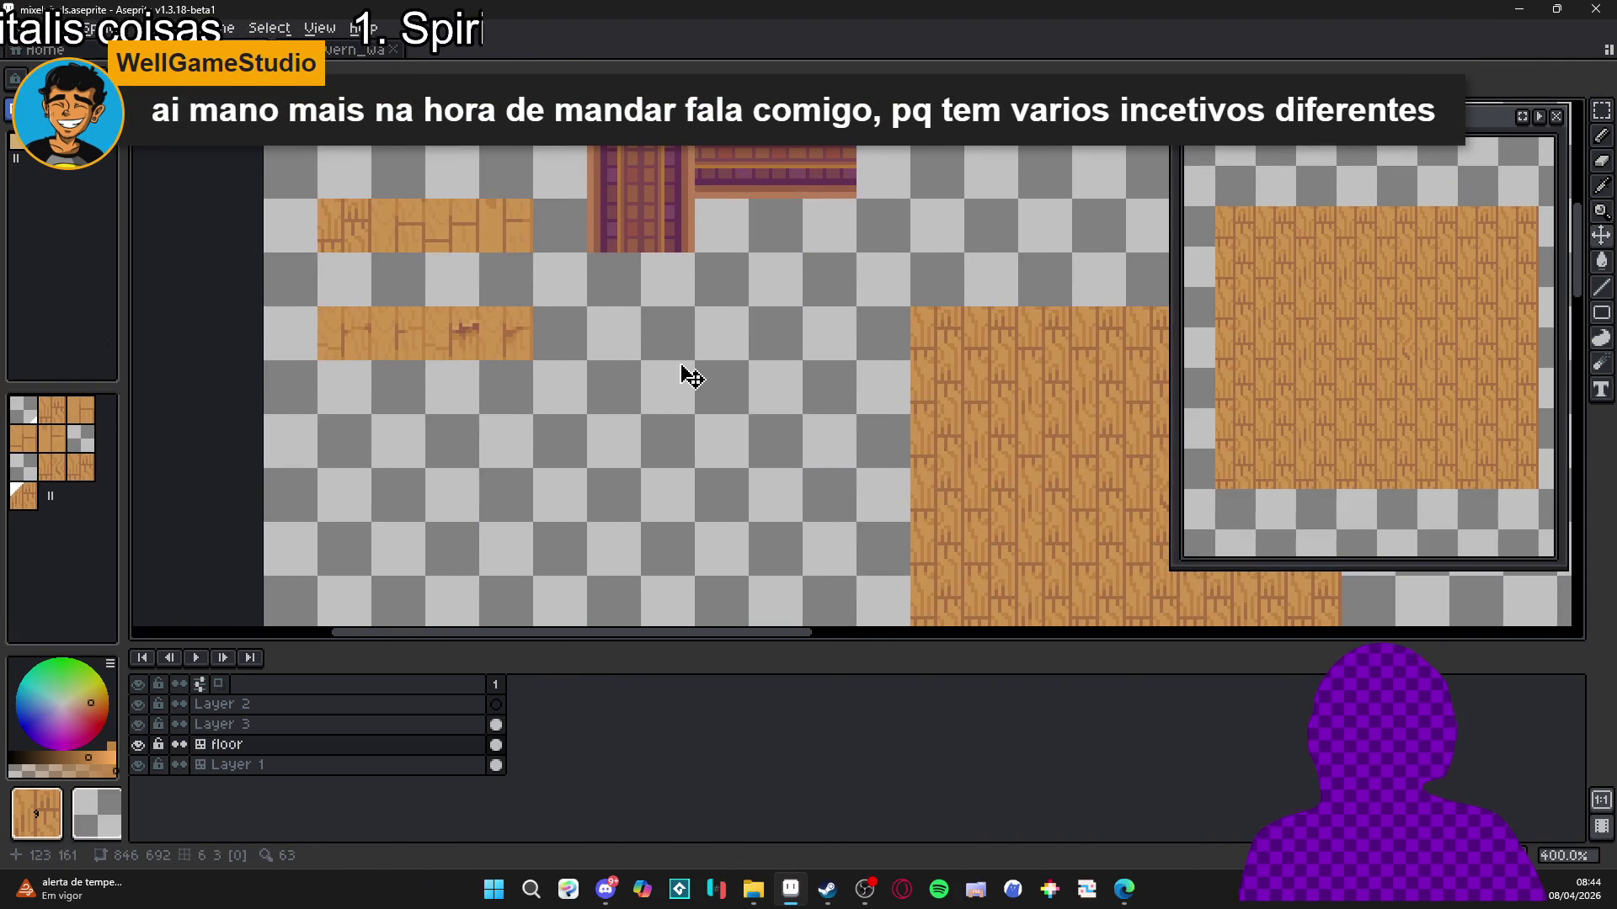
left_click(510, 226)
key("Delete")
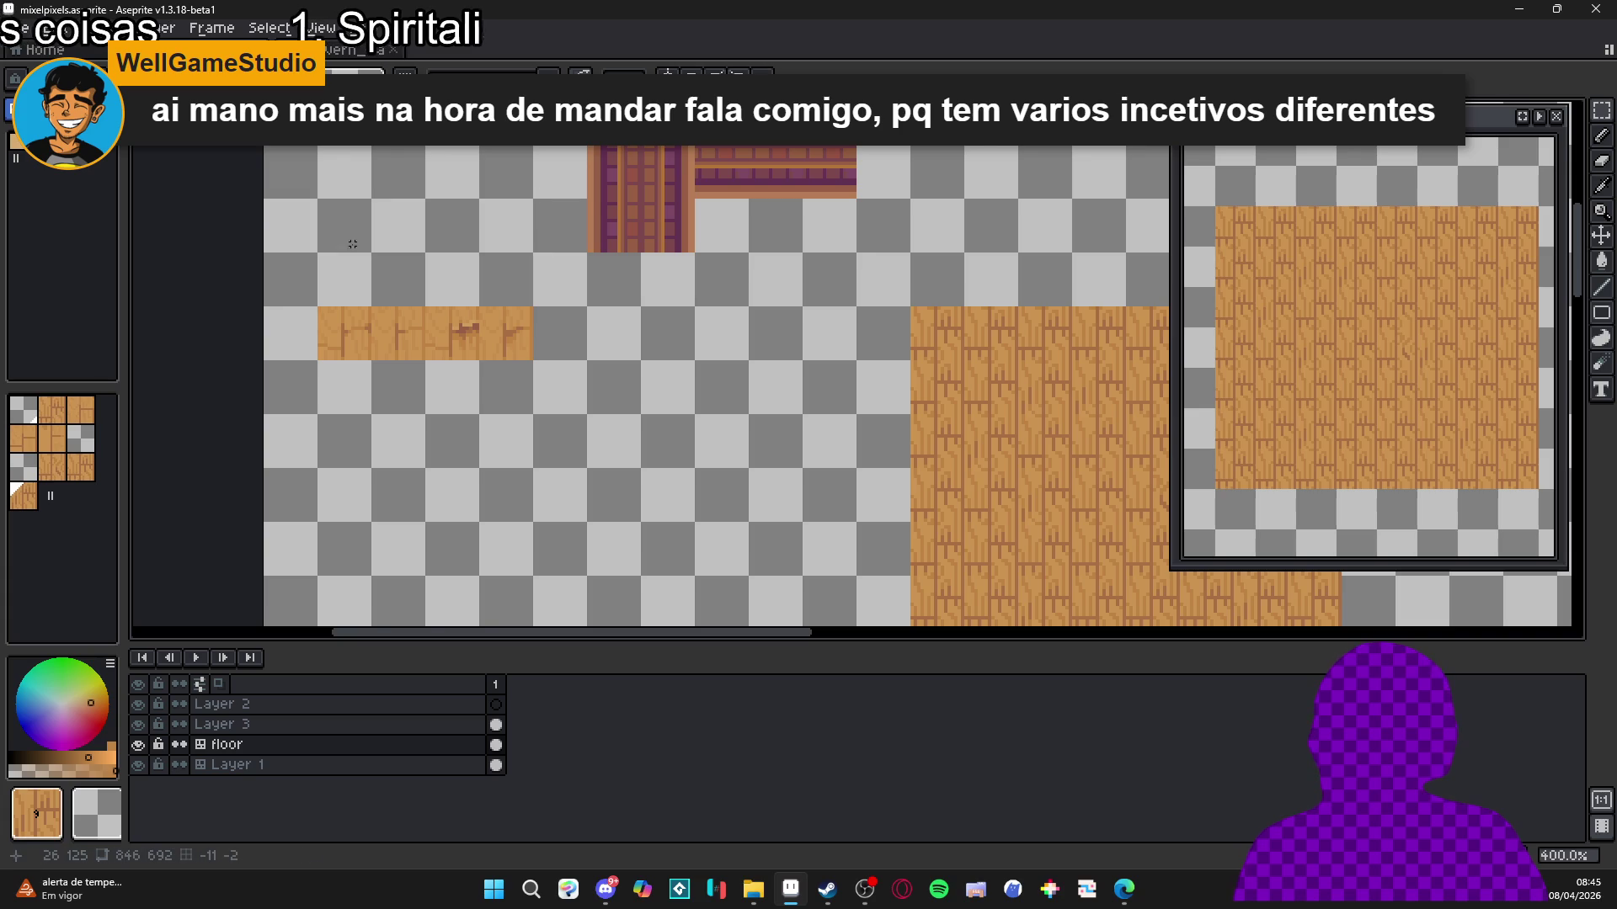
Convert the floor layer to a normal layer, then back to a tilemap with a new 16×16 tileset.
scroll(410, 445, "down", 1)
right_click(289, 744)
mouse_move(353, 773)
left_click(536, 793)
right_click(390, 749)
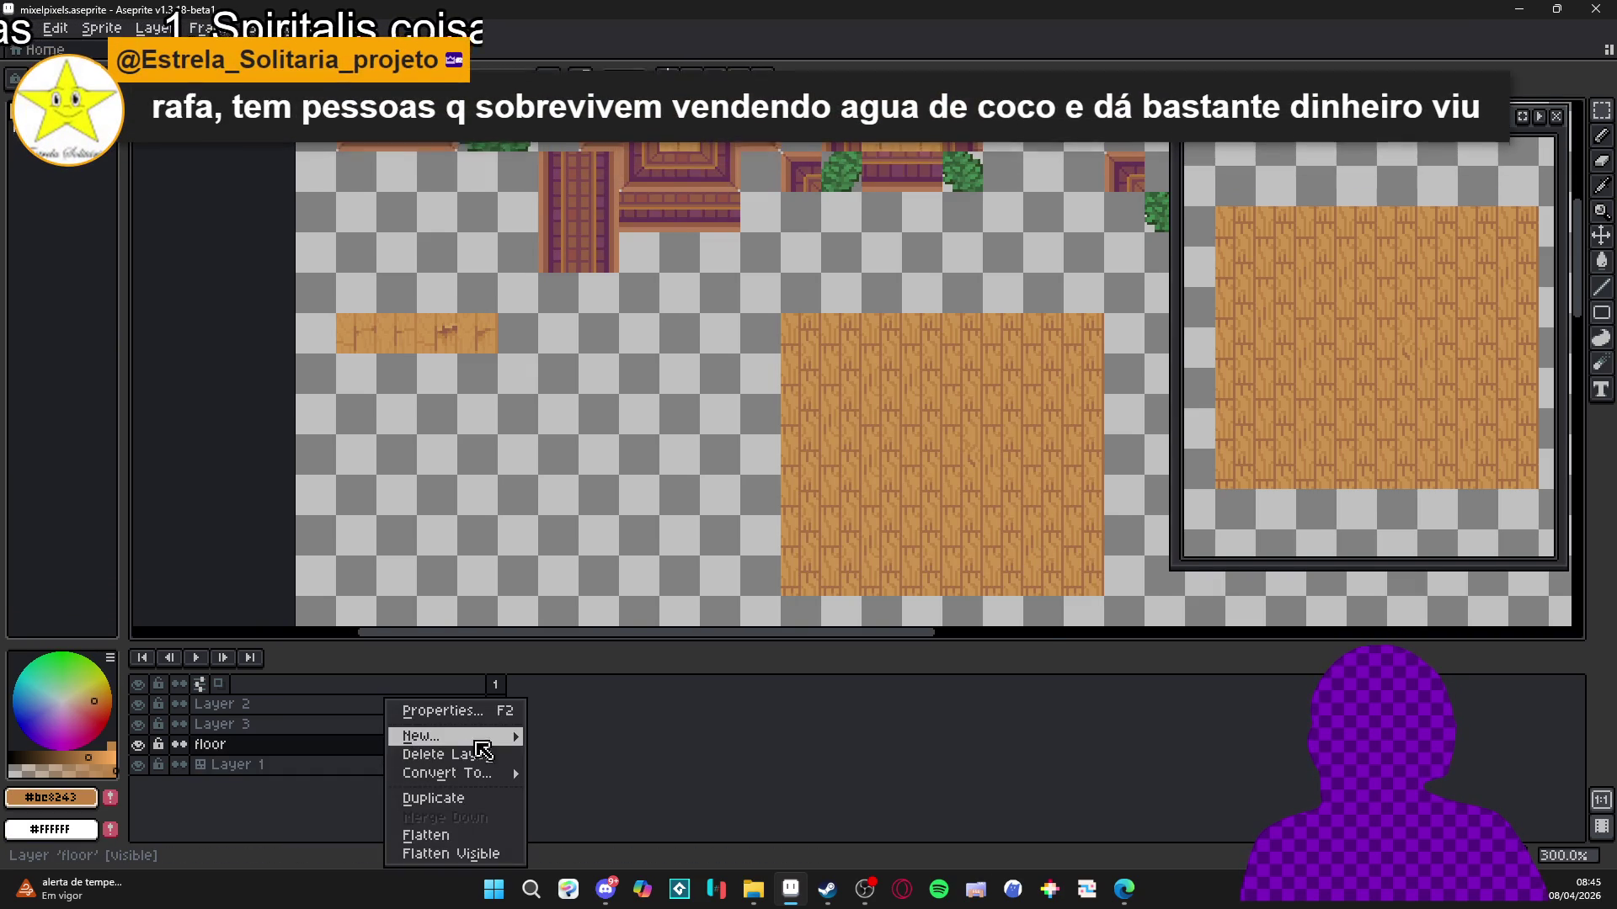
mouse_move(497, 737)
mouse_move(516, 773)
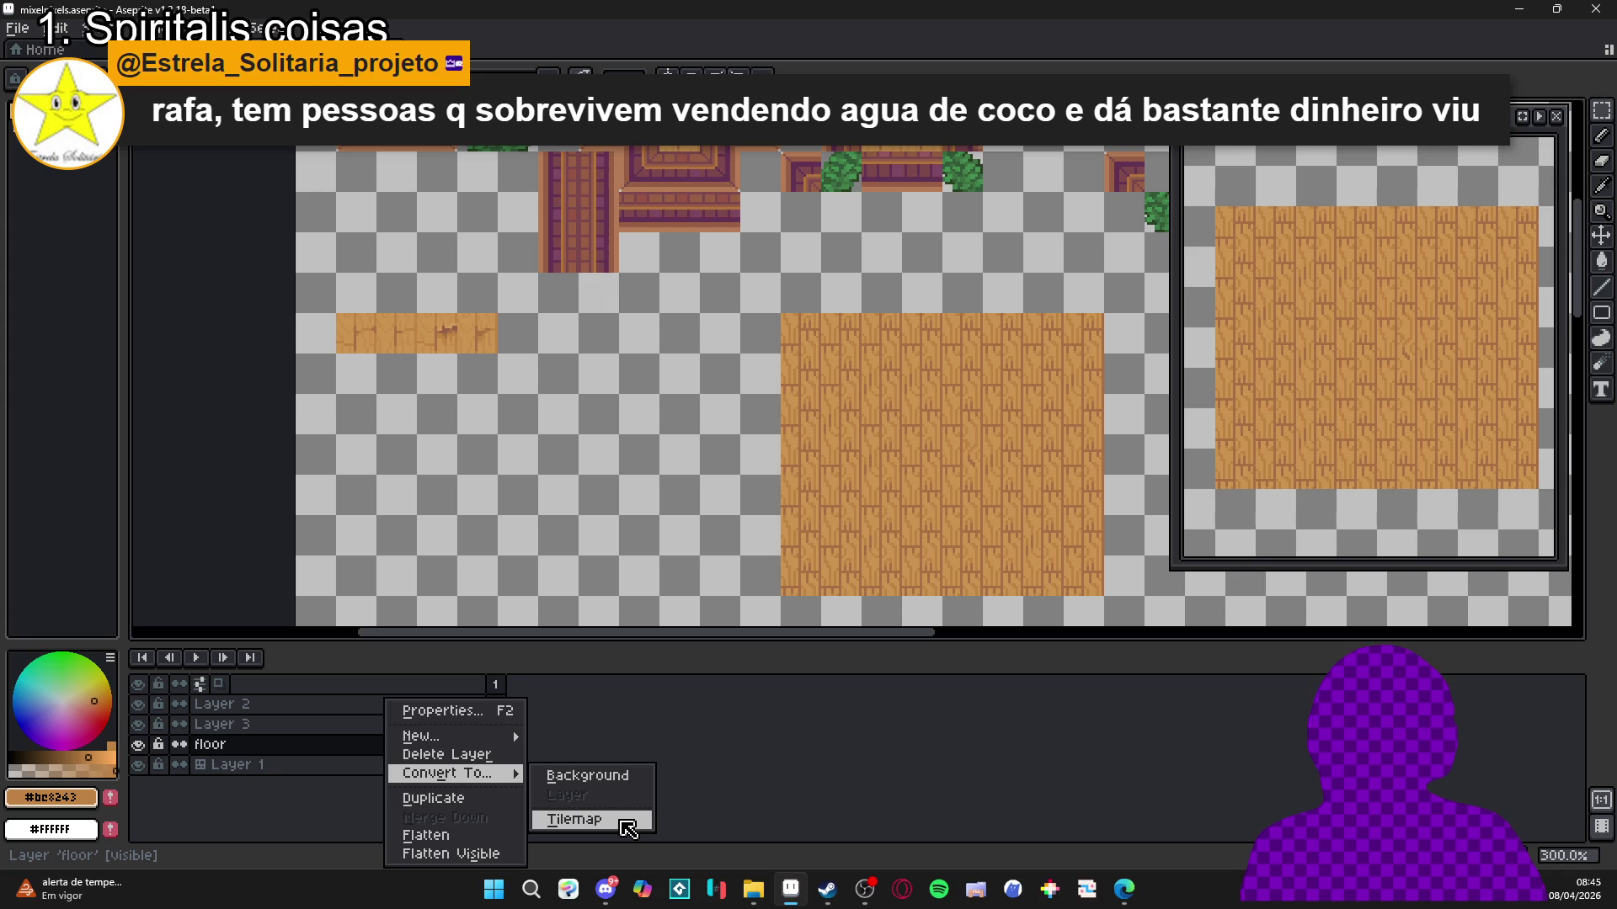
left_click(623, 822)
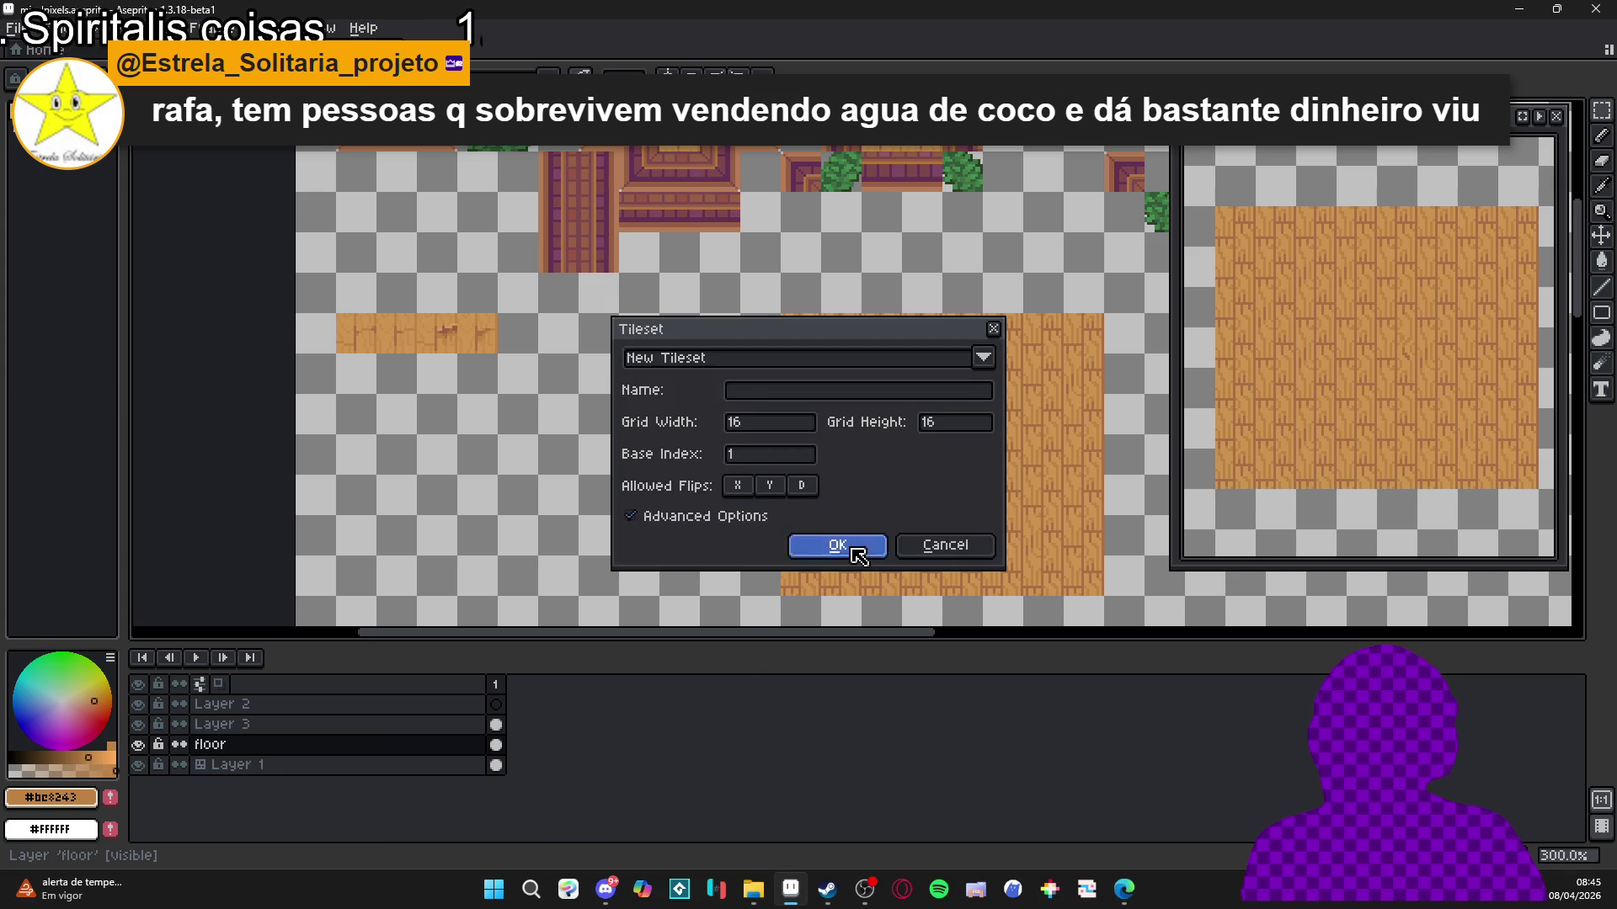
left_click(837, 546)
scroll(800, 519, "down", 2)
scroll(829, 501, "up", 2)
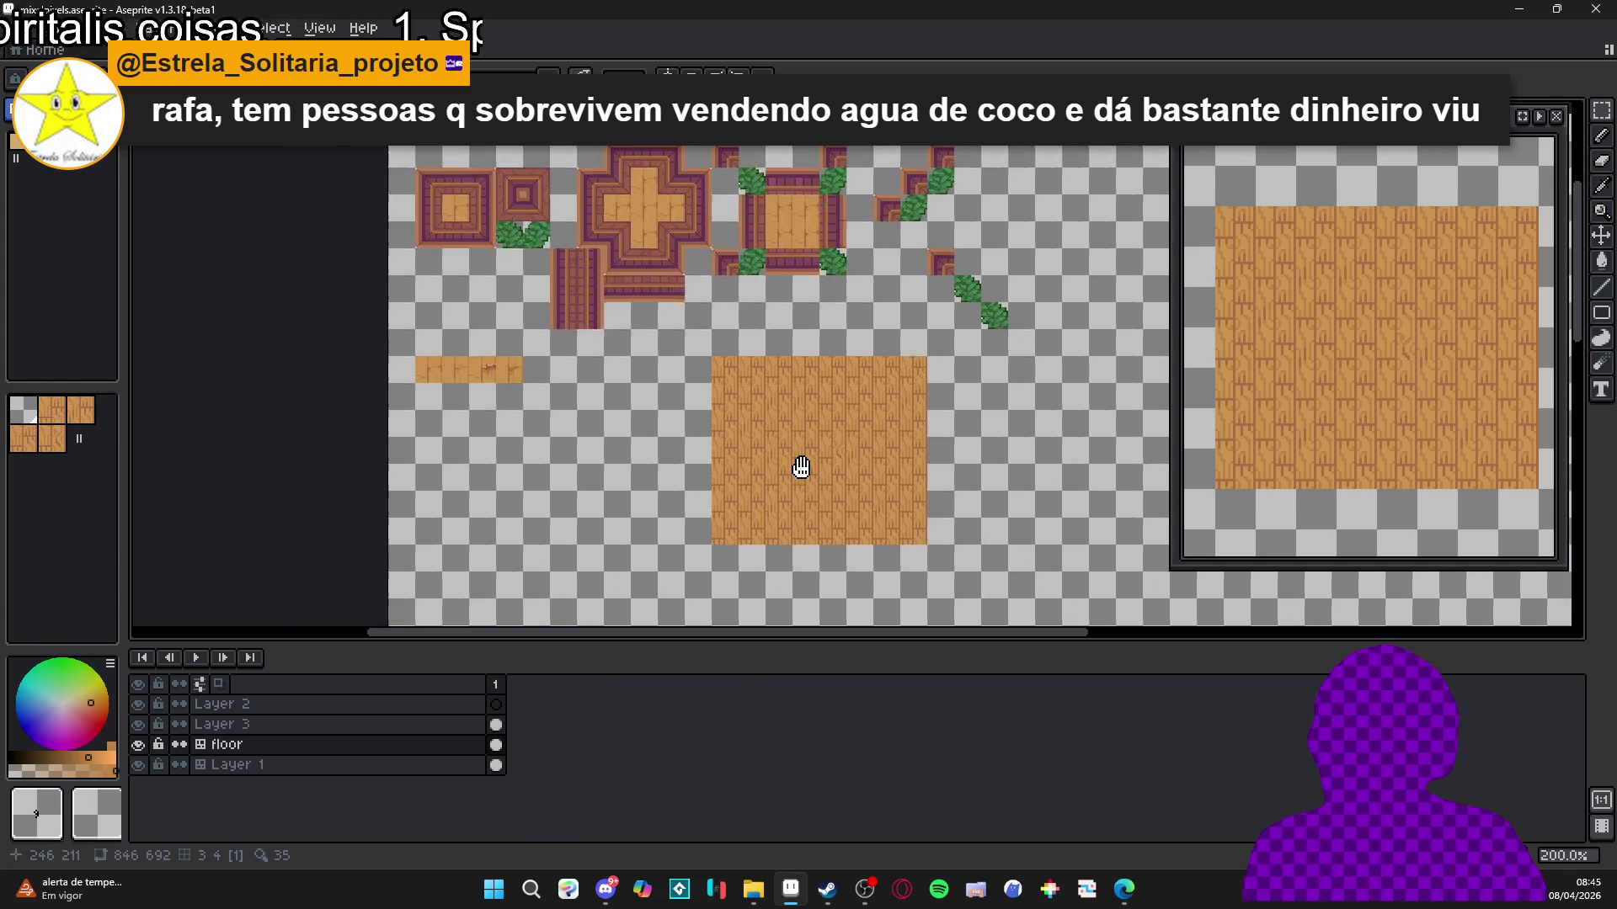
Stamp a few test wood tiles beside the floor block, undoing the last one.
left_click_drag(815, 480, 754, 394)
left_click(51, 410)
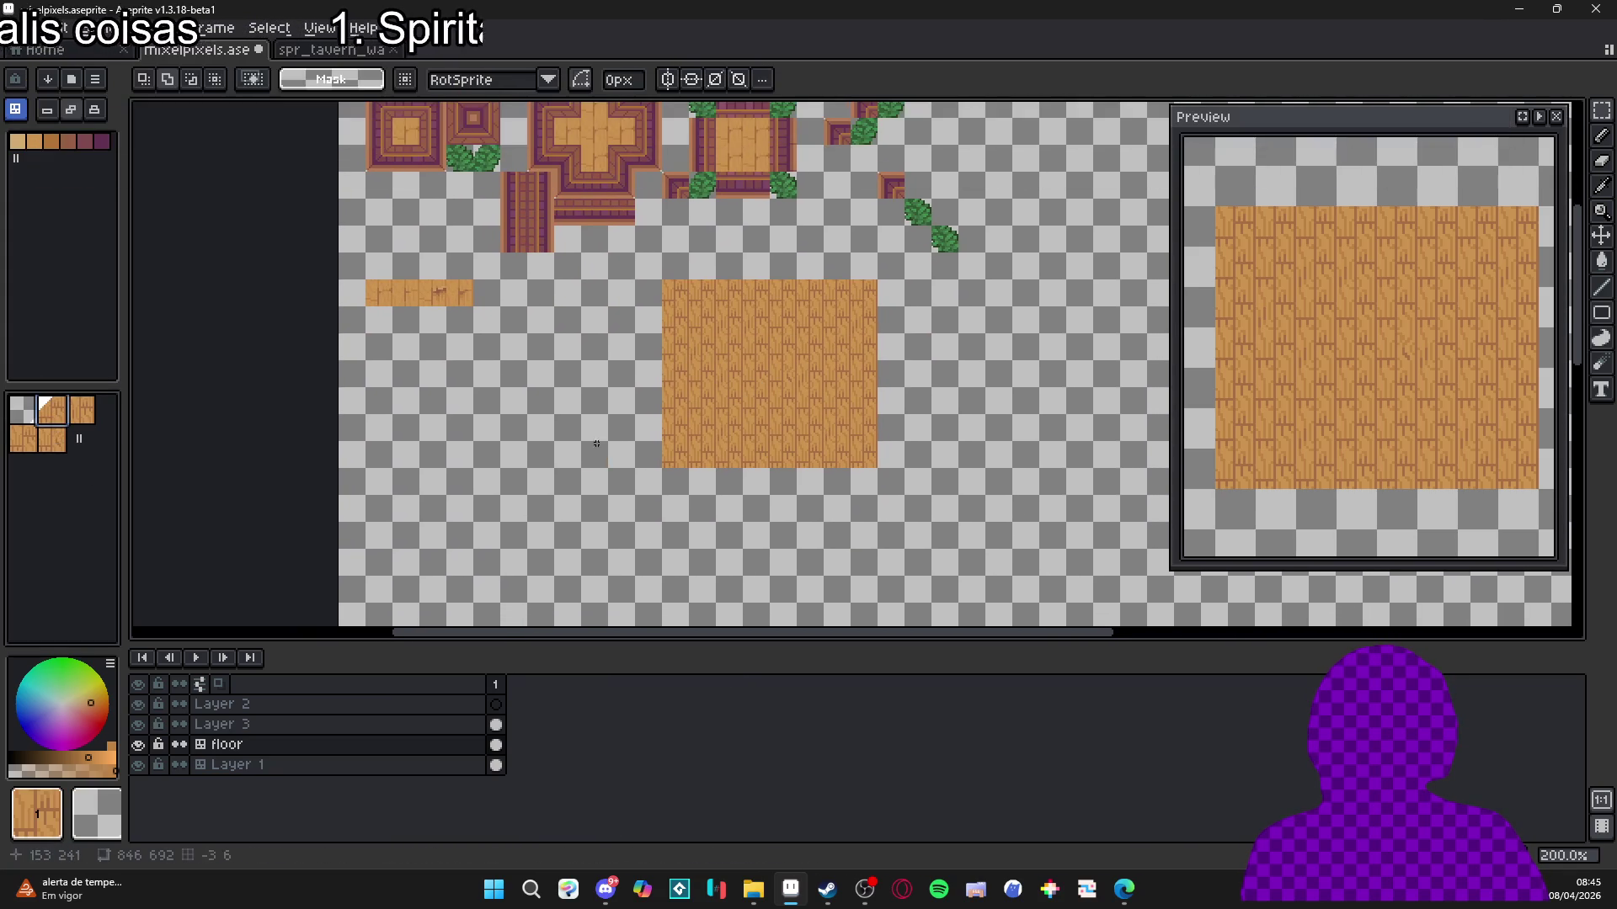
scroll(606, 443, "up", 2)
left_click(529, 411)
left_click(89, 413)
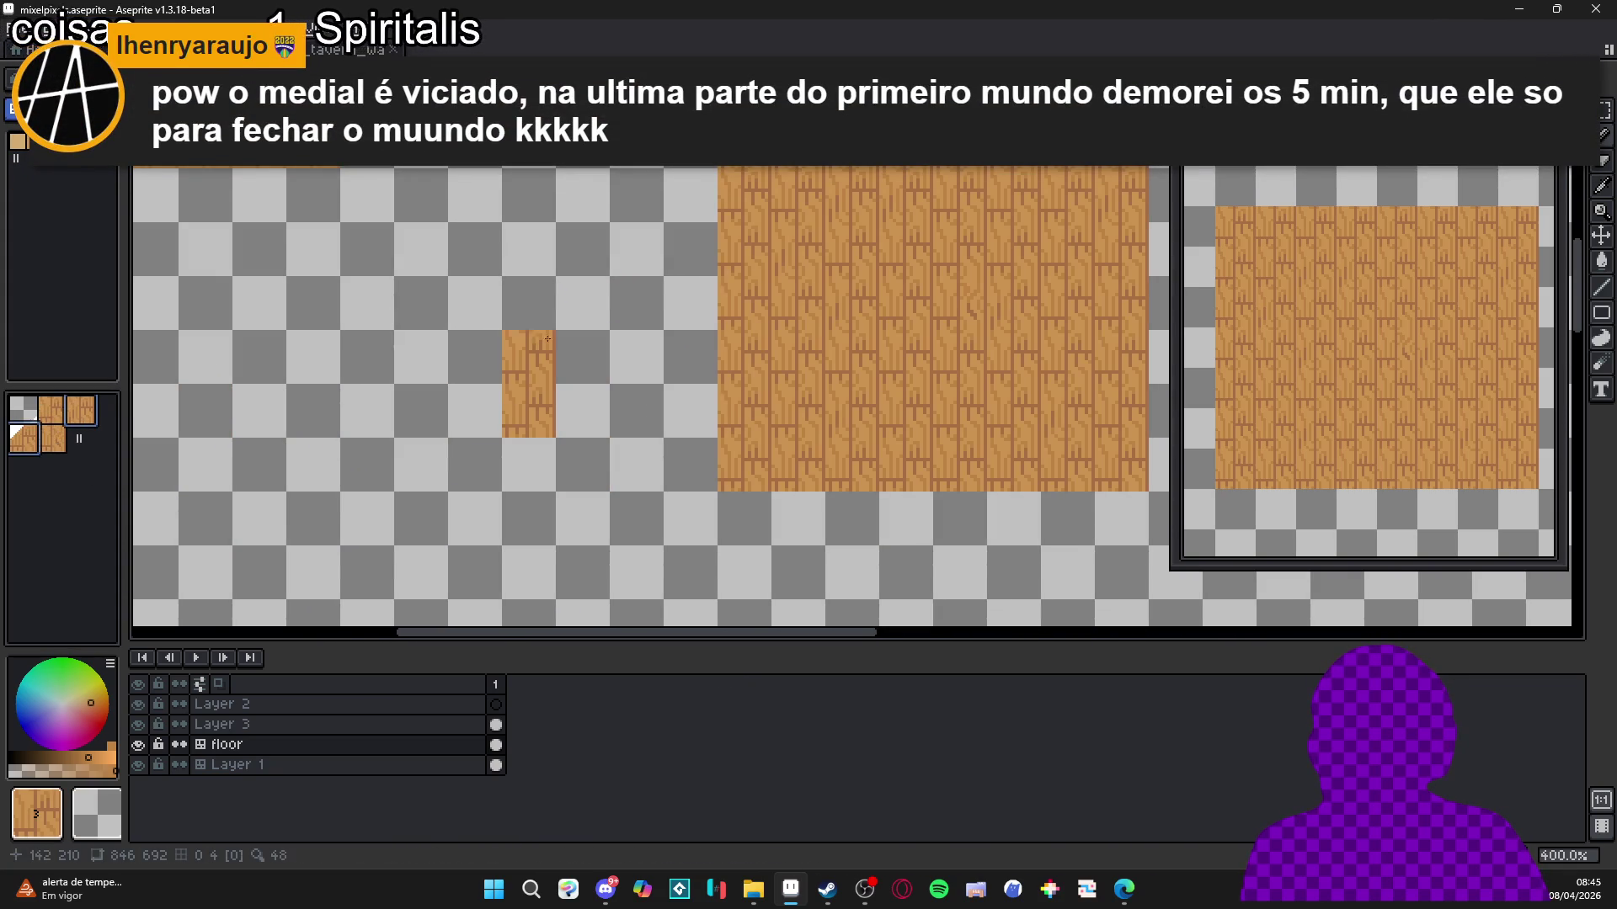
left_click(591, 399)
left_click(586, 541)
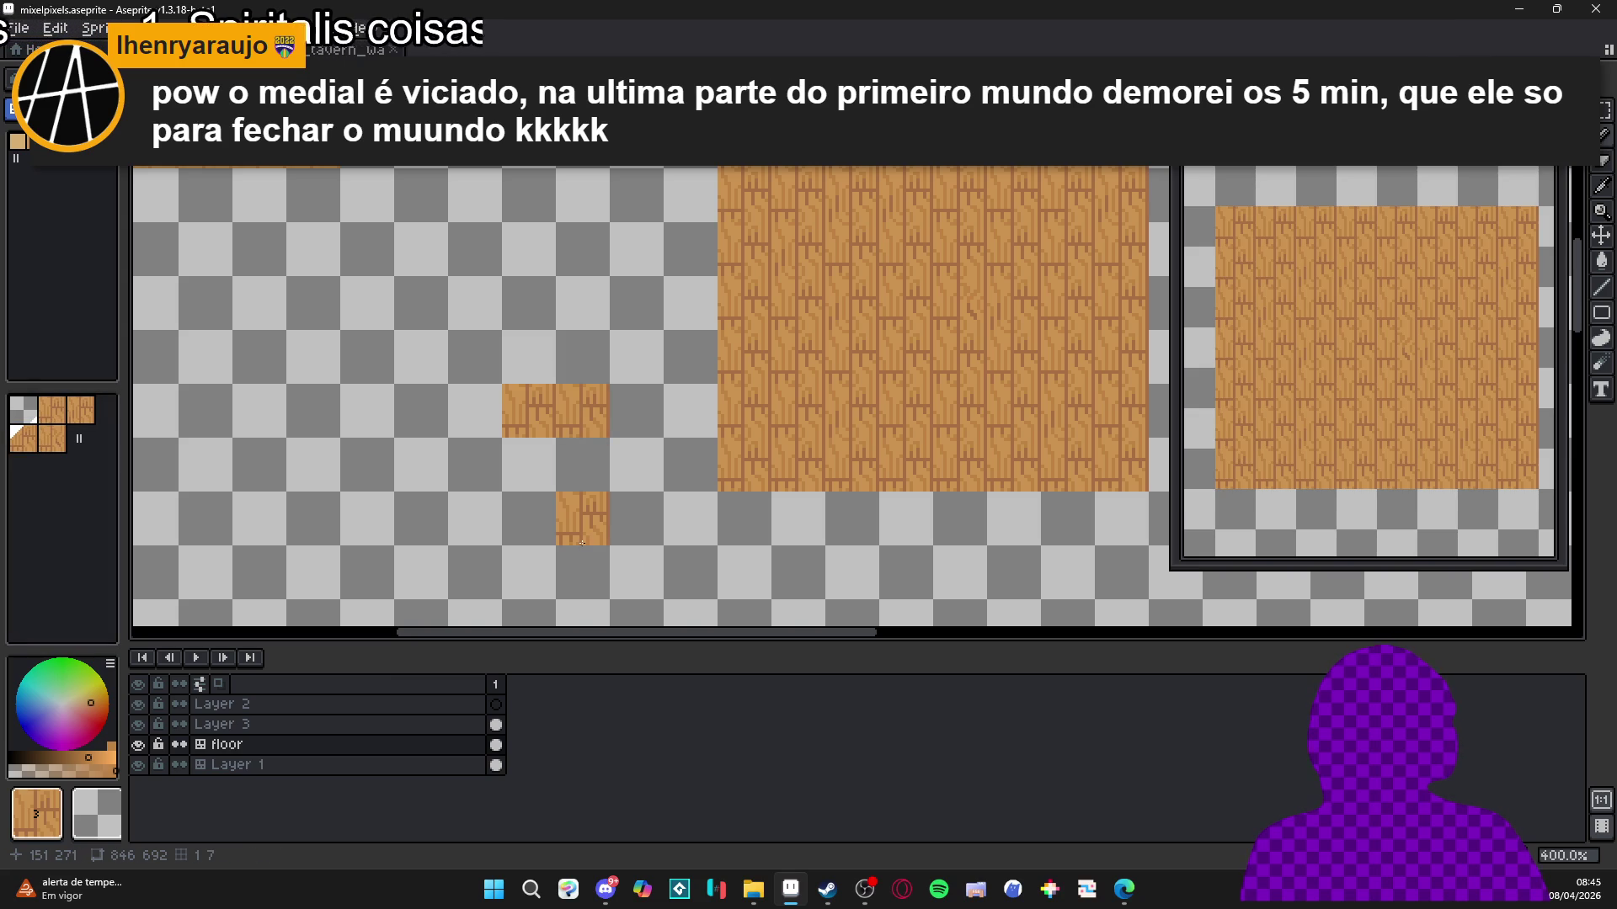
key("ctrl+z")
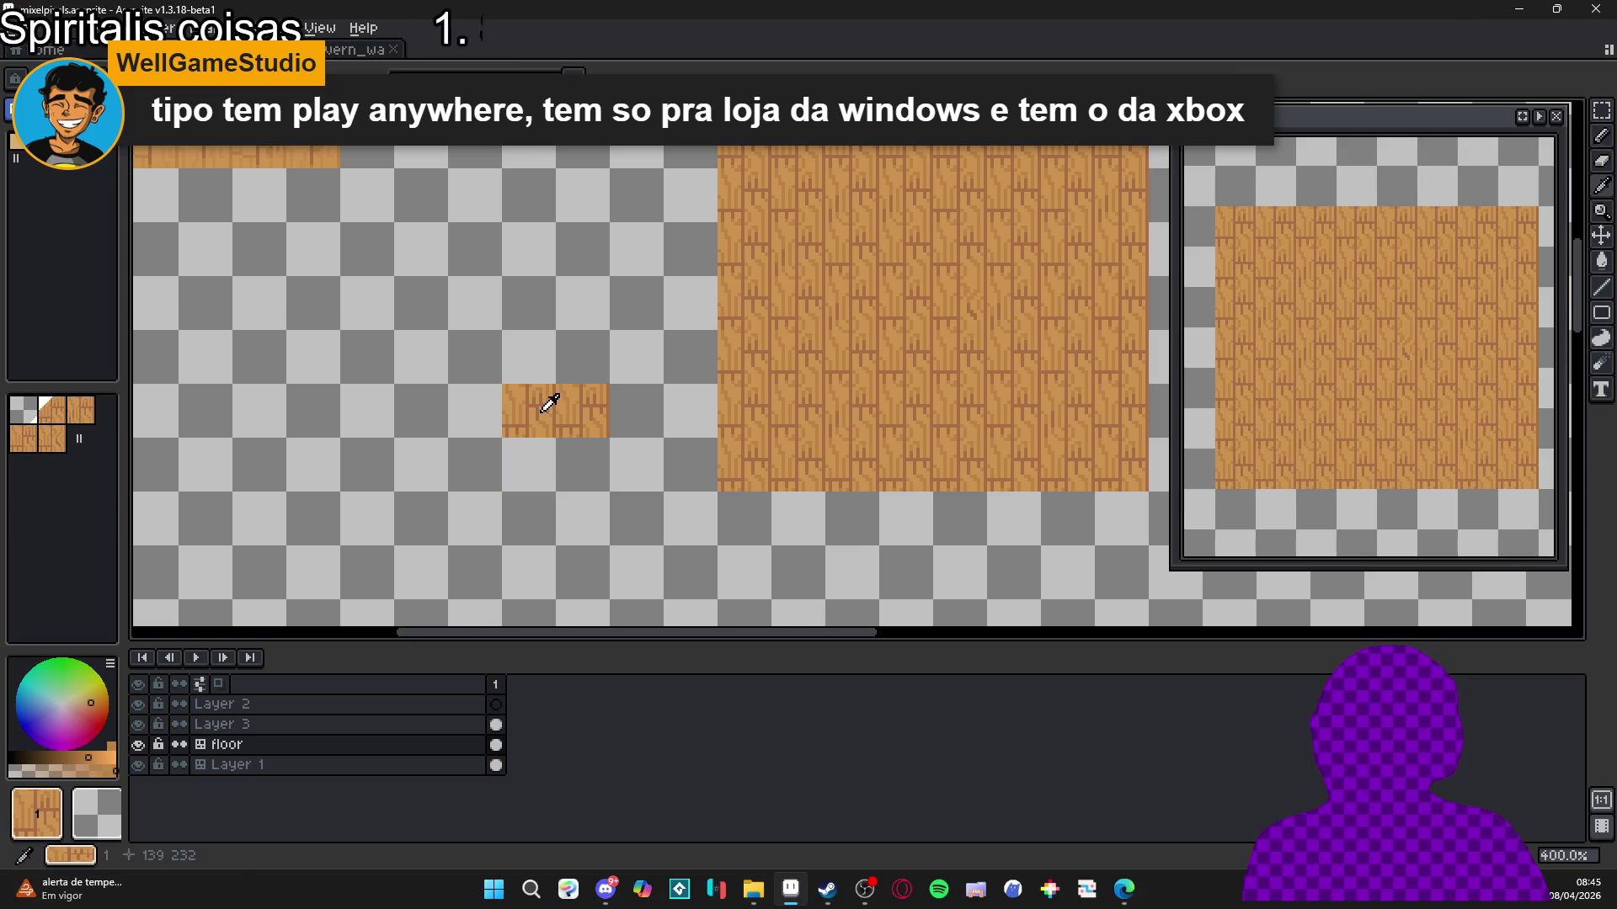
Show the tile grid and erase the two stray wood tiles left of the floor block.
key("ctrl+apostrophe")
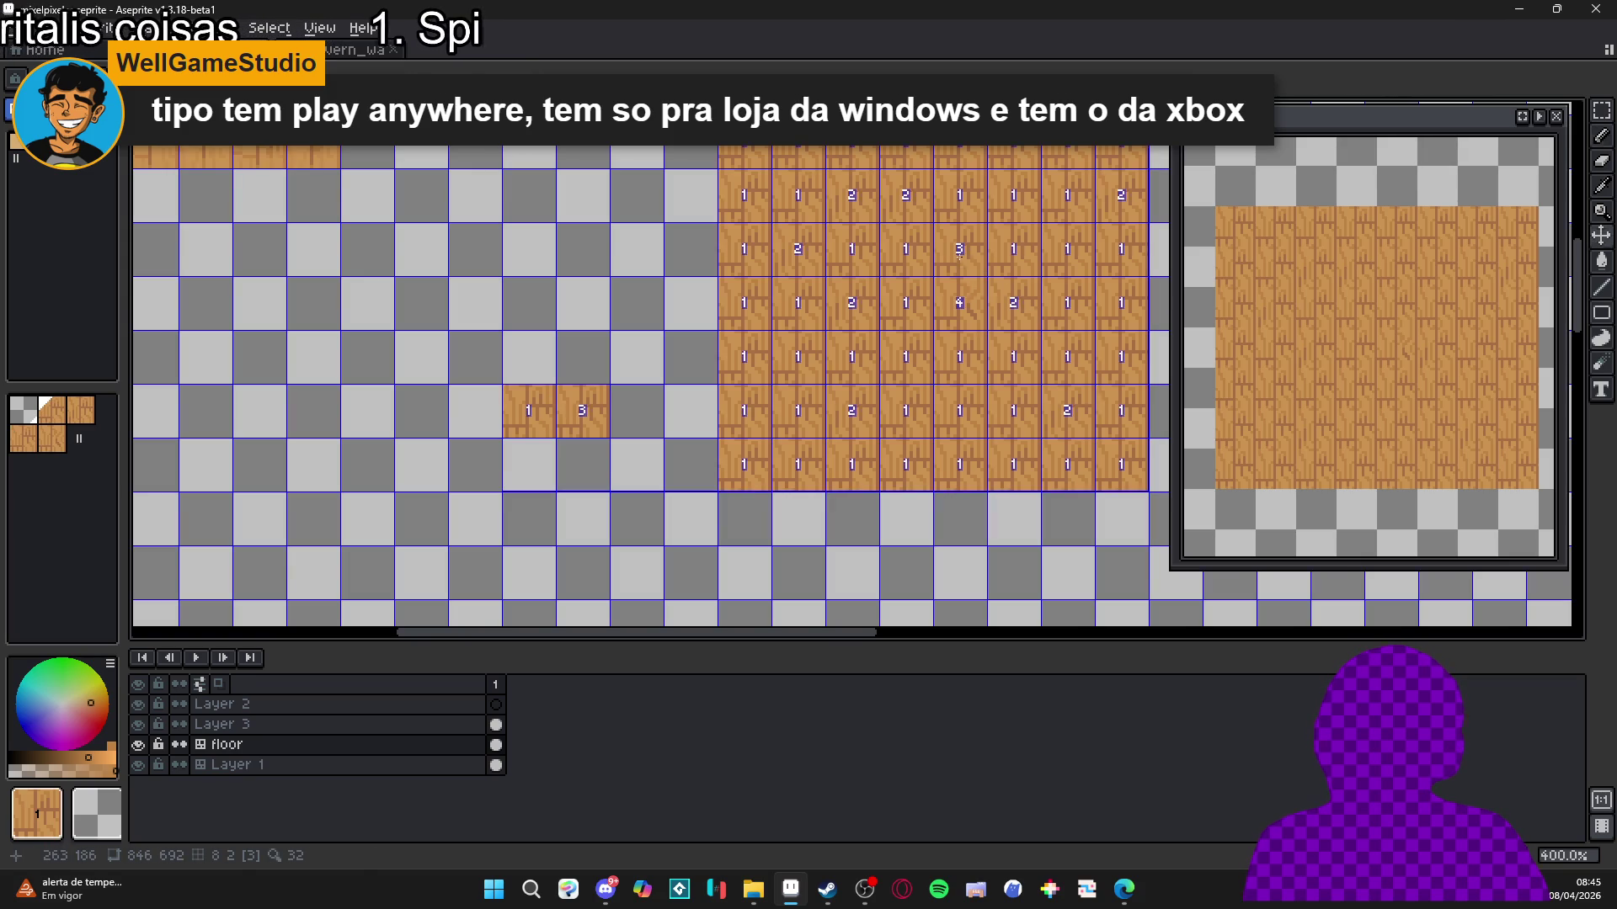
key("b")
key("ctrl")
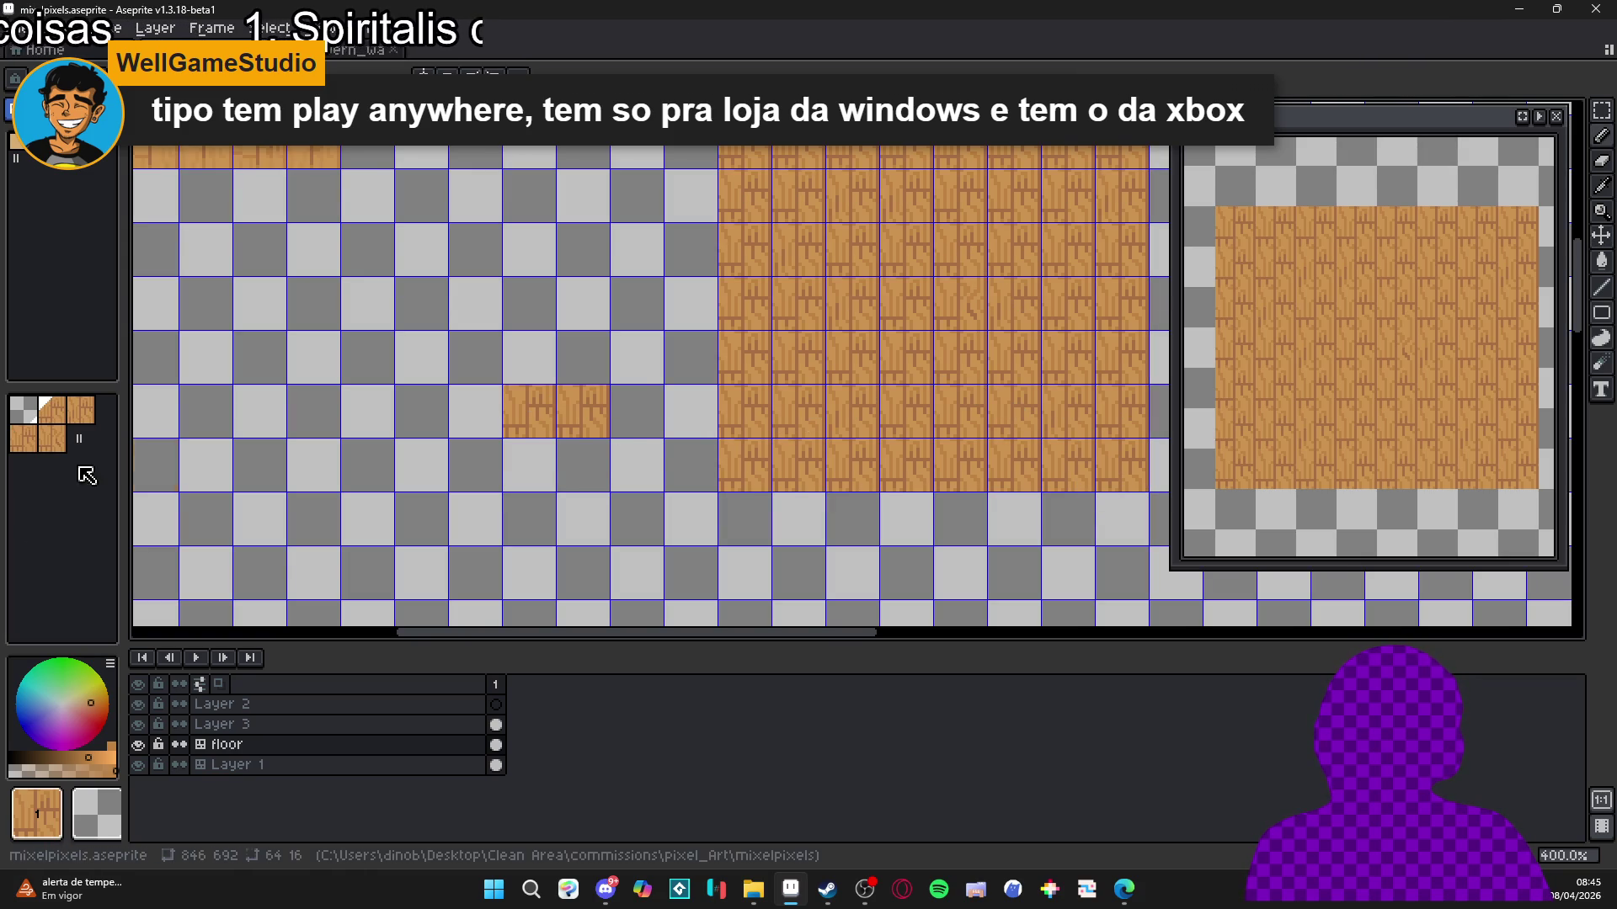
right_click(253, 767)
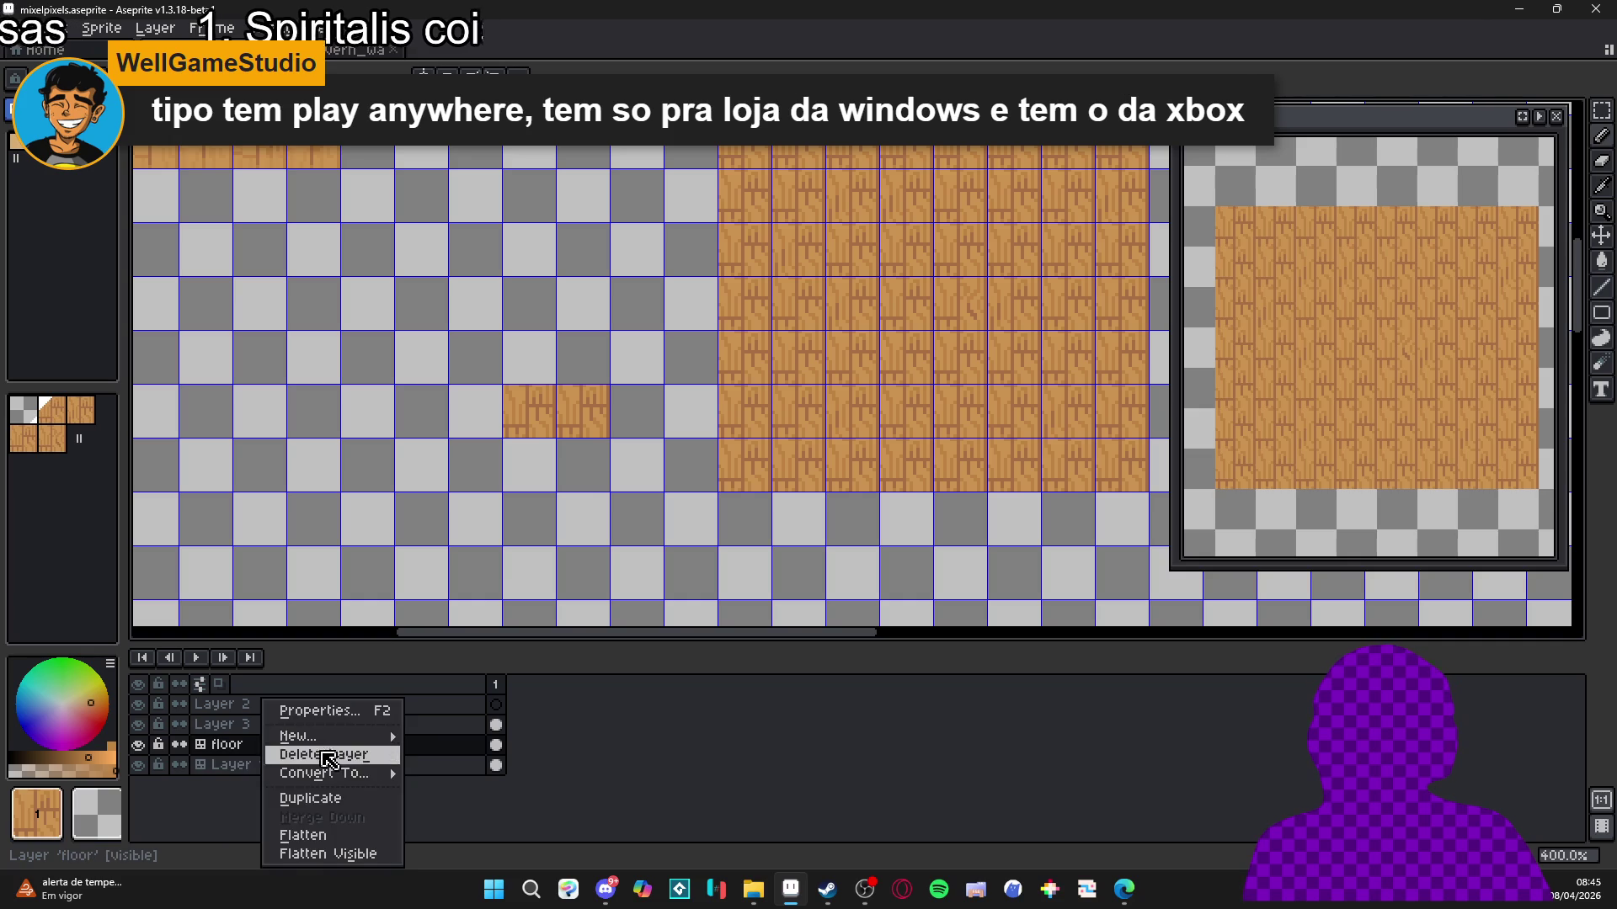
key("Escape")
key("e")
left_click(592, 420)
left_click(529, 411)
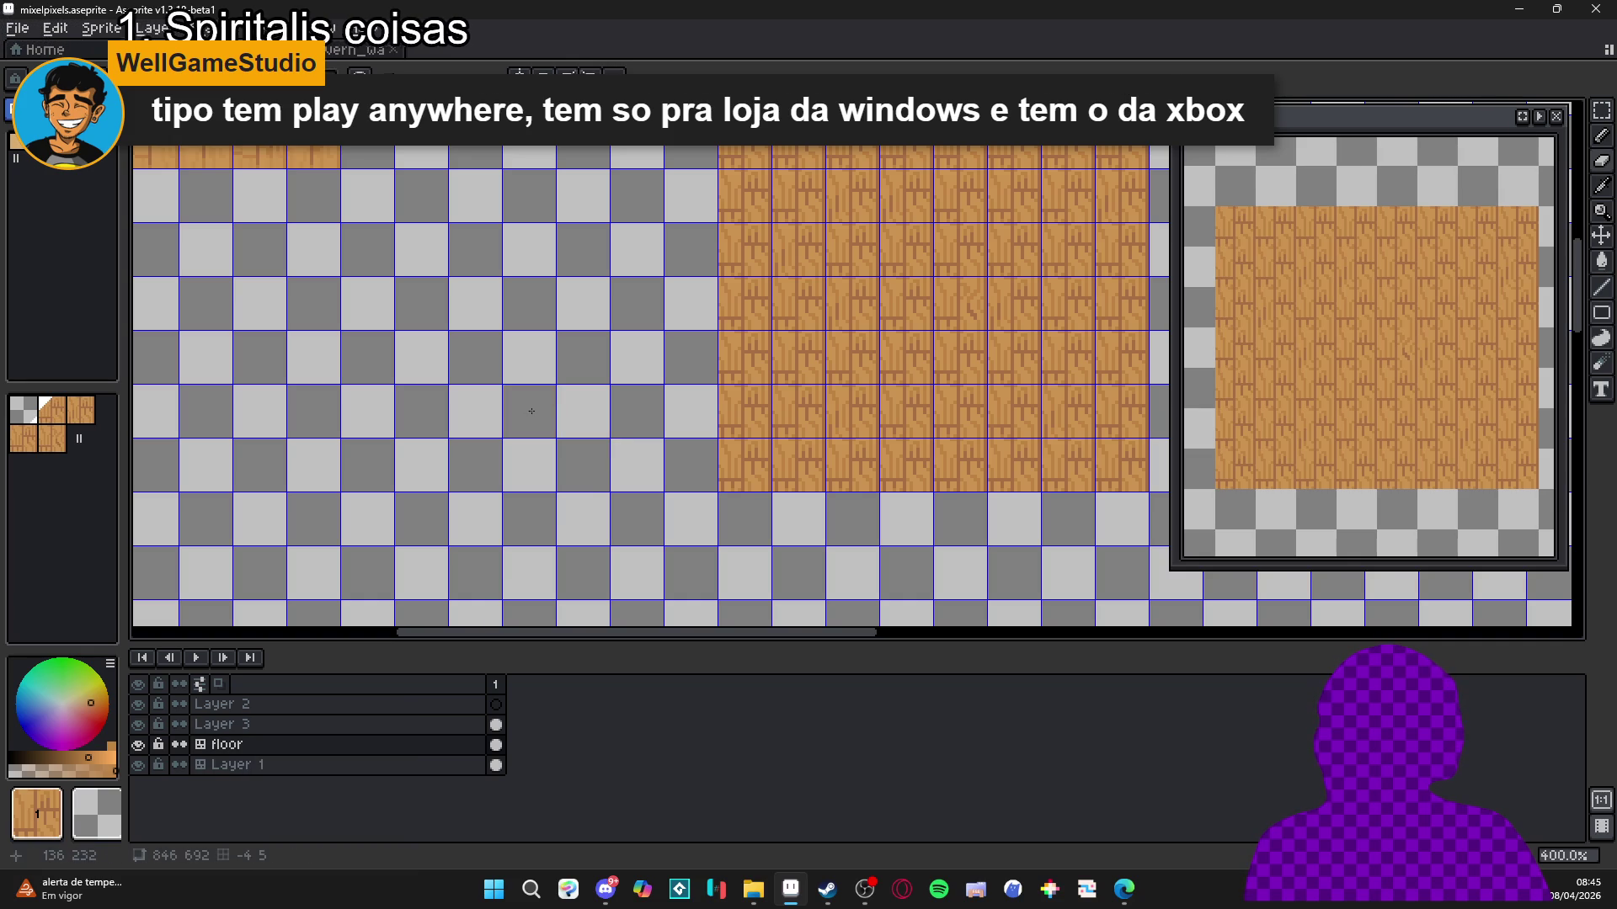
right_click(234, 746)
Convert the floor layer to a normal layer and back to a 16×16 tilemap.
mouse_move(343, 783)
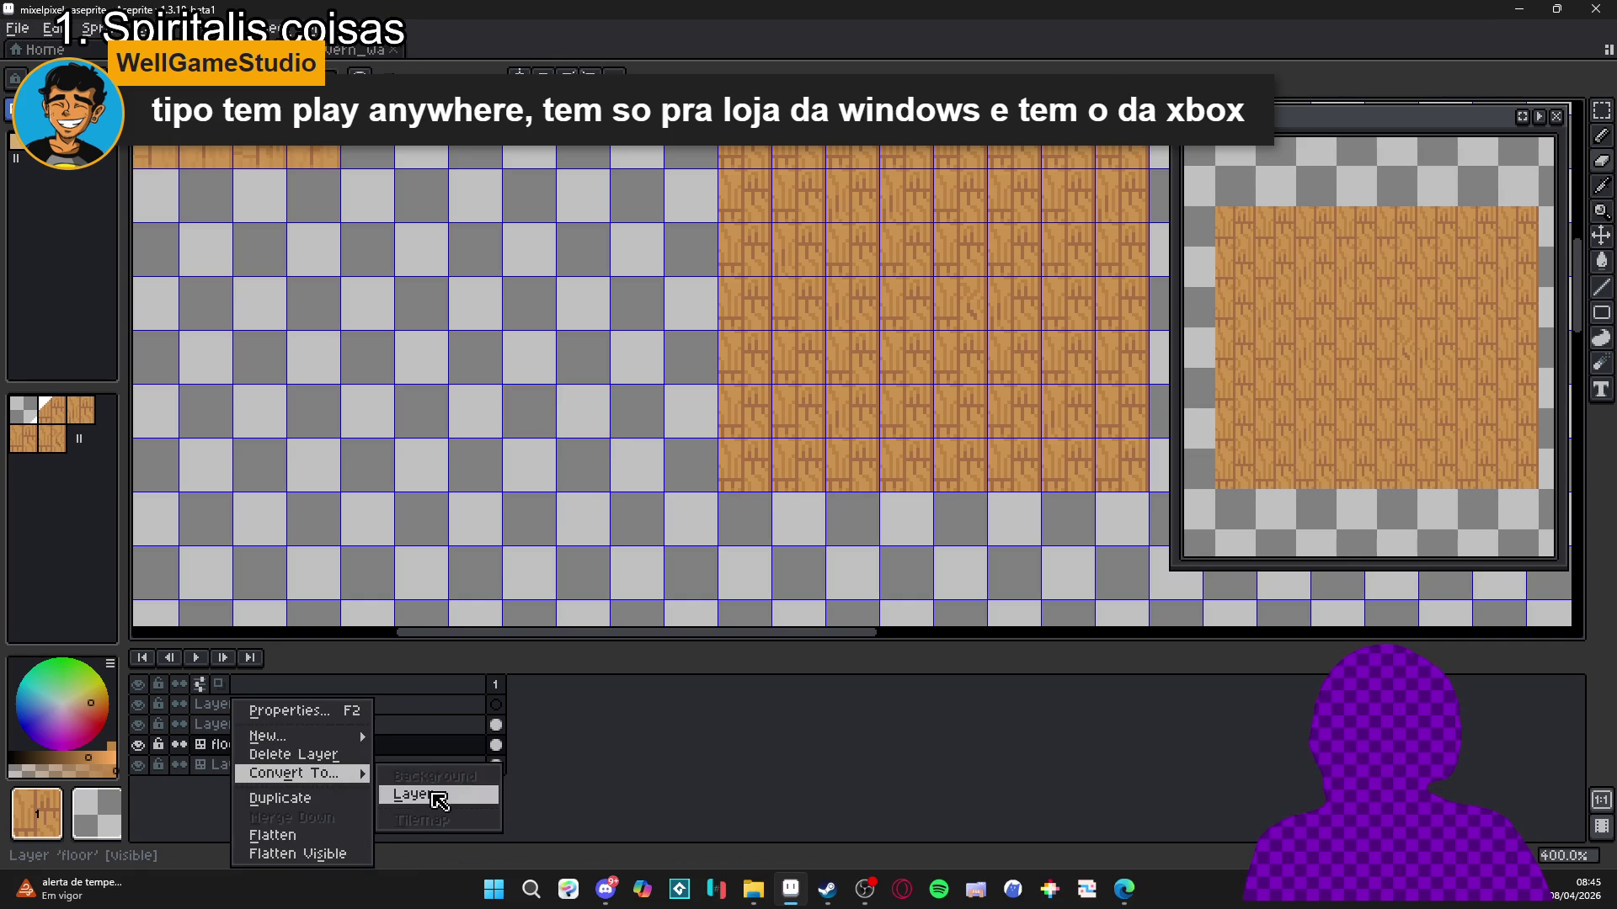
left_click(413, 796)
right_click(368, 746)
mouse_move(459, 773)
left_click(561, 821)
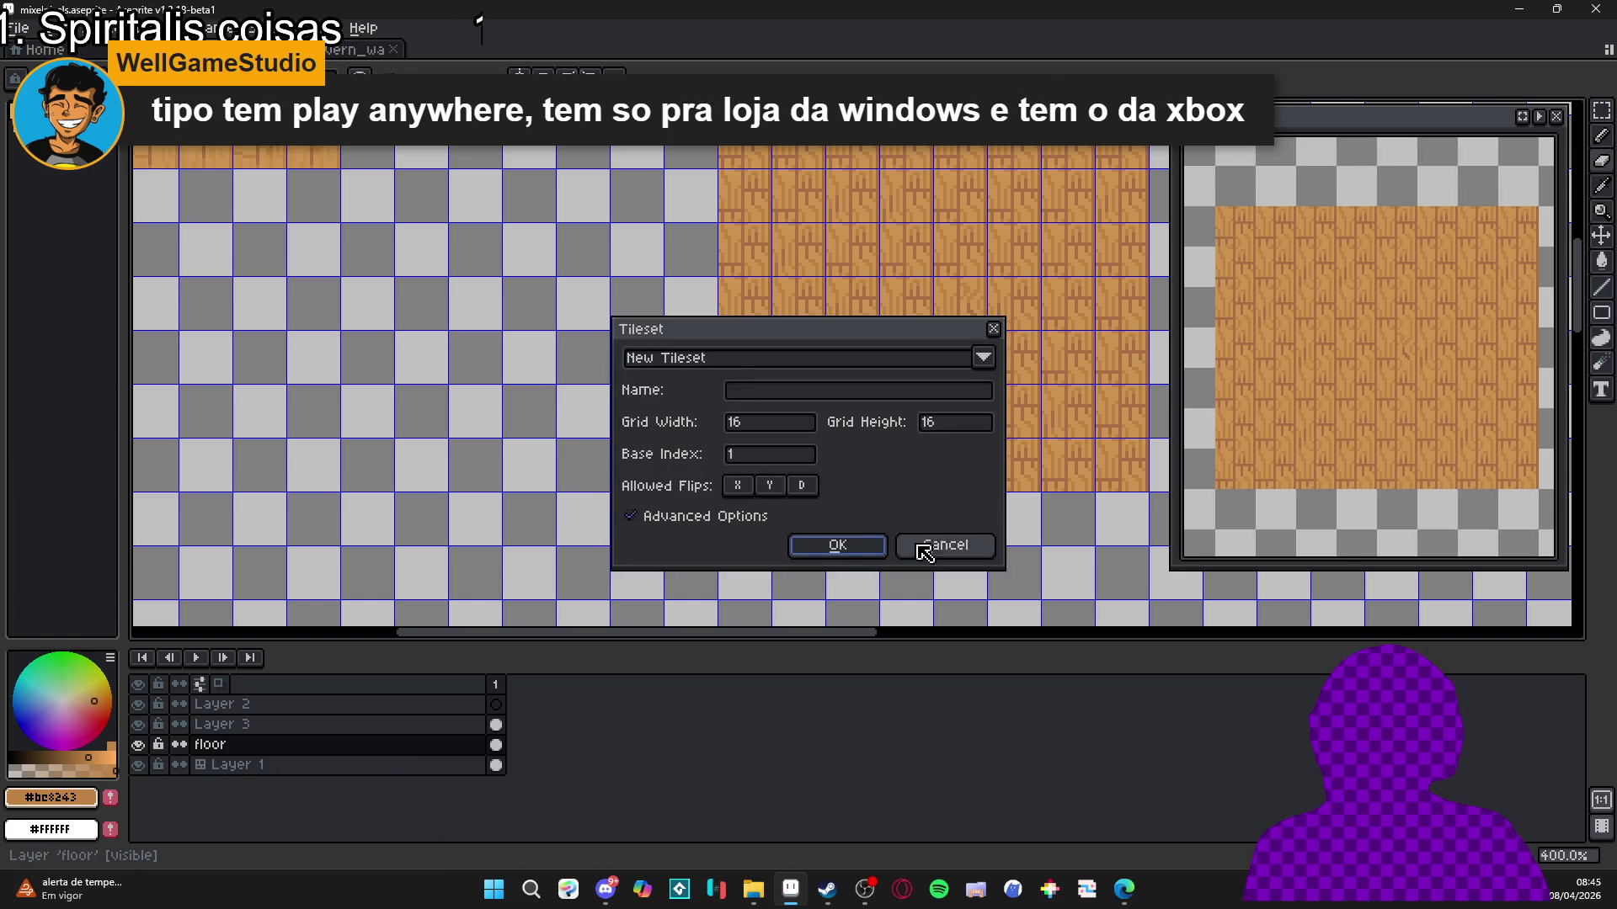
left_click(867, 549)
Place three wood tiles on the floor tilemap, then switch to the tavern wall-and-floor tileset image.
scroll(661, 371, "down", 1)
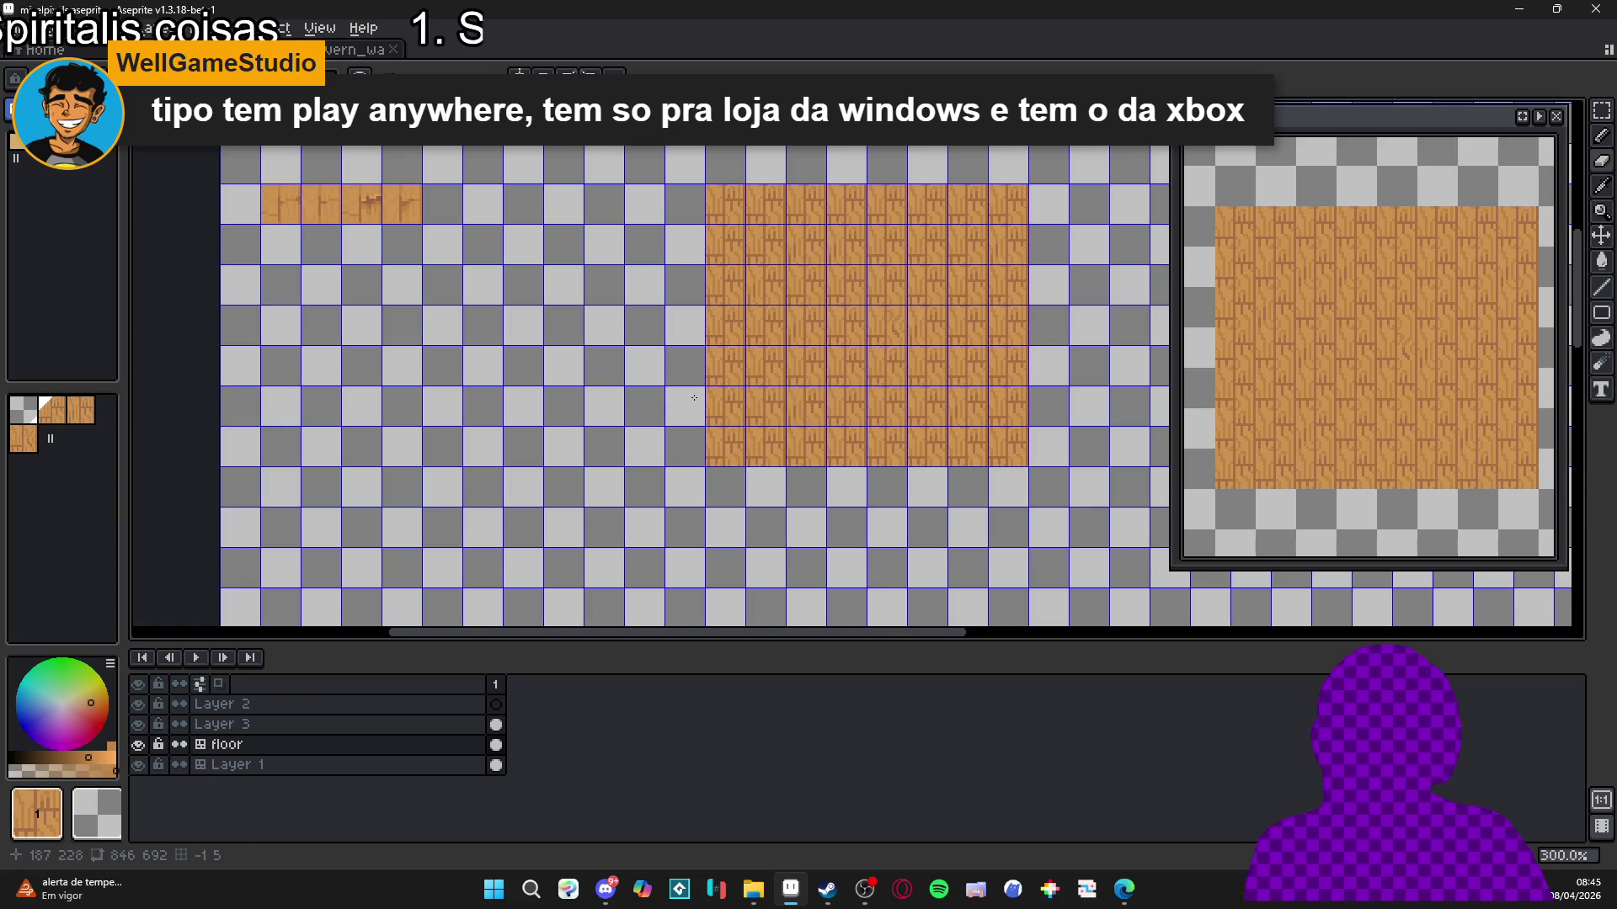
scroll(537, 411, "up", 2)
left_click(537, 411)
left_click(81, 410)
left_click(614, 409)
left_click(517, 324)
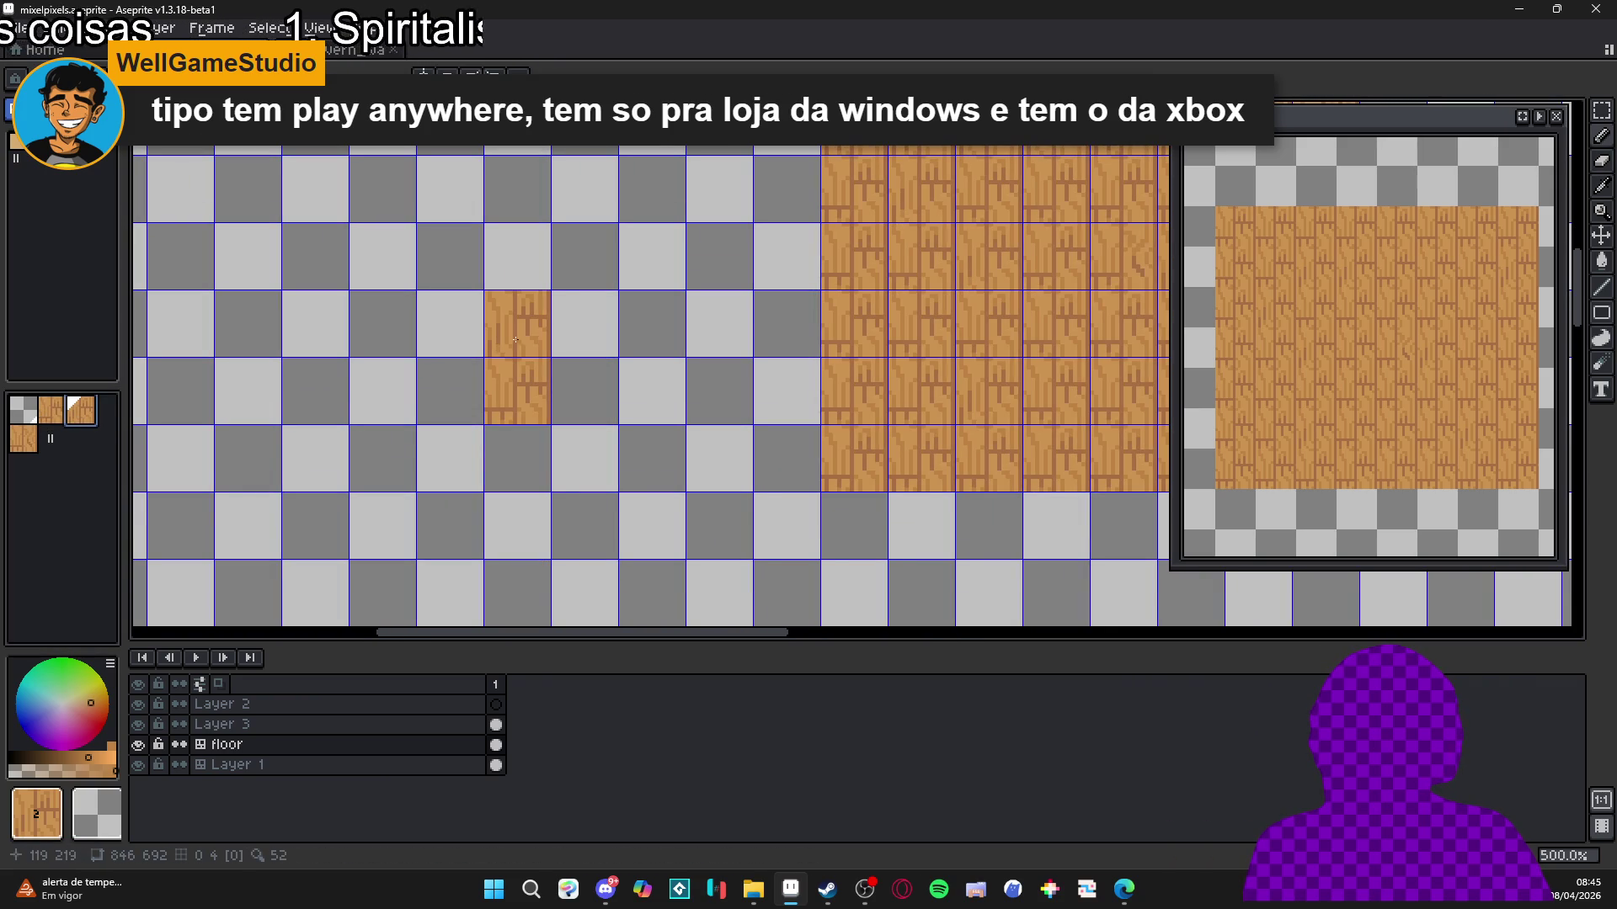
key("ctrl+Tab")
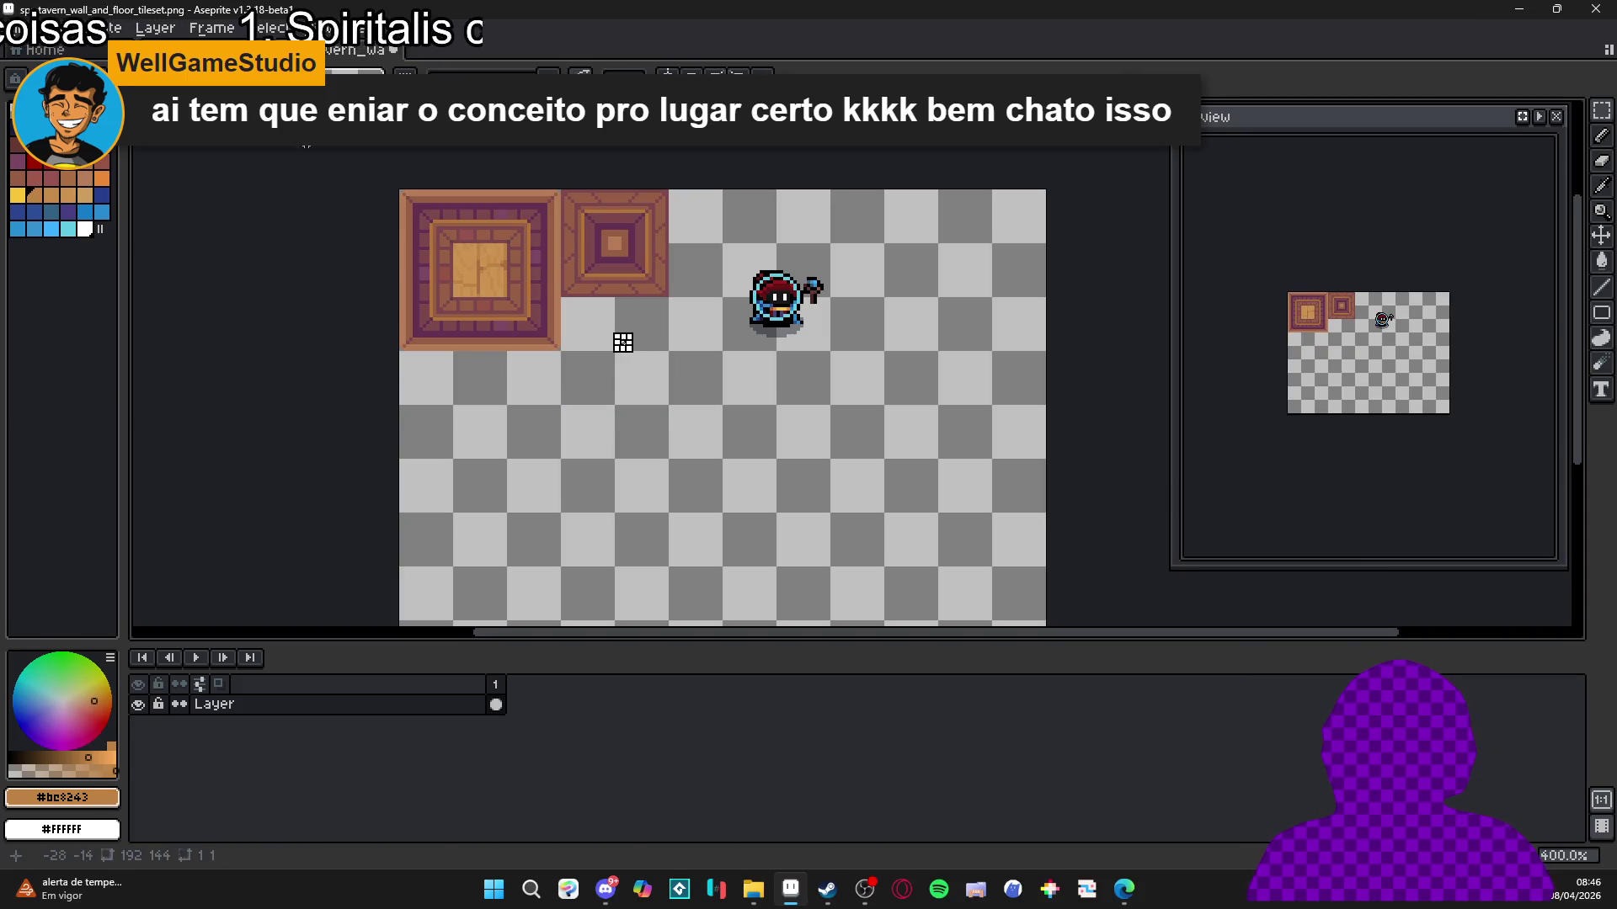
Paste the 48×16 wood plank strip under the small wall tile in the tileset PNG, then bring up File Explorer.
key("ctrl+Tab")
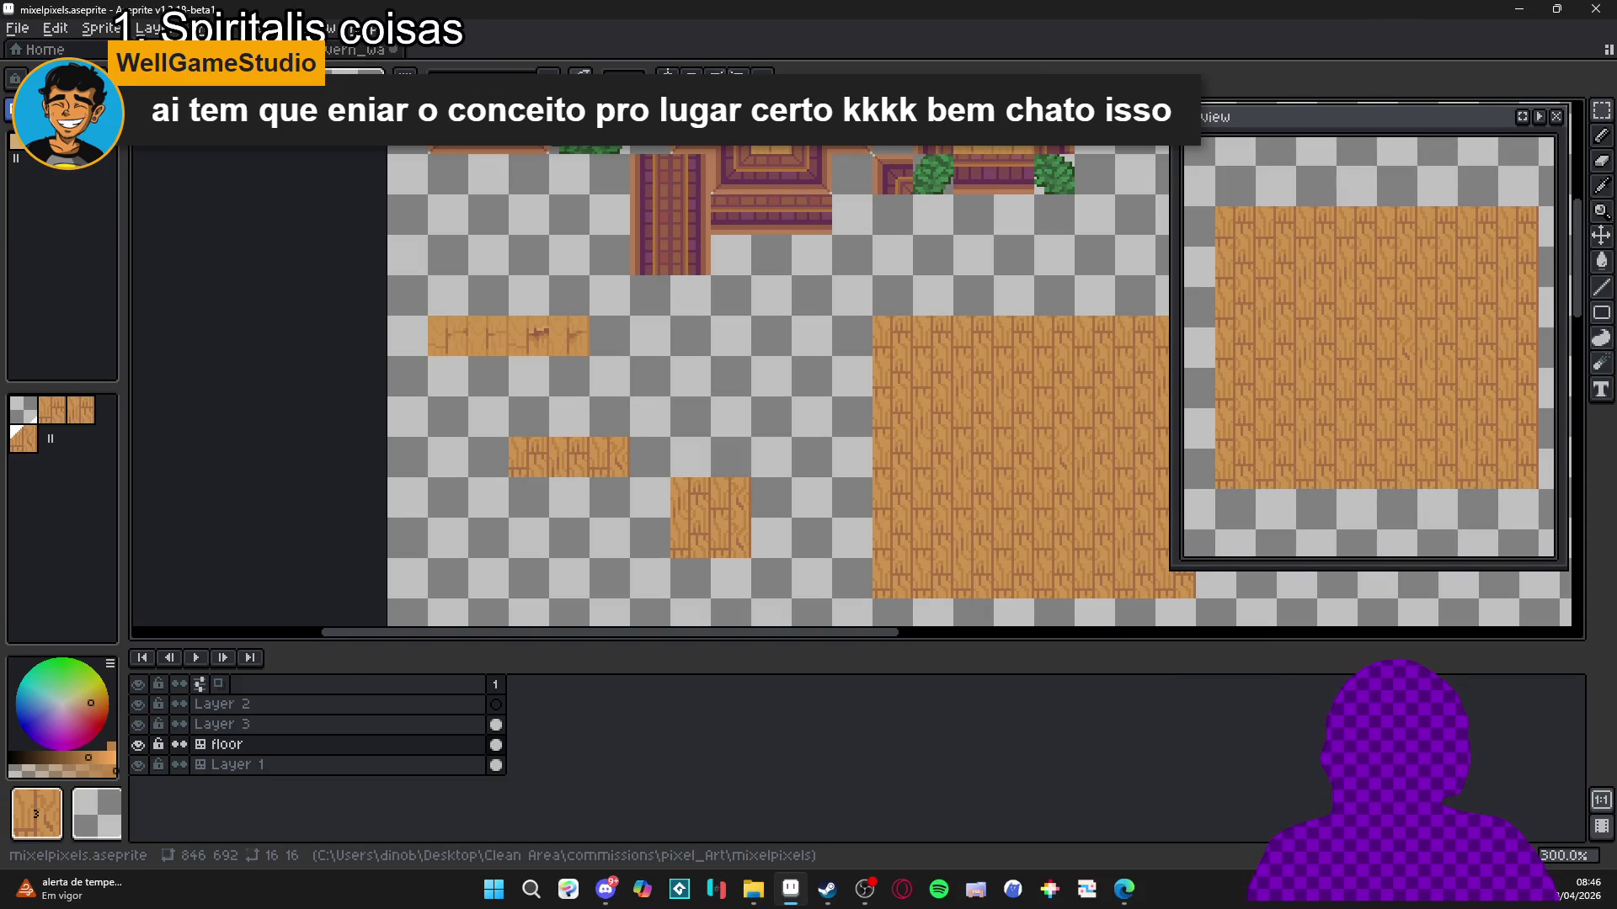
key("Tab")
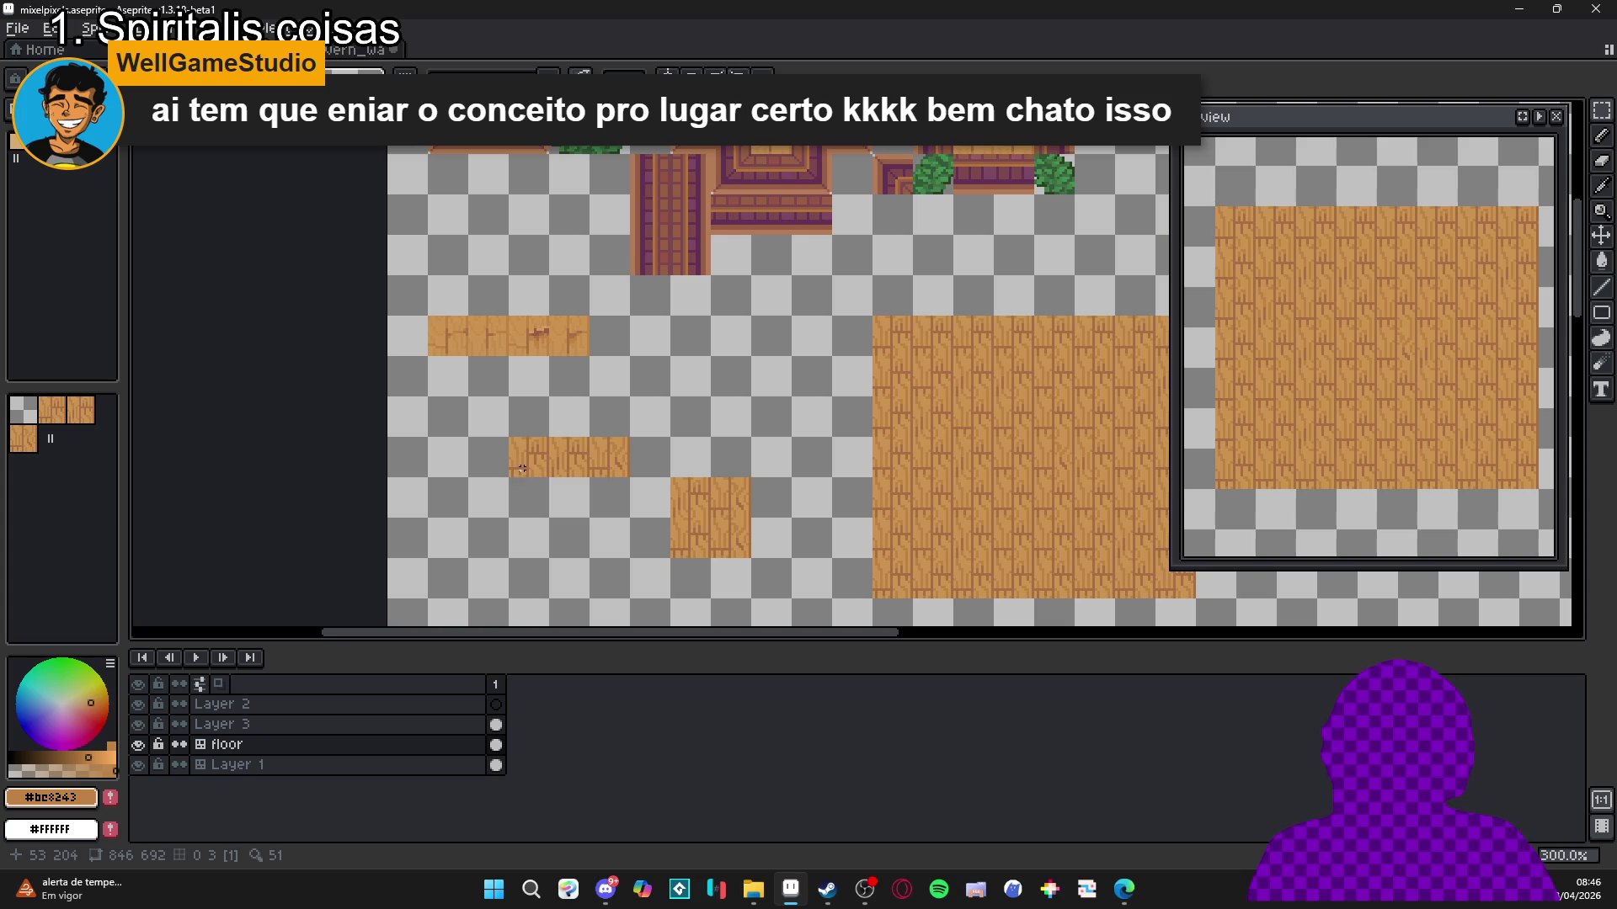
left_click(346, 52)
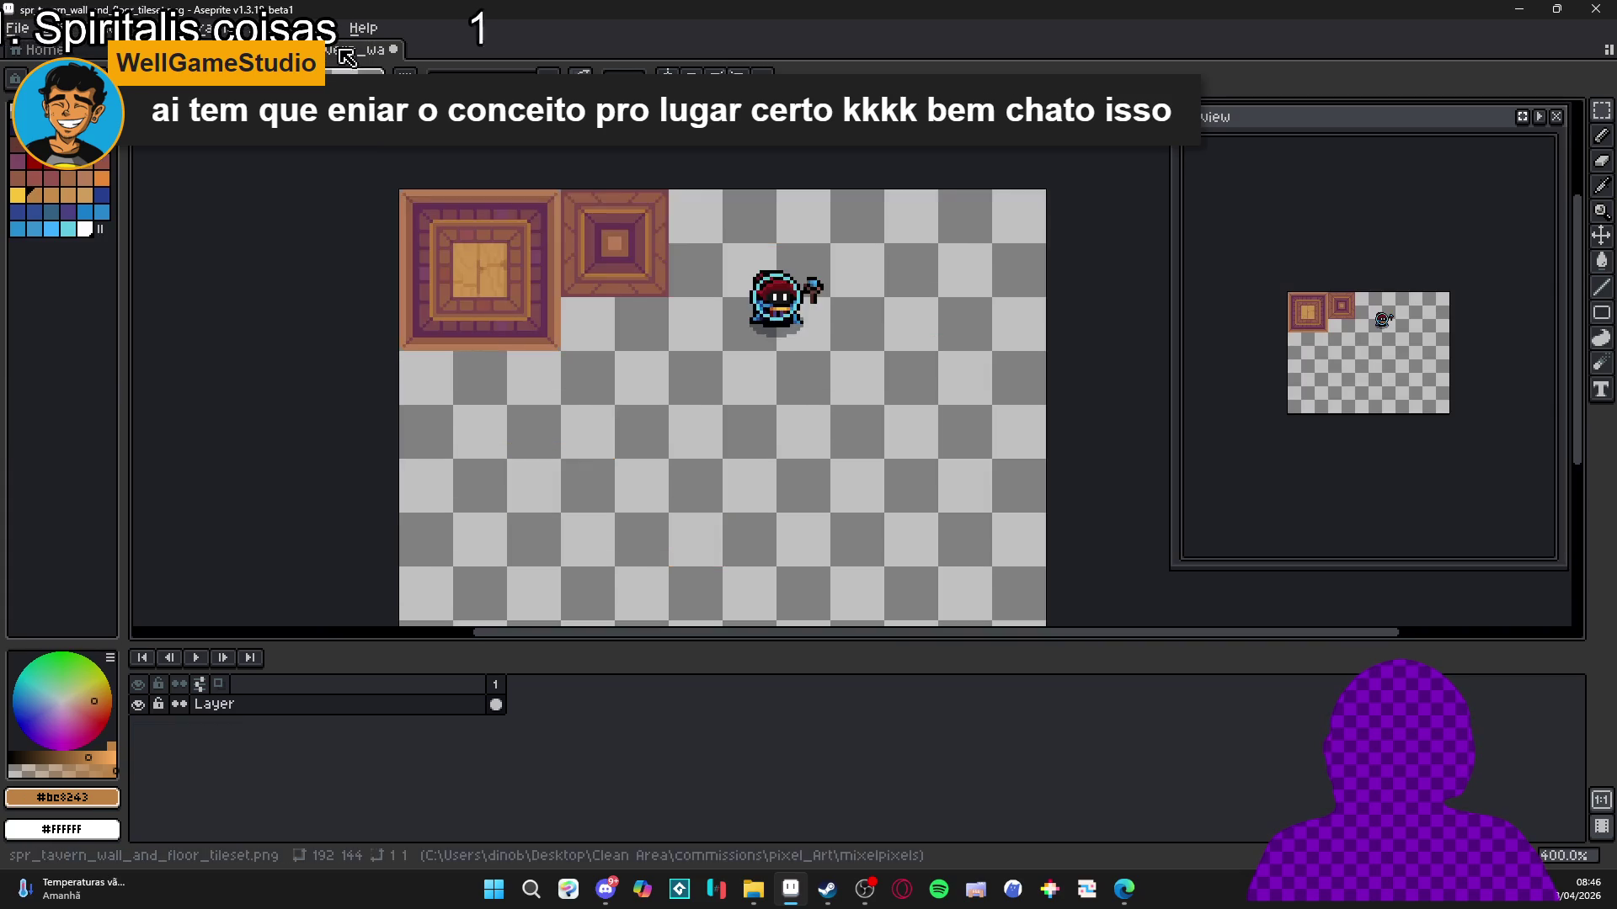
scroll(649, 371, "up", 2)
key("ctrl+v")
left_click_drag(640, 390, 637, 334)
left_click(687, 372)
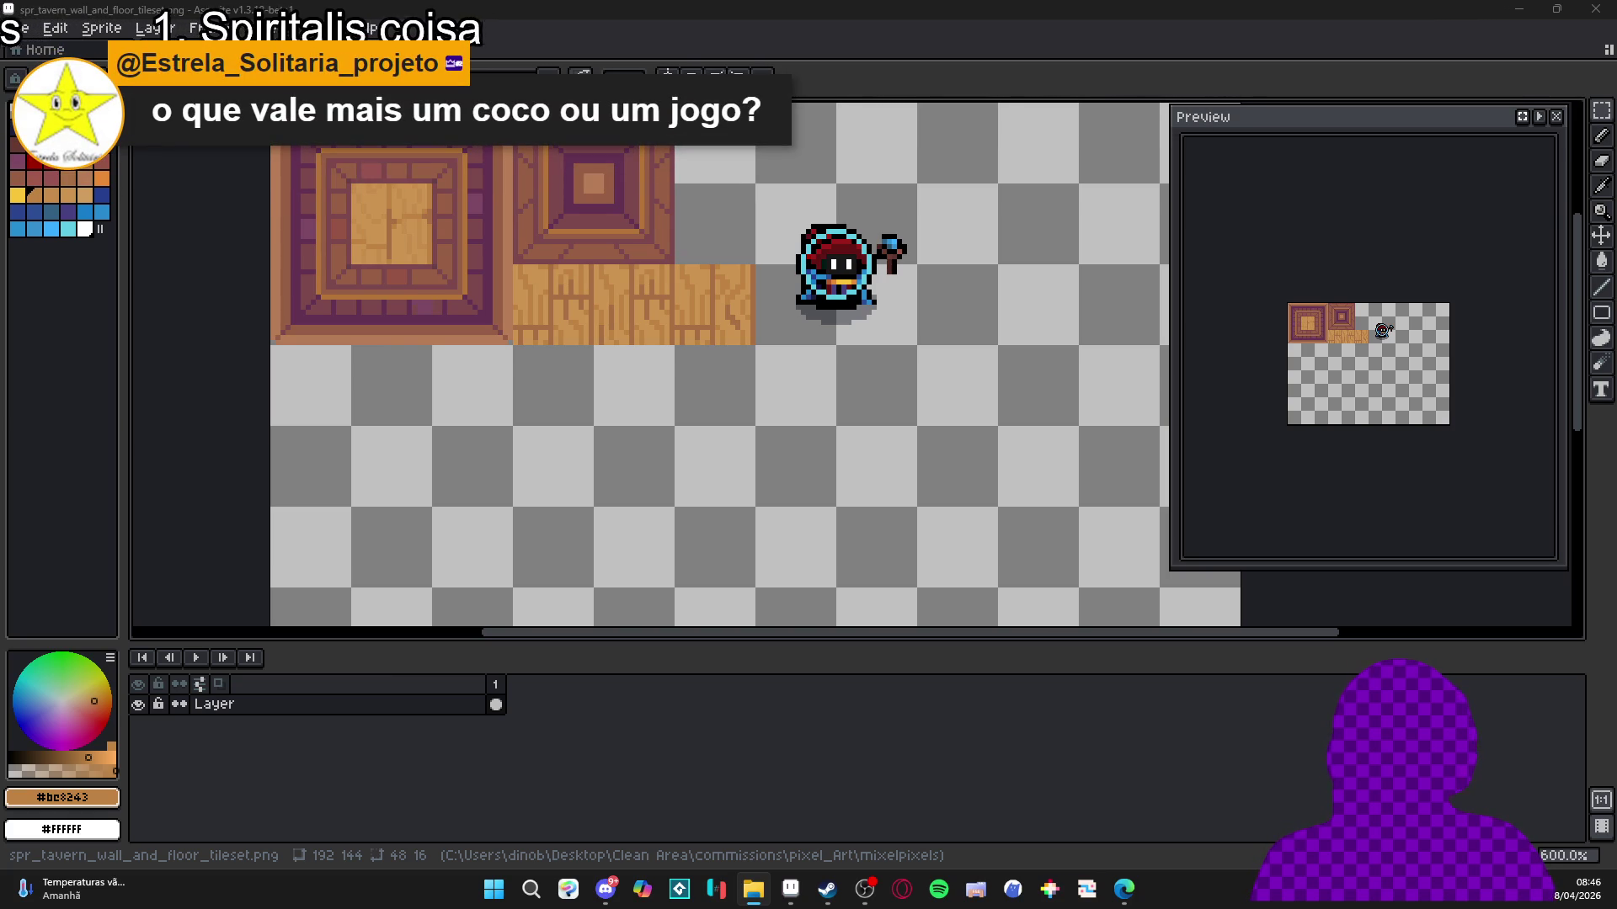
left_click(753, 888)
left_click_drag(1018, 166, 1195, 115)
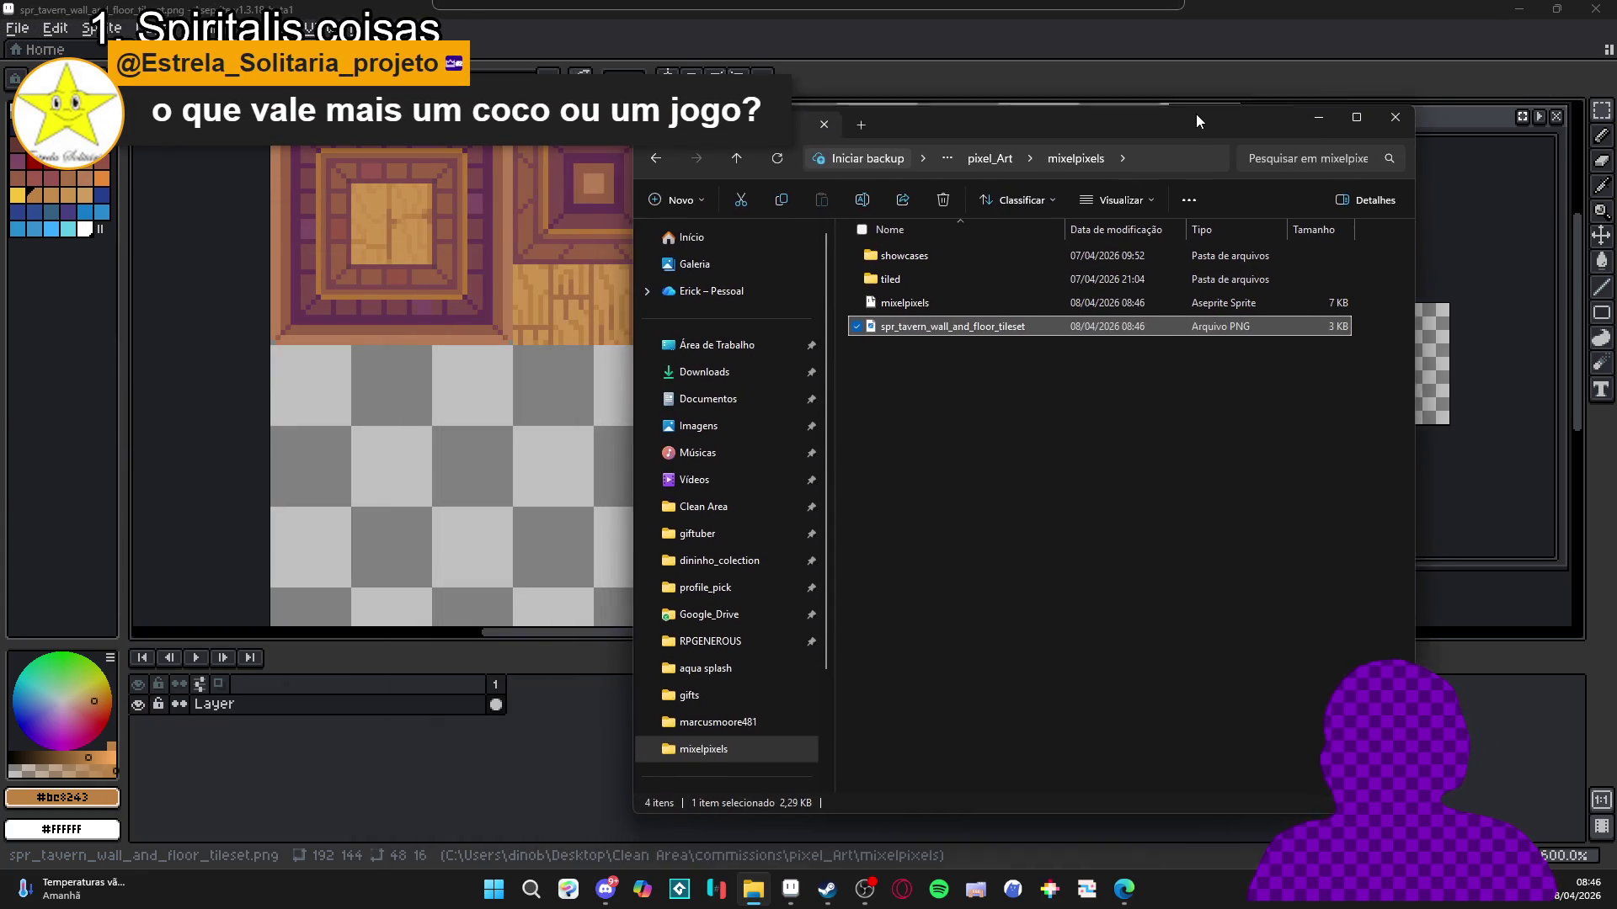
Open a second File Explorer tab showing the Área de Trabalho (Desktop) folder.
left_click(868, 121)
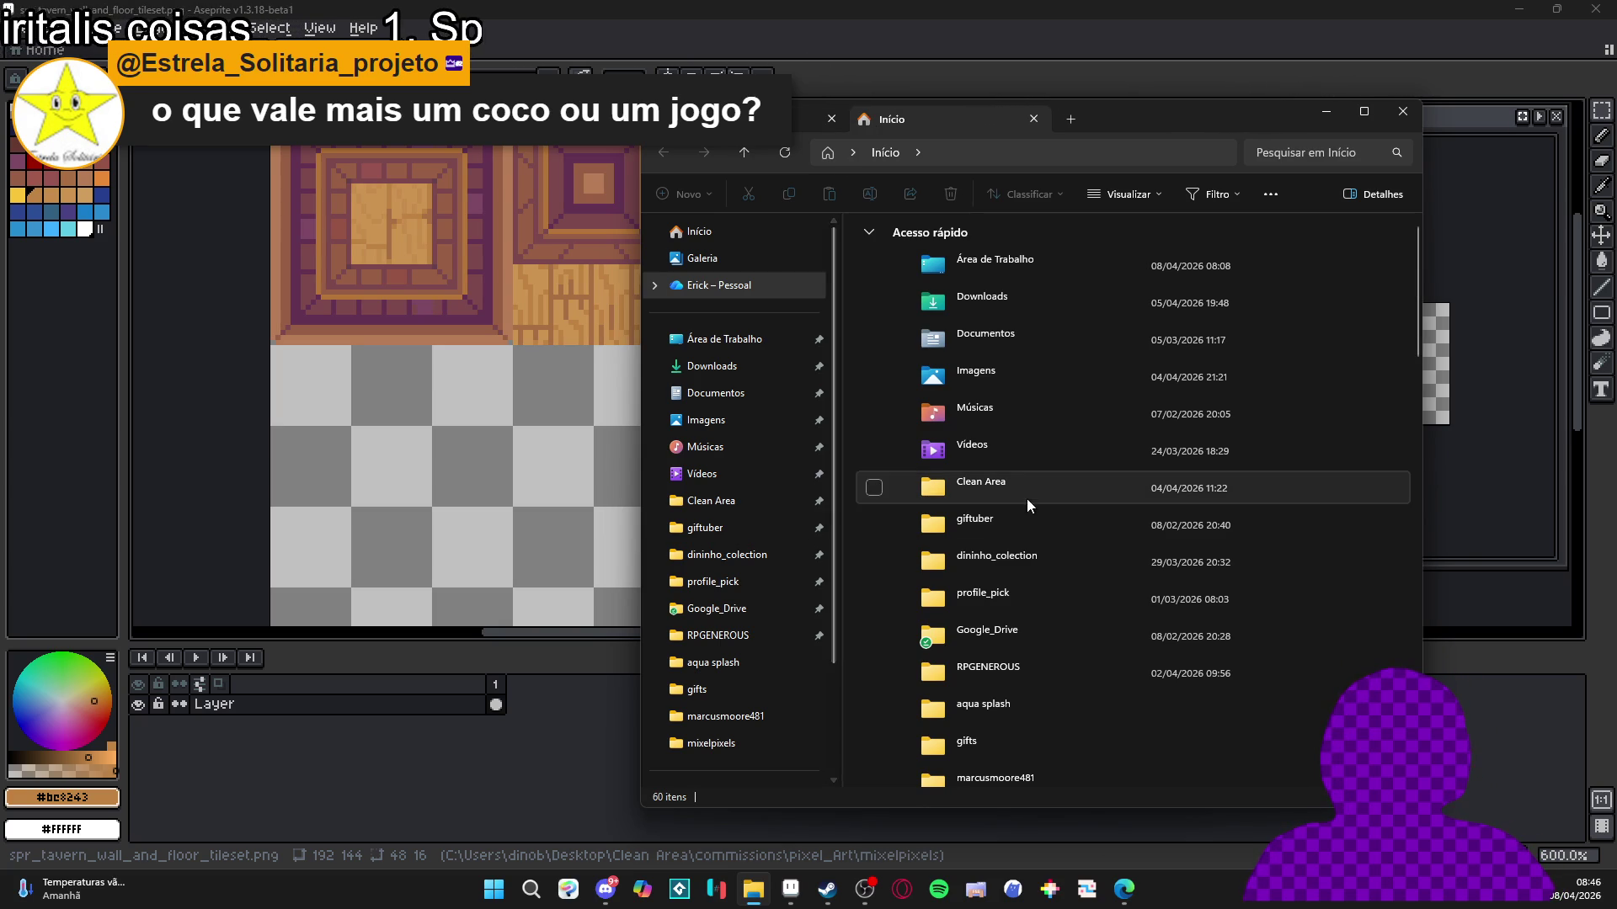
left_click(974, 487)
left_click(724, 339)
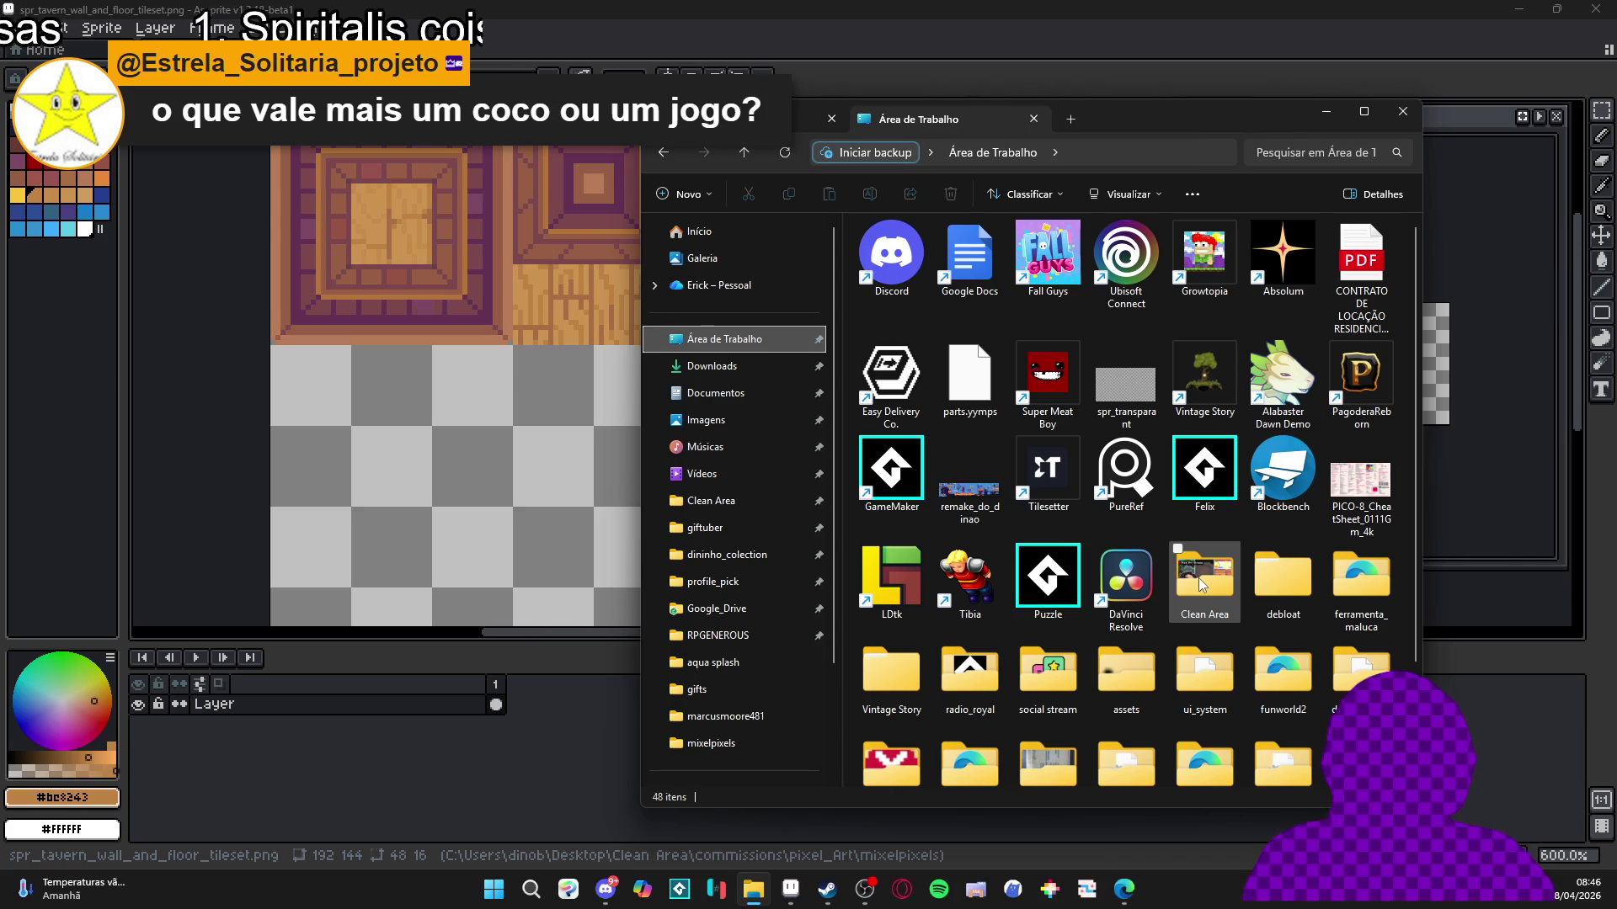
mouse_move(1199, 577)
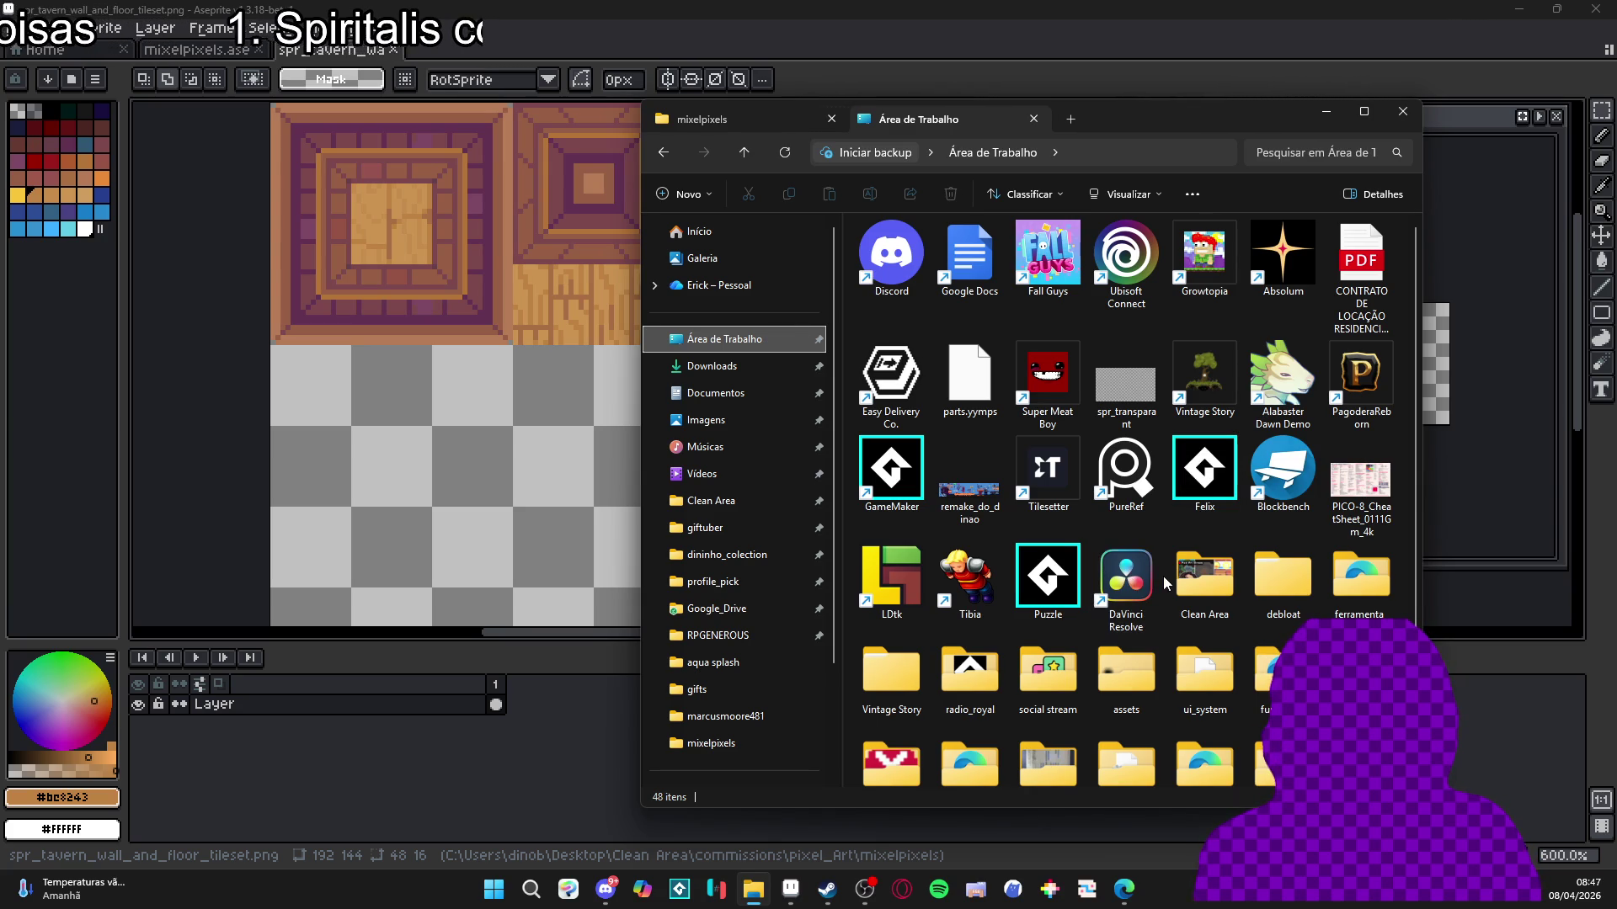
scroll(1205, 572, "down", 1)
scroll(1209, 564, "up", 1)
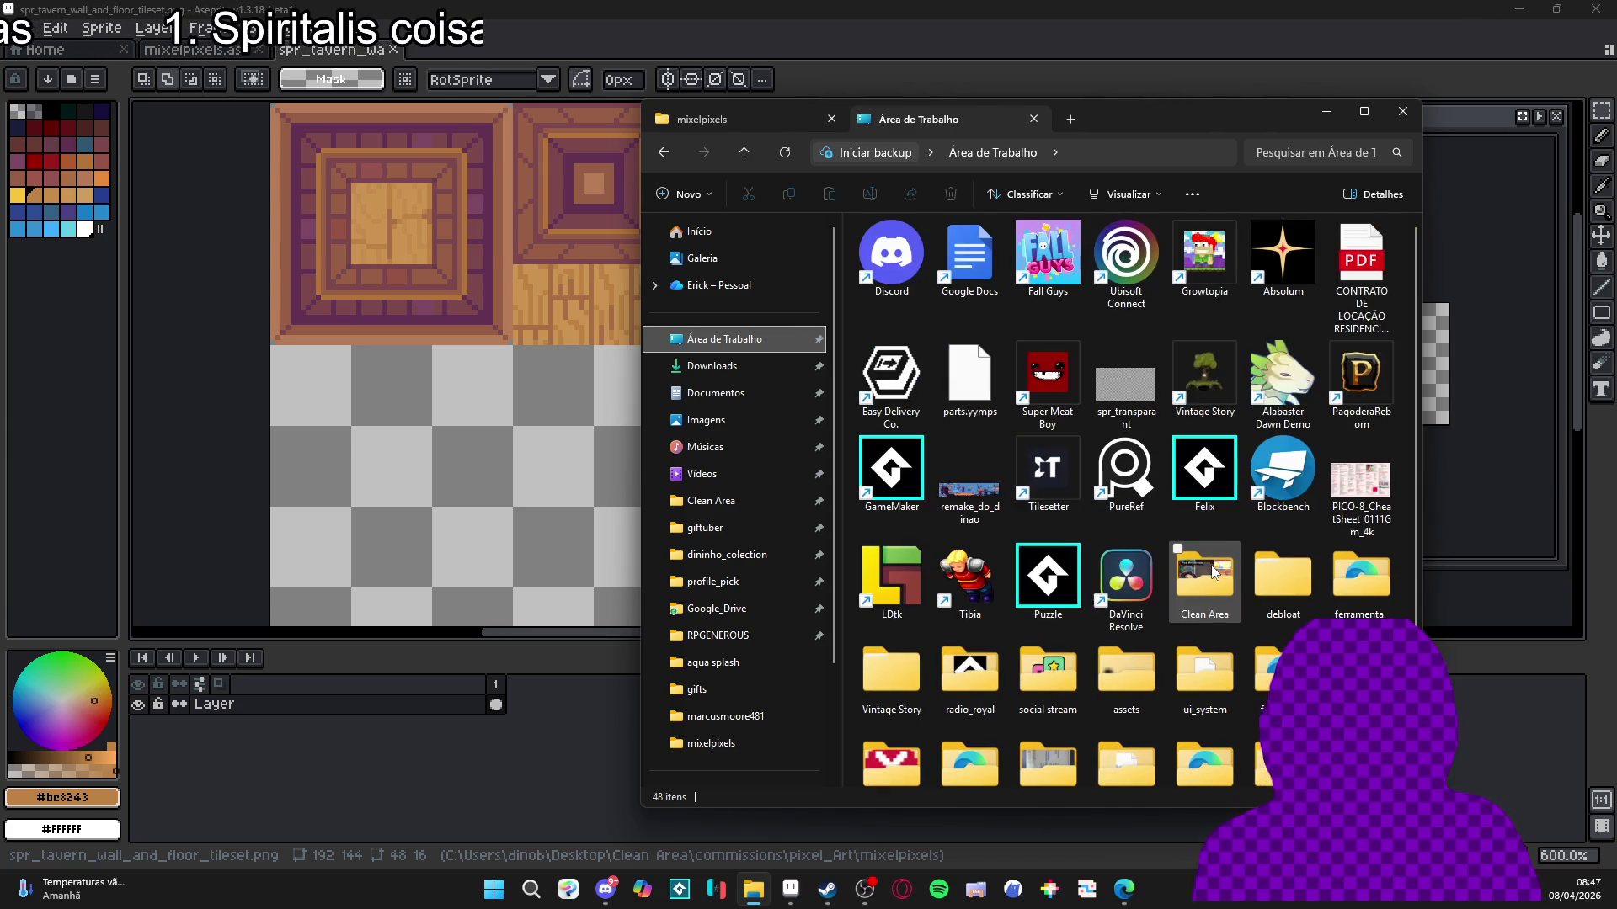
mouse_move(1088, 121)
left_mouse_down()
mouse_move(1420, 121)
mouse_move(1253, 82)
left_mouse_up()
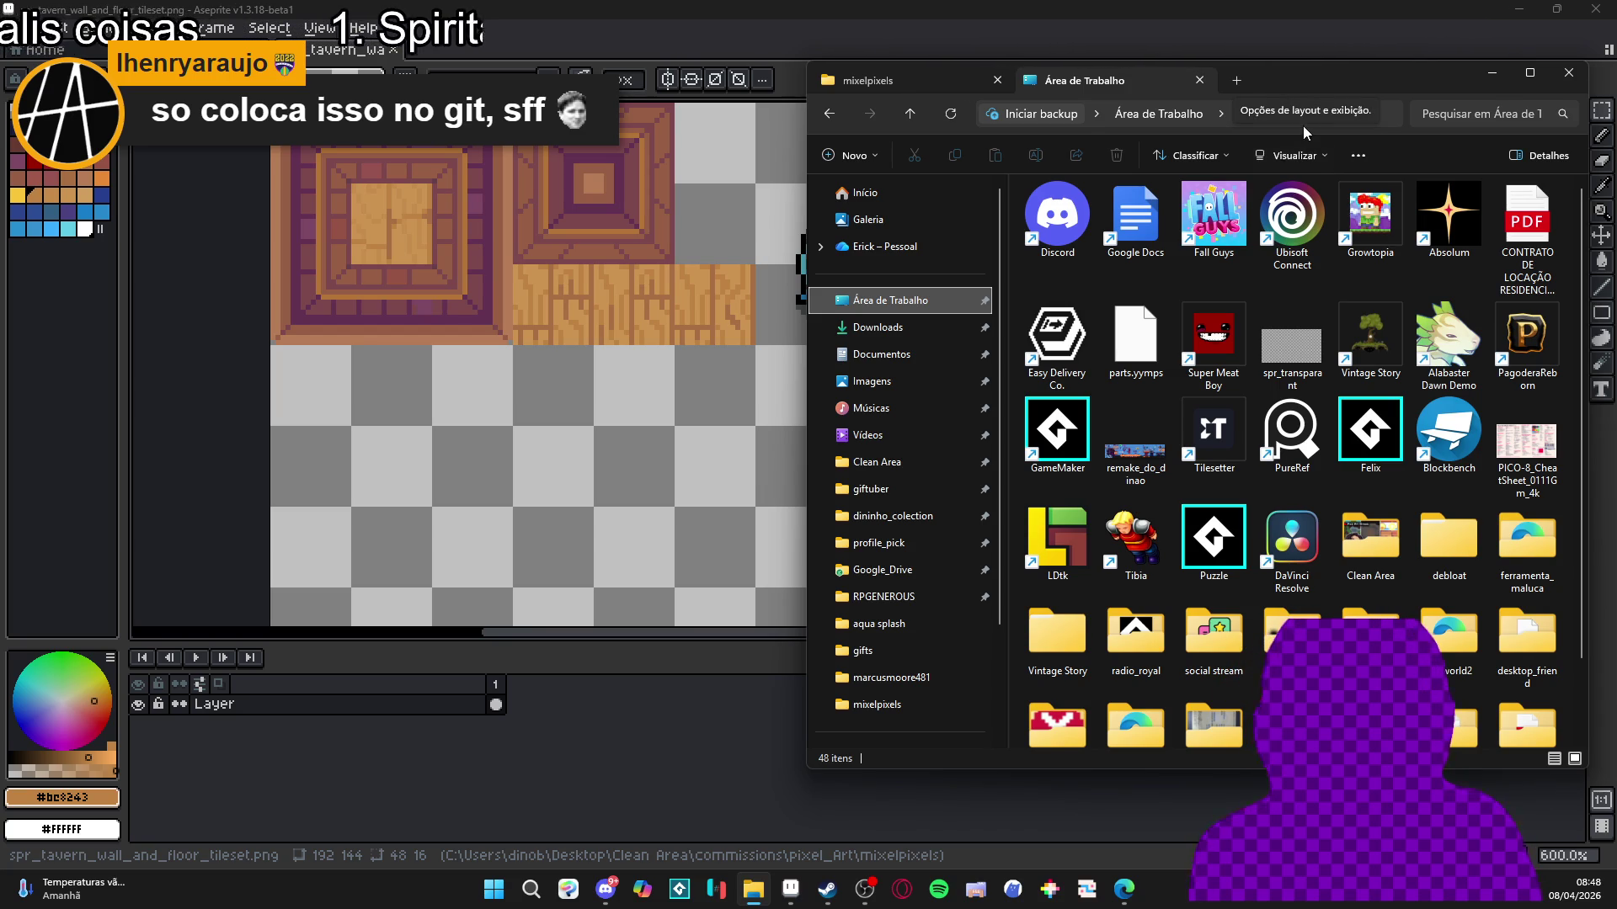
Move the Explorer window right, stretch it to full screen height, and widen it.
mouse_move(1290, 77)
left_mouse_down()
mouse_move(1211, 94)
mouse_move(1241, 112)
left_mouse_up()
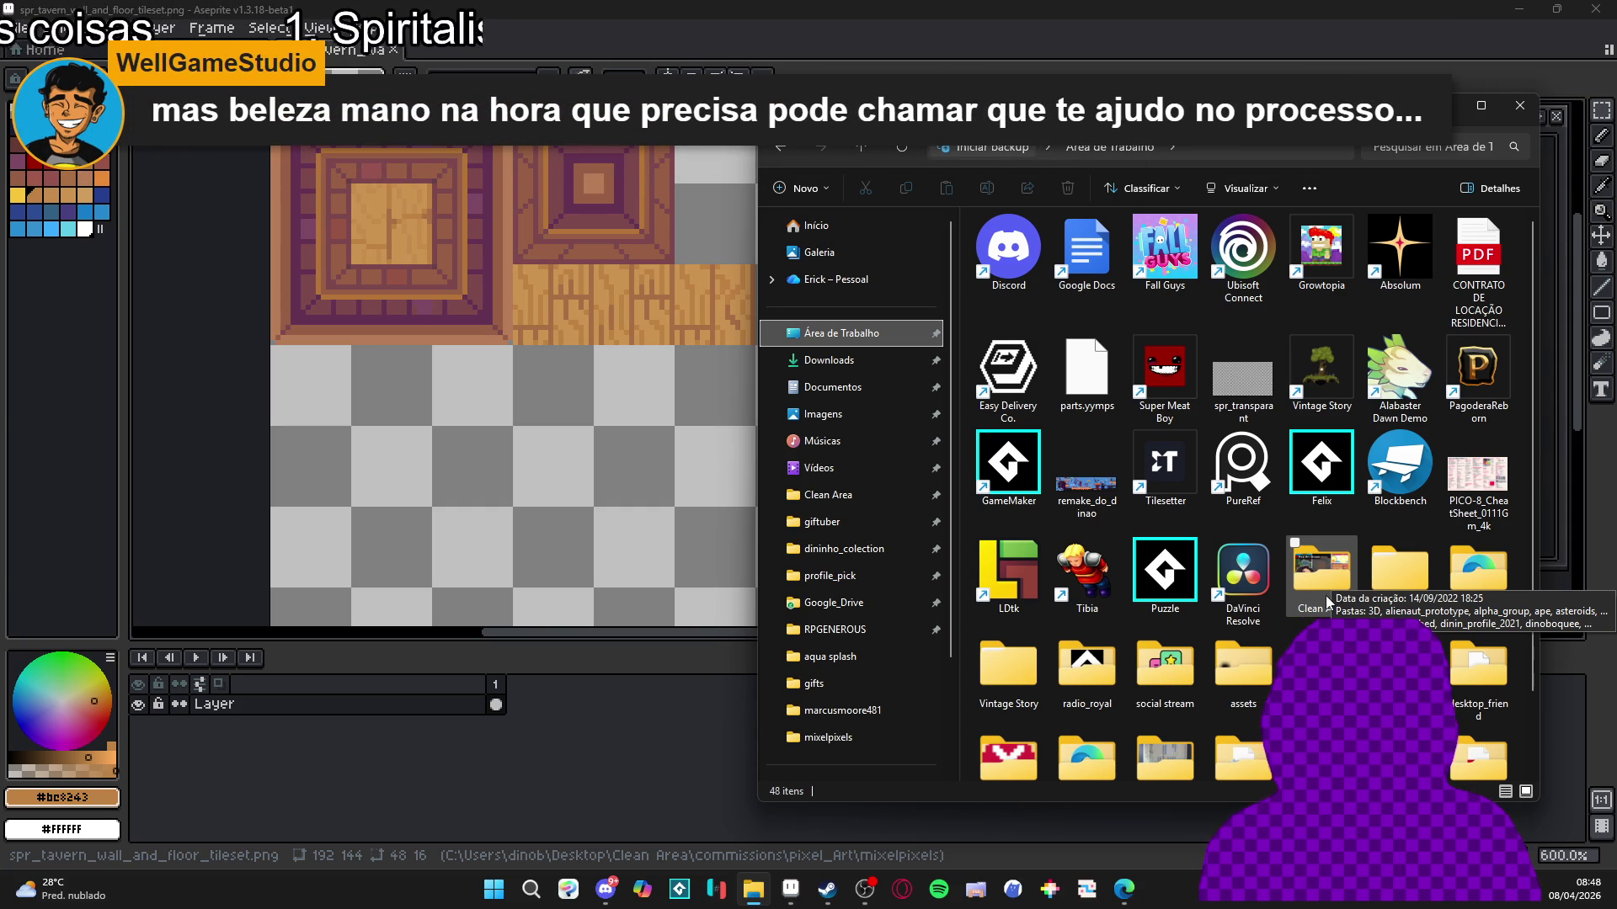
double_click(1453, 93)
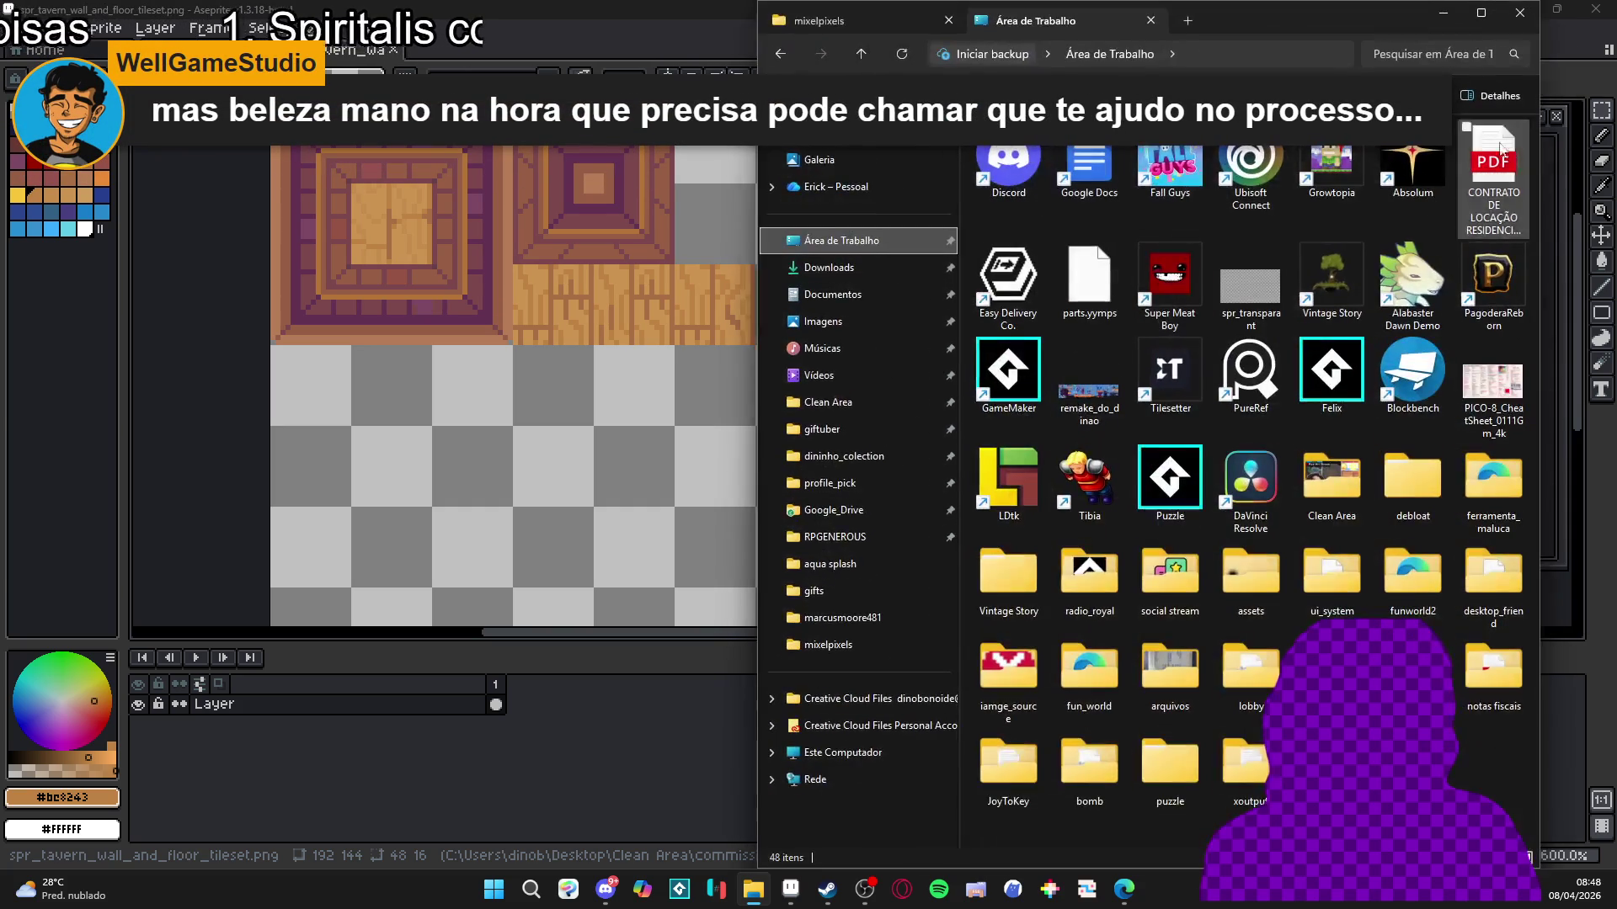
left_click_drag(1542, 183, 1566, 181)
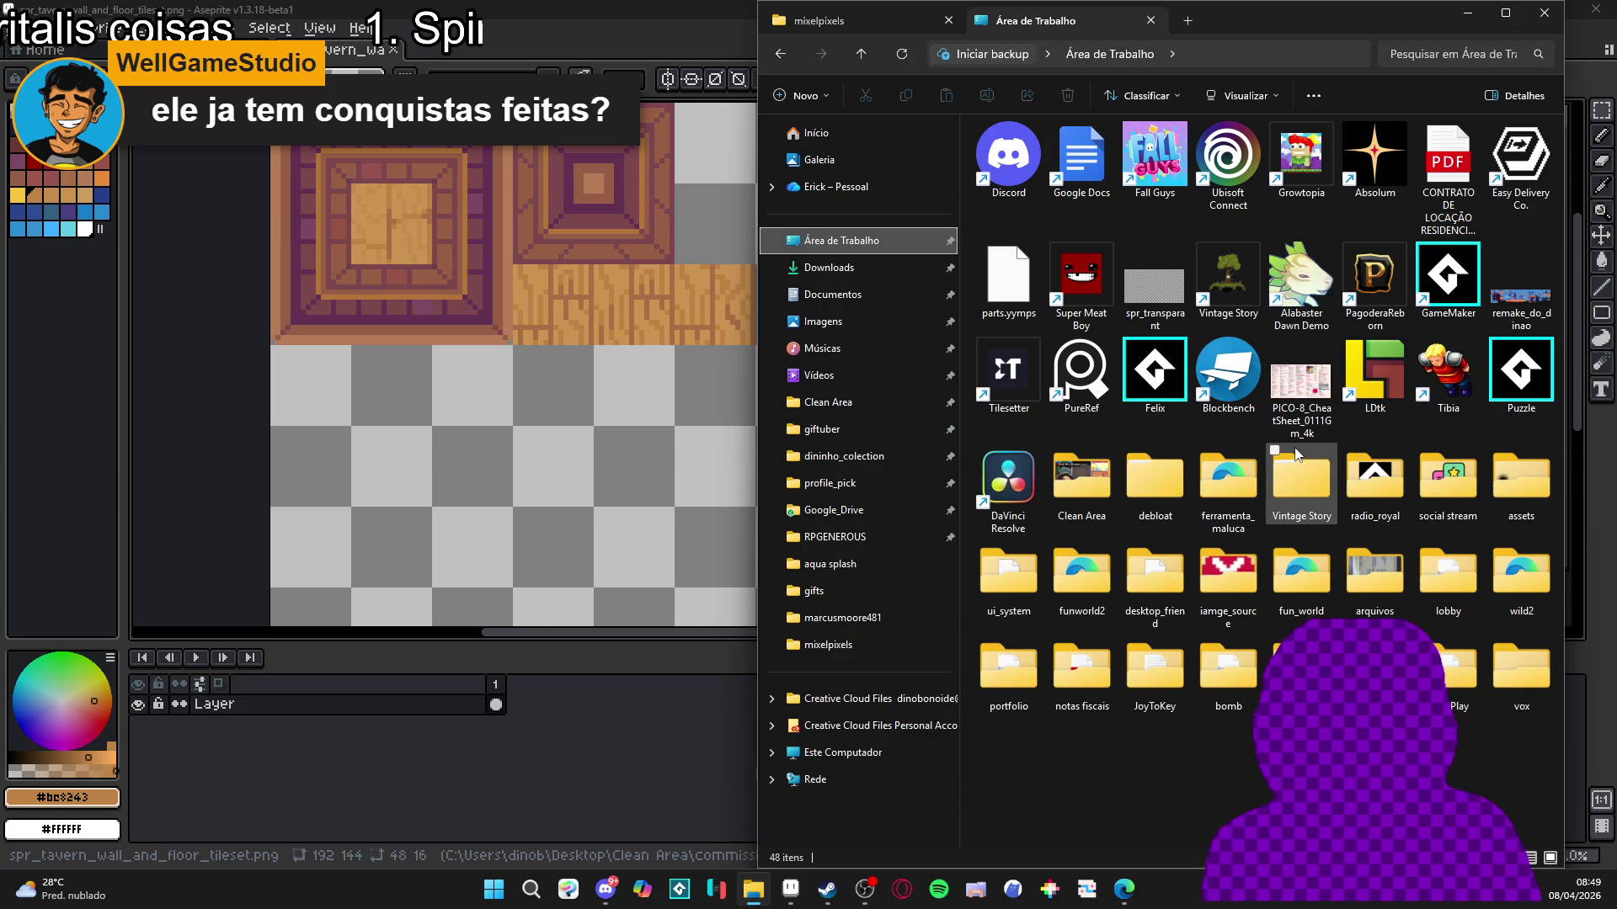
mouse_move(1297, 454)
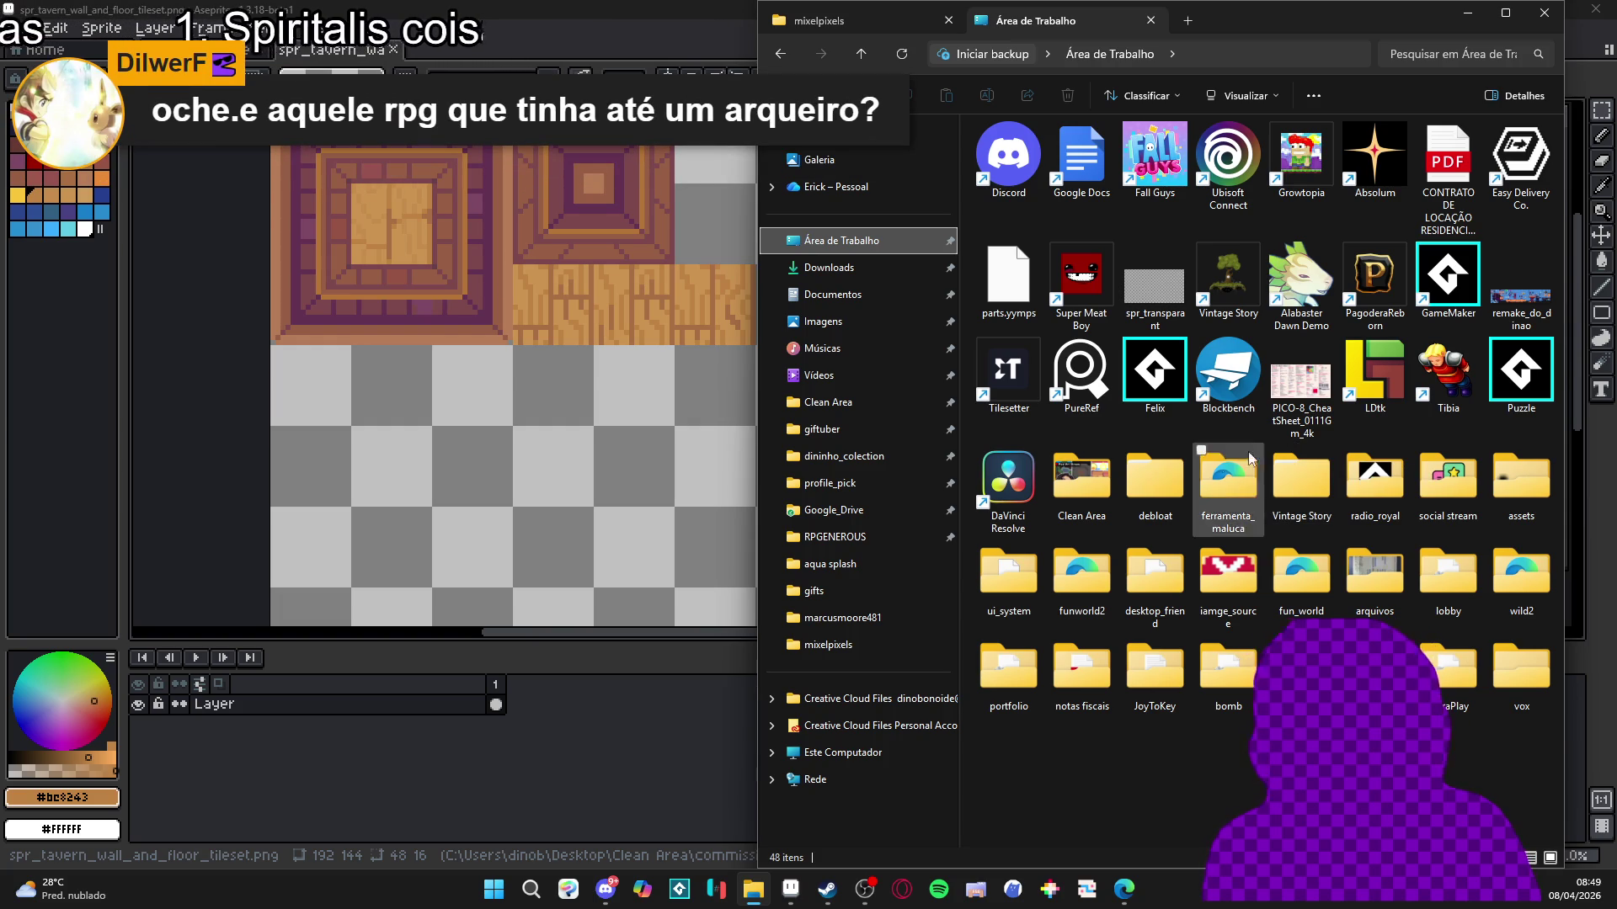
mouse_move(1158, 498)
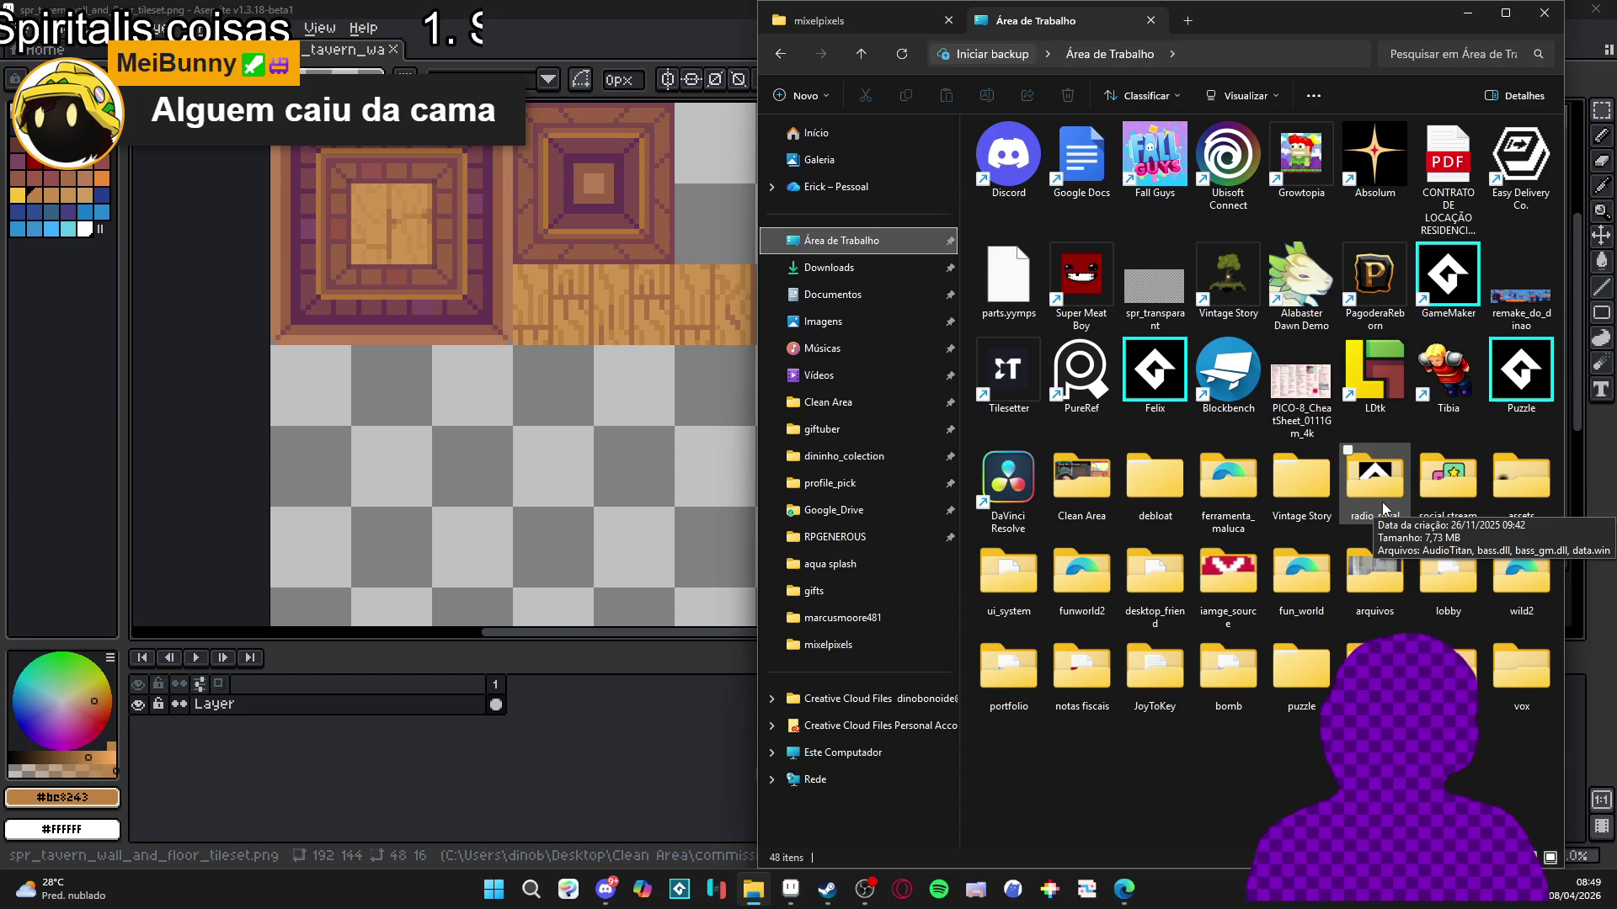
Run AudioTitan from radio_royal, play the stream at 10% volume, close its console, minimize Explorer.
double_click(1367, 495)
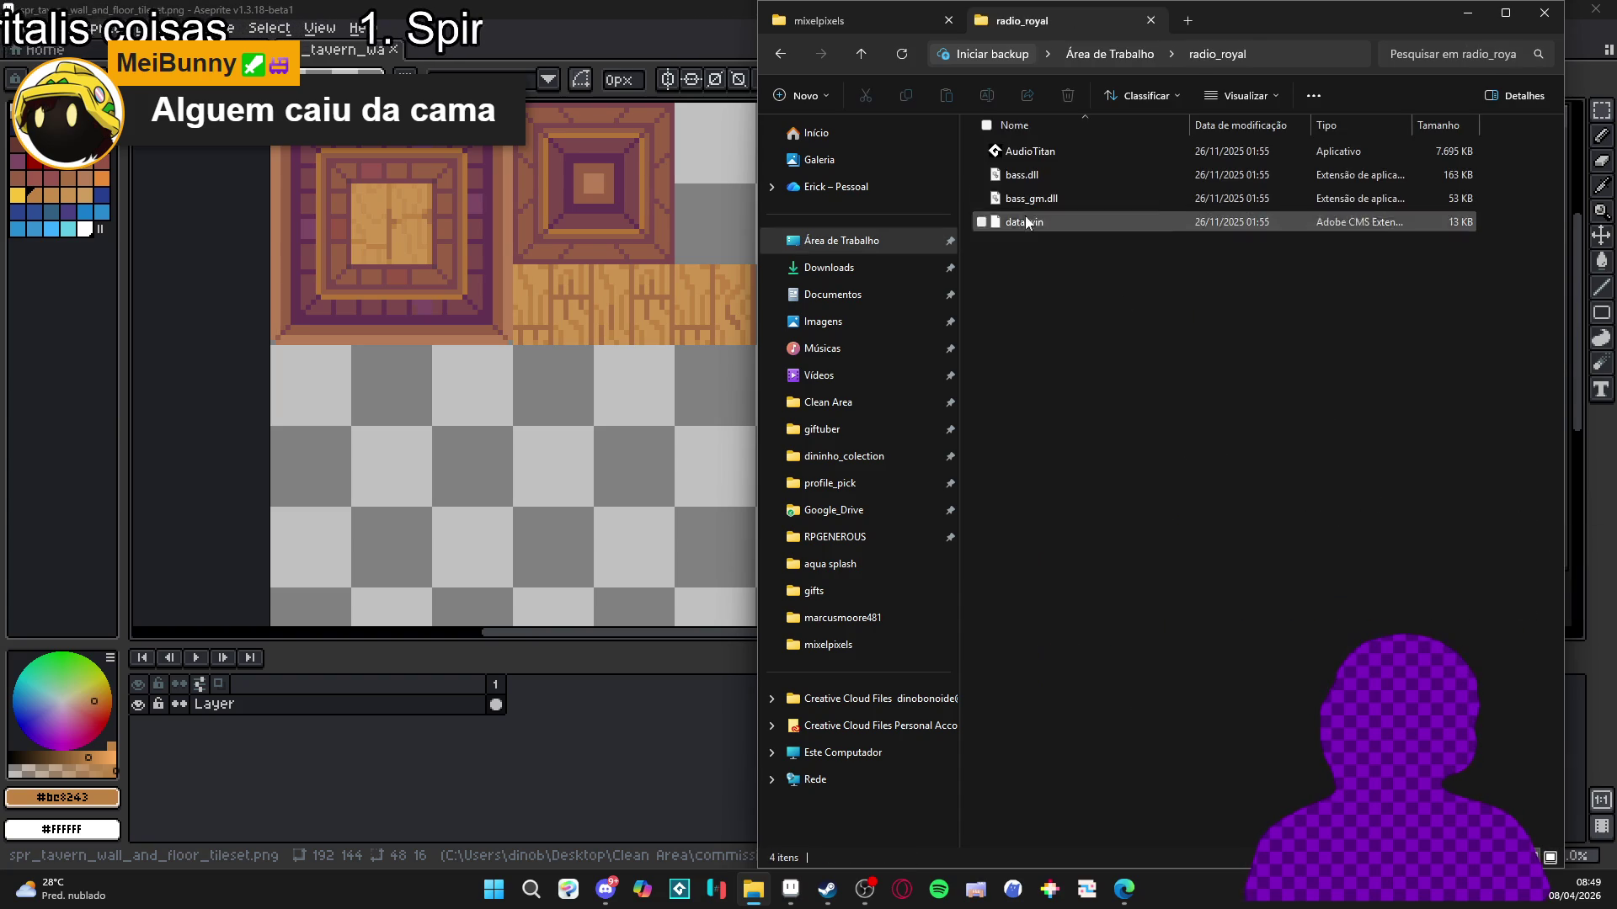
double_click(1029, 152)
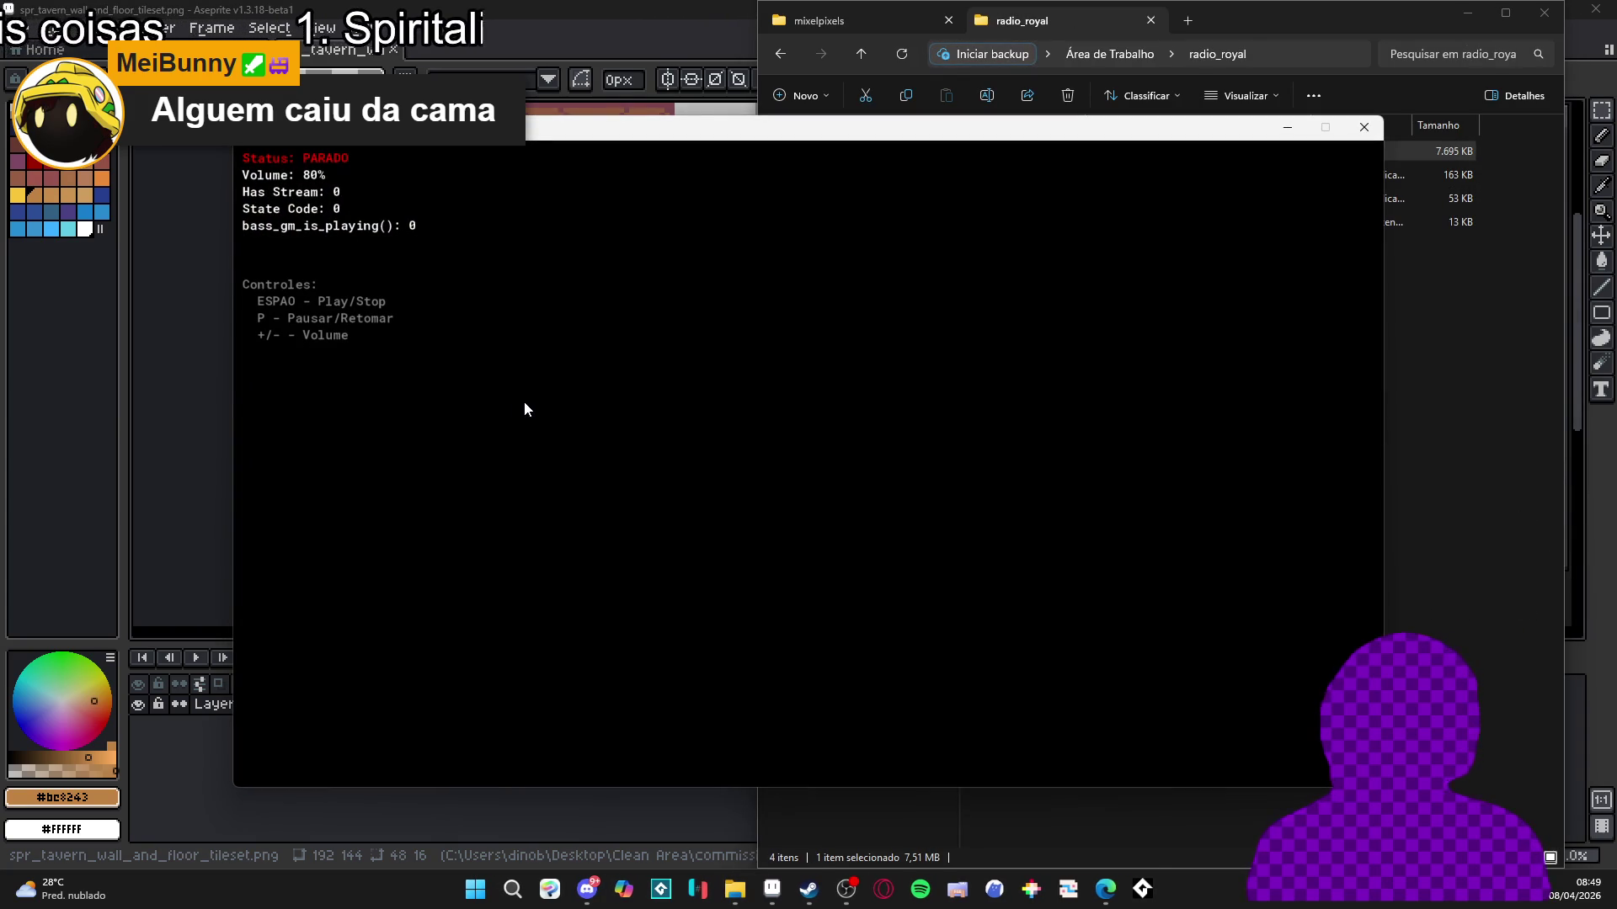
key("minus")
key("minus")
key("minus")
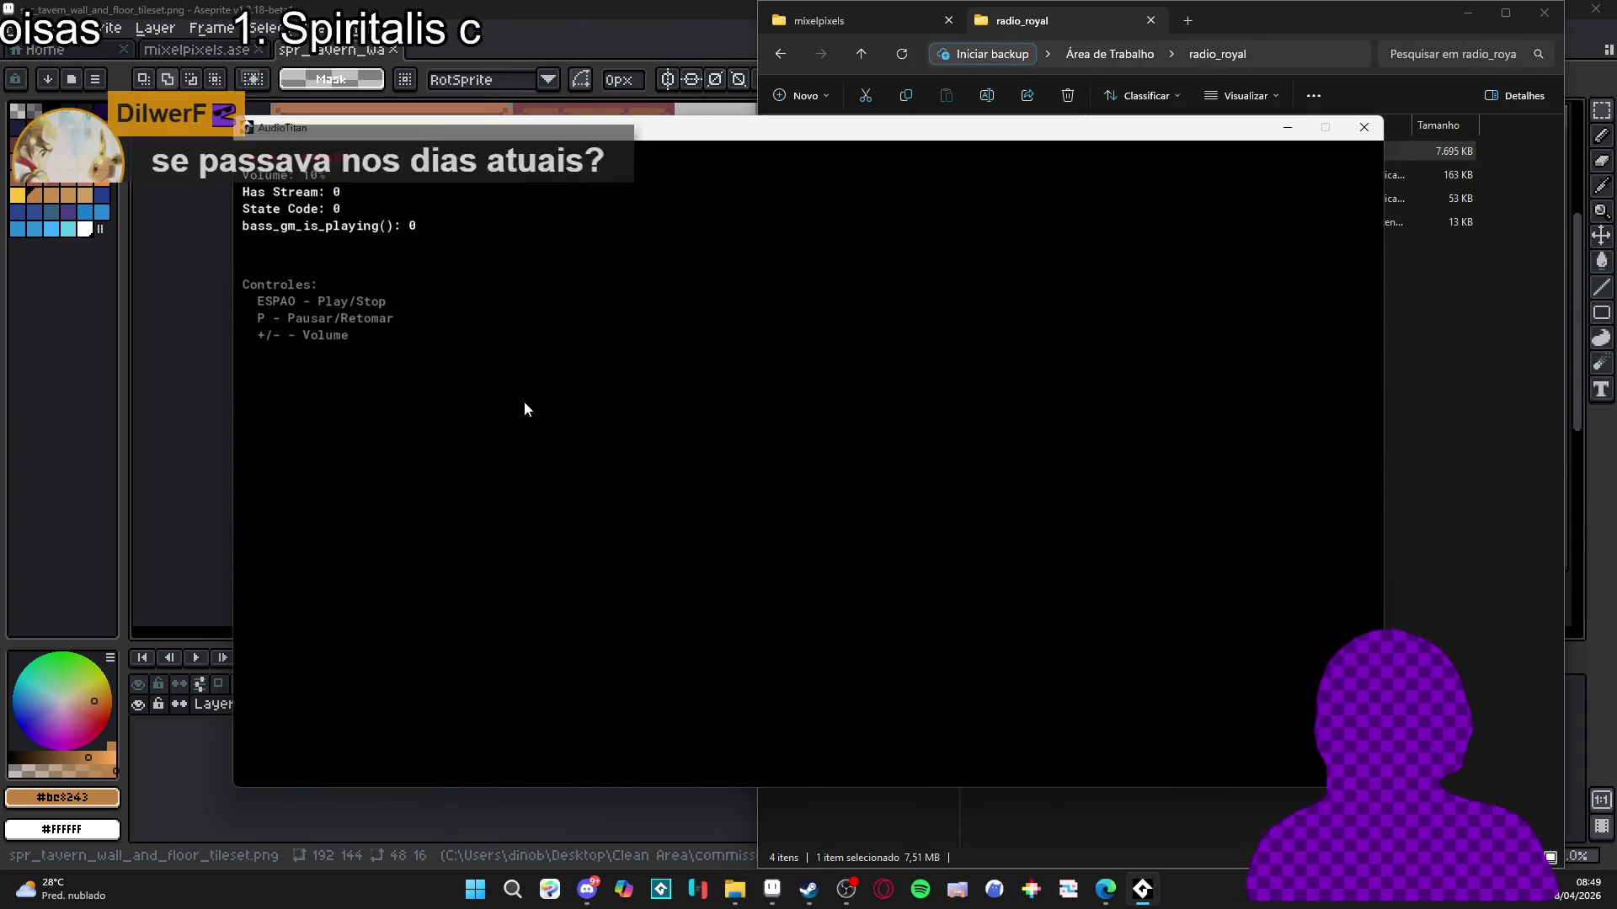
key("space")
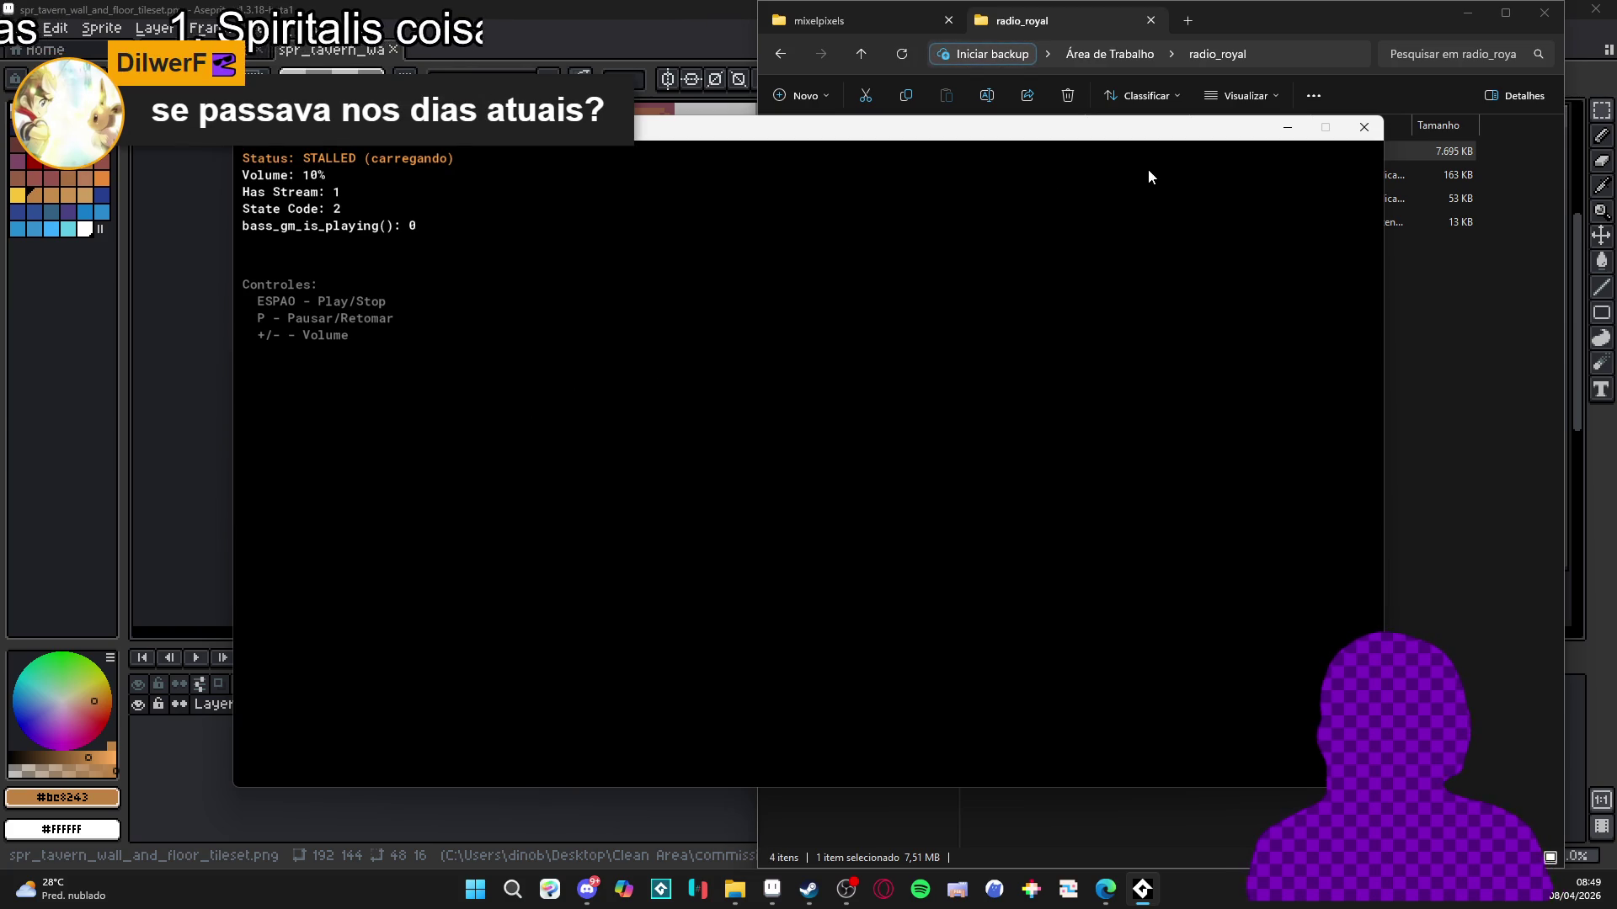
left_click(1364, 127)
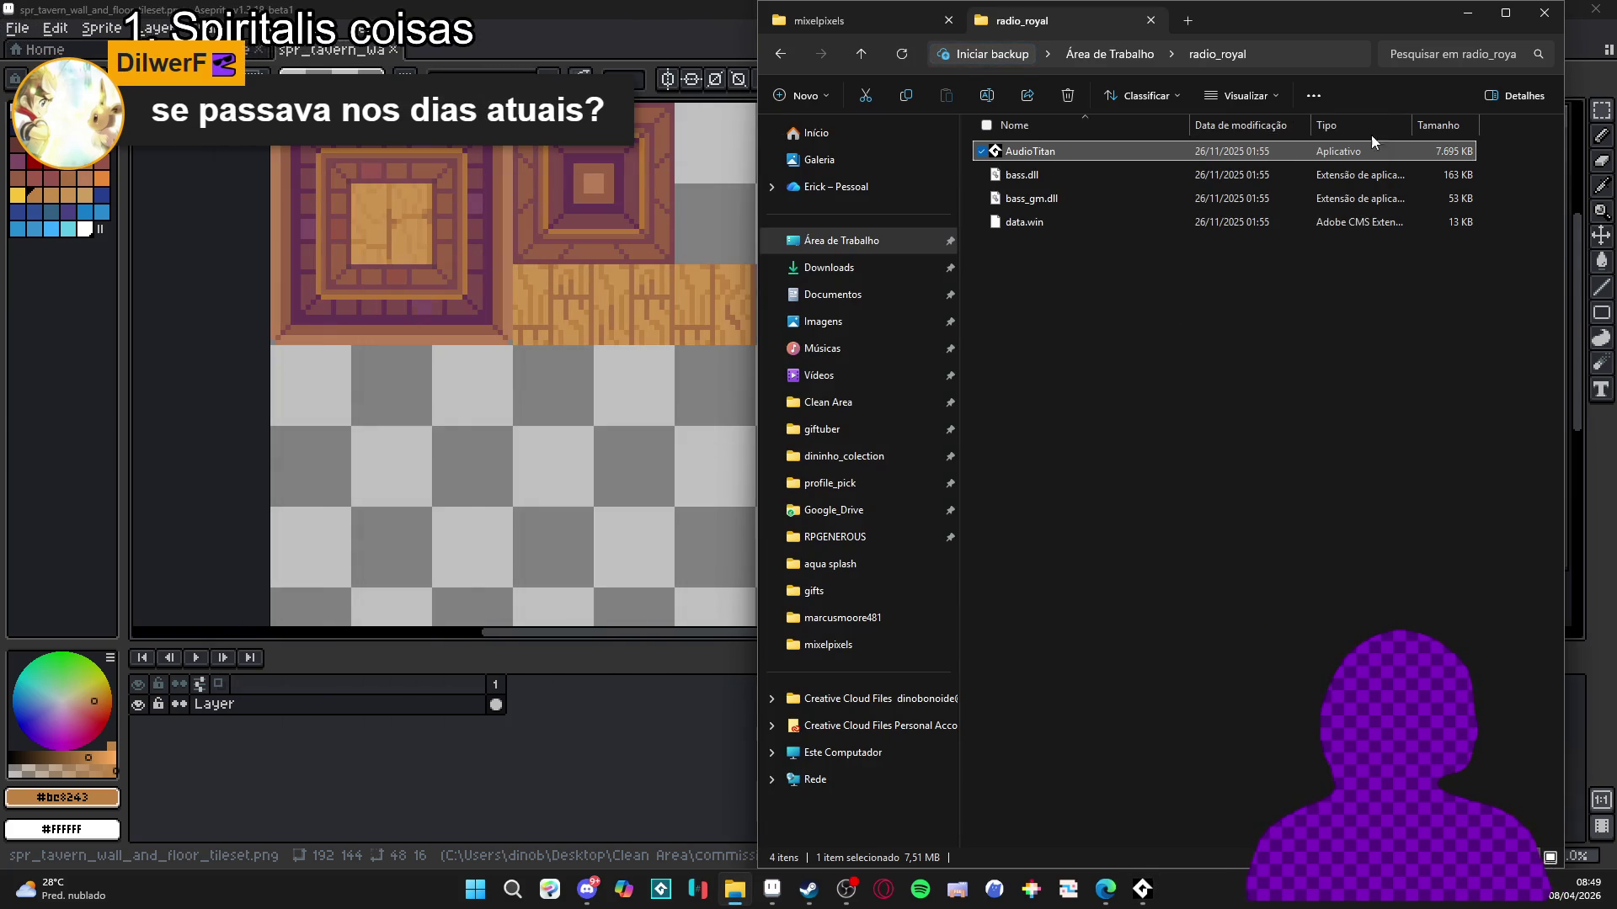
left_click(1466, 15)
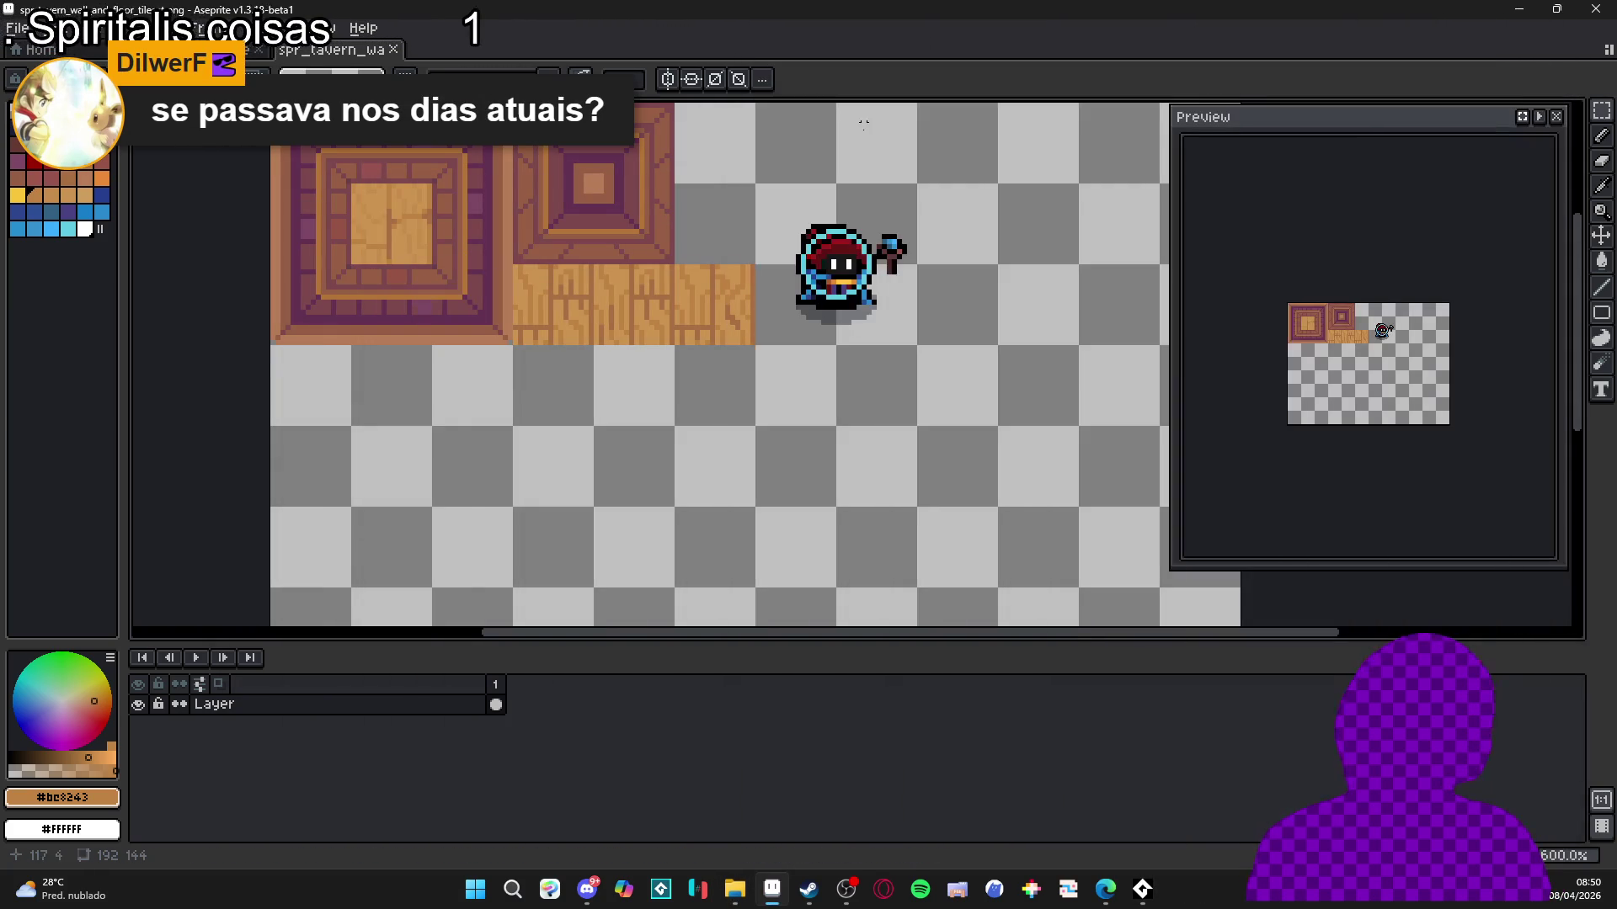
Save the tavern tileset PNG in Aseprite and launch Tiled from the system search.
key("ctrl+s")
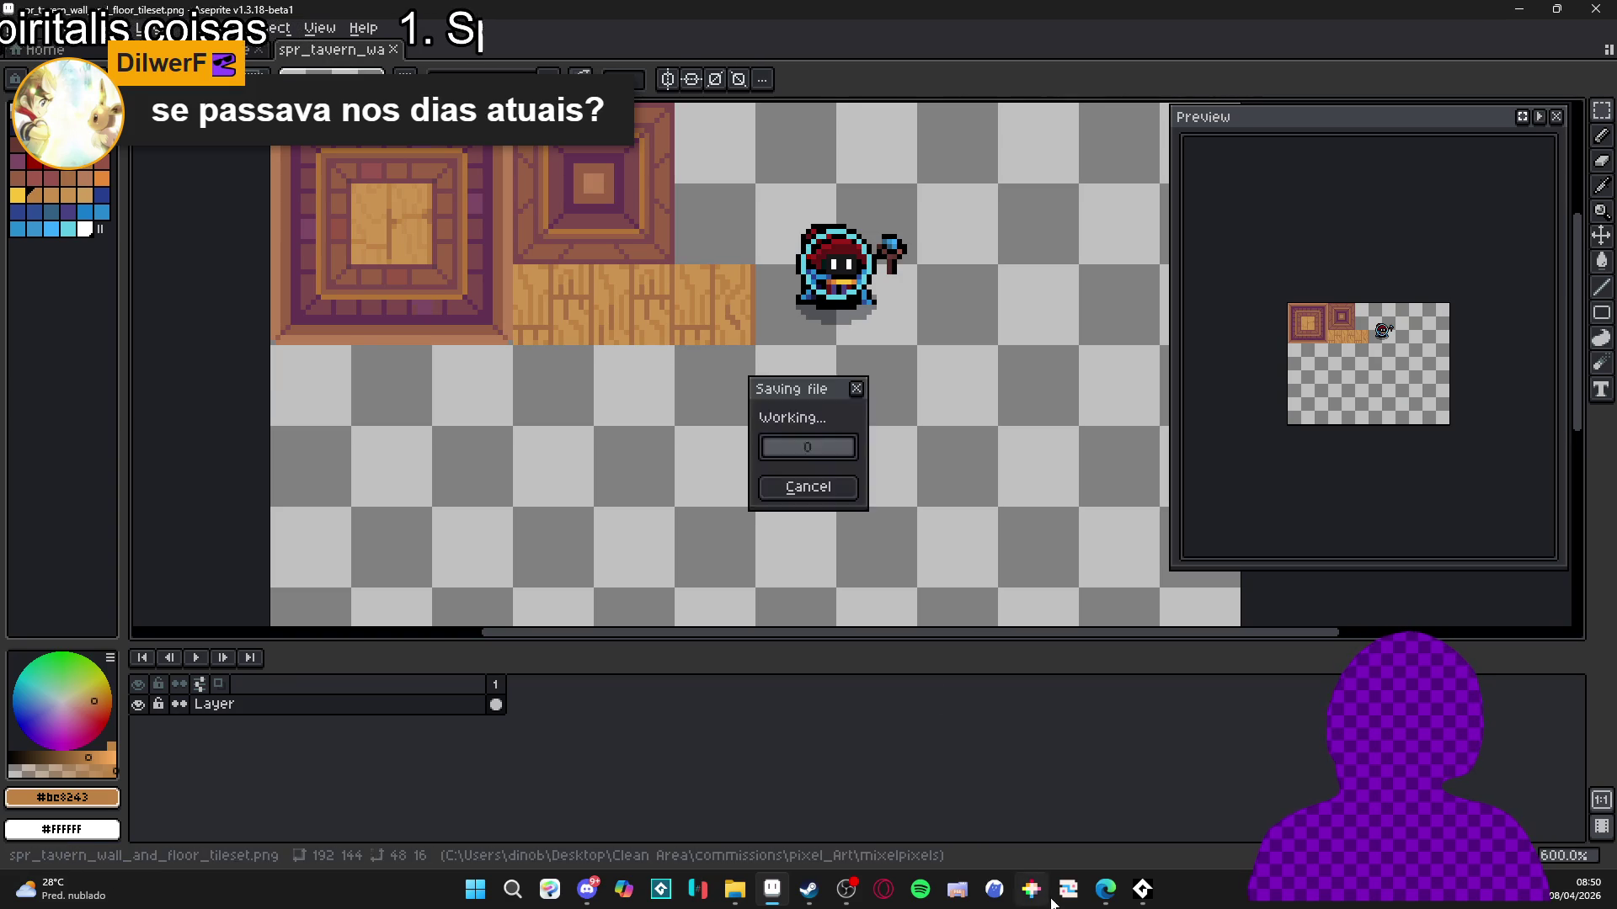
left_click(477, 882)
type("tiled")
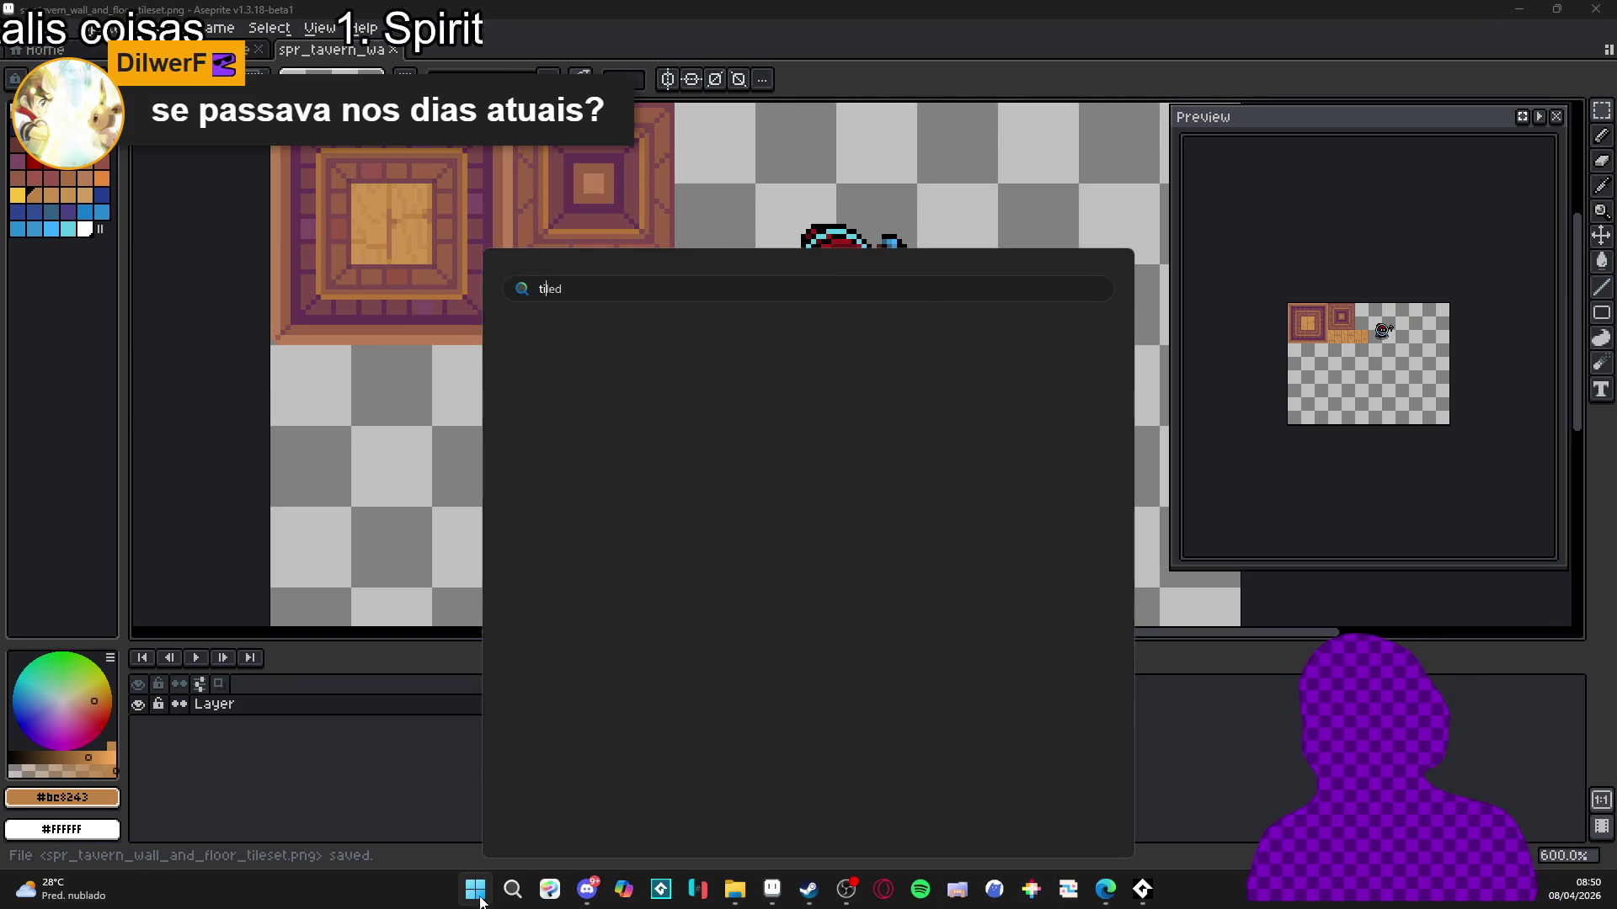
key("Return")
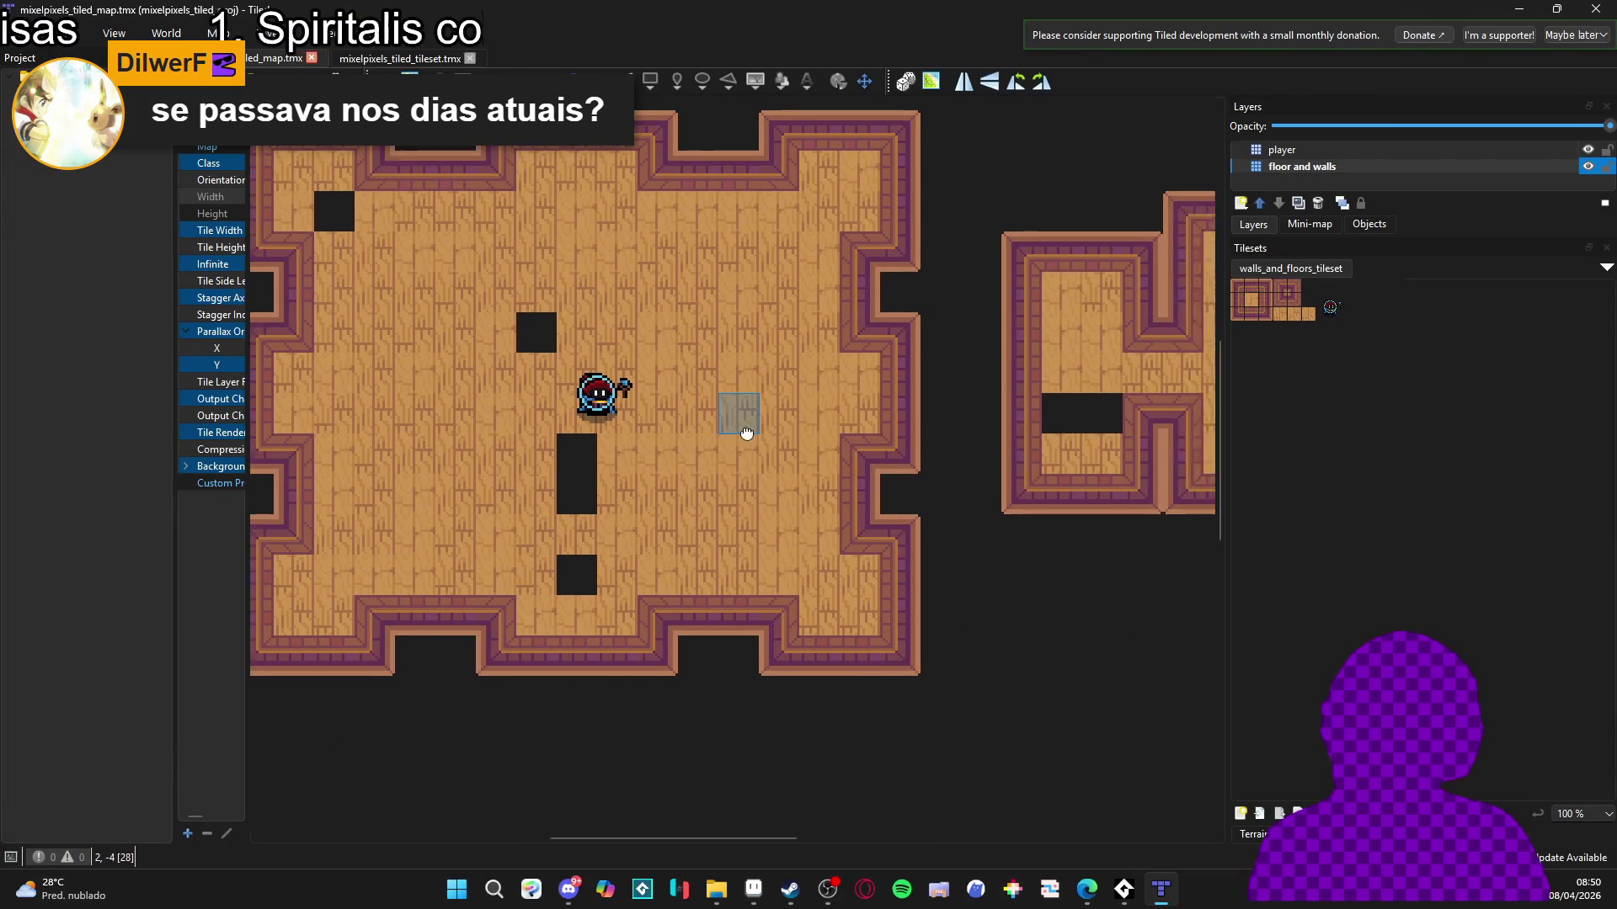
In the tileset, enable terrain editing and paint the tavern terrain onto the rightmost wooden floor tiles.
scroll(950, 434, "left", 3)
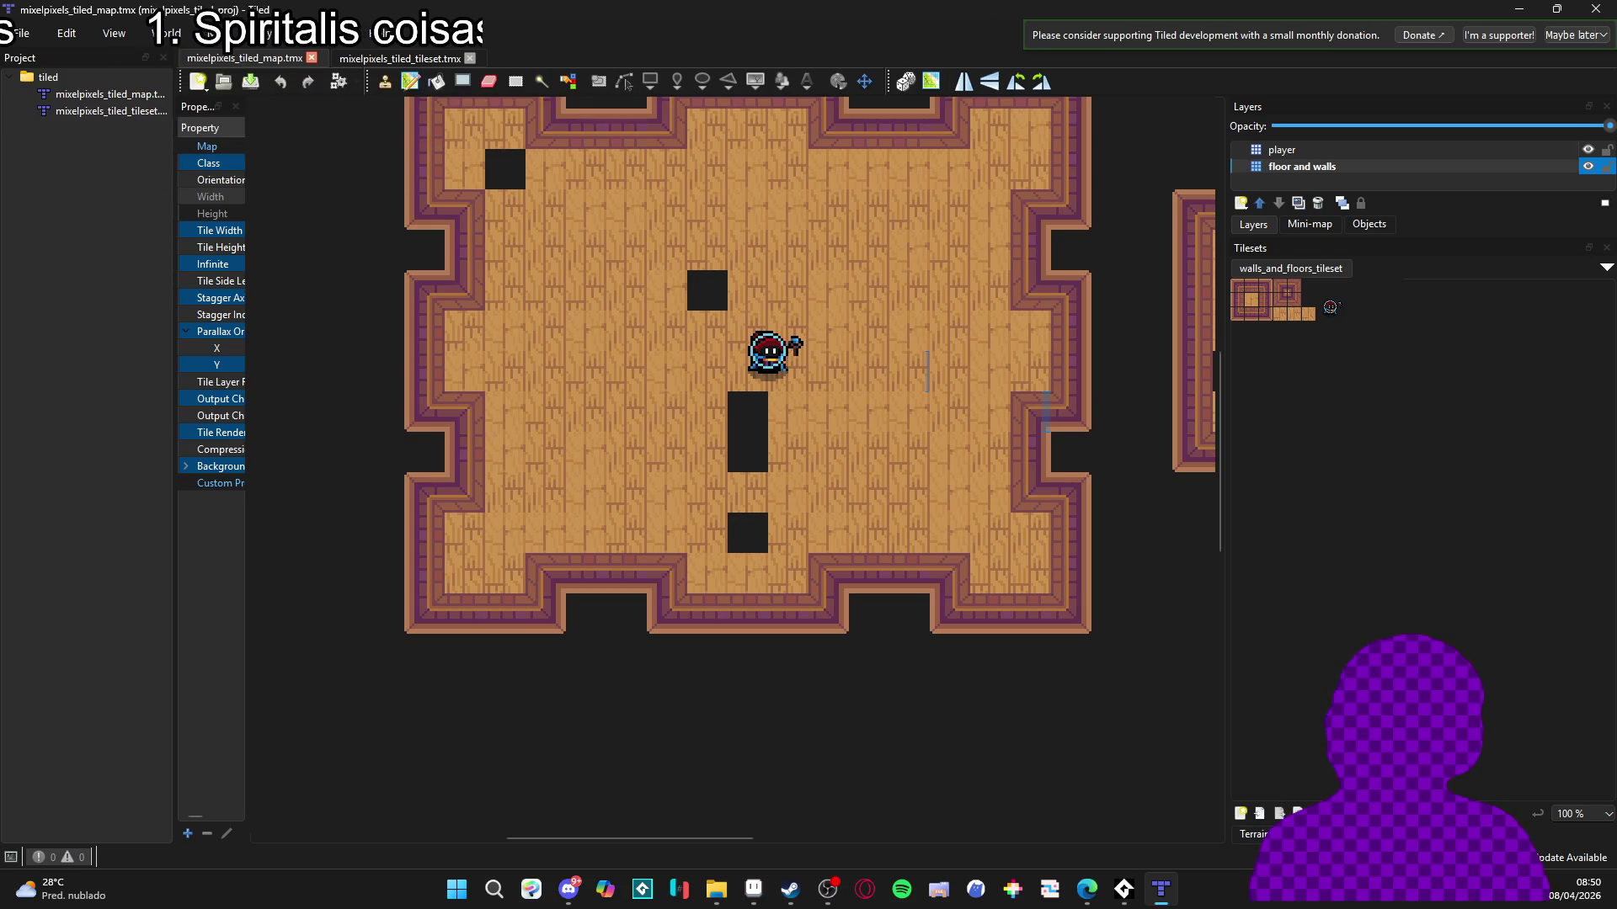
left_click(400, 57)
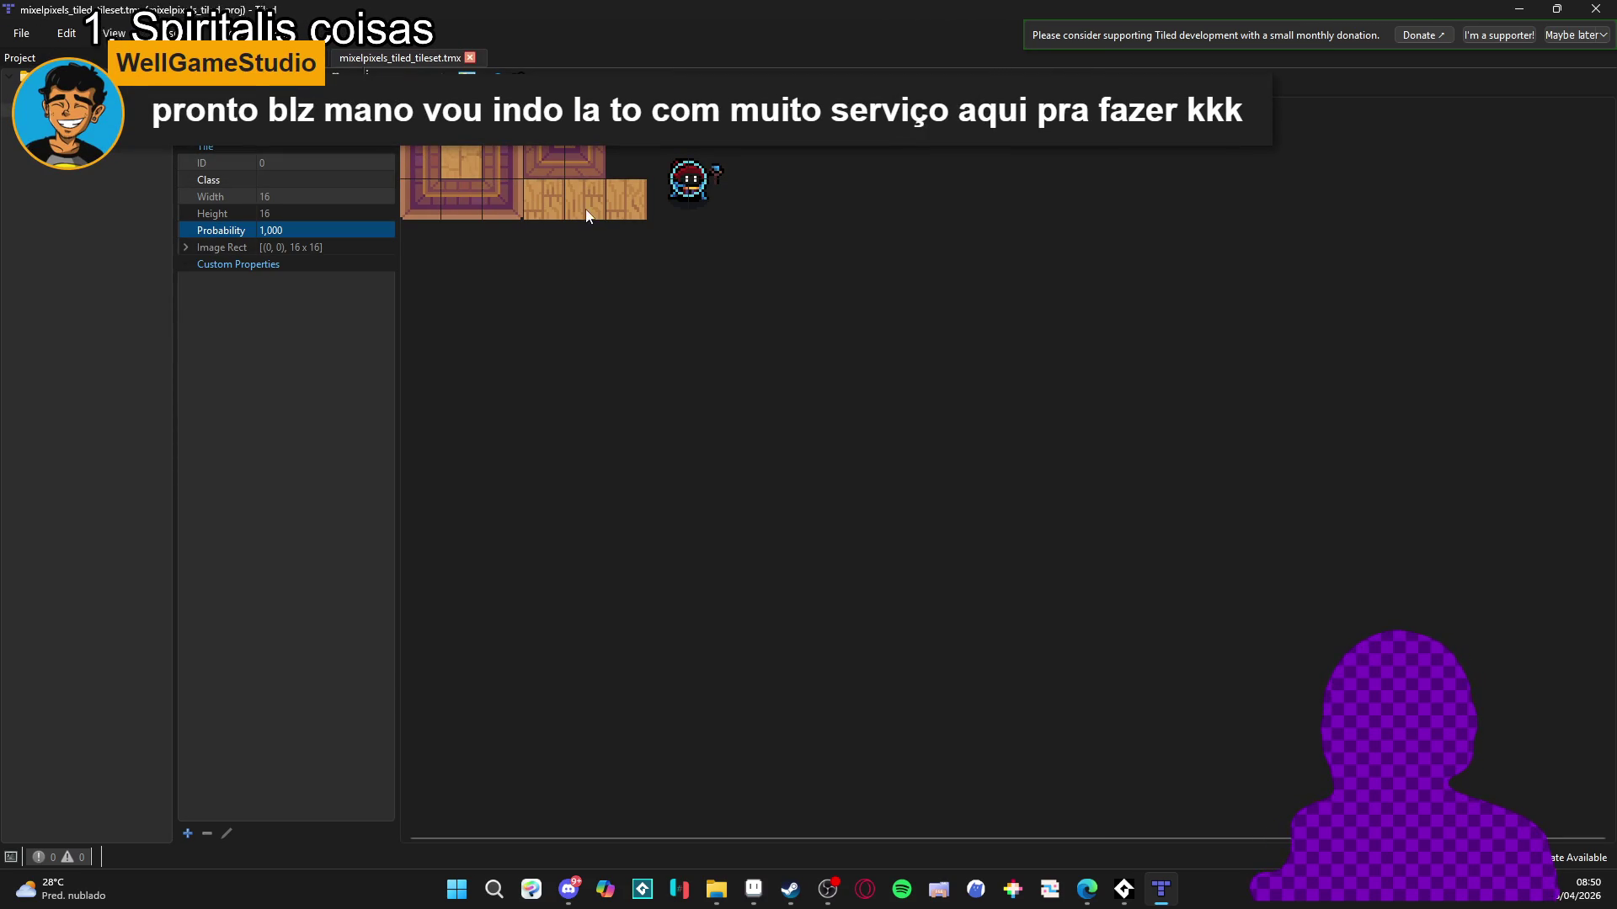
left_click(539, 80)
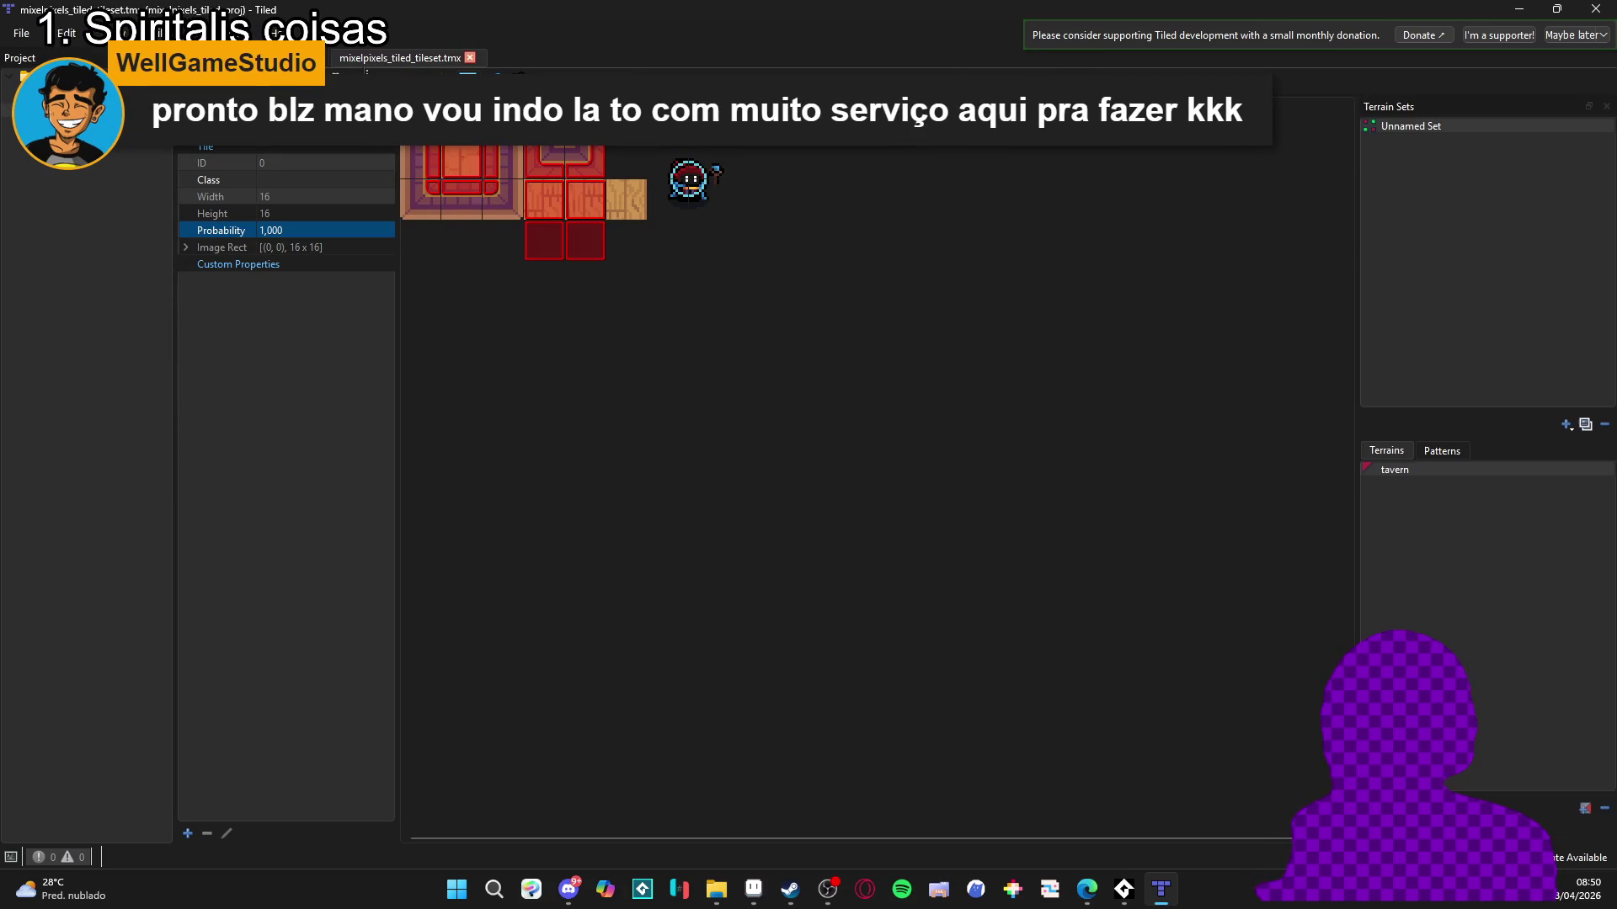
right_click(569, 250)
left_click(1179, 531)
left_click(600, 239)
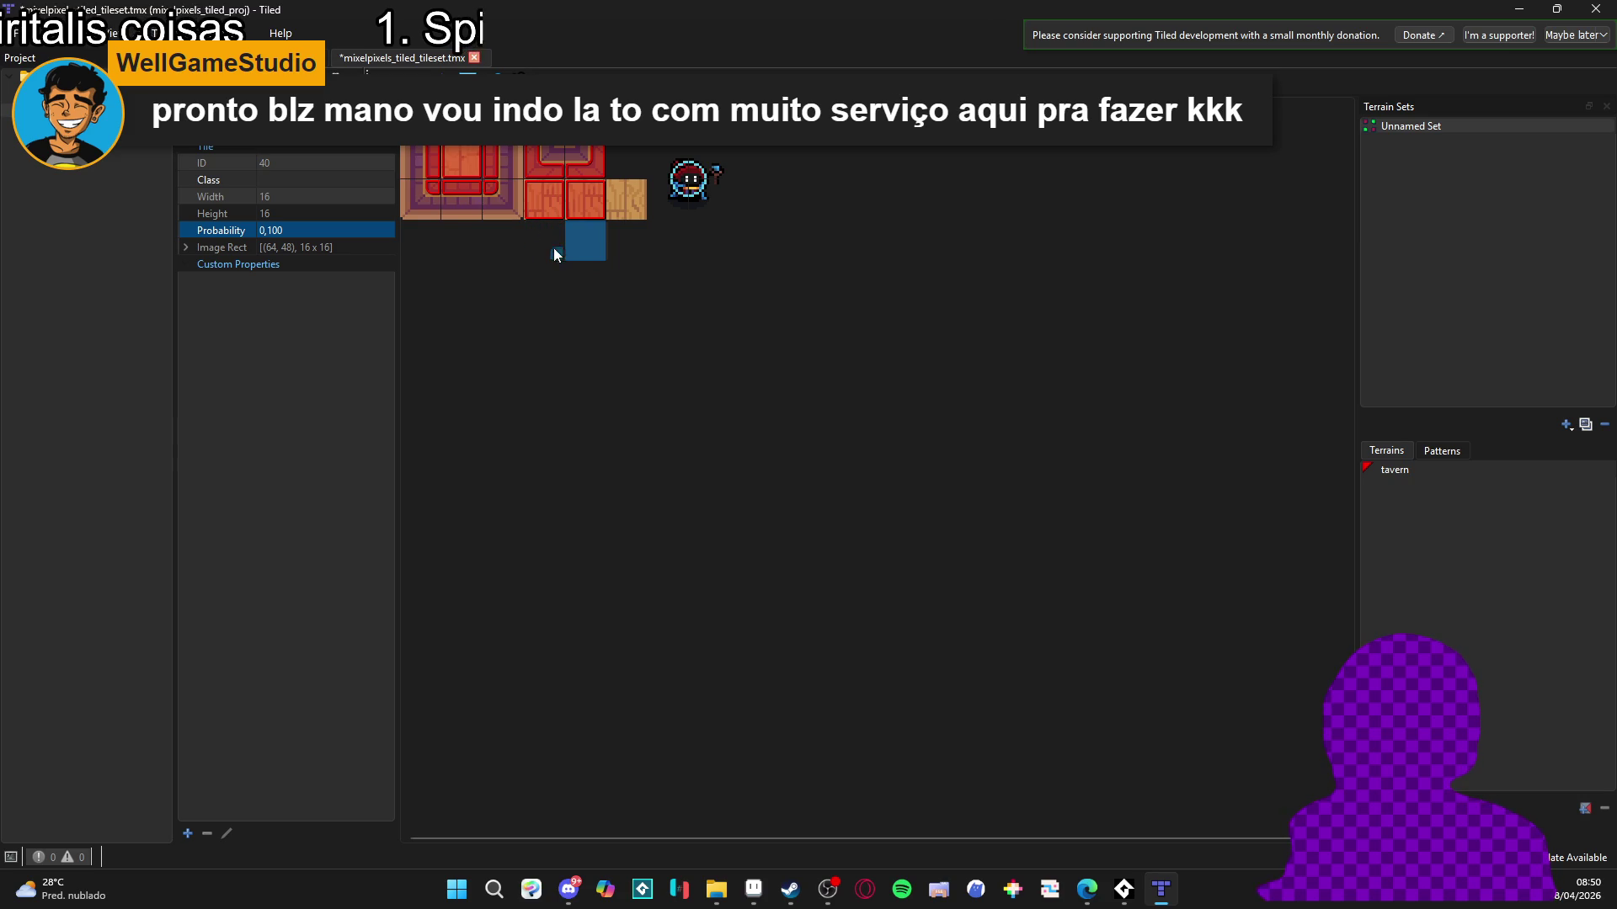
right_click(583, 261)
left_click(552, 246)
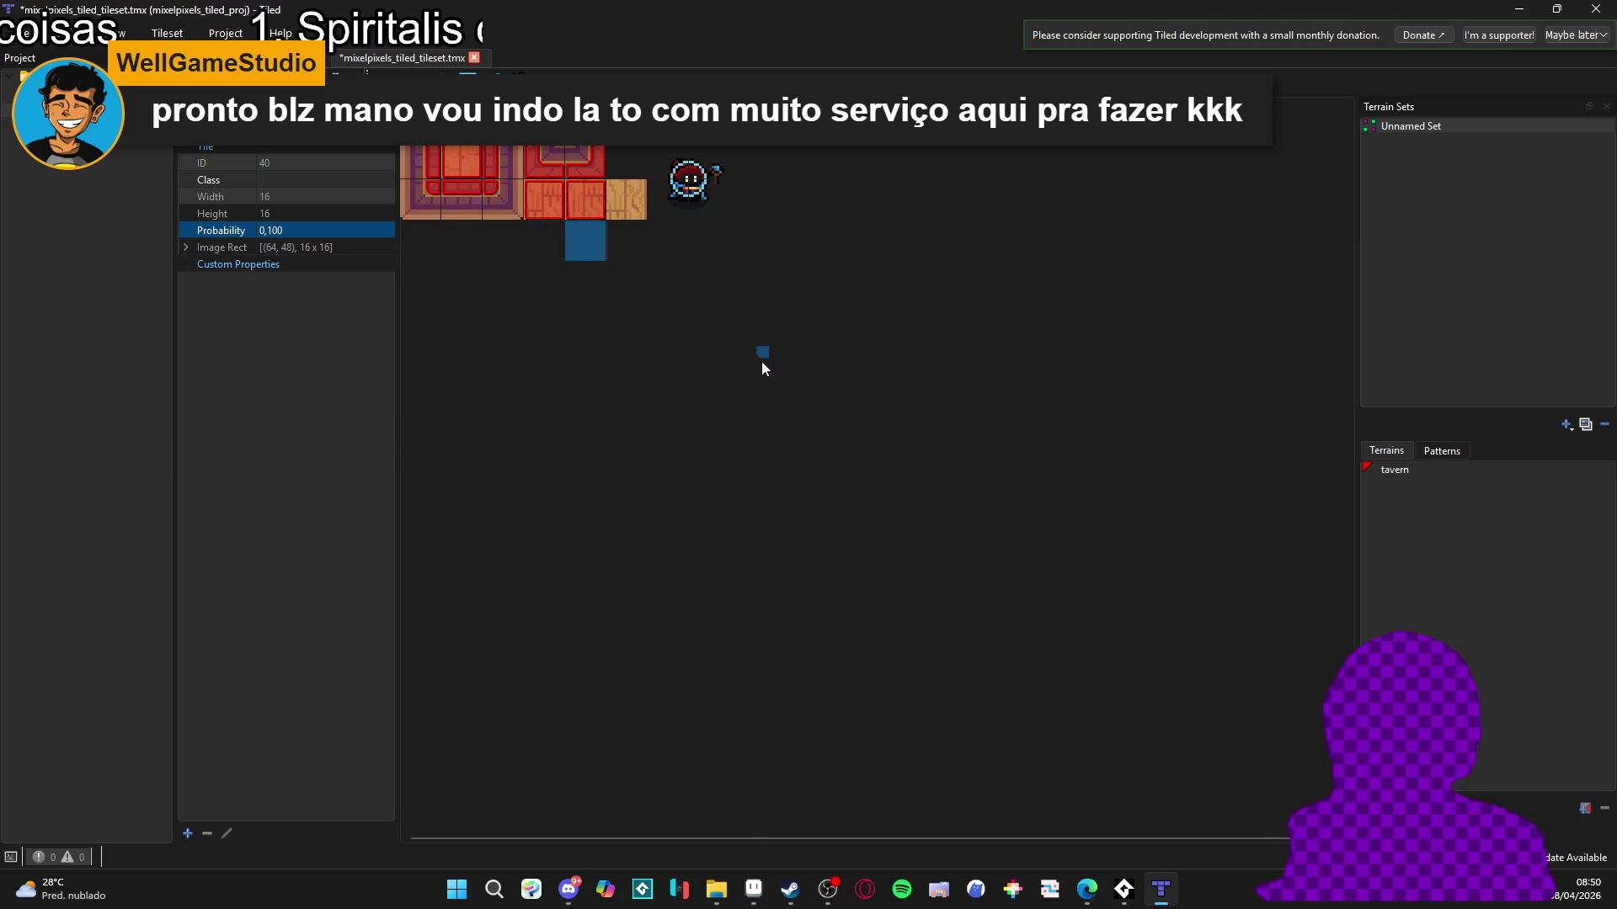
left_click(472, 83)
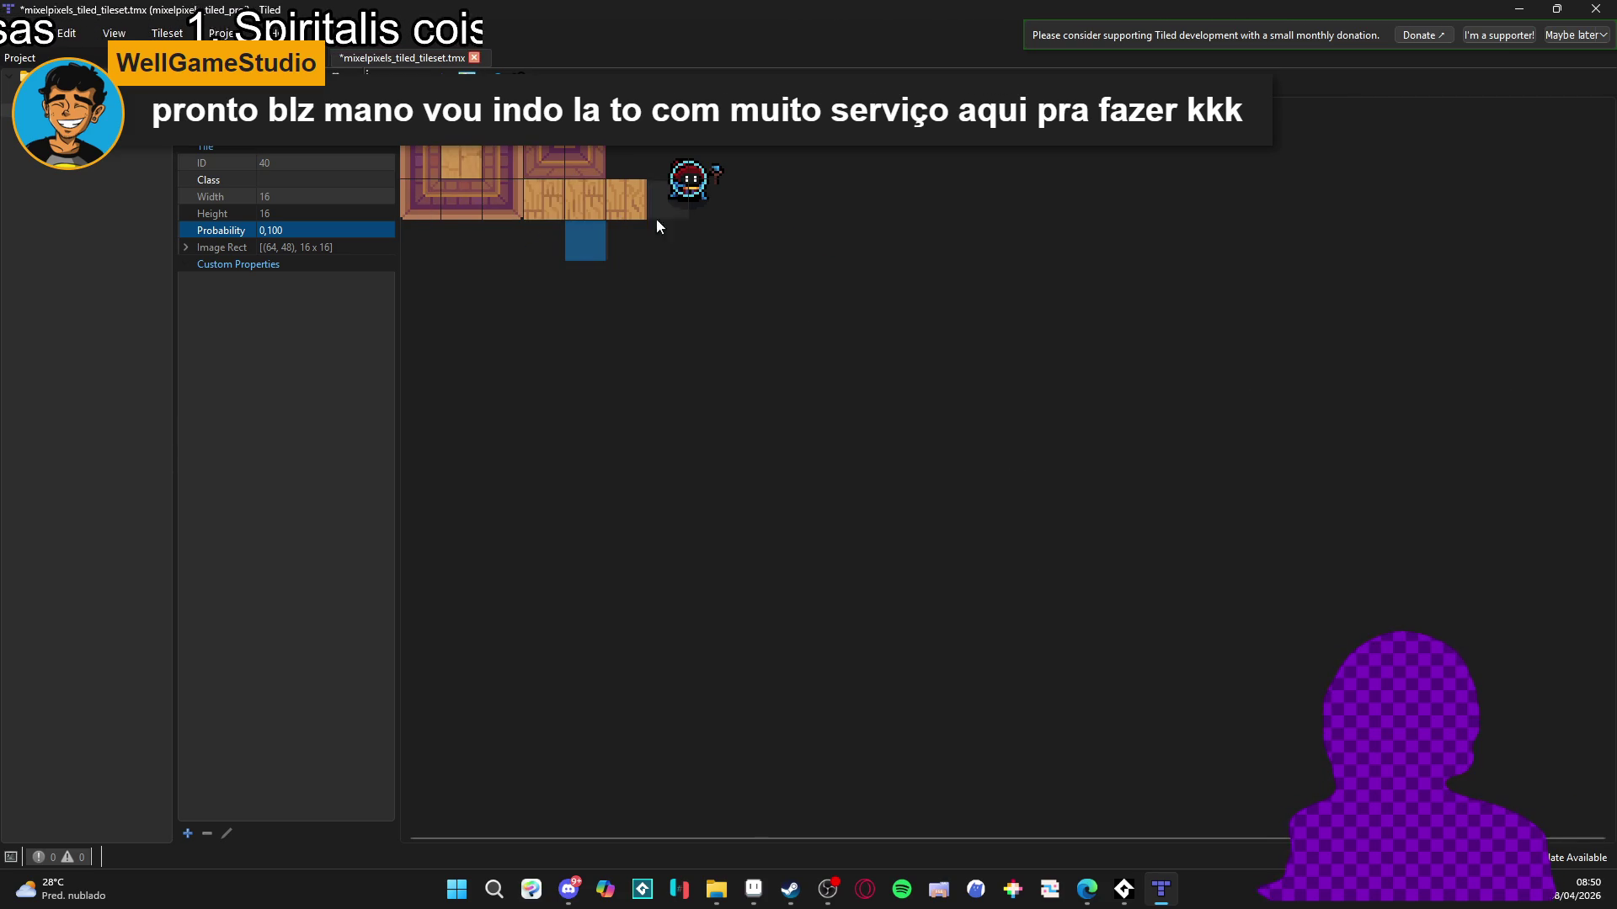
left_click(471, 84)
left_click(1400, 469)
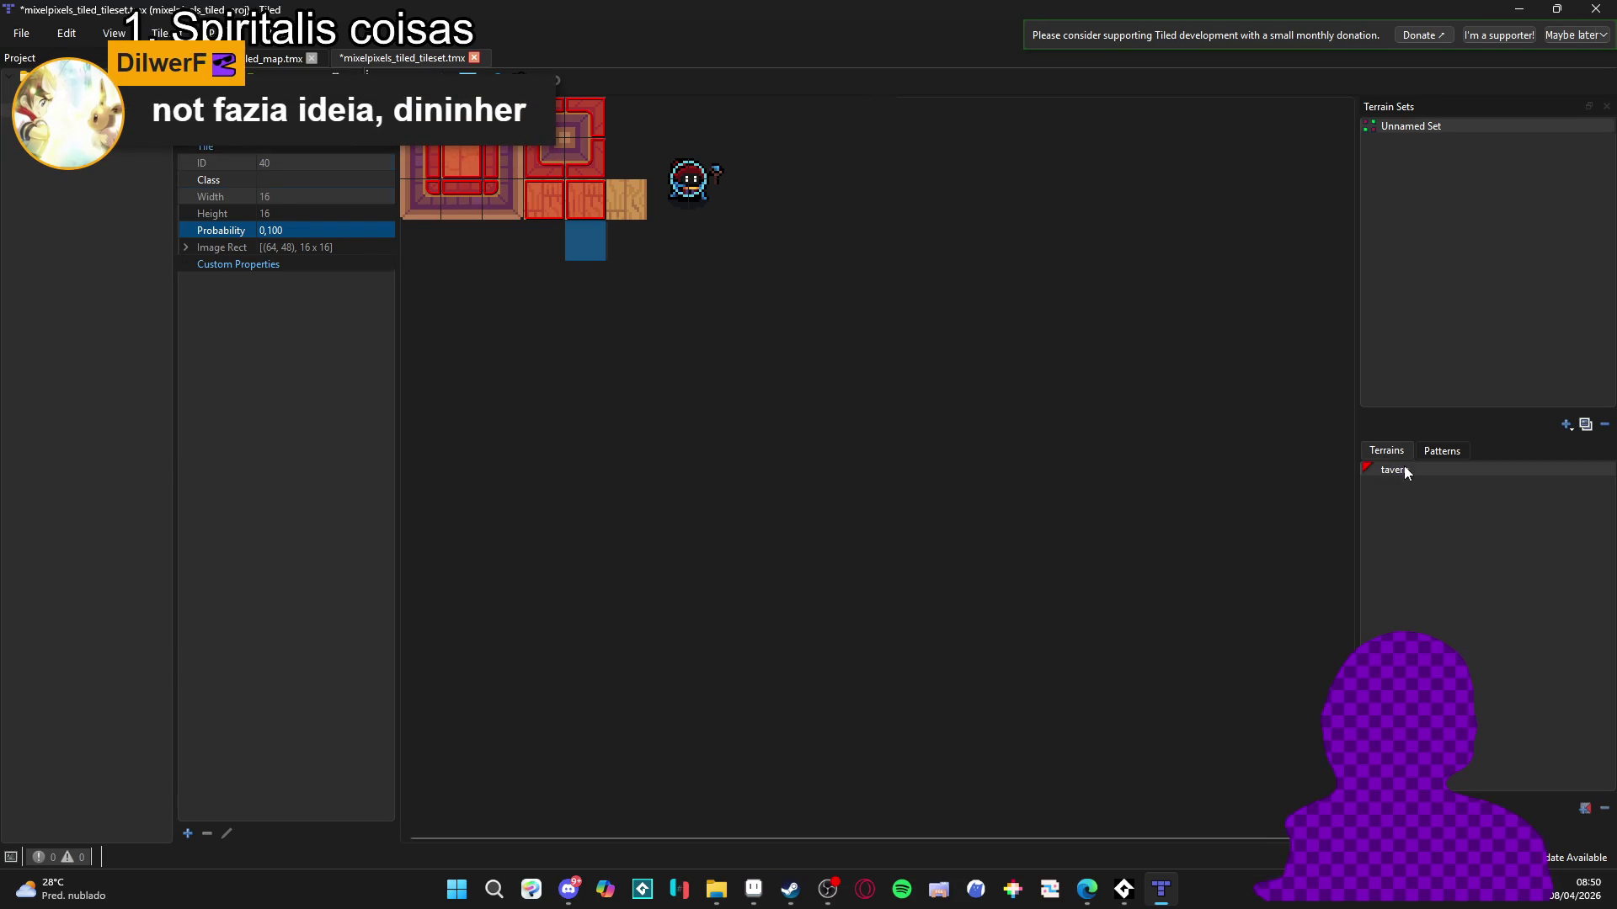
left_click_drag(612, 192, 628, 205)
Save the tileset as mixelpixels_tiled_tileset, replacing the existing file.
key("ctrl+s")
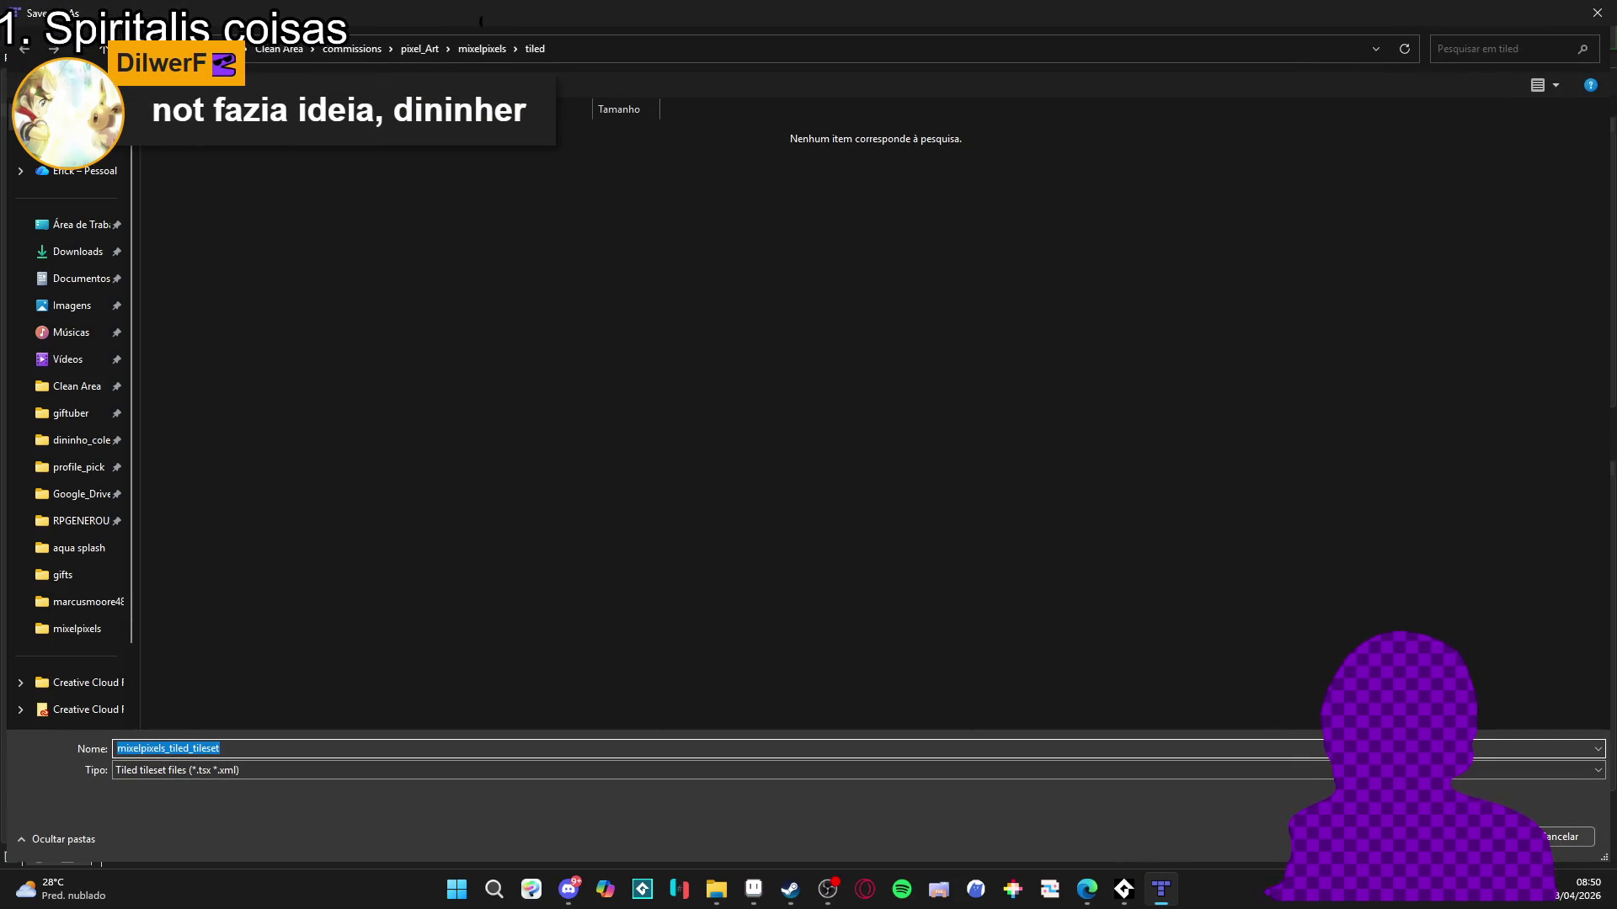
key("Return")
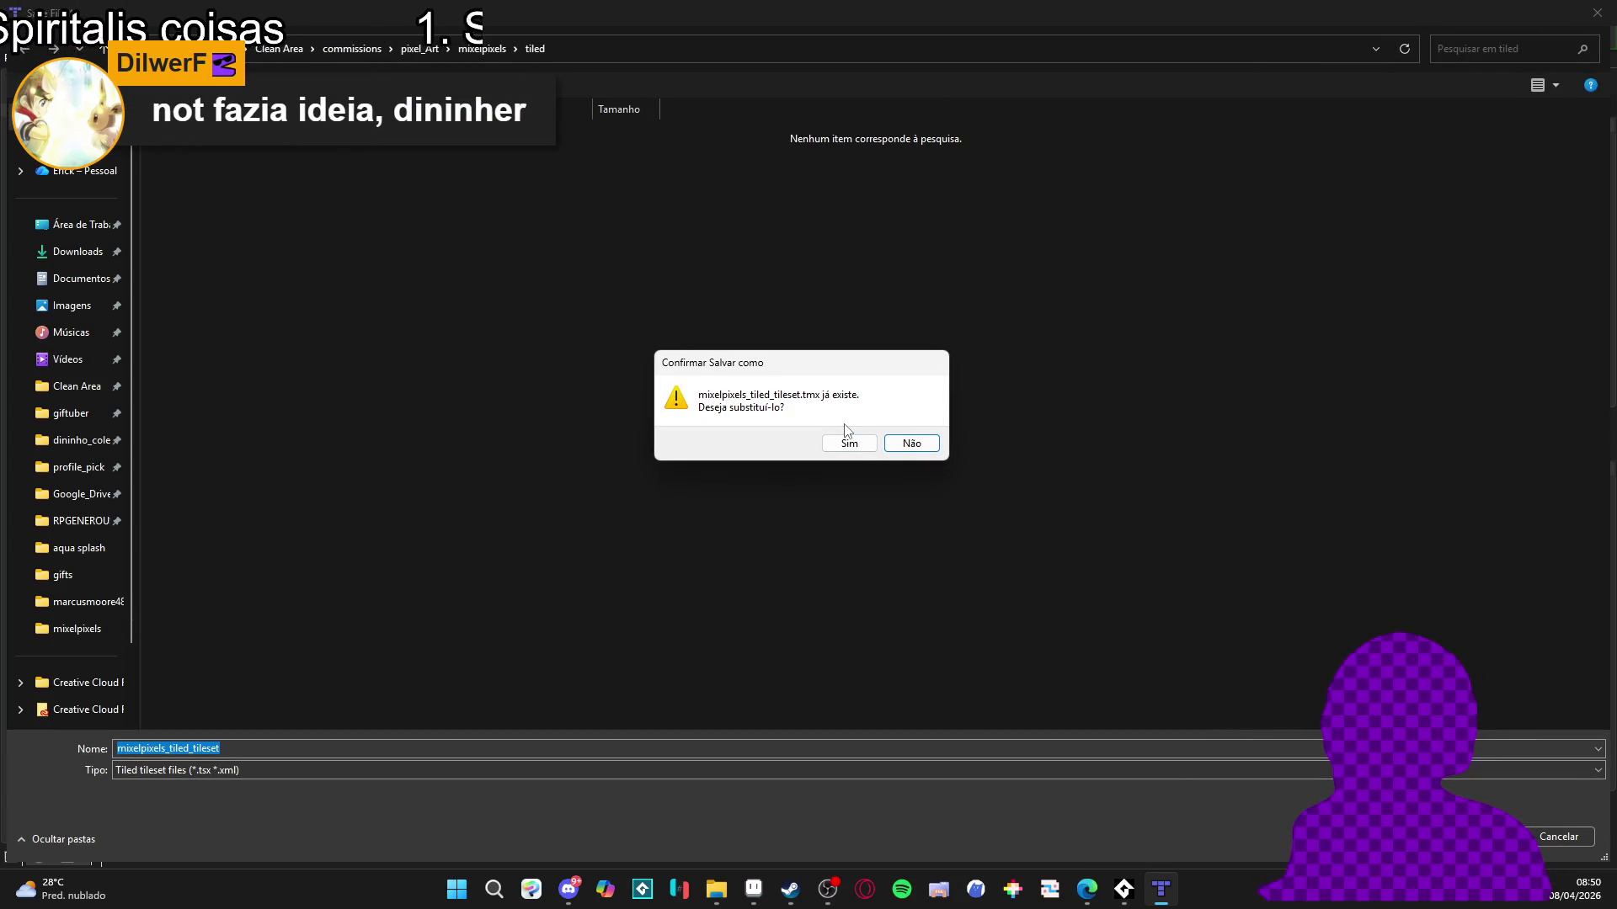
left_click(852, 434)
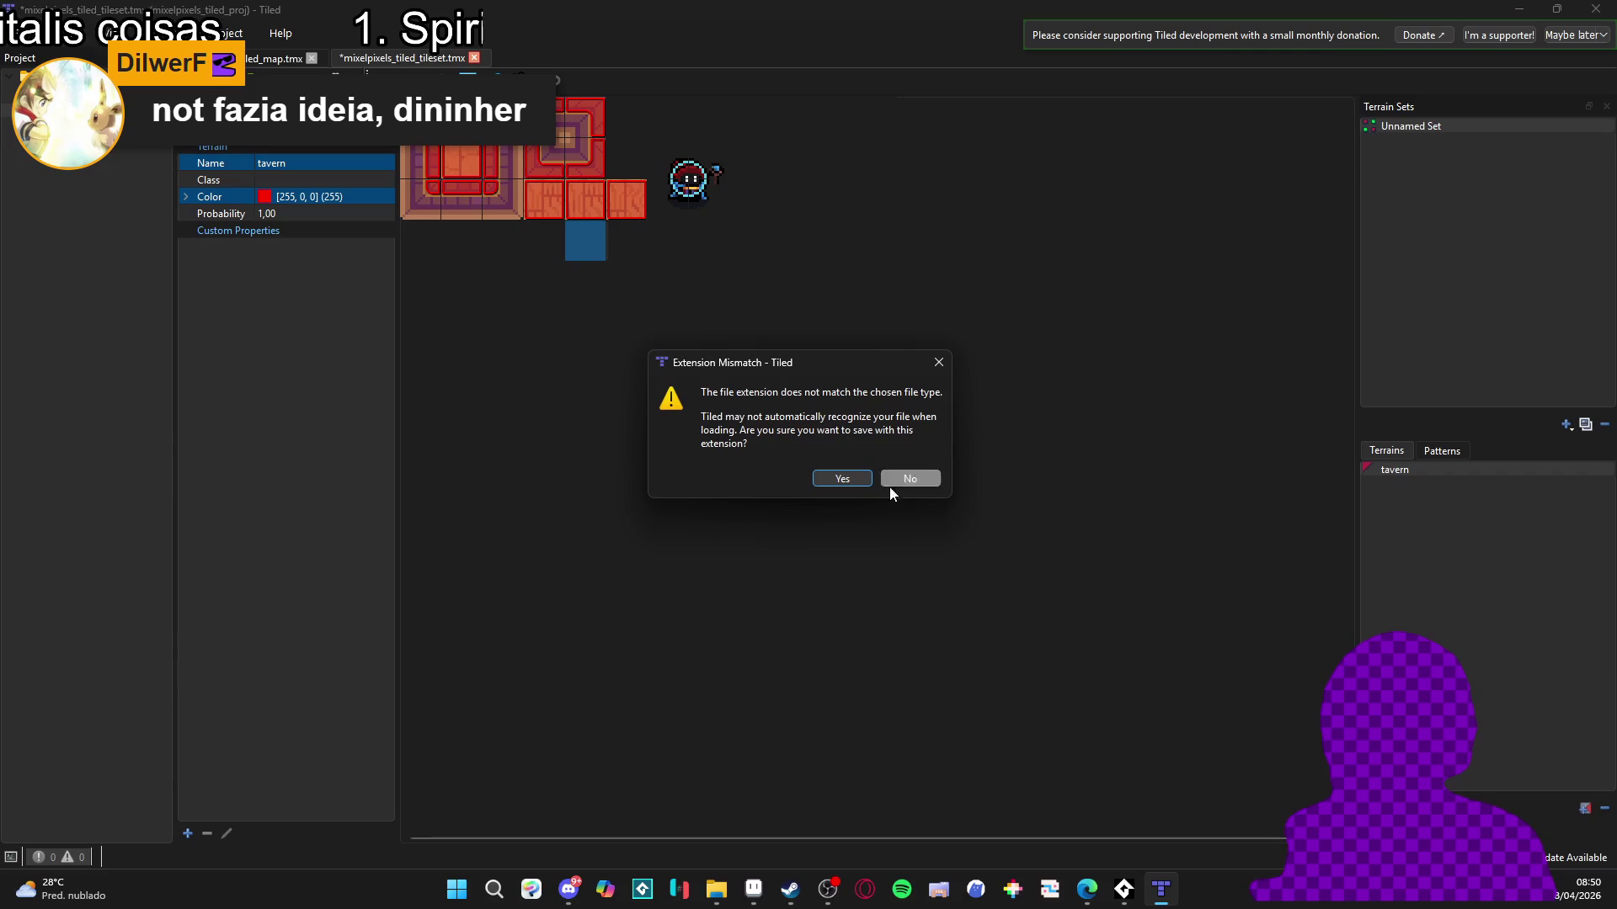
left_click(853, 472)
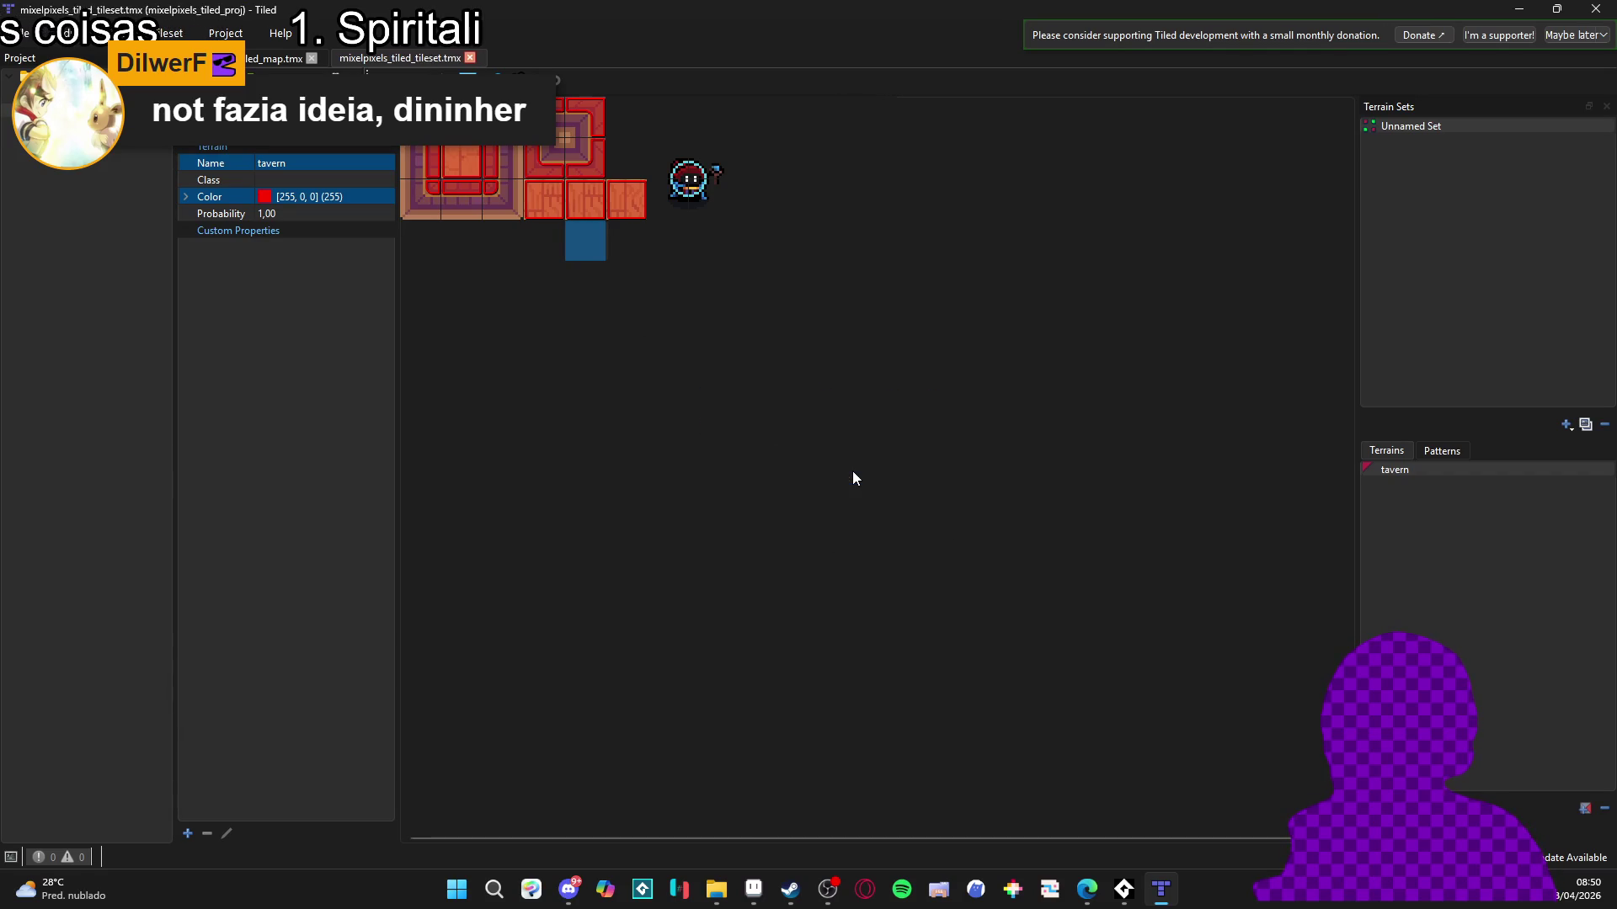
Adjust the tavern terrain marking on tiles 41 and 40, then leave terrain editing.
right_click(627, 243)
left_click(662, 254)
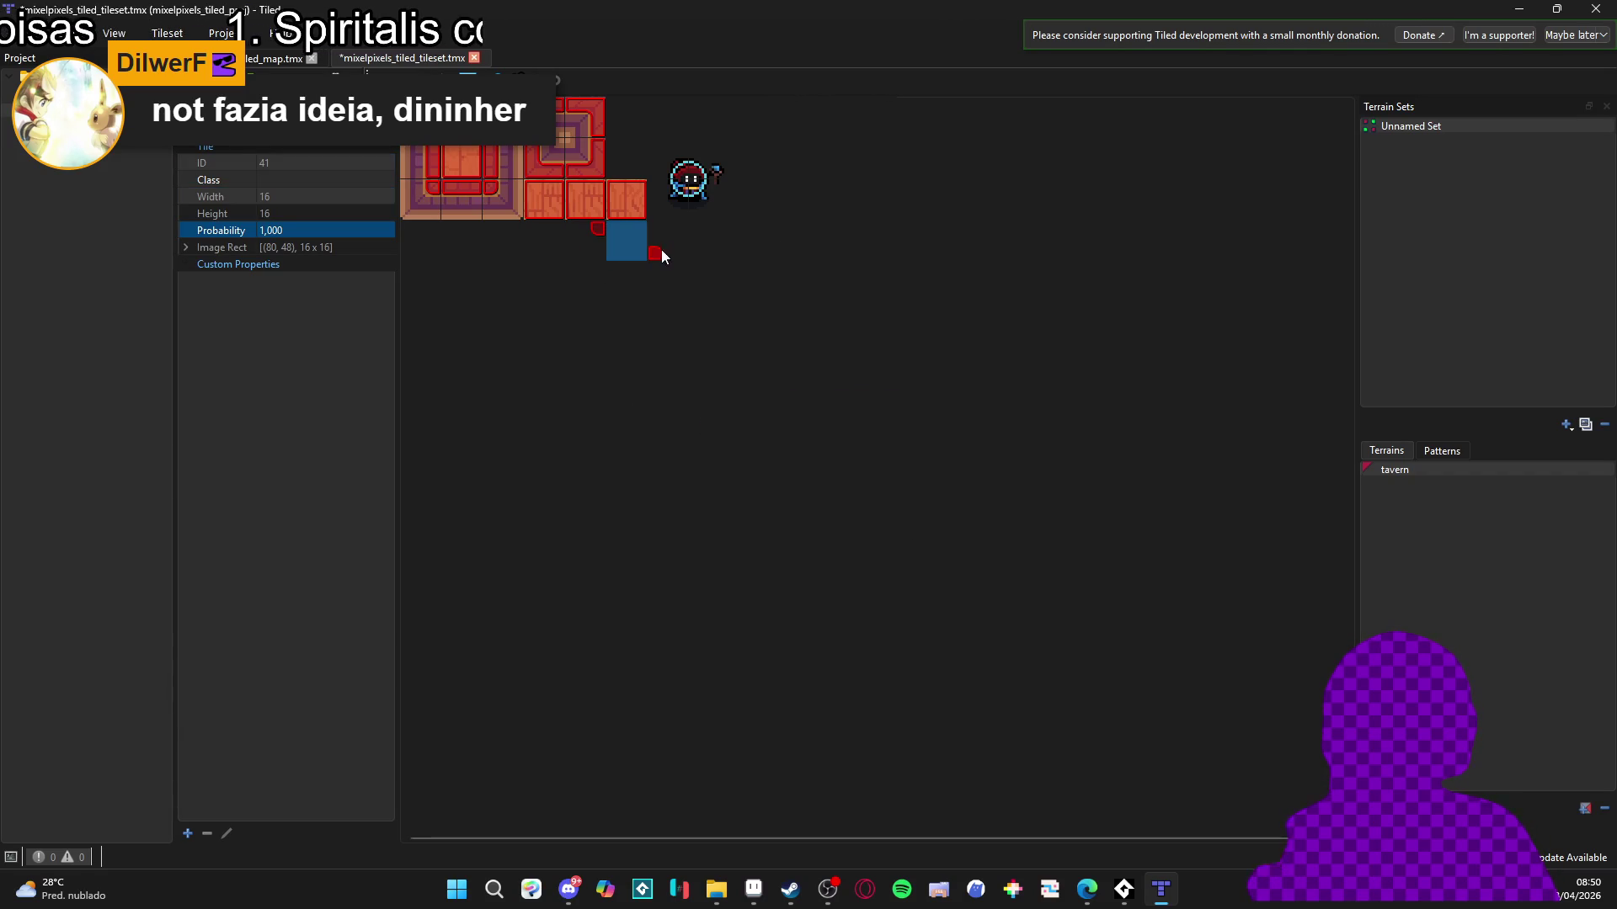
right_click(601, 236)
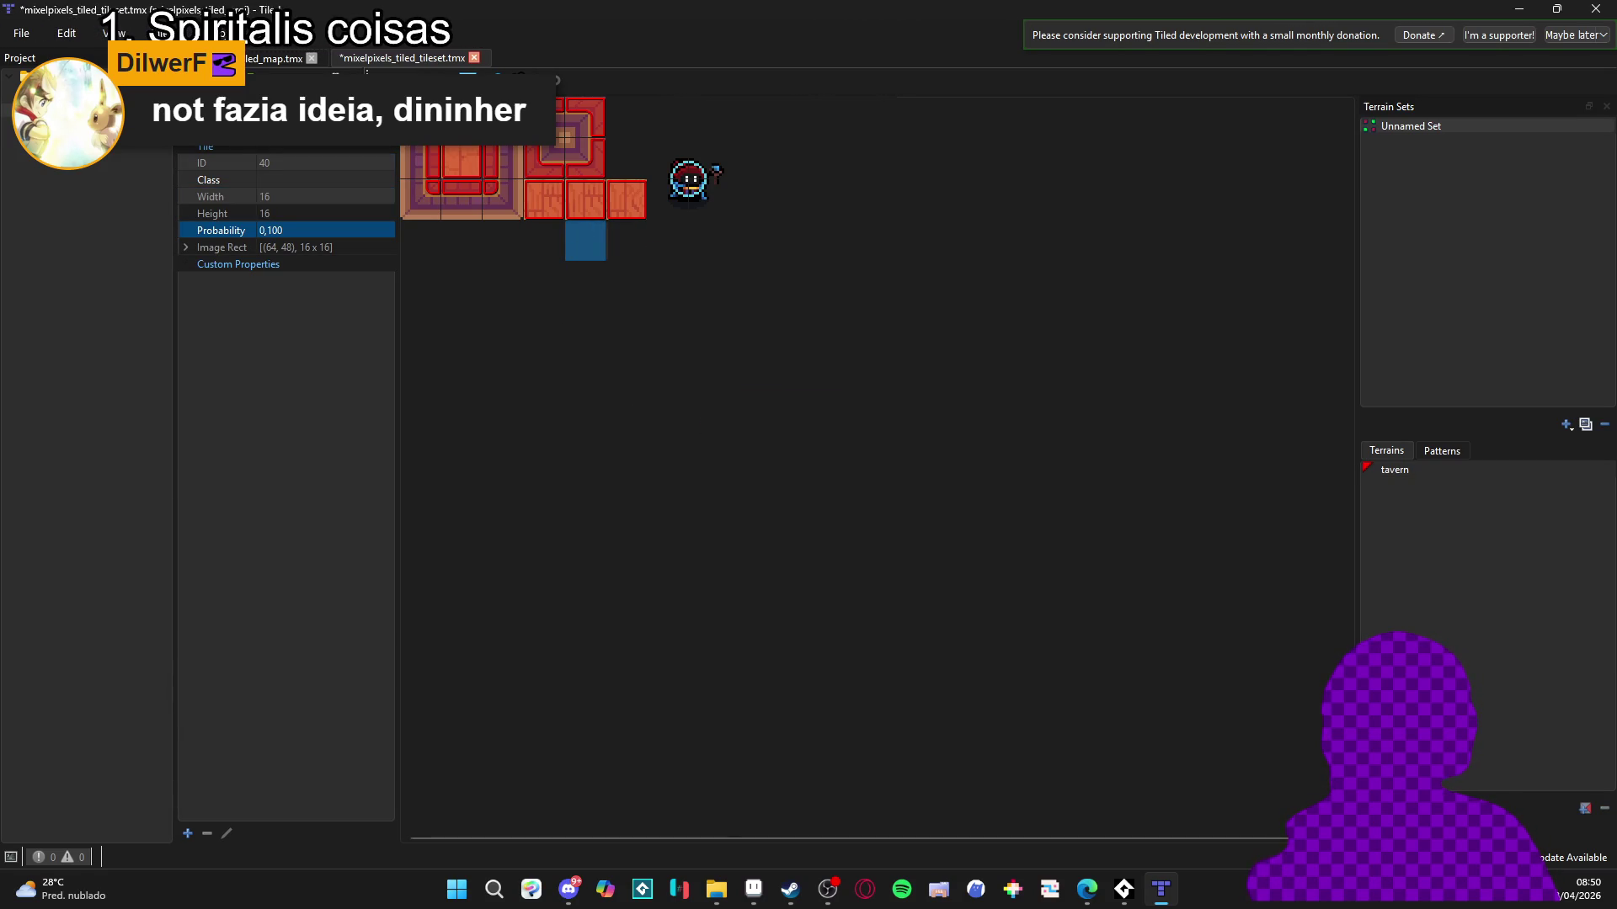
left_click(441, 76)
Set tile 29's probability to 0.1, save the tileset, and return to the tavern map.
left_click(621, 197)
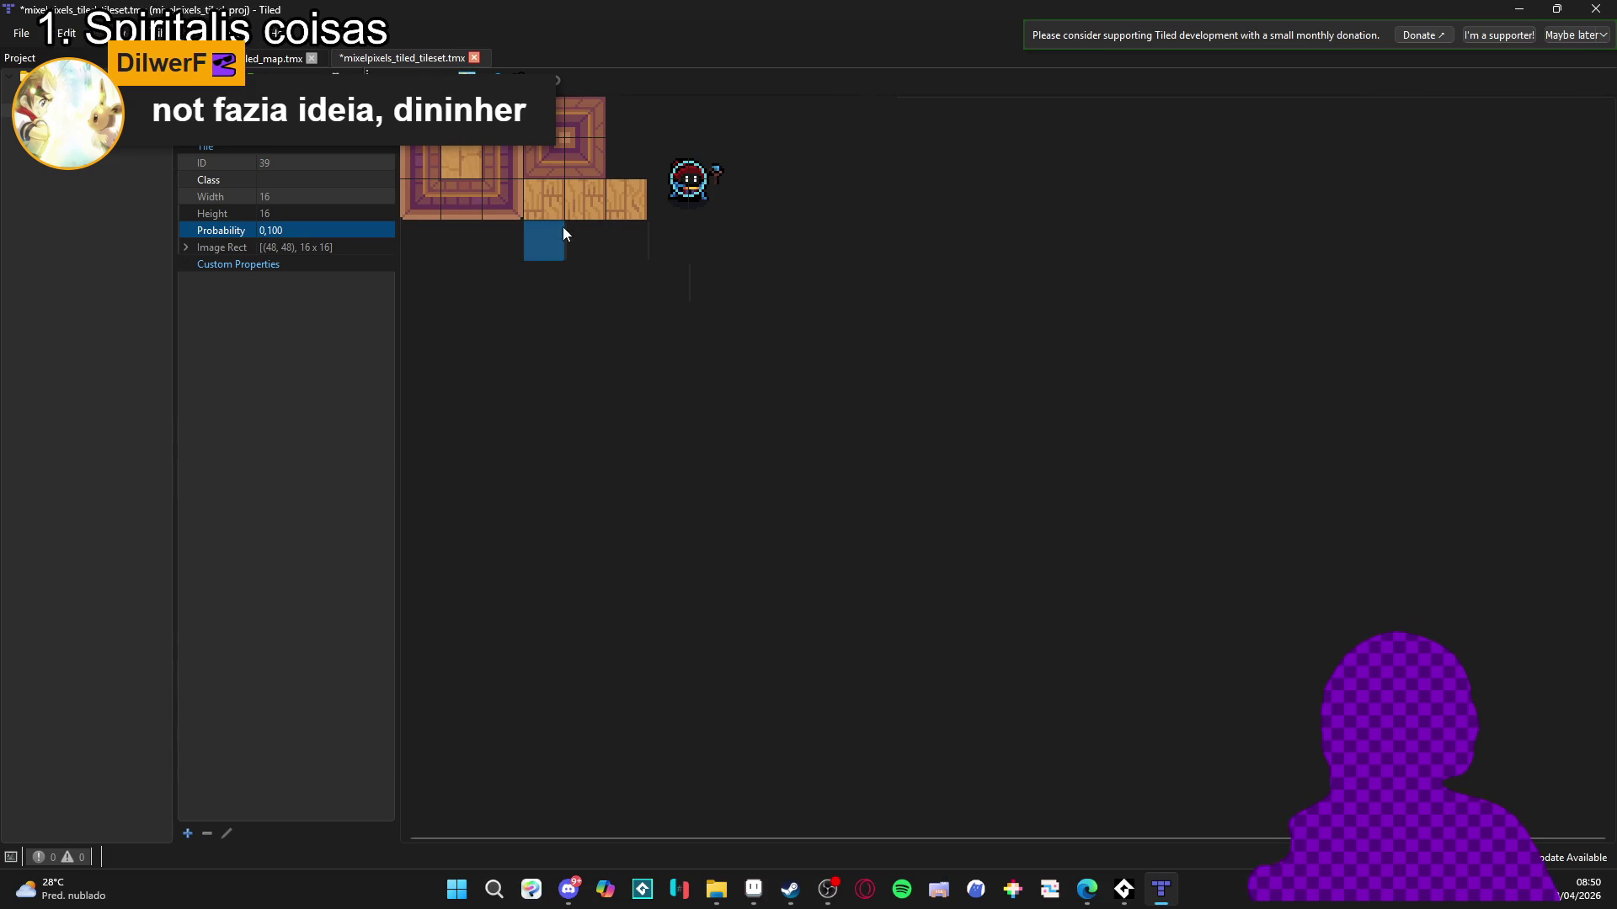
left_click(618, 205)
left_click(301, 229)
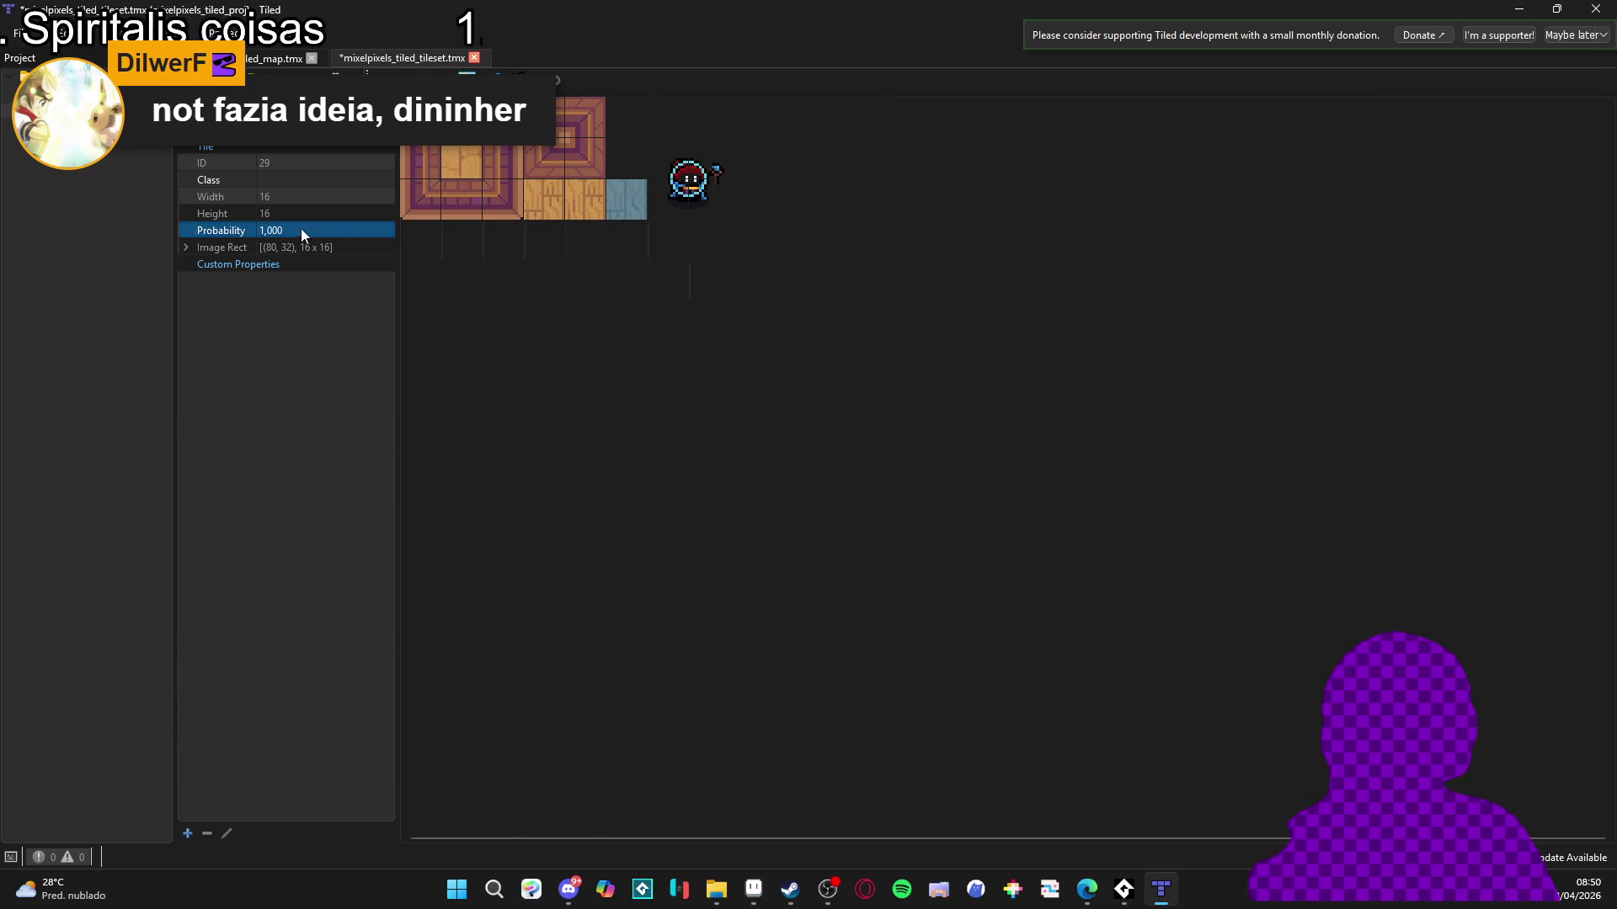
type("0")
key("Return")
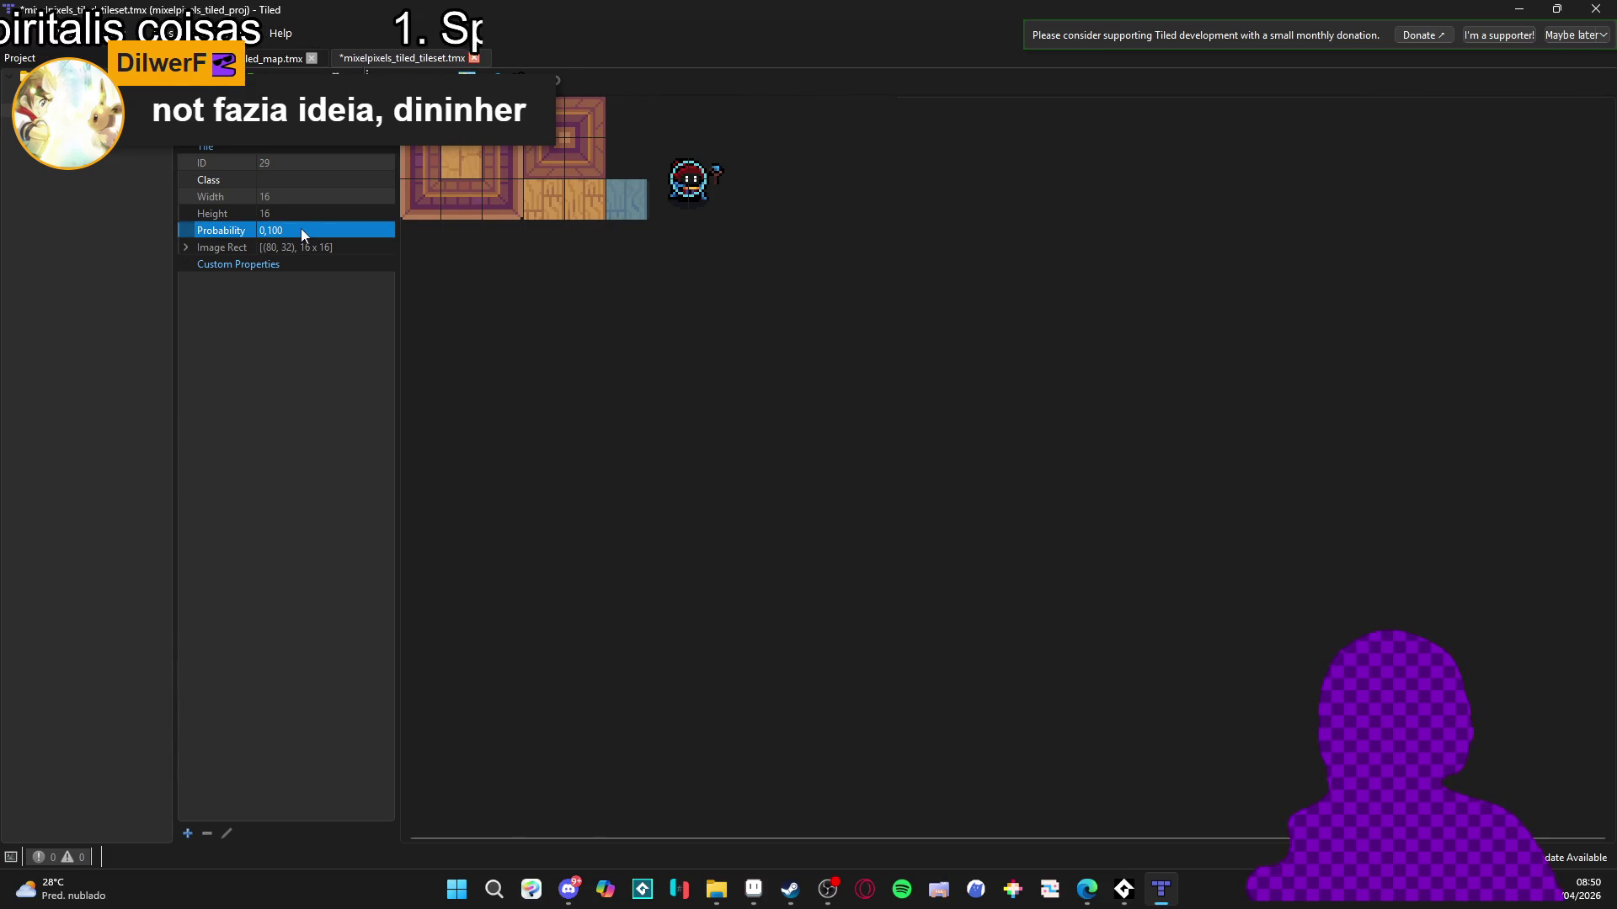
key("ctrl+s")
left_click(274, 58)
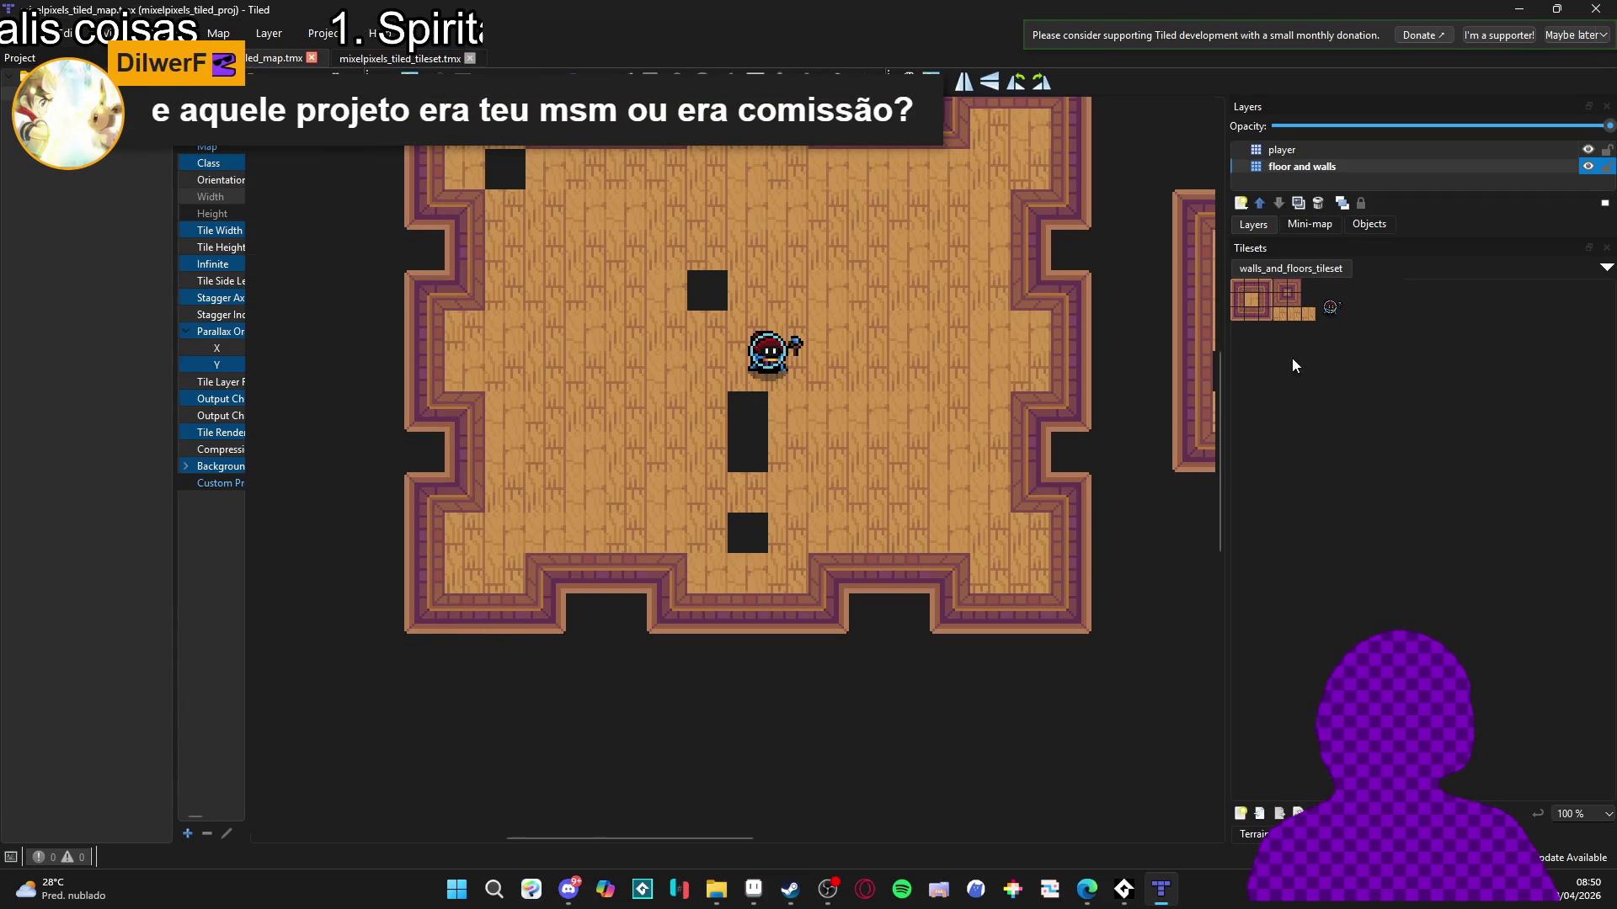
Paint wood floor tiles over the black gaps in the middle column and the top corners.
left_click_drag(1284, 319, 1305, 317)
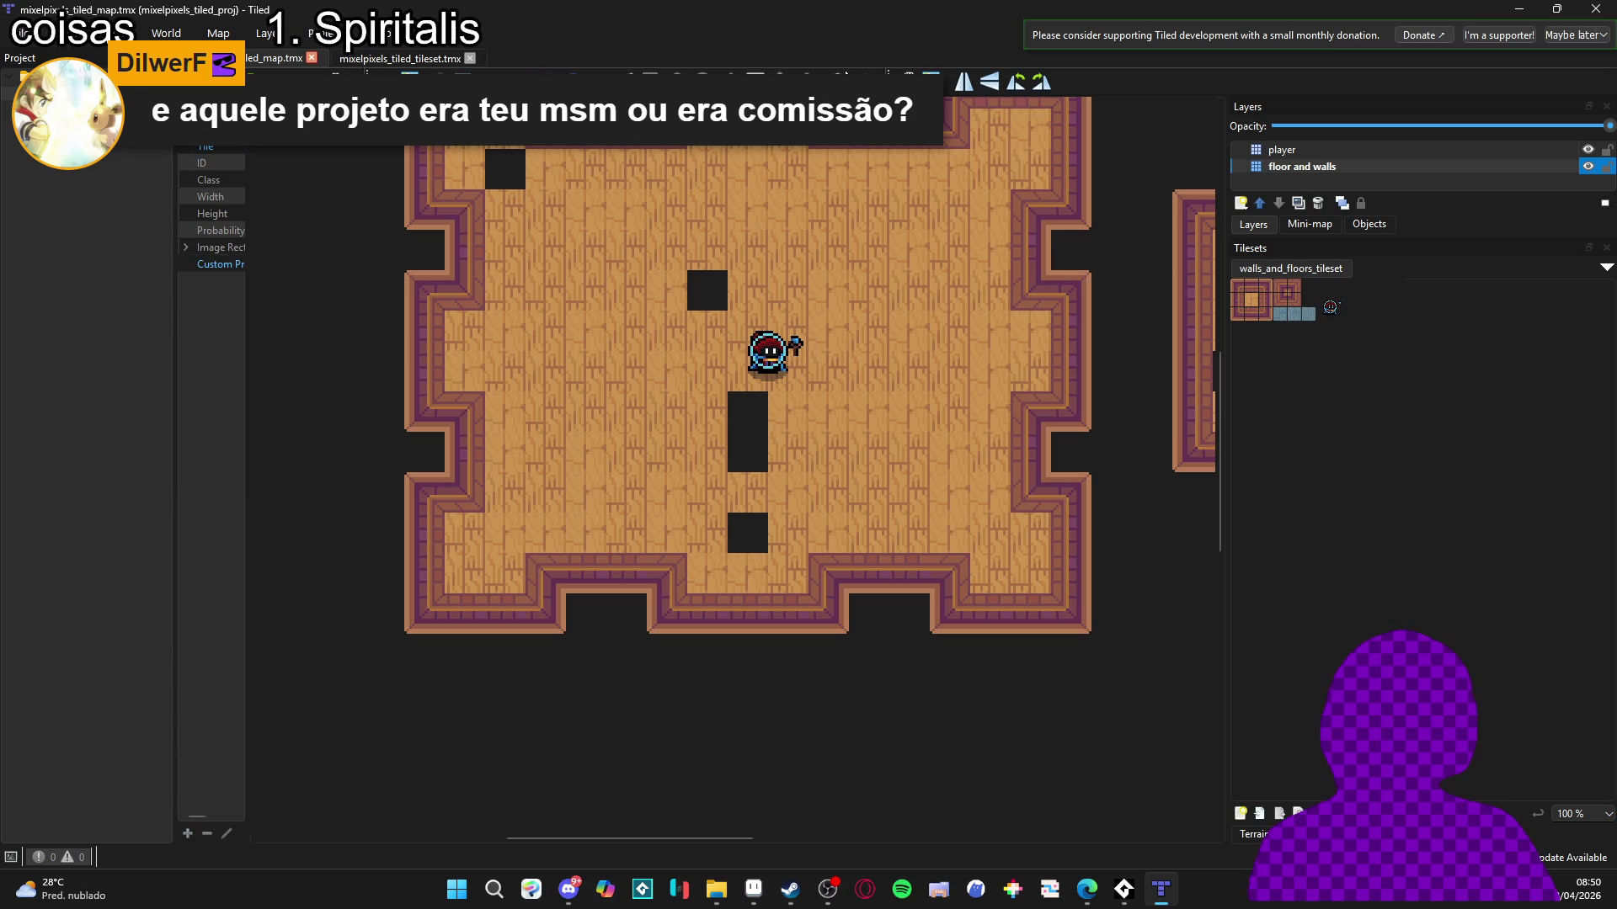
left_click_drag(748, 455, 746, 415)
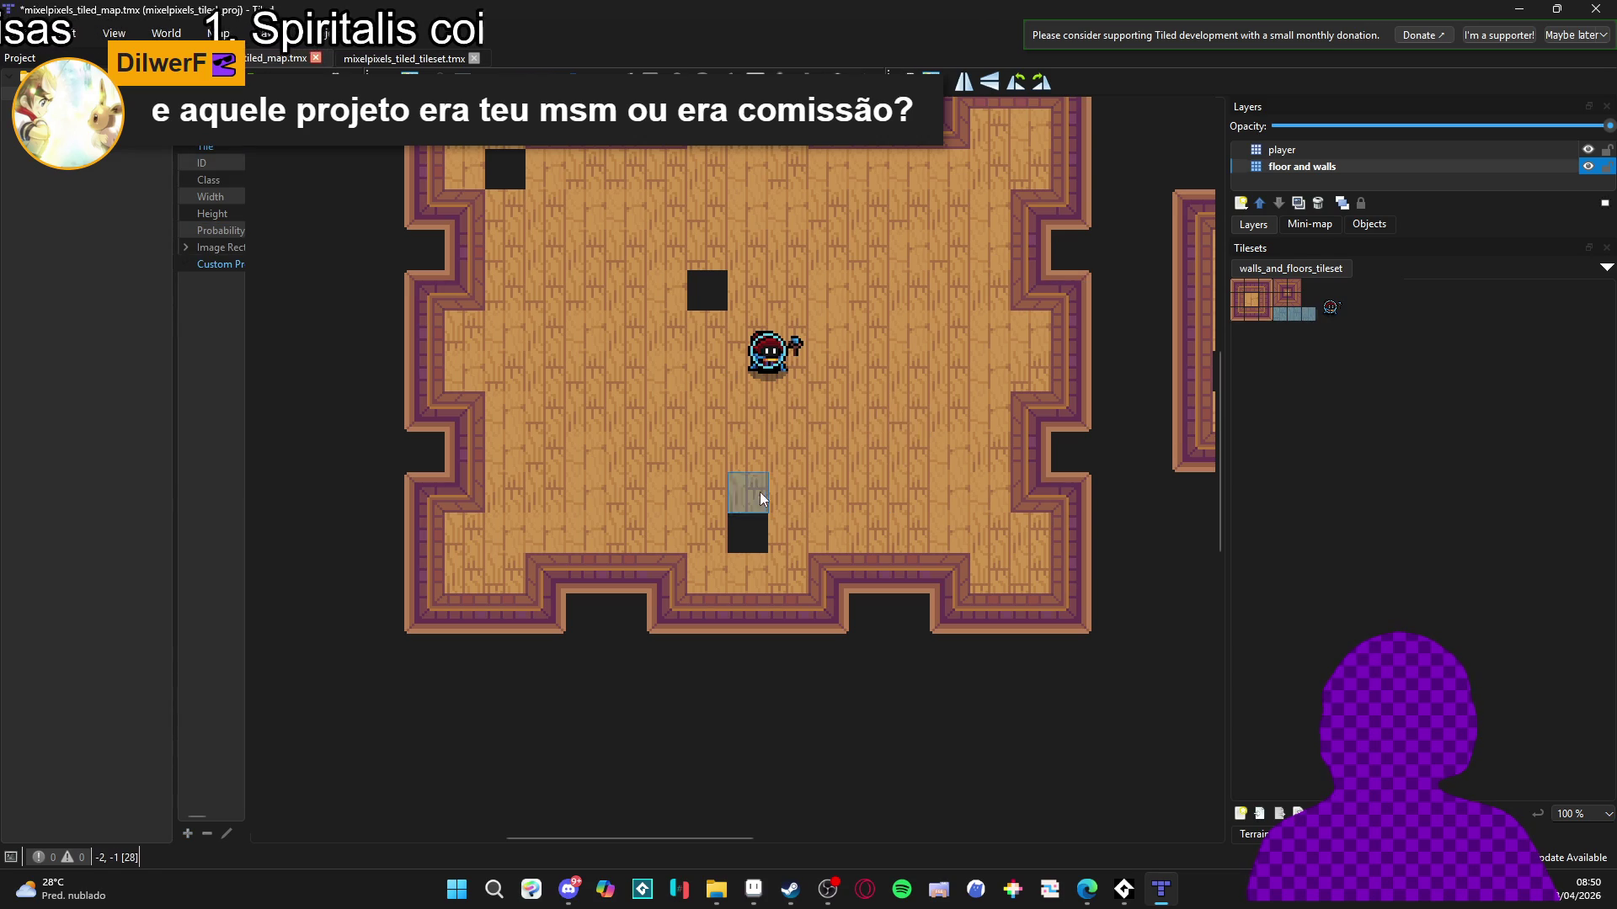
left_click_drag(747, 480, 752, 583)
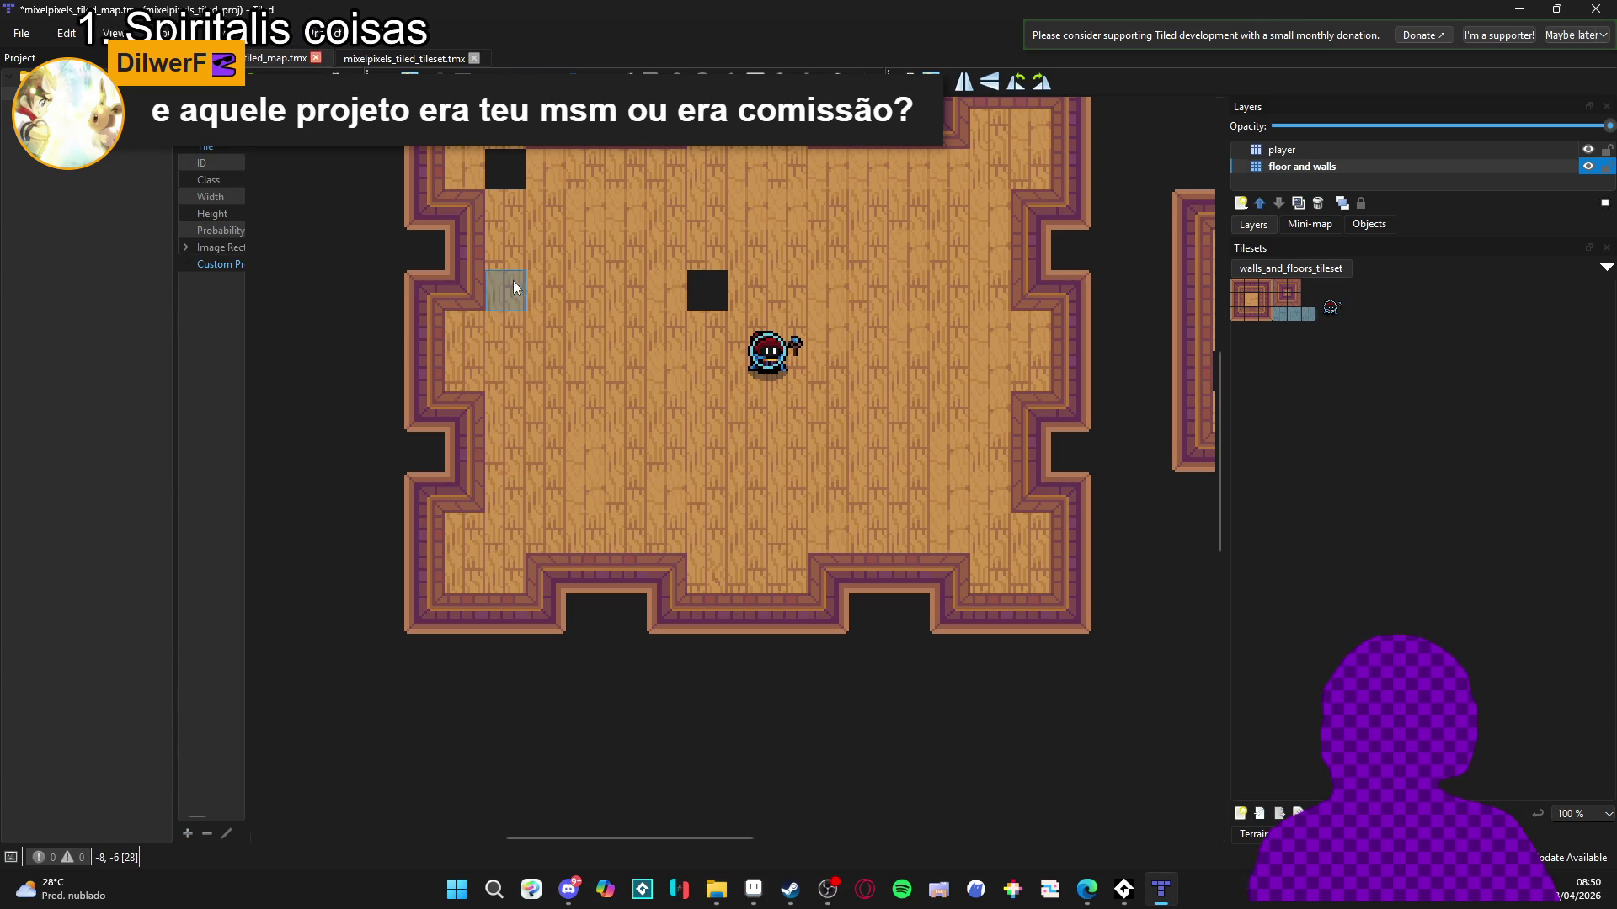
left_click(707, 291)
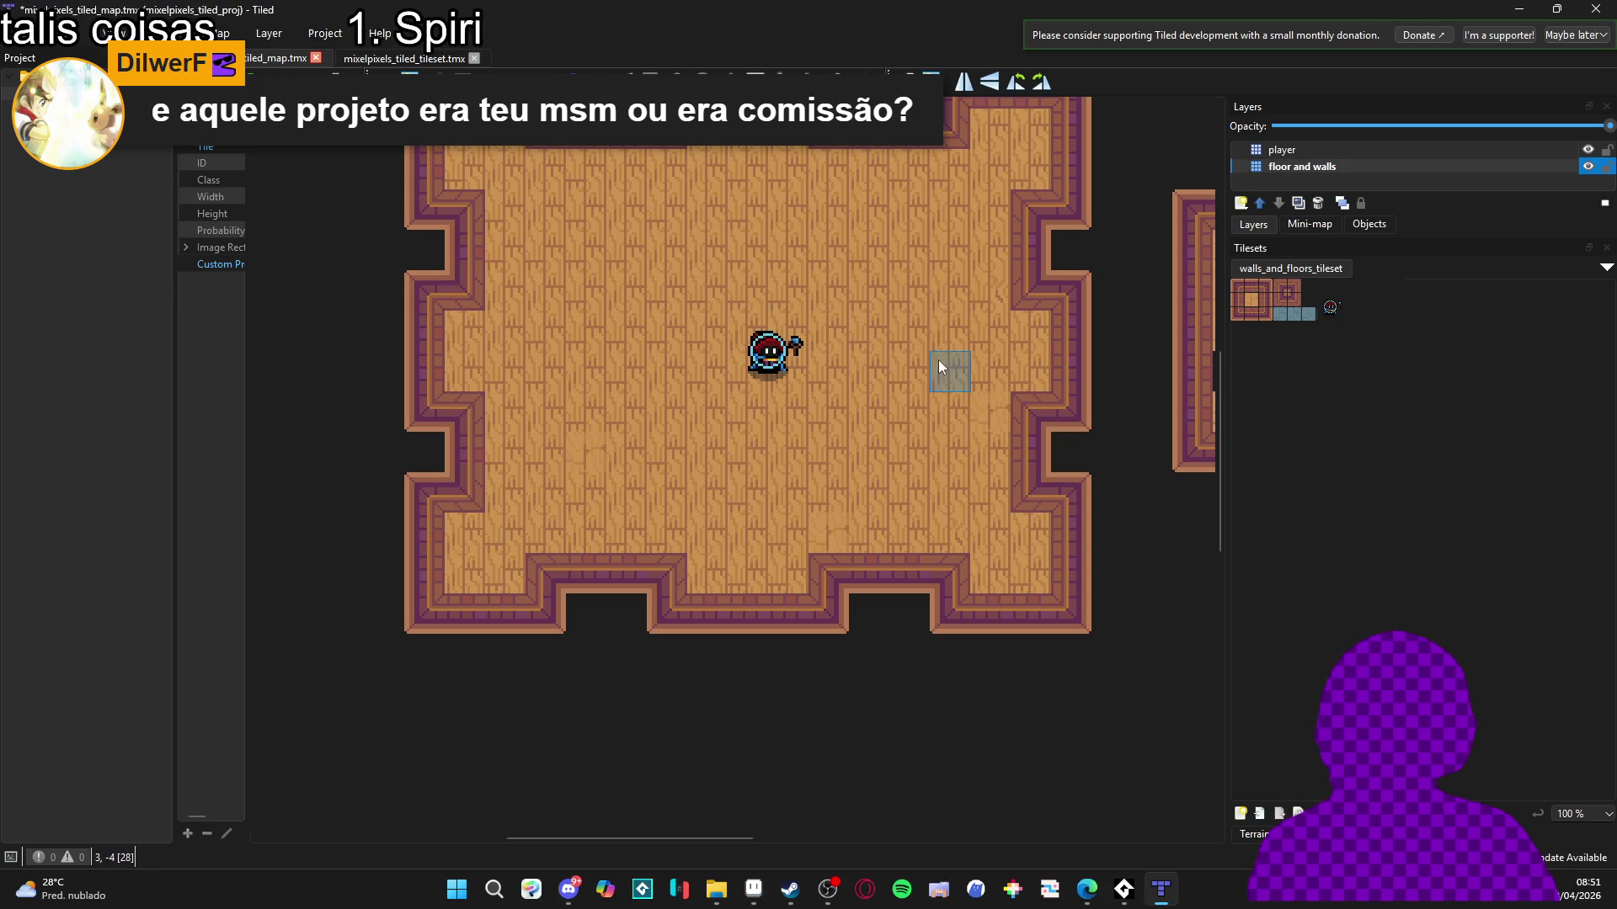
left_click(951, 131)
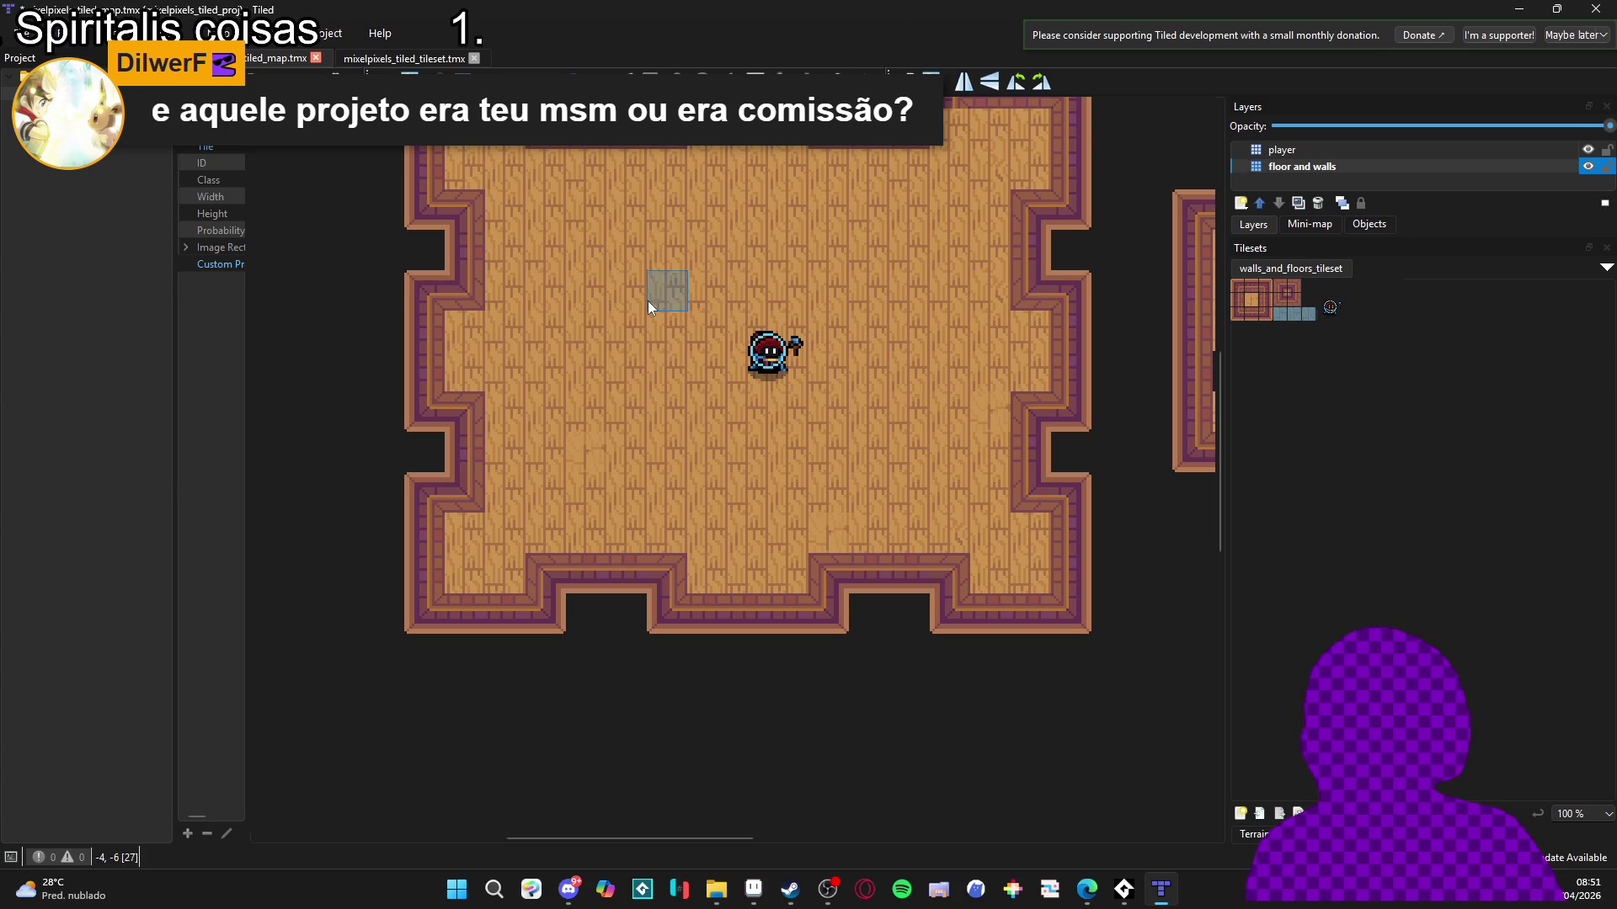
Try rectangular selections over several room areas, clearing each one afterwards.
key("r")
mouse_move(460, 313)
left_mouse_down()
mouse_move(797, 406)
mouse_move(831, 366)
mouse_move(1008, 355)
left_mouse_up()
left_click(697, 396)
mouse_move(507, 404)
left_mouse_down()
mouse_move(1013, 498)
mouse_move(1000, 542)
left_mouse_up()
left_click(1039, 542)
left_click_drag(800, 581, 766, 539)
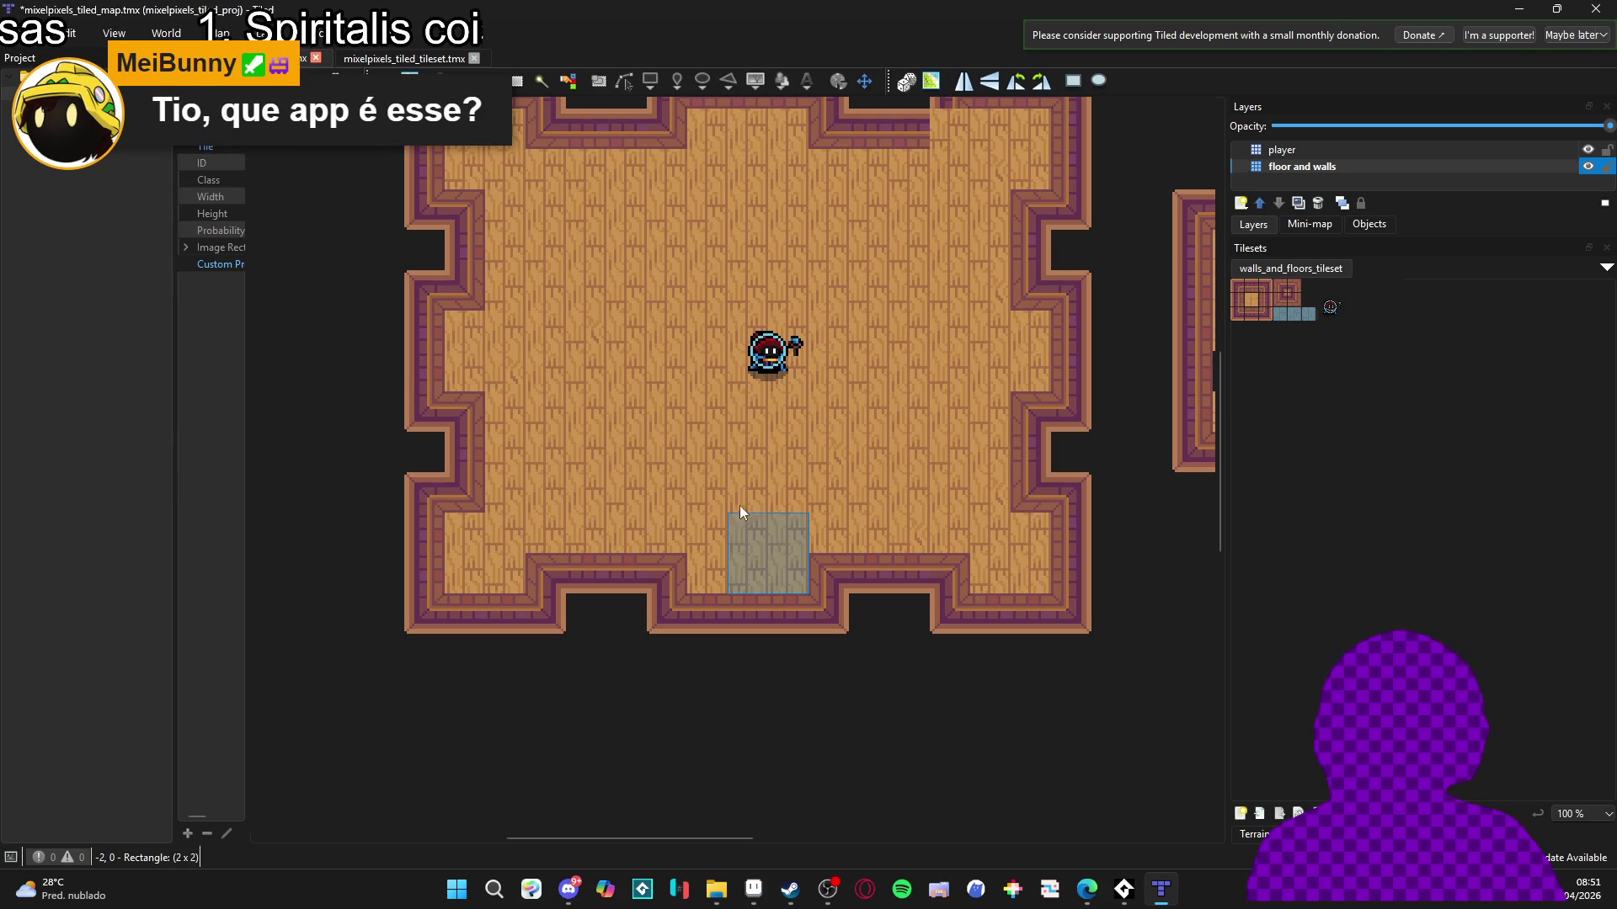
left_click_drag(498, 559, 498, 578)
left_click(499, 578)
left_click_drag(451, 150, 512, 169)
left_click(539, 160)
left_click_drag(937, 119, 1024, 179)
left_click(1024, 178)
scroll(1061, 252, "up", 1)
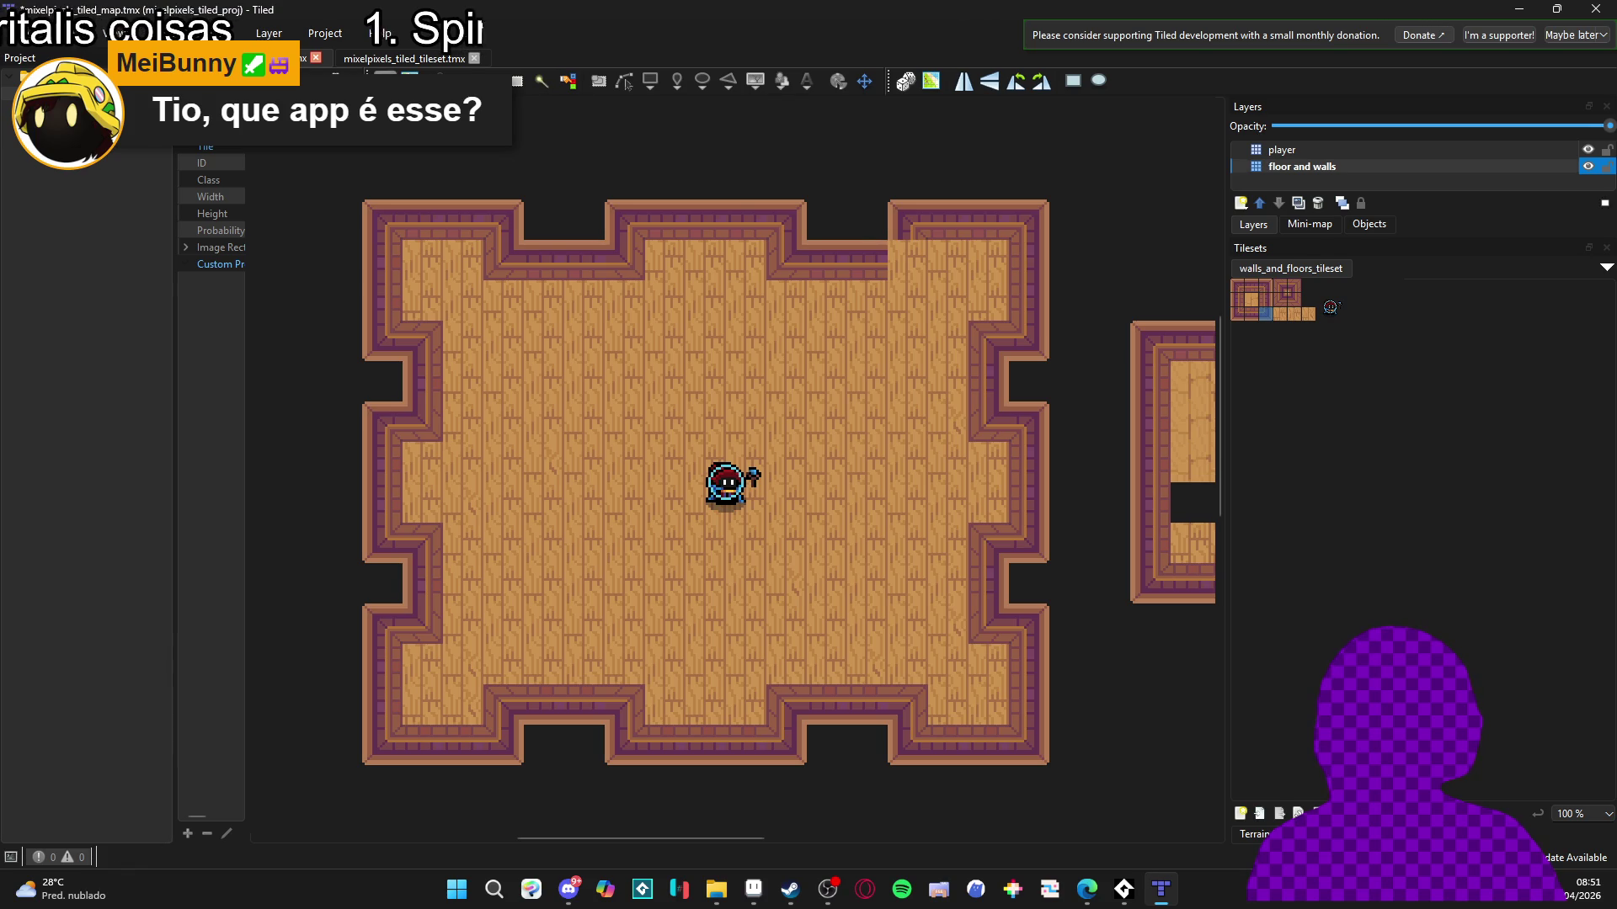
Paint an upper corner wall tile onto the map.
left_click(1295, 301)
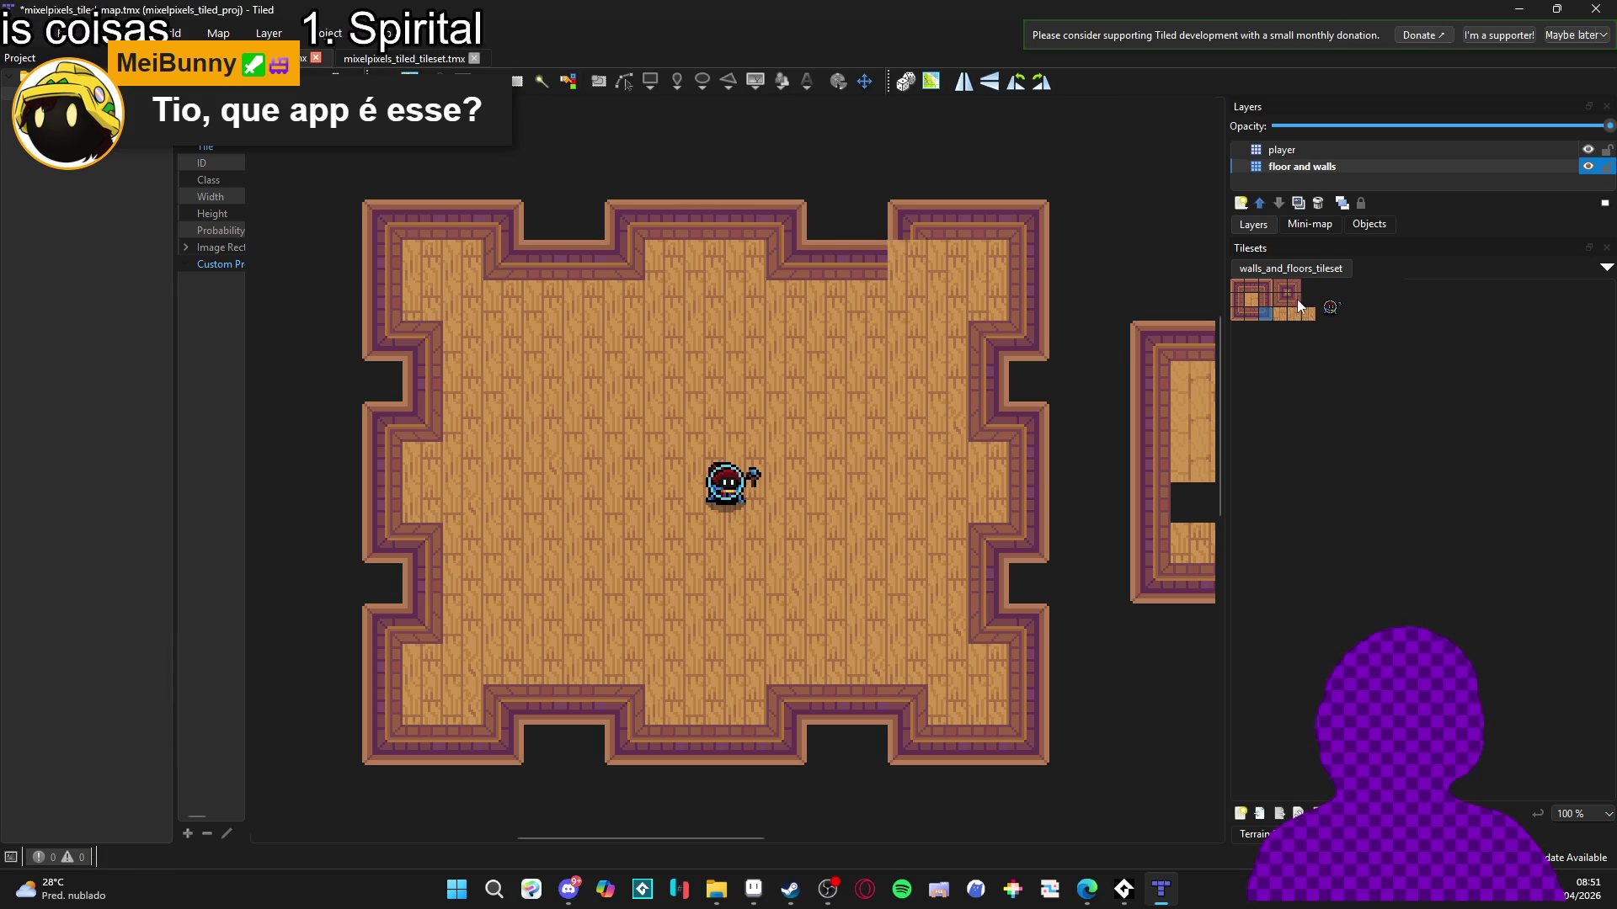
mouse_move(780, 507)
left_mouse_down()
mouse_move(765, 397)
mouse_move(786, 487)
left_mouse_up()
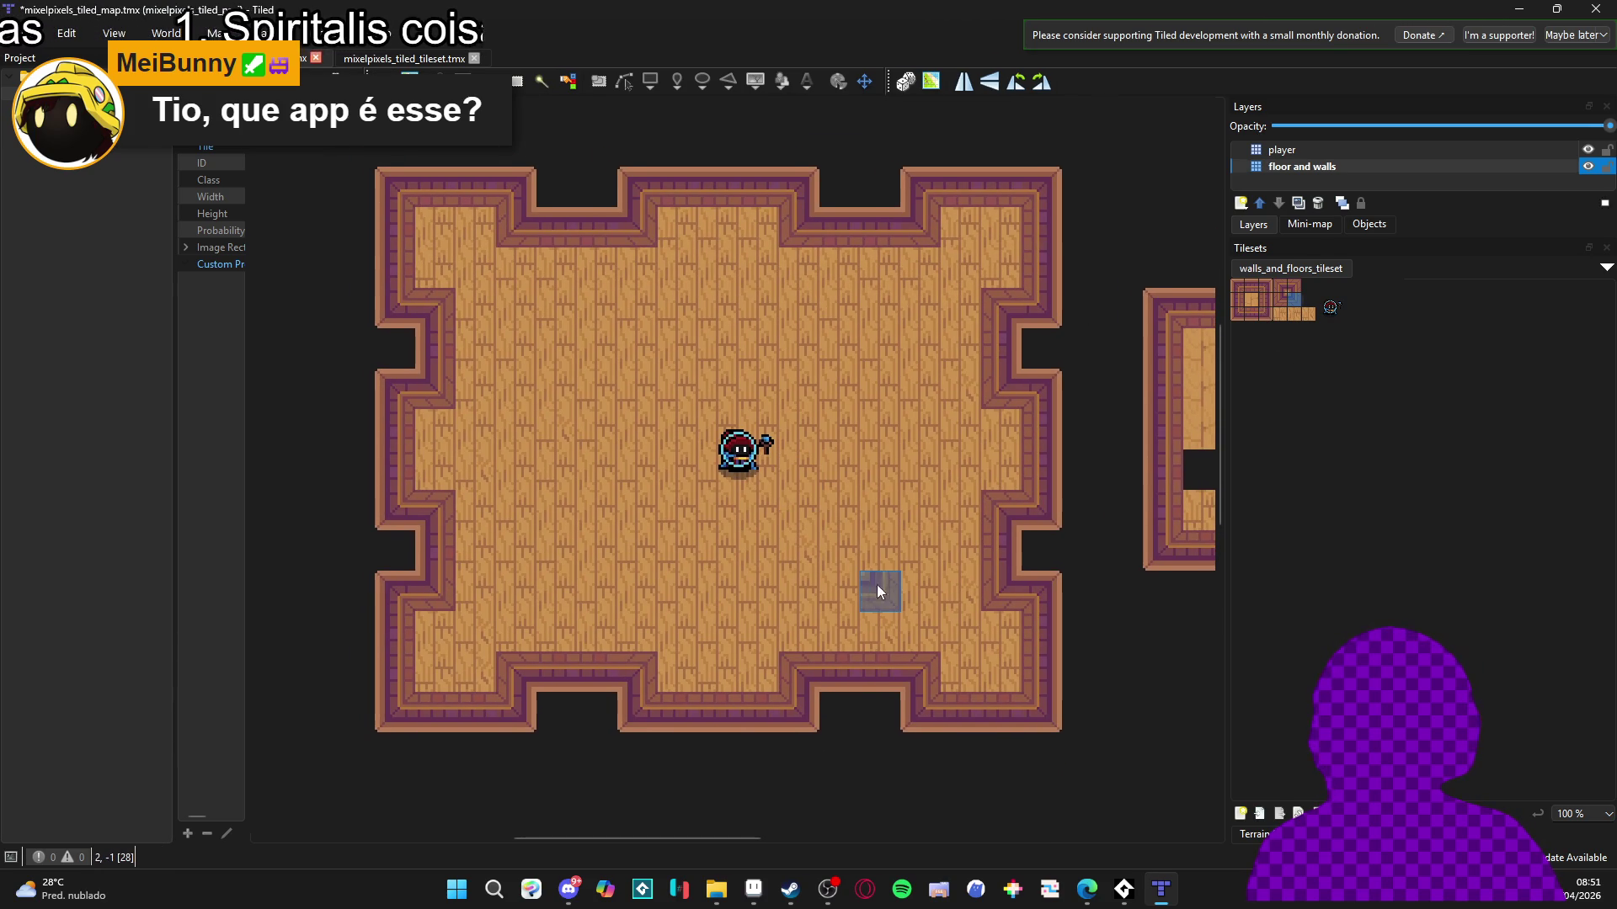
left_click_drag(867, 584, 875, 584)
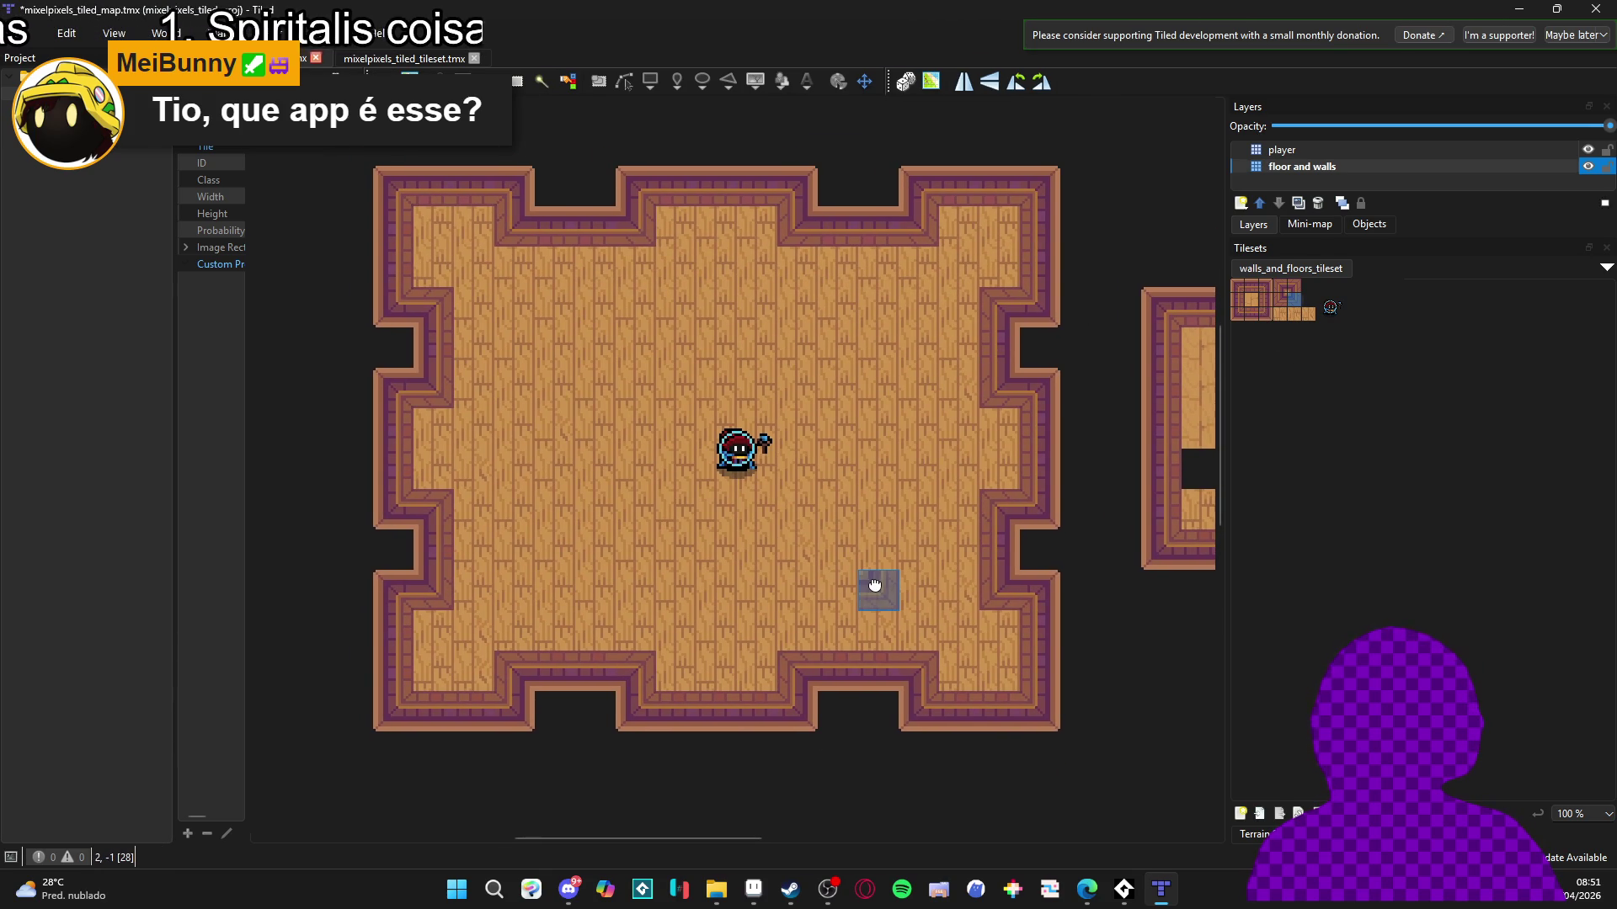
Shift the player layer slightly left with the Offset Layers tool.
left_click(1282, 150)
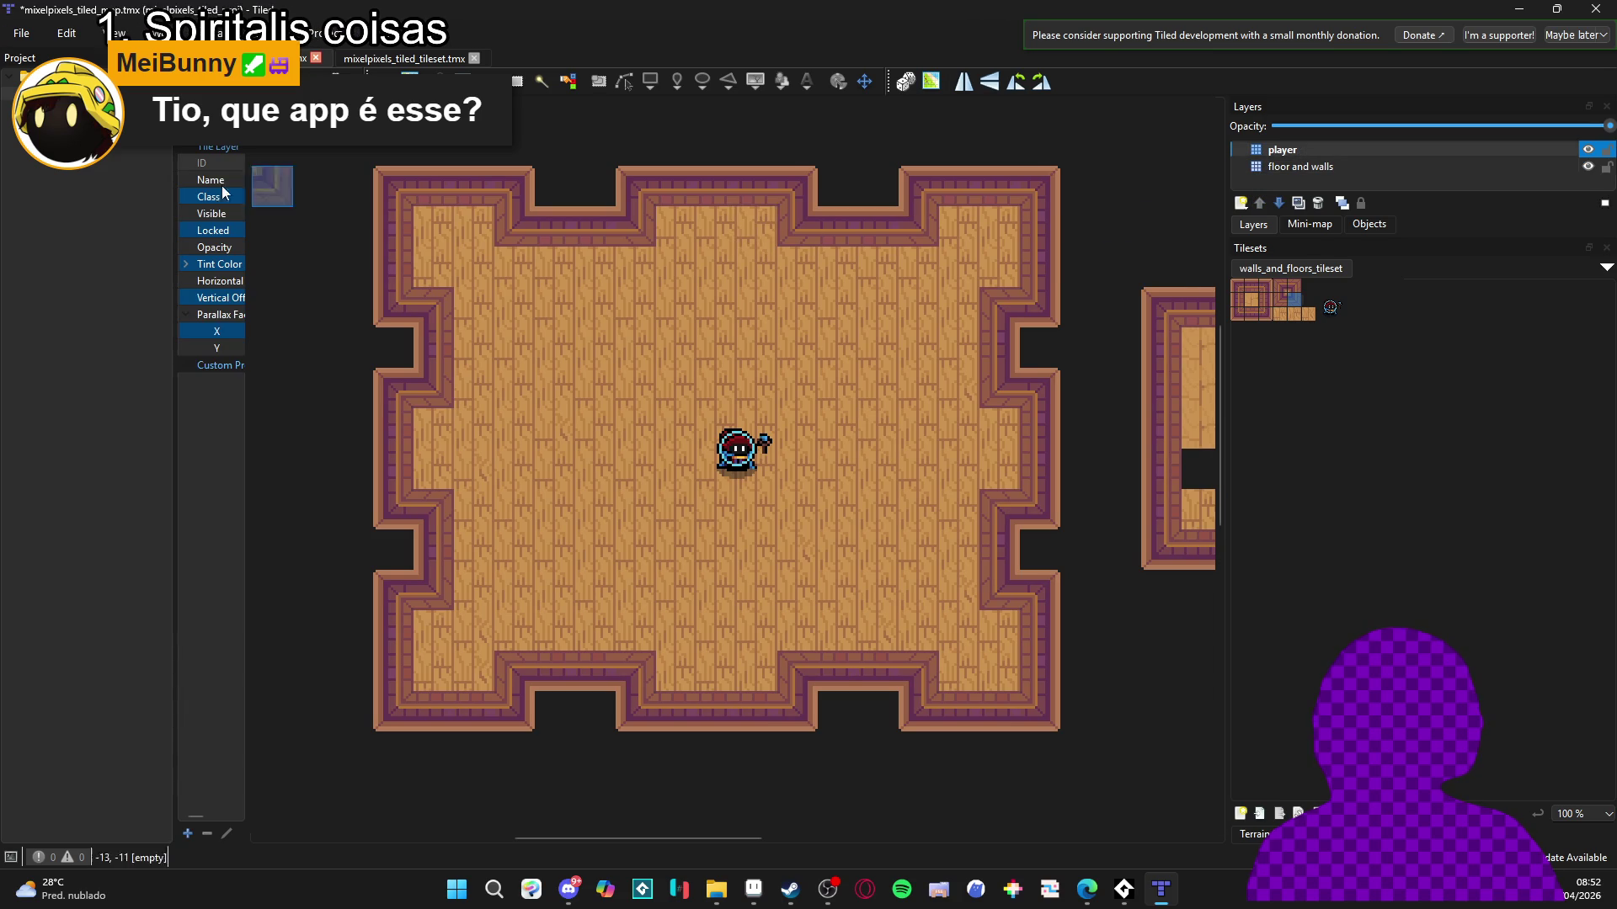
left_click(864, 82)
mouse_move(774, 521)
left_mouse_down()
mouse_move(712, 500)
mouse_move(766, 497)
mouse_move(747, 497)
left_mouse_up()
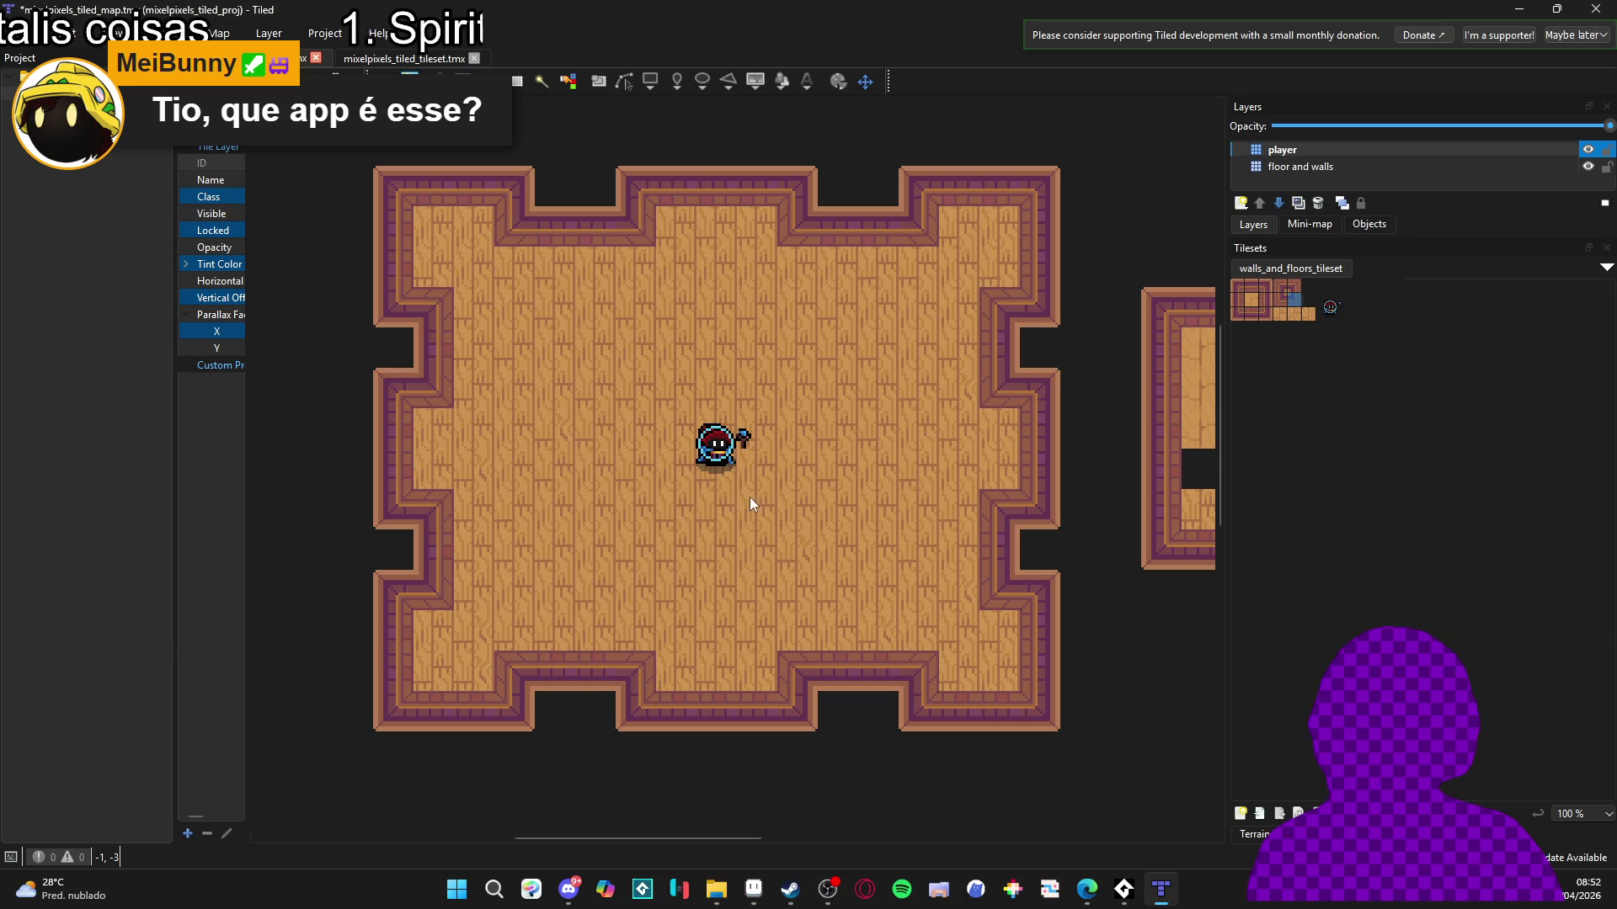
Screenshot the map area with Win+Shift+S and switch to the browser.
key("super+shift+s")
left_click_drag(288, 101, 1115, 805)
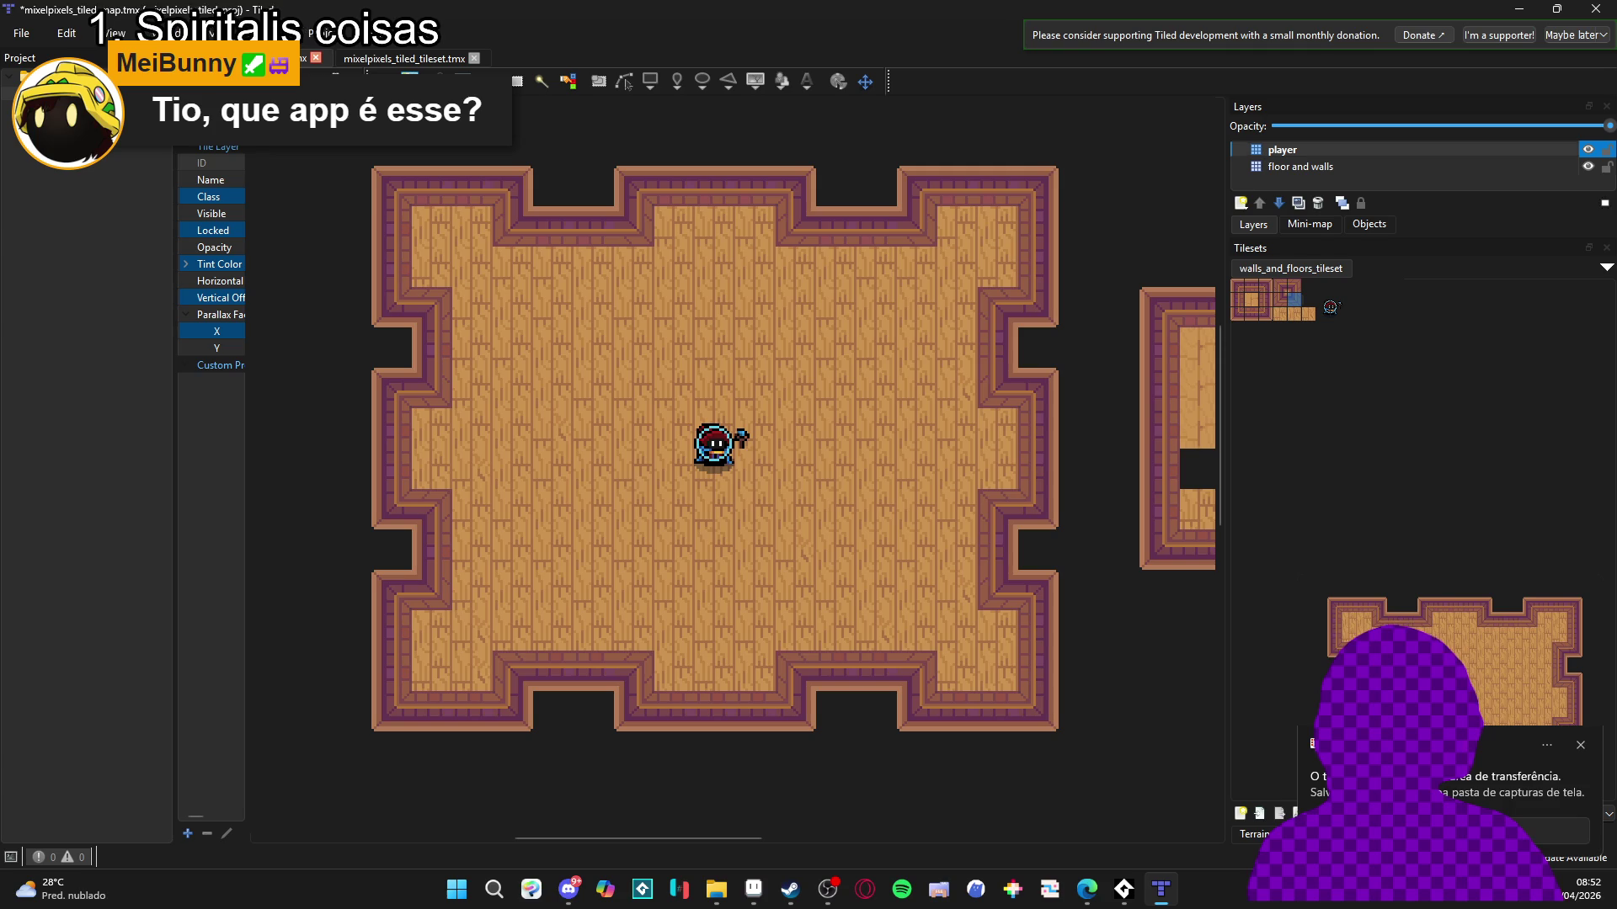
key("alt+Tab")
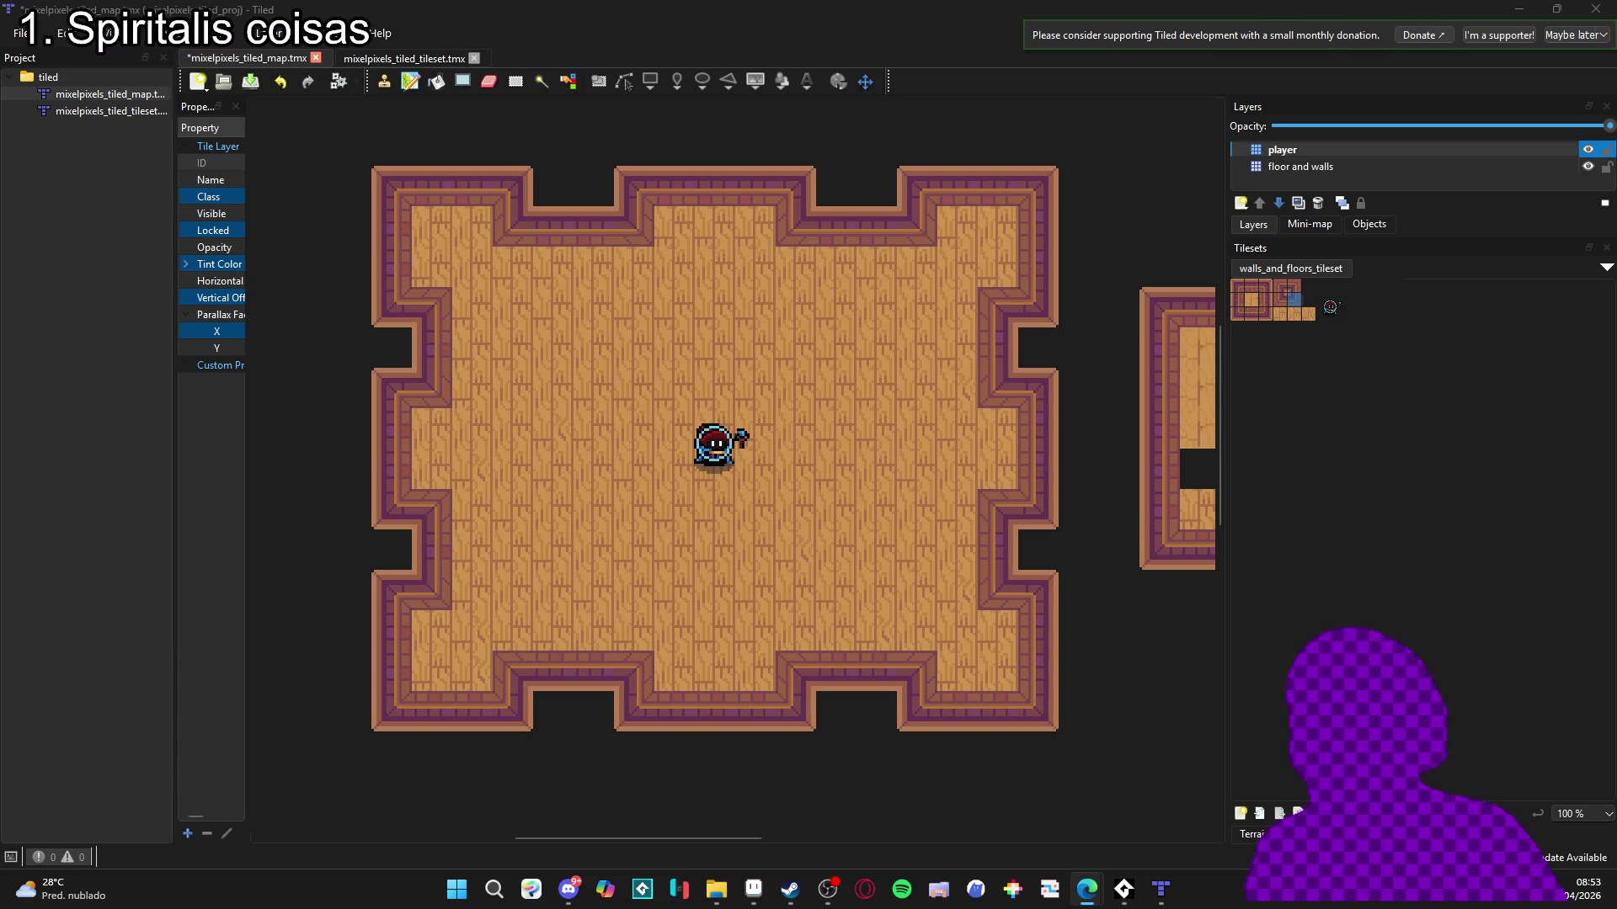
Browse Clean Area > RPGENEROUS > vfx > character_spells > zeh > chackra balance and open the .aseprite sprite.
left_click(755, 891)
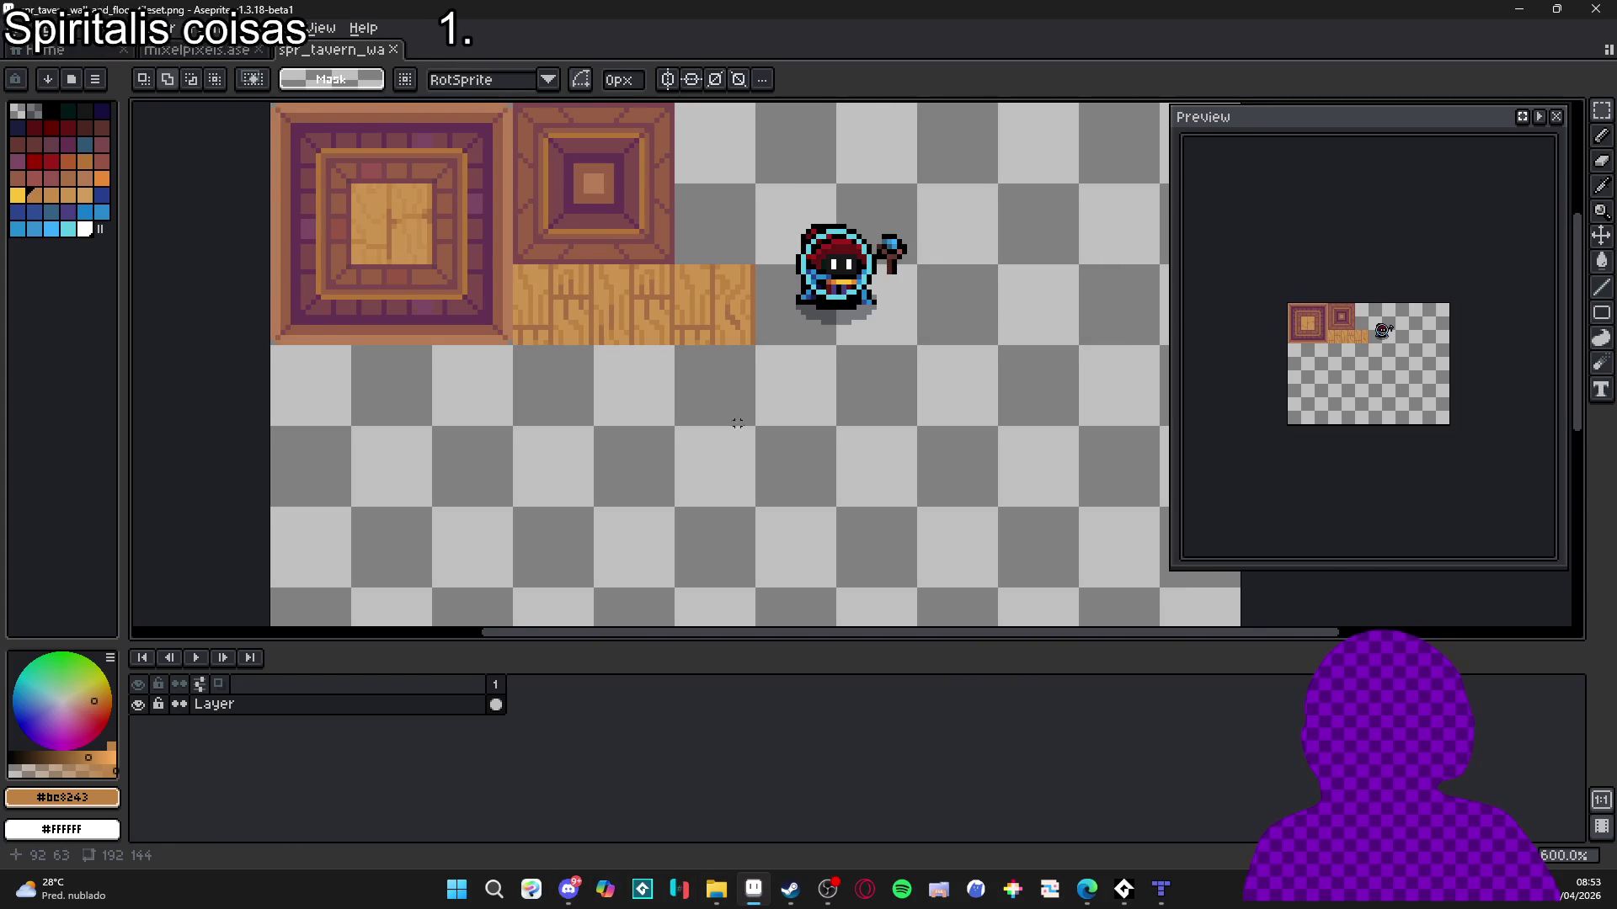
left_click(714, 899)
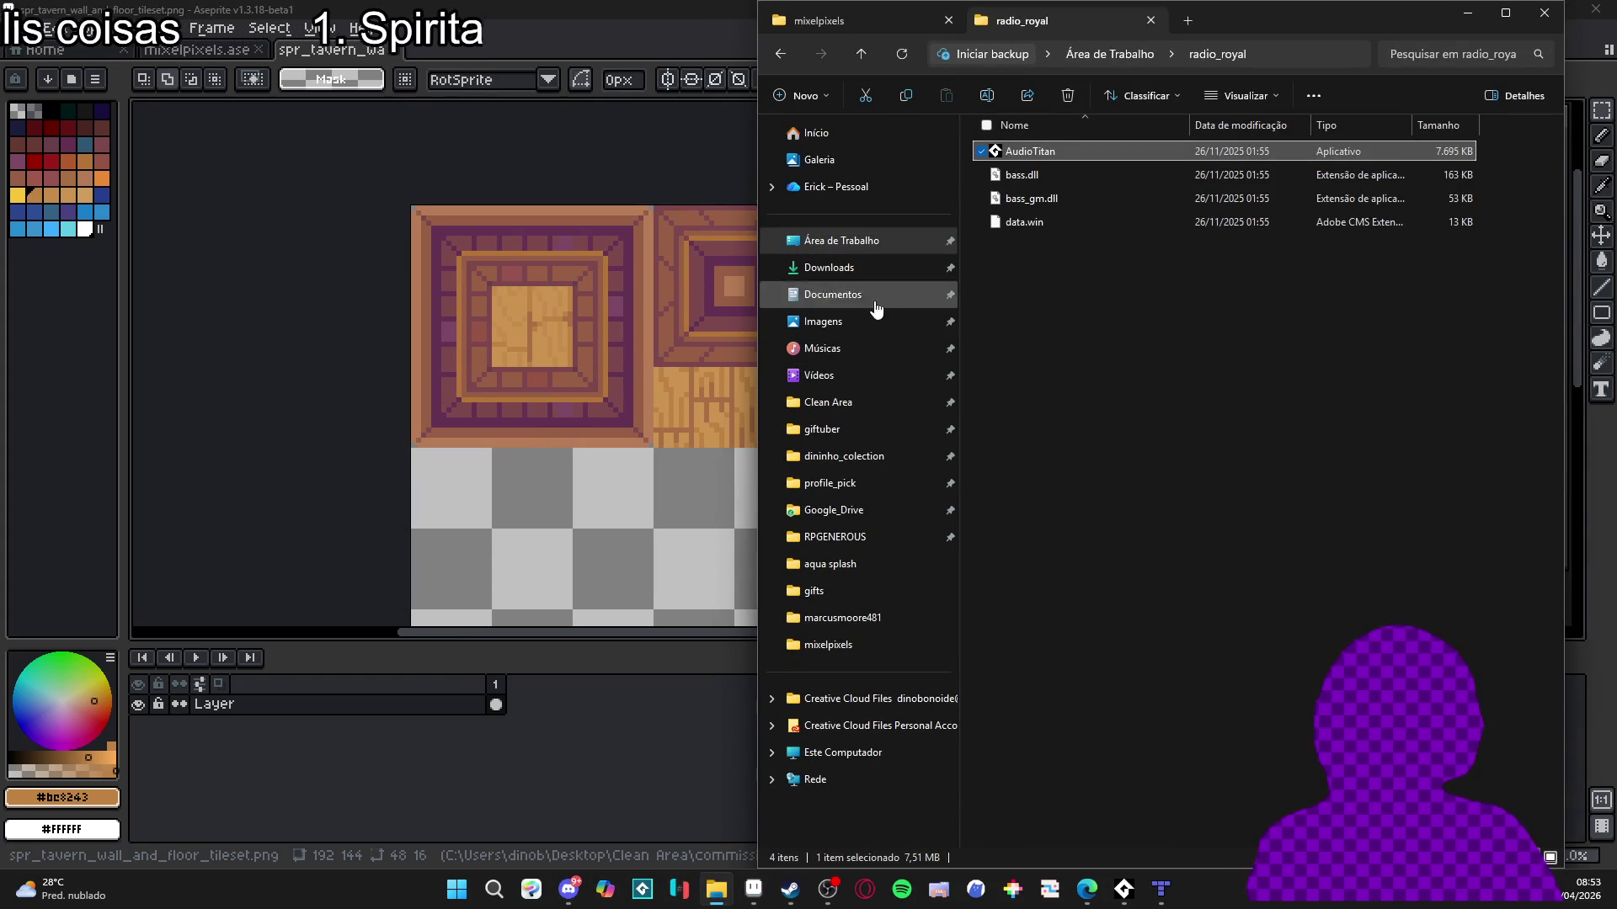
left_click(886, 409)
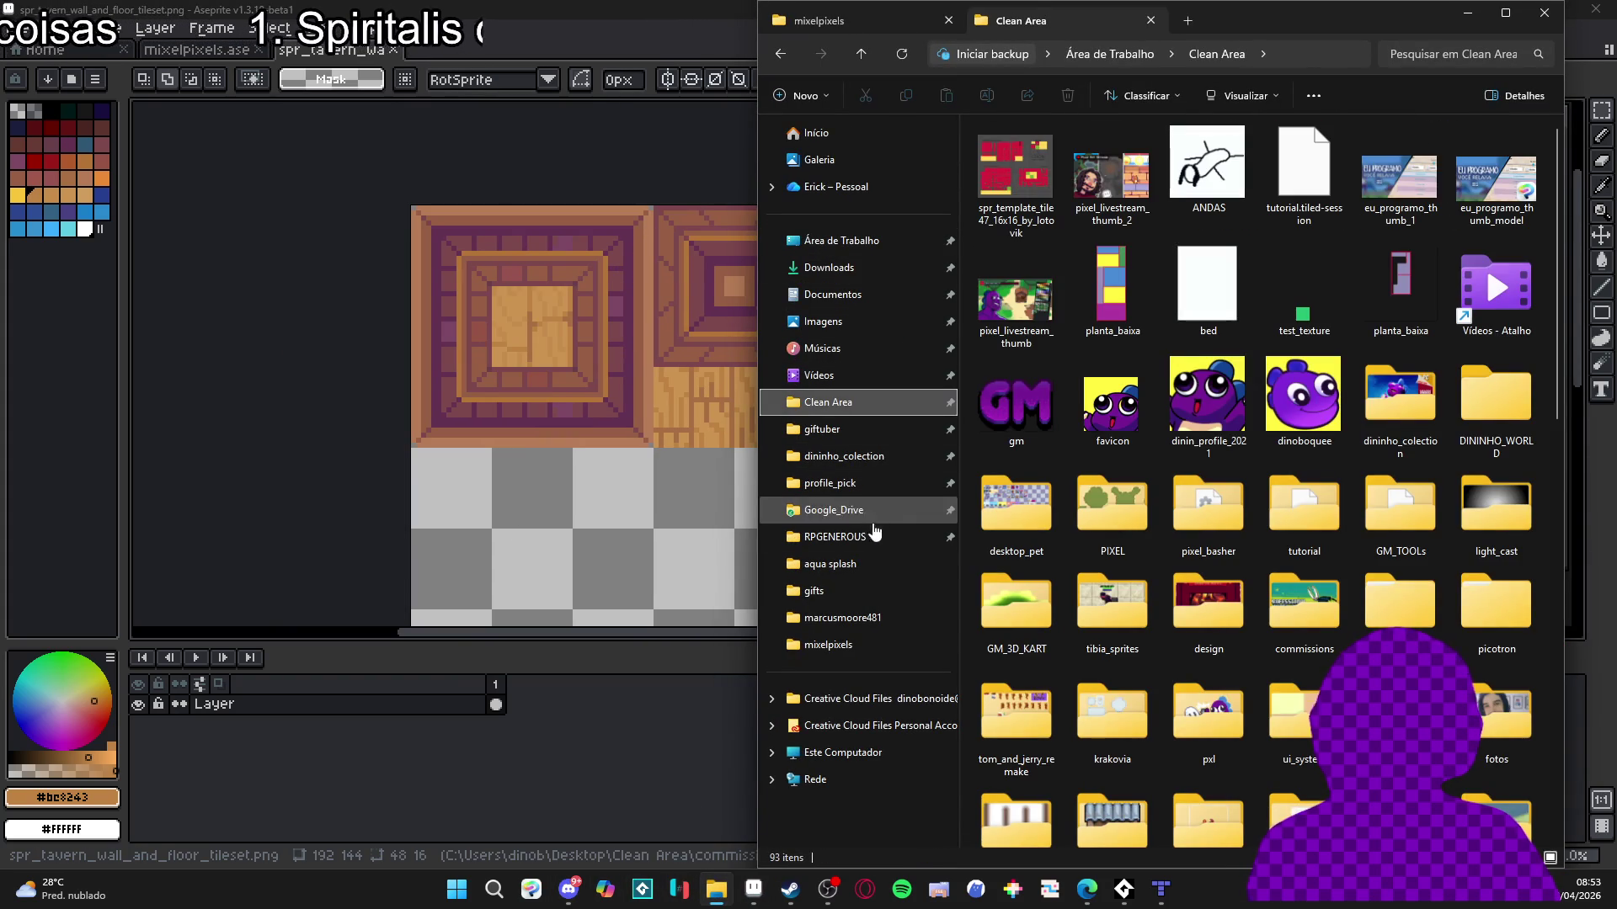
left_click(863, 537)
double_click(1499, 269)
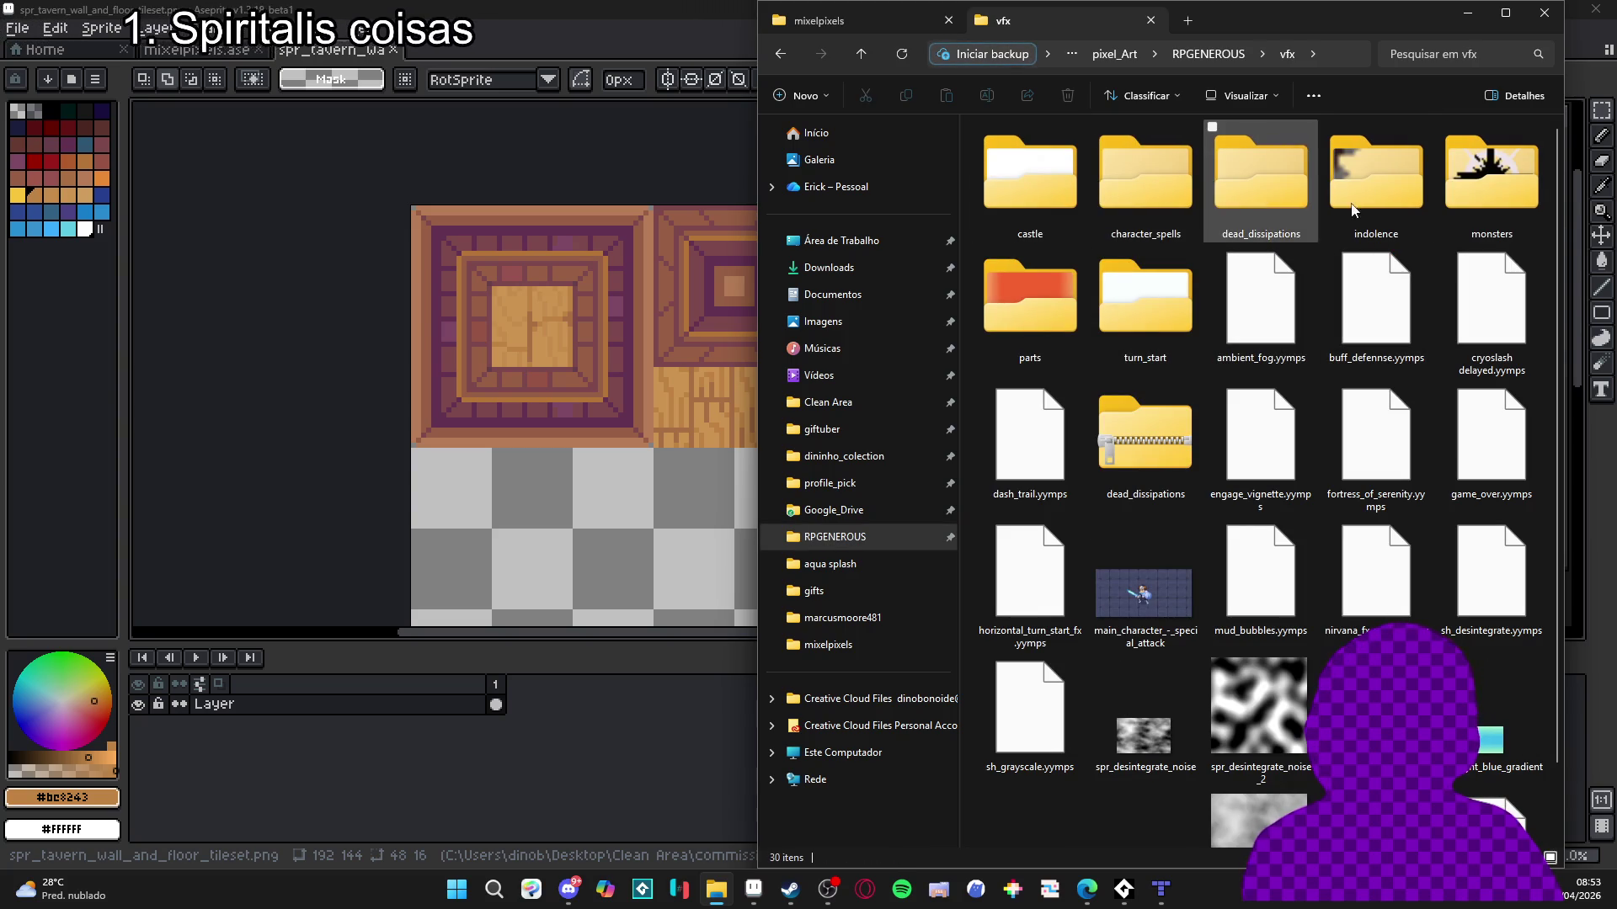
double_click(1133, 181)
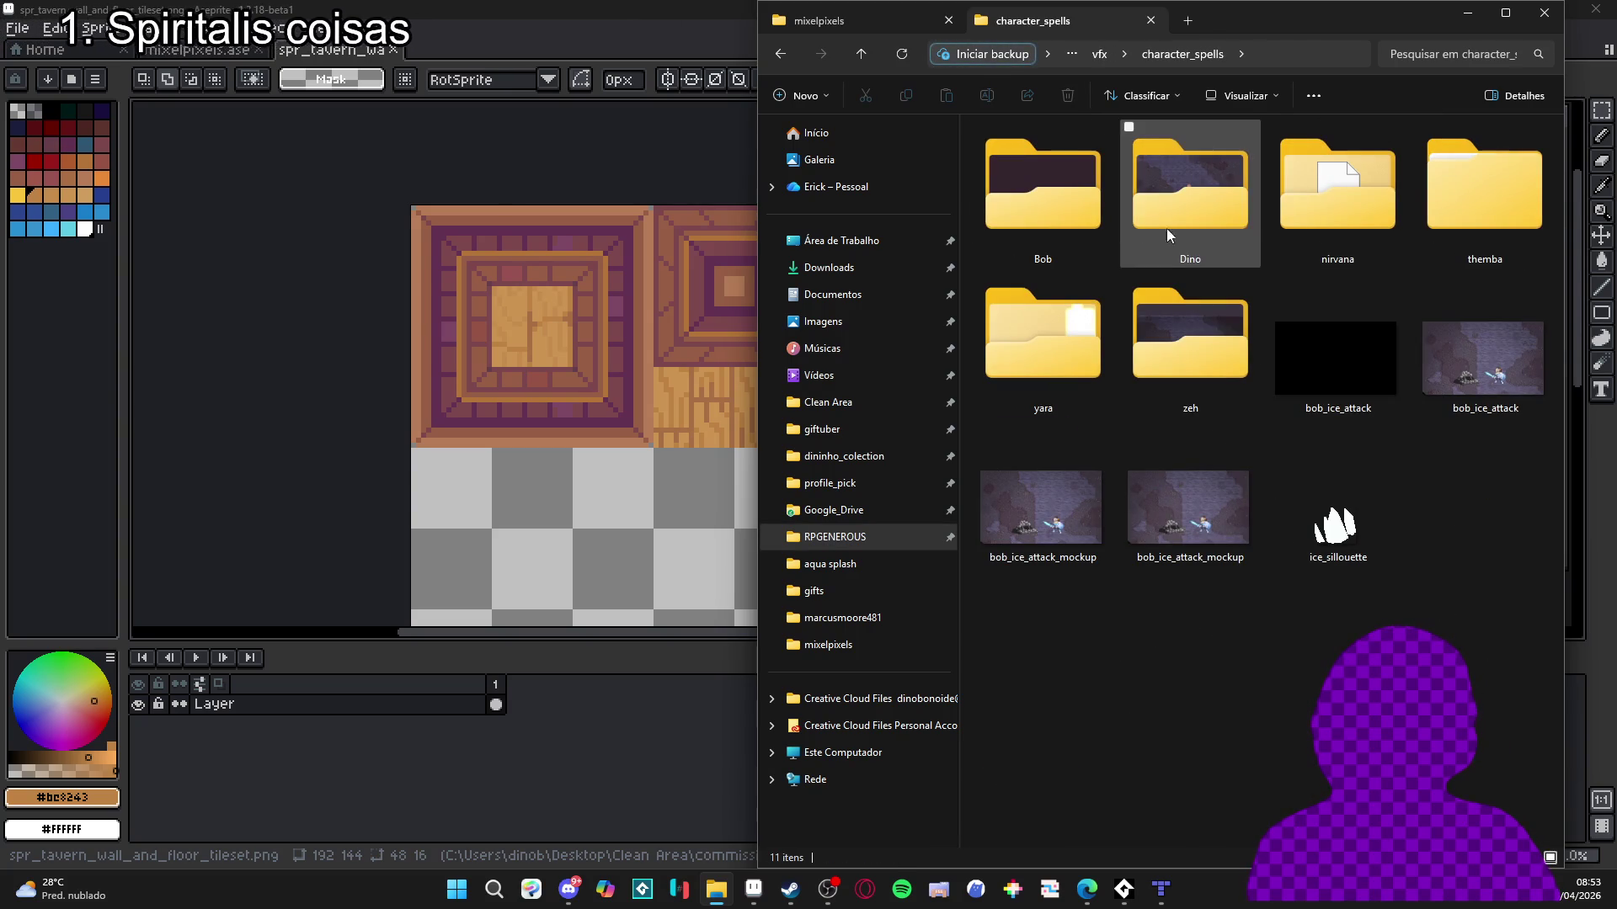
left_click(1191, 370)
double_click(1191, 370)
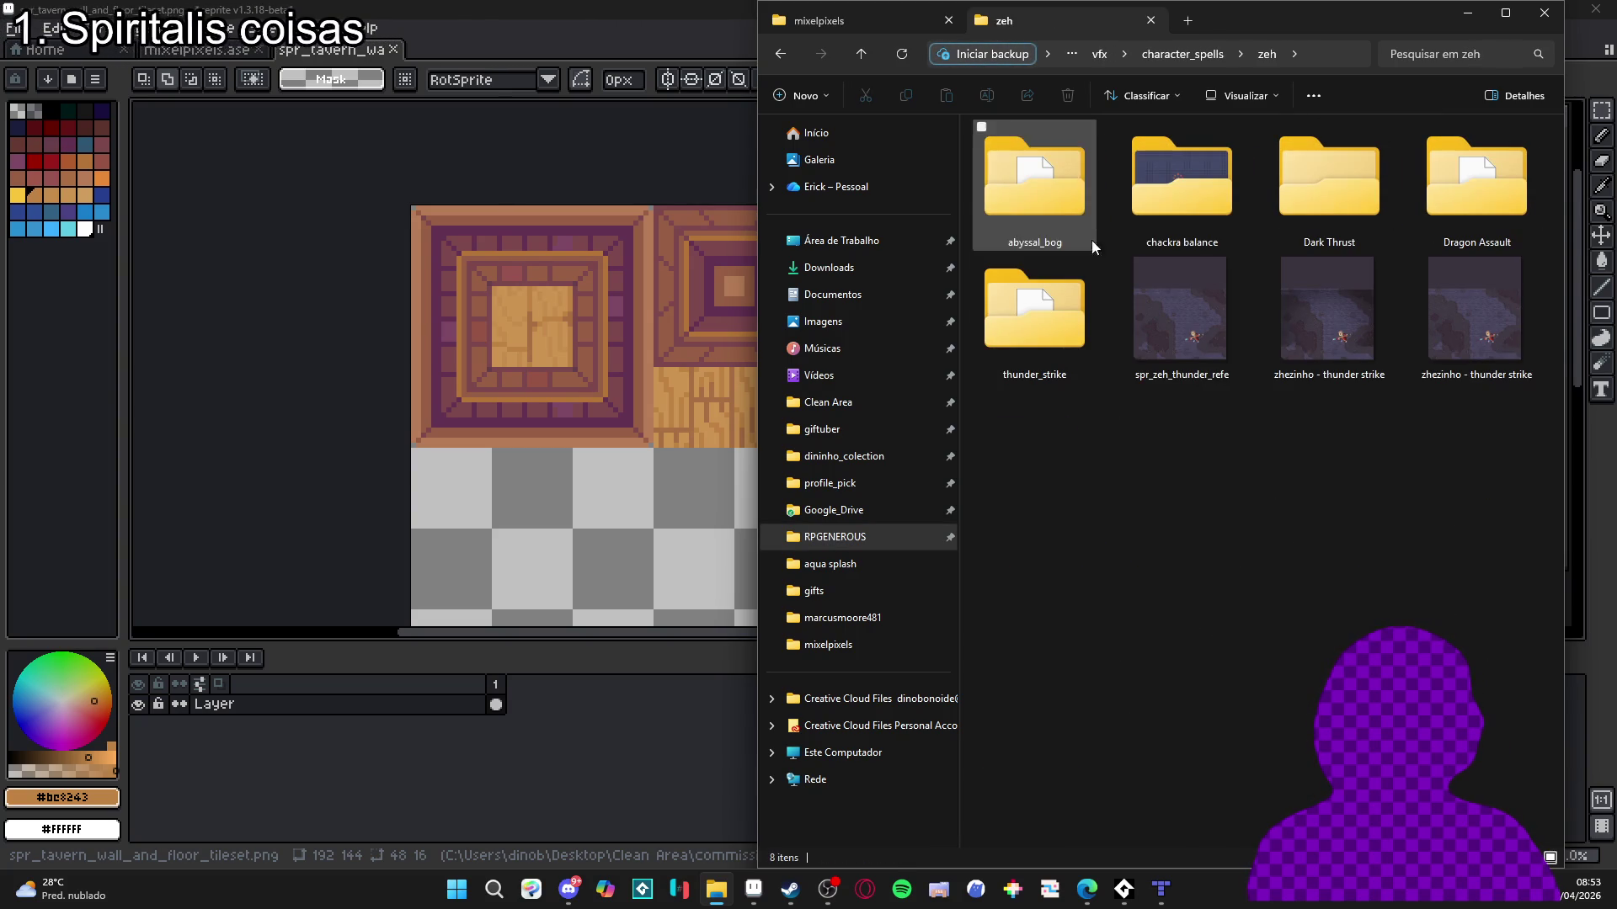
double_click(1231, 213)
double_click(1064, 158)
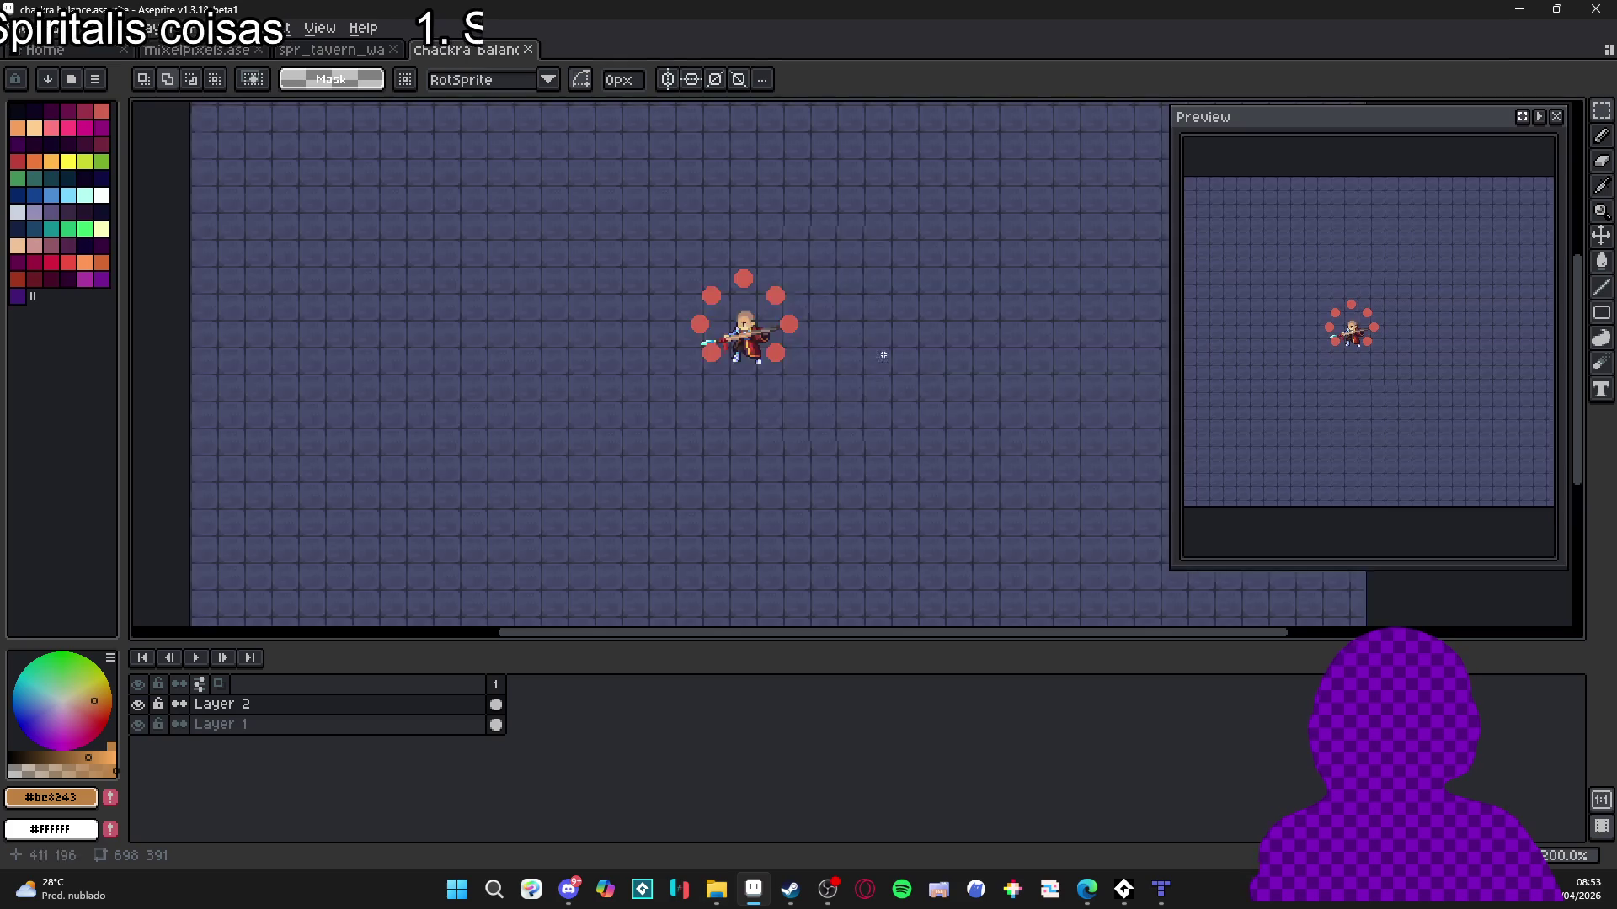
Zoom and pan the canvas onto the red-ringed character, then bring up the palette presets list.
scroll(941, 477, "up", 1)
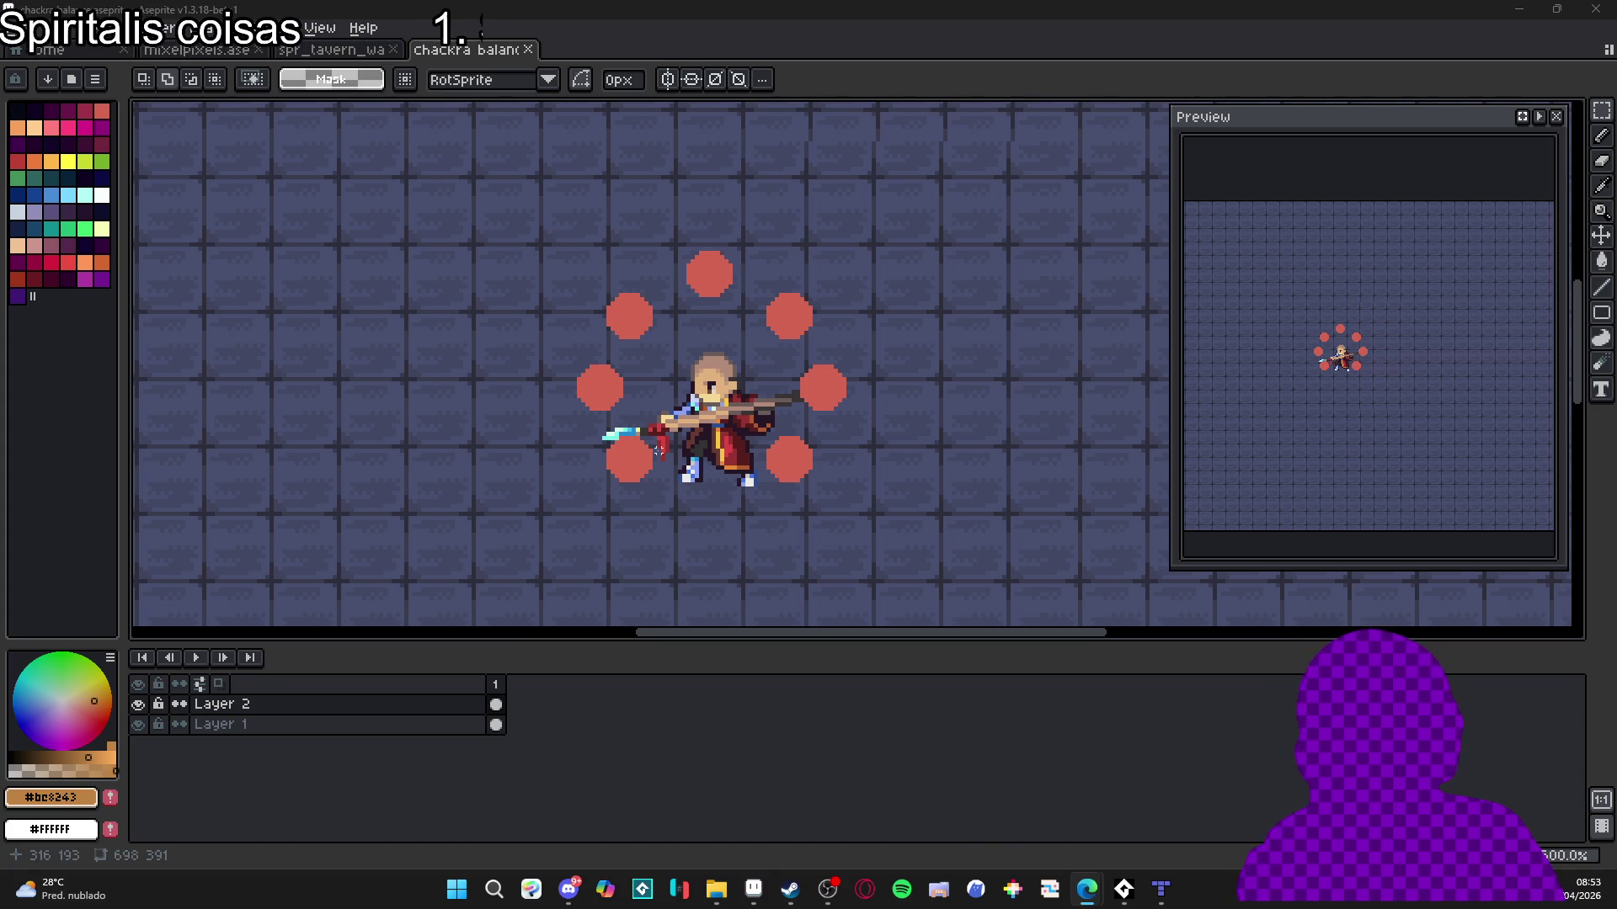
left_click_drag(570, 329, 588, 333)
scroll(671, 479, "down", 1)
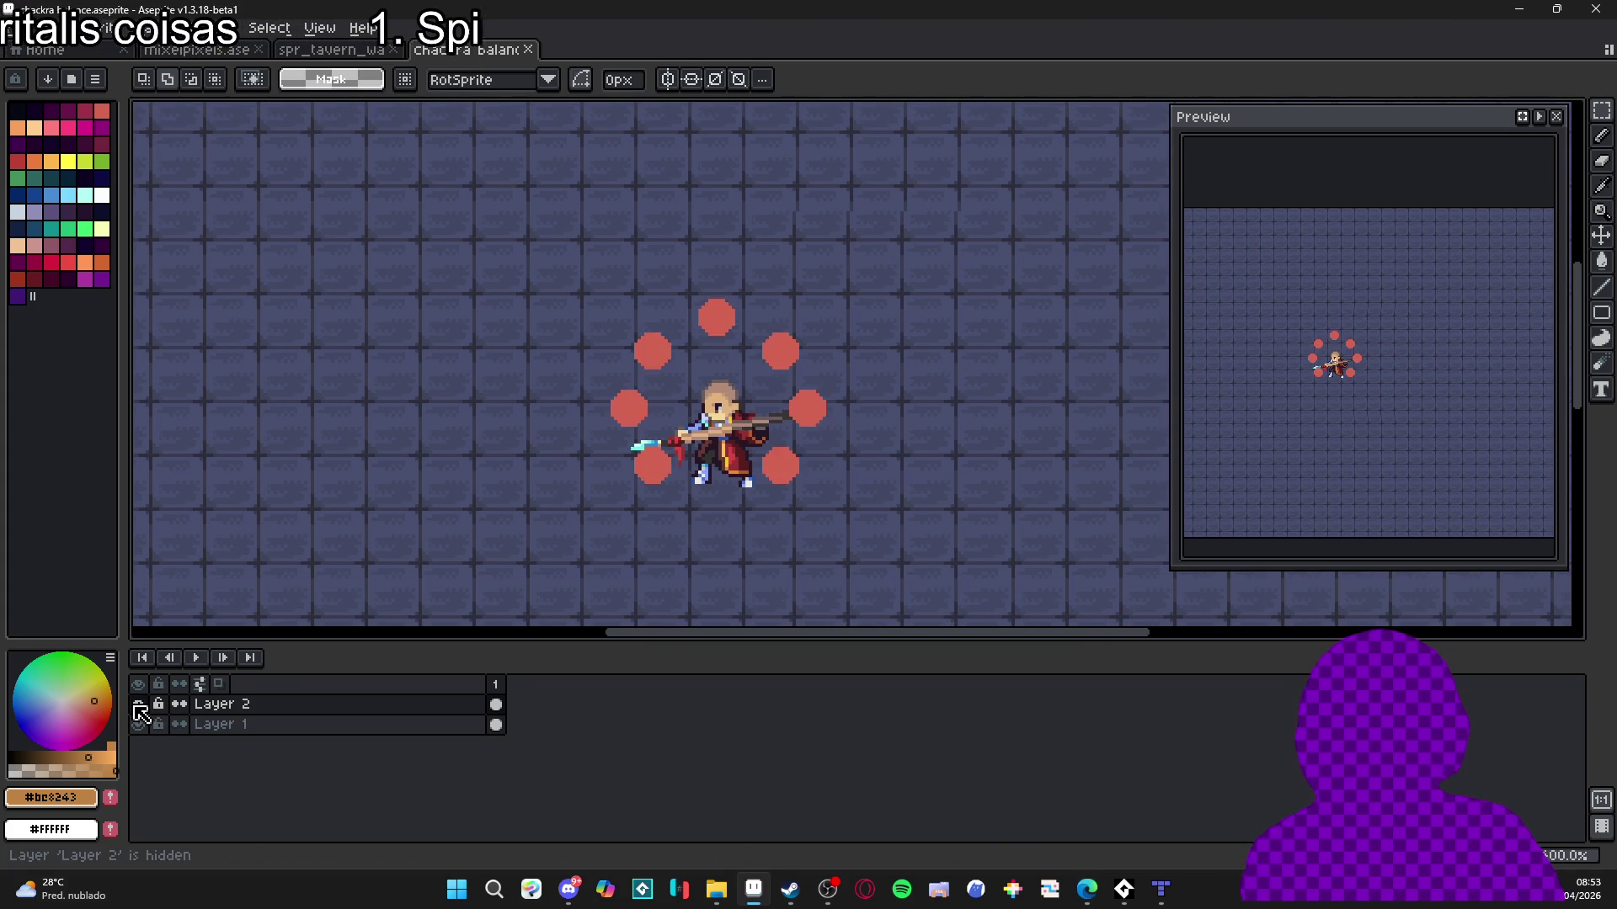
left_click_drag(697, 474, 719, 483)
key("v")
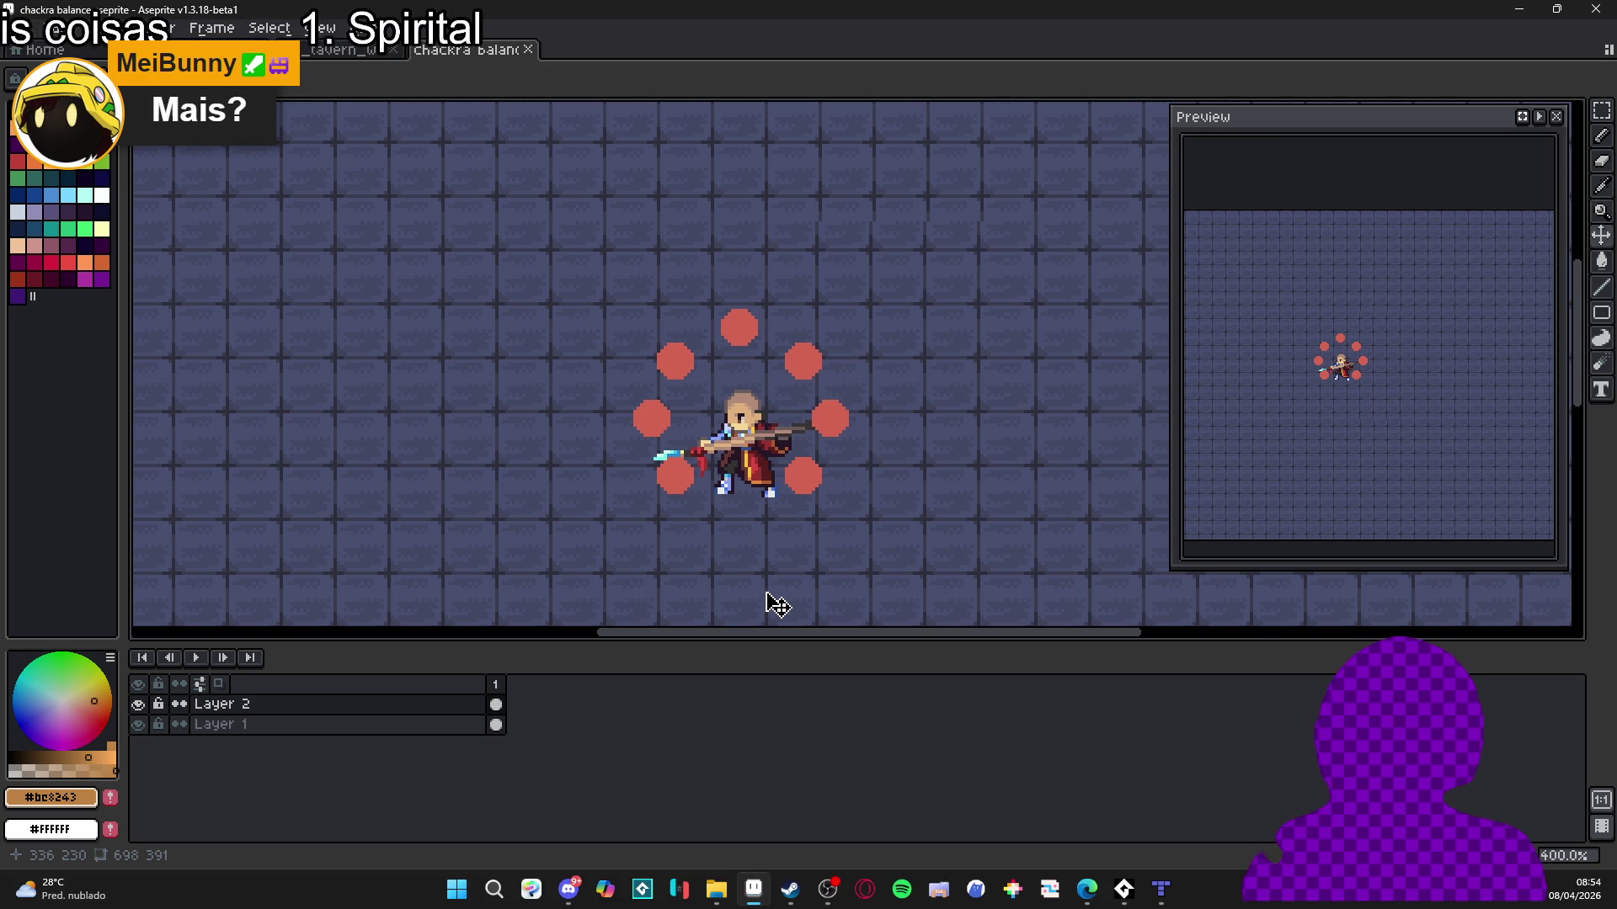
left_click(33, 78)
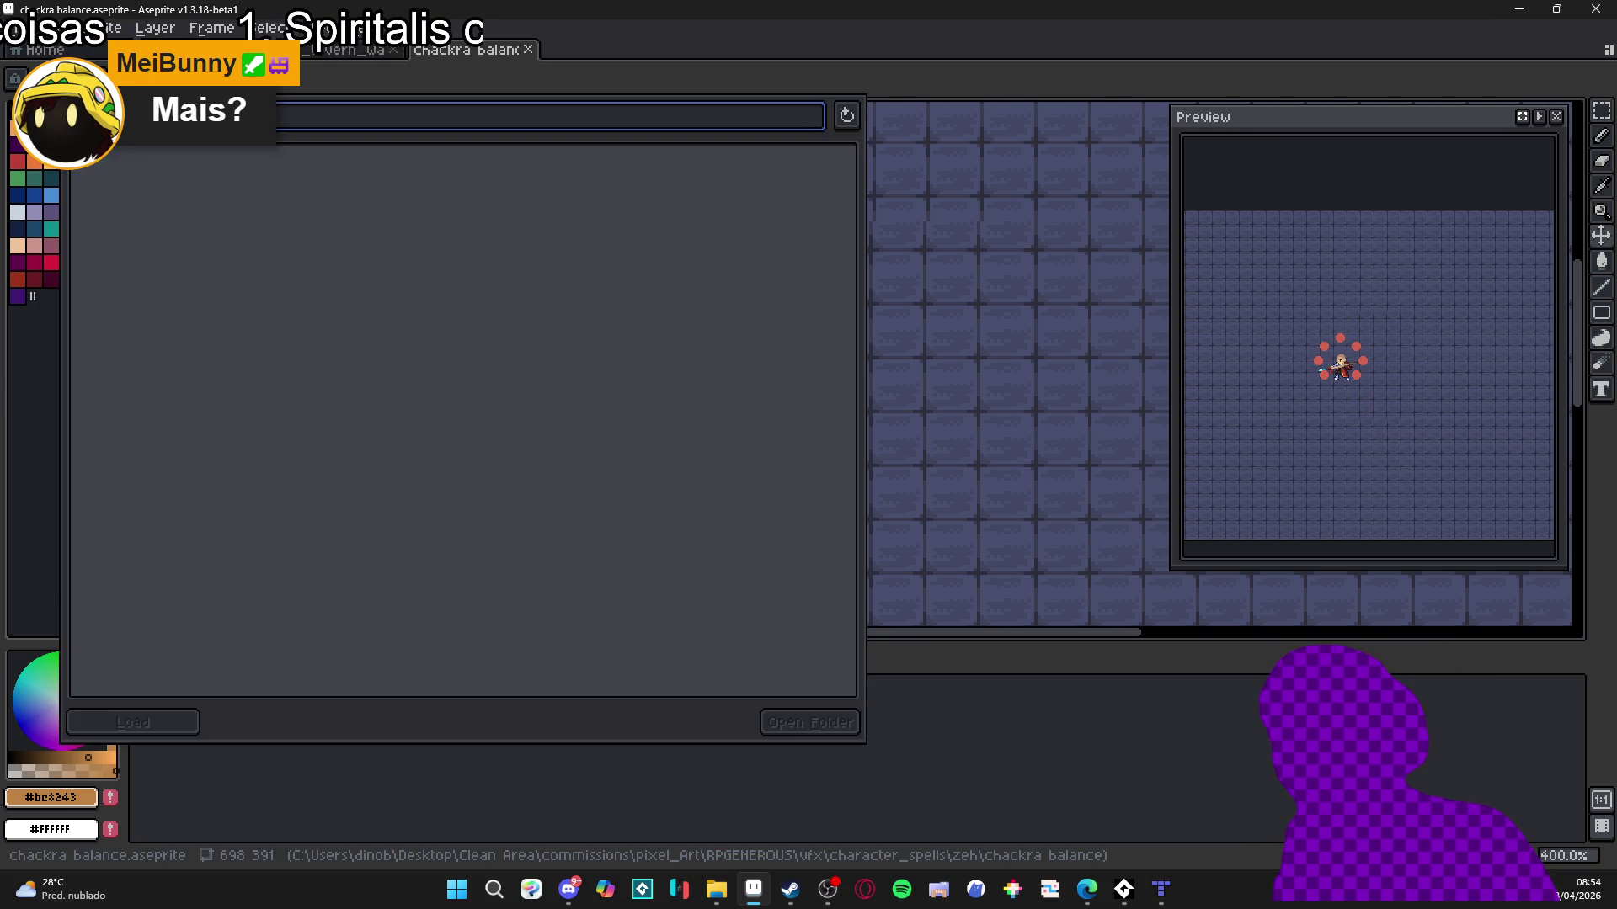
Load the AAP-Splendor128 palette, close the presets list, and zoom in on the sprite.
left_click(278, 302)
left_click(37, 482)
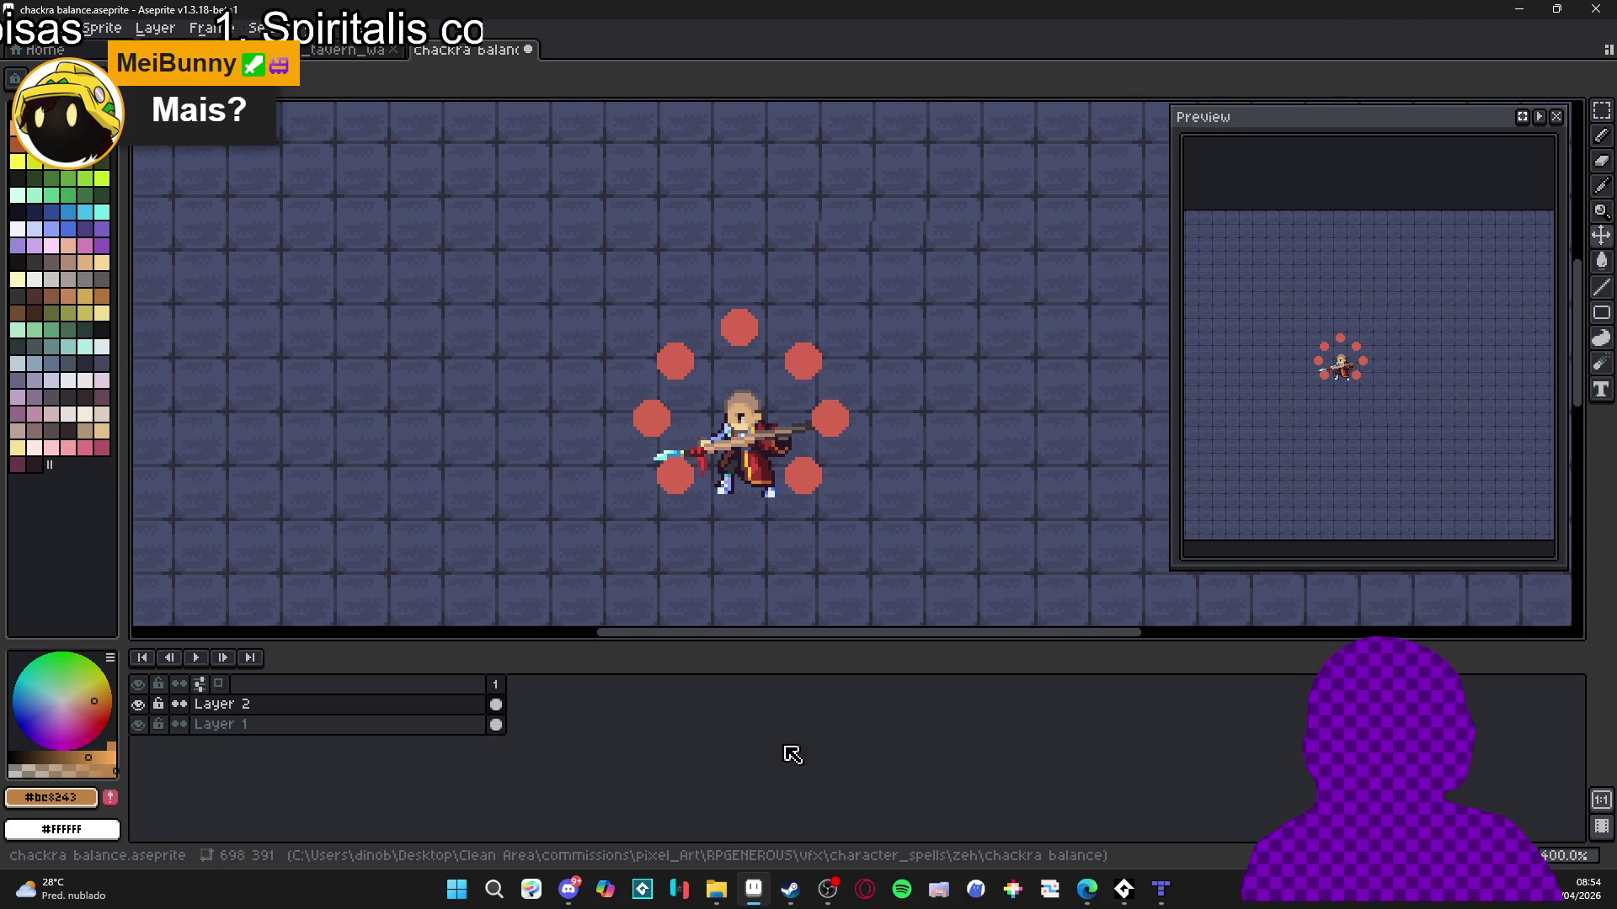
left_click_drag(783, 447, 791, 447)
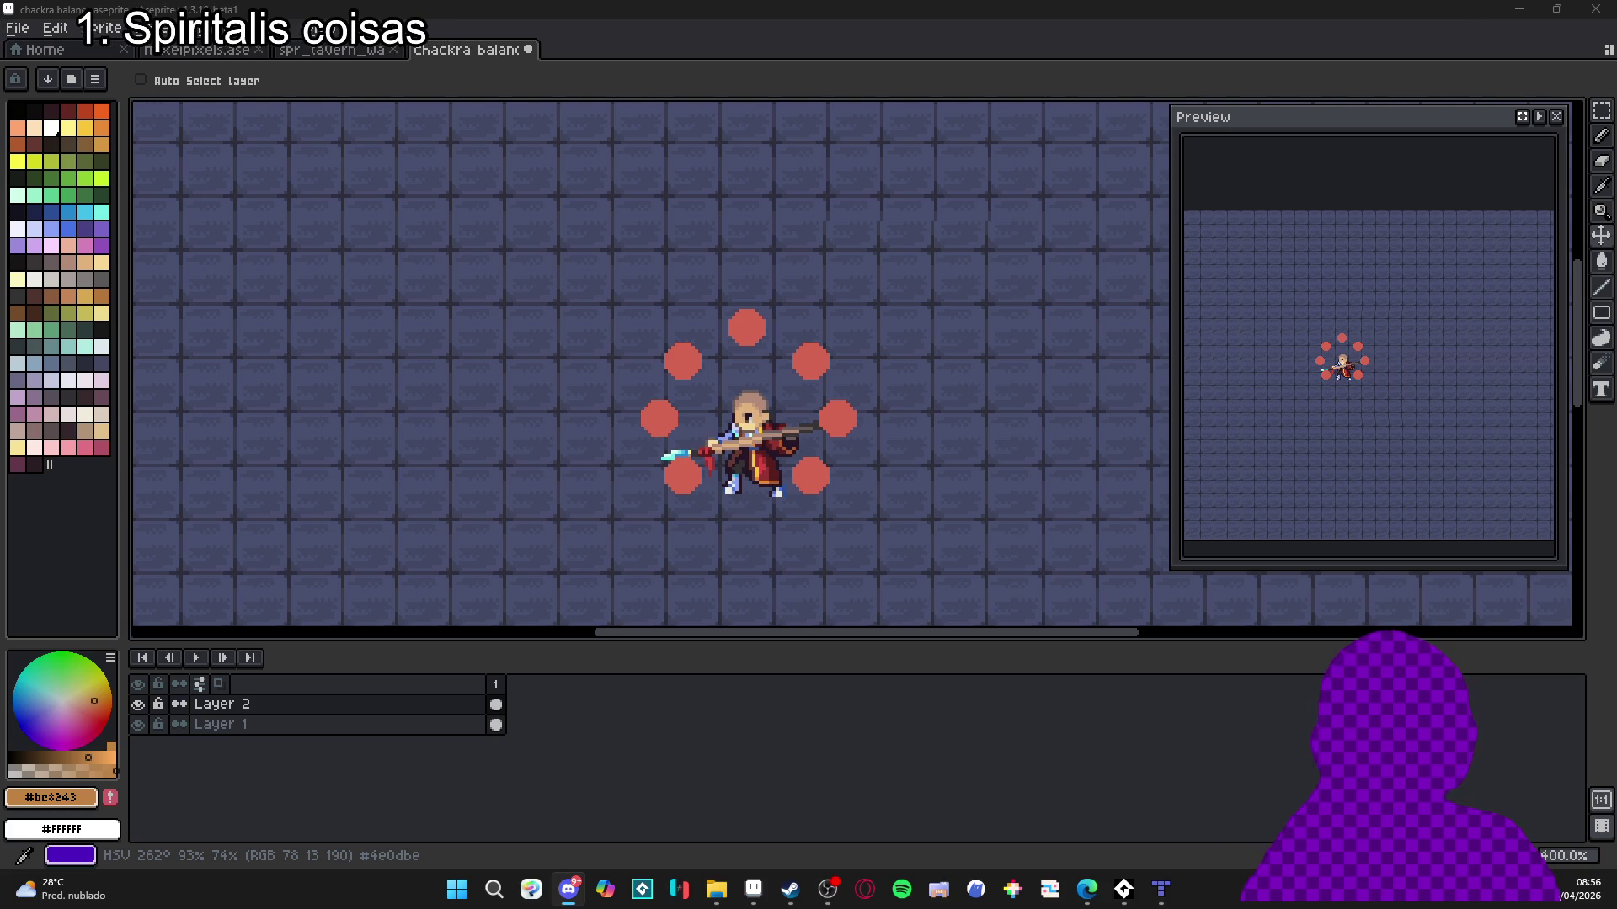
left_click(481, 22)
scroll(696, 503, "up", 3)
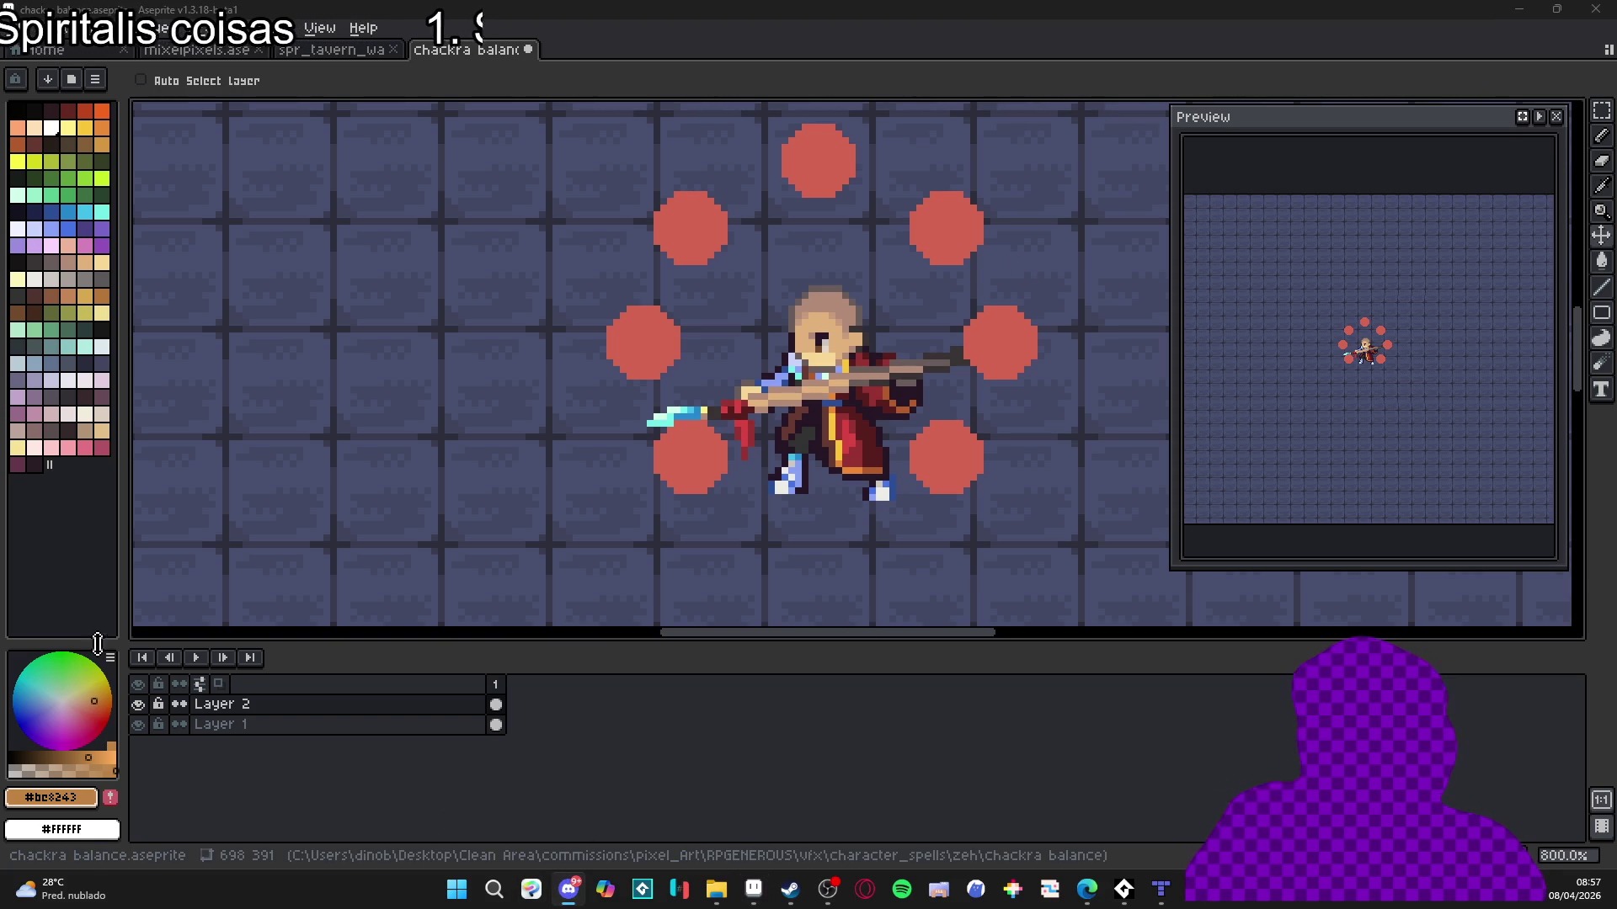
key("alt+Tab")
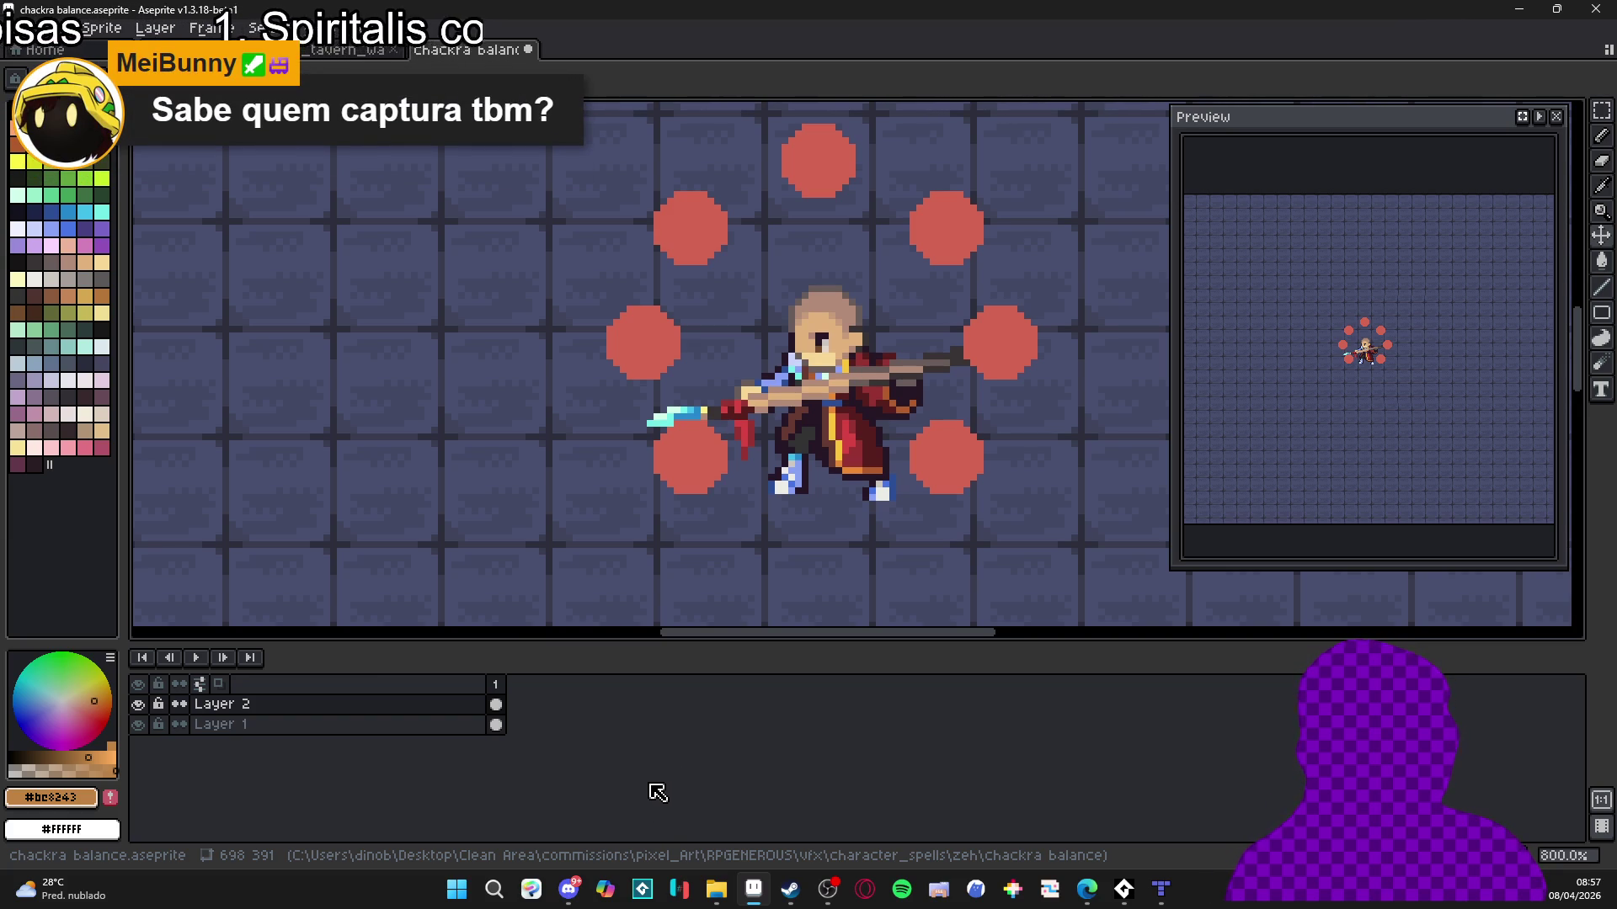
left_click_drag(668, 473, 745, 490)
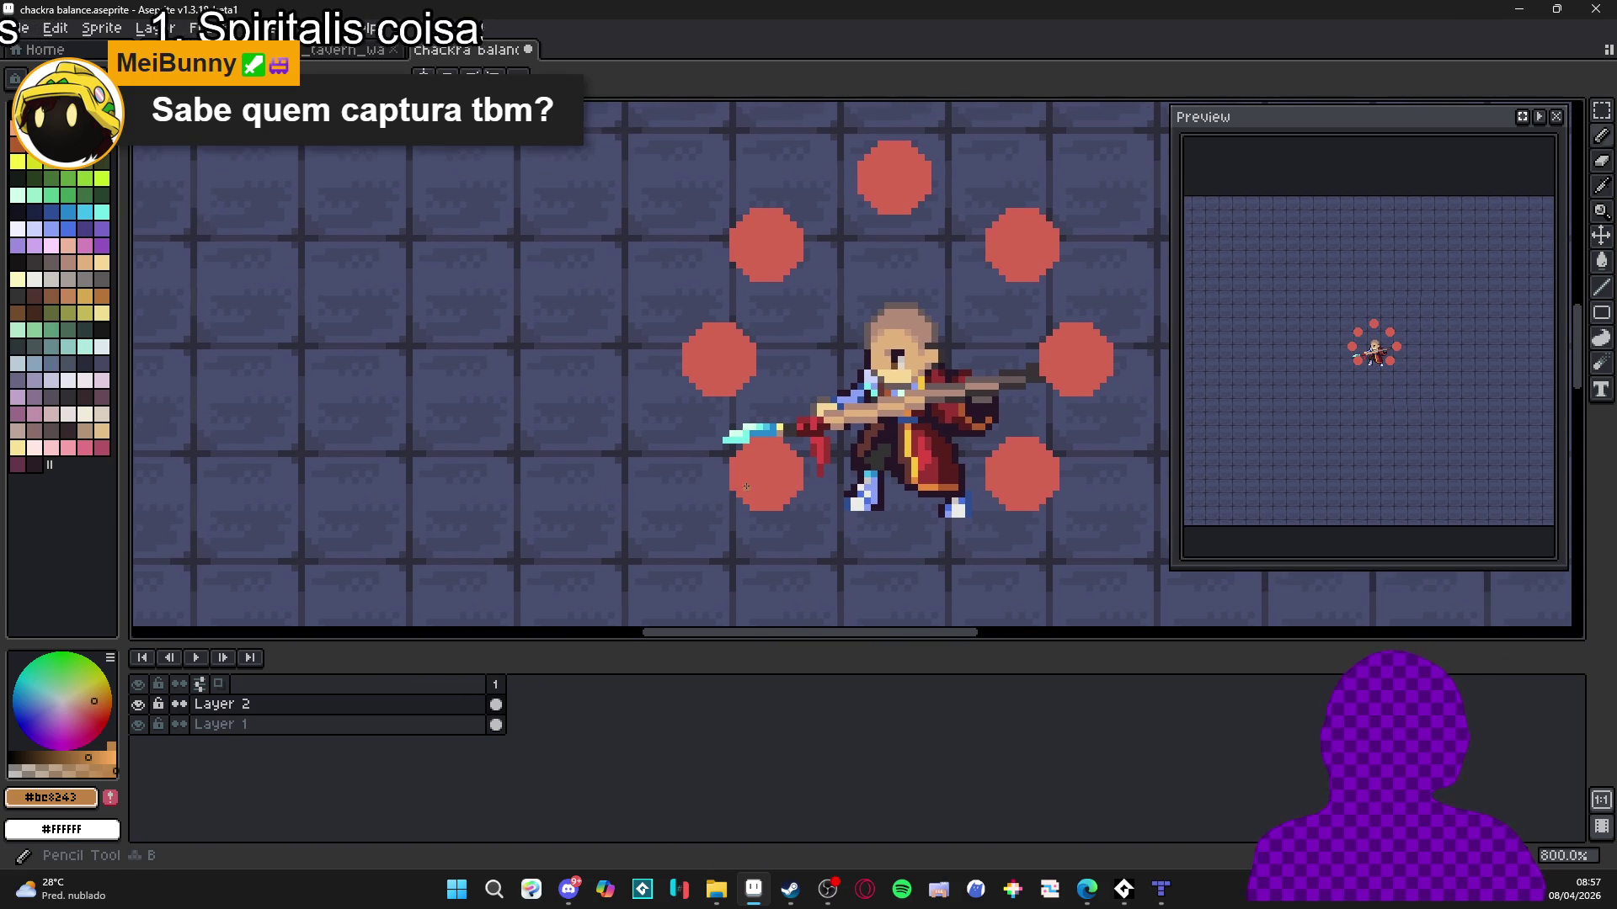
Show the grid and move the lower-left red circle further left.
key("ctrl+apostrophe")
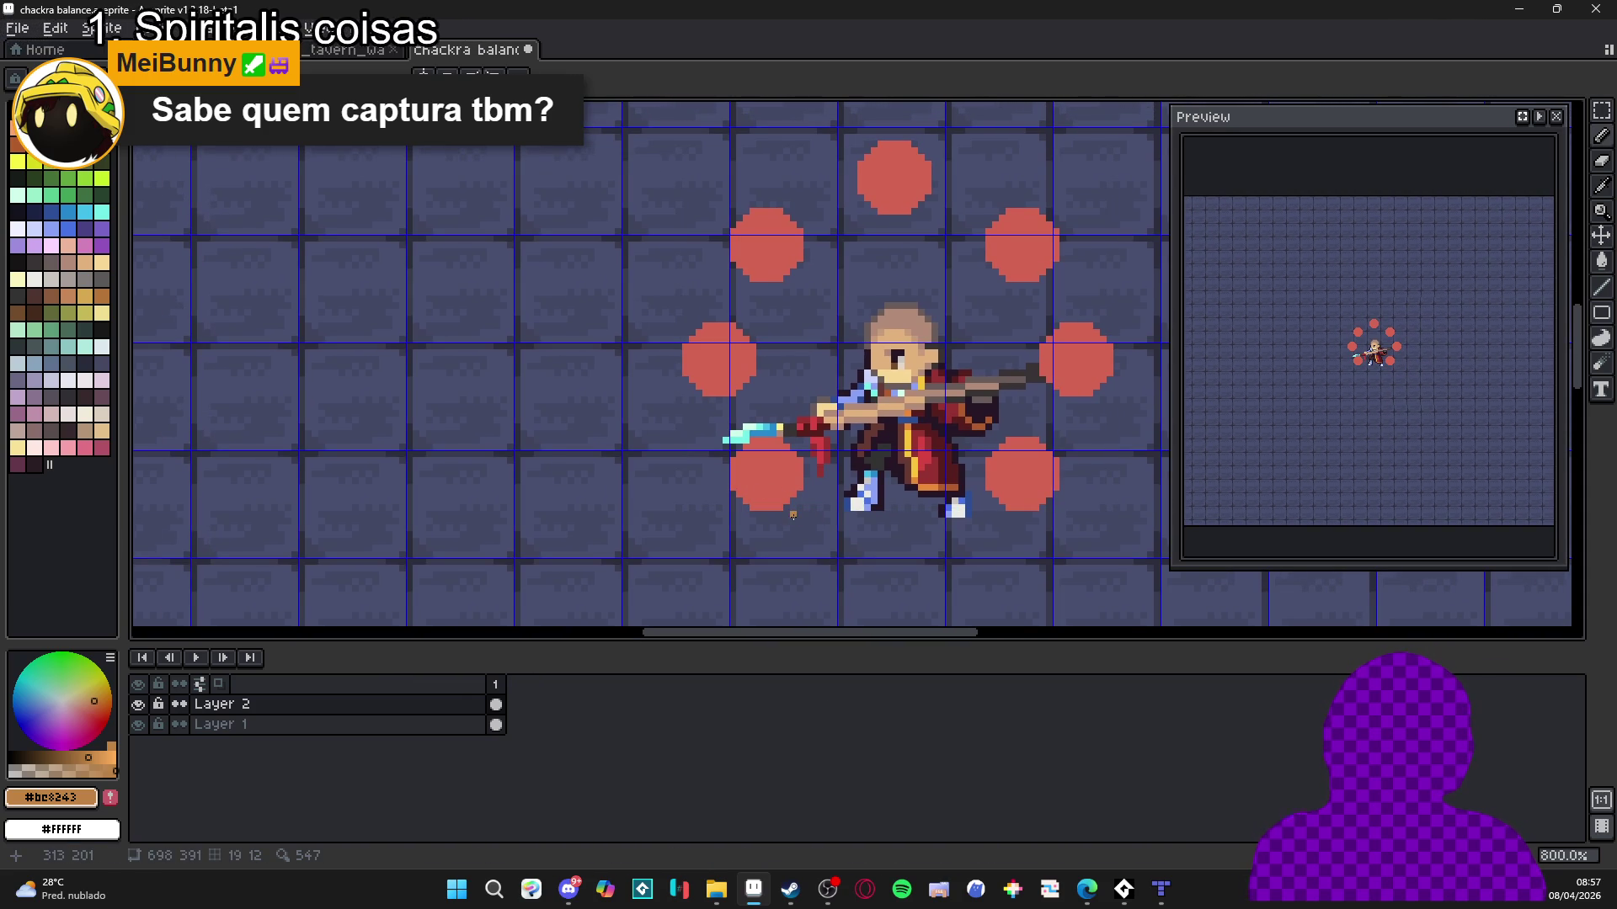
key("m")
left_click_drag(799, 508, 724, 432)
mouse_move(888, 531)
left_mouse_down()
mouse_move(630, 516)
mouse_move(570, 444)
mouse_move(617, 448)
left_mouse_up()
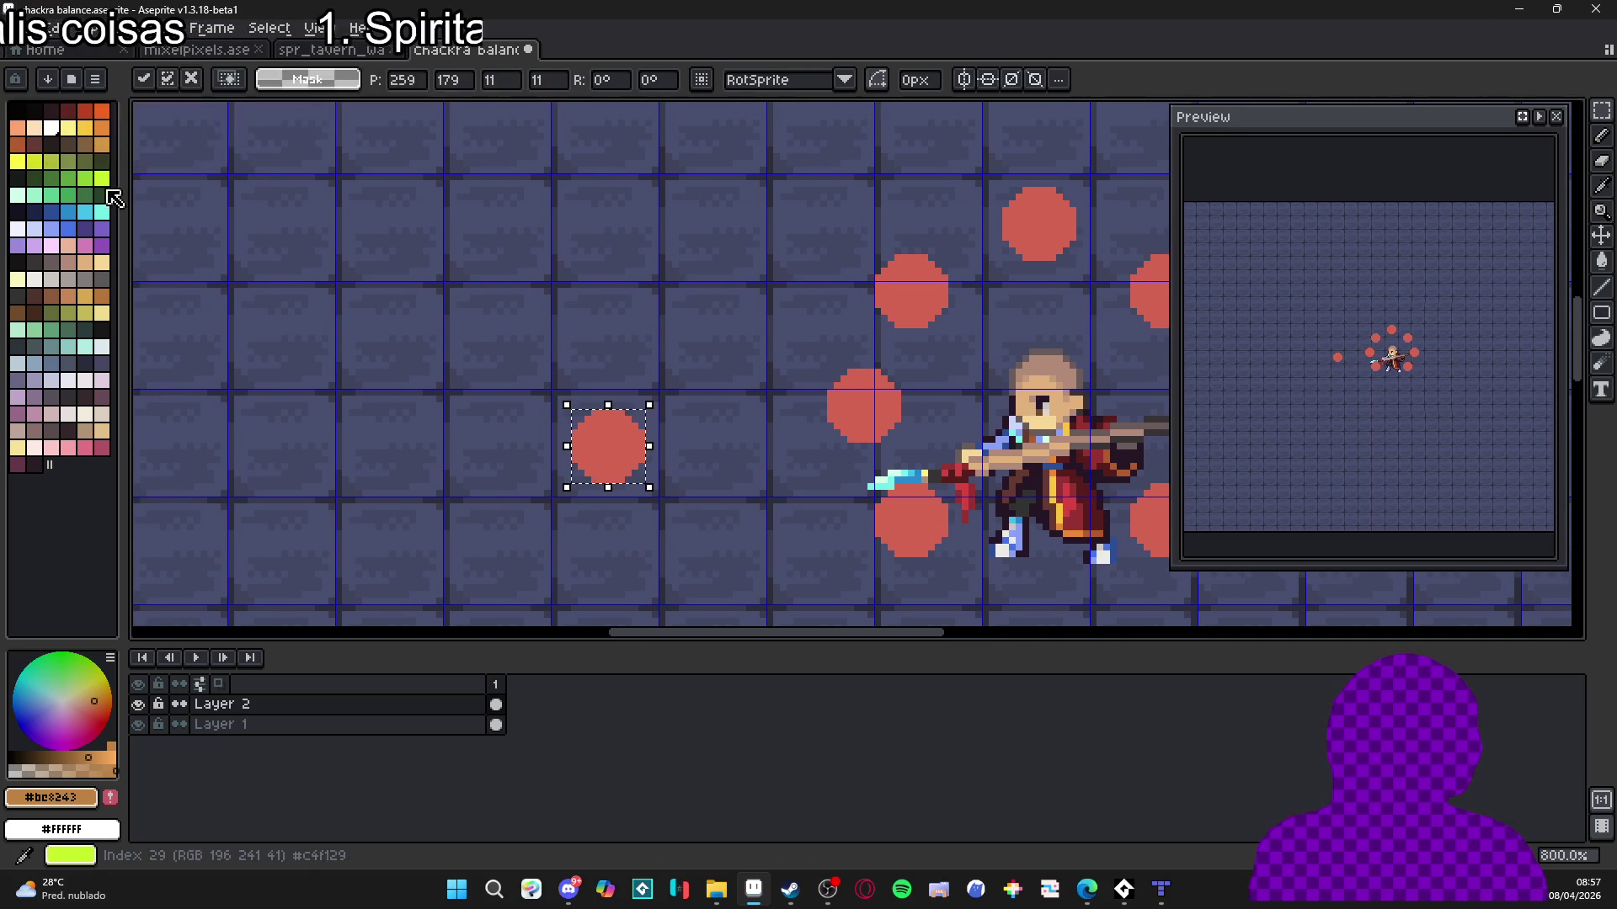
Paint a light cyan dot above the leftmost red circle.
left_click(92, 347)
key("b")
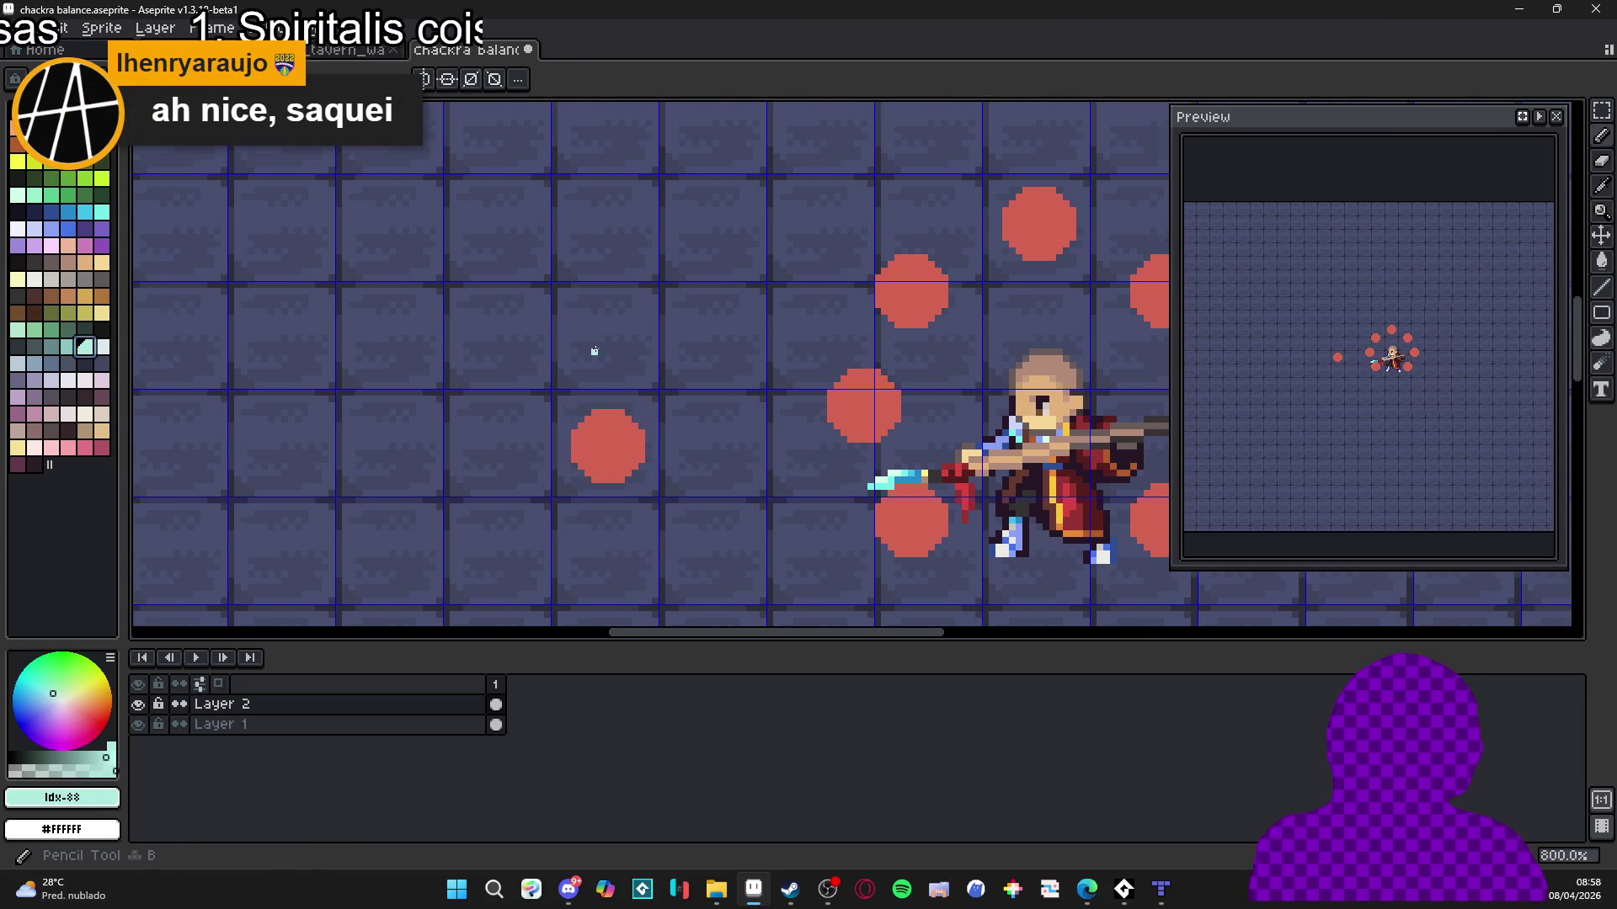
scroll(564, 330, "up", 5)
key("ctrl+d")
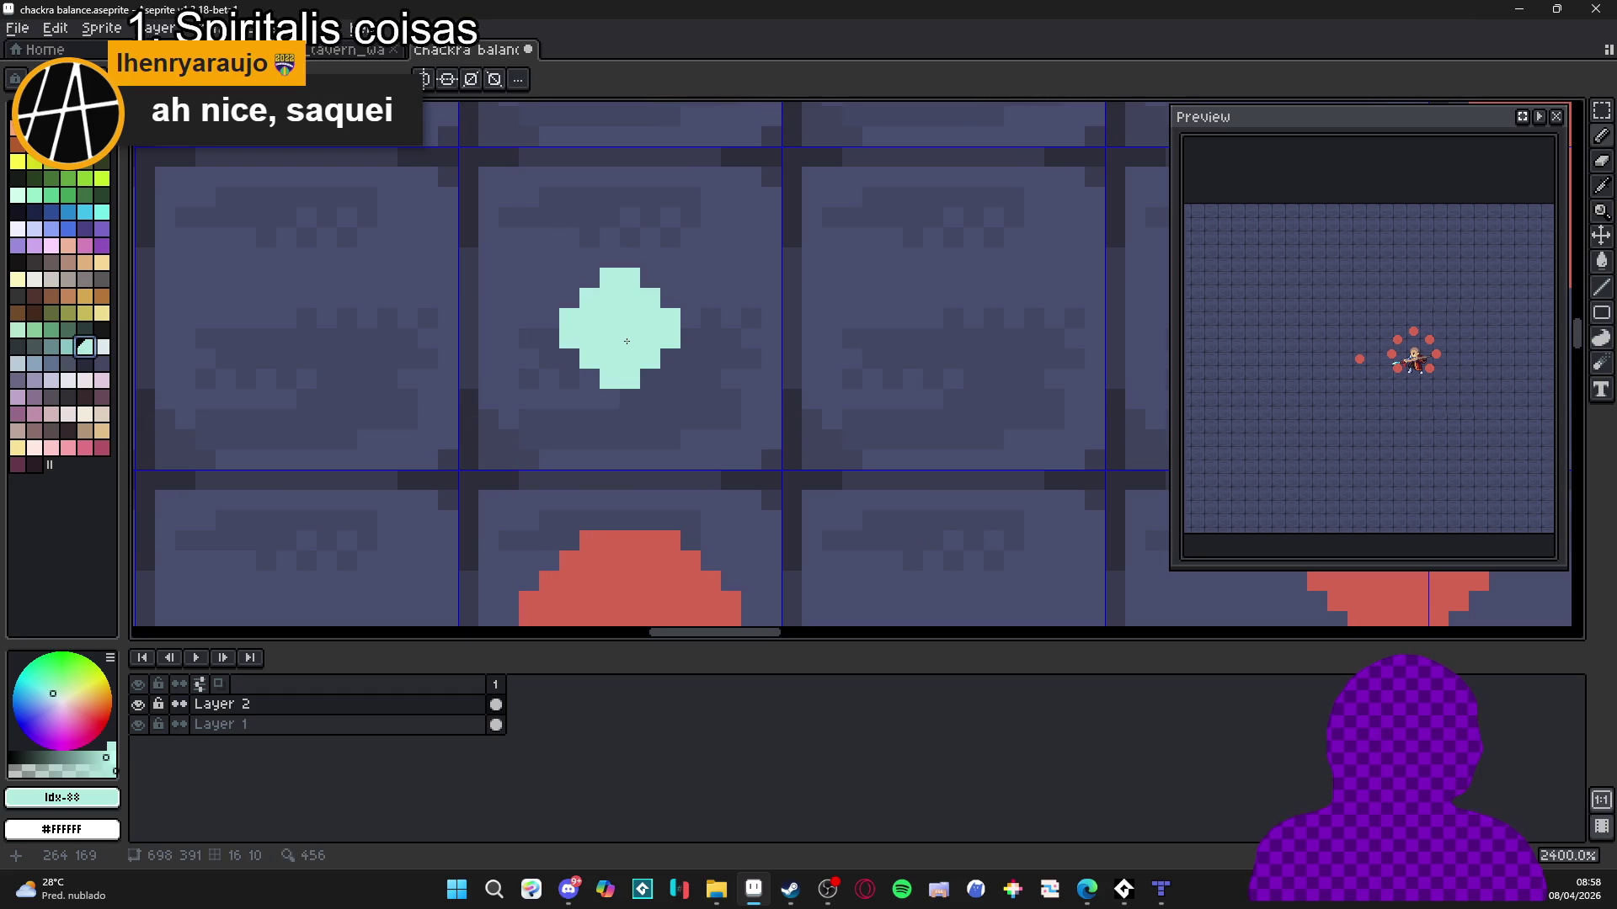
scroll(626, 341, "down", 5)
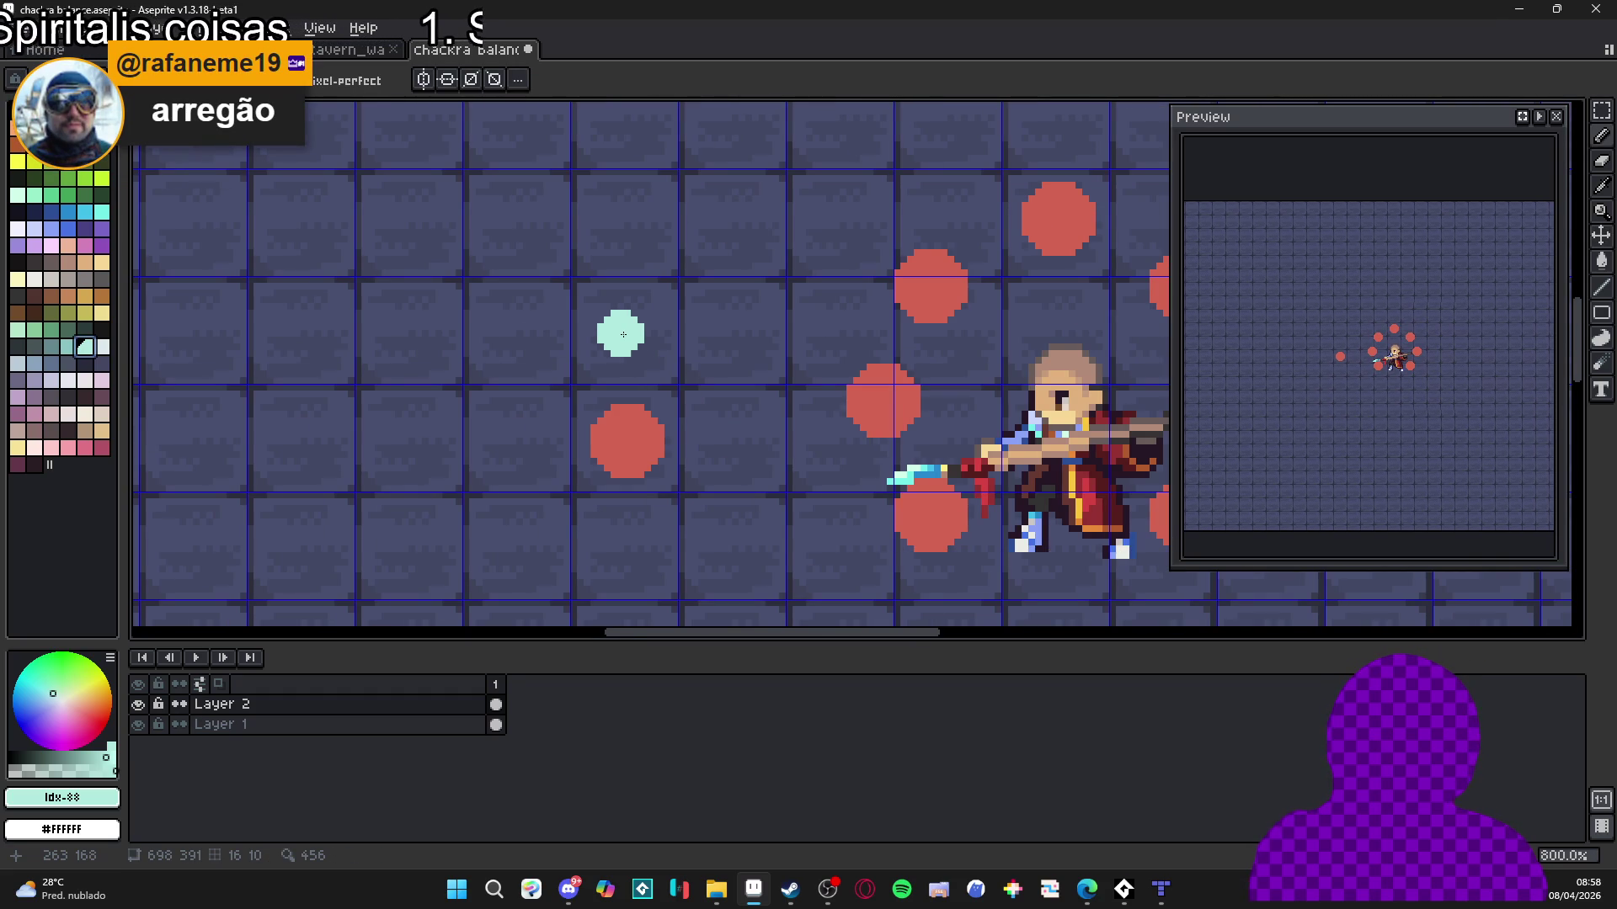
left_click(625, 334)
scroll(685, 410, "down", 2)
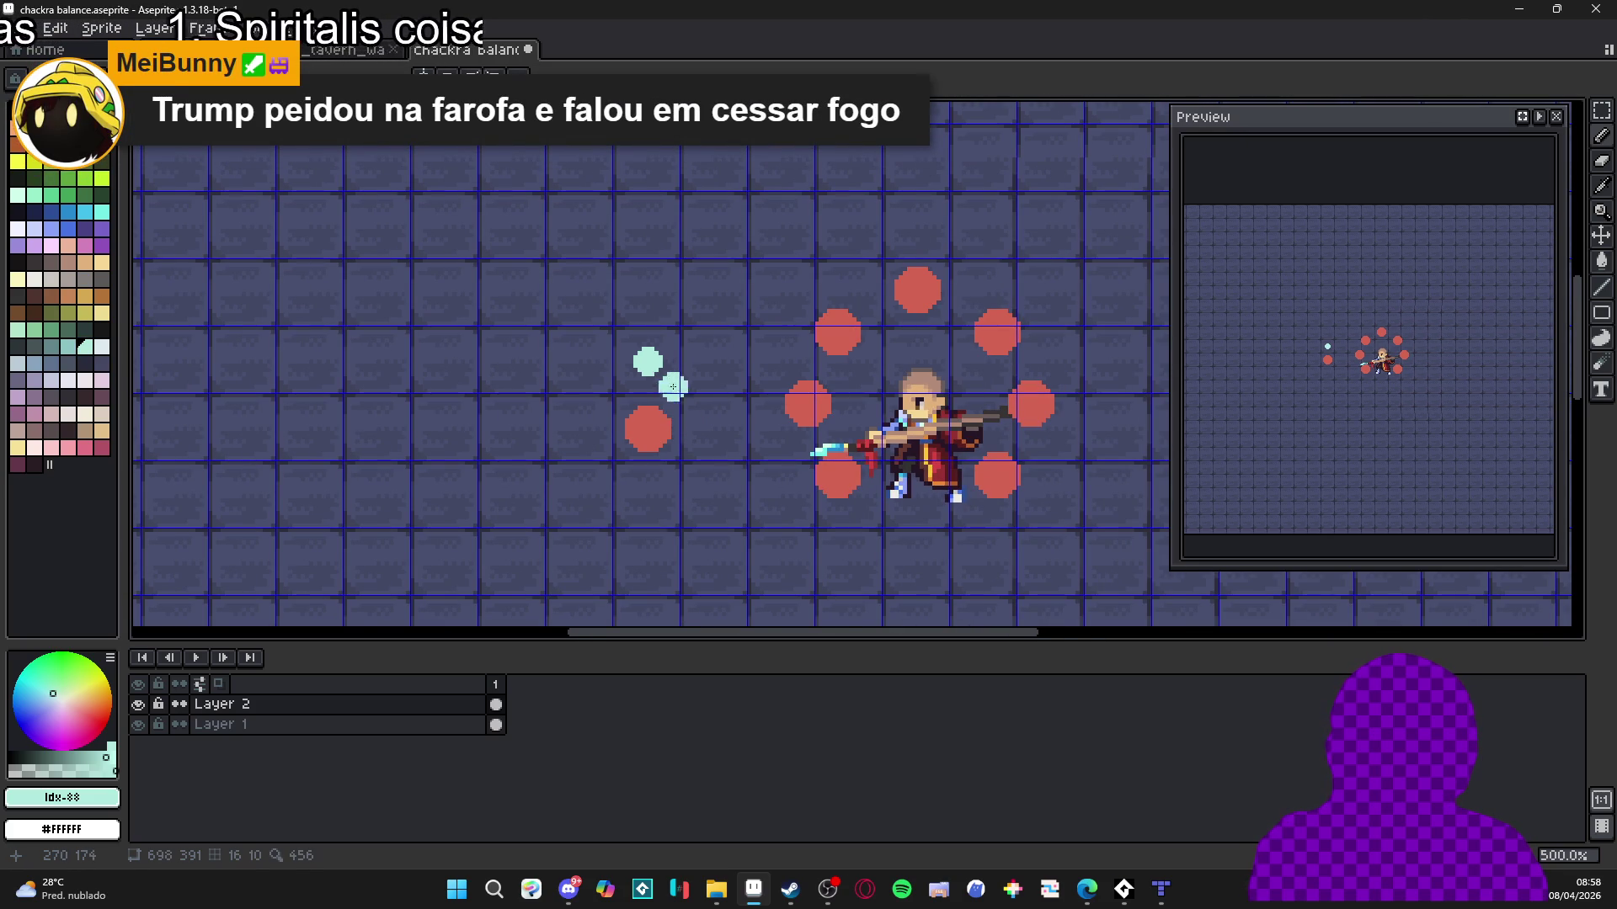
scroll(675, 393, "up", 1)
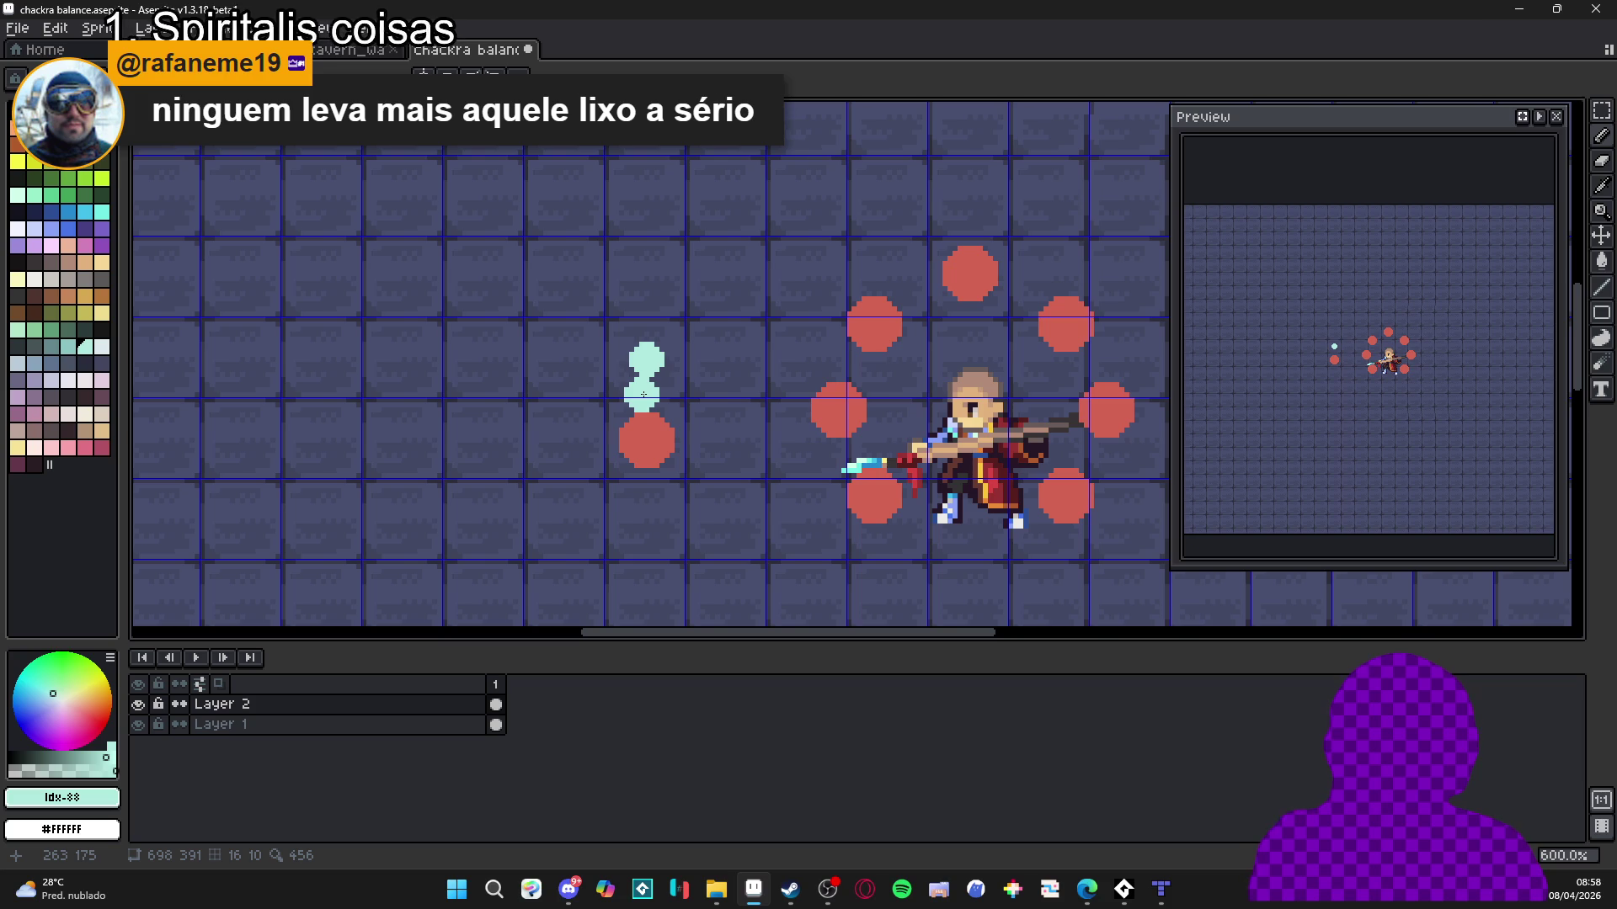
Lower the cyan's opacity and paint a translucent halo around the dot.
left_click(61, 767)
left_click_drag(696, 358, 647, 359)
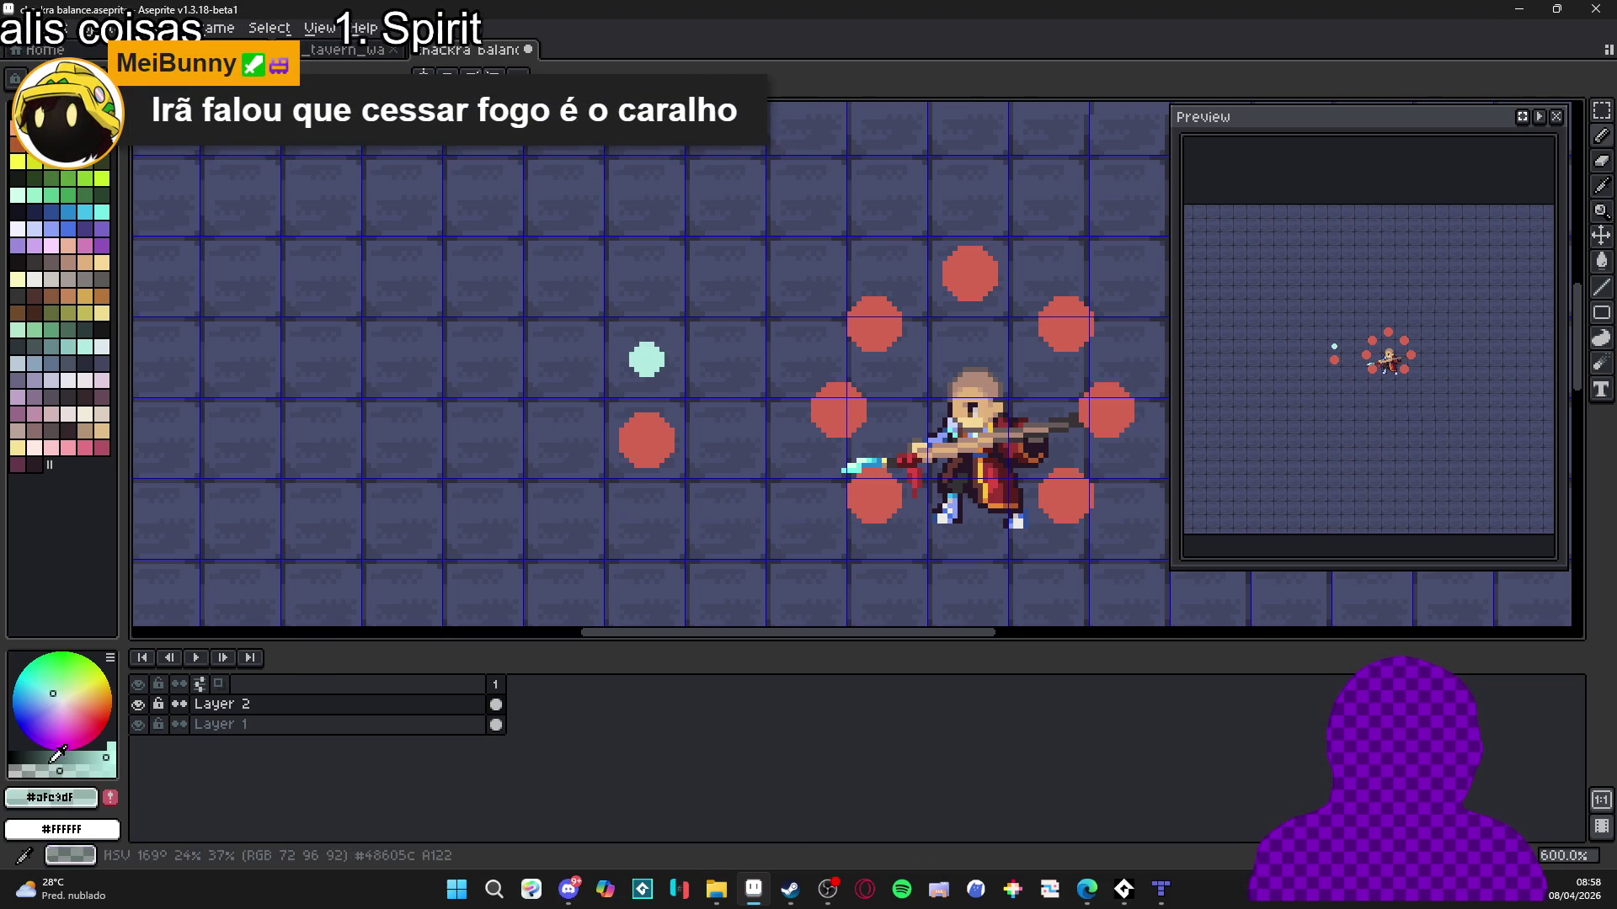
left_click(27, 770)
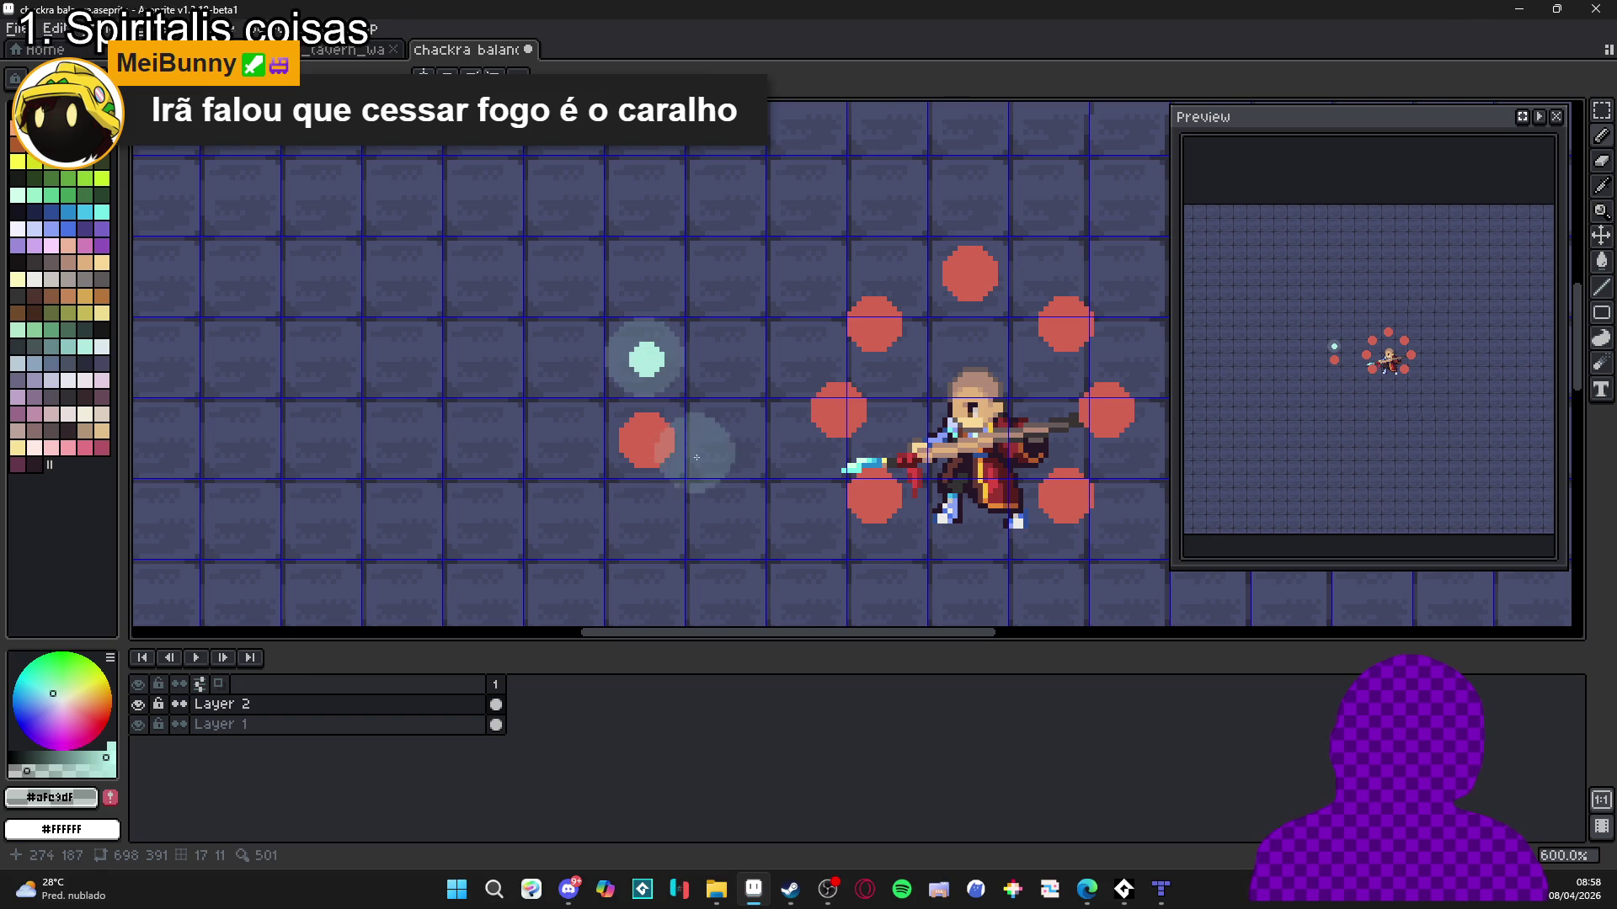
scroll(686, 399, "up", 3)
Select and nudge the cyan dot, try painting over it, then undo those changes.
scroll(686, 399, "up", 1)
key("w")
left_click(610, 316)
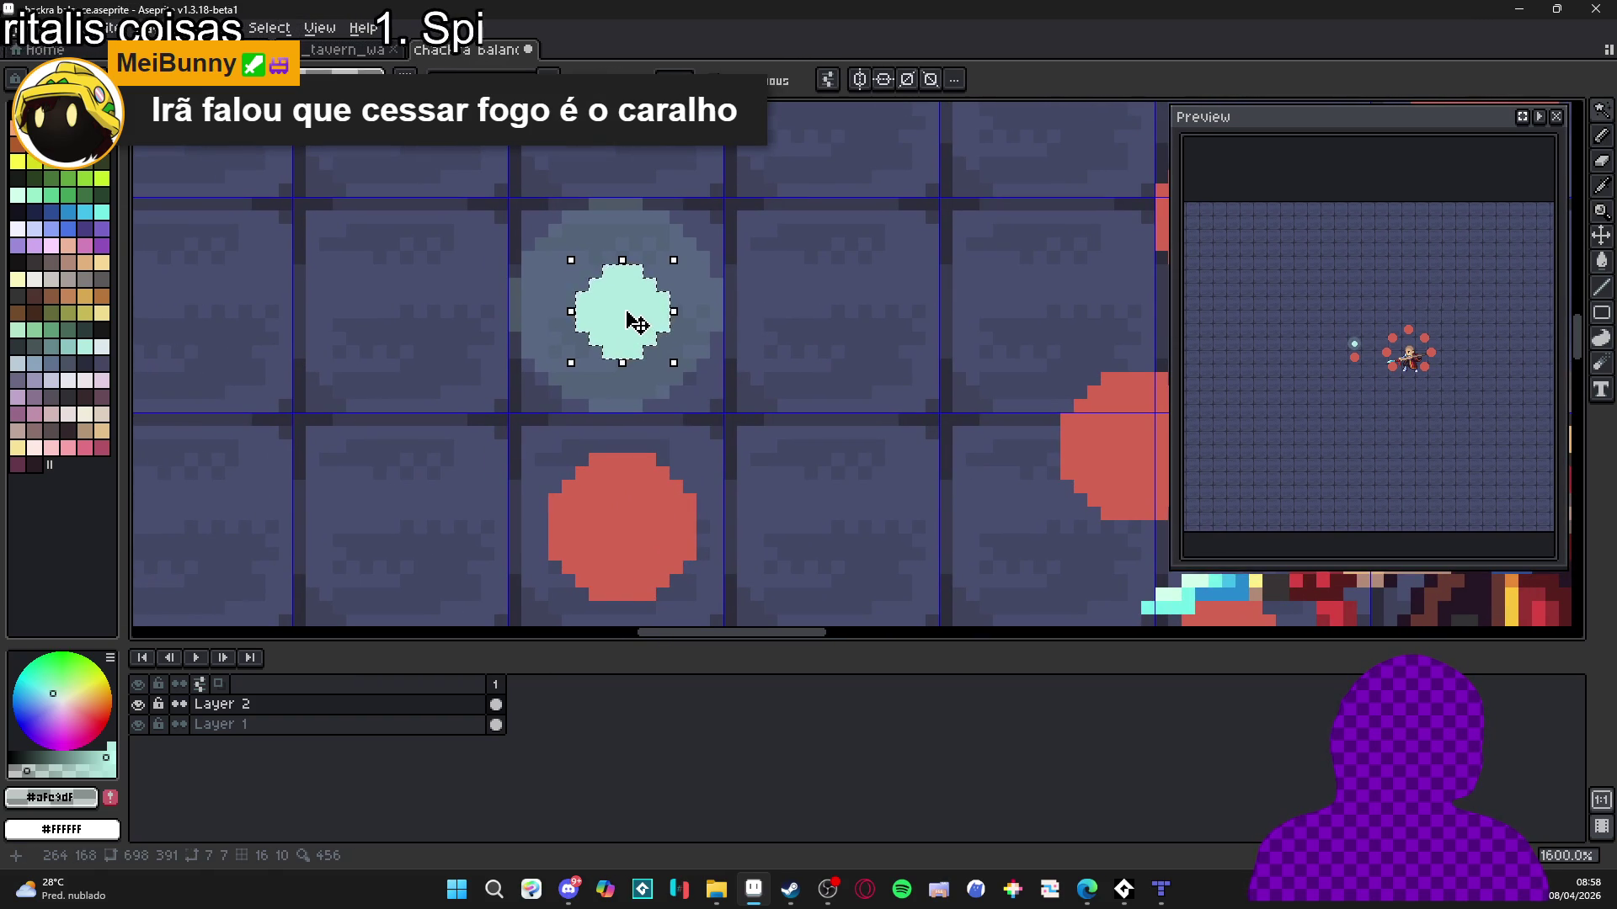
key("Left")
key("b")
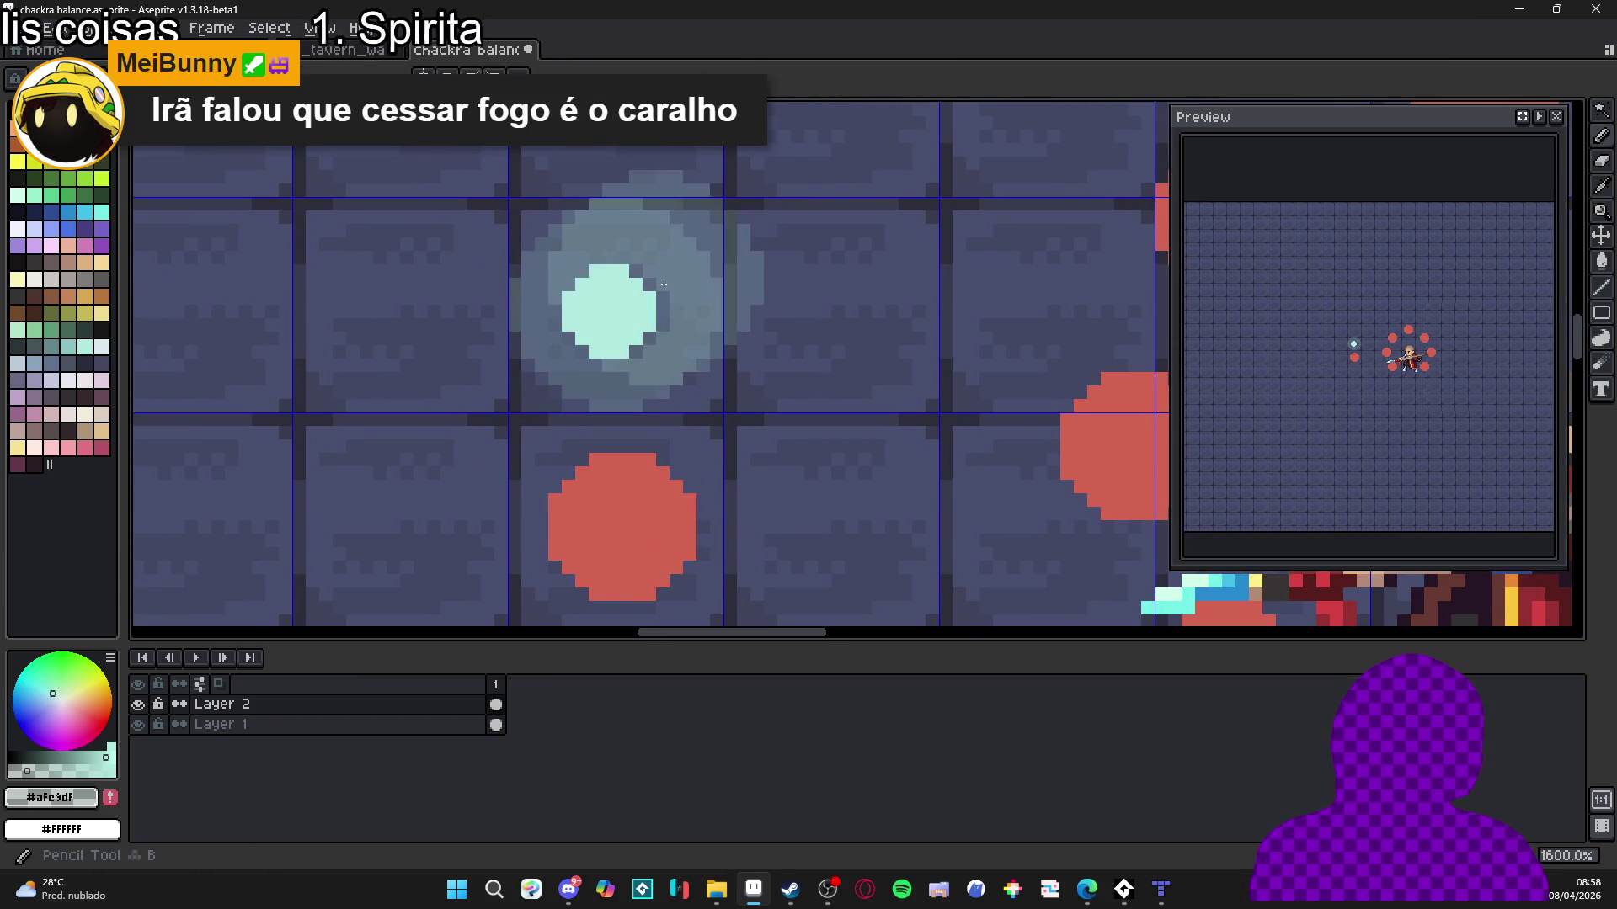
left_click(675, 274, "alt")
left_click_drag(606, 320, 651, 292)
key("ctrl+z")
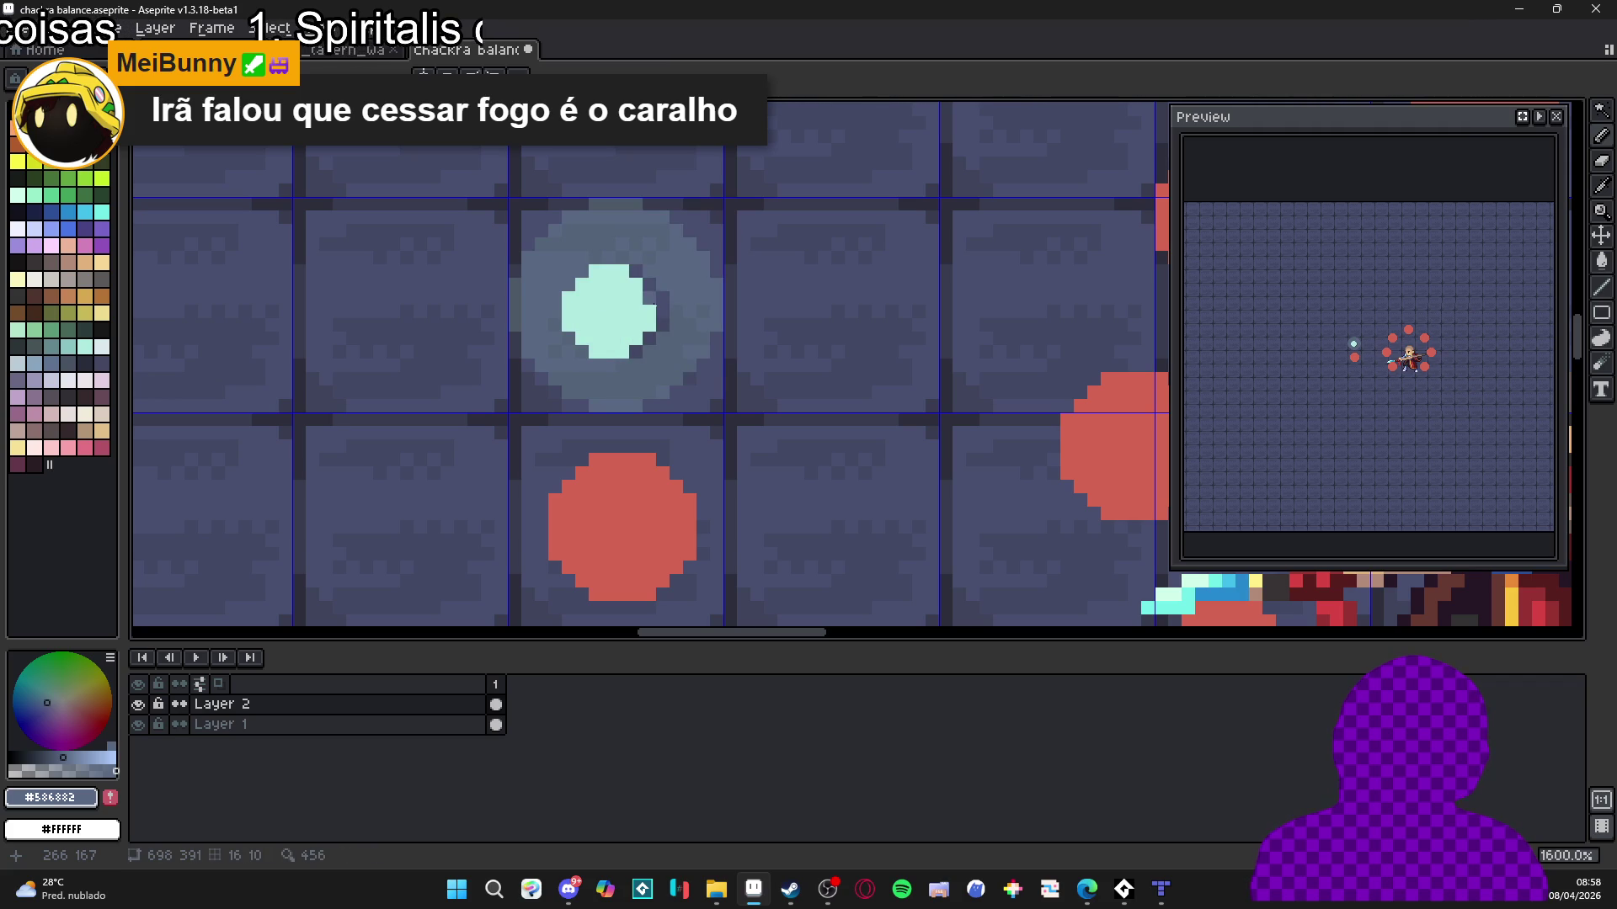
key("ctrl+z")
key("ctrl+z")
key("ctrl+z")
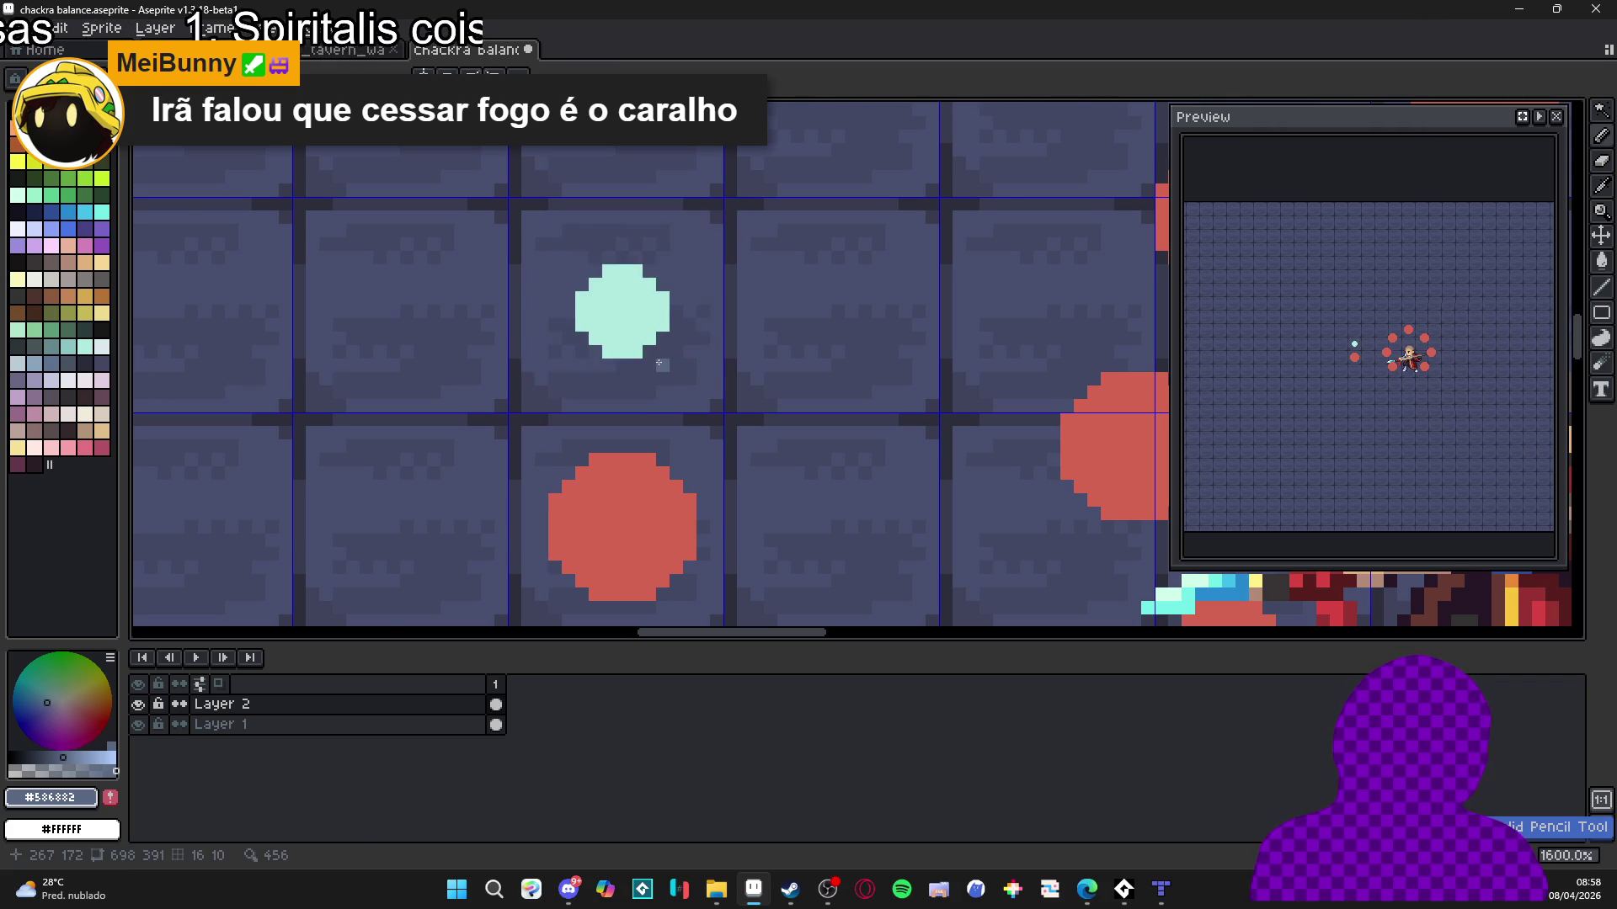
Retry translucent cyan halos around the dot, then remove them.
scroll(659, 364, "down", 4)
scroll(654, 339, "up", 3)
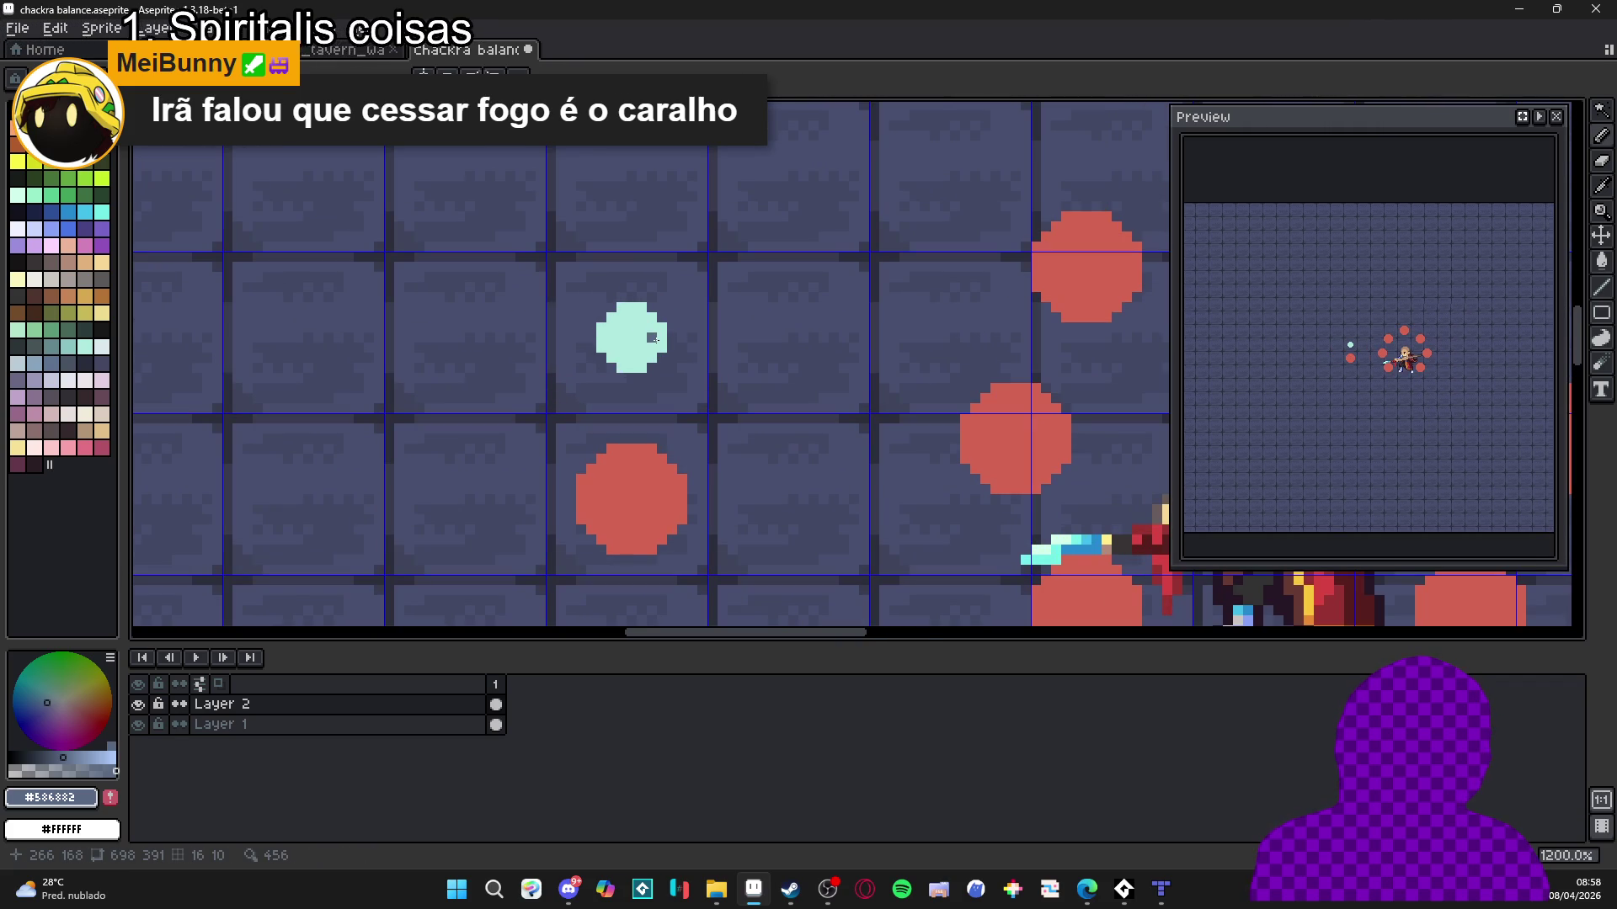
left_click(655, 338, "alt")
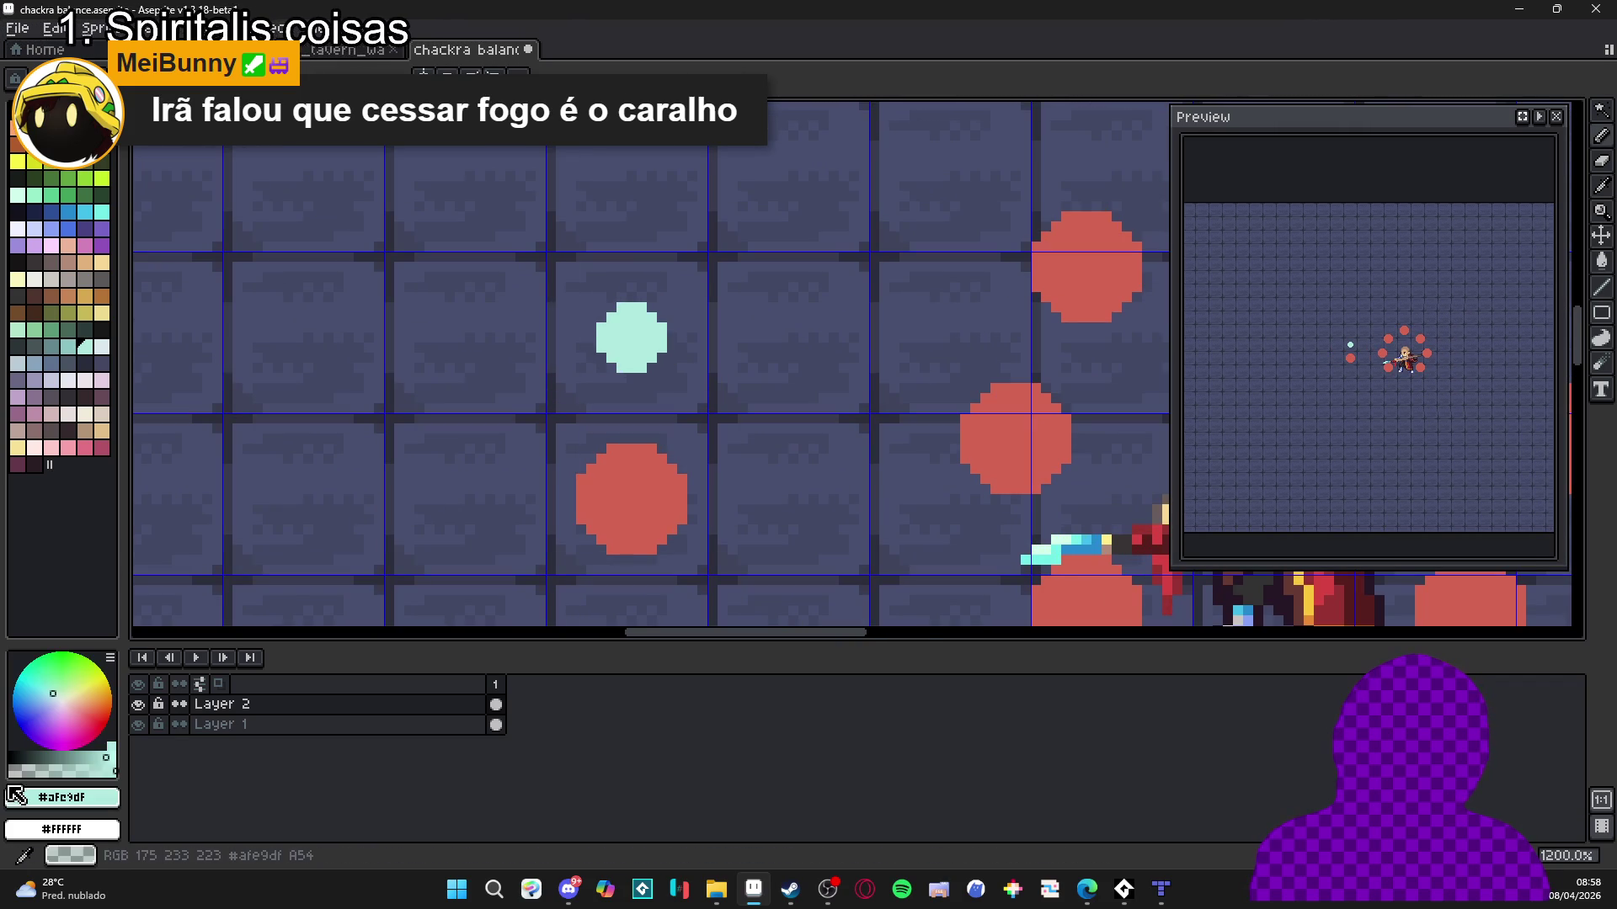
left_click(60, 771)
mouse_move(576, 368)
left_mouse_down()
mouse_move(583, 336)
mouse_move(629, 340)
left_mouse_up()
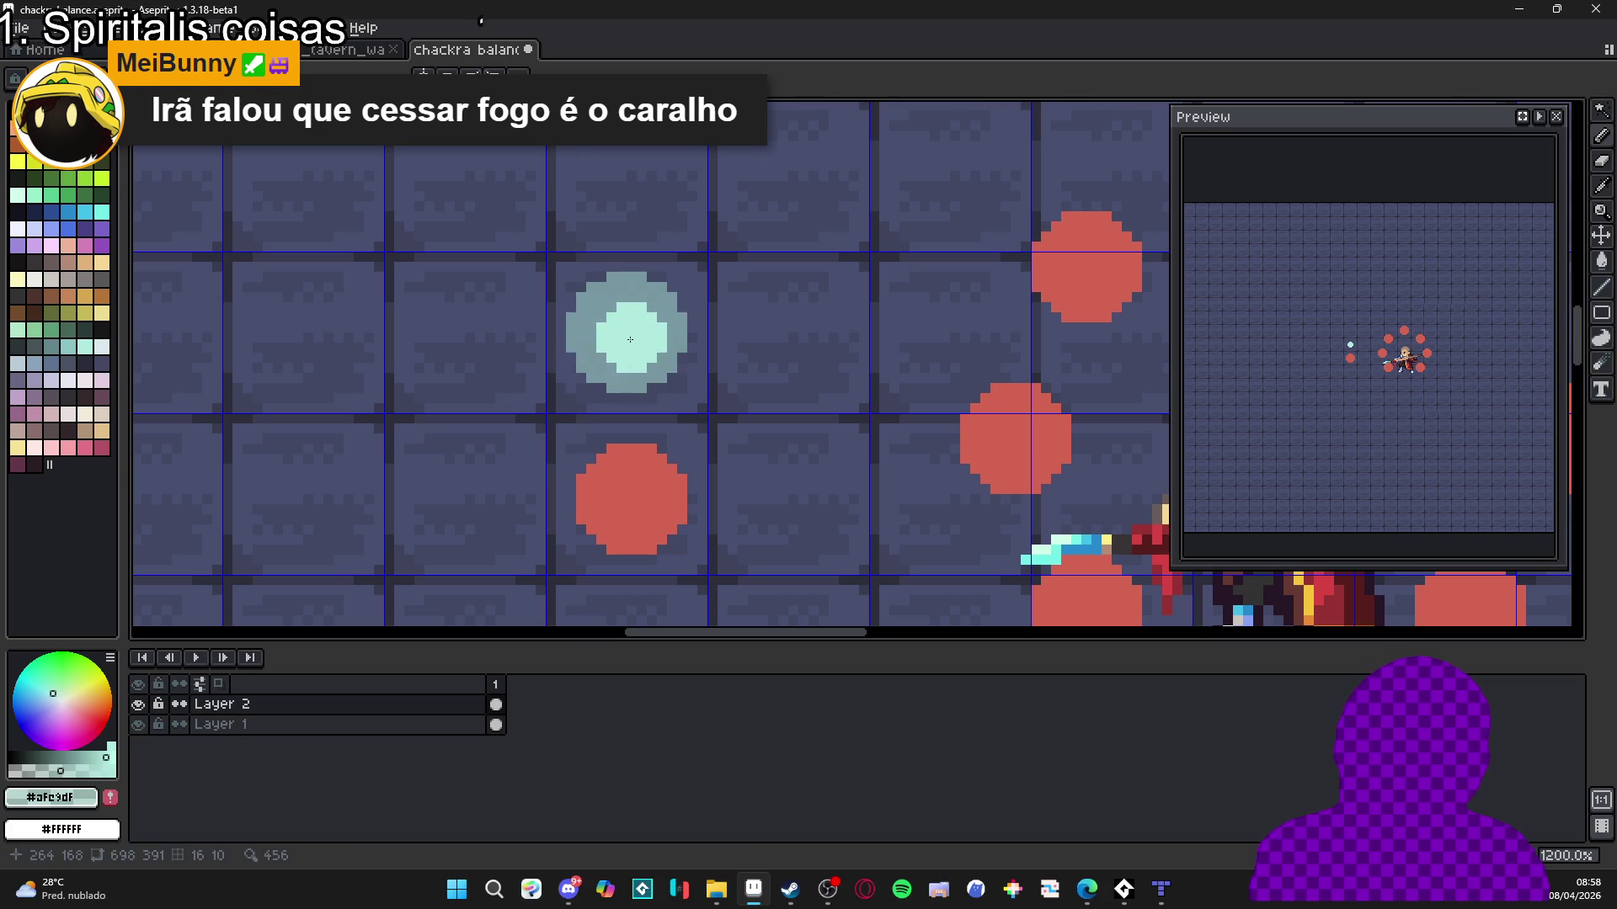
key("ctrl+z")
left_click(636, 334)
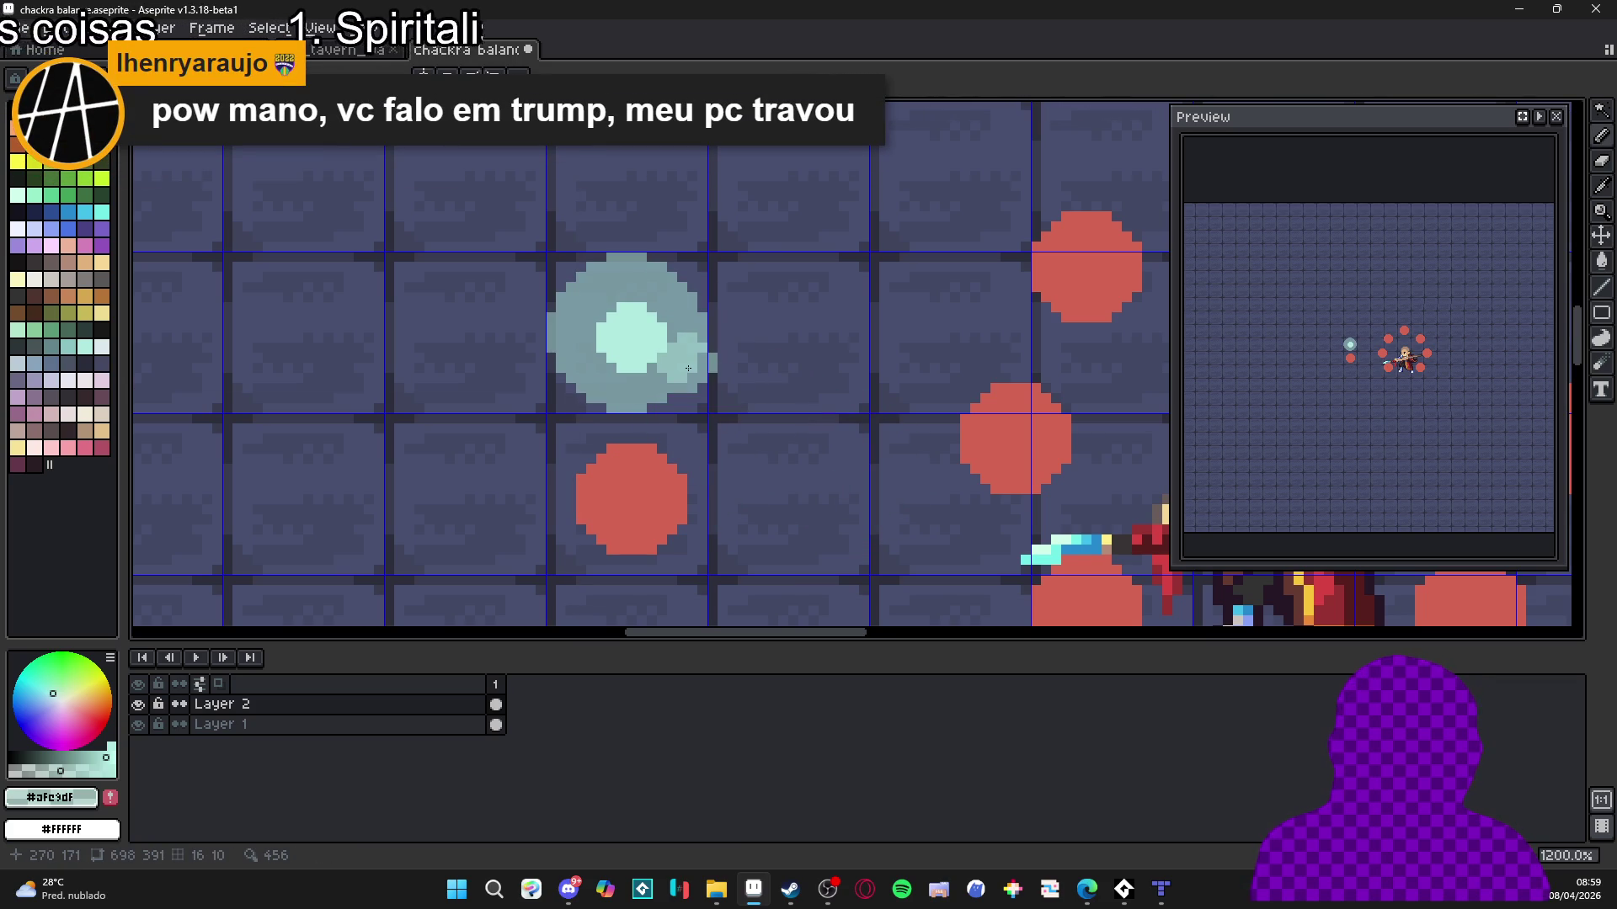
key("ctrl+z")
key("ctrl+z")
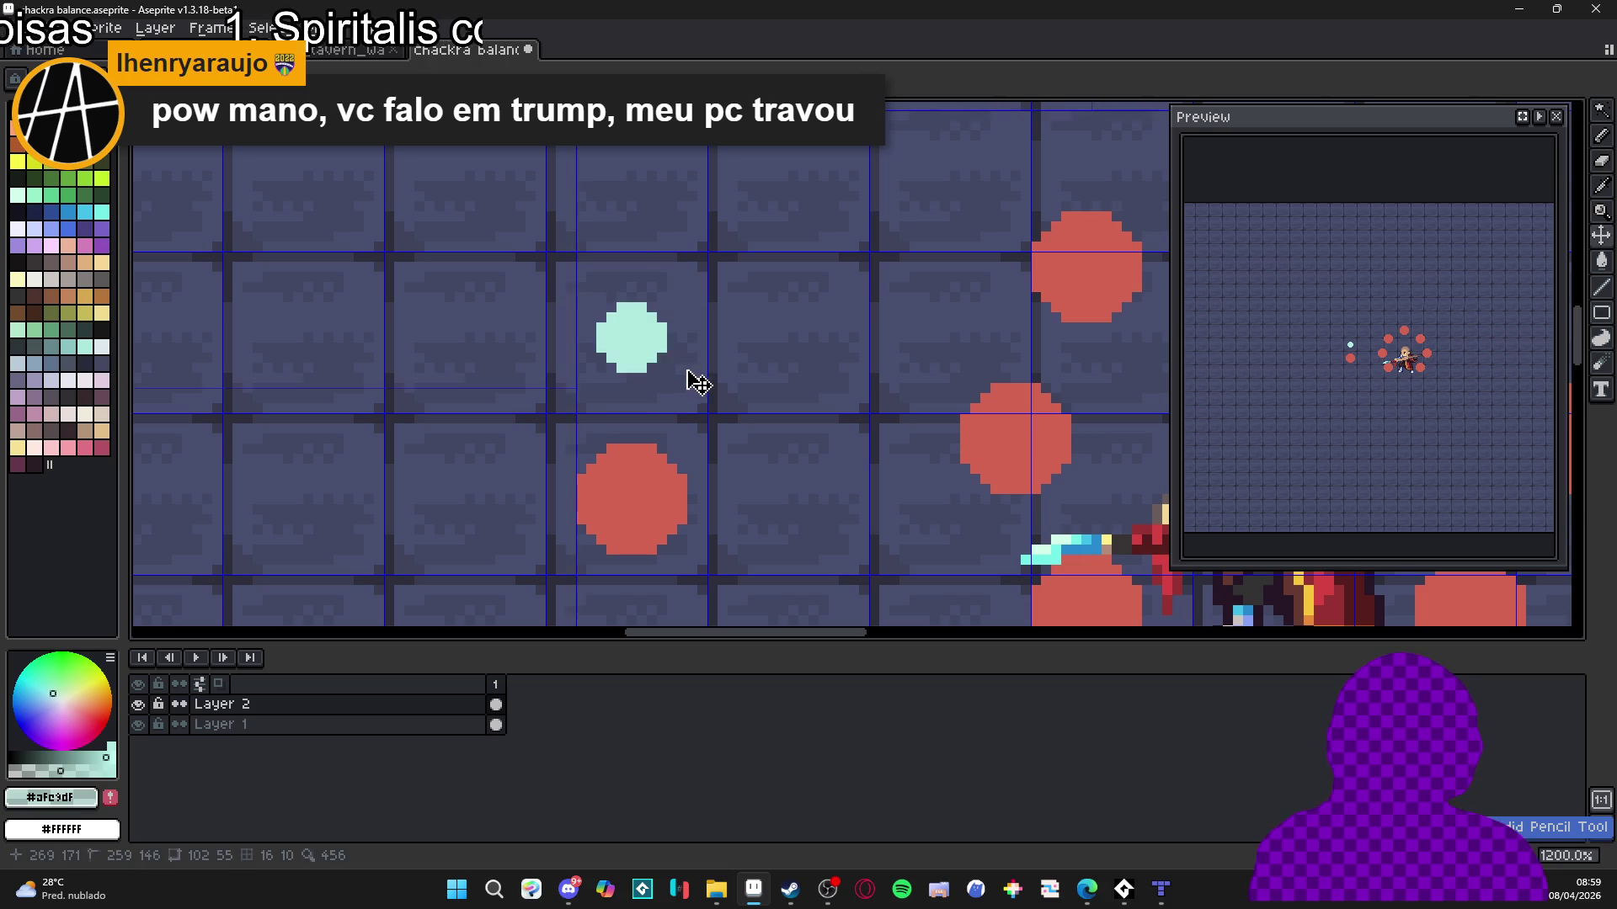
Widen the dot's left edge in opaque cyan, undoing trial lines on either side.
key("b")
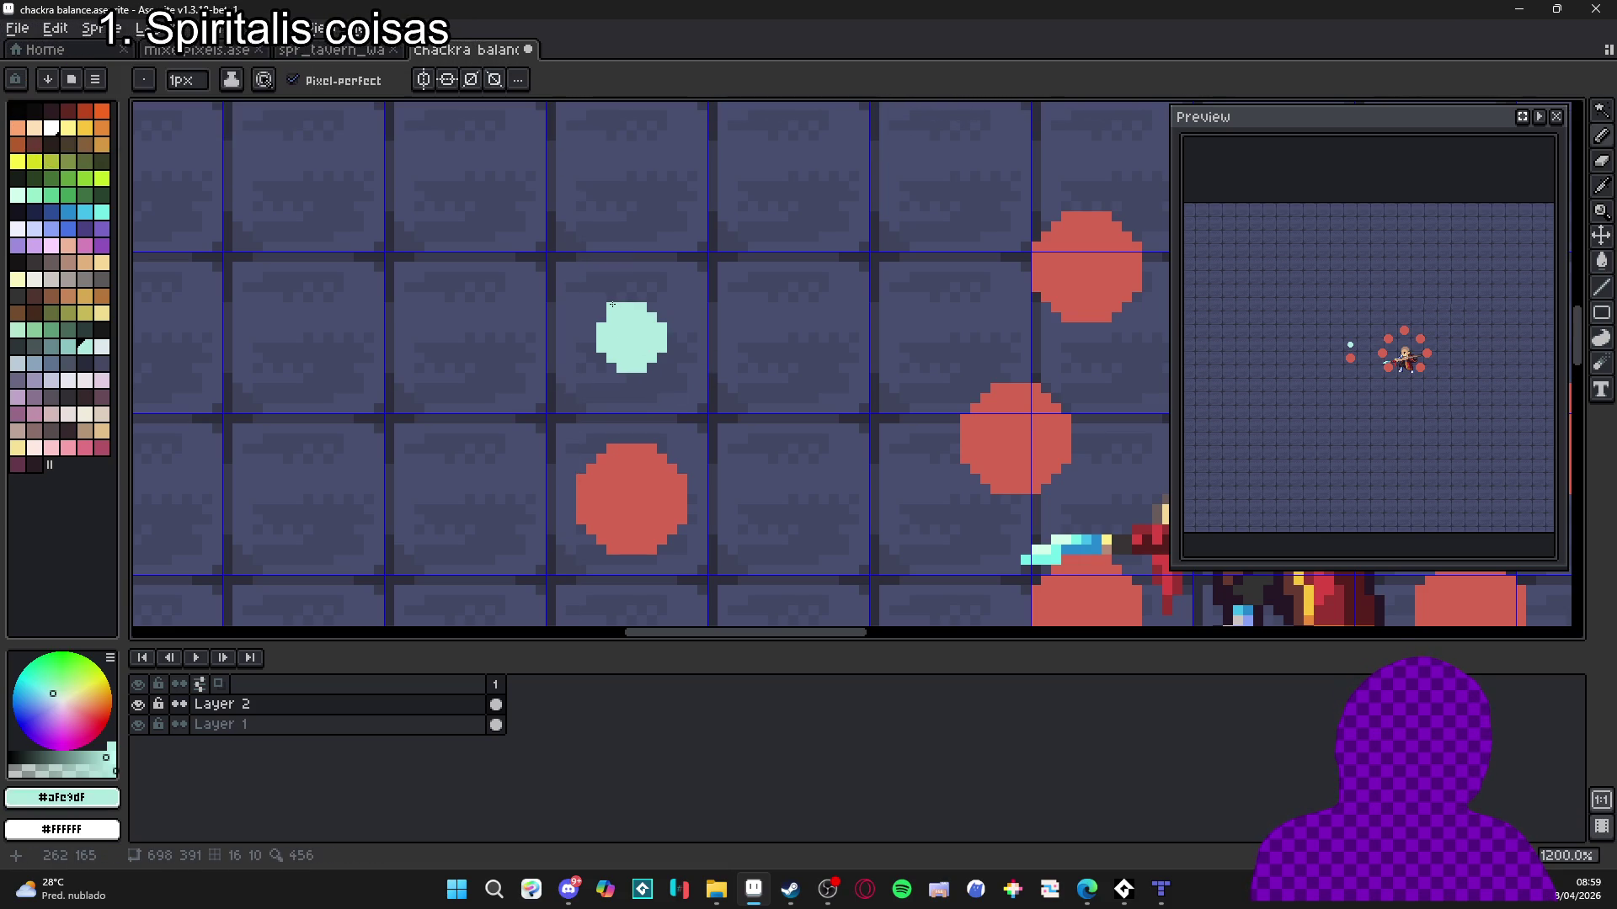
left_click_drag(591, 328, 594, 349)
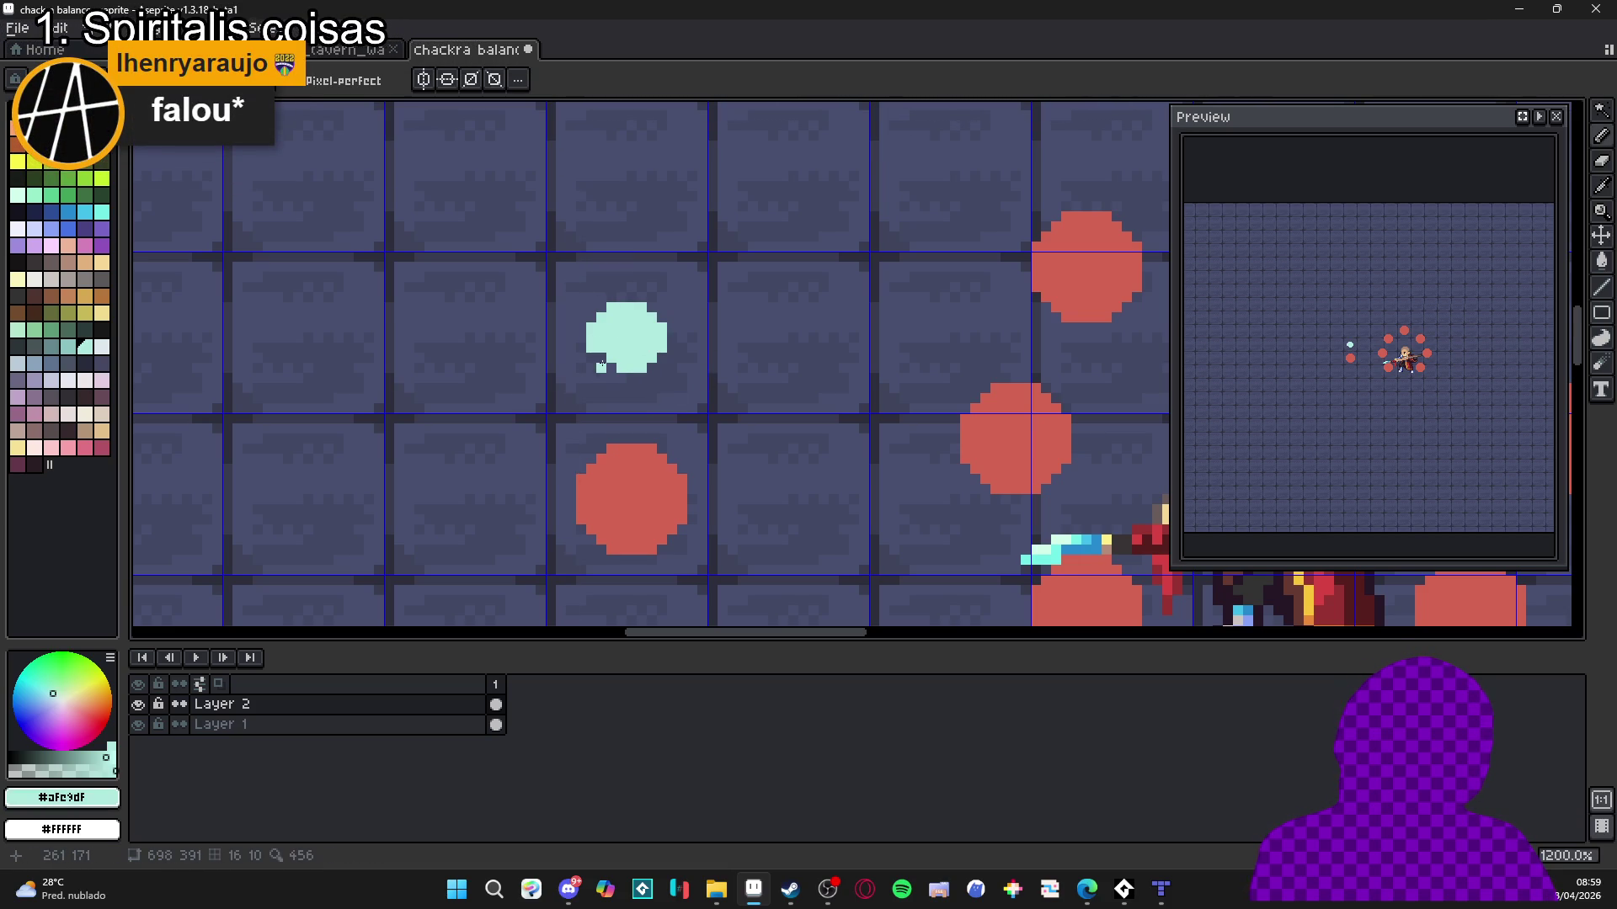
scroll(626, 382, "down", 4)
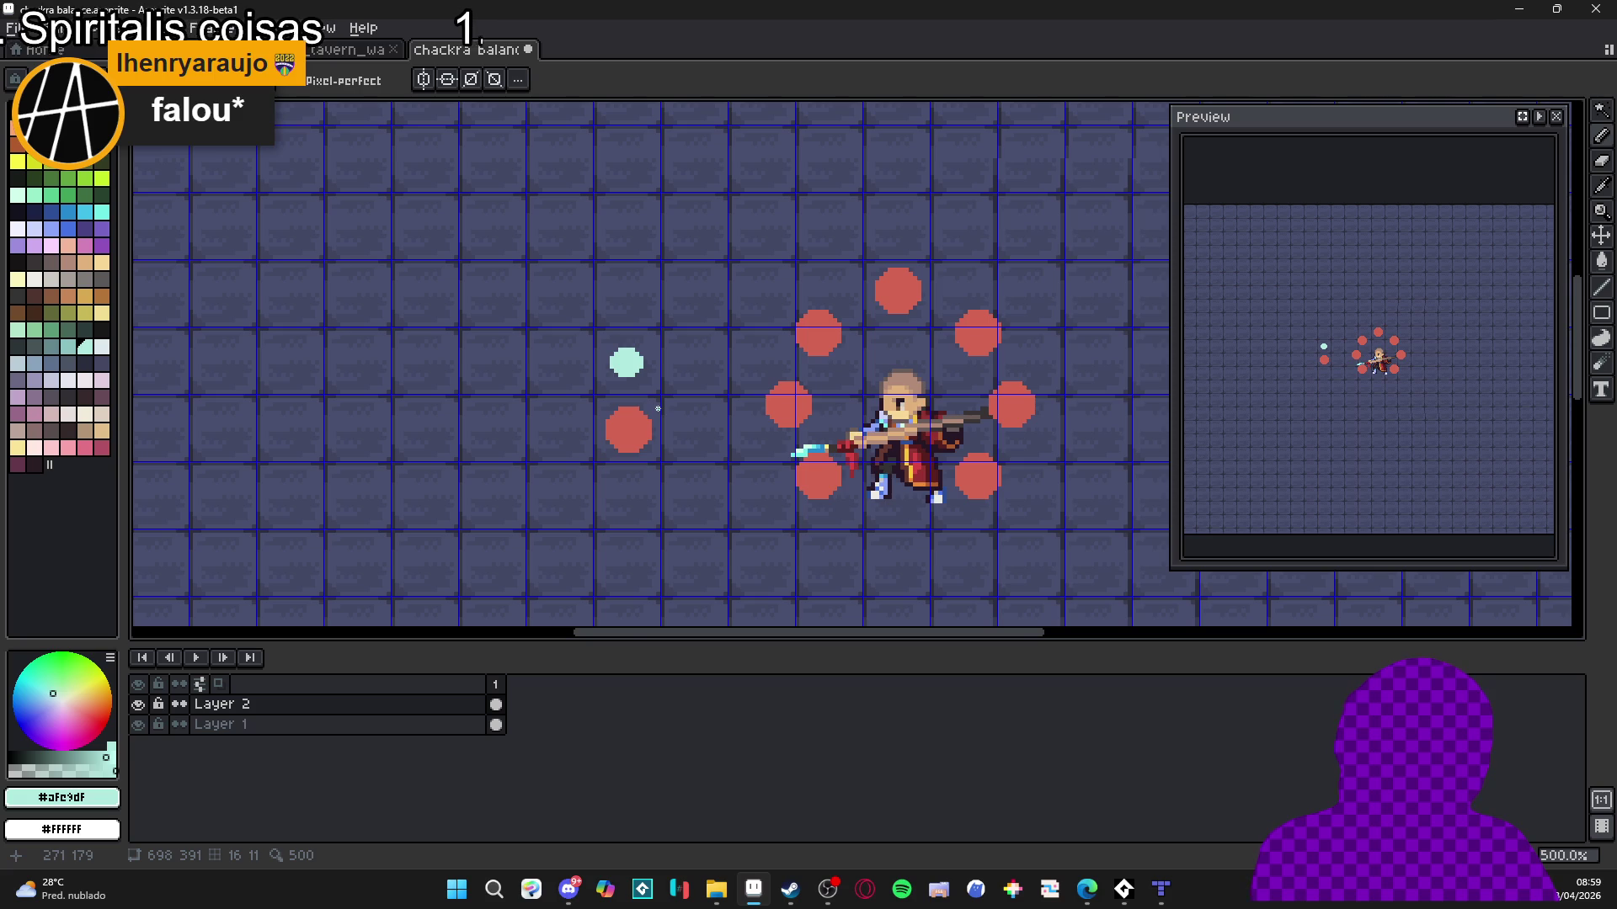
scroll(626, 370, "up", 5)
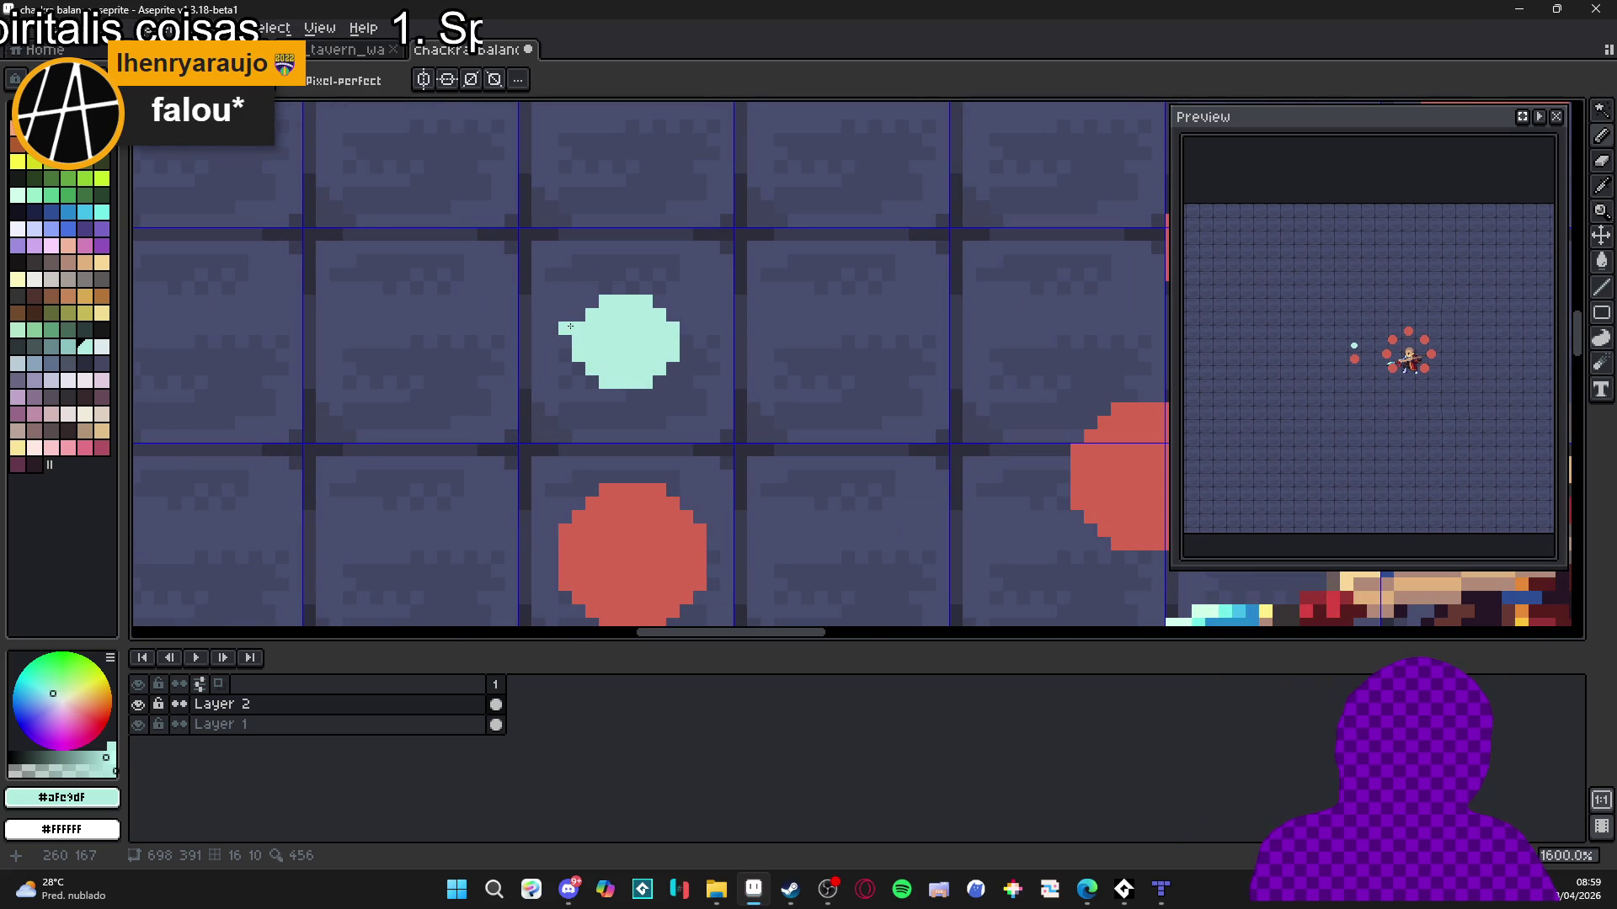
left_click_drag(565, 341, 537, 341)
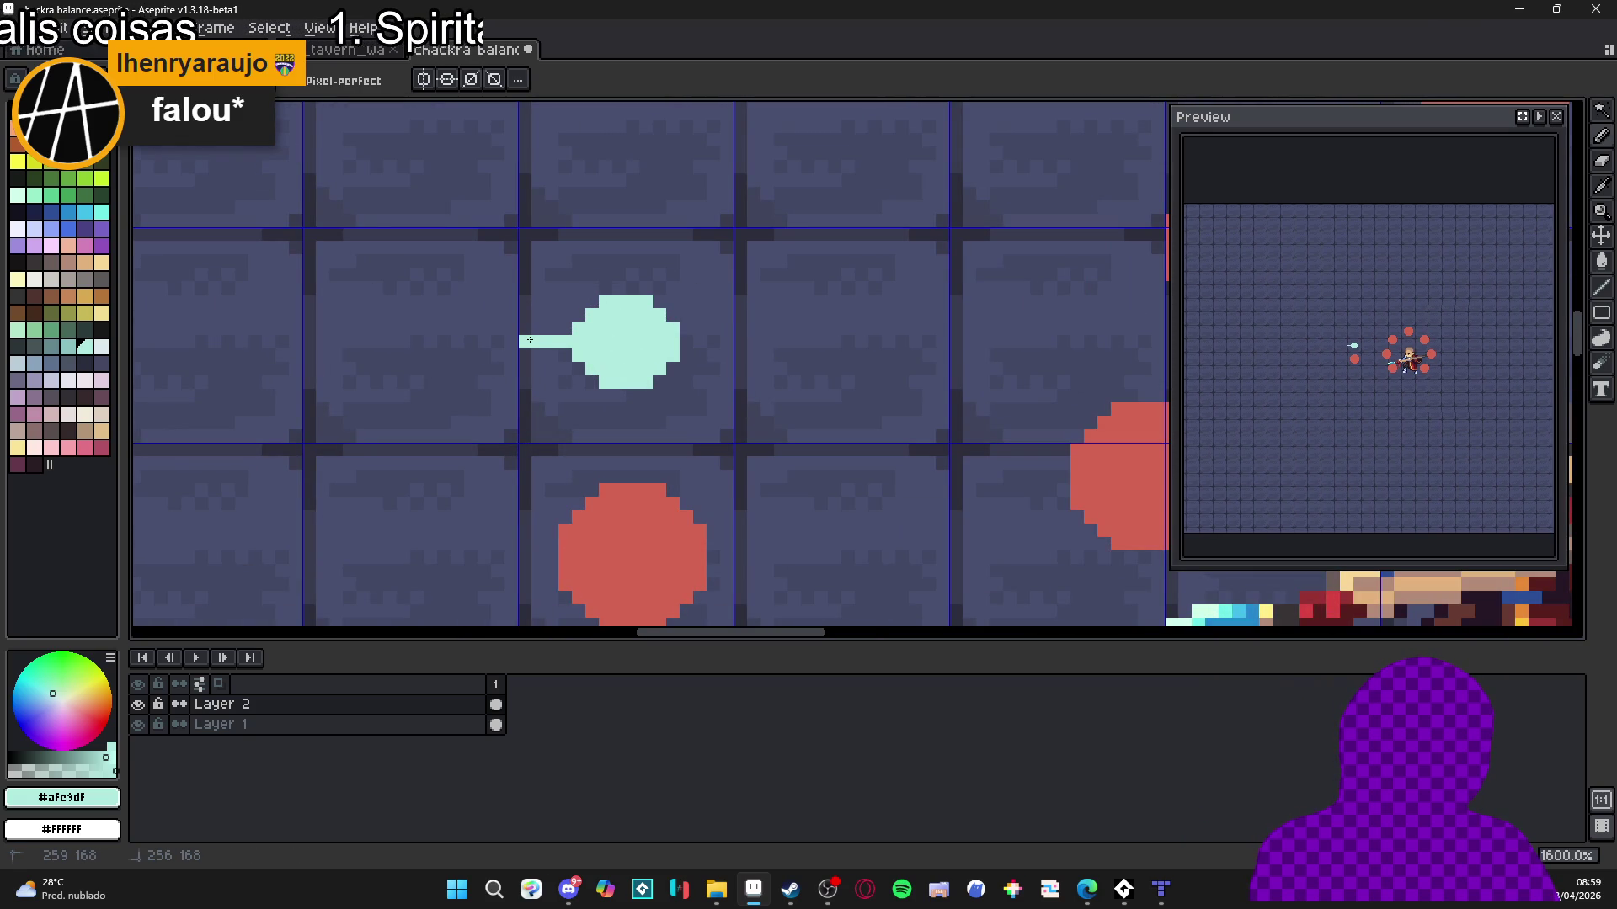
key("ctrl+z")
left_click_drag(690, 341, 747, 341)
key("ctrl+z")
Zoom around the dot and briefly select its left part, then clear the selection.
scroll(636, 390, "down", 3)
scroll(636, 390, "down", 2)
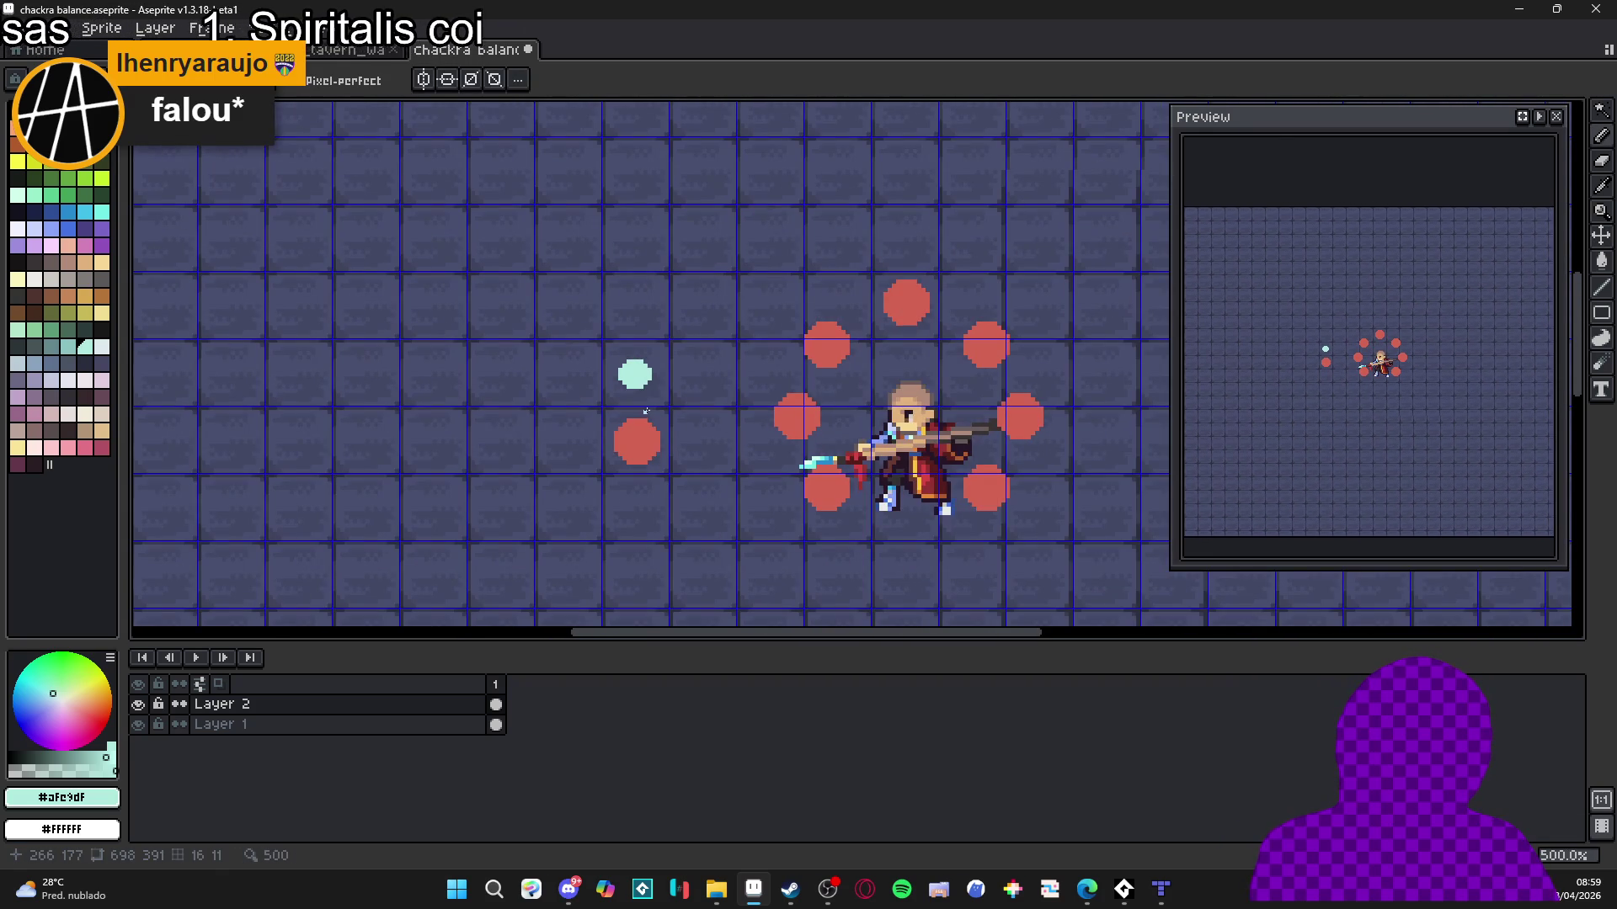
scroll(649, 371, "up", 4)
scroll(627, 375, "down", 3)
scroll(627, 375, "up", 3)
scroll(605, 362, "up", 2)
key("m")
mouse_move(474, 313)
left_mouse_down()
mouse_move(559, 466)
mouse_move(604, 502)
left_mouse_up()
key("ctrl+d")
scroll(592, 421, "down", 4)
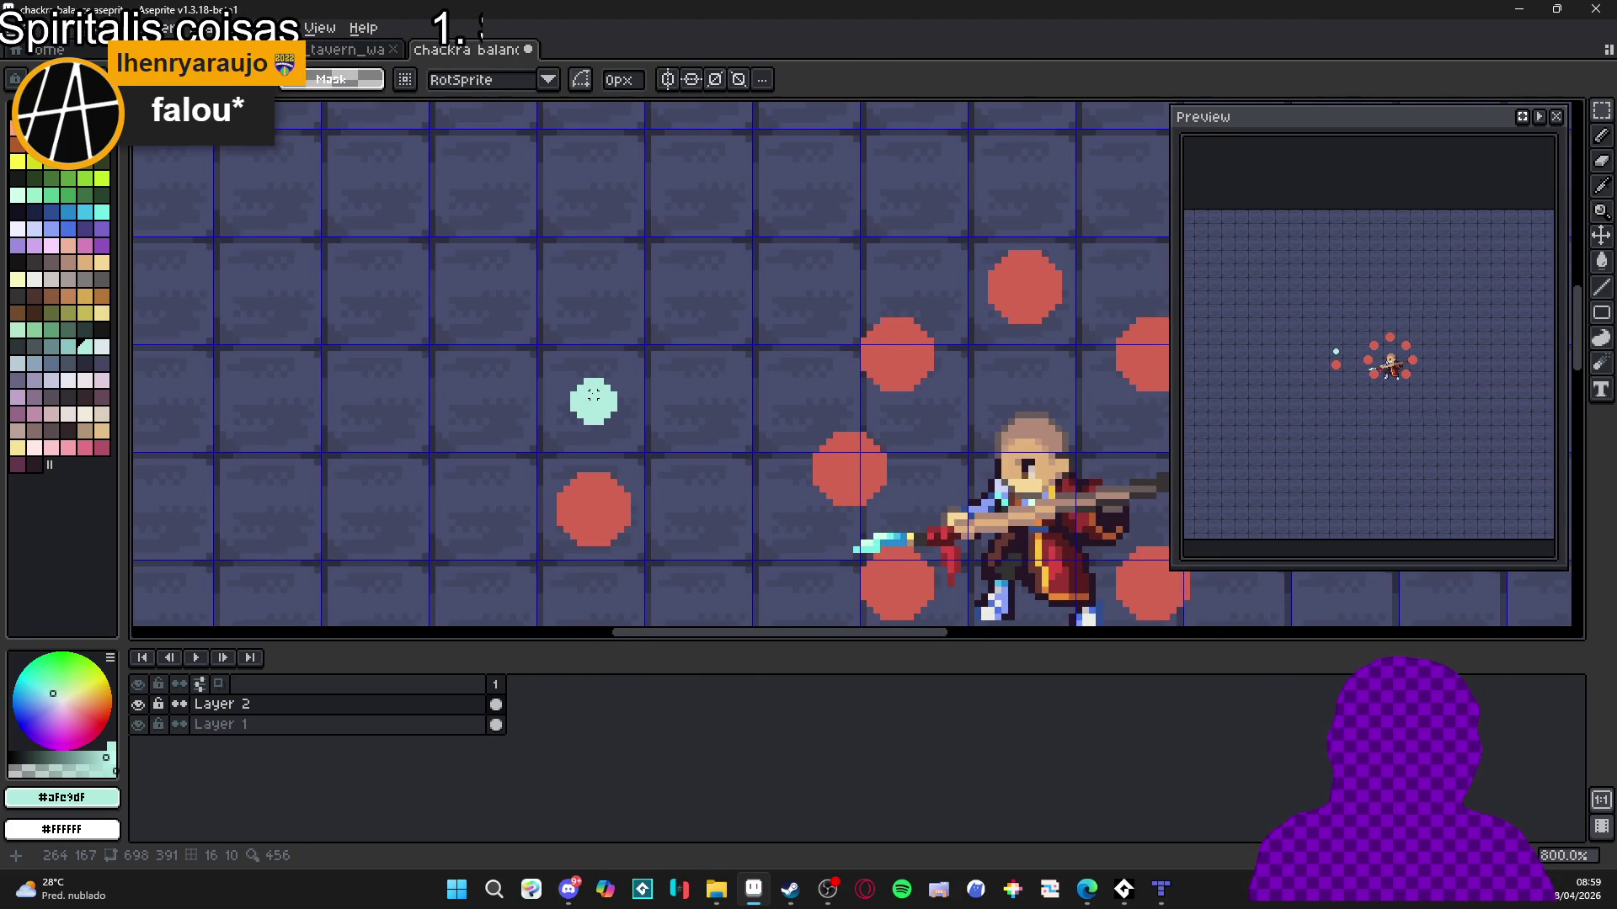
Paint a faint glow around the orb in nearly transparent cyan, then zoom out.
key("b")
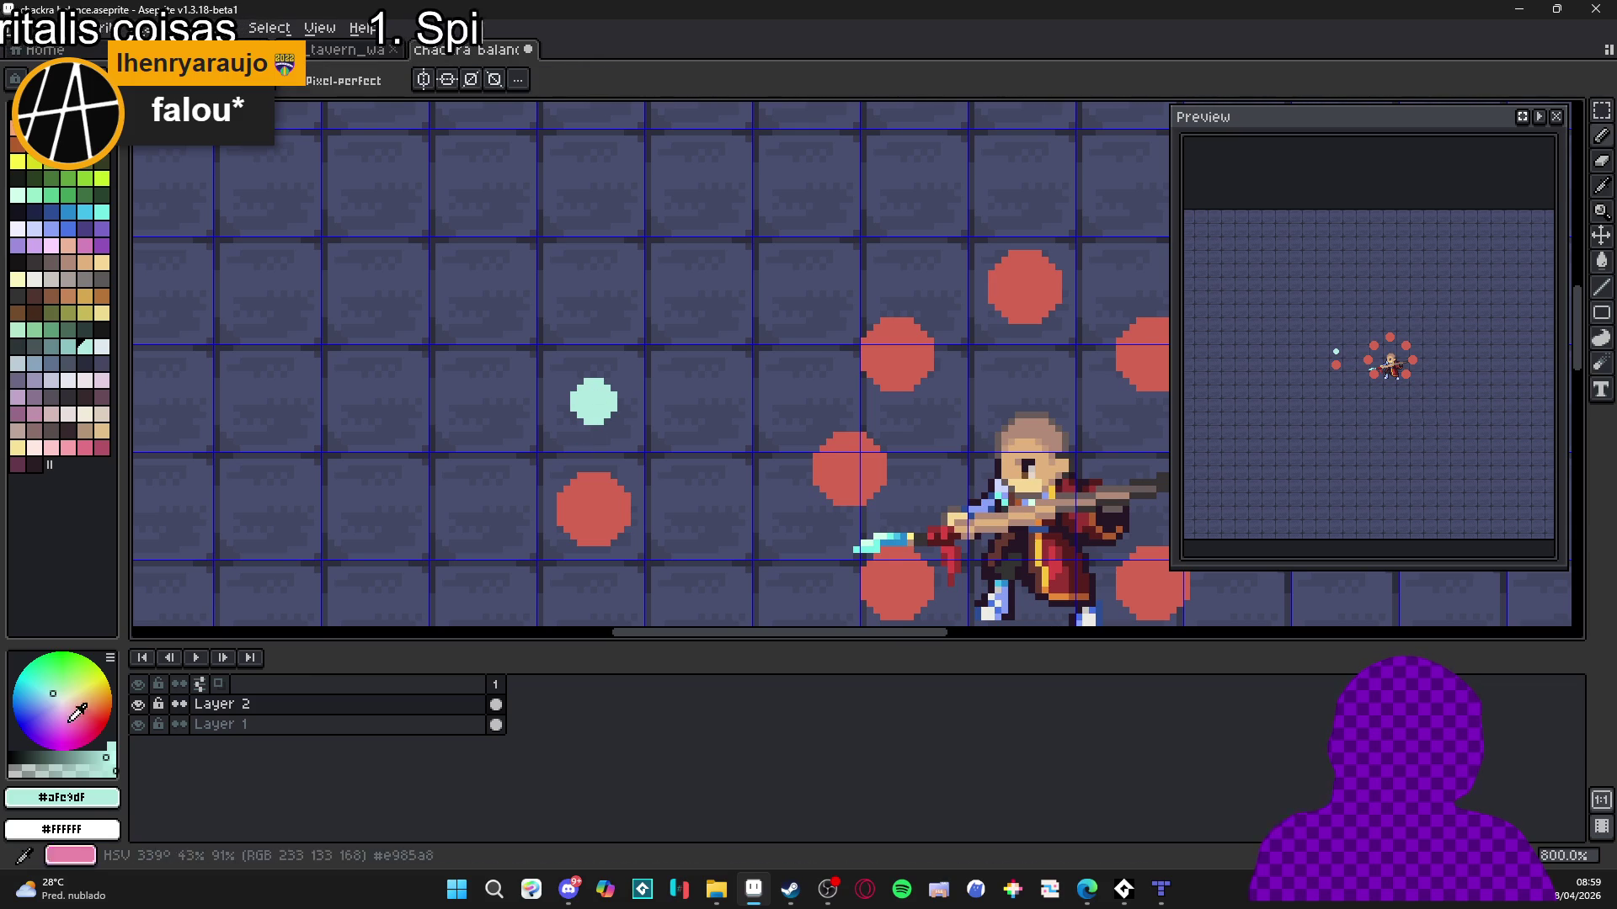
left_click_drag(61, 768, 22, 771)
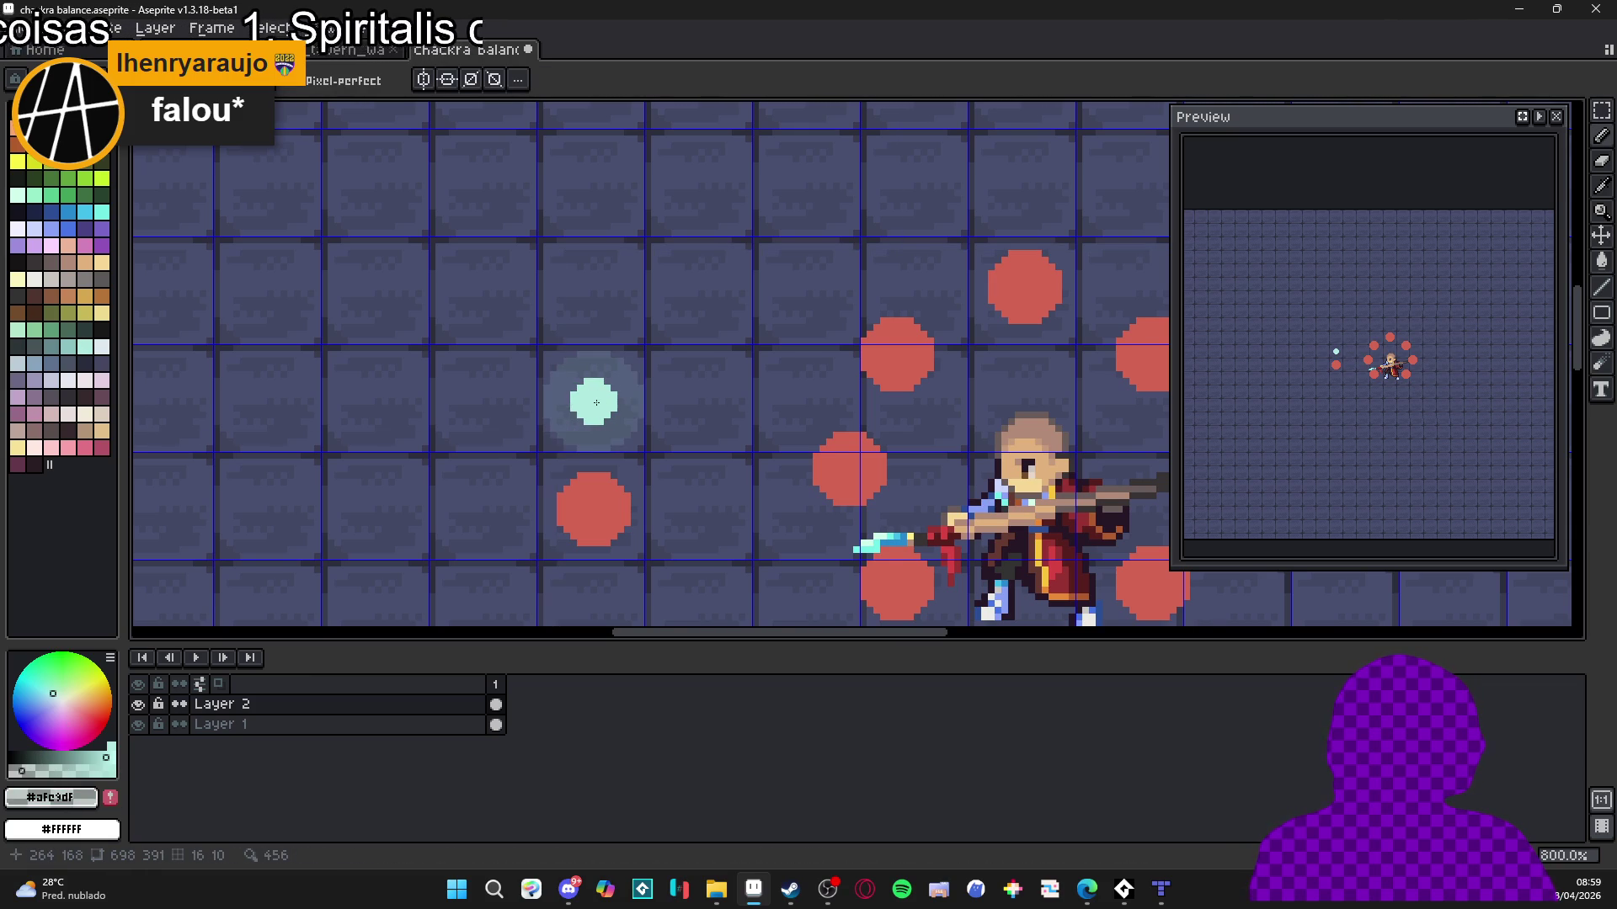
key("ctrl")
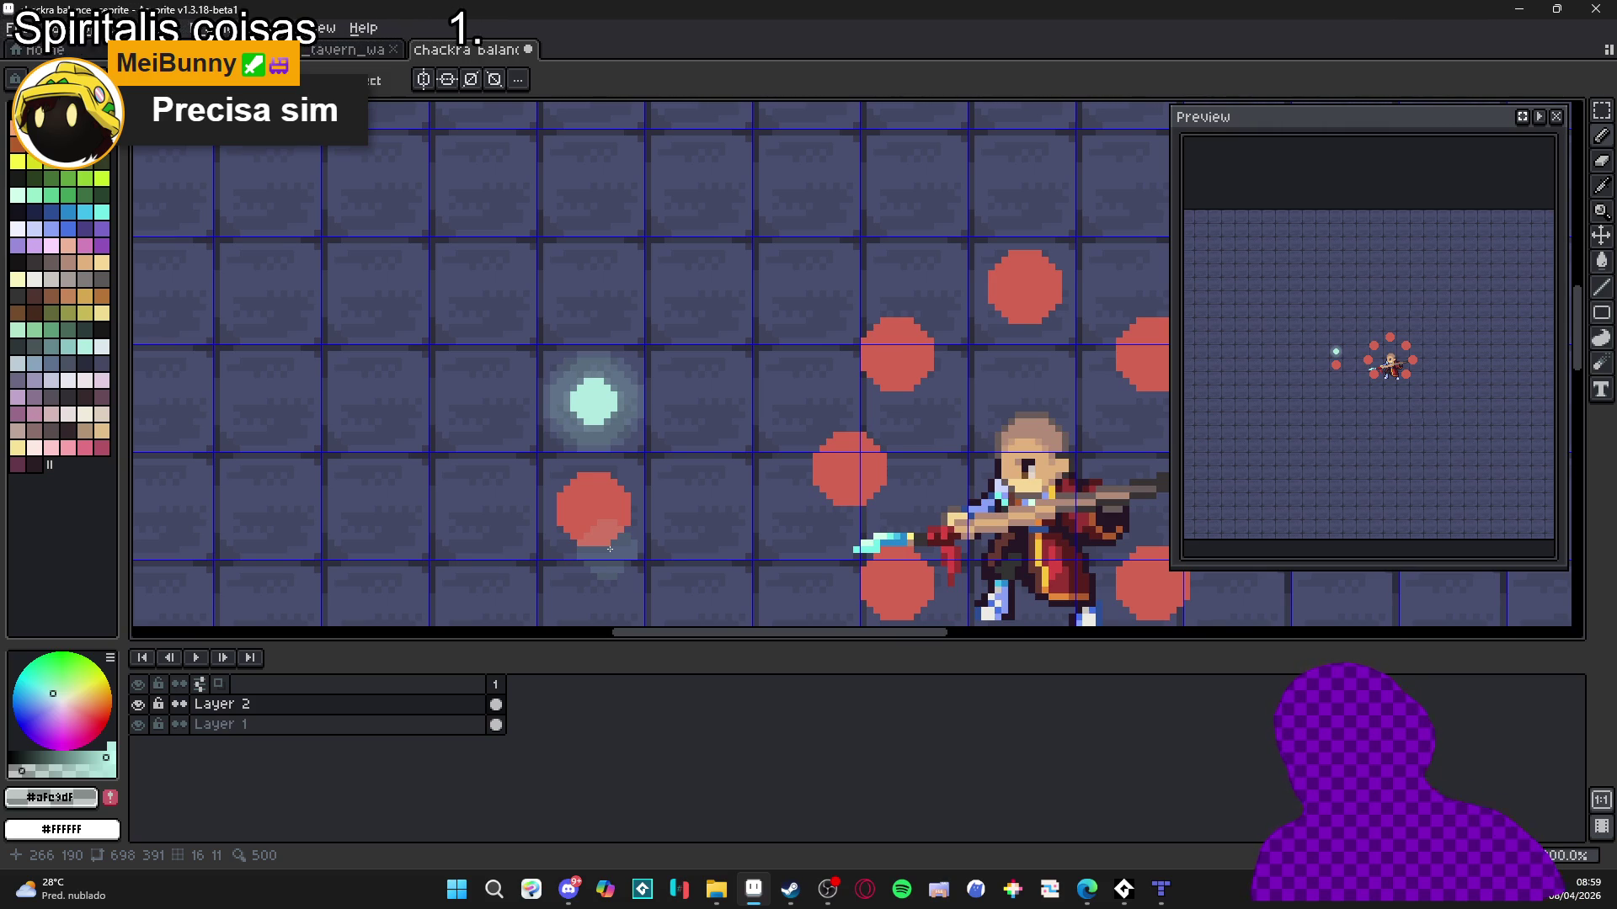
scroll(667, 507, "down", 3)
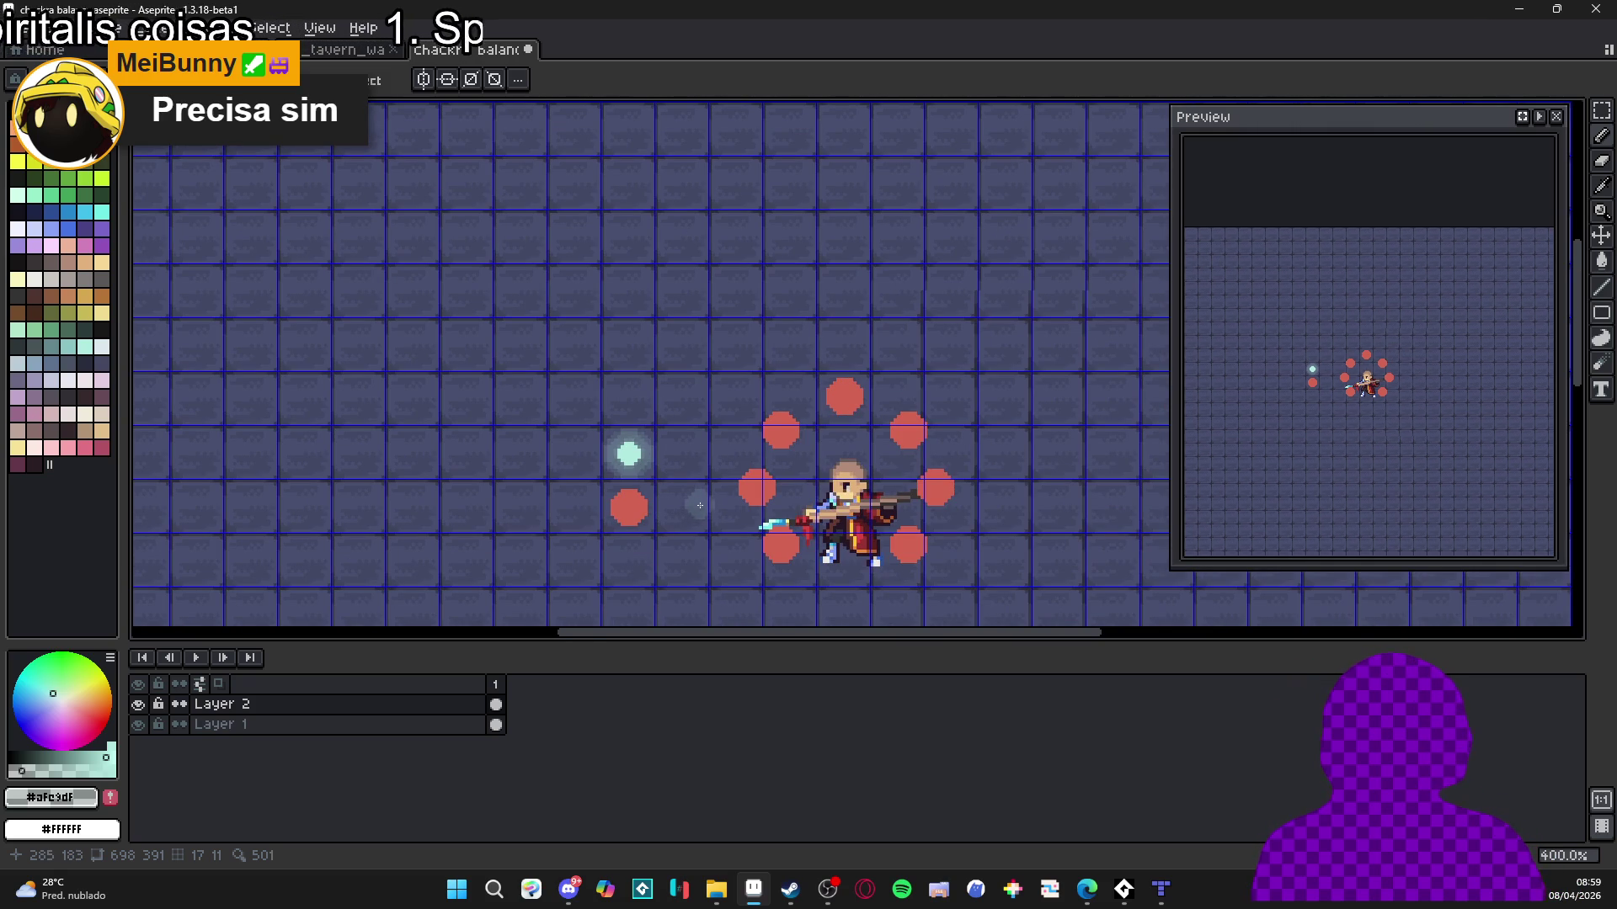
scroll(699, 493, "up", 1)
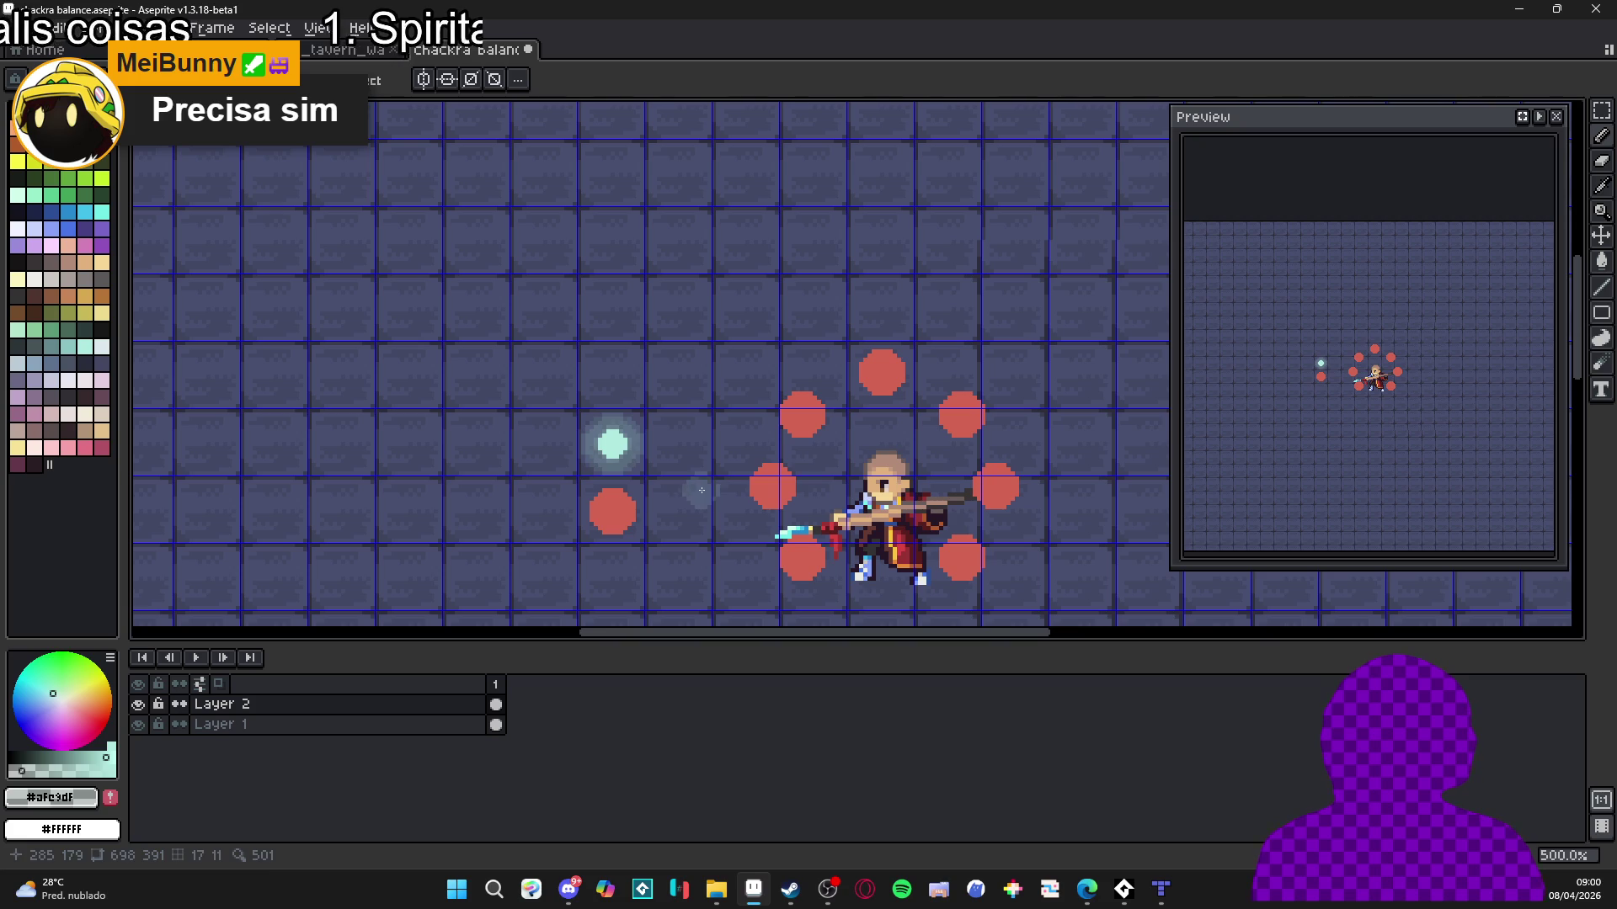
scroll(707, 393, "down", 1)
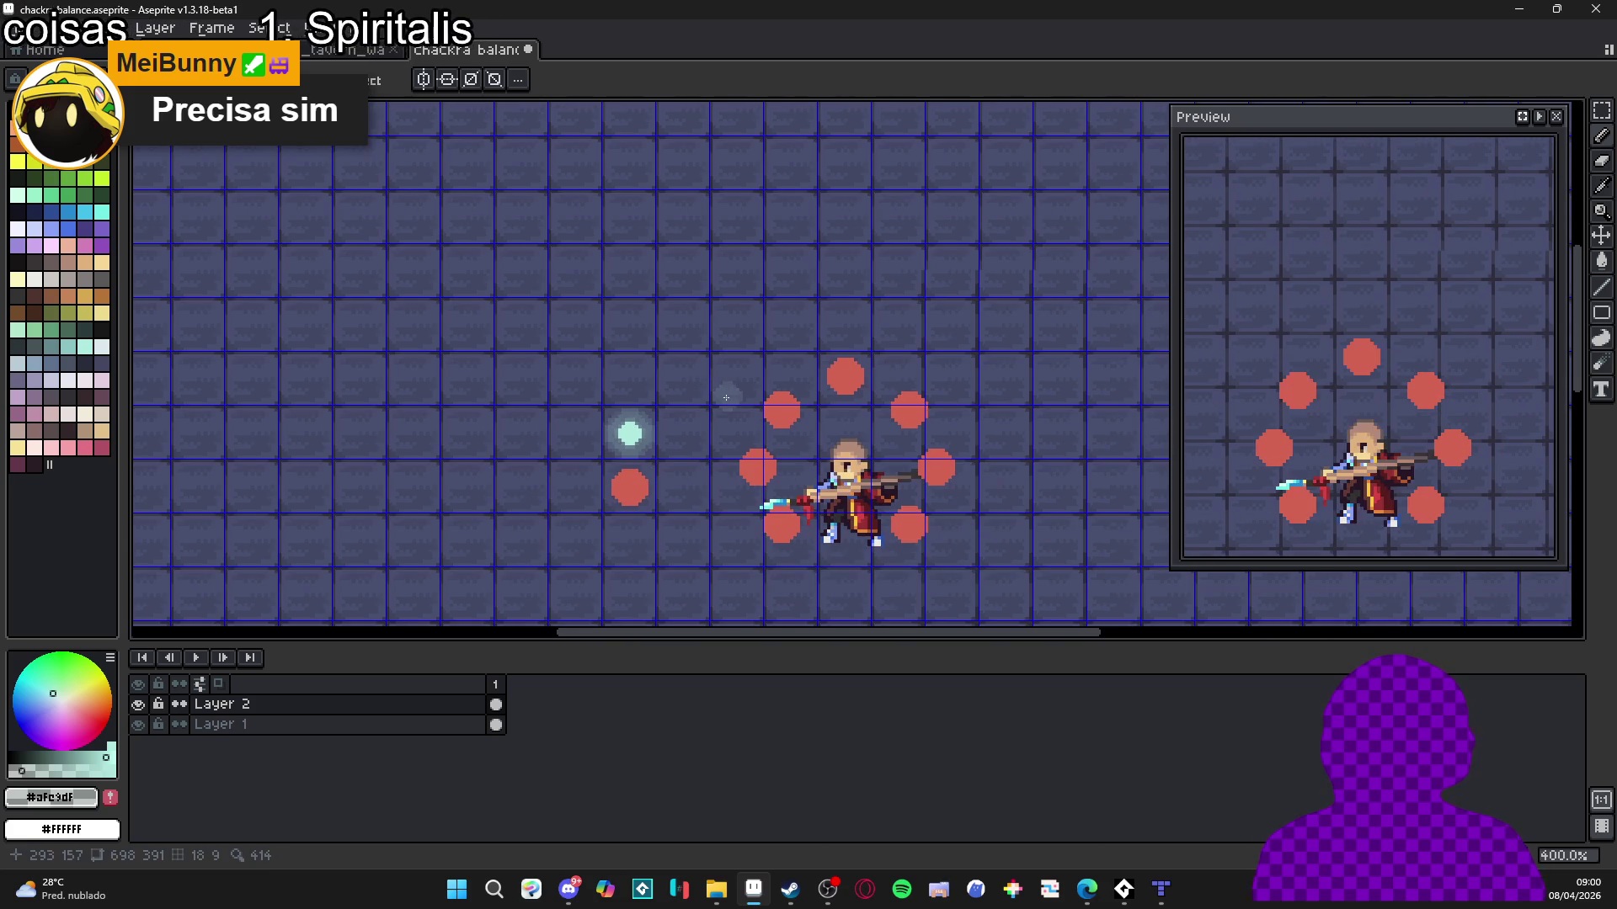
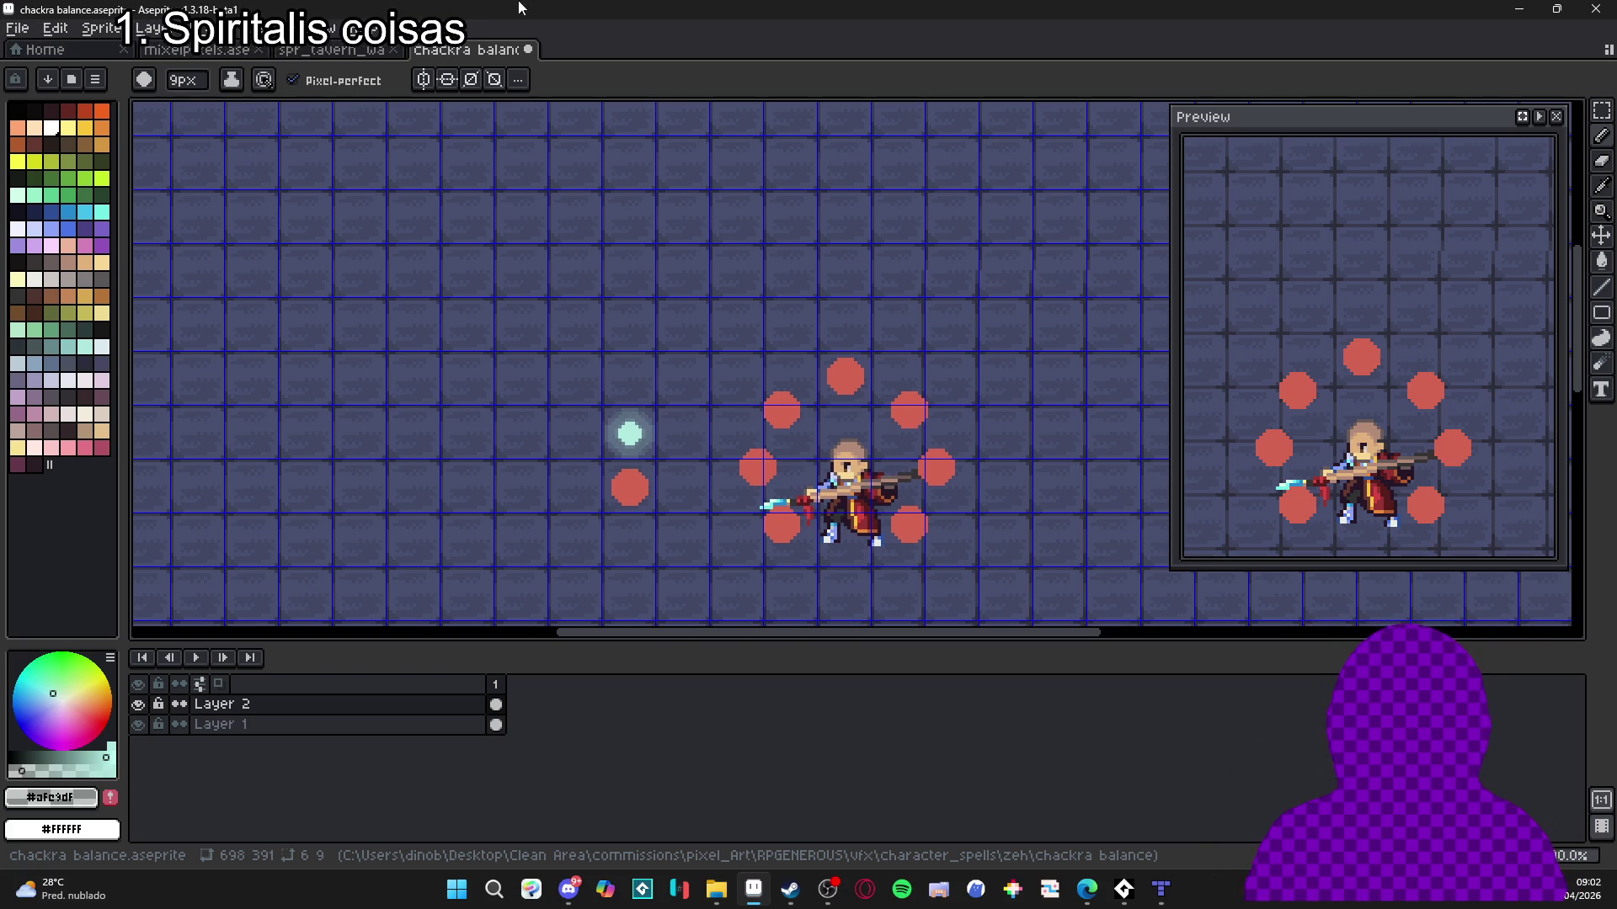
Brighten the cyan orb's glow ring with an 11px brush dab, then return the brush to 5px.
scroll(640, 446, "up", 3)
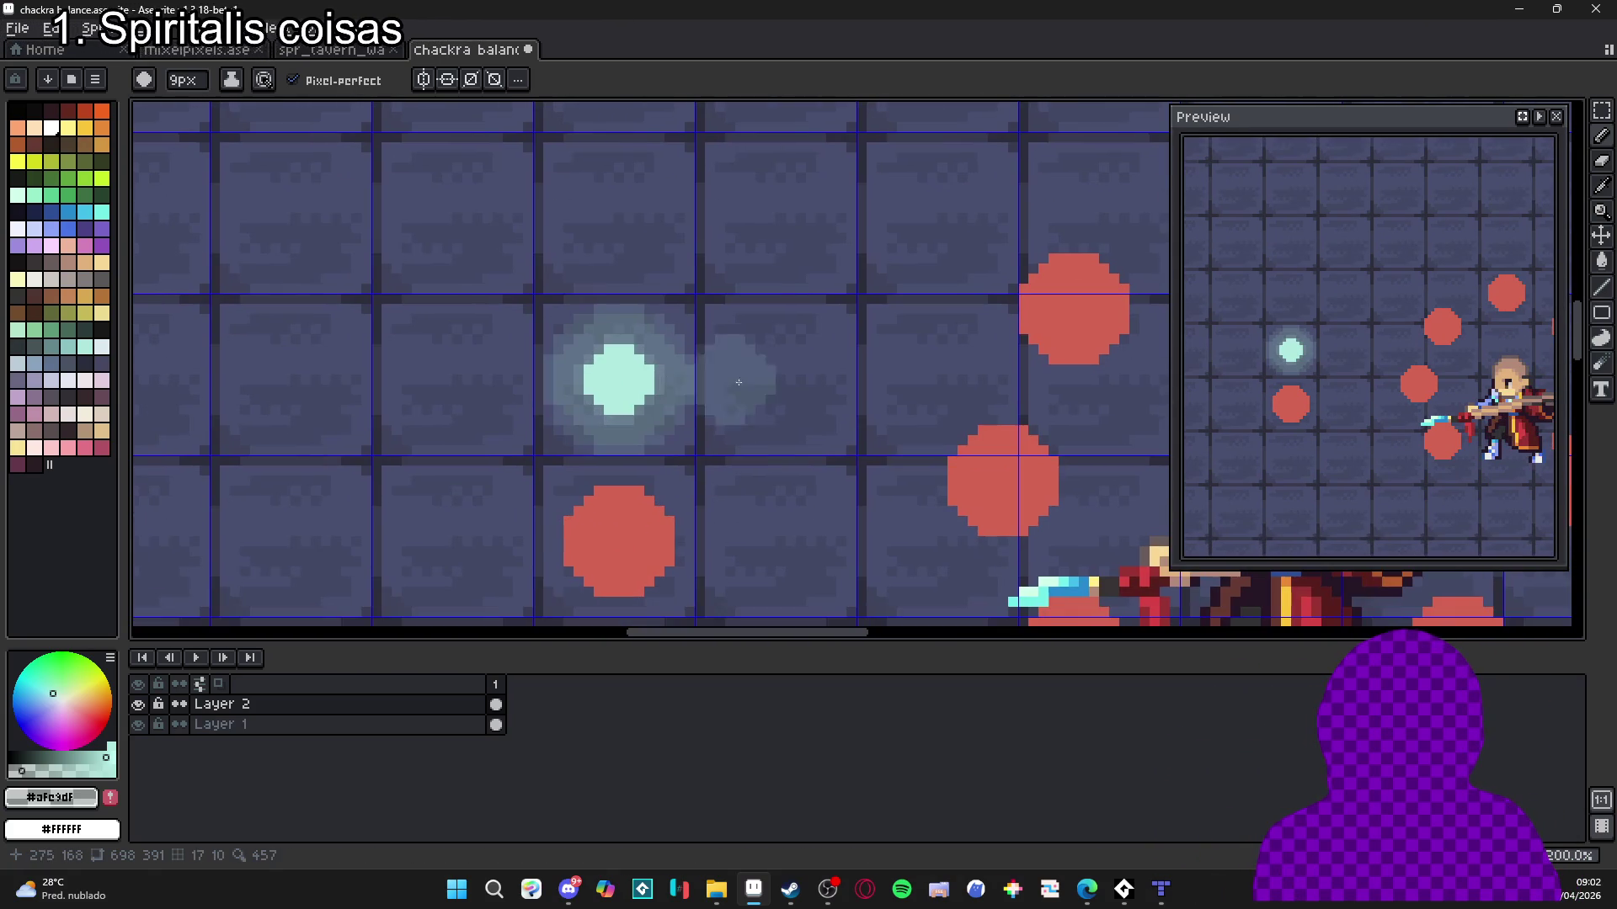
key("plus")
key("plus")
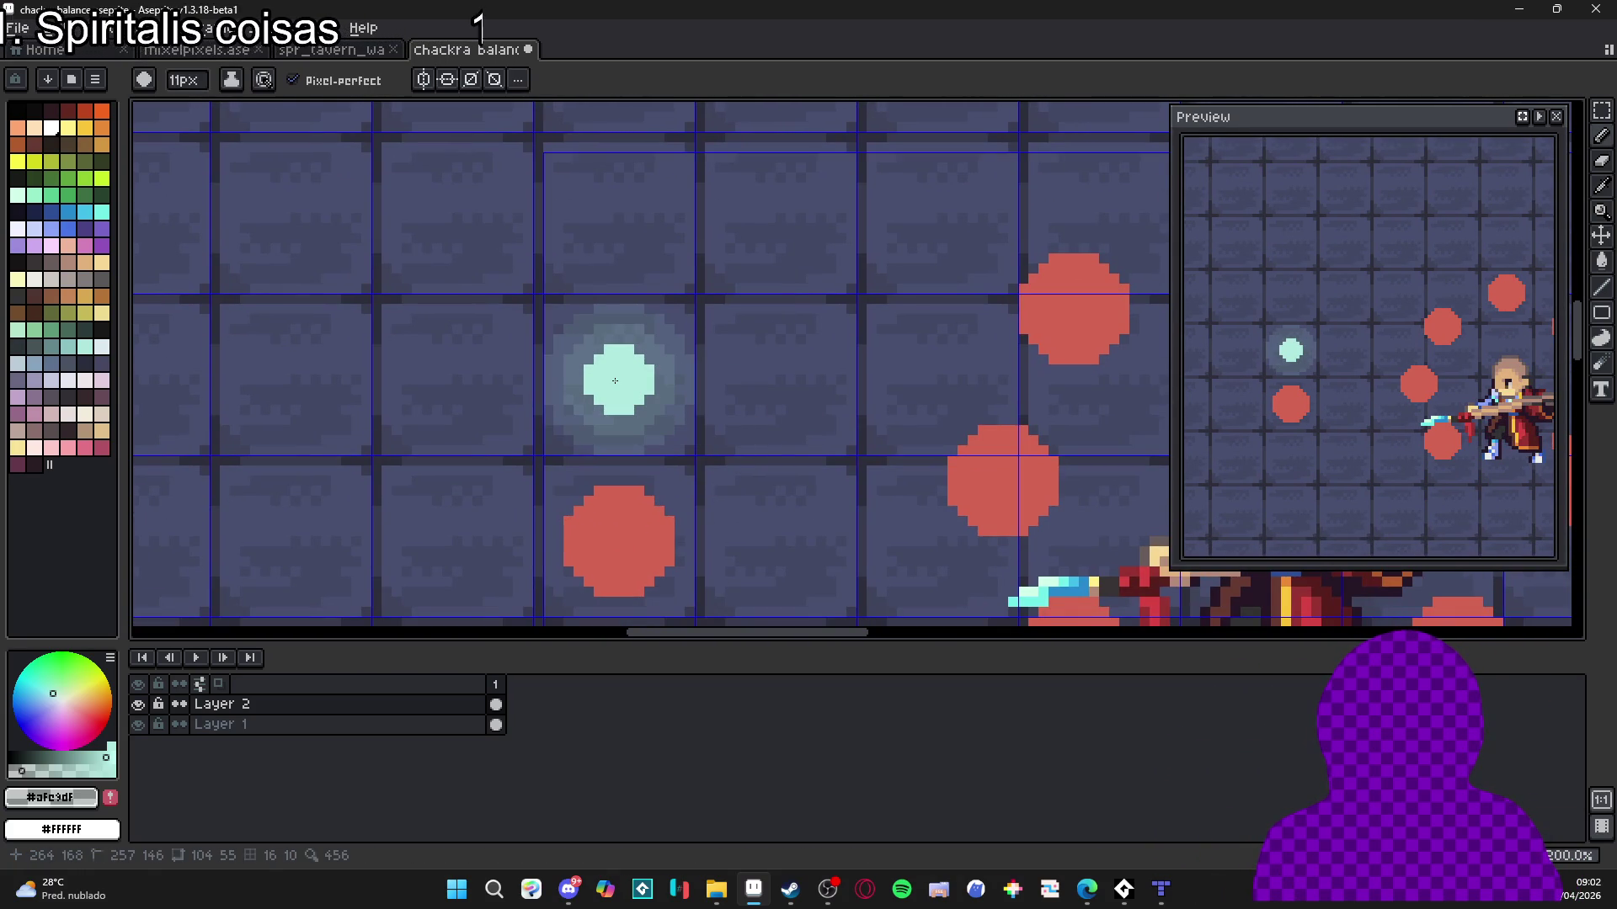
left_click(614, 381)
key("minus")
key("minus")
key("minus")
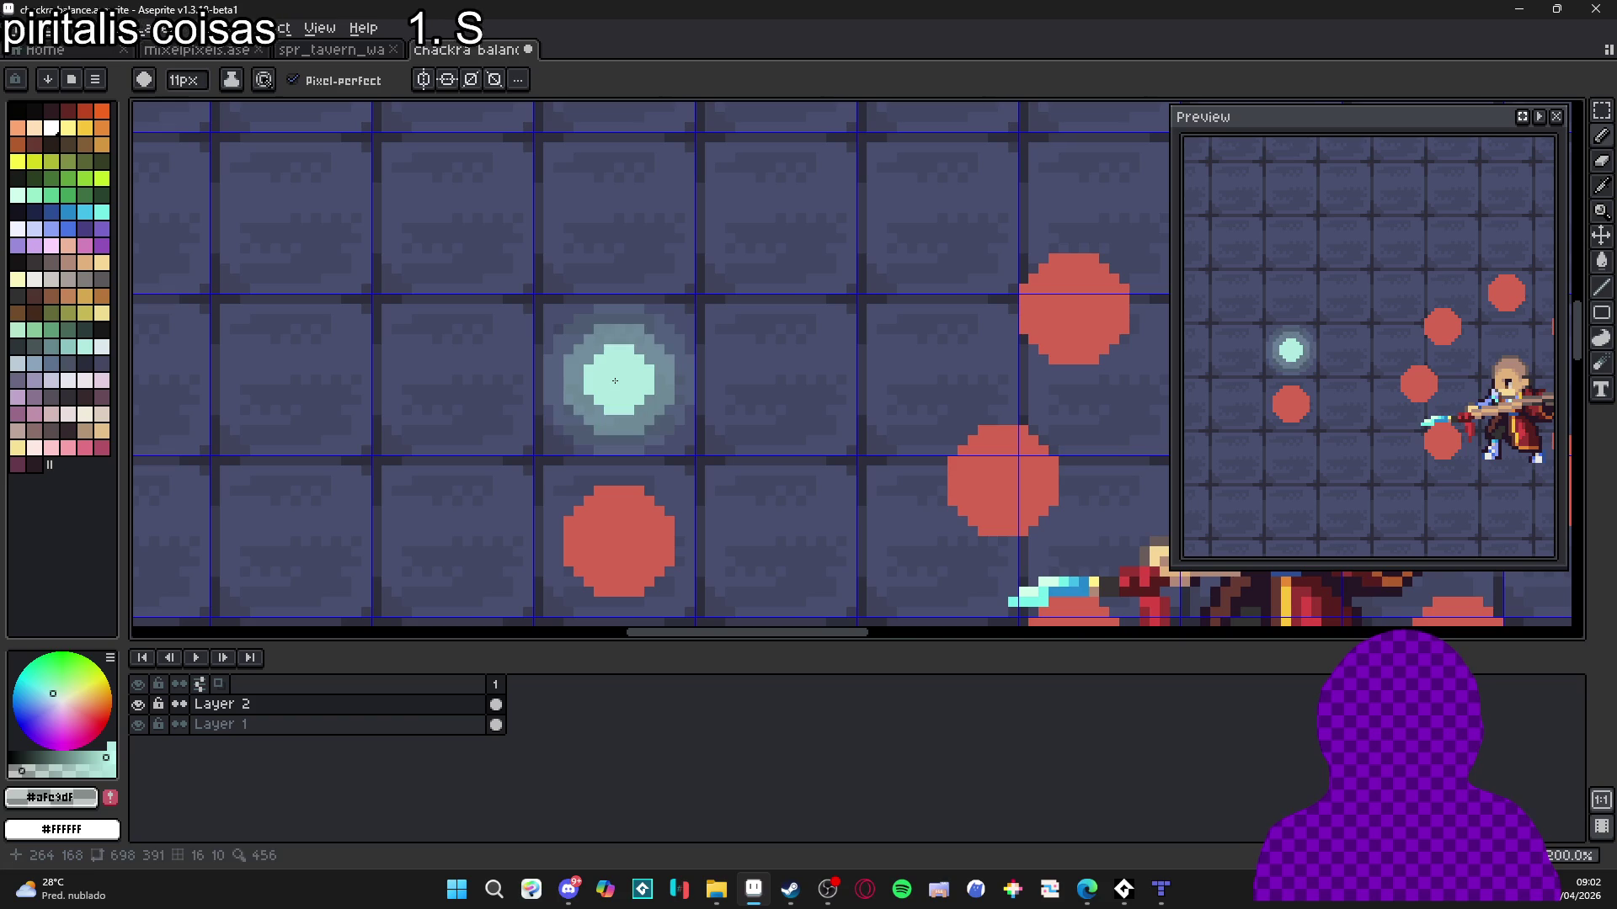
scroll(698, 461, "down", 3)
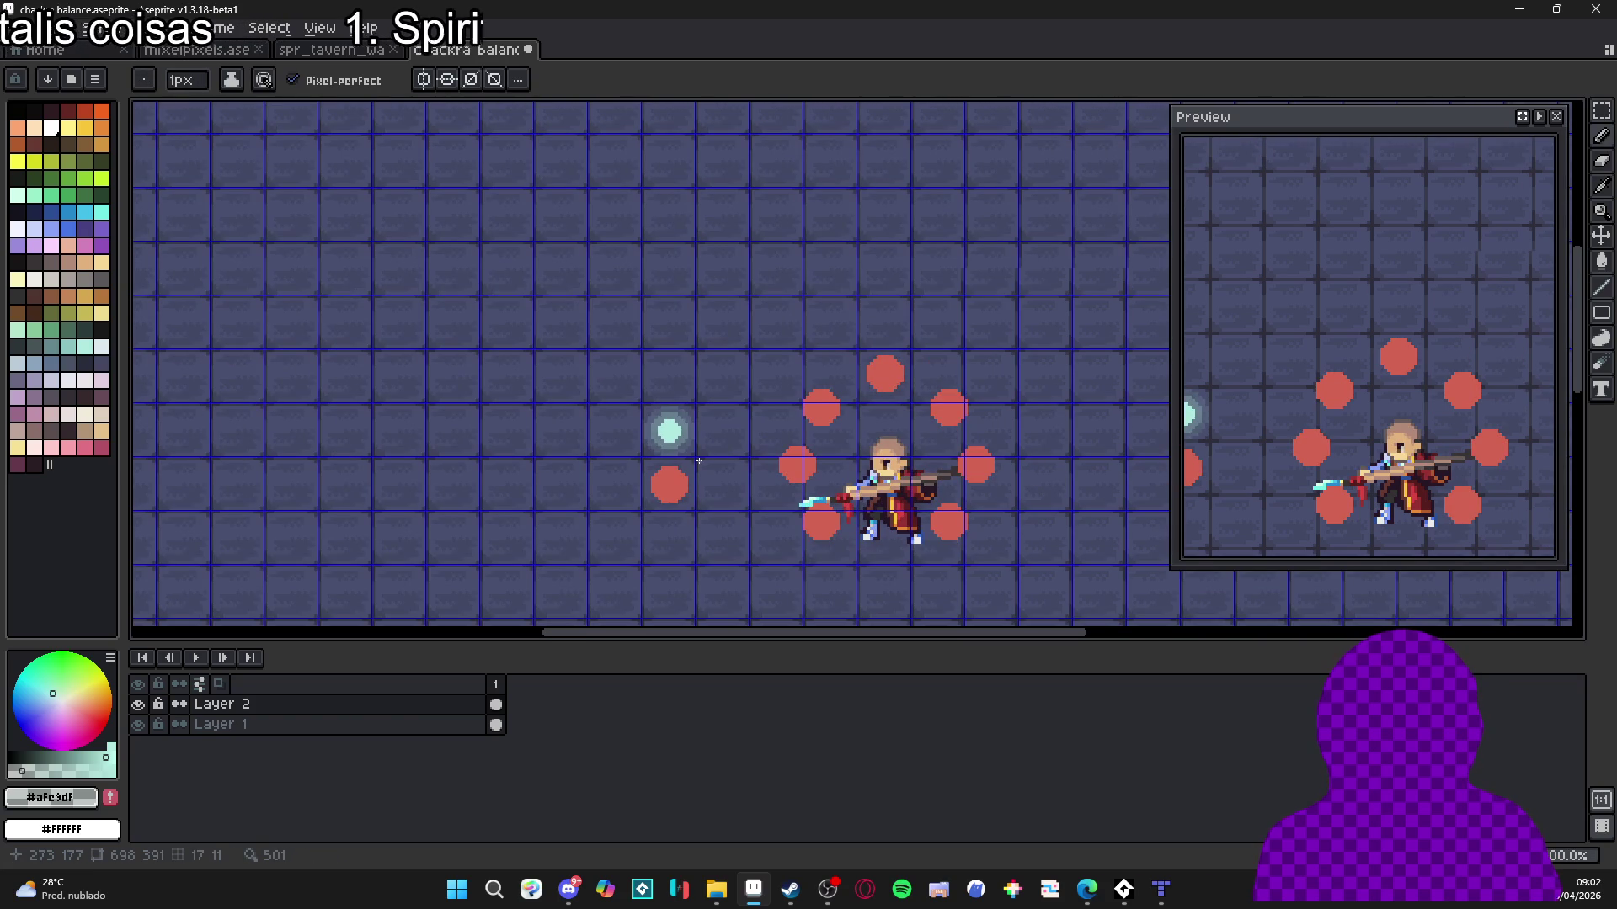
scroll(699, 461, "up", 4)
scroll(665, 455, "down", 2)
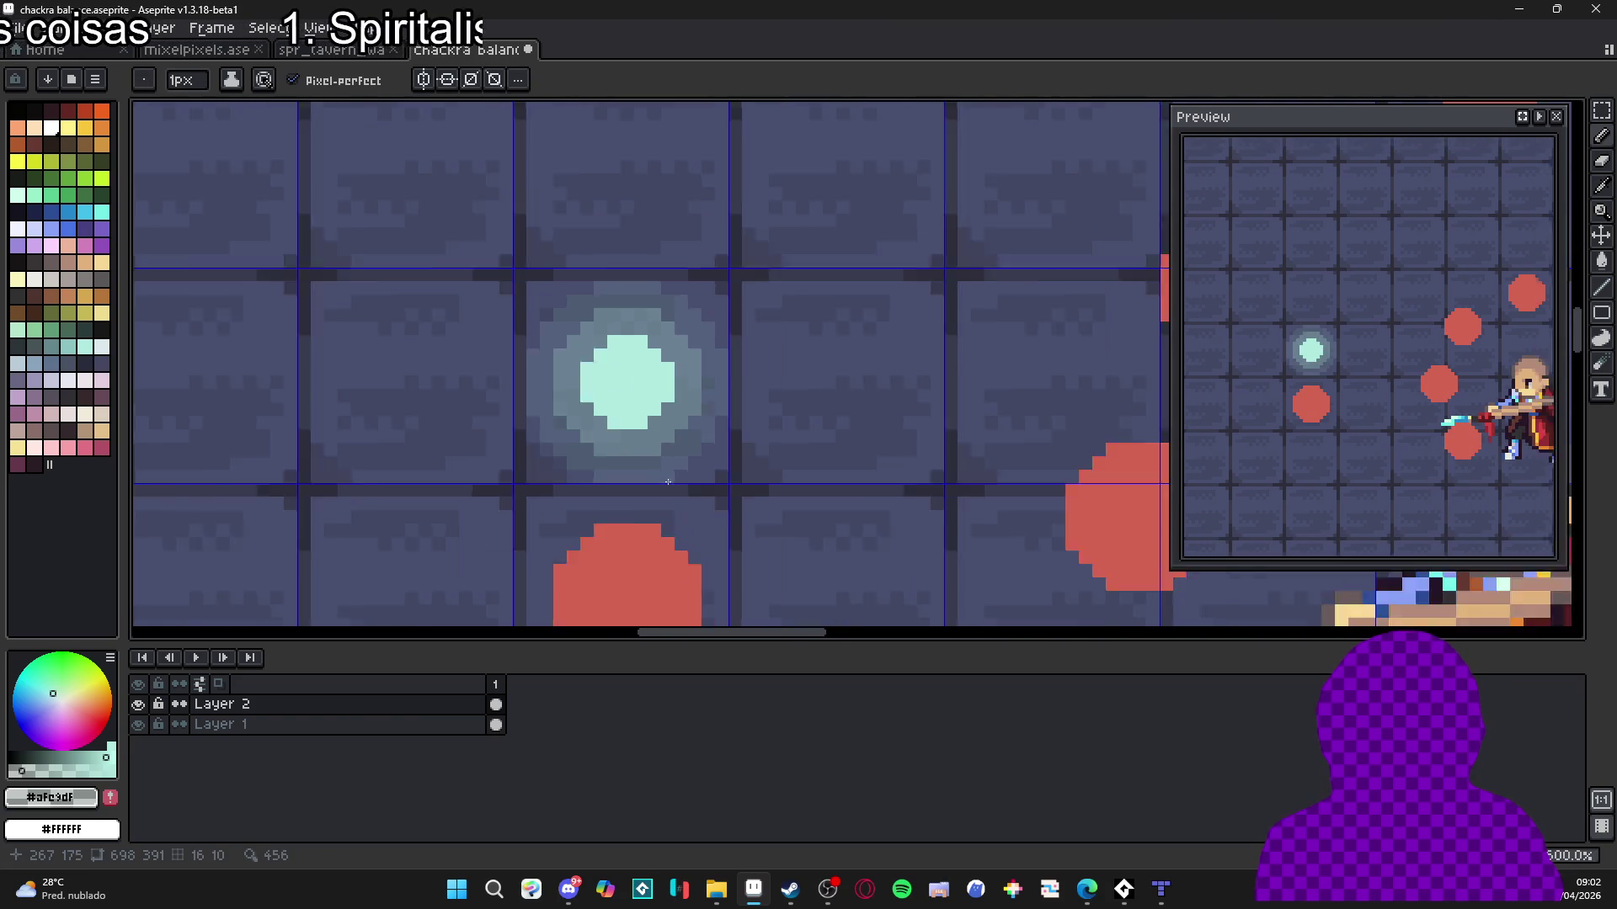
scroll(674, 488, "up", 1)
scroll(676, 494, "down", 2)
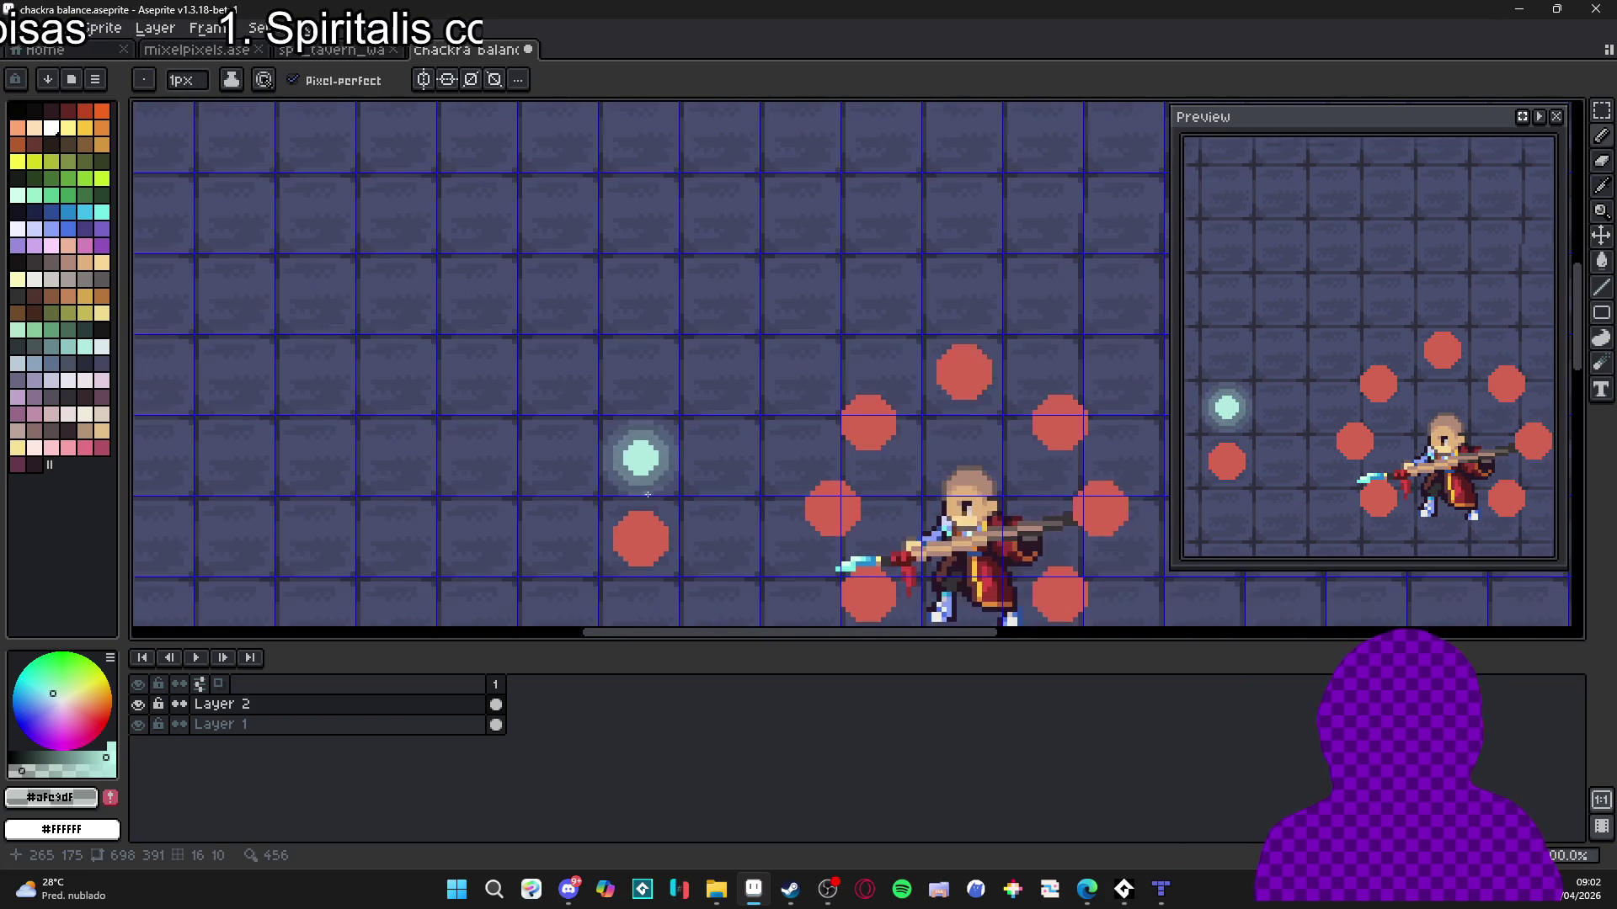
scroll(623, 451, "up", 2)
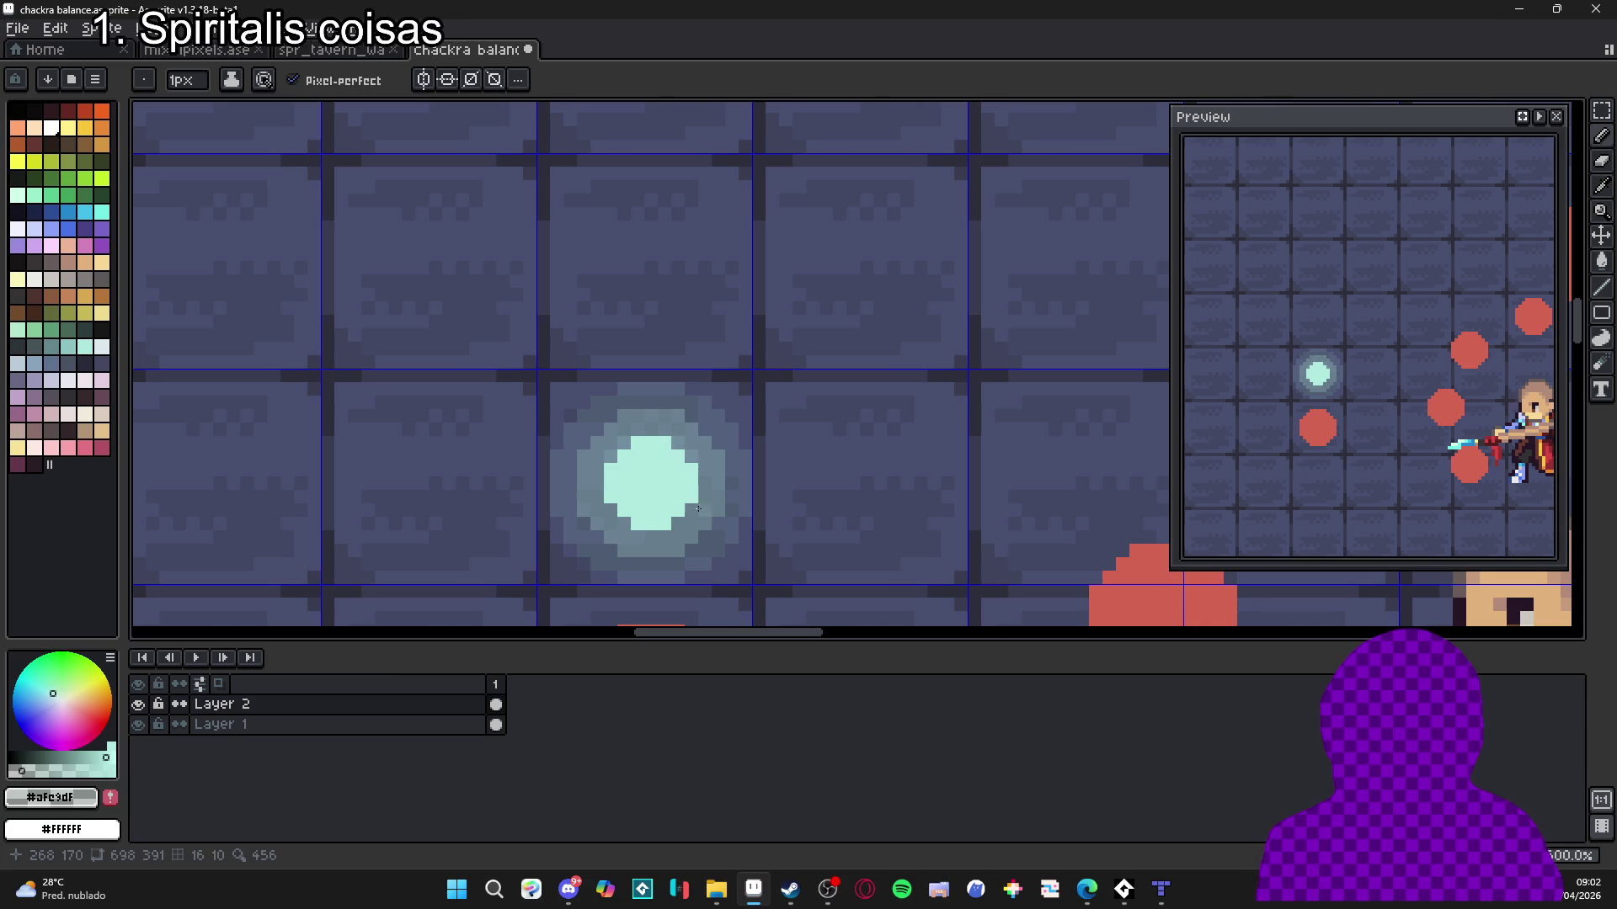
scroll(636, 530, "down", 2)
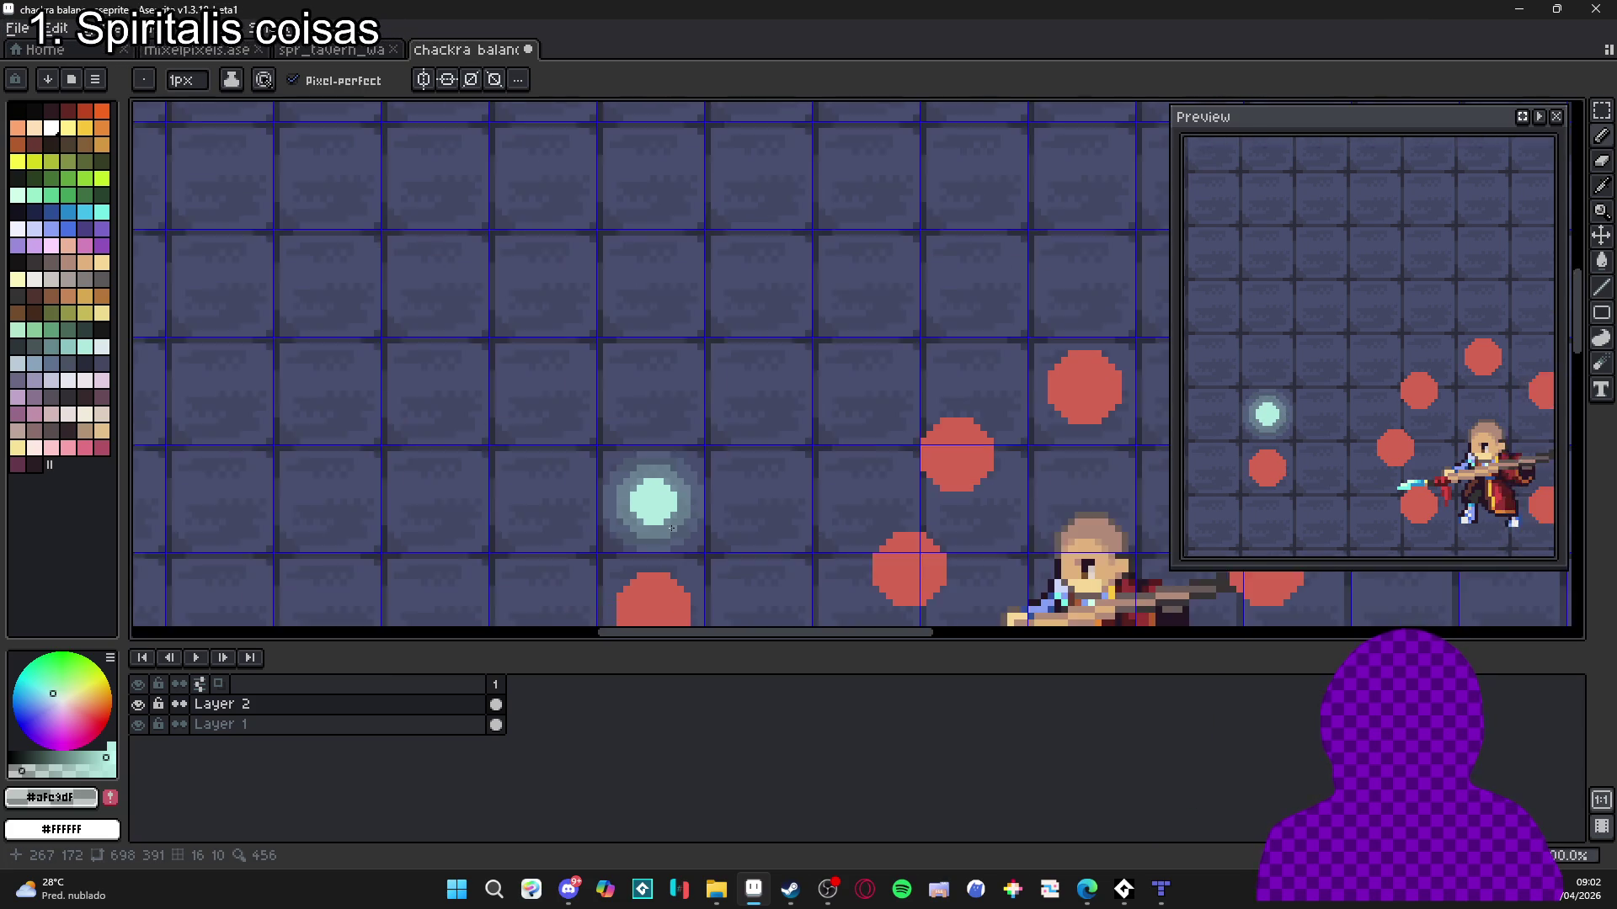
scroll(656, 554, "up", 5)
Erase two pixels in the glow's bottom row, repaint three in light cyan, and undo the last repaint.
key("e")
left_click(648, 553)
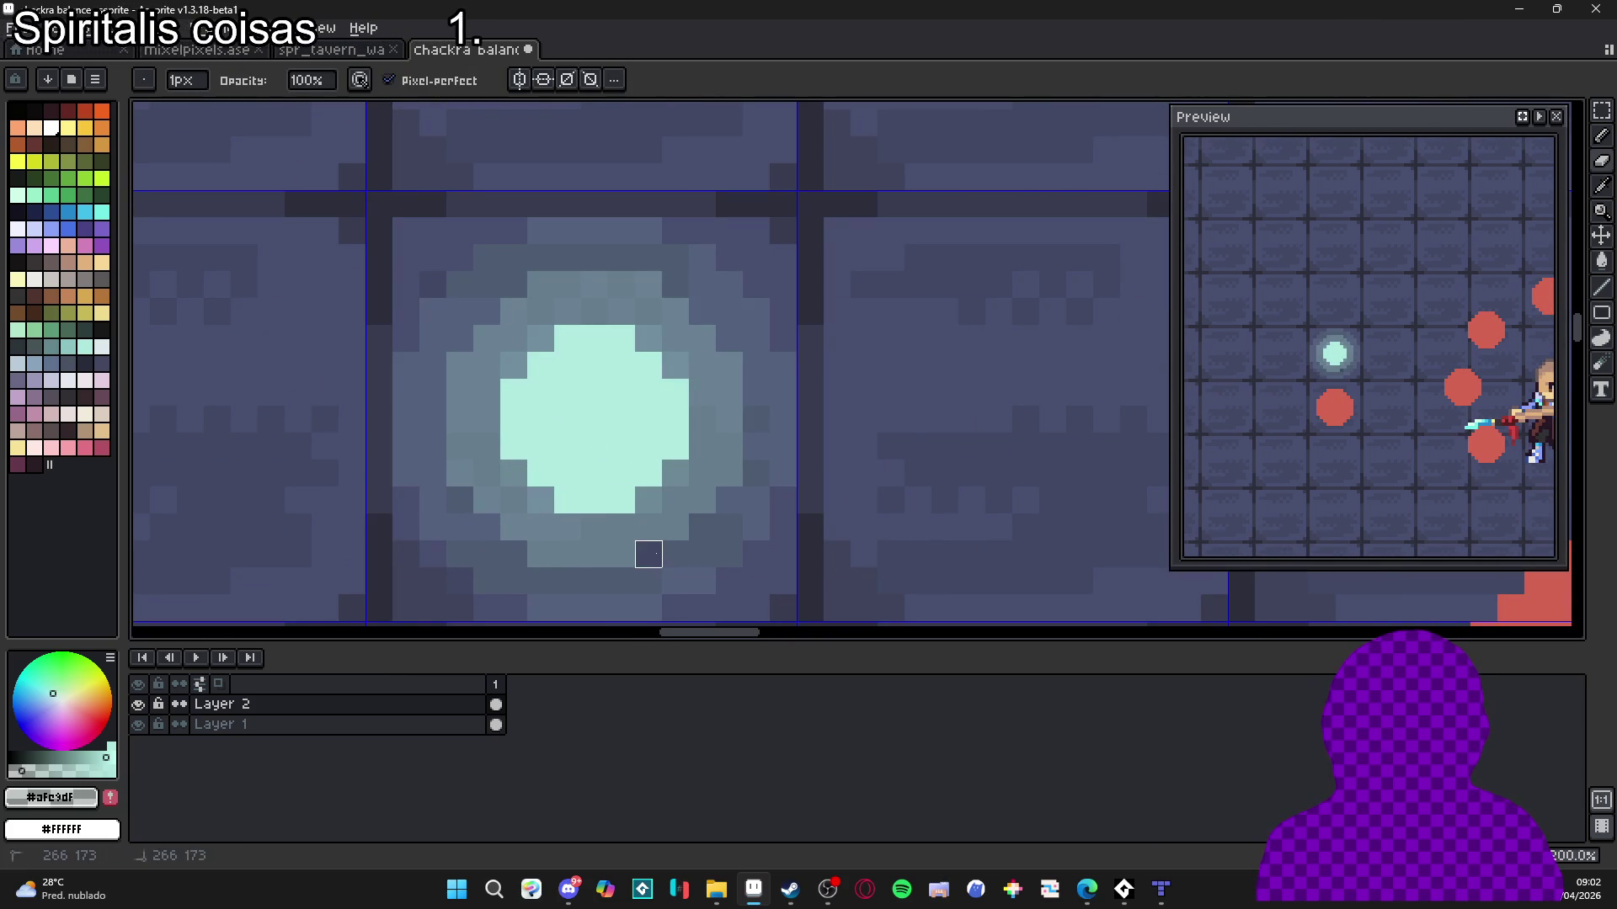
left_click(567, 553)
key("b")
left_click(566, 553)
left_click(648, 553)
left_click(542, 553)
scroll(559, 566, "down", 5)
scroll(627, 539, "up", 3)
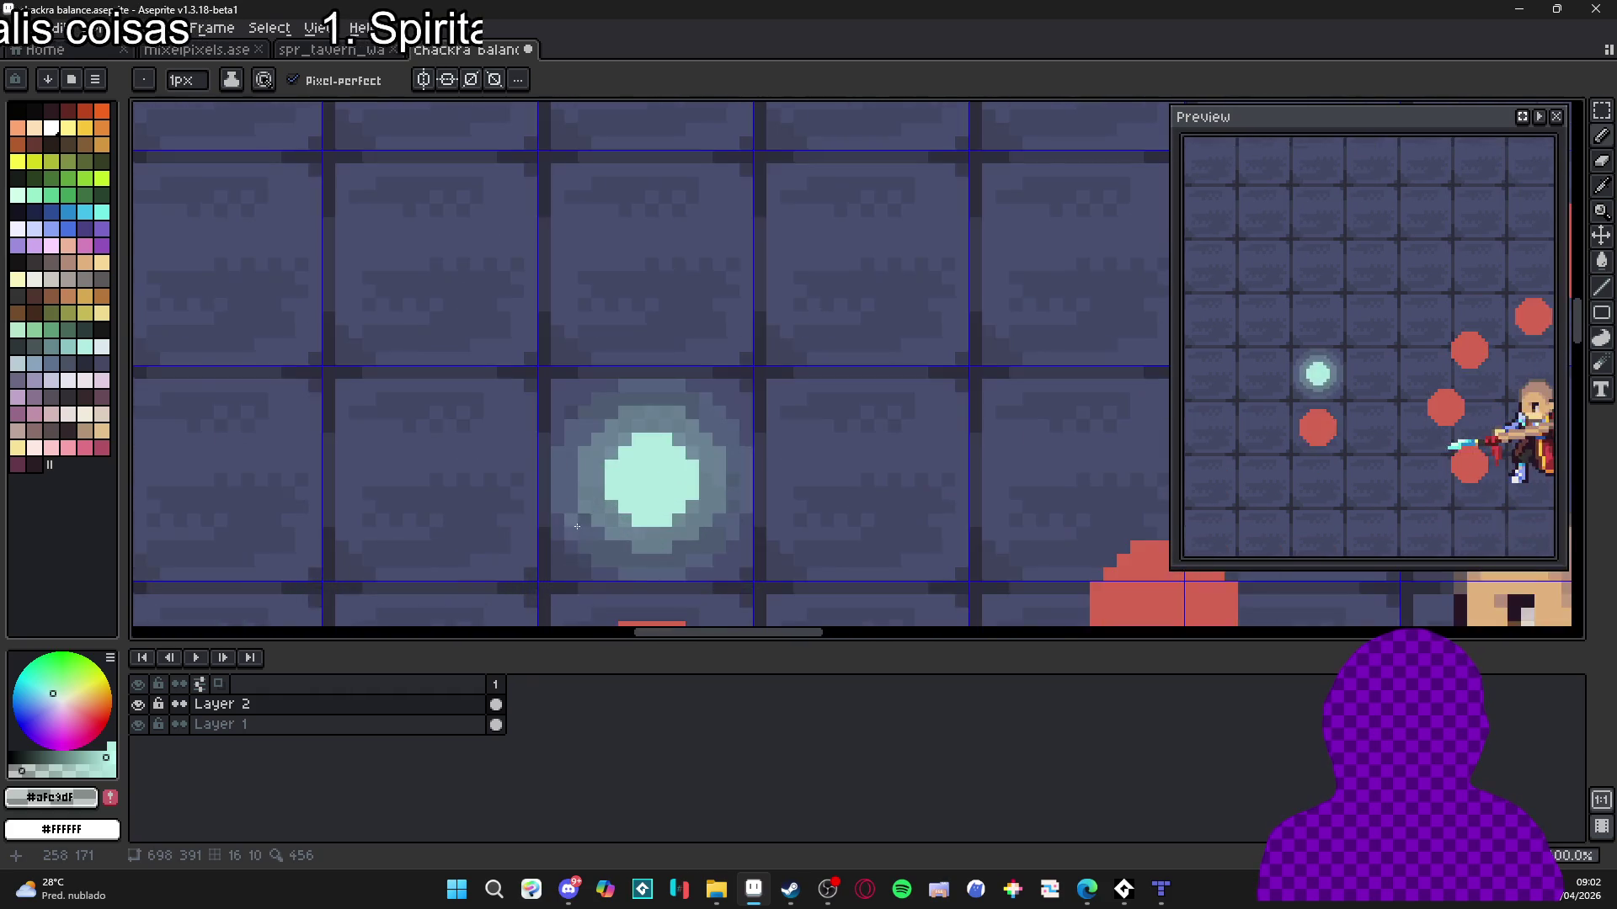
scroll(758, 572, "down", 3)
key("ctrl+z")
scroll(768, 569, "down", 2)
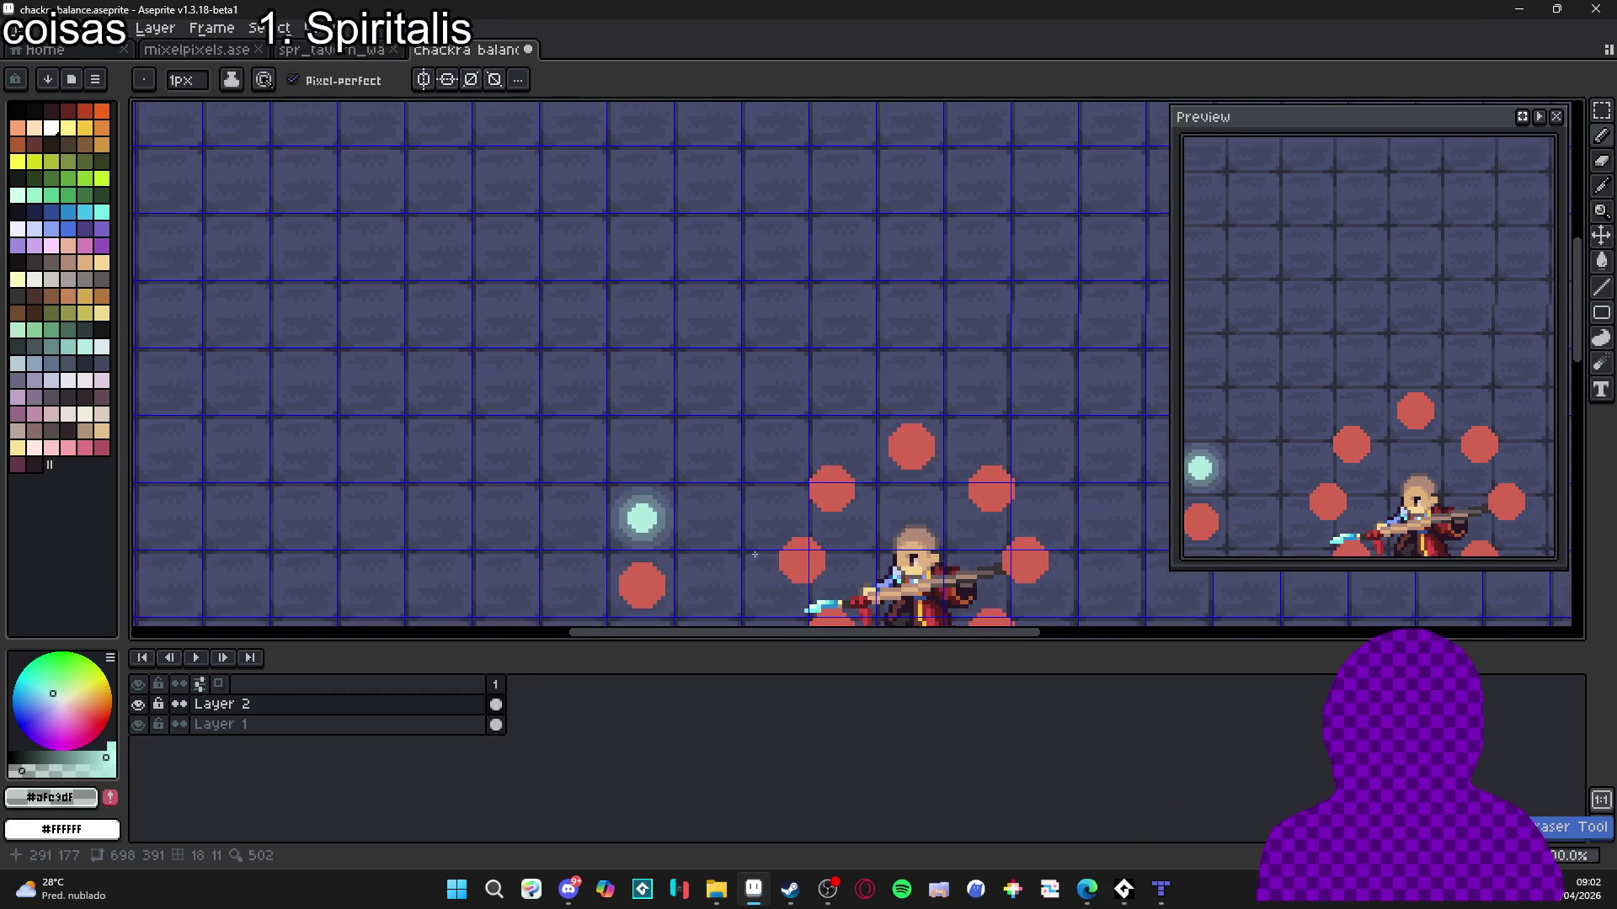
scroll(730, 457, "down", 1)
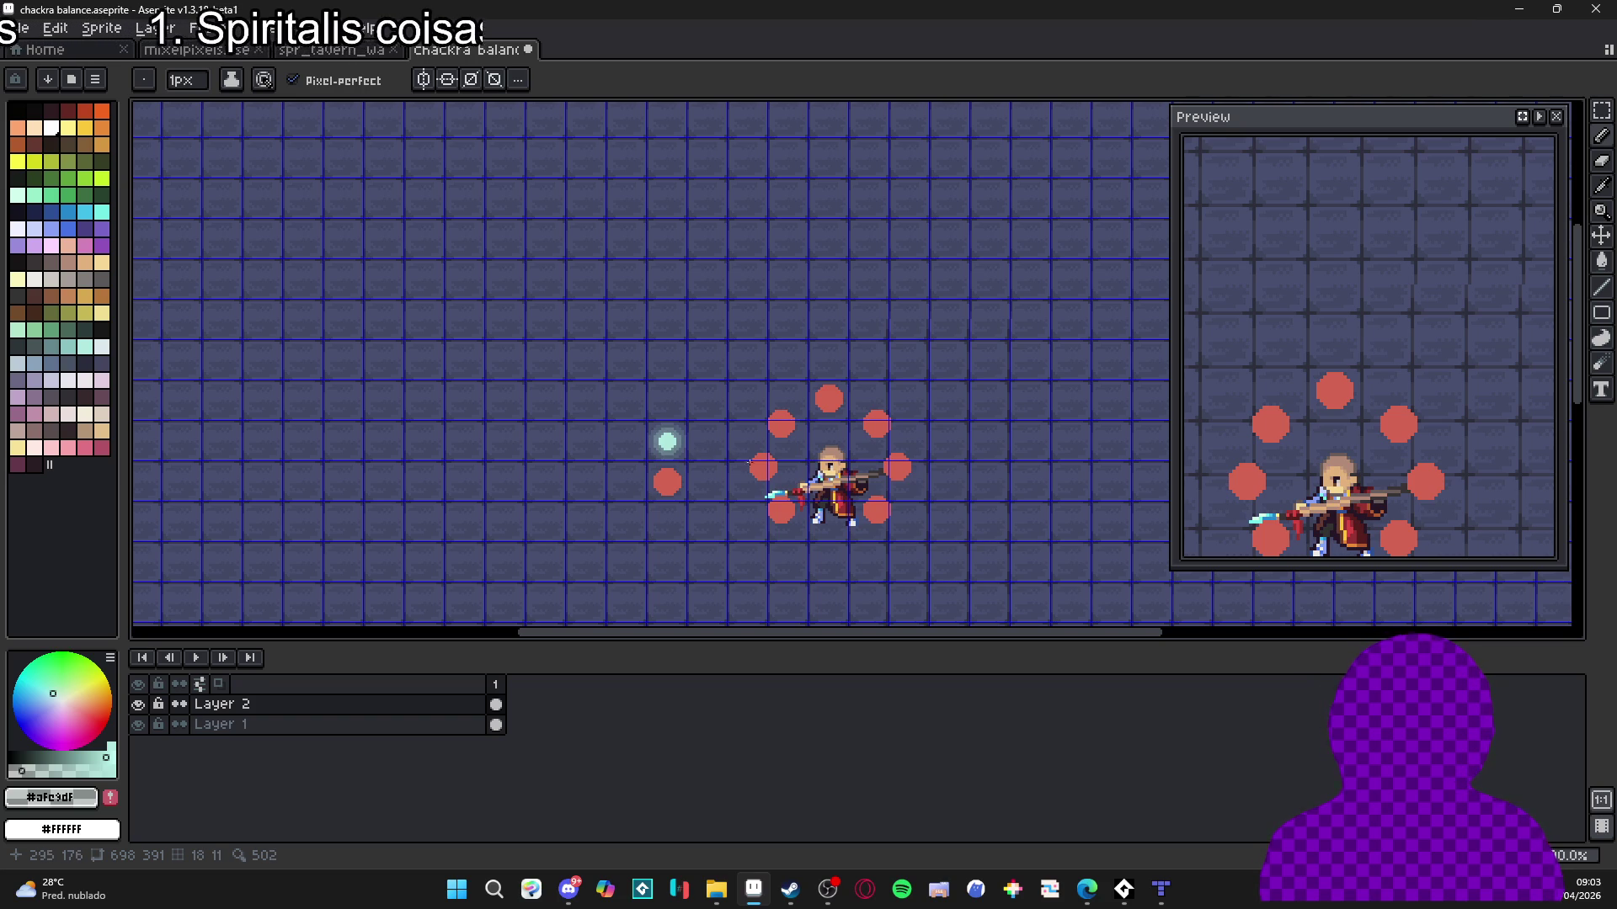
scroll(724, 442, "right", 2)
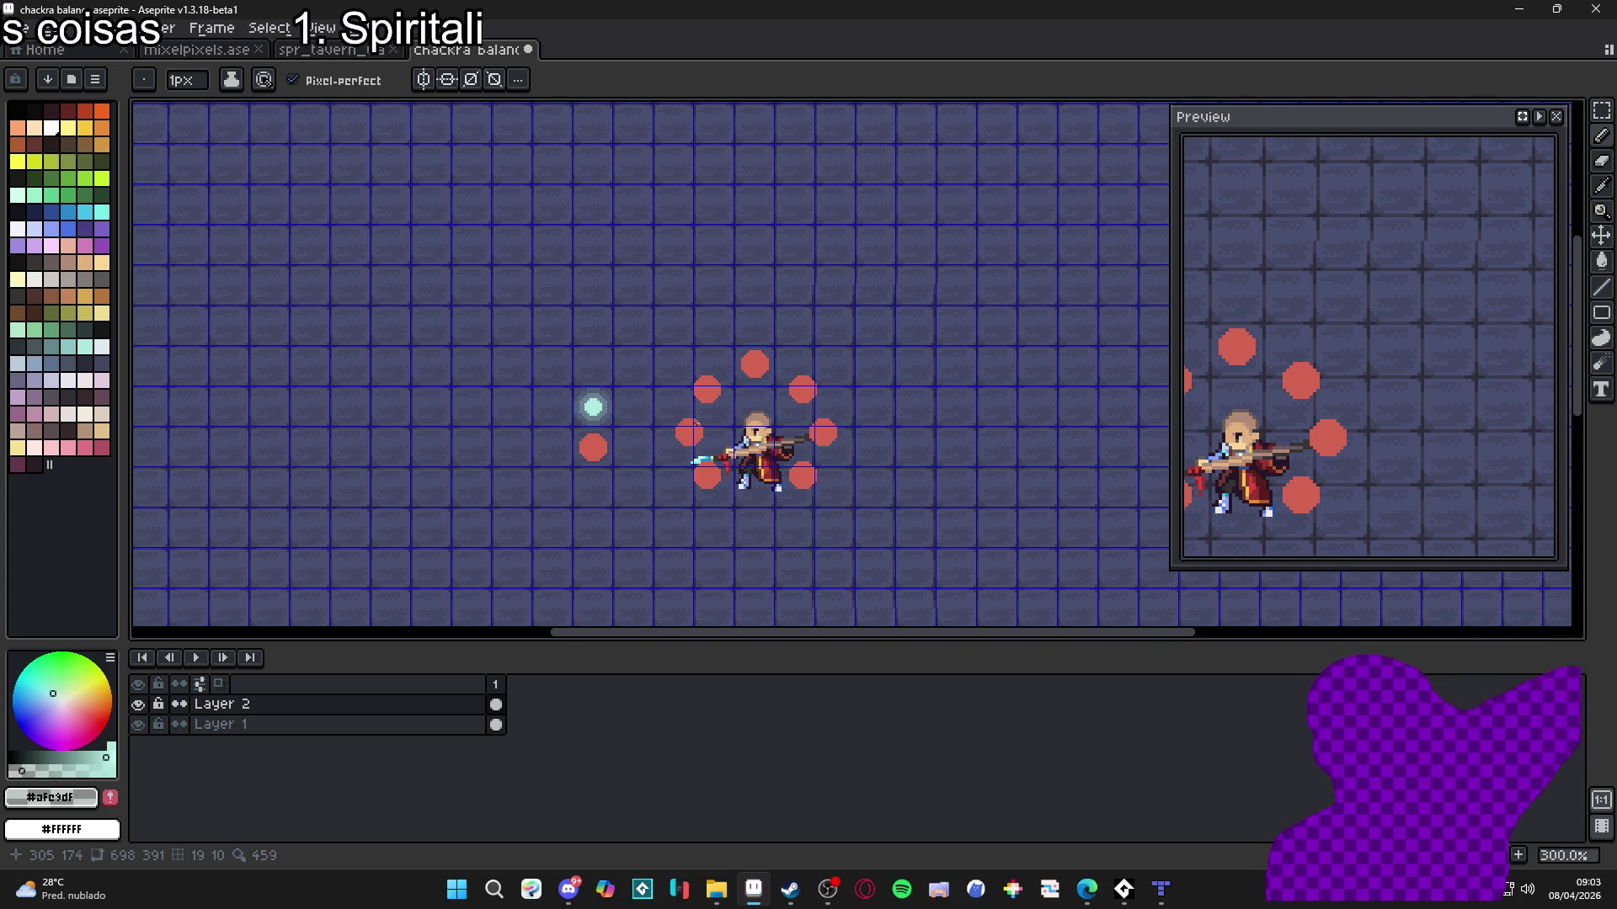
key("alt+Tab")
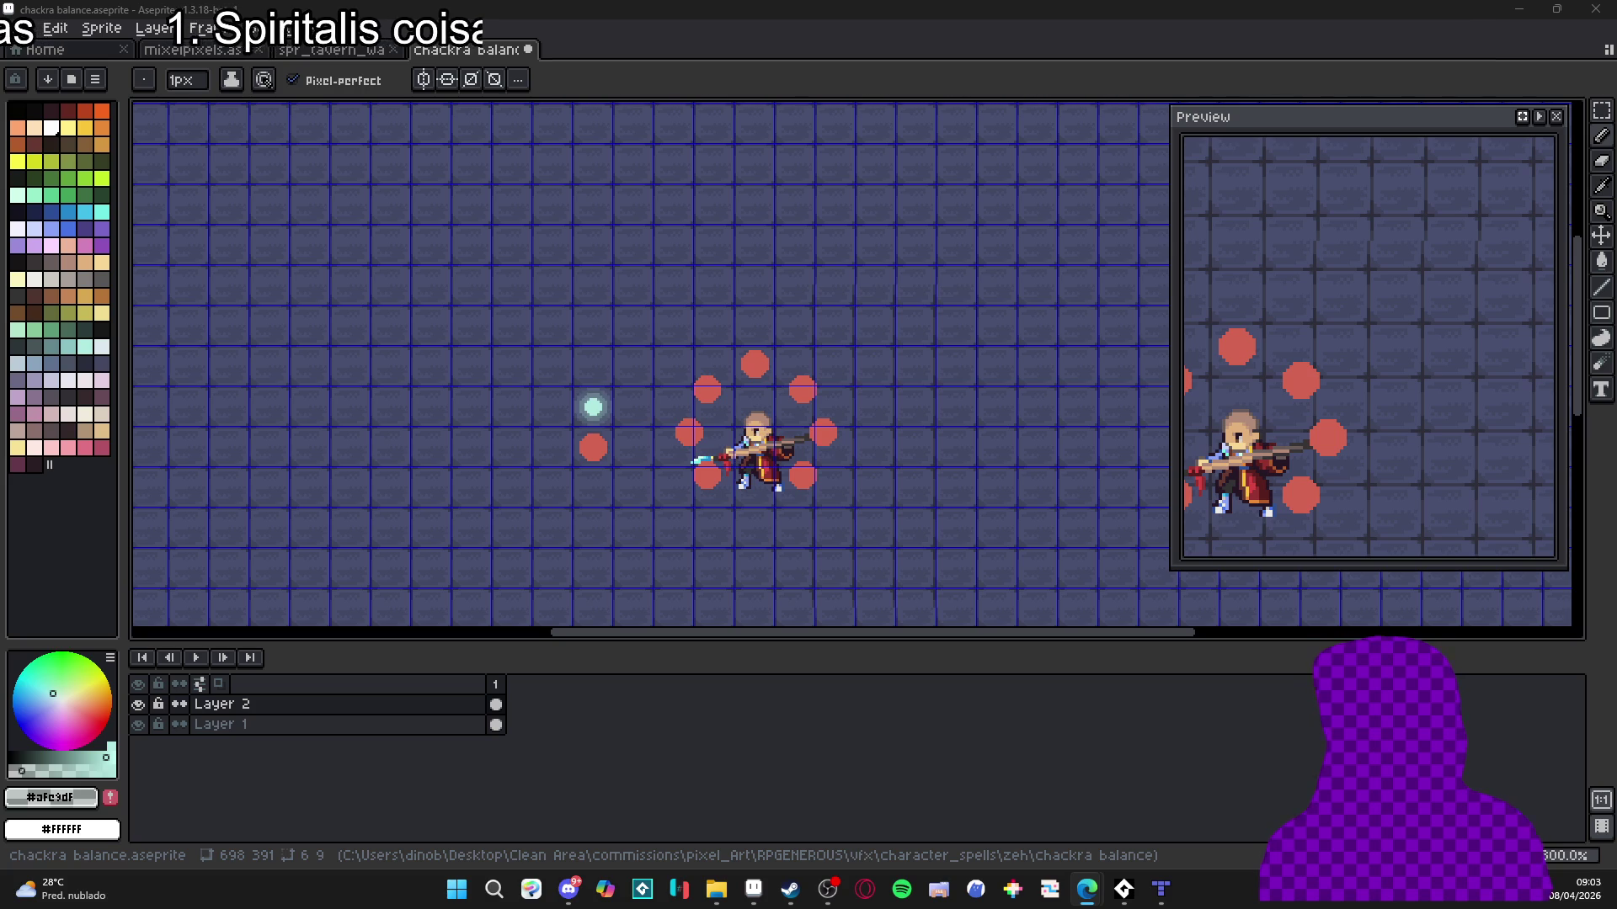
scroll(602, 411, "up", 1)
scroll(601, 411, "up", 1)
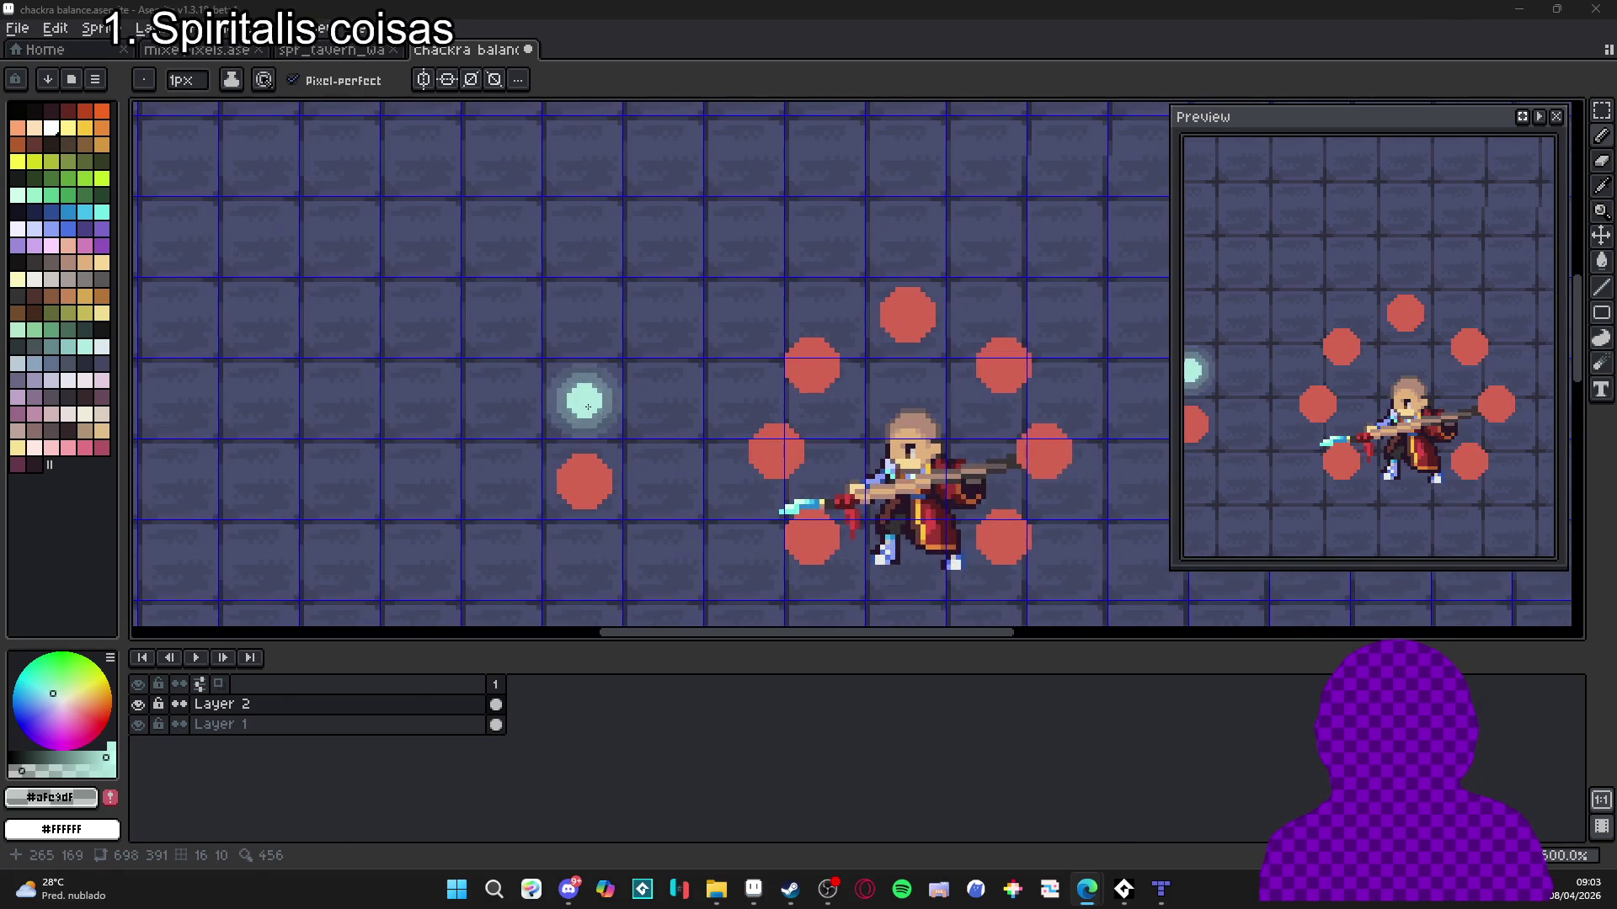
key("v")
key("m")
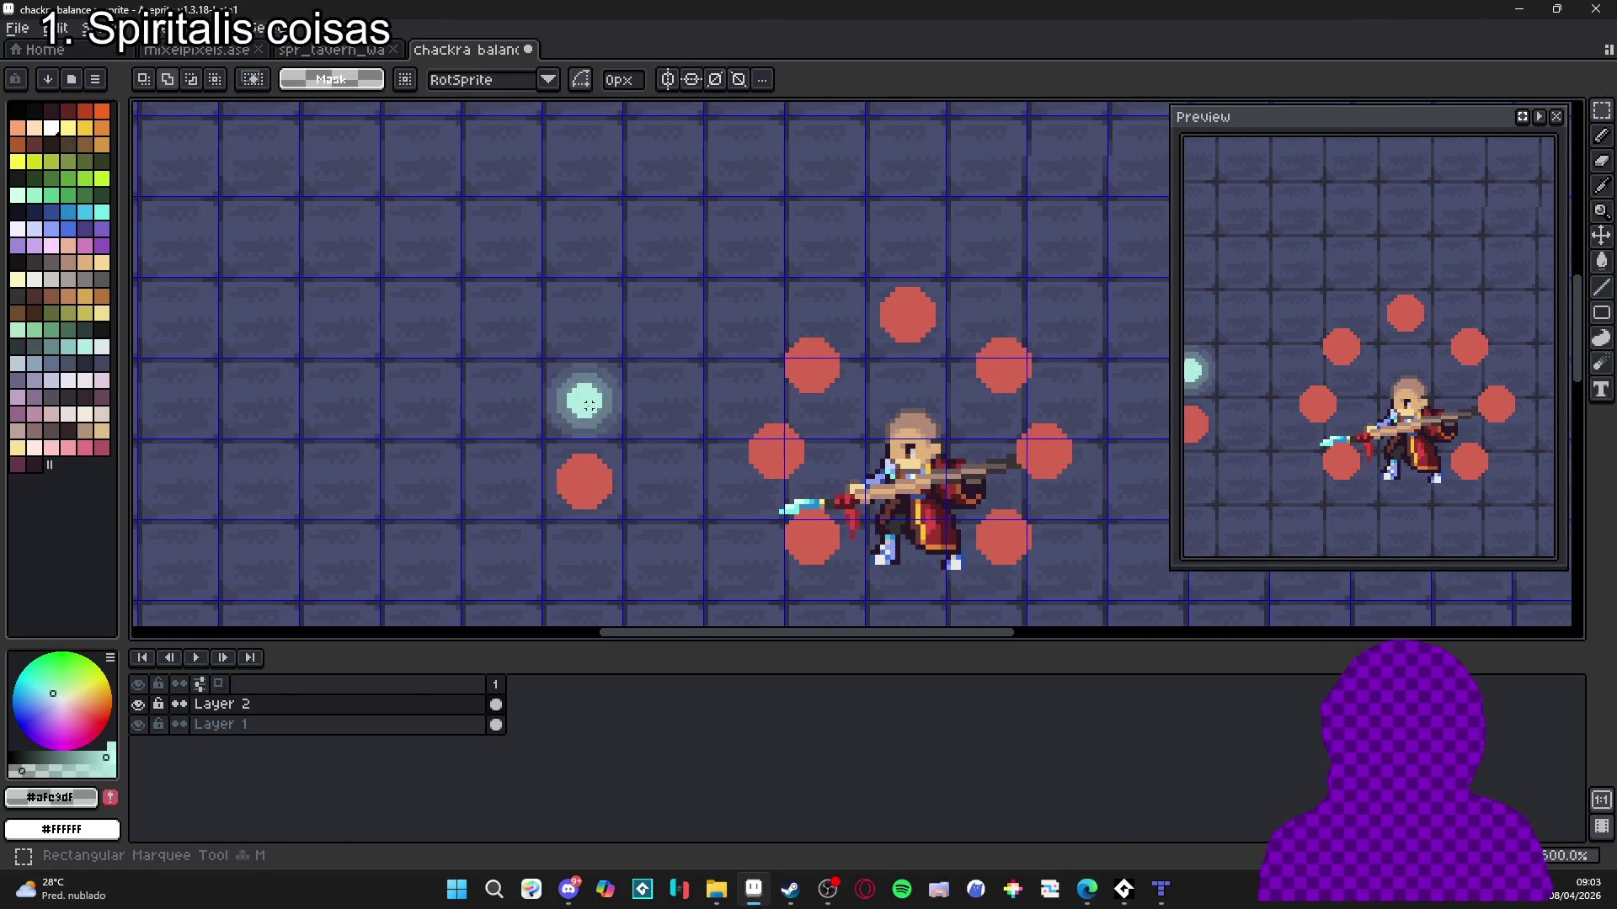
left_click_drag(760, 511, 798, 562)
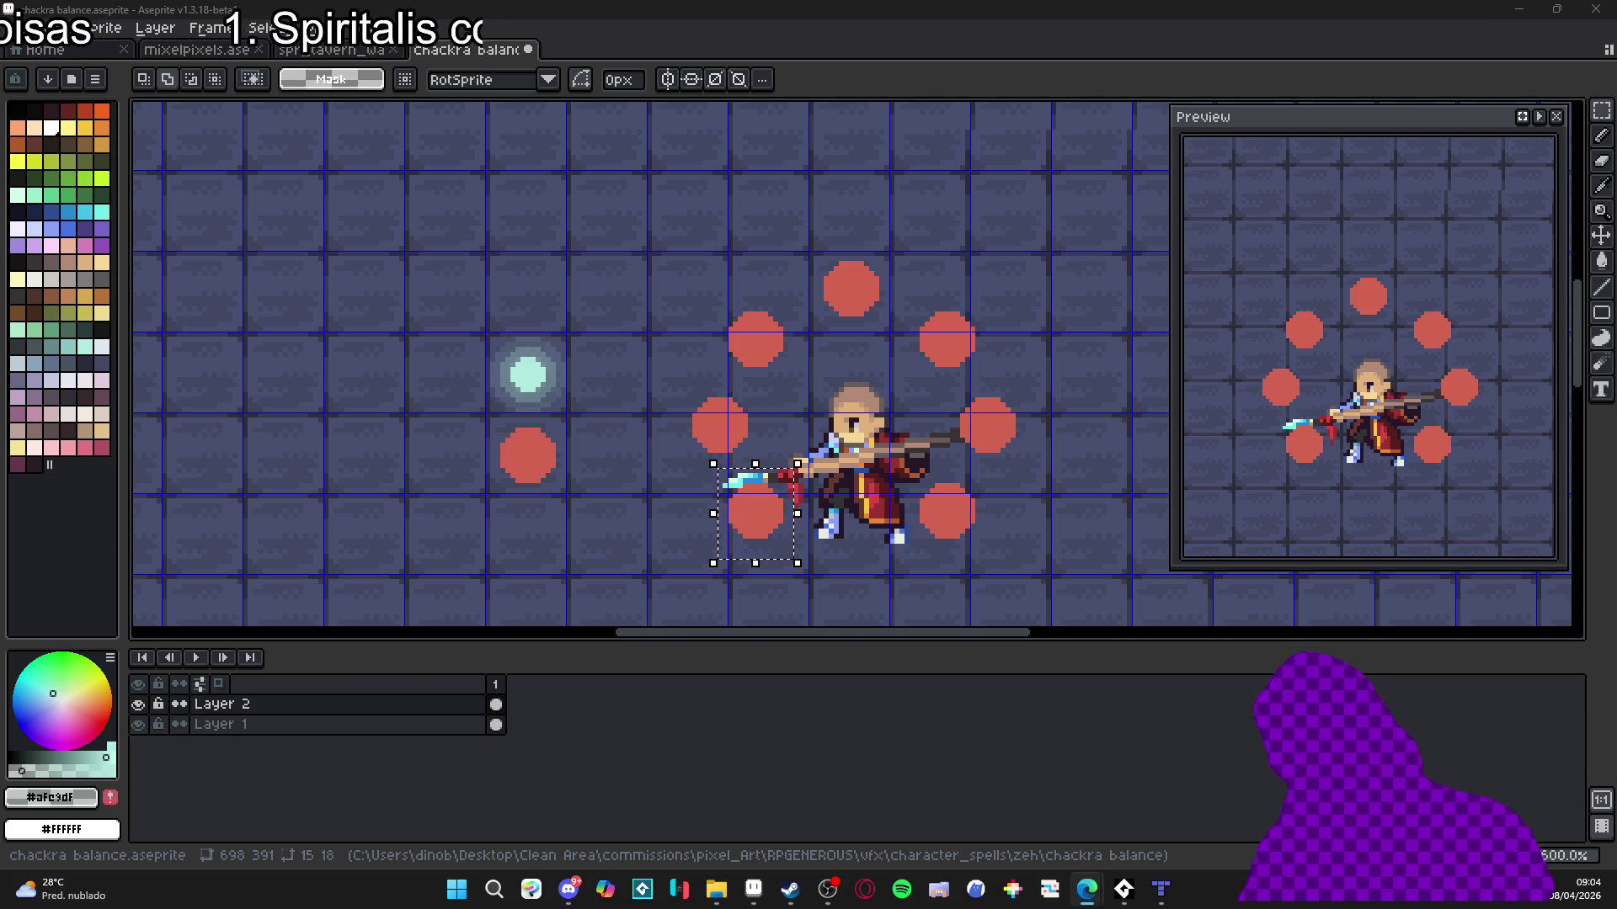
scroll(522, 332, "down", 1)
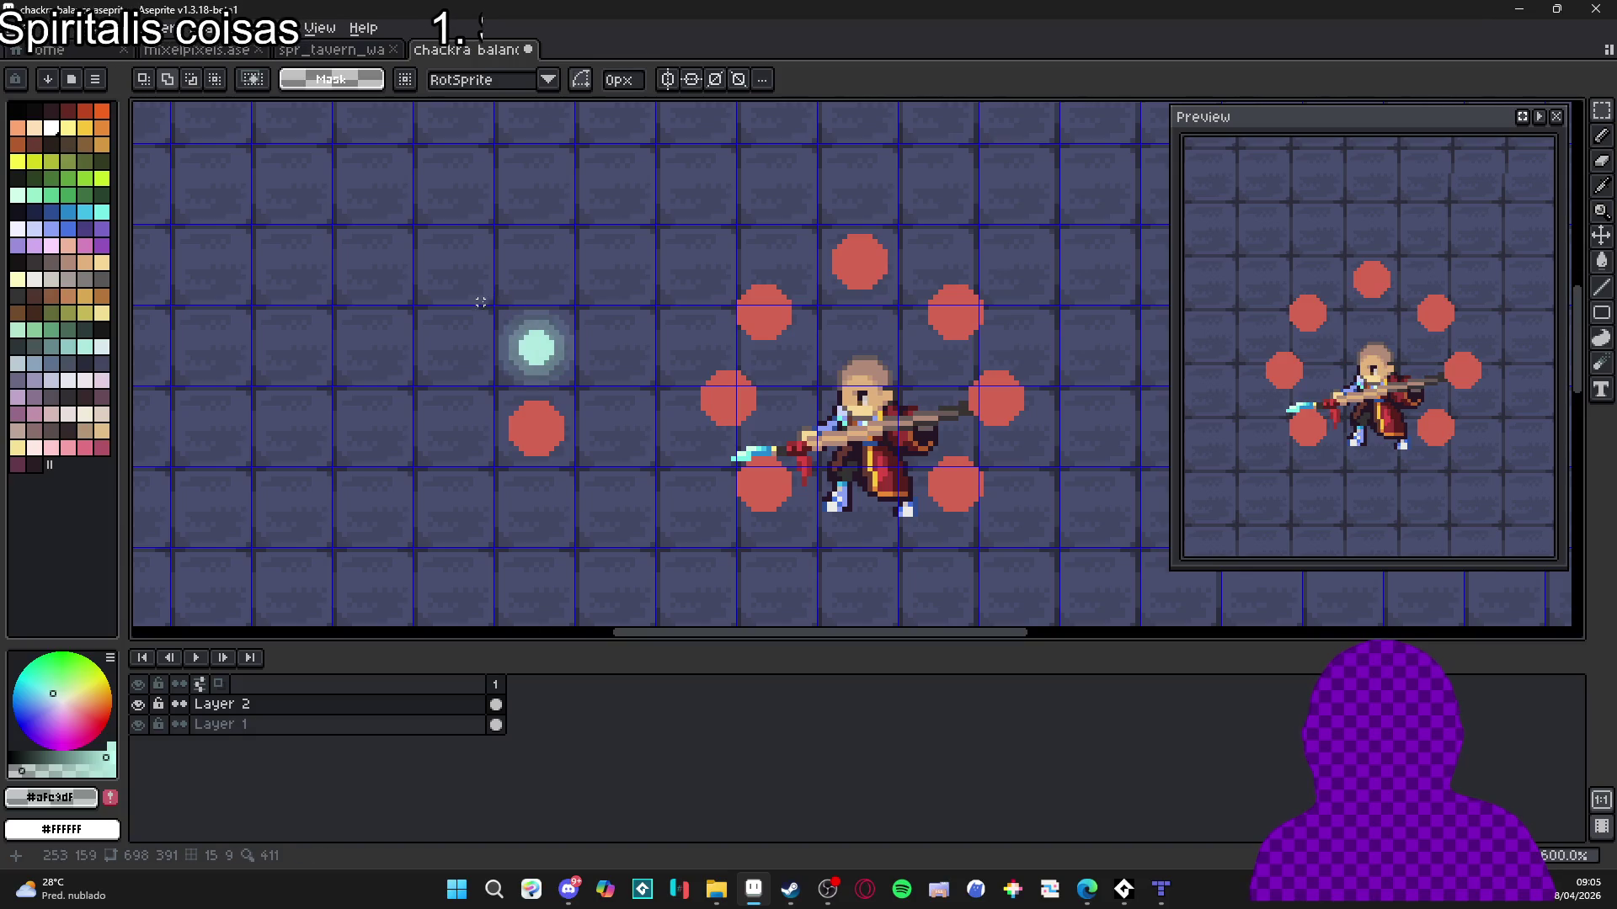
scroll(520, 321, "up", 4)
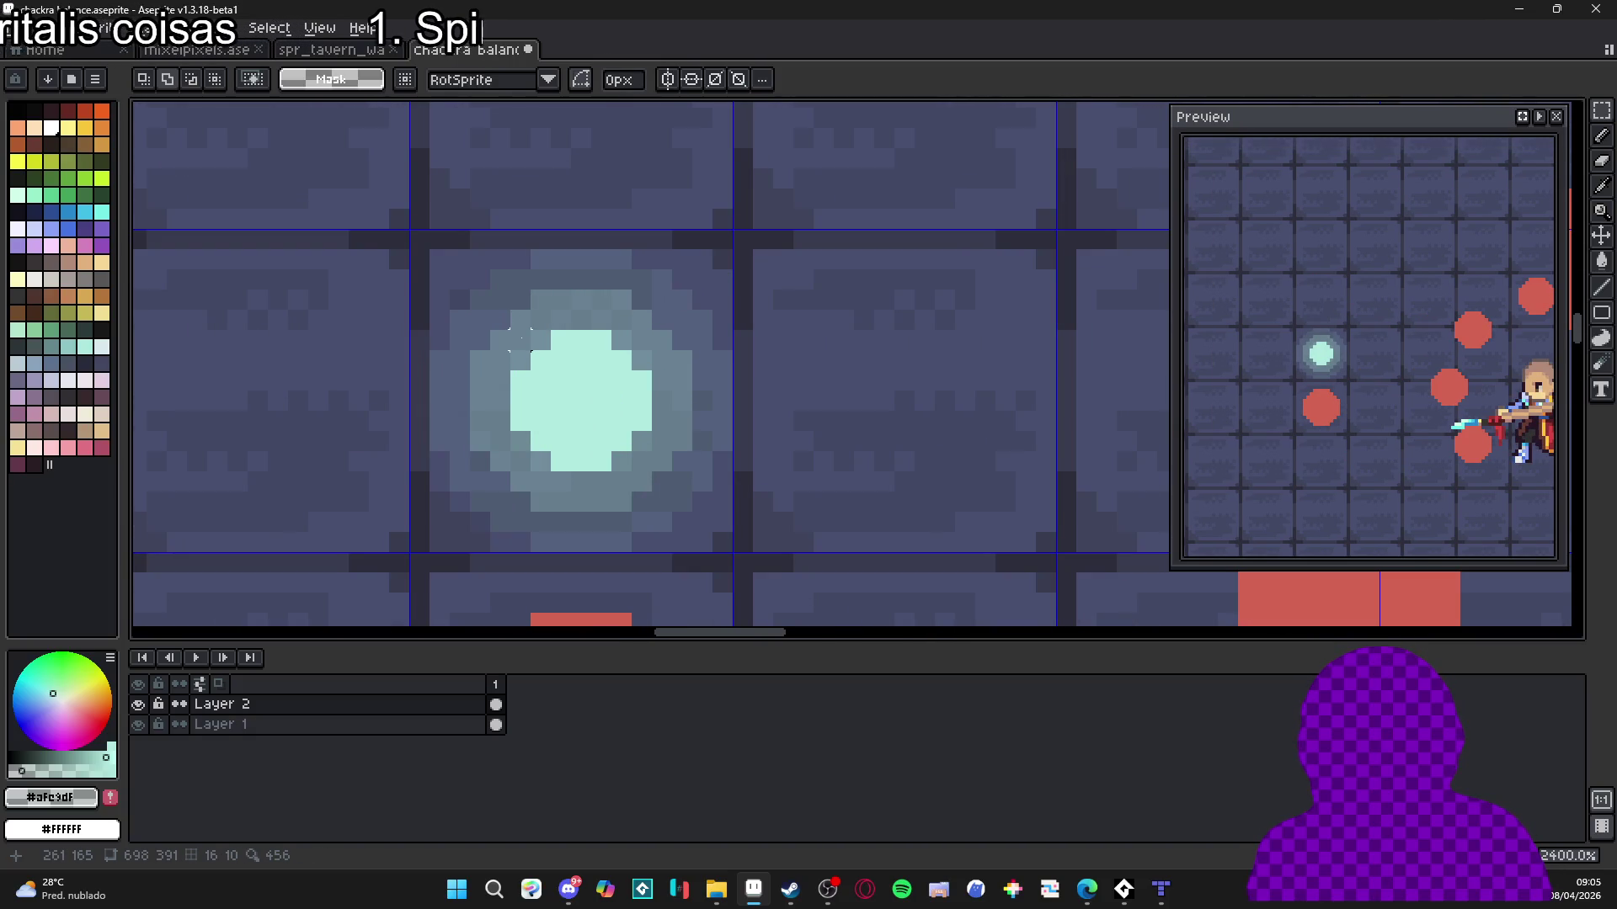
scroll(518, 341, "down", 4)
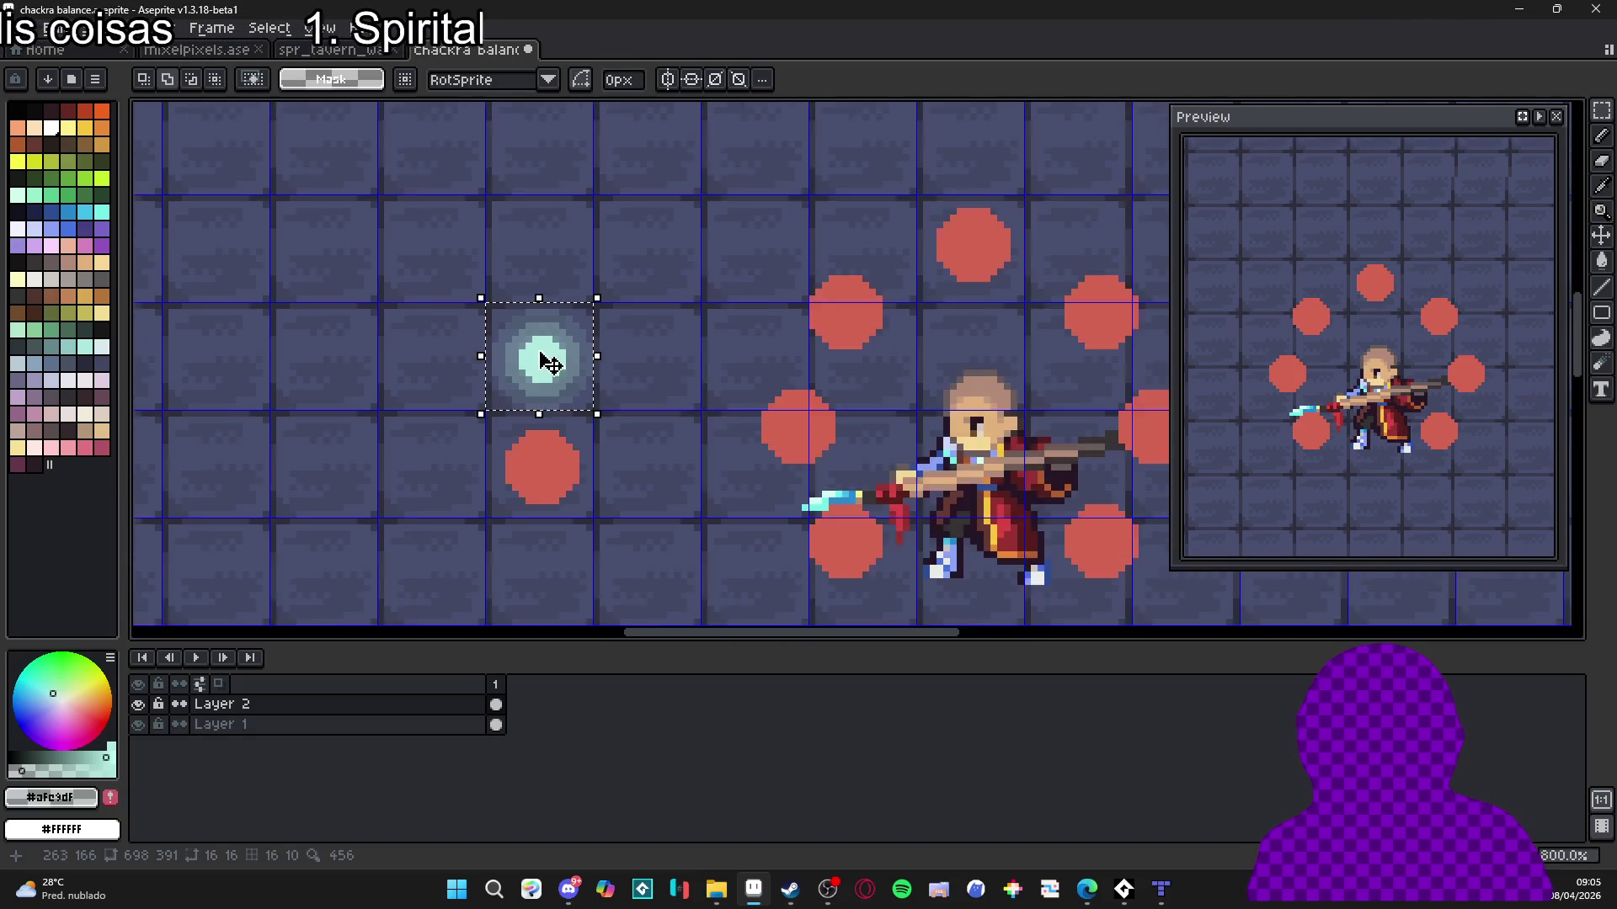
key("ctrl+d")
scroll(917, 432, "down", 2)
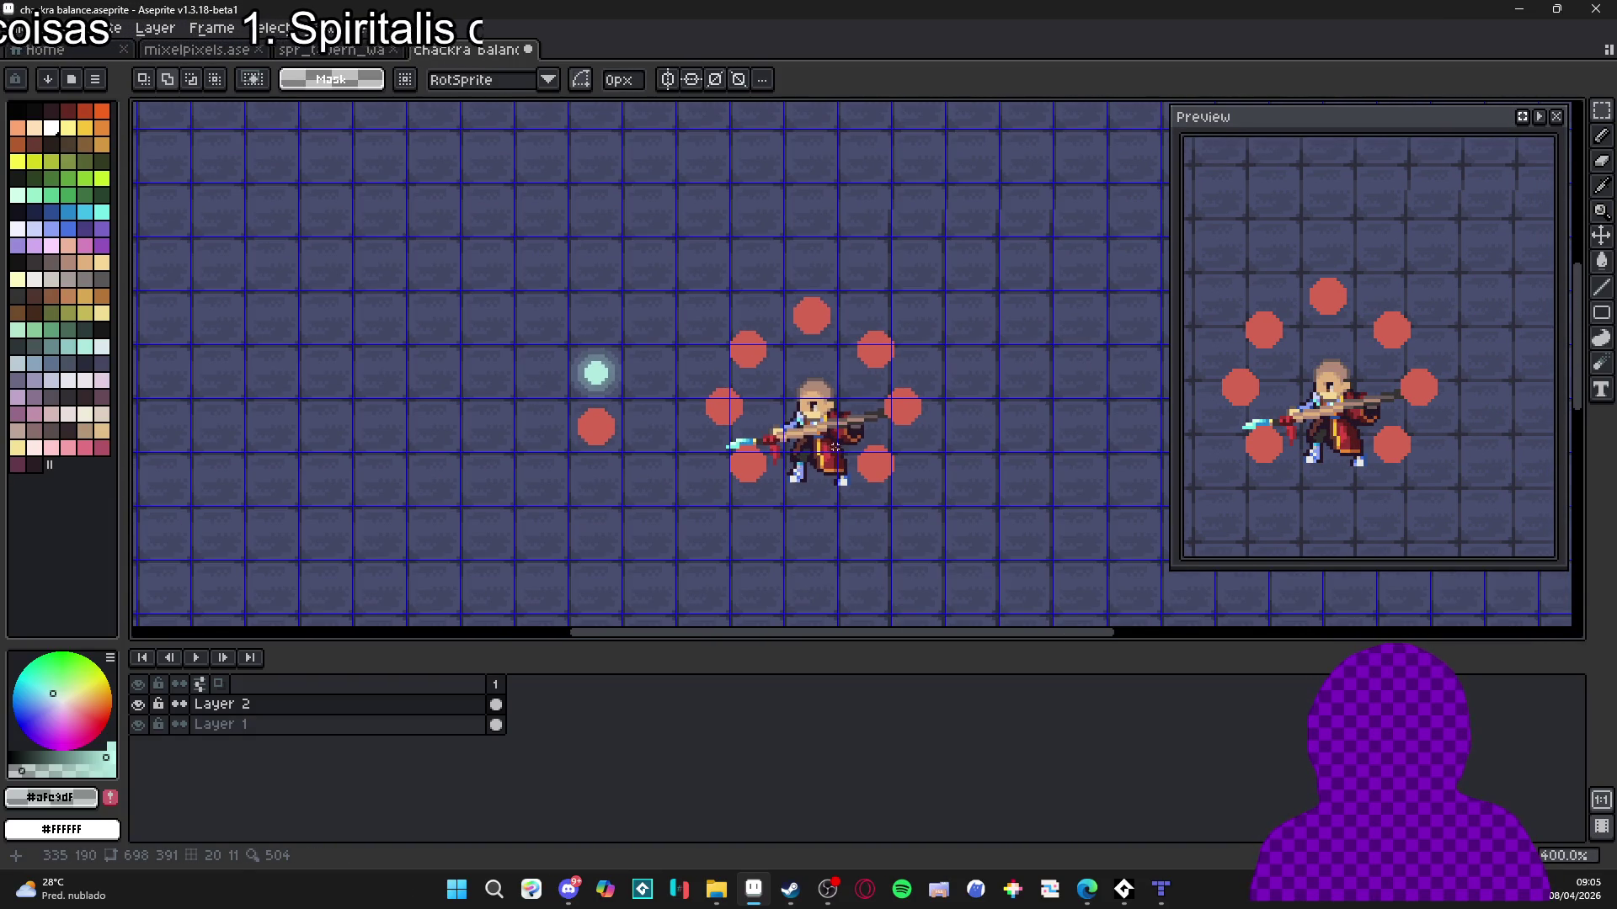
left_click_drag(918, 524, 865, 490)
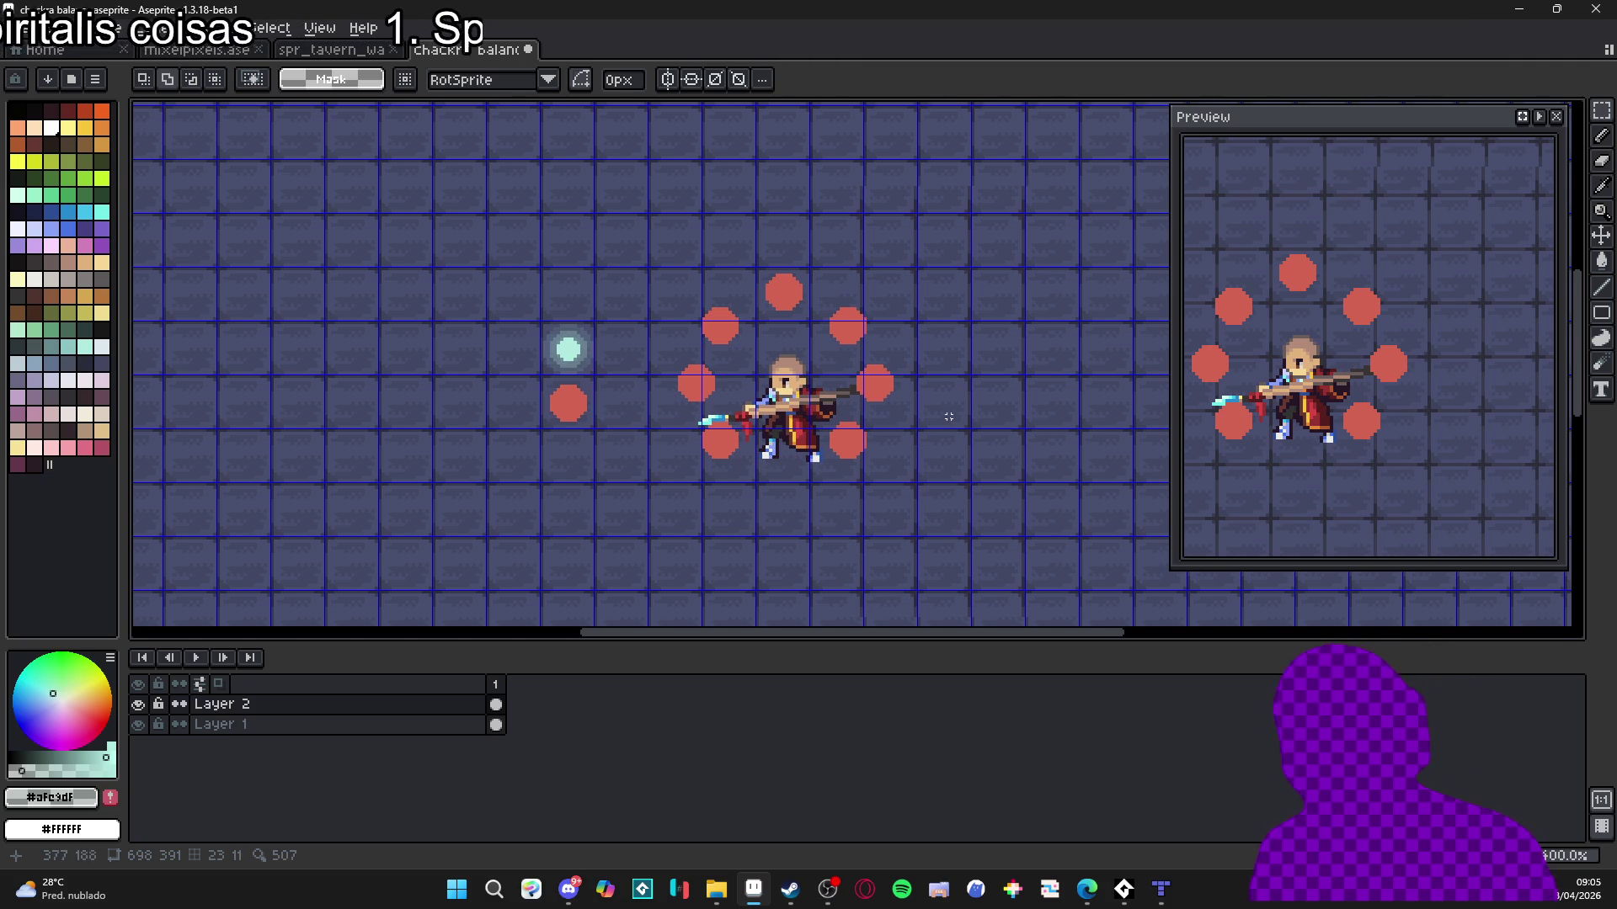
left_click_drag(546, 328, 562, 352)
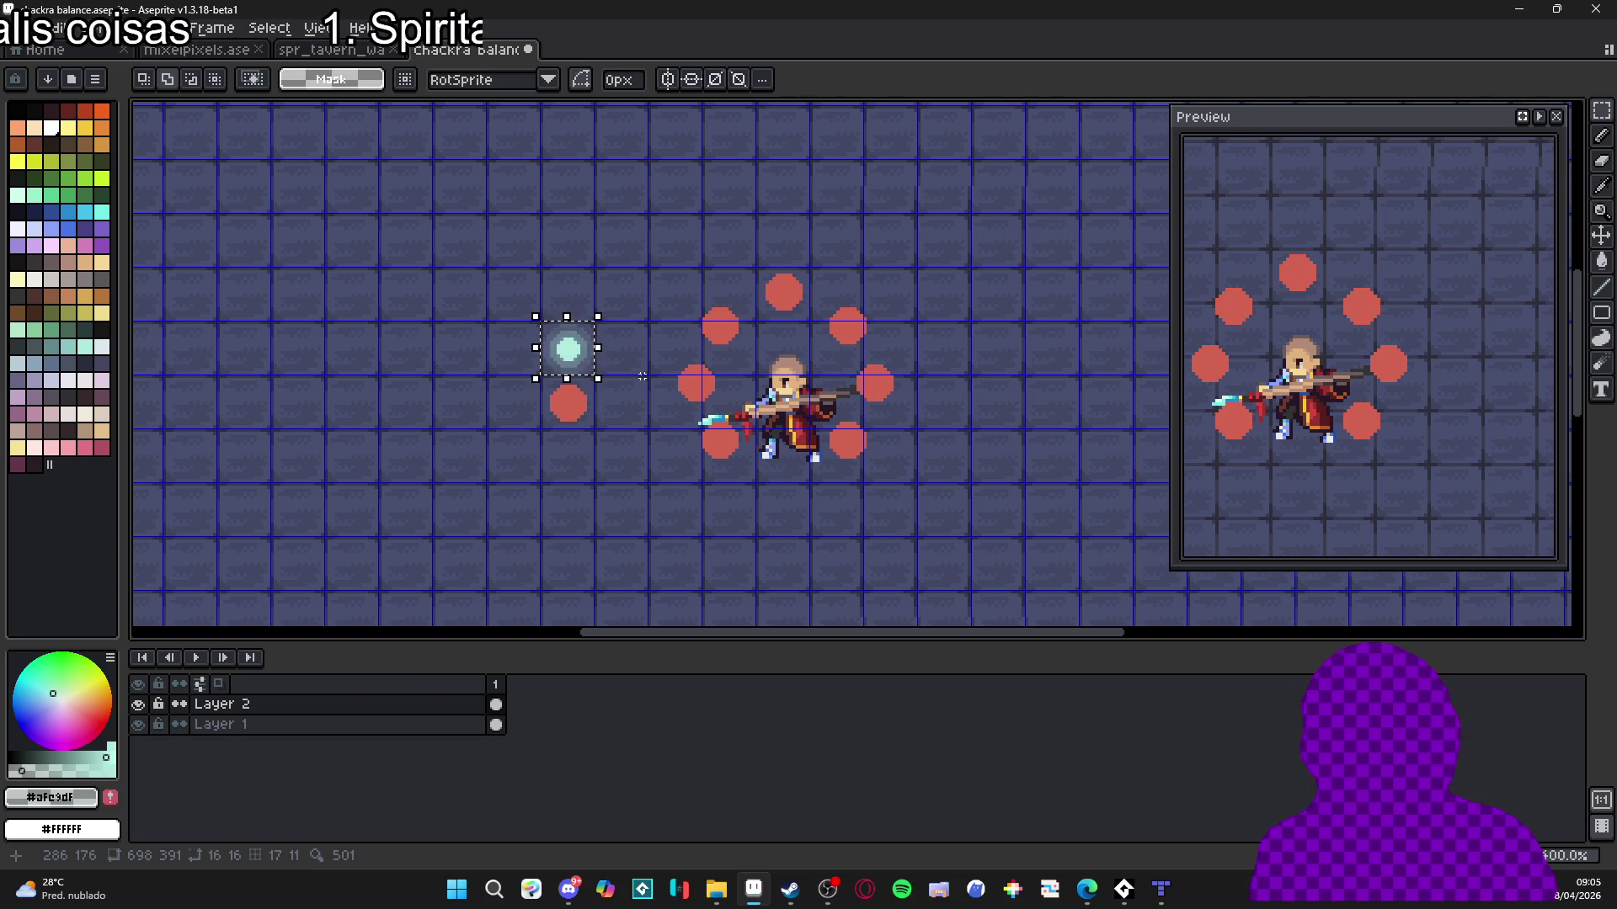
Clear the selection and test shifting the layer's content with the Move tool.
left_click(375, 185)
left_click(21, 27)
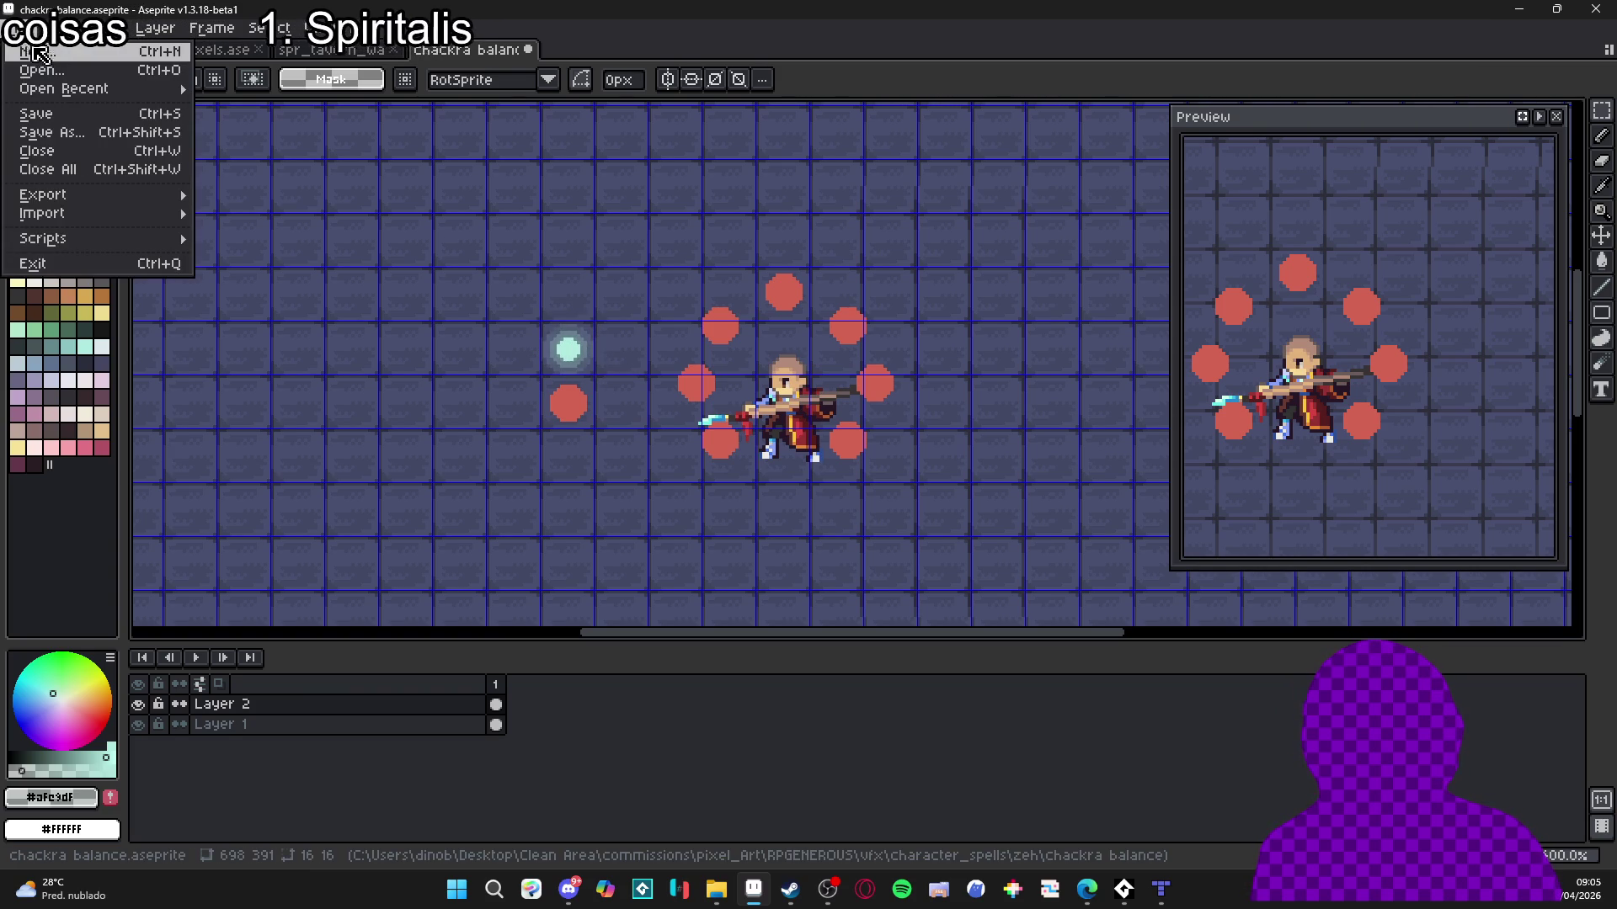
left_click(536, 348)
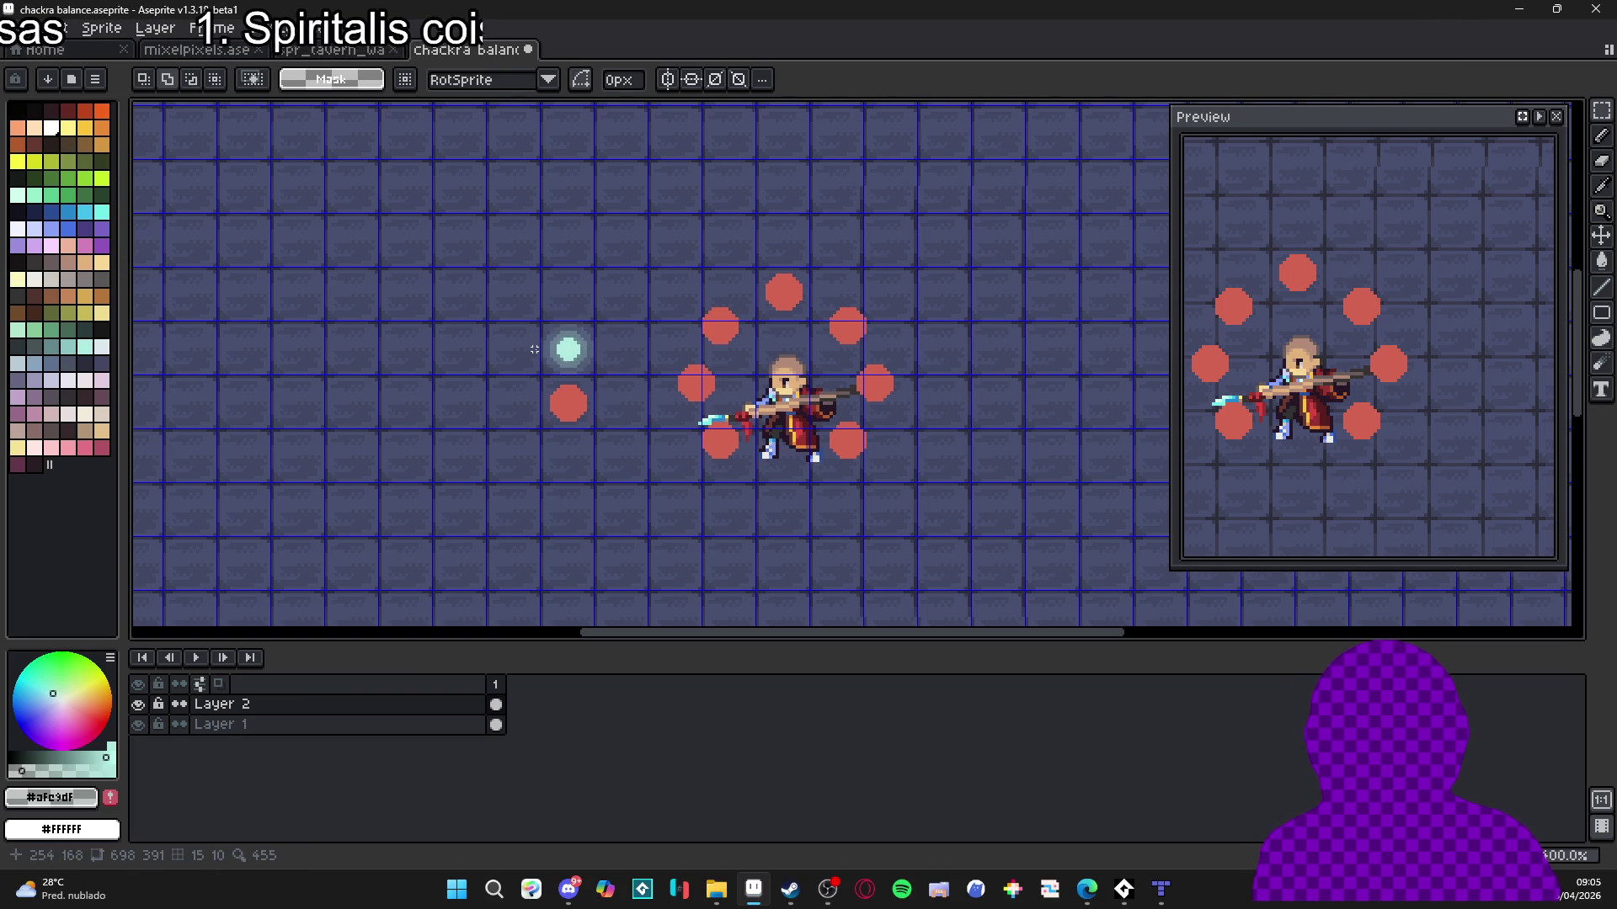
key("v")
scroll(567, 365, "up", 1)
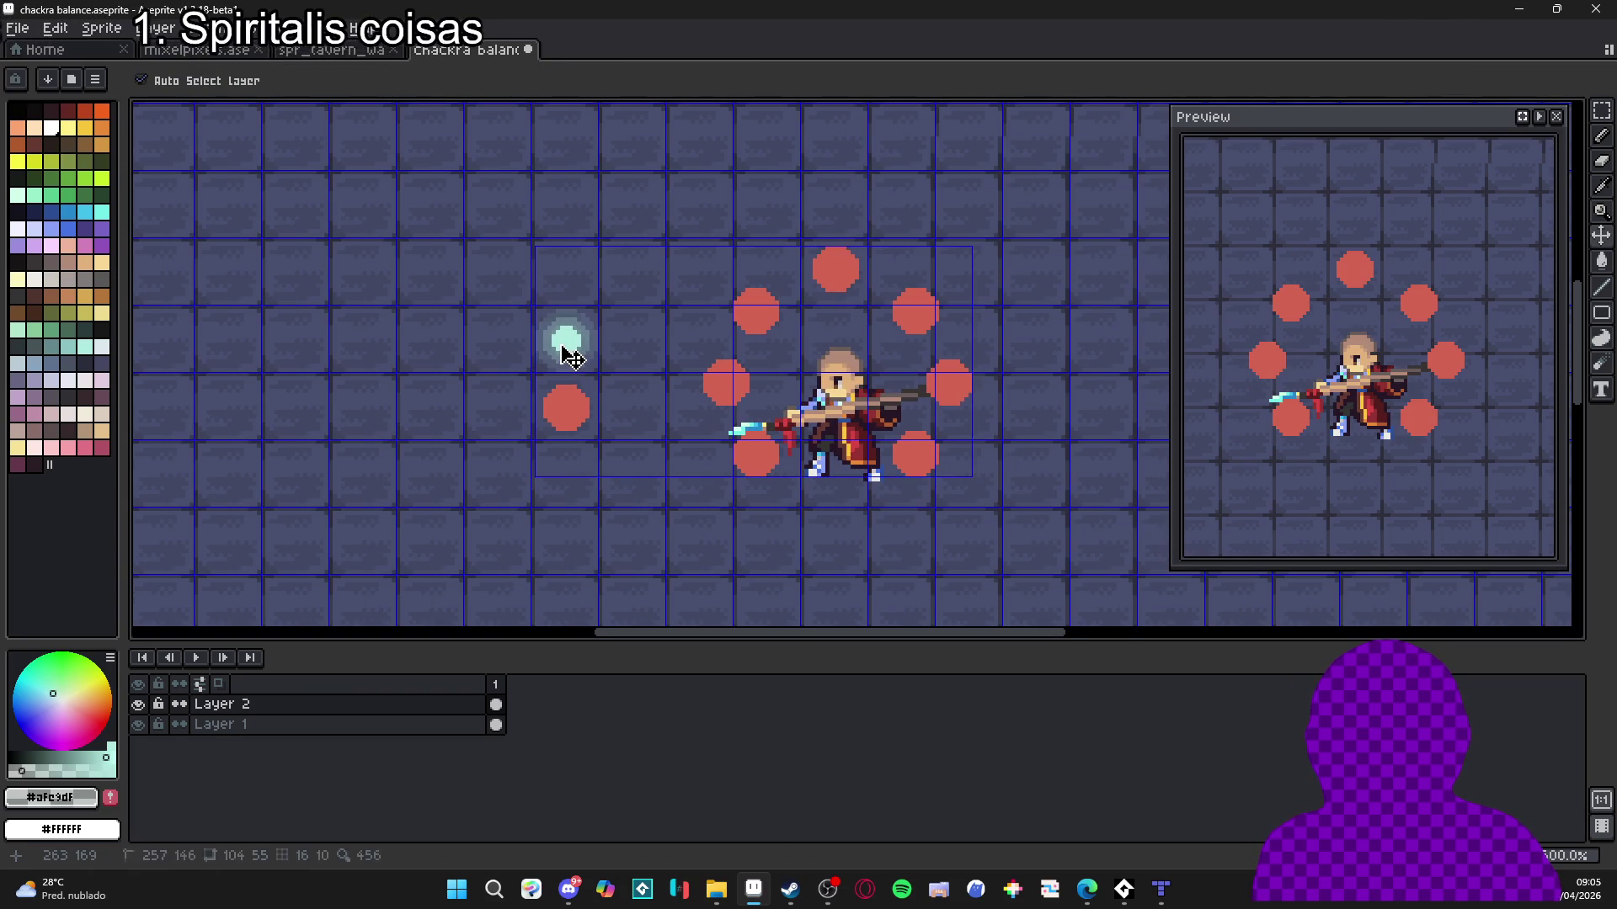
mouse_move(566, 345)
left_mouse_down()
mouse_move(567, 289)
mouse_move(566, 350)
mouse_move(602, 377)
left_mouse_up()
Cut the selected cyan orb and paste it in place onto a new Layer 3.
key("m")
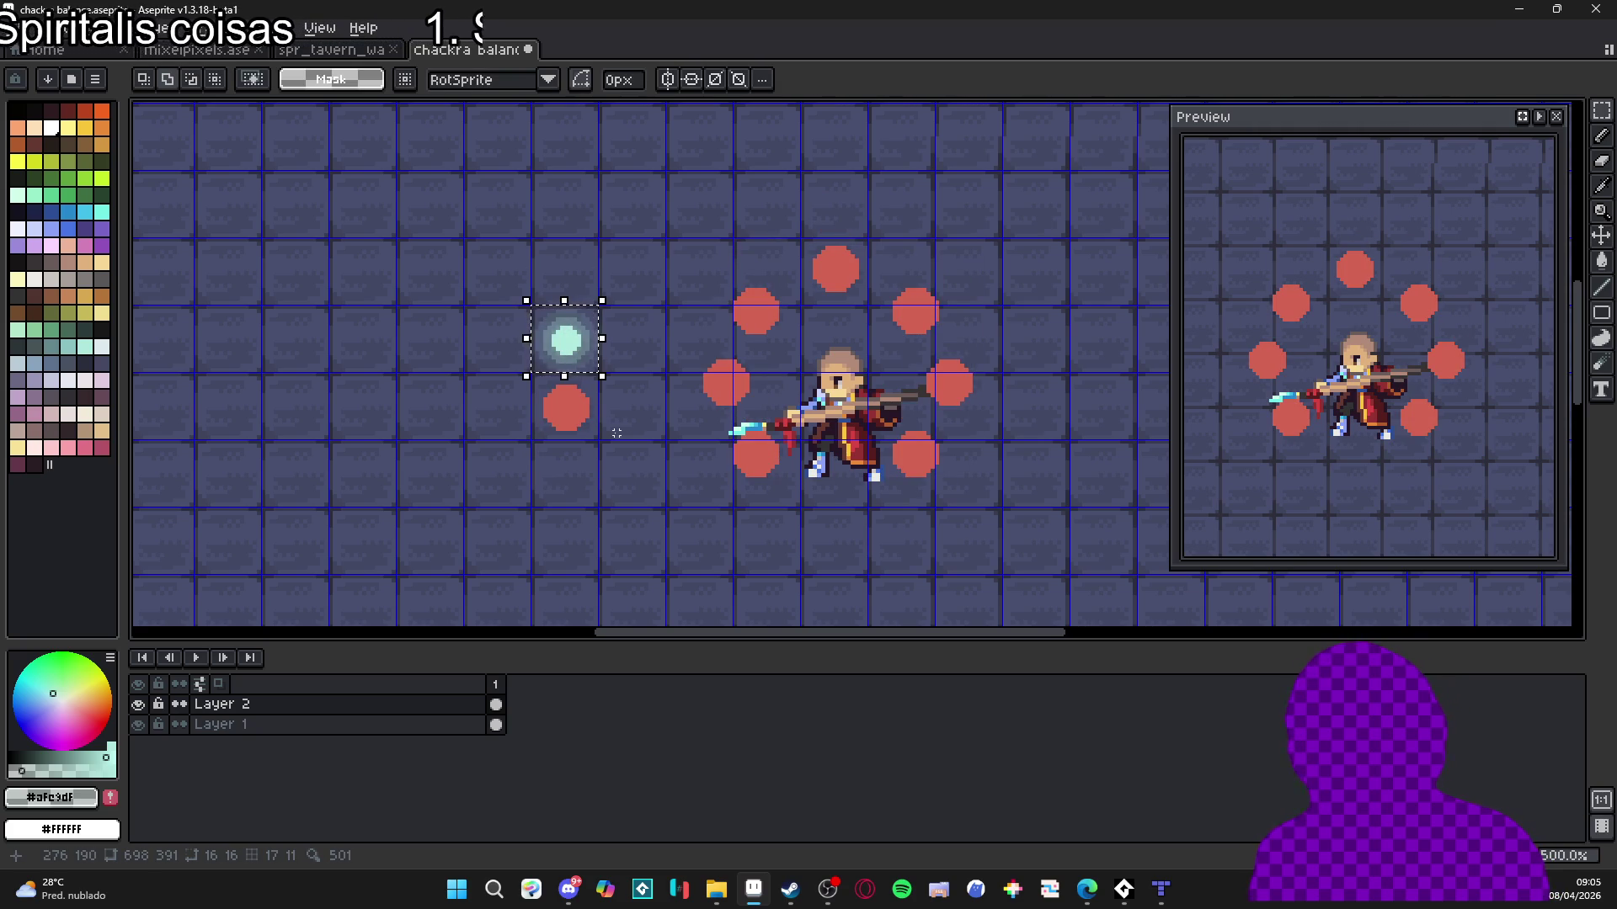
key("Delete")
key("shift+n")
key("ctrl+v")
key("Return")
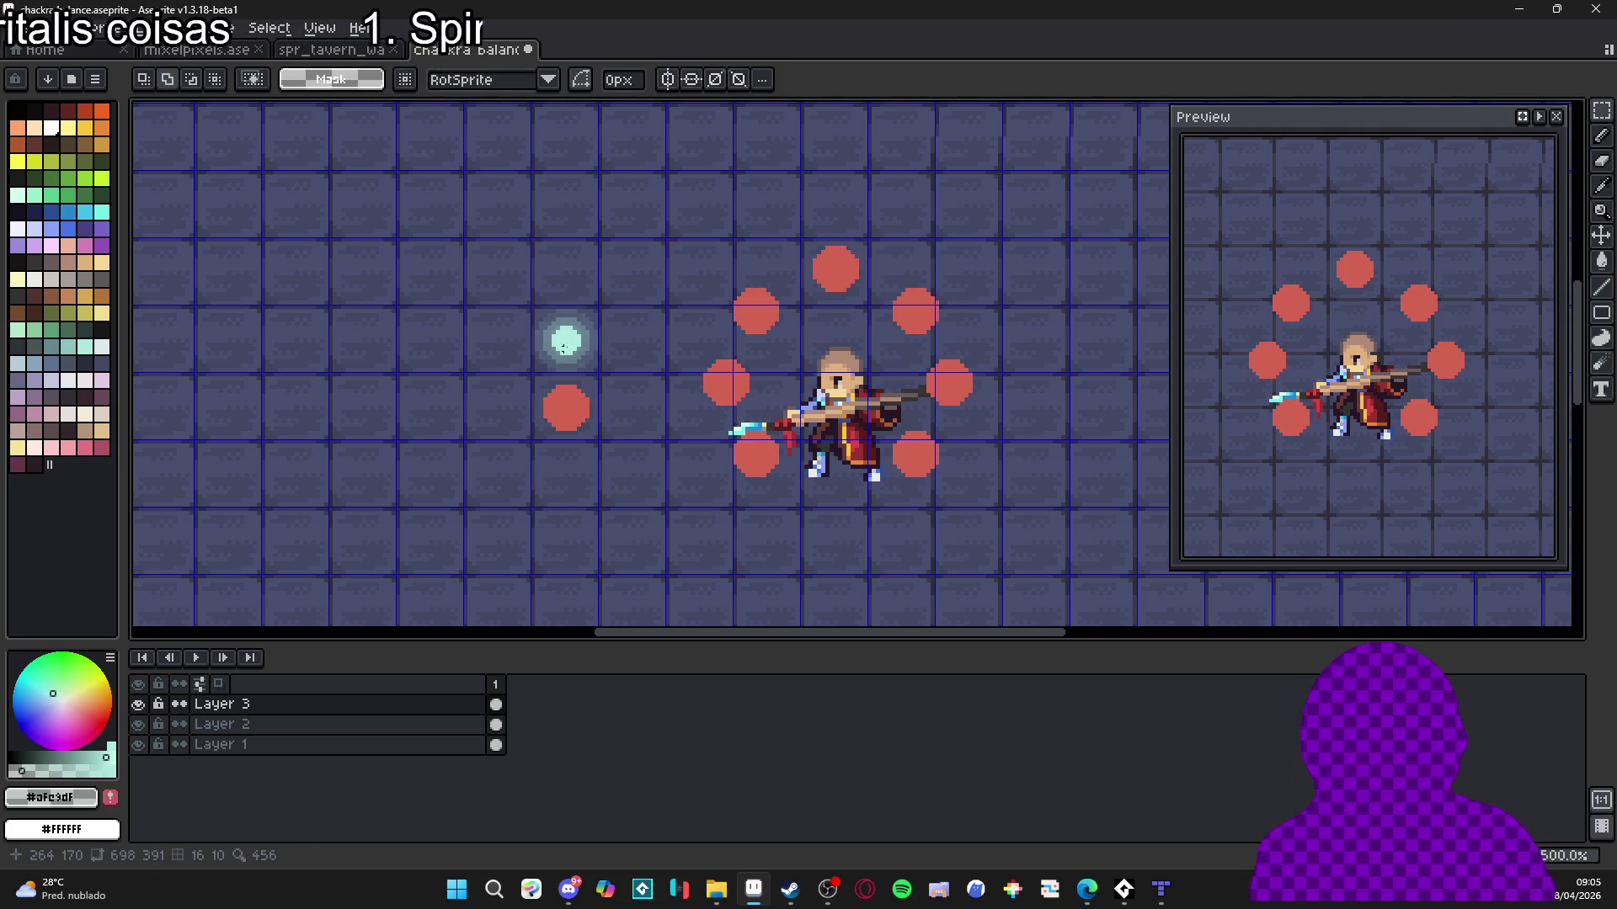
Reselect the orb, nudge it 16 px up, deselect, and add a second frame.
key("ctrl+shift+d")
key("shift+Up")
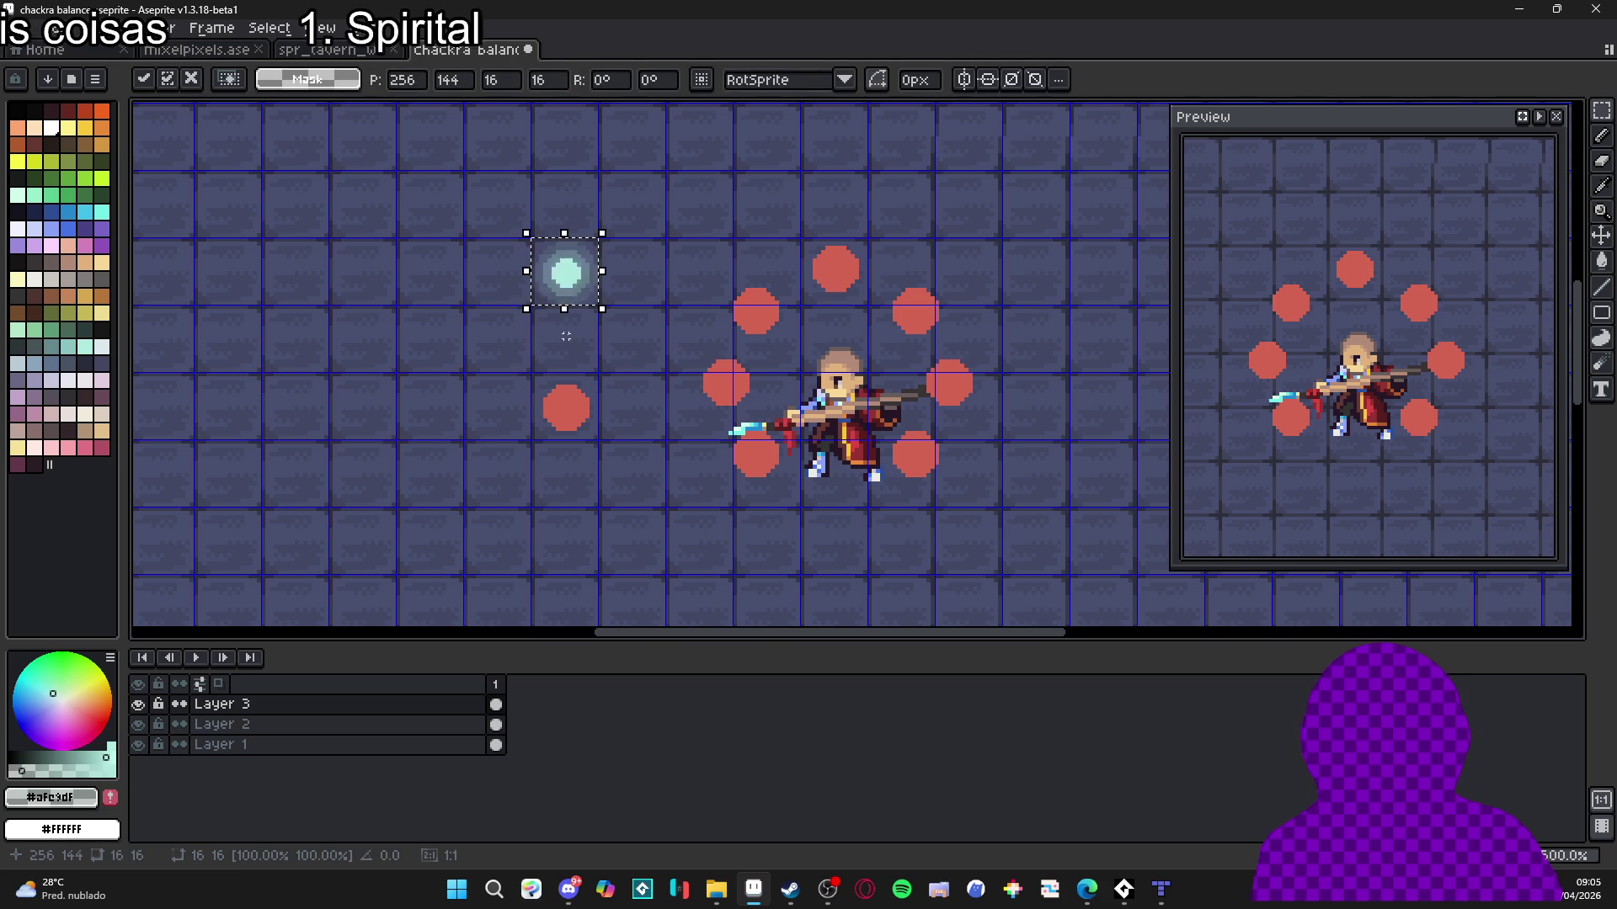
key("shift+Right")
key("shift+Left")
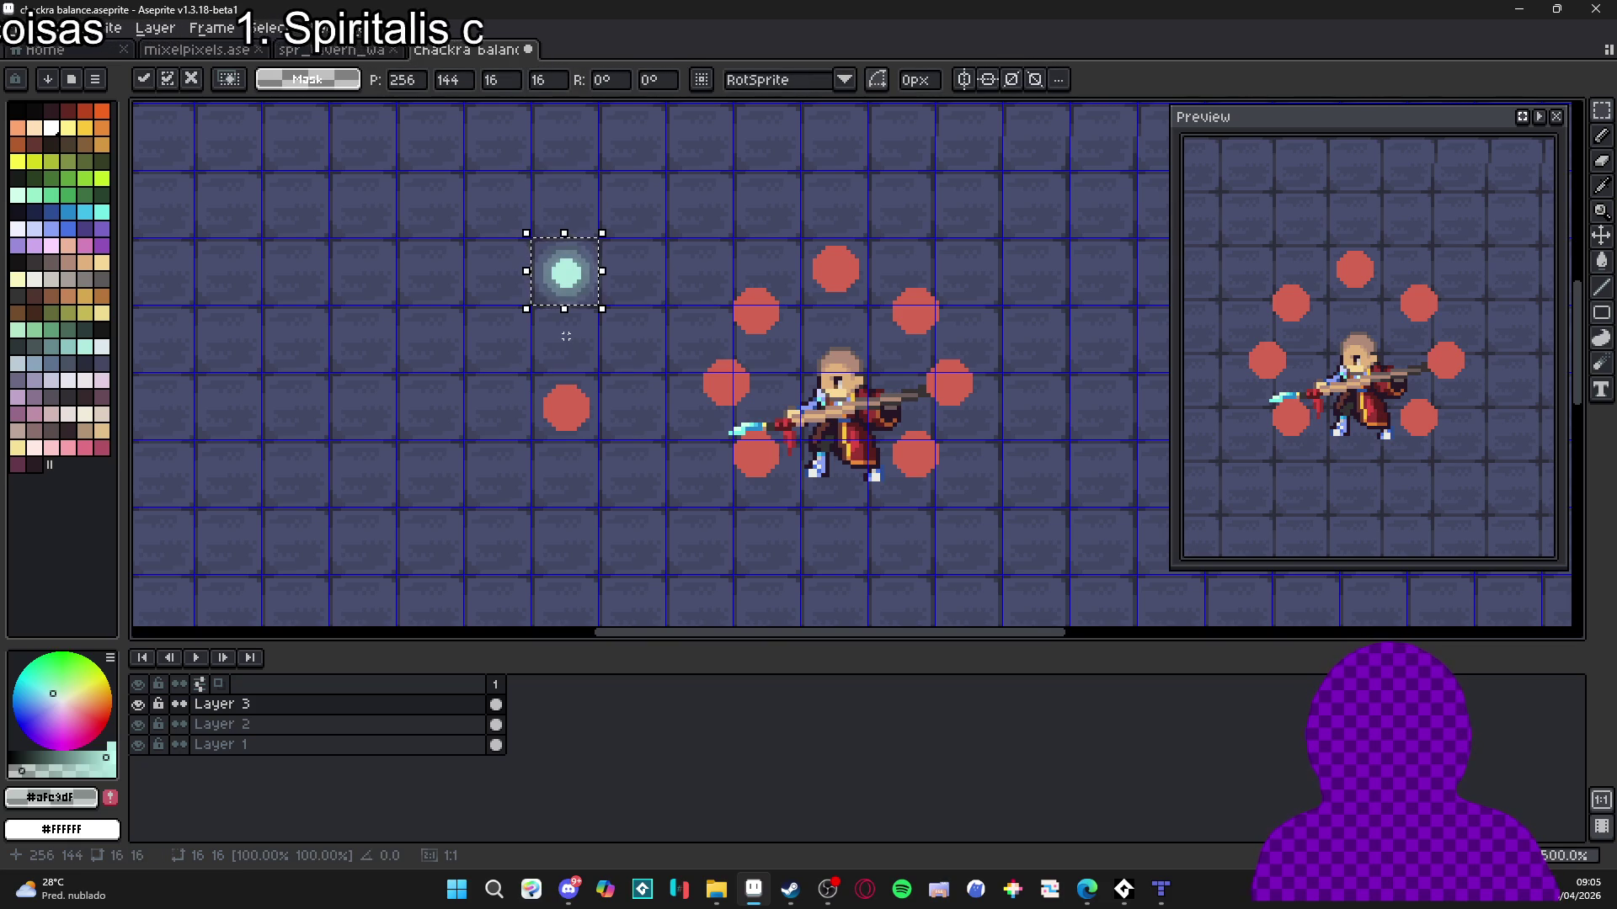
key("ctrl+d")
key("alt+n")
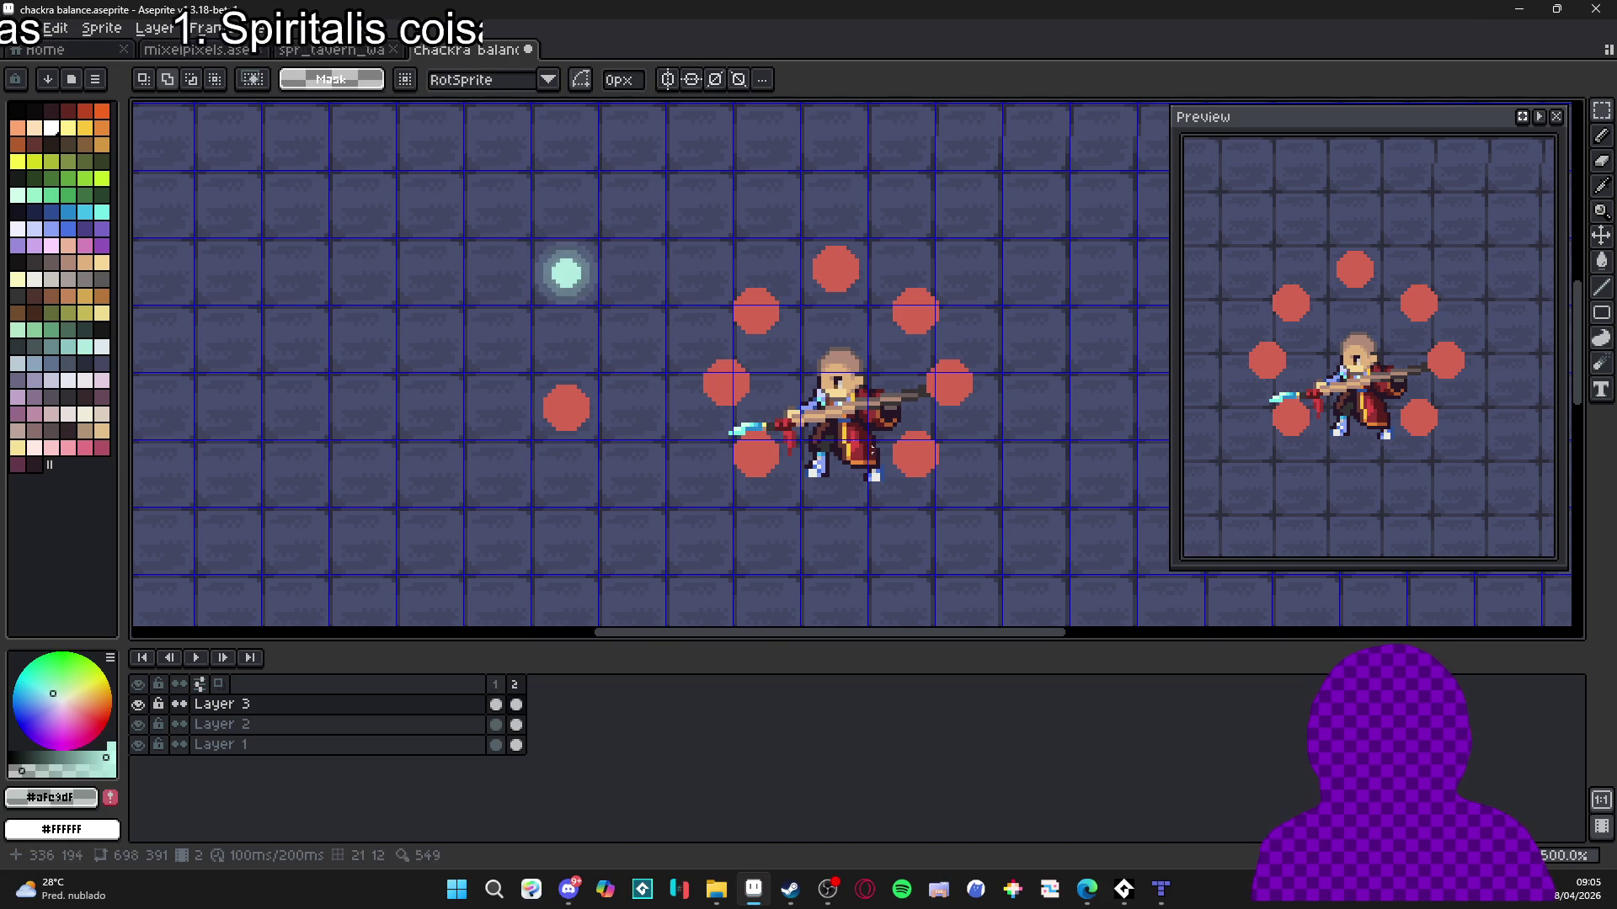
Scale frame 2's orb to 16x16, then add frame 3 with the glow shrunk to about 93%.
scroll(652, 262, "up", 1)
key("ctrl+shift+d")
scroll(652, 263, "up", 1)
mouse_move(661, 281)
left_mouse_down()
mouse_move(680, 295)
mouse_move(668, 311)
mouse_move(655, 292)
left_mouse_up()
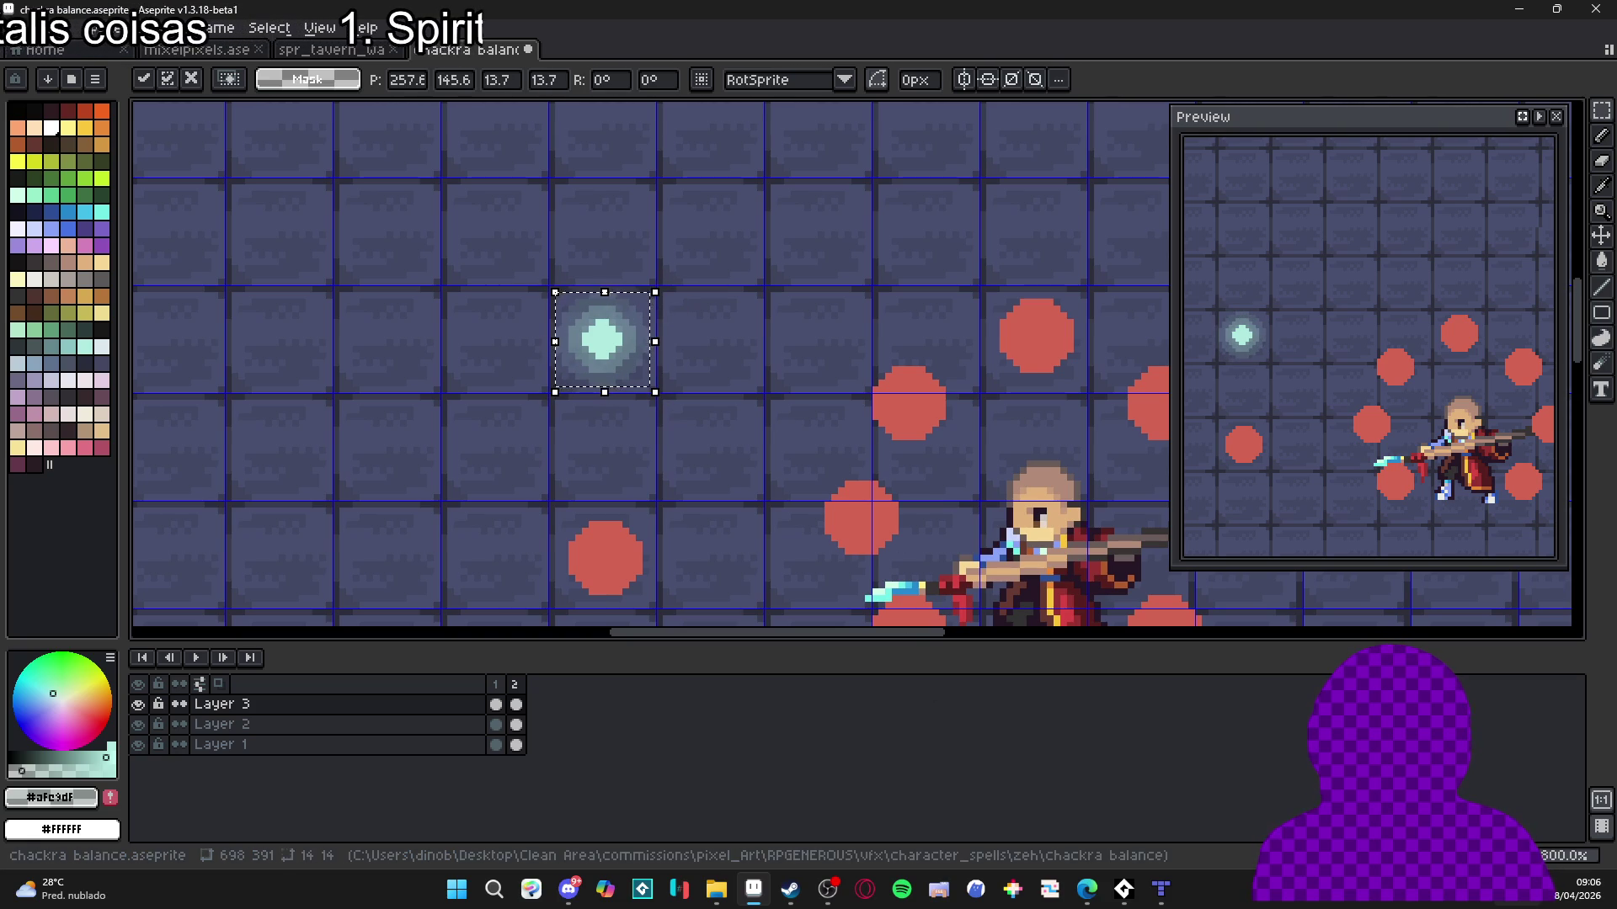
key("alt+n")
mouse_move(650, 287)
left_mouse_down()
mouse_move(661, 300)
mouse_move(627, 341)
left_mouse_up()
key("ctrl+d")
Play the glow animation in the preview and compare frames 1, 2 and 3.
left_click(1540, 119)
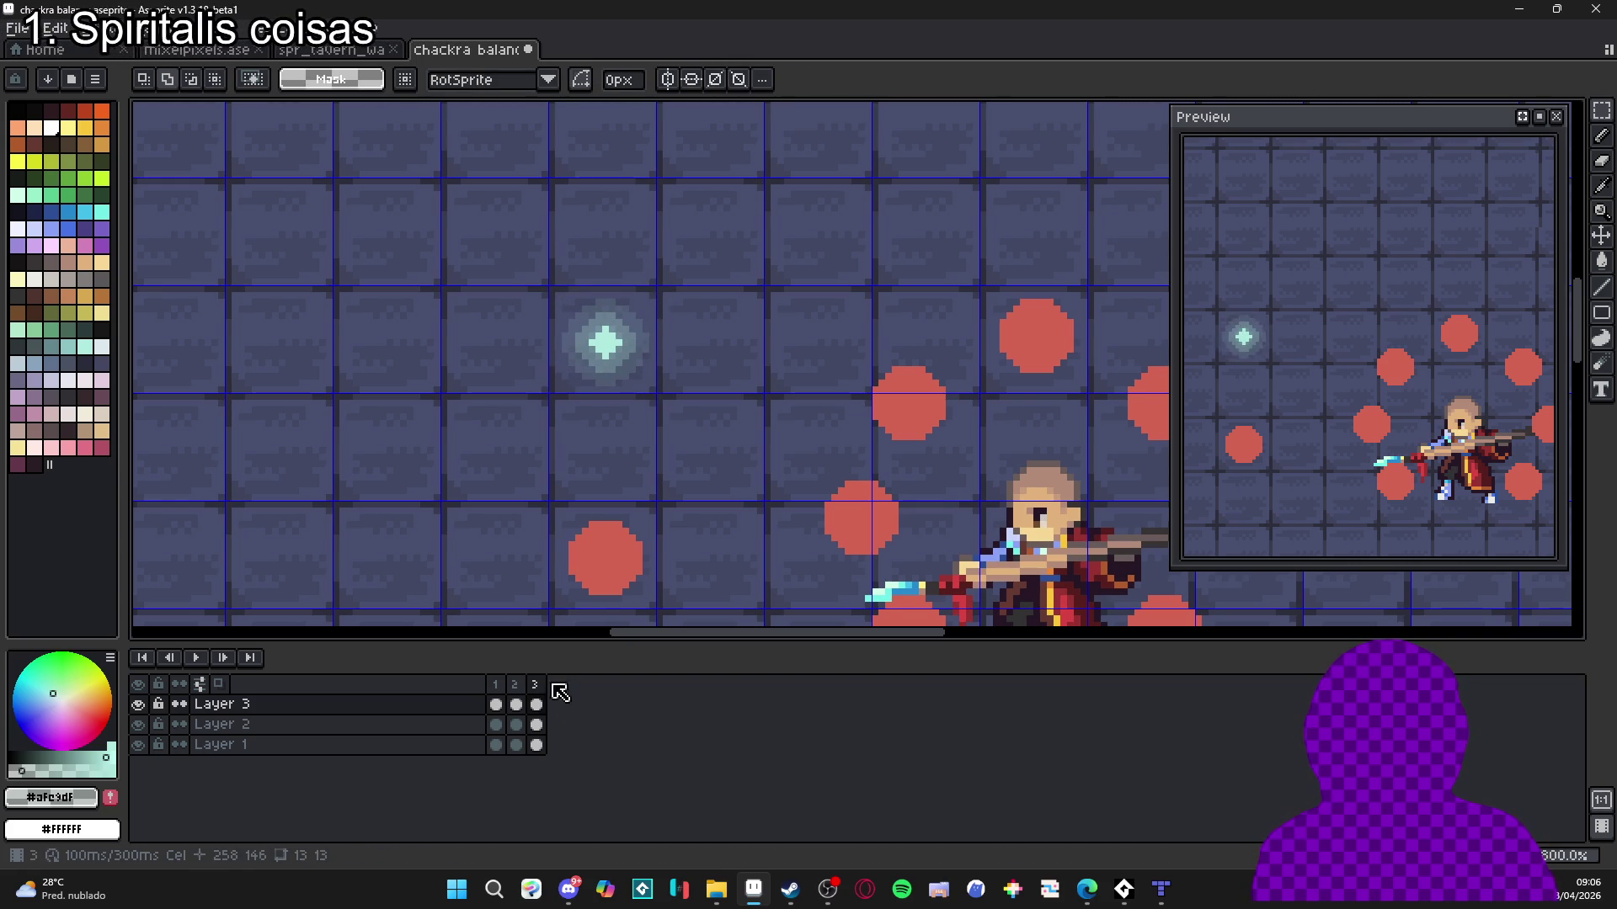
left_click(496, 684)
left_click(516, 685)
key("v")
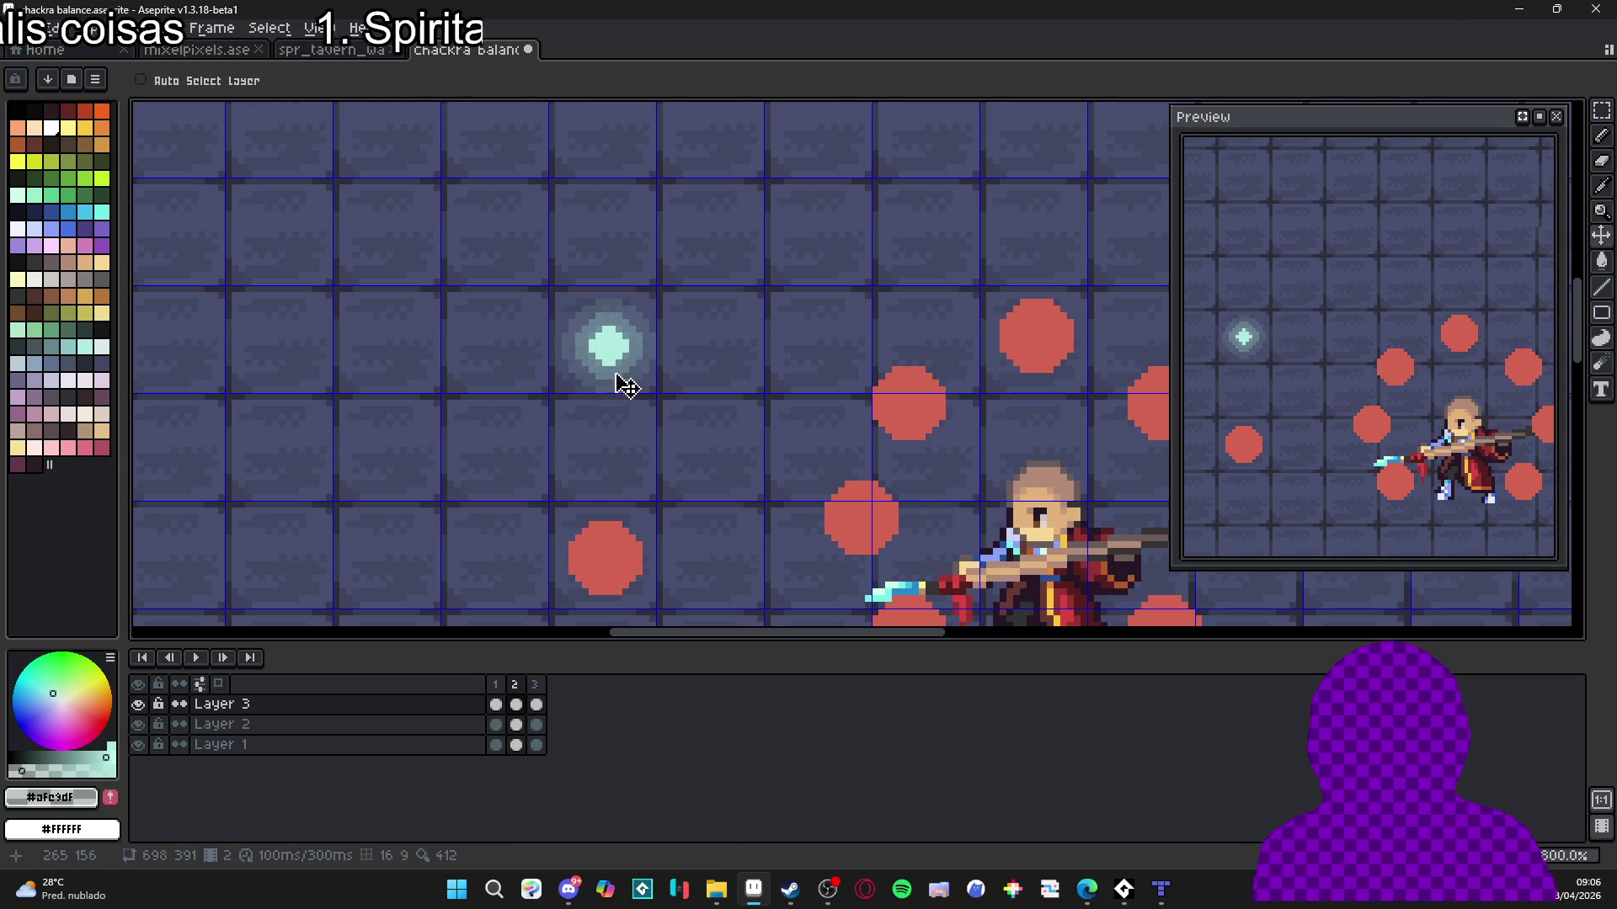
left_click(537, 684)
left_click(509, 693)
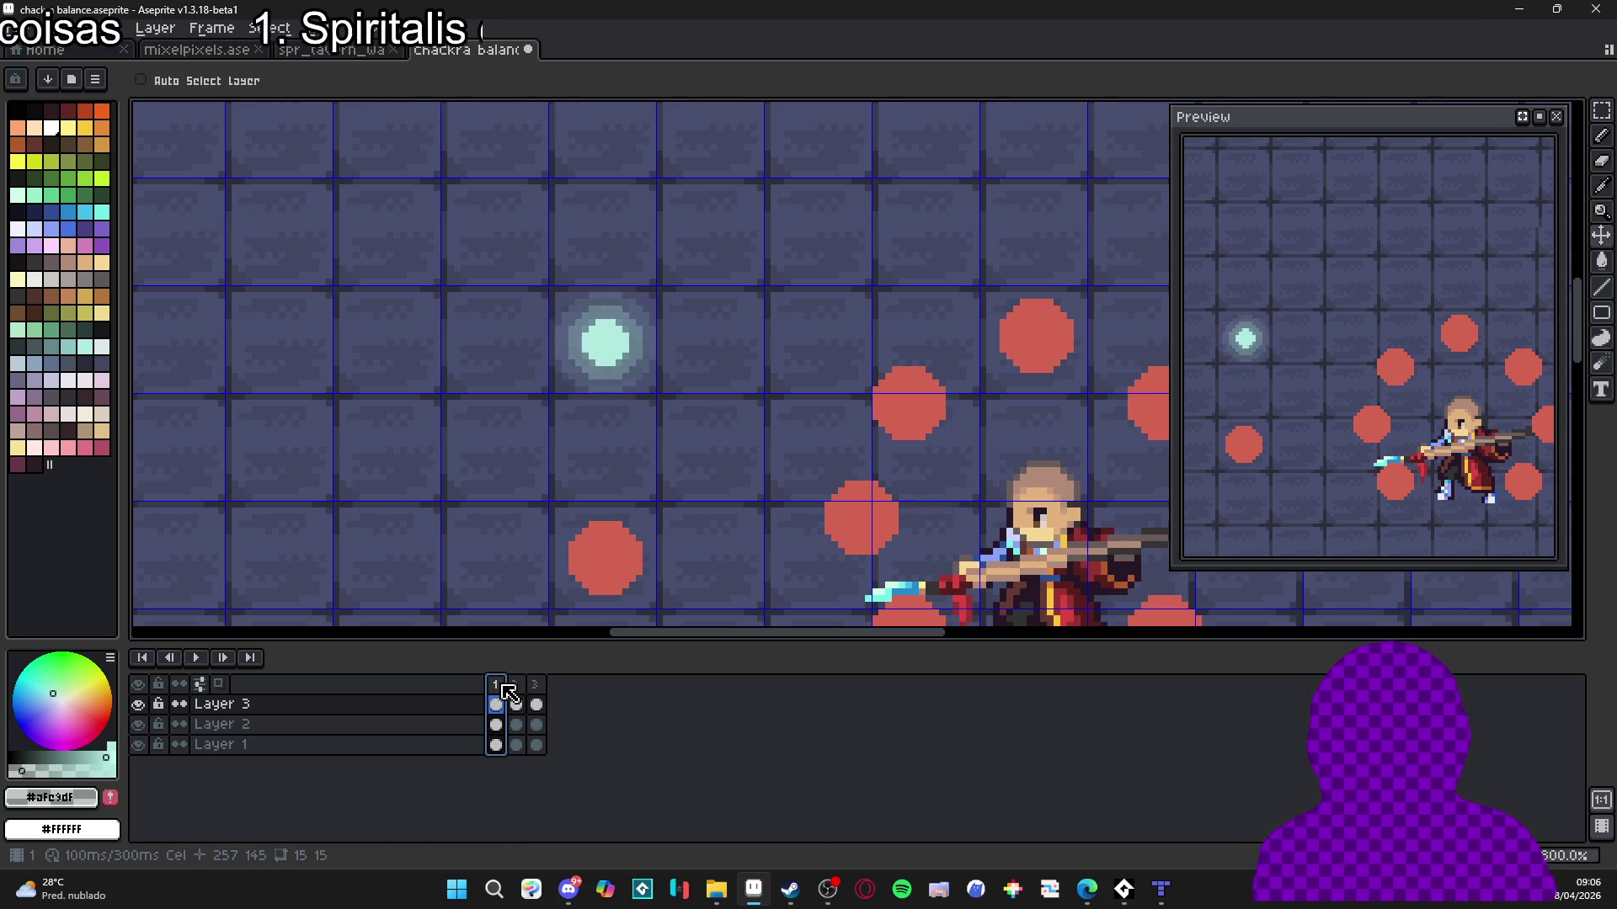
key("b")
scroll(608, 341, "up", 2)
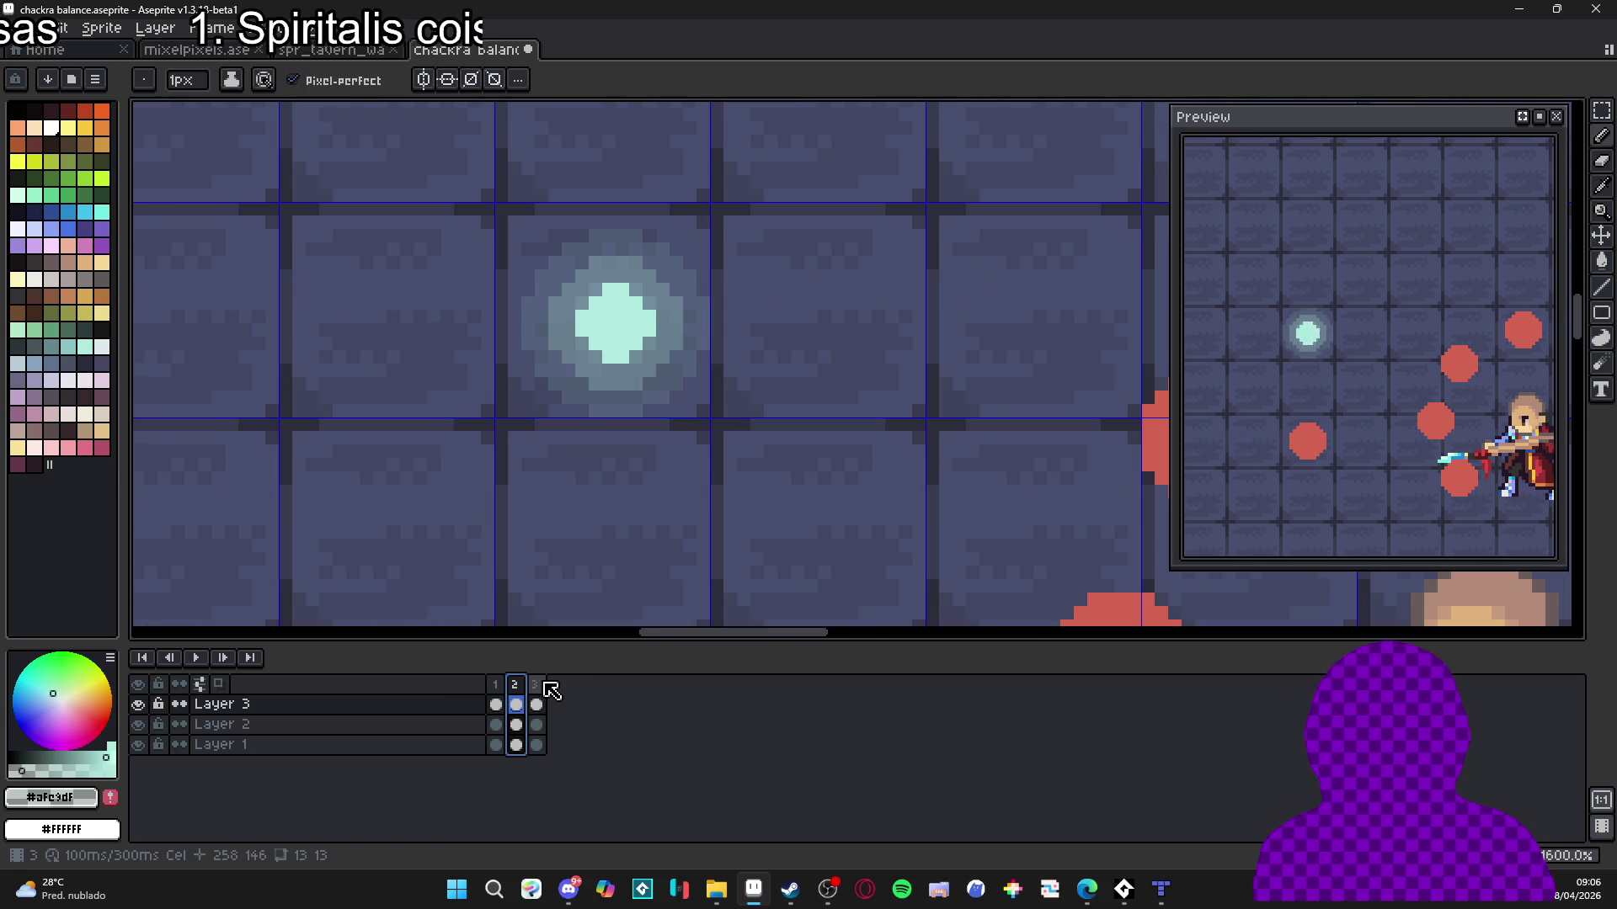
key("Right")
left_click(618, 316, "alt")
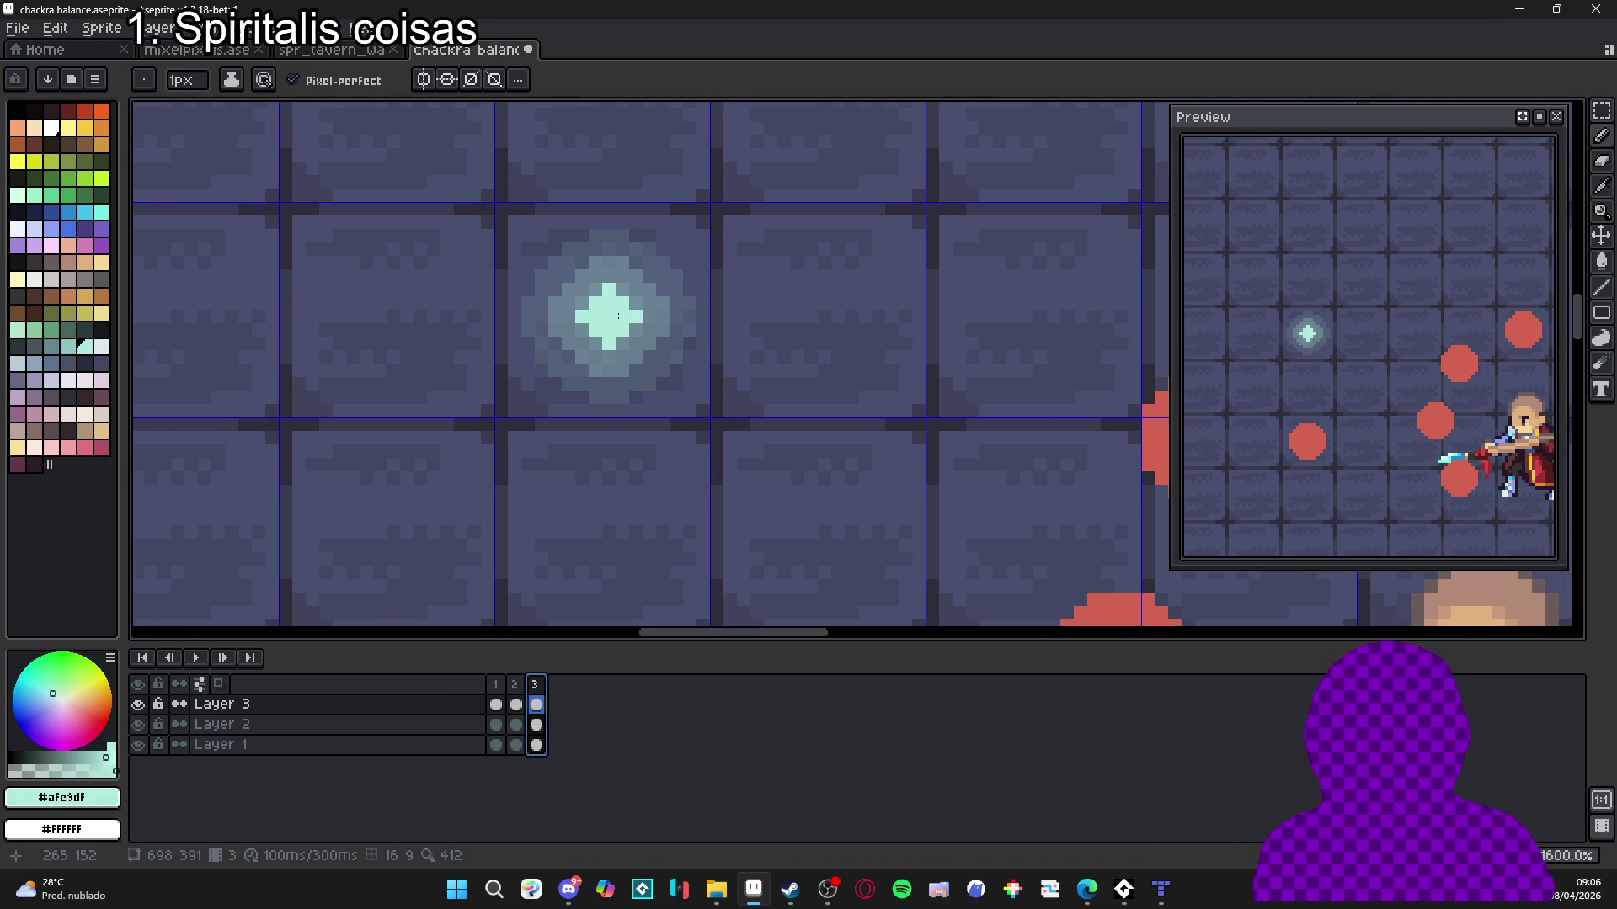
left_click(516, 695)
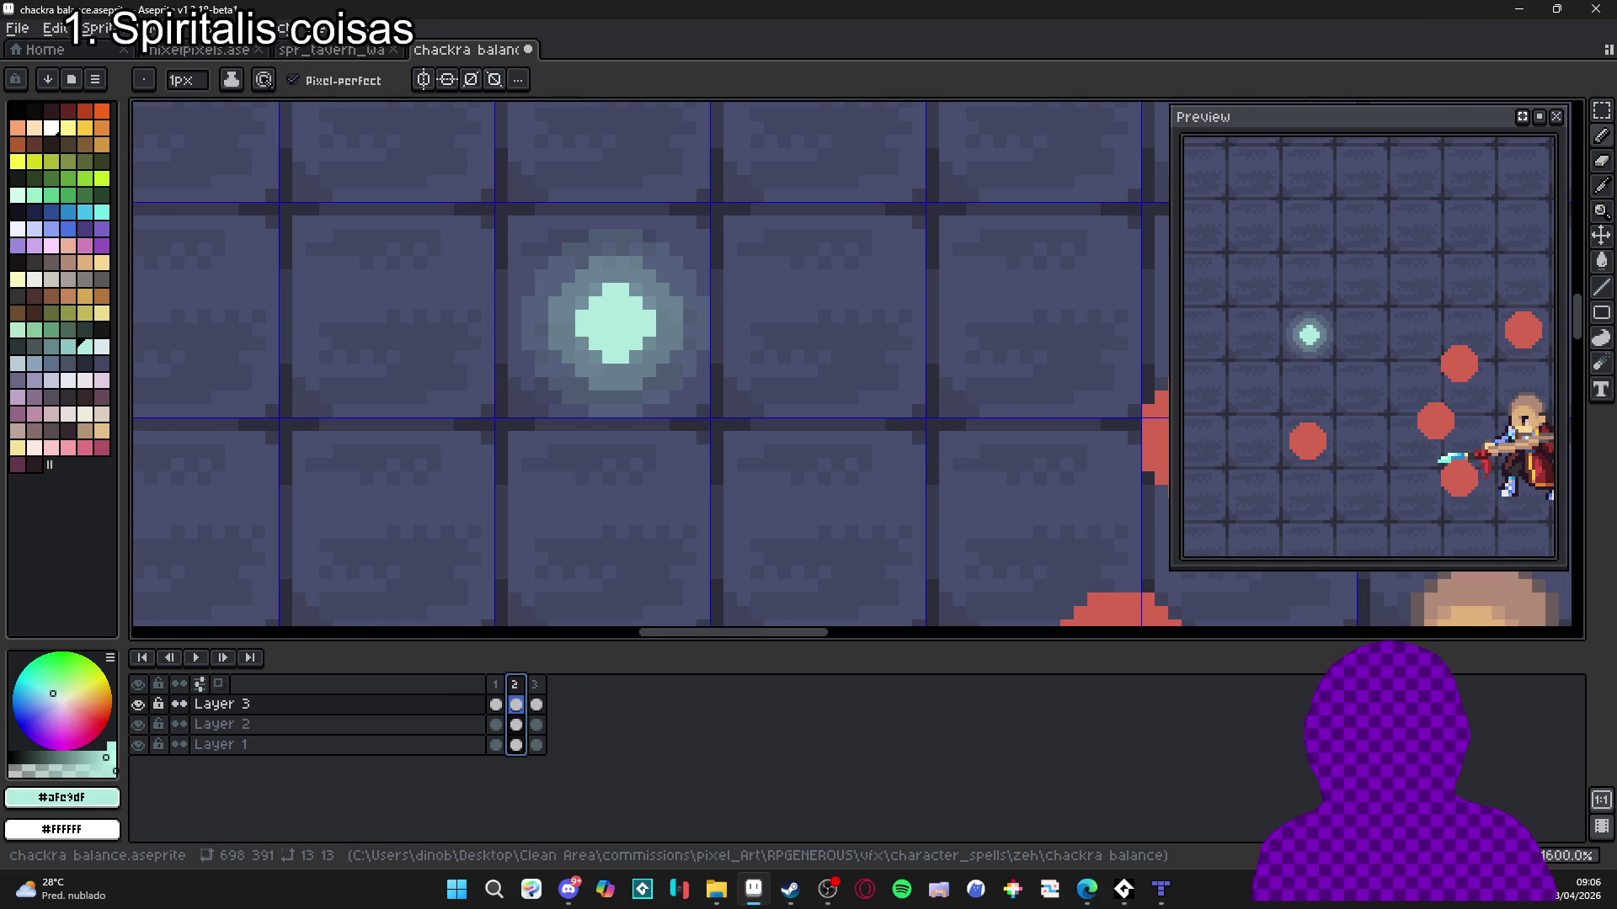
Duplicate frame 2 and move the copy to the end as frame 4.
key("alt+n")
left_click_drag(564, 693, 566, 687)
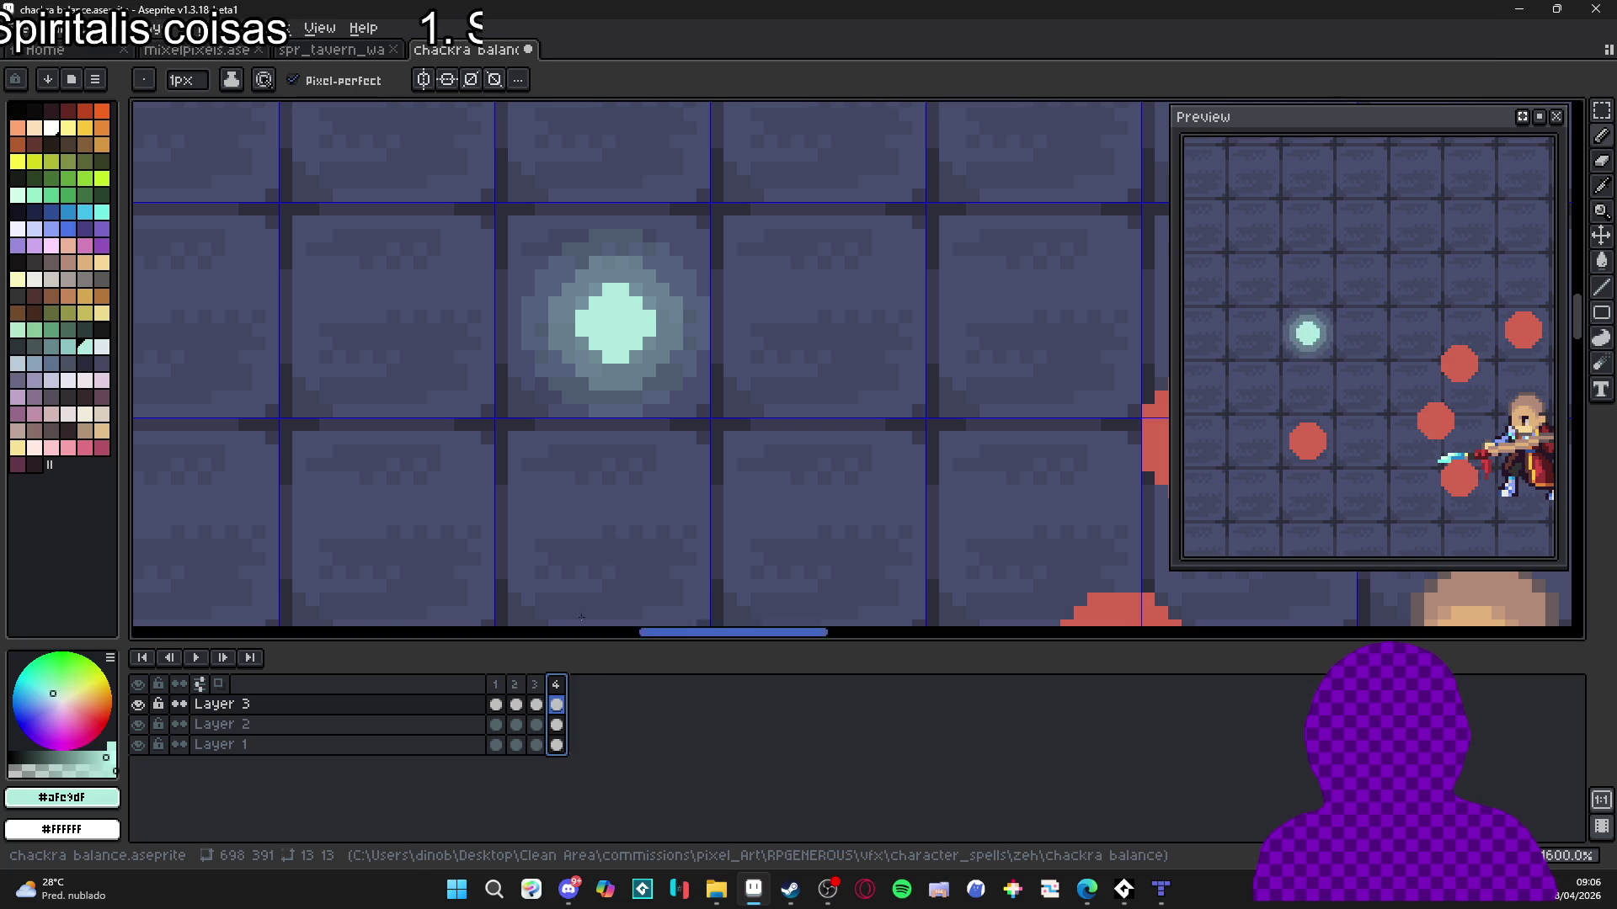
scroll(685, 421, "down", 5)
left_click_drag(724, 421, 687, 405)
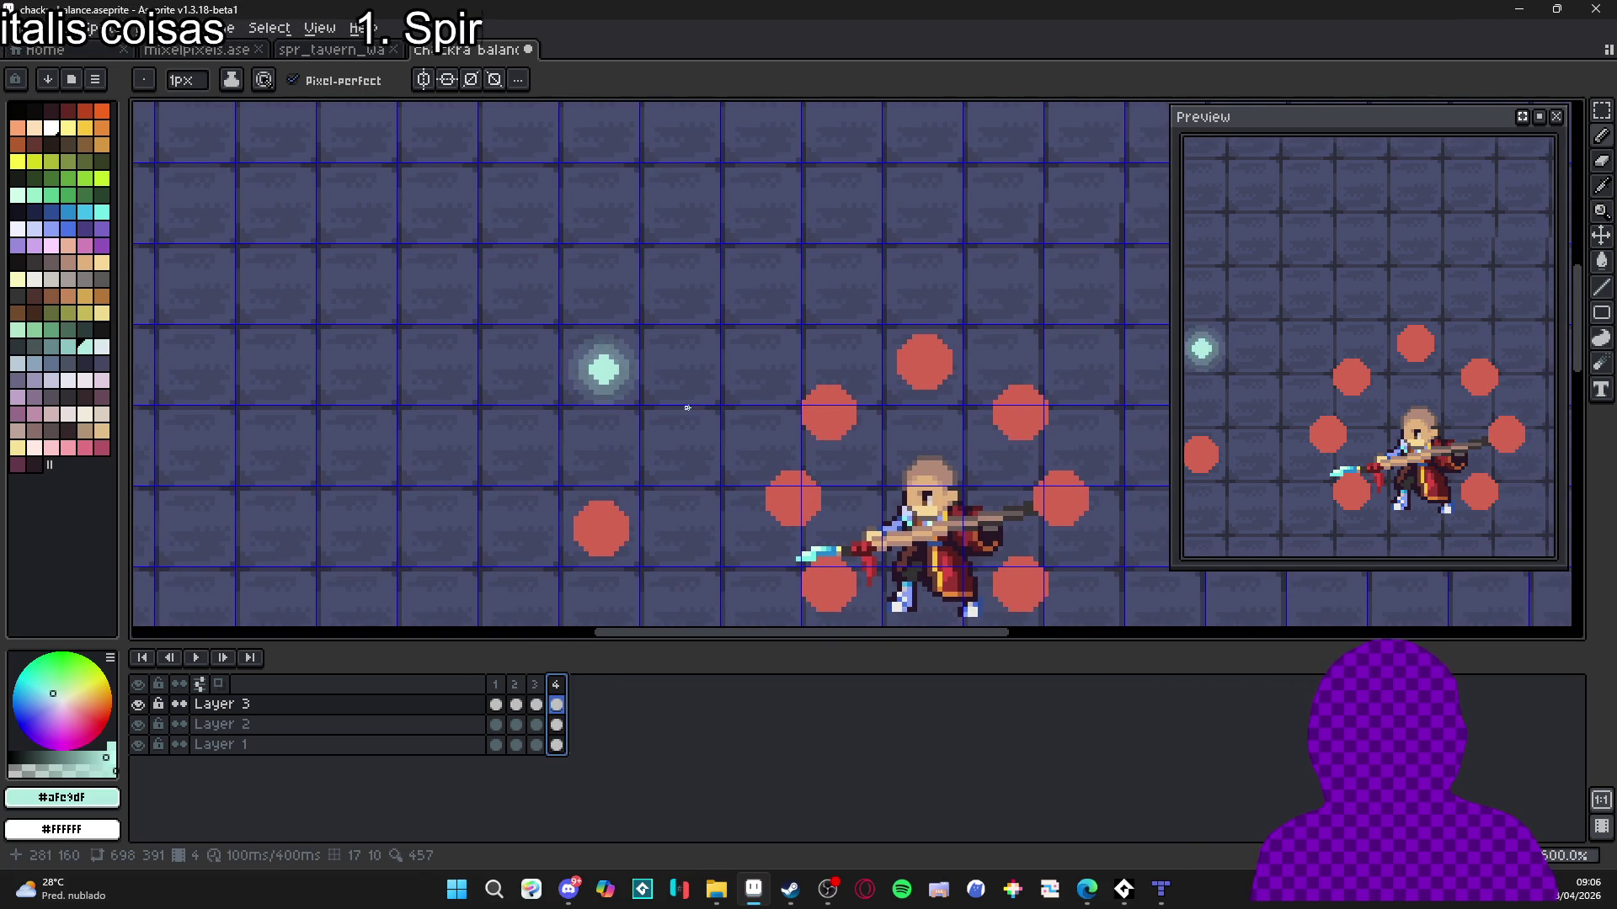
Delete frames 2 through 4 and add a fresh second frame after frame 1.
left_click_drag(1255, 403, 1299, 408)
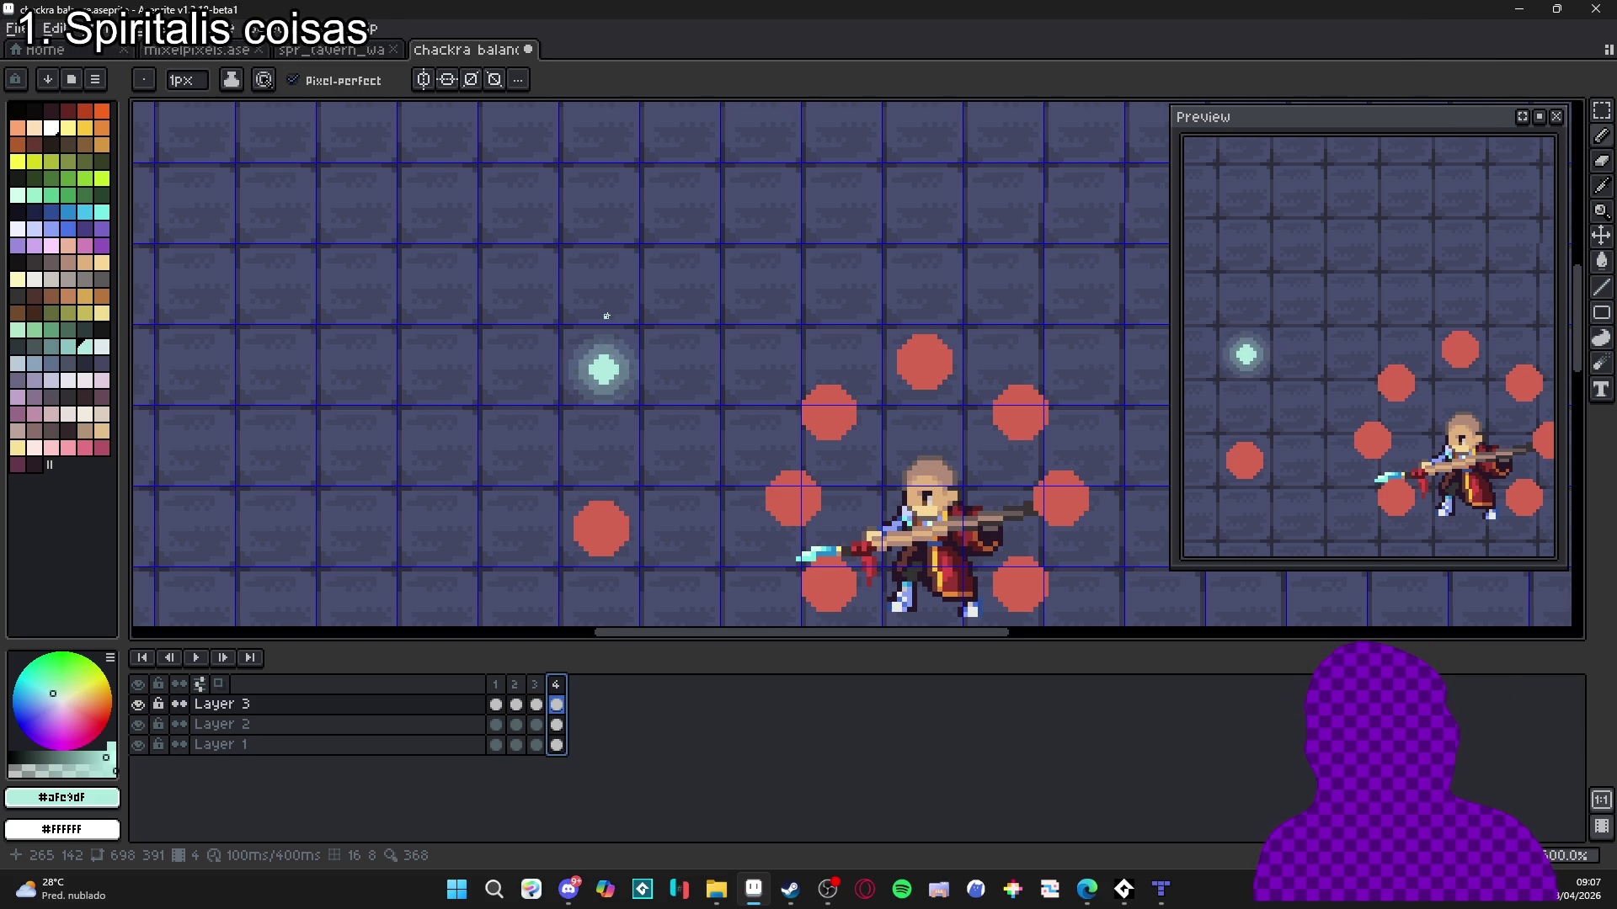
left_click(516, 686)
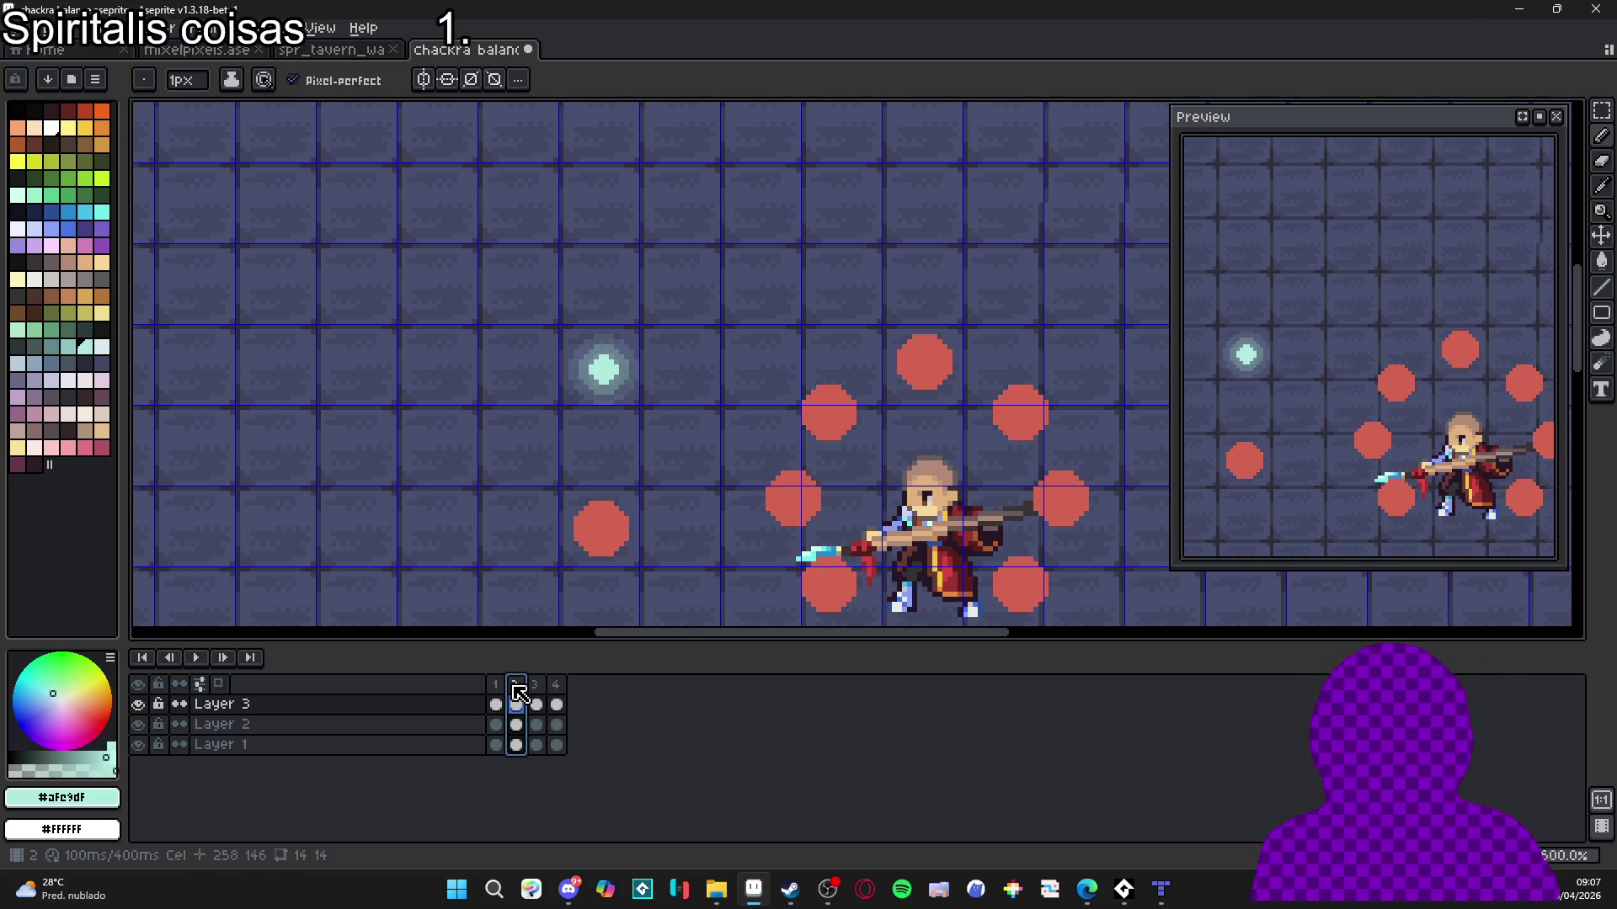
left_click_drag(516, 692, 552, 697)
key("Delete")
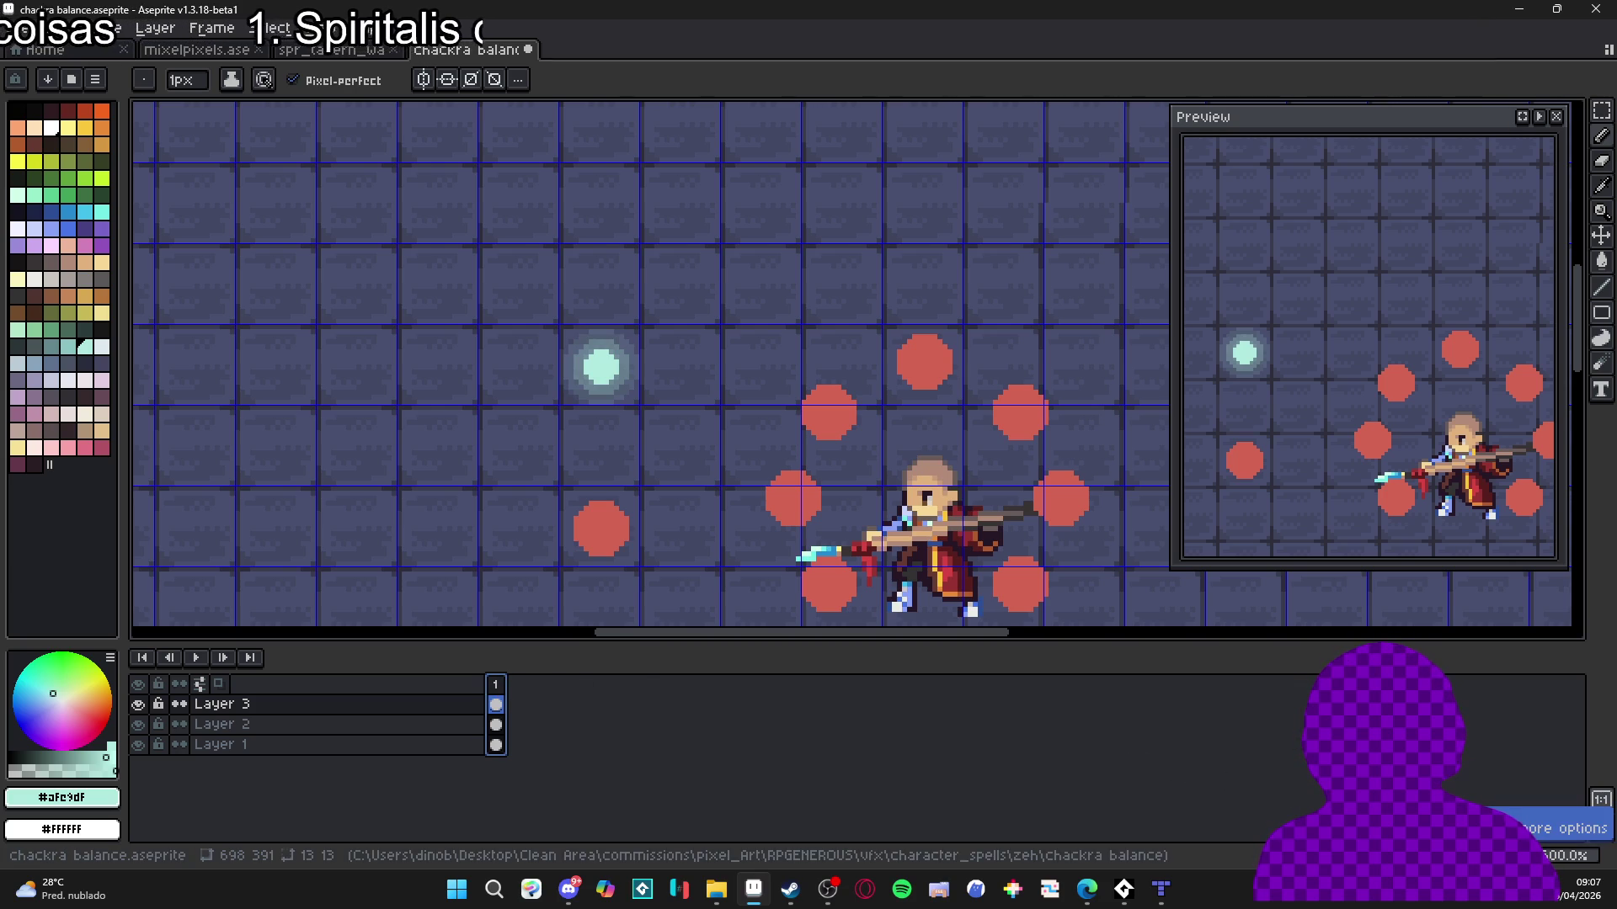
key("alt+n")
scroll(626, 357, "up", 3)
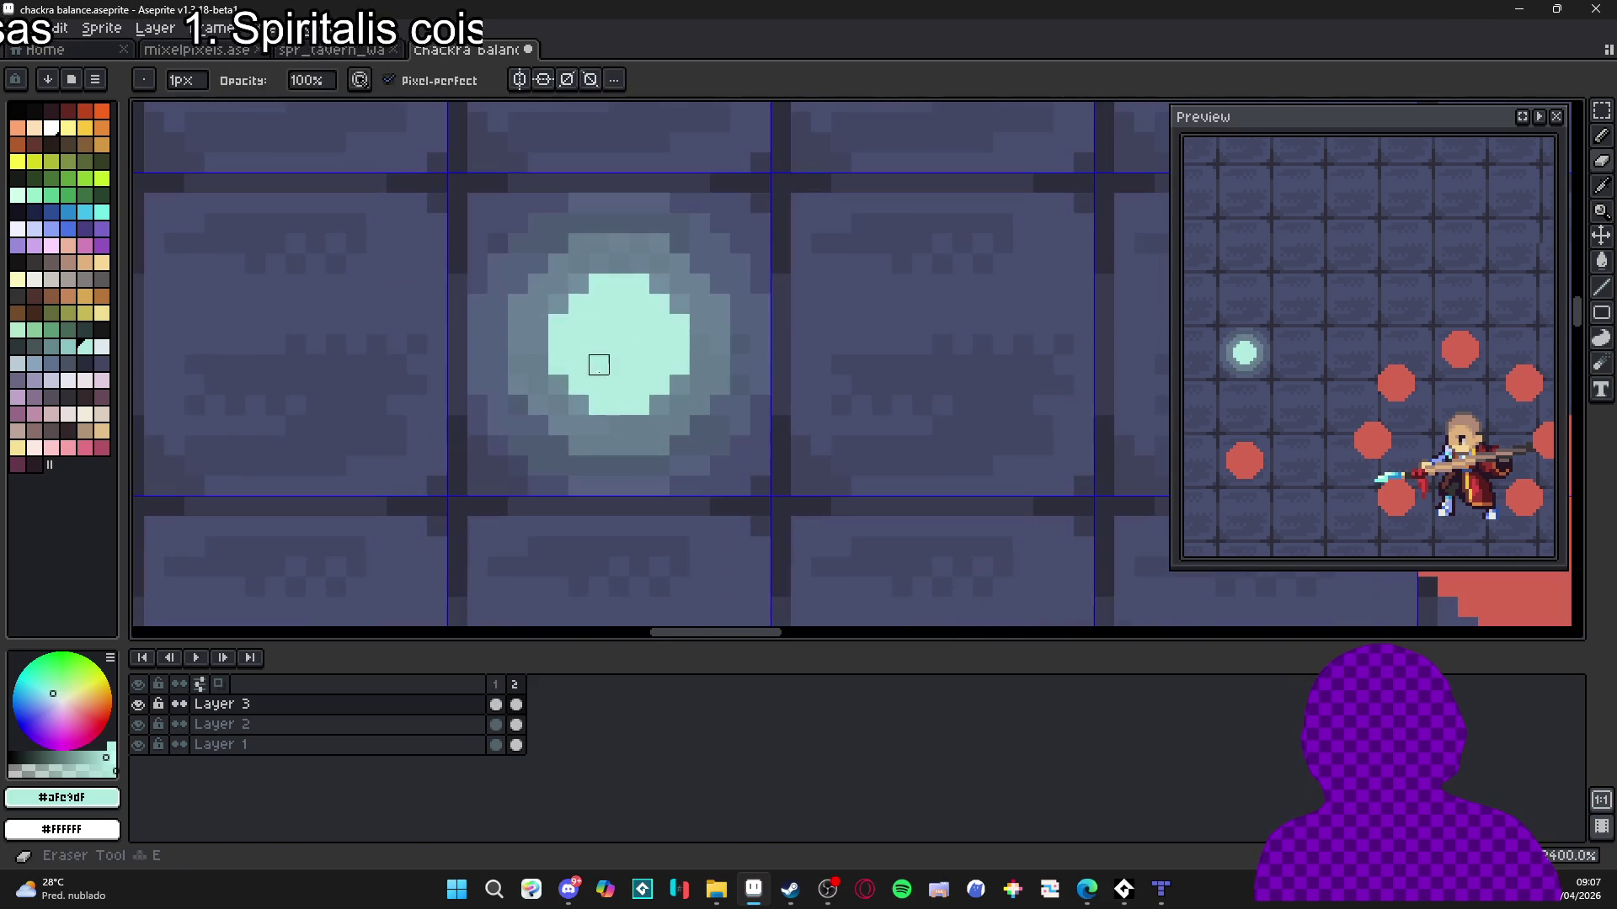
Erase the orb's bright centre in frame 2 and paint a 5px cyan core.
mouse_move(625, 357)
left_mouse_down()
mouse_move(628, 341)
mouse_move(615, 387)
mouse_move(660, 360)
left_mouse_up()
key("b")
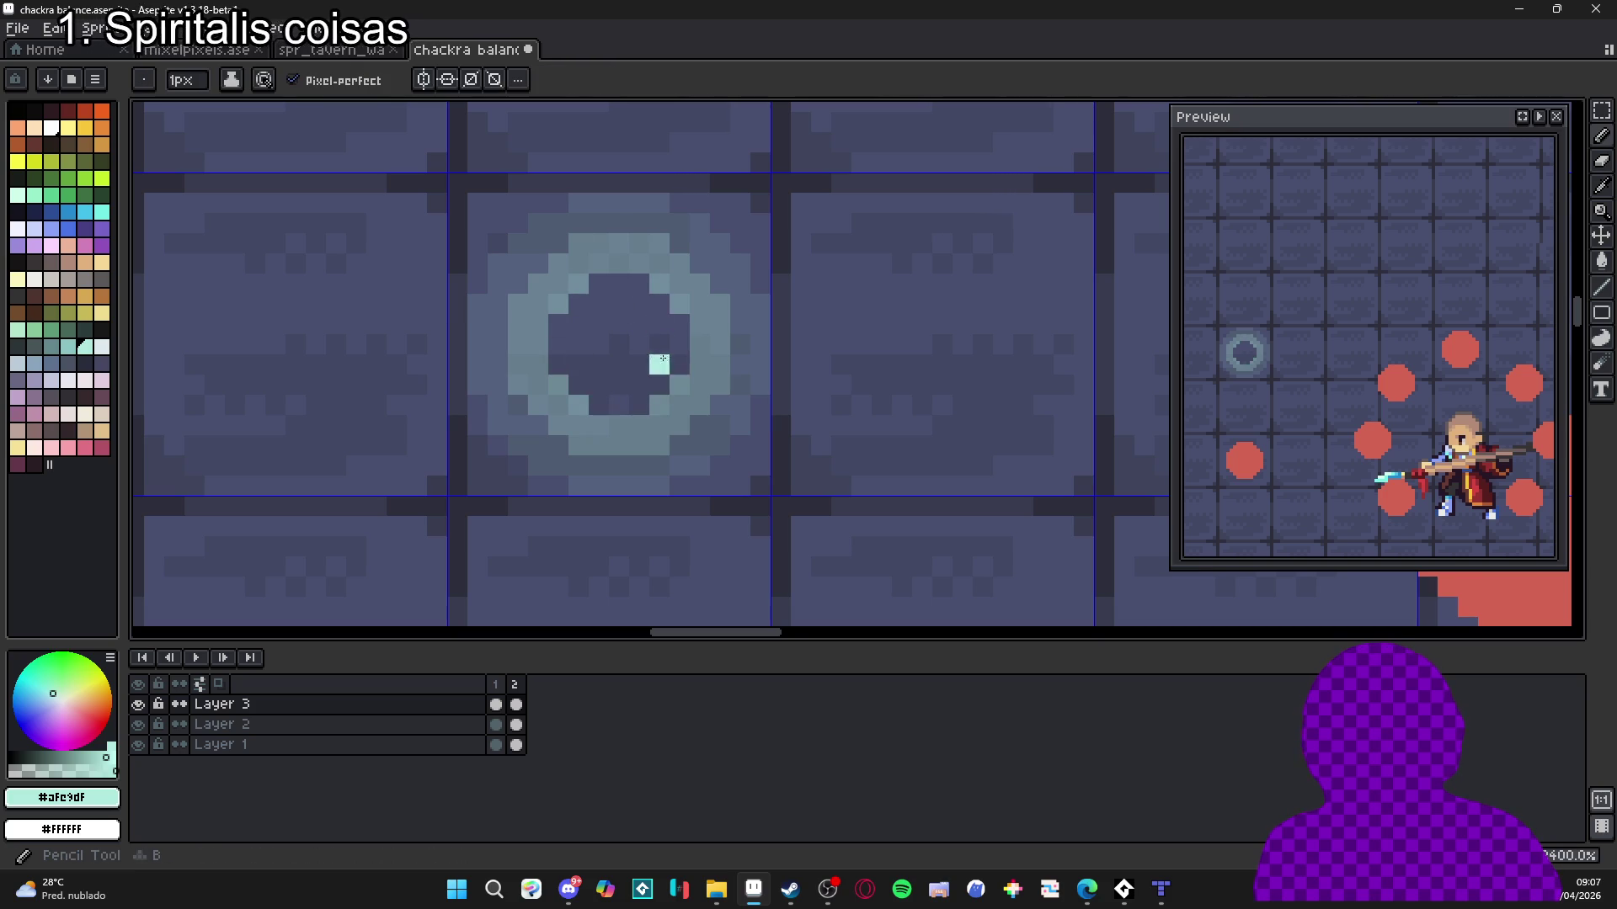
key("plus")
key("plus")
key("plus")
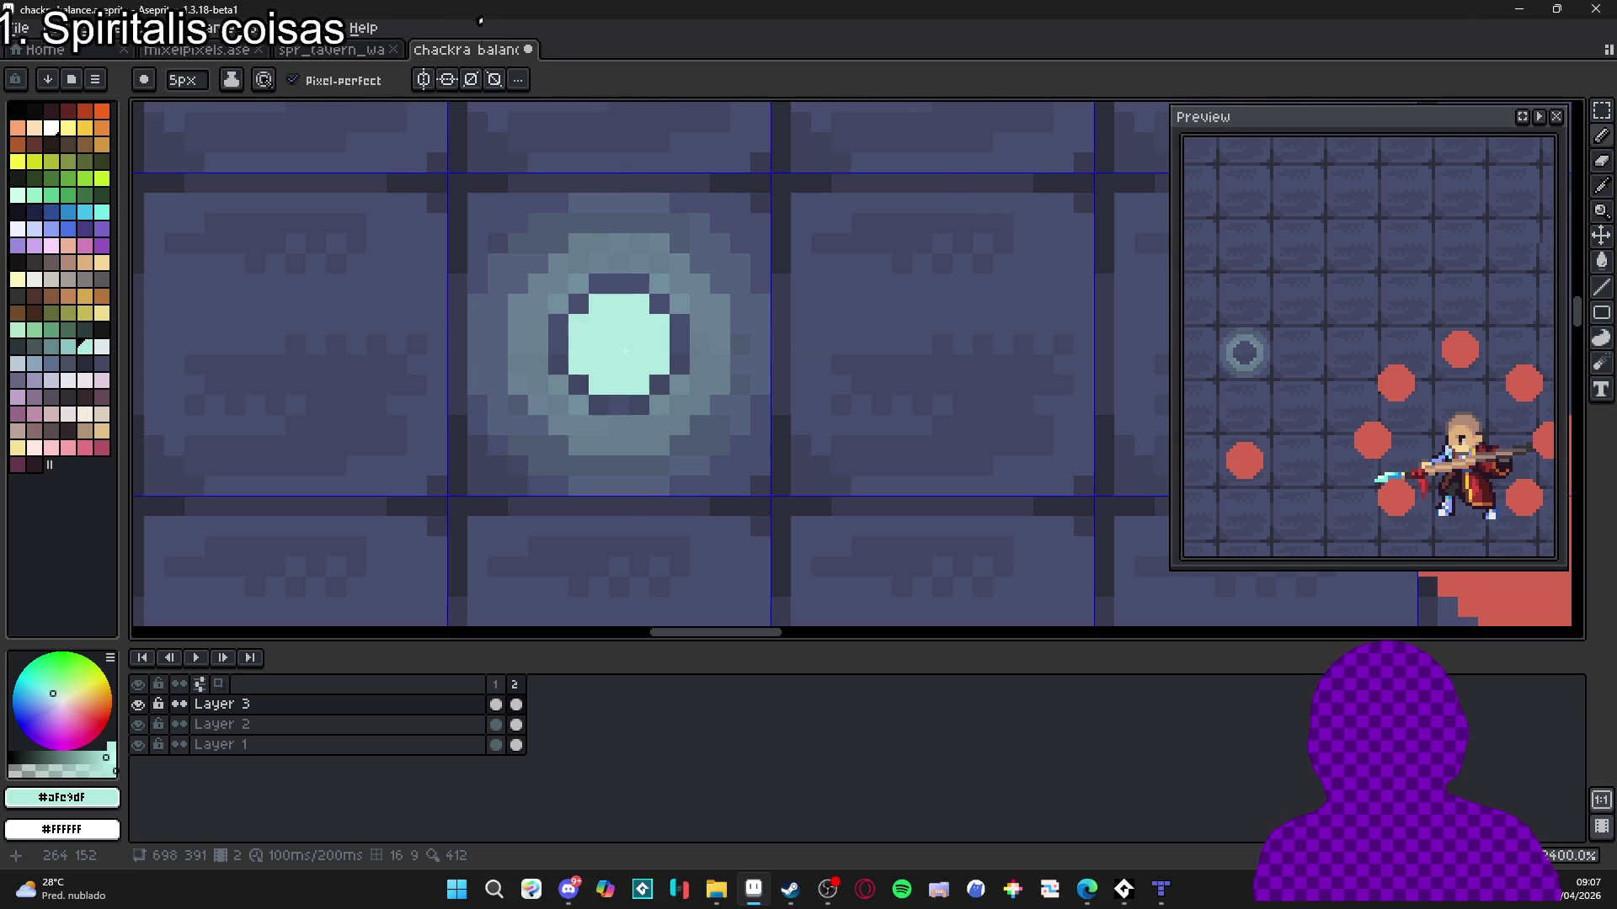
left_click(626, 350)
key("minus")
key("minus")
key("minus")
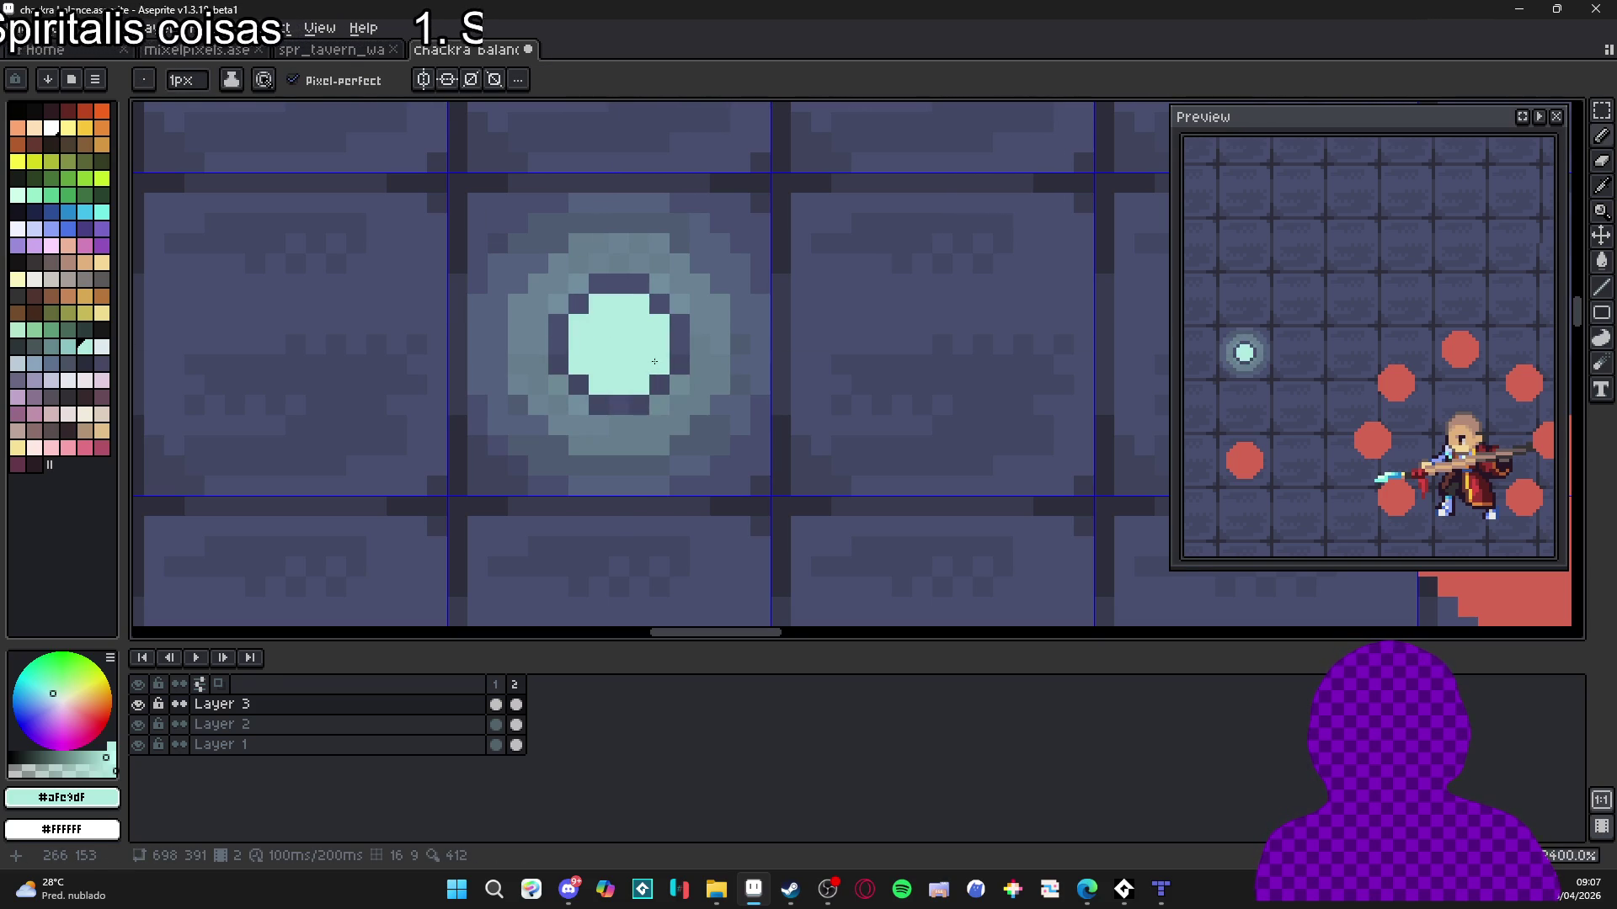
Sample the orb's light cyan, paint its top edge, and add a third frame.
key("i")
left_click(484, 79)
left_click(499, 135)
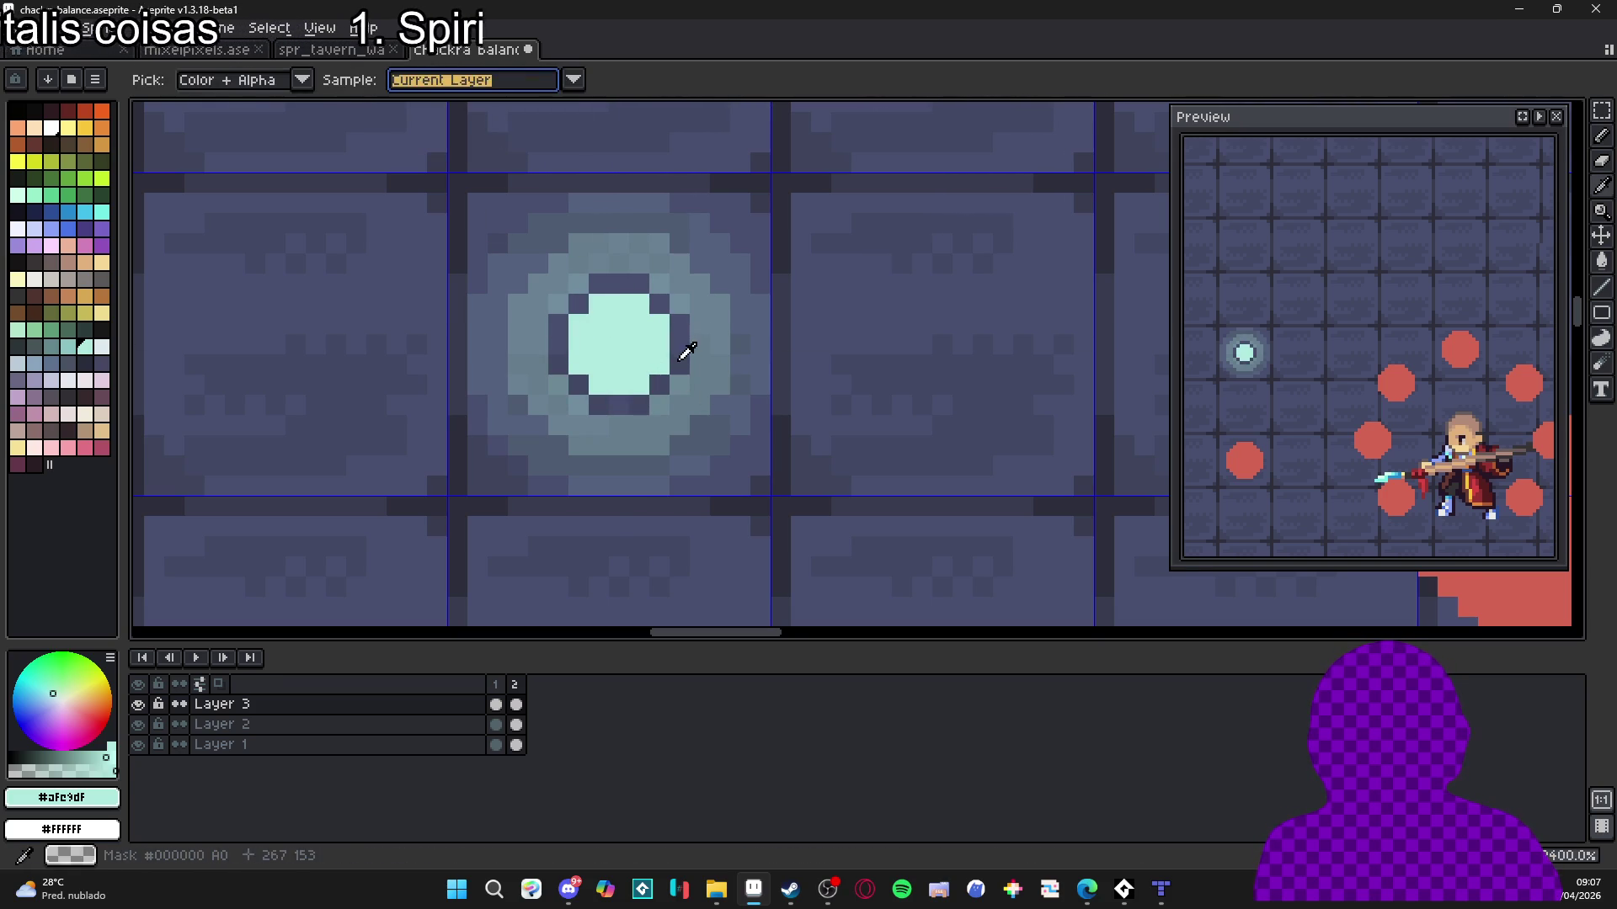
left_click(660, 337)
key("b")
mouse_move(661, 304)
left_mouse_down()
mouse_move(599, 284)
mouse_move(559, 357)
mouse_move(639, 406)
mouse_move(661, 385)
left_mouse_up()
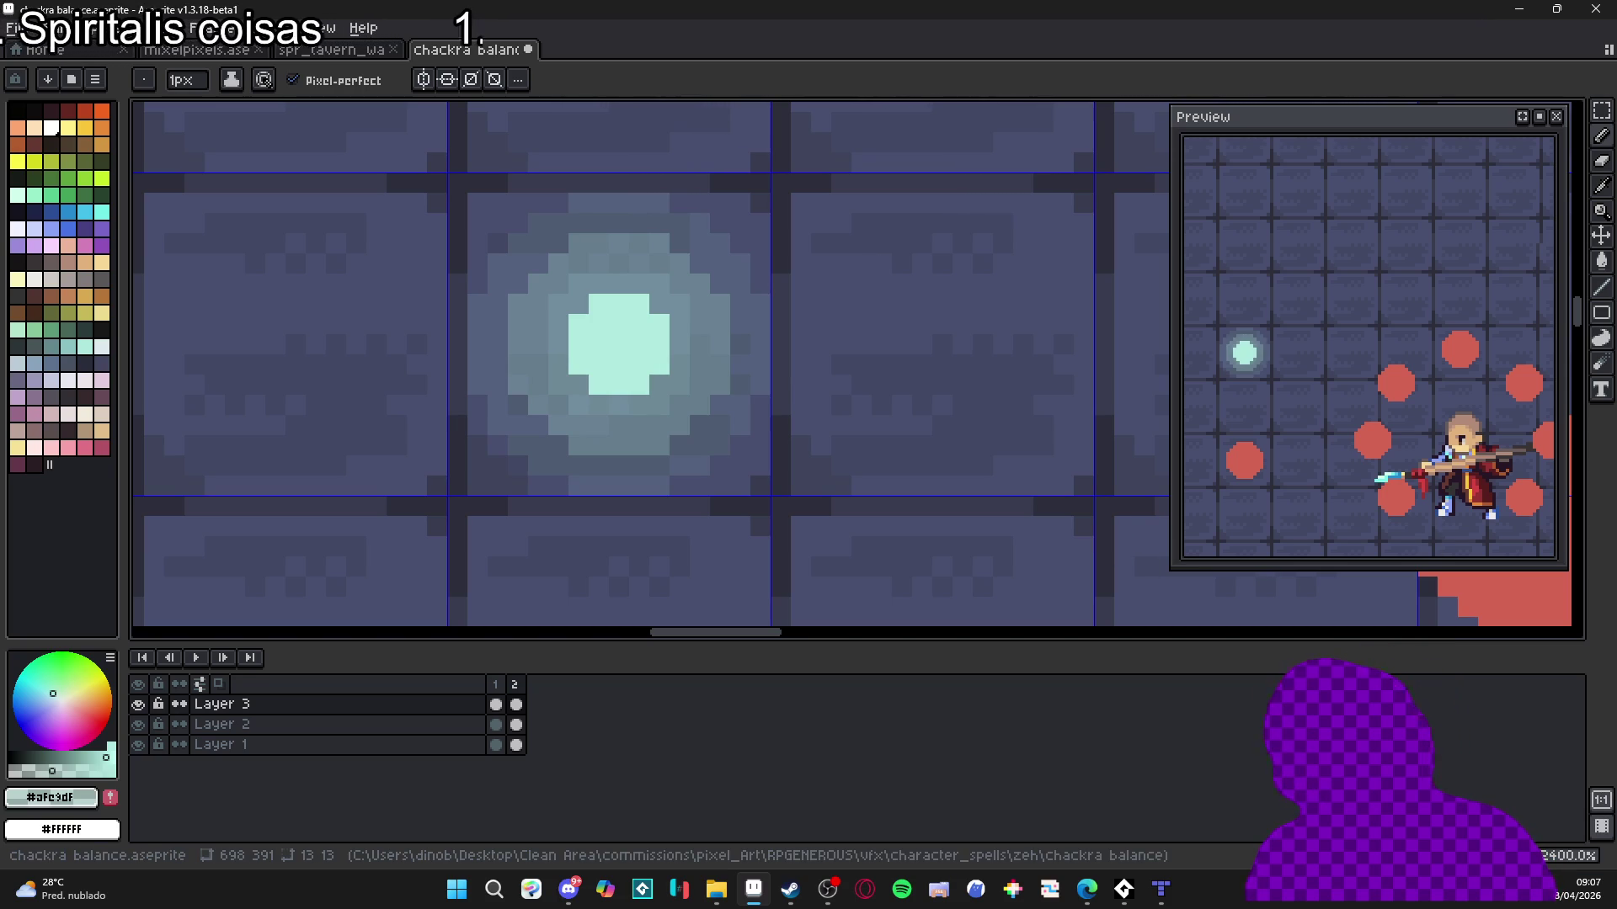
key("alt+n")
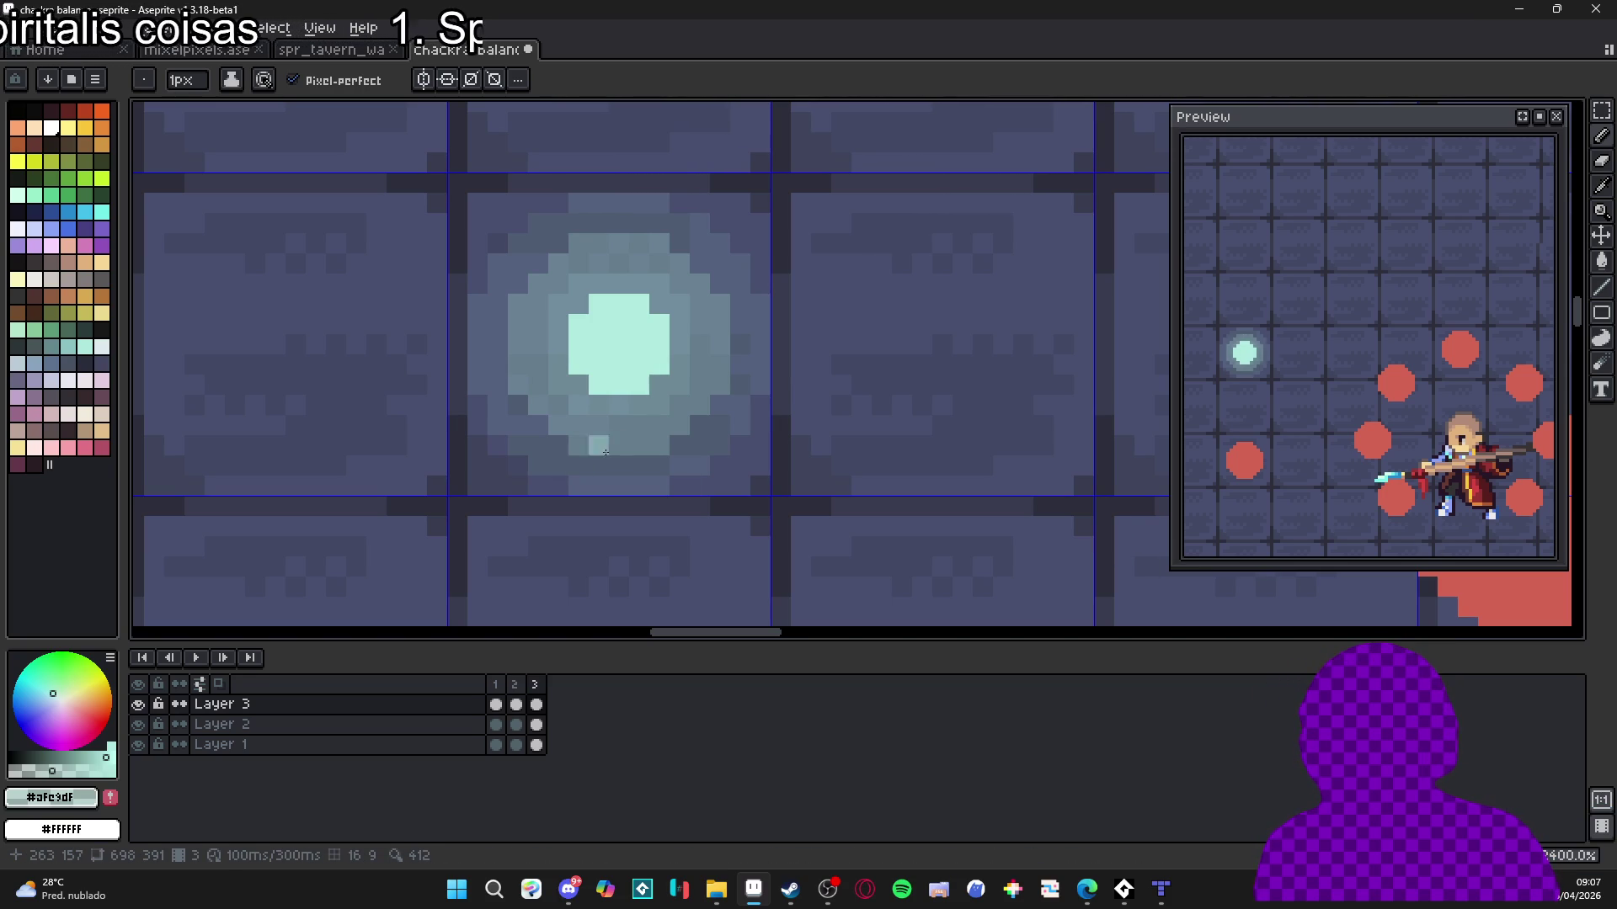
Erase and undo the glow centre, then magic-wand select and delete the outer and inner glow rings.
left_click_drag(619, 406, 619, 436)
key("e")
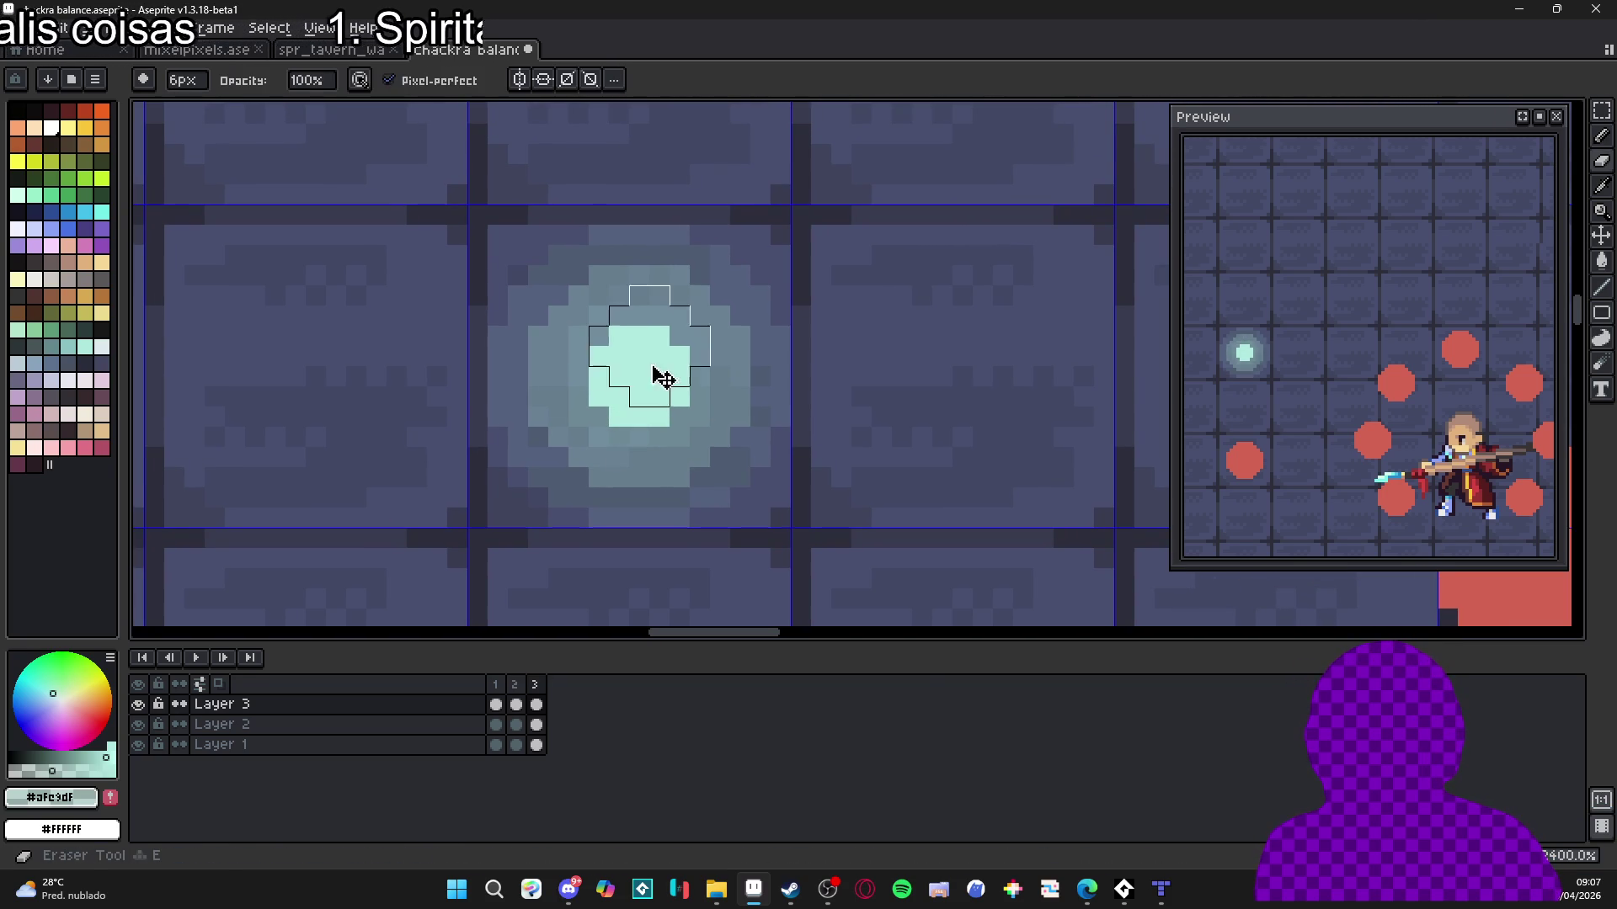
left_click_drag(651, 366, 645, 384)
key("b")
key("ctrl+z")
key("ctrl+z")
key("ctrl+z")
key("w")
left_click(665, 473)
key("Delete")
left_click(674, 455)
key("Delete")
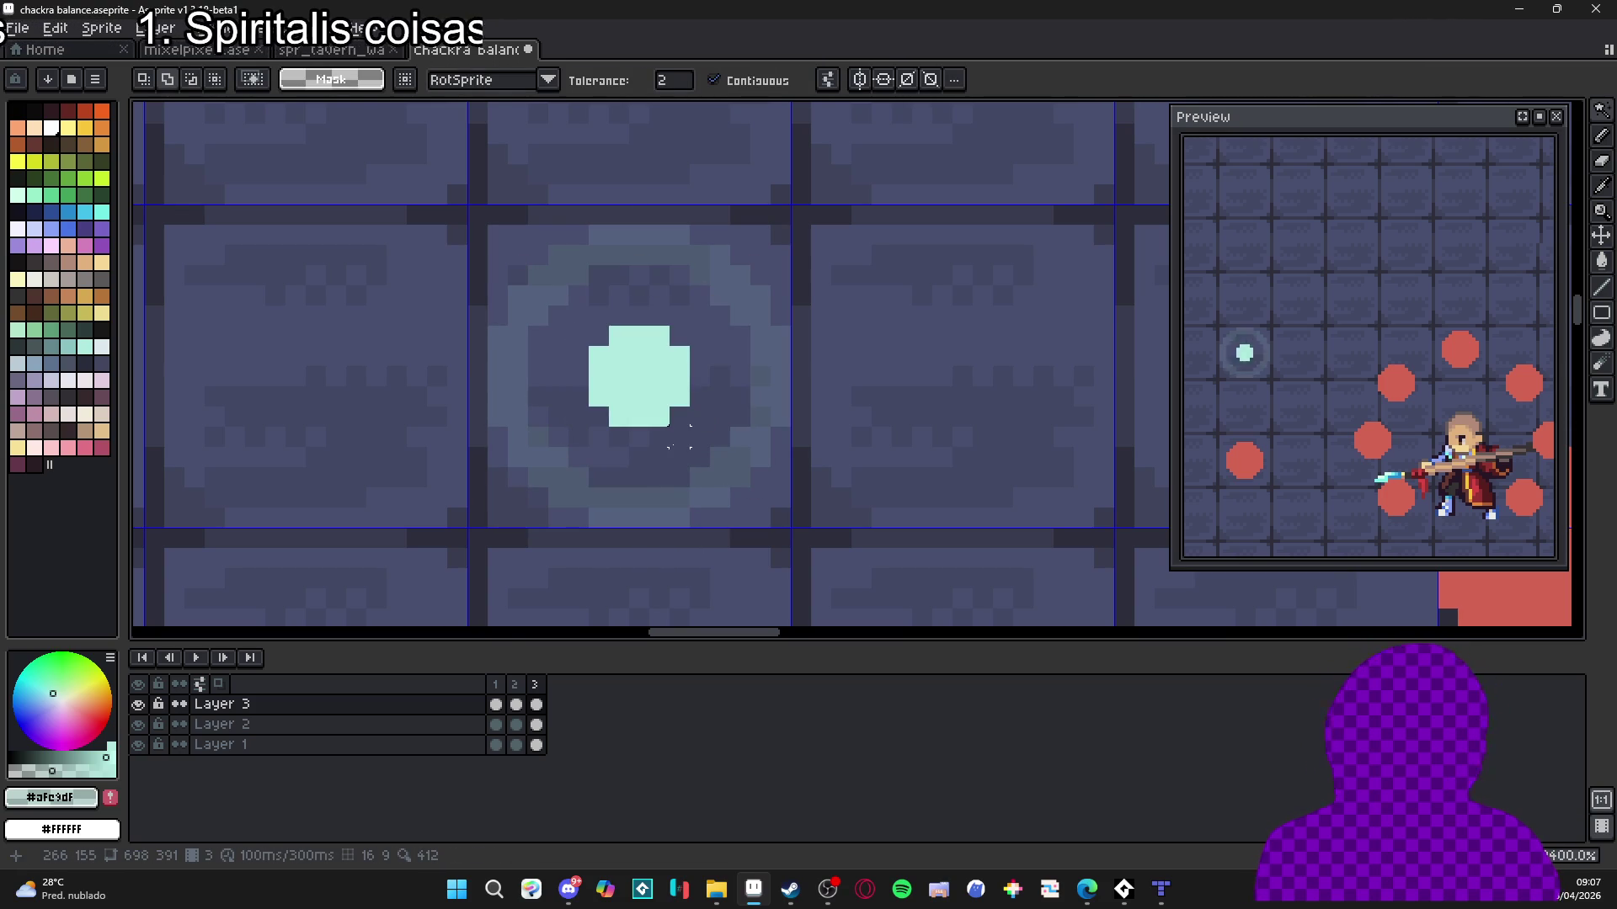
Duplicate frame 2 as frame 3, bucket-fill its dark ring with the lighter glow tone, and add a fourth frame.
left_click(515, 684)
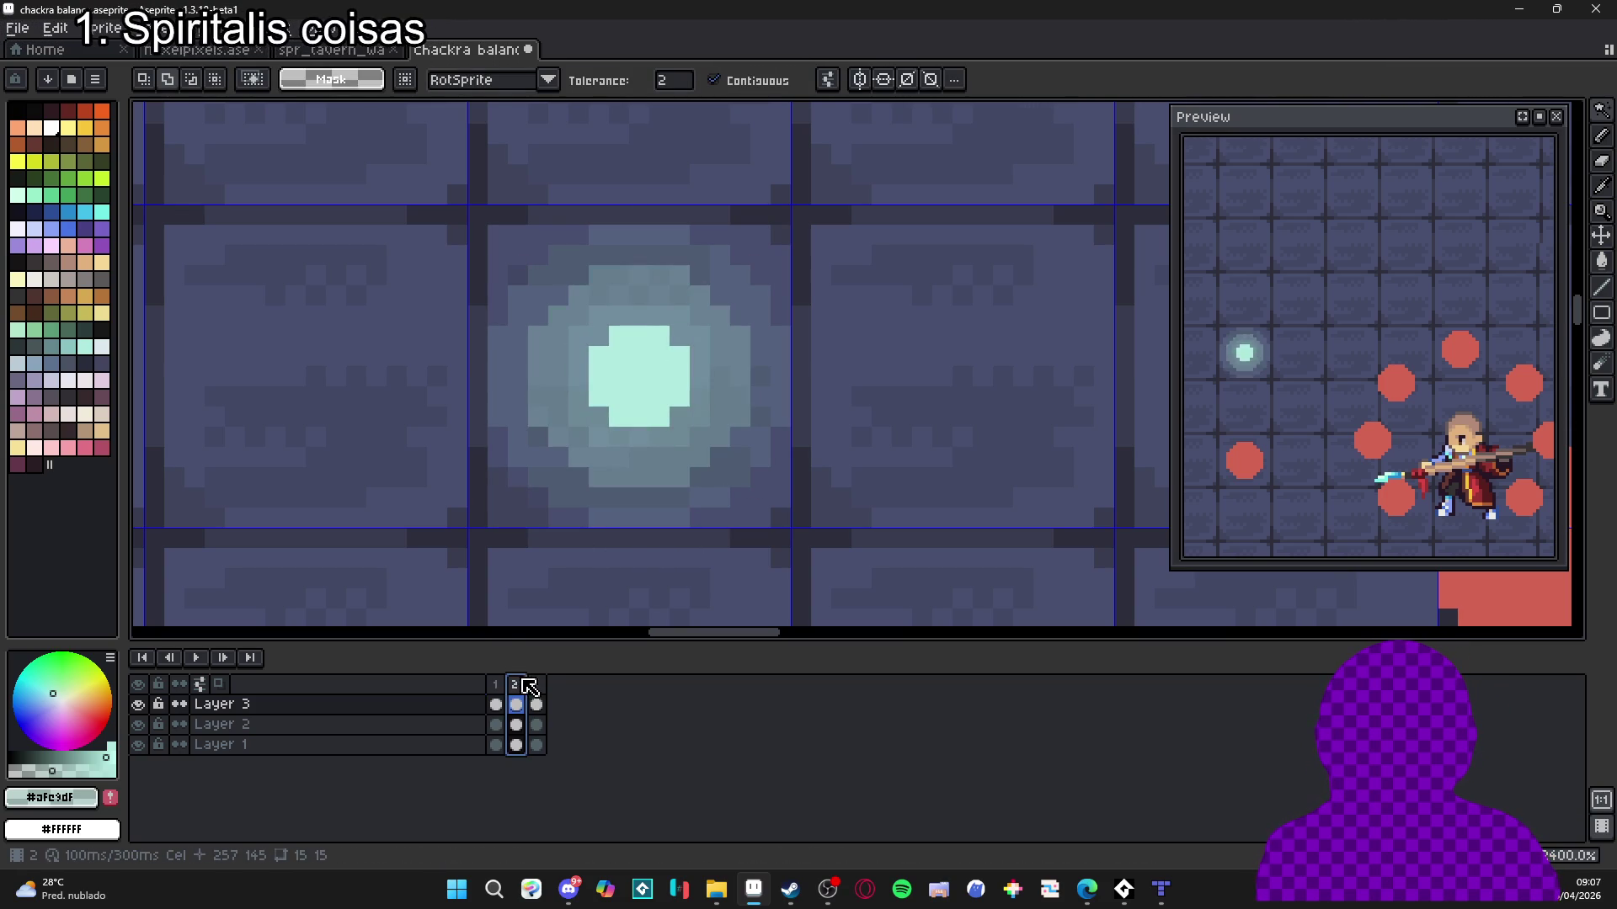
key("alt+n")
key("b")
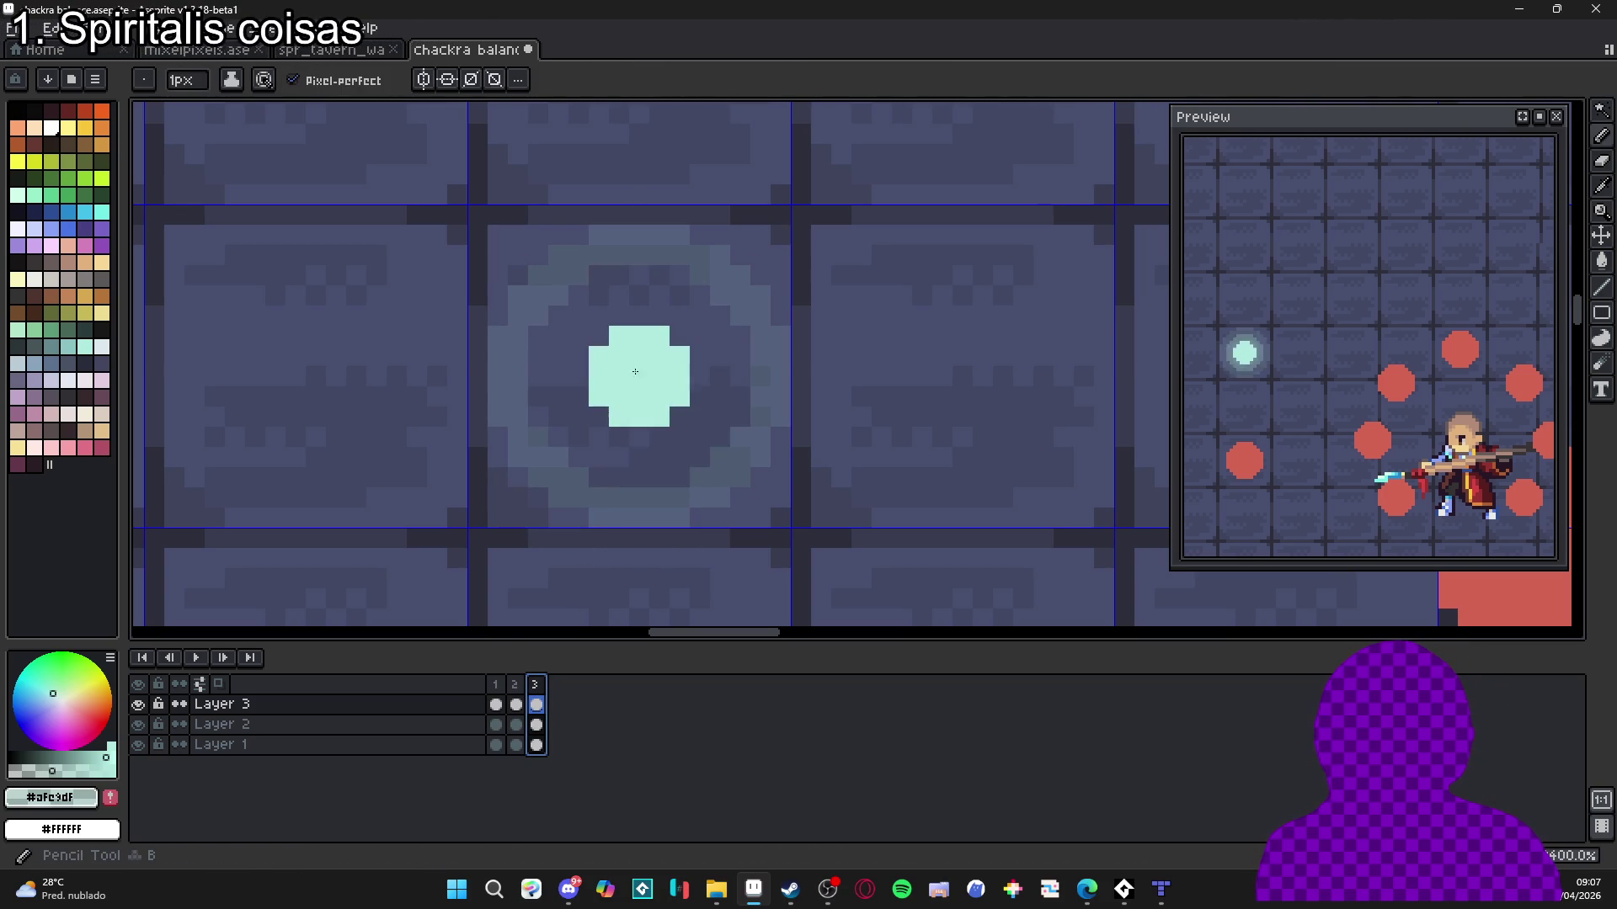
scroll(669, 407, "up", 10)
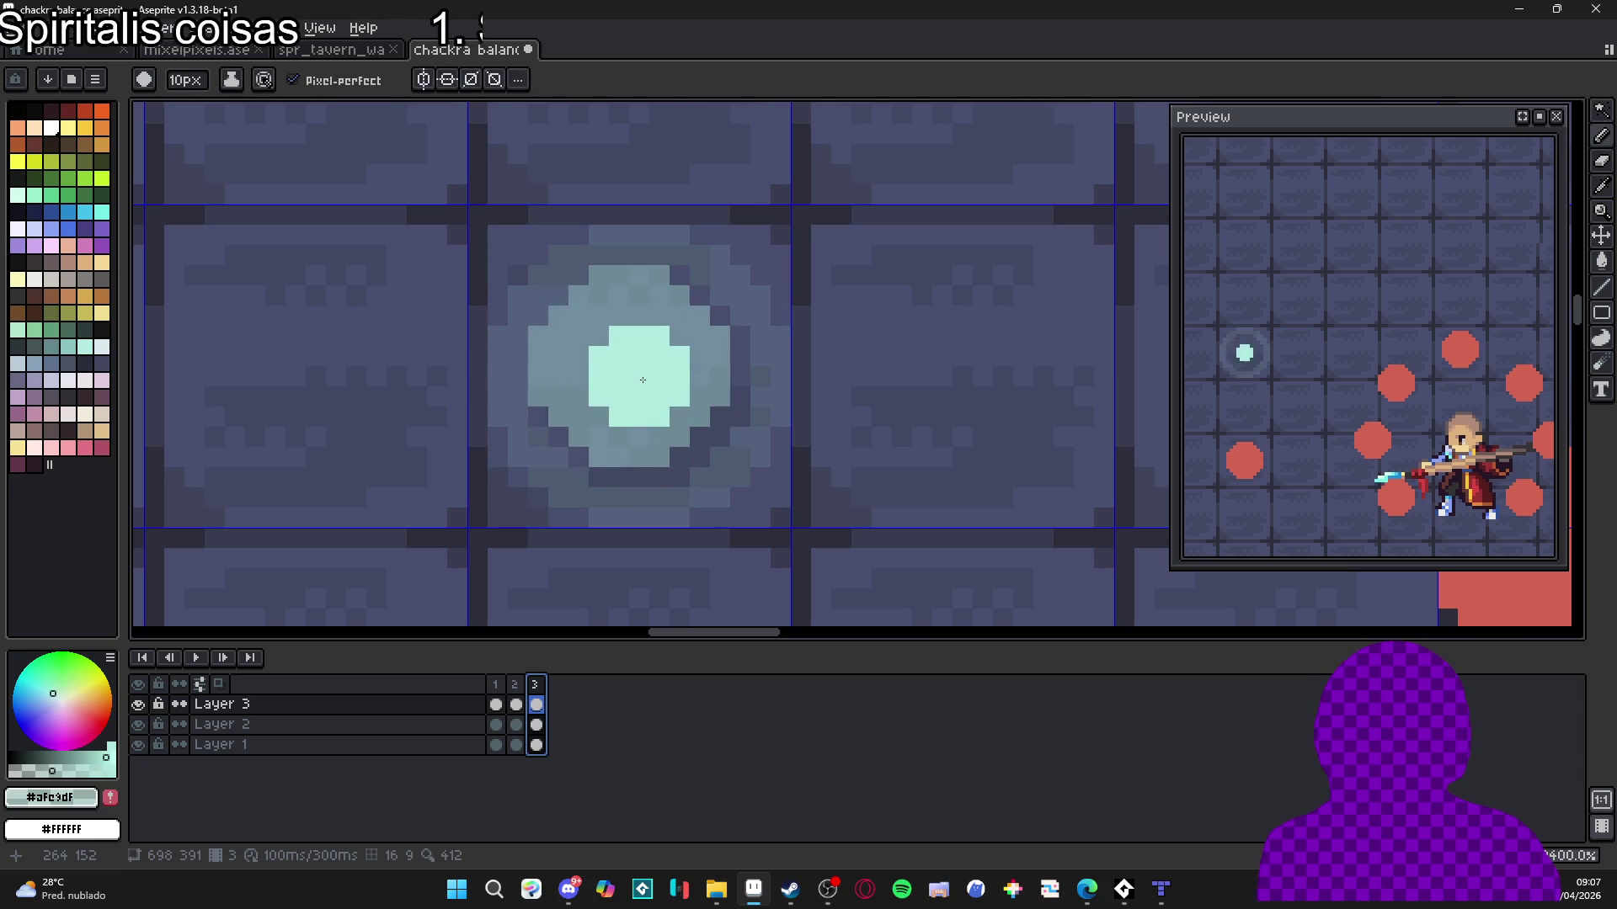
scroll(644, 380, "down", 2)
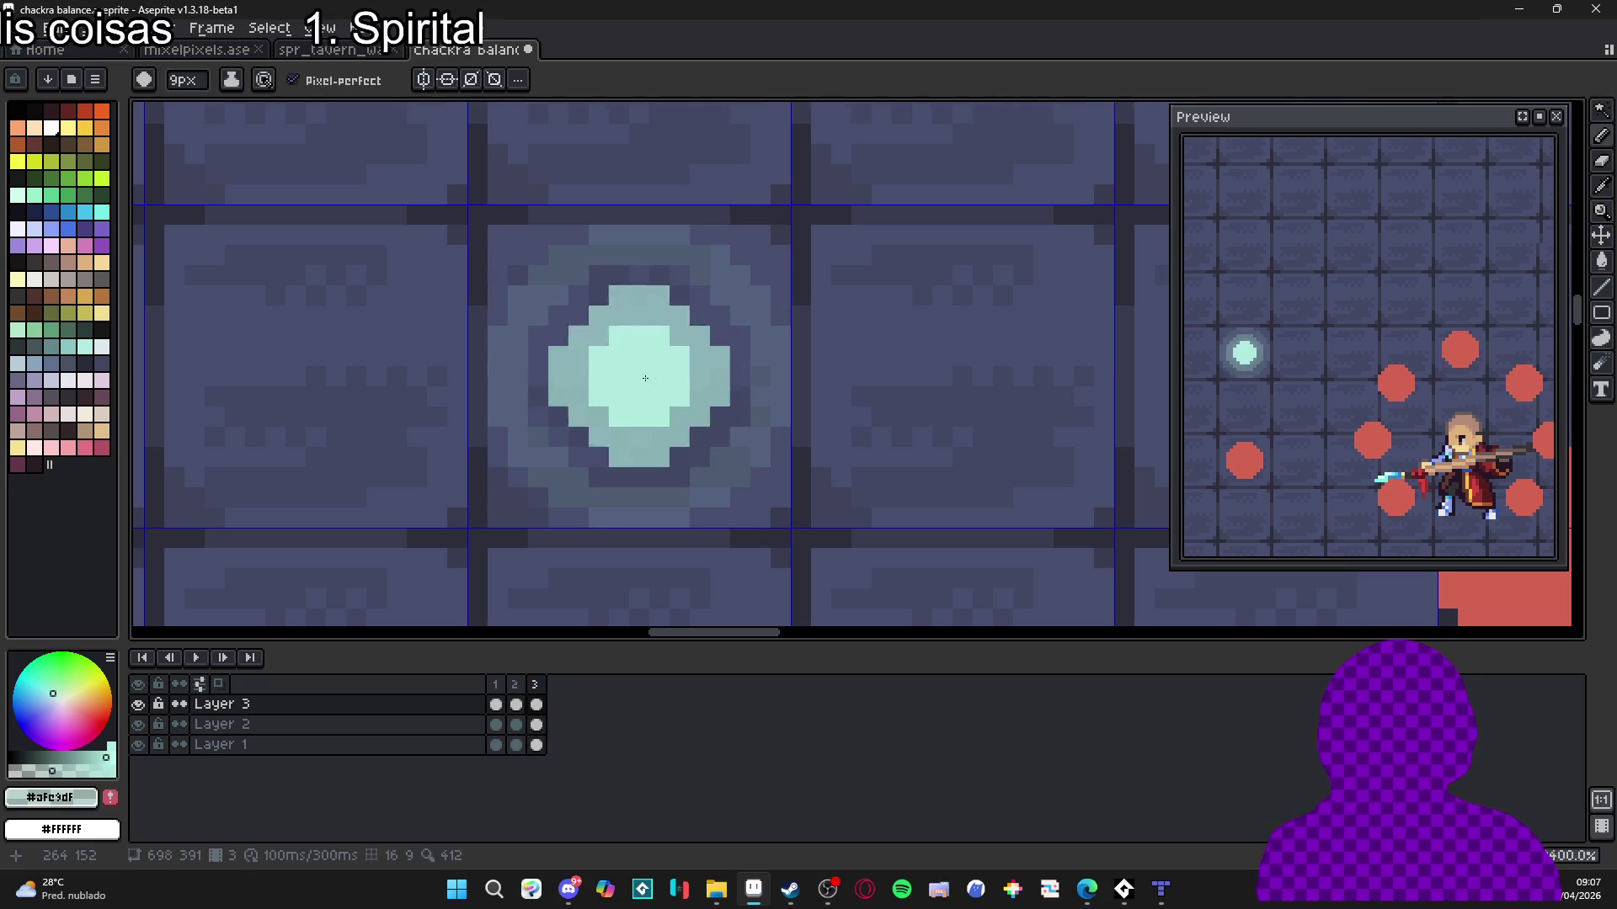
scroll(674, 481, "down", 8)
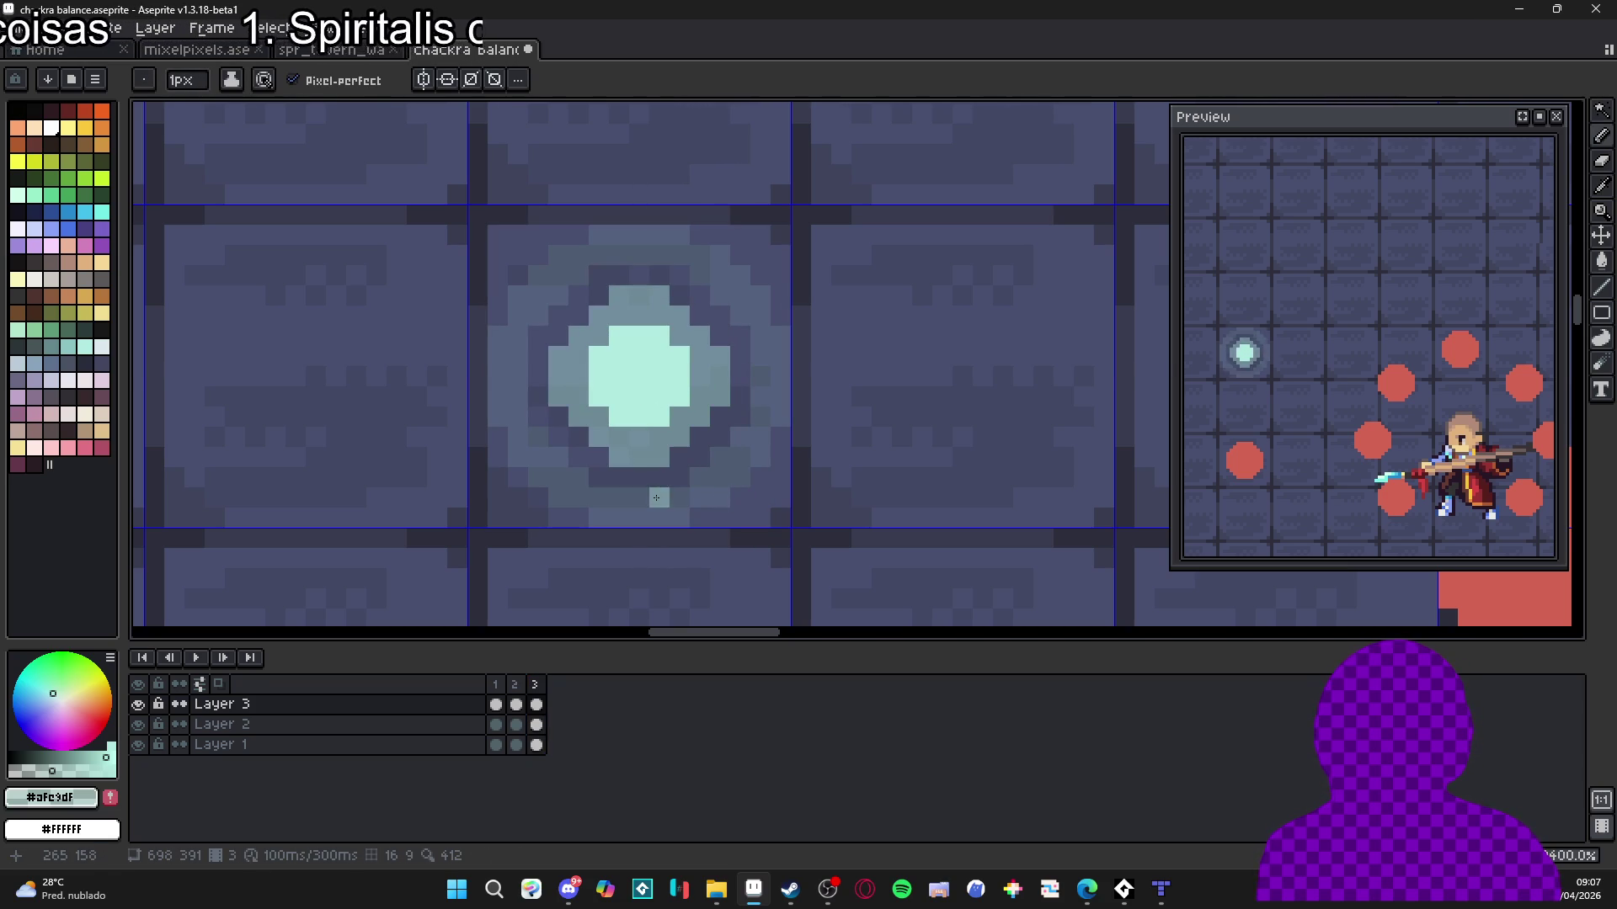
left_click(682, 471, "alt")
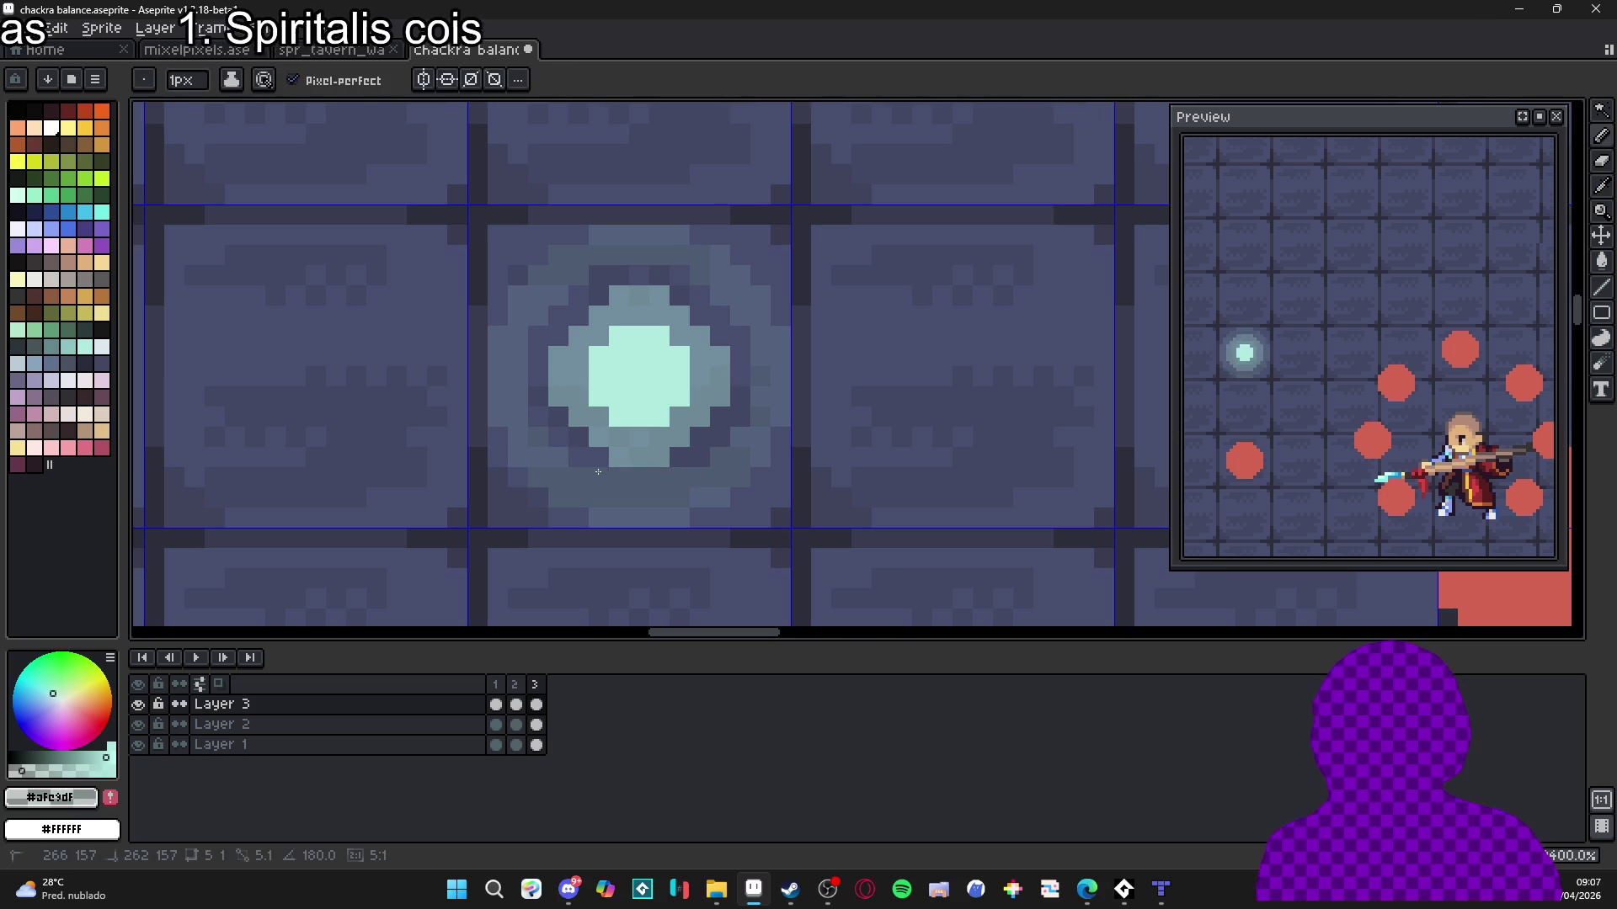
key("g")
left_click(693, 359)
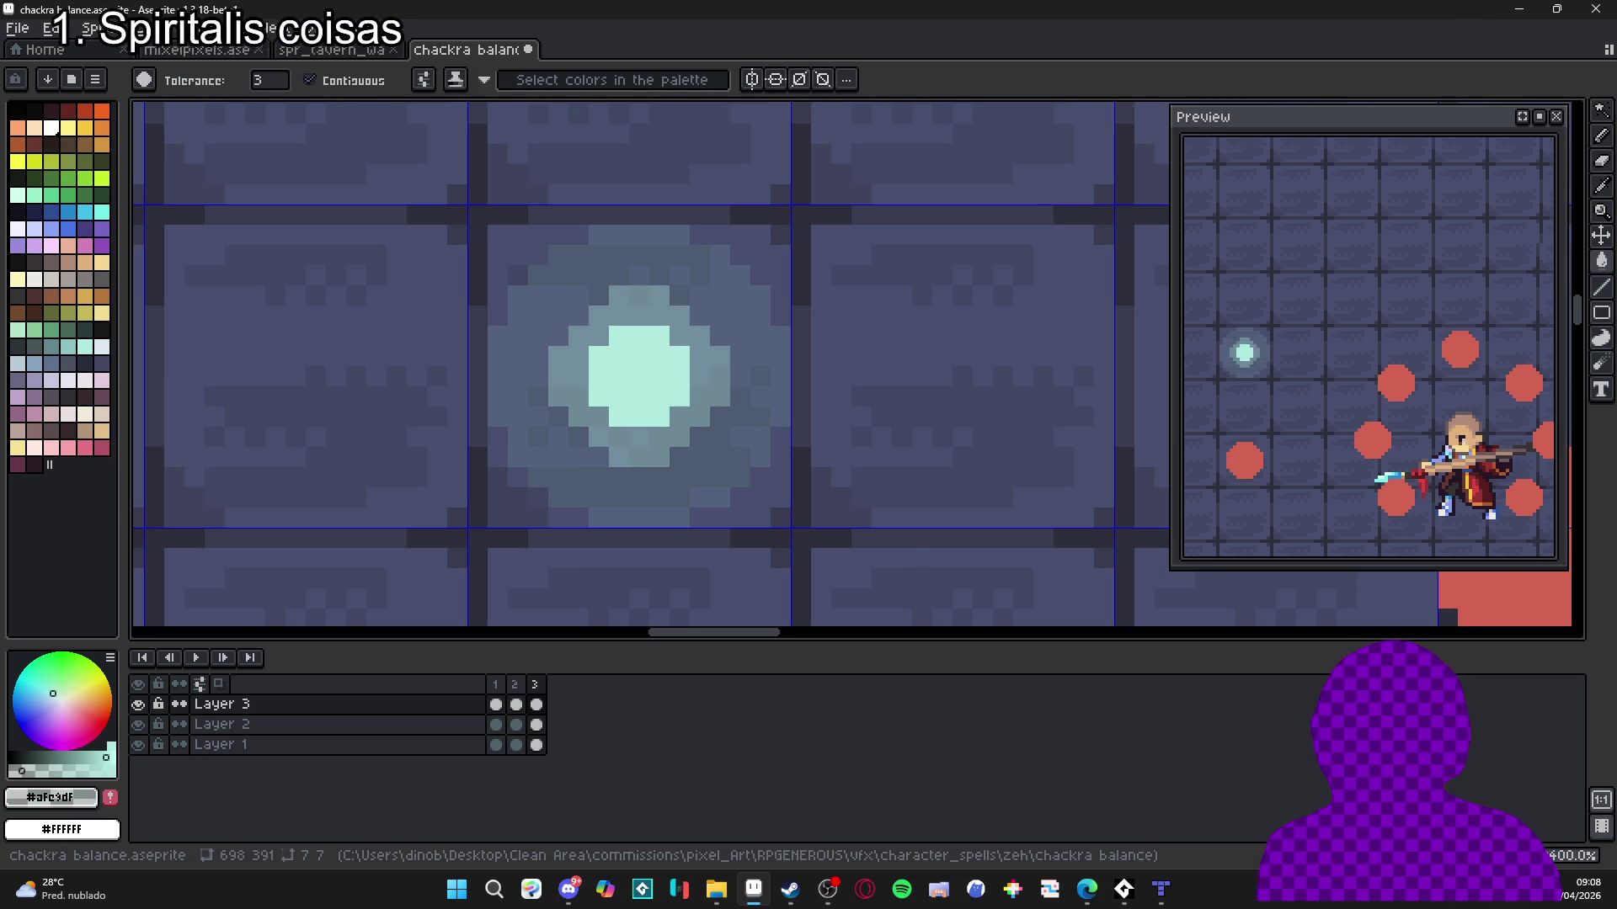
key("alt+n")
Review frames 3, 2 and 4 of the orb animation.
key("b")
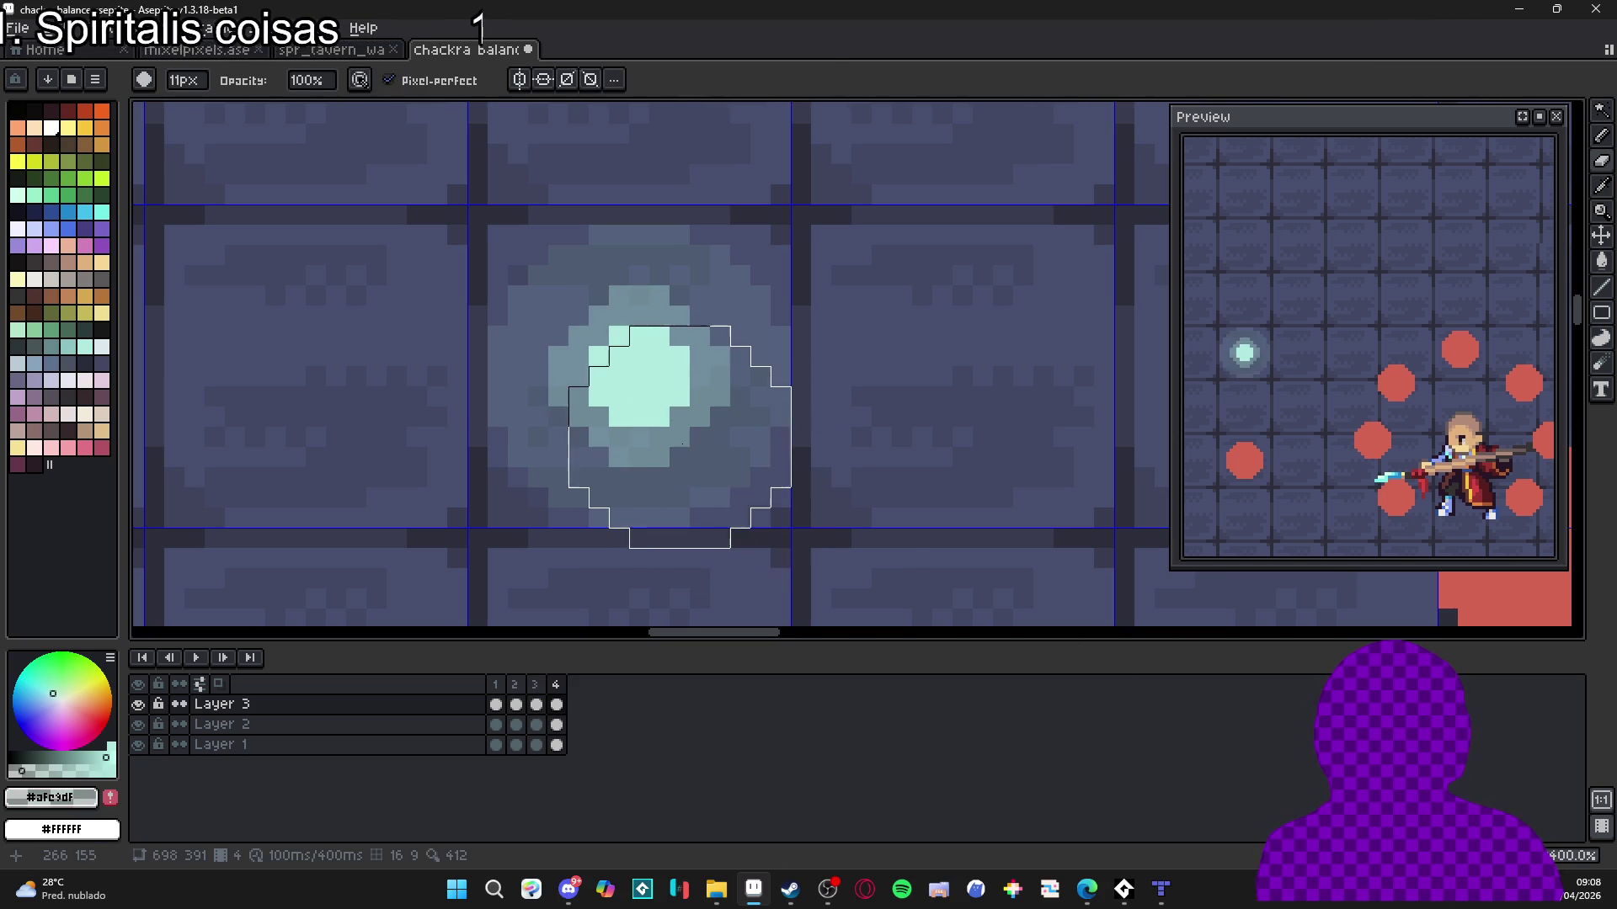
key("w")
key("b")
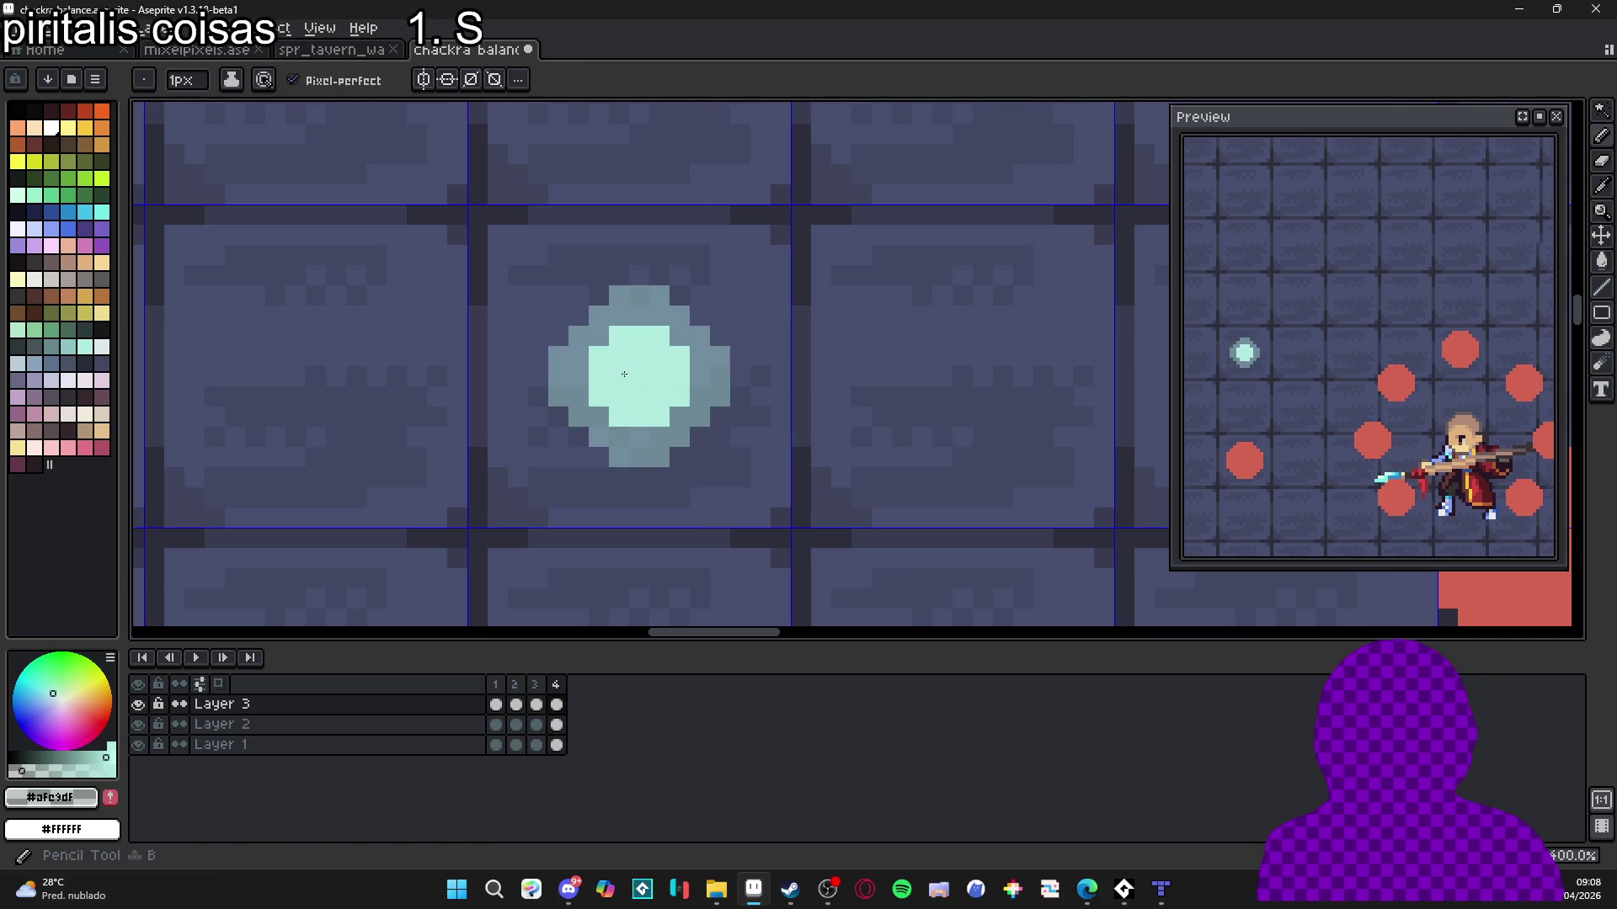
scroll(652, 400, "up", 14)
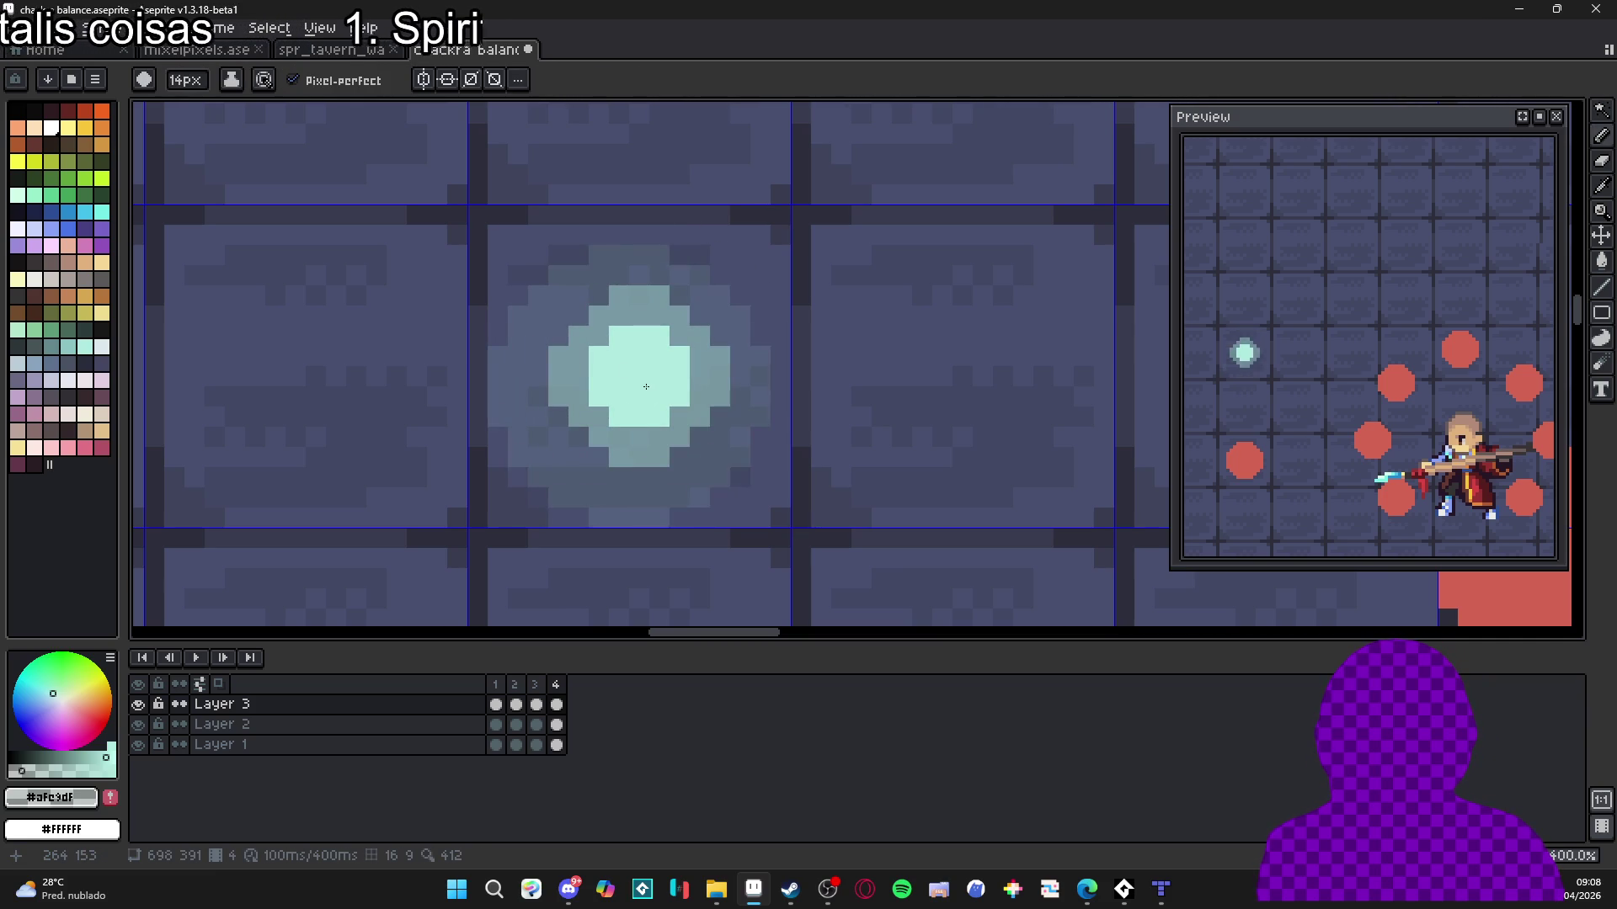
scroll(648, 383, "down", 1)
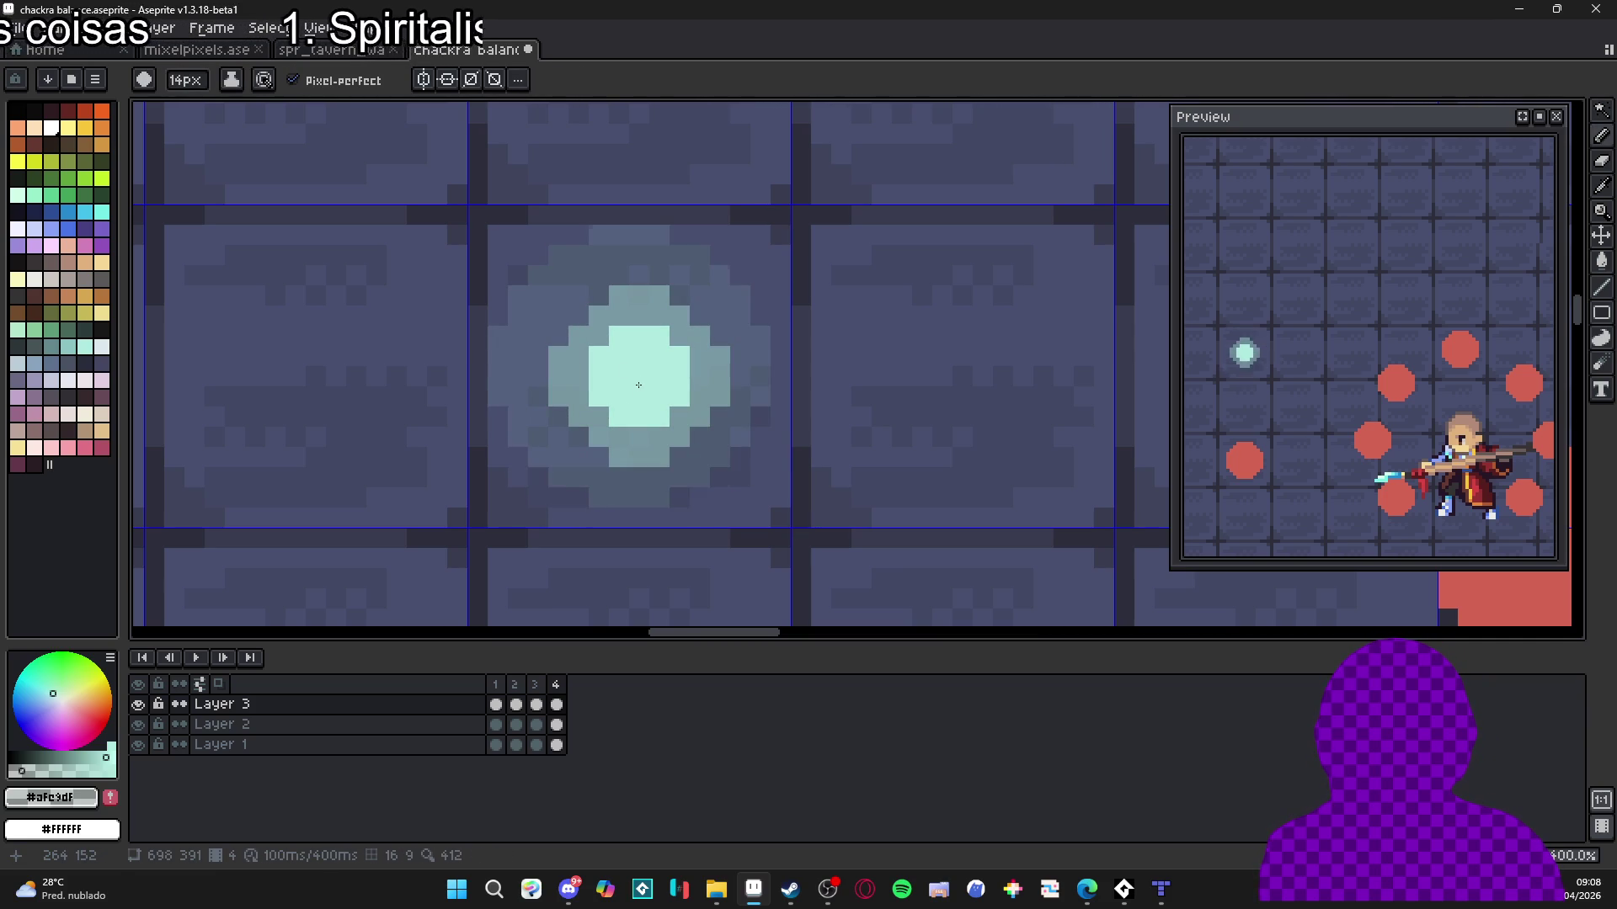
scroll(639, 384, "down", 1)
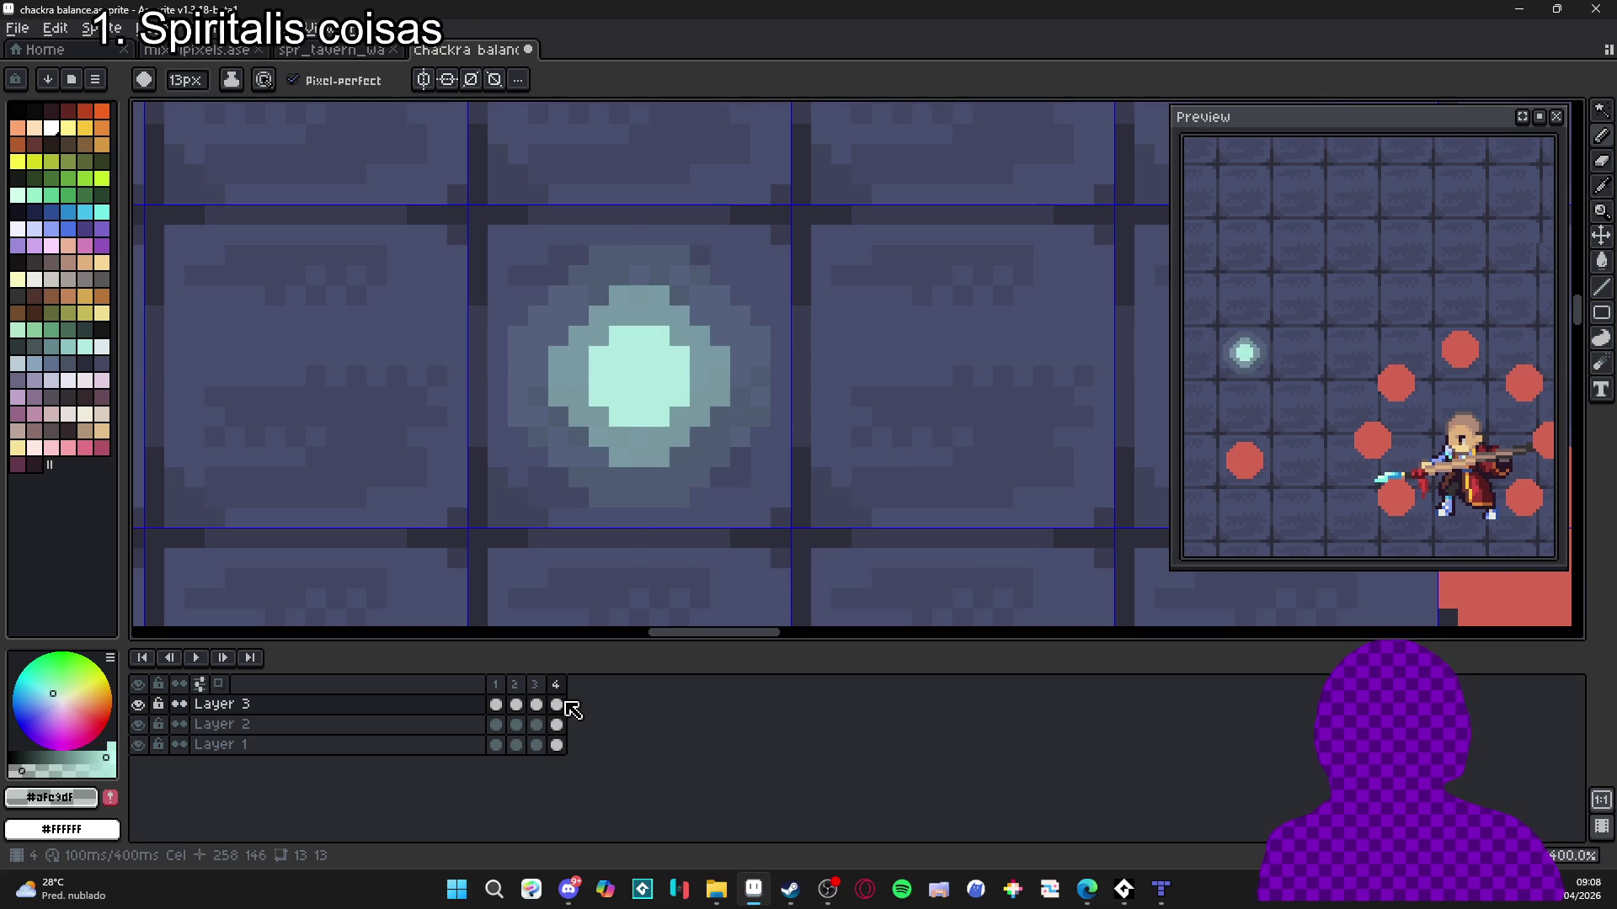
left_click(535, 684)
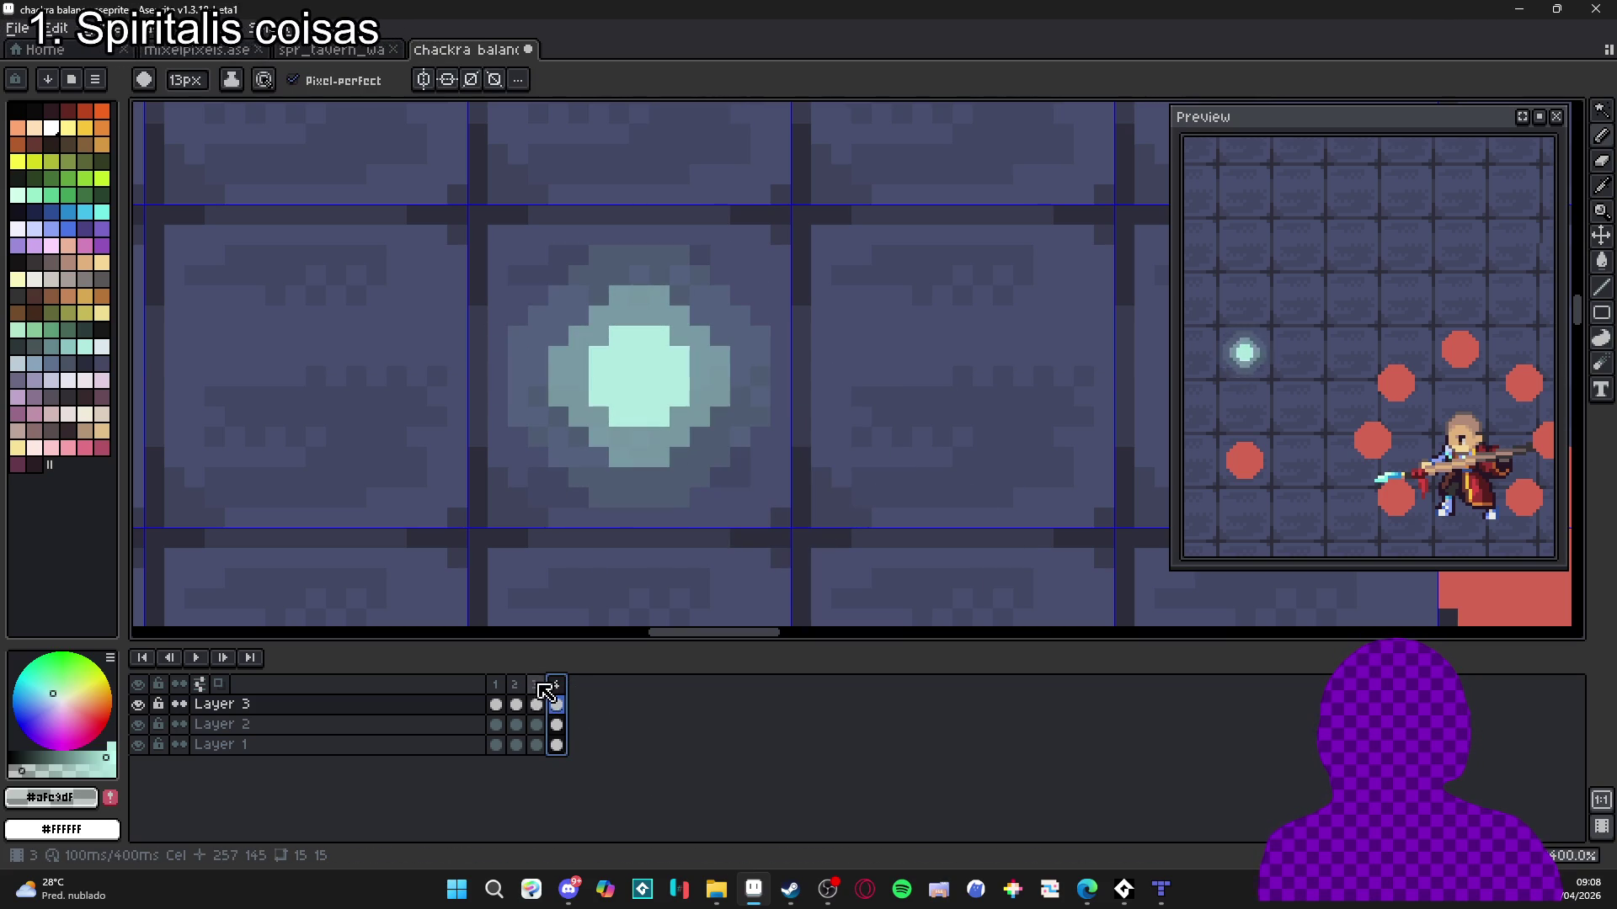
left_click(515, 692)
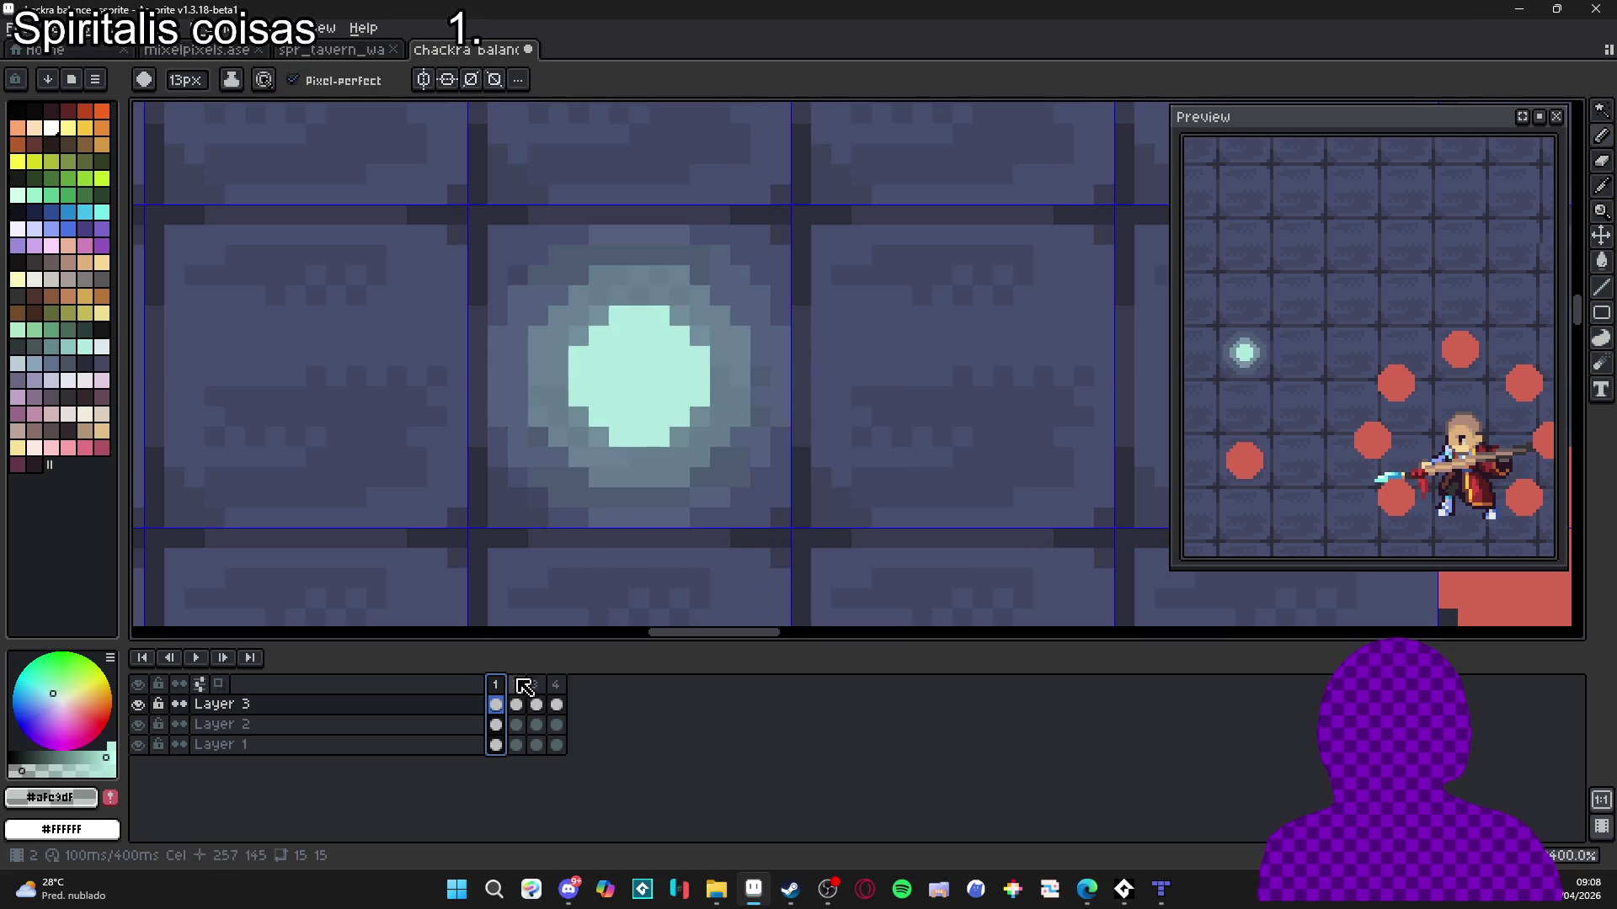
left_click(559, 698)
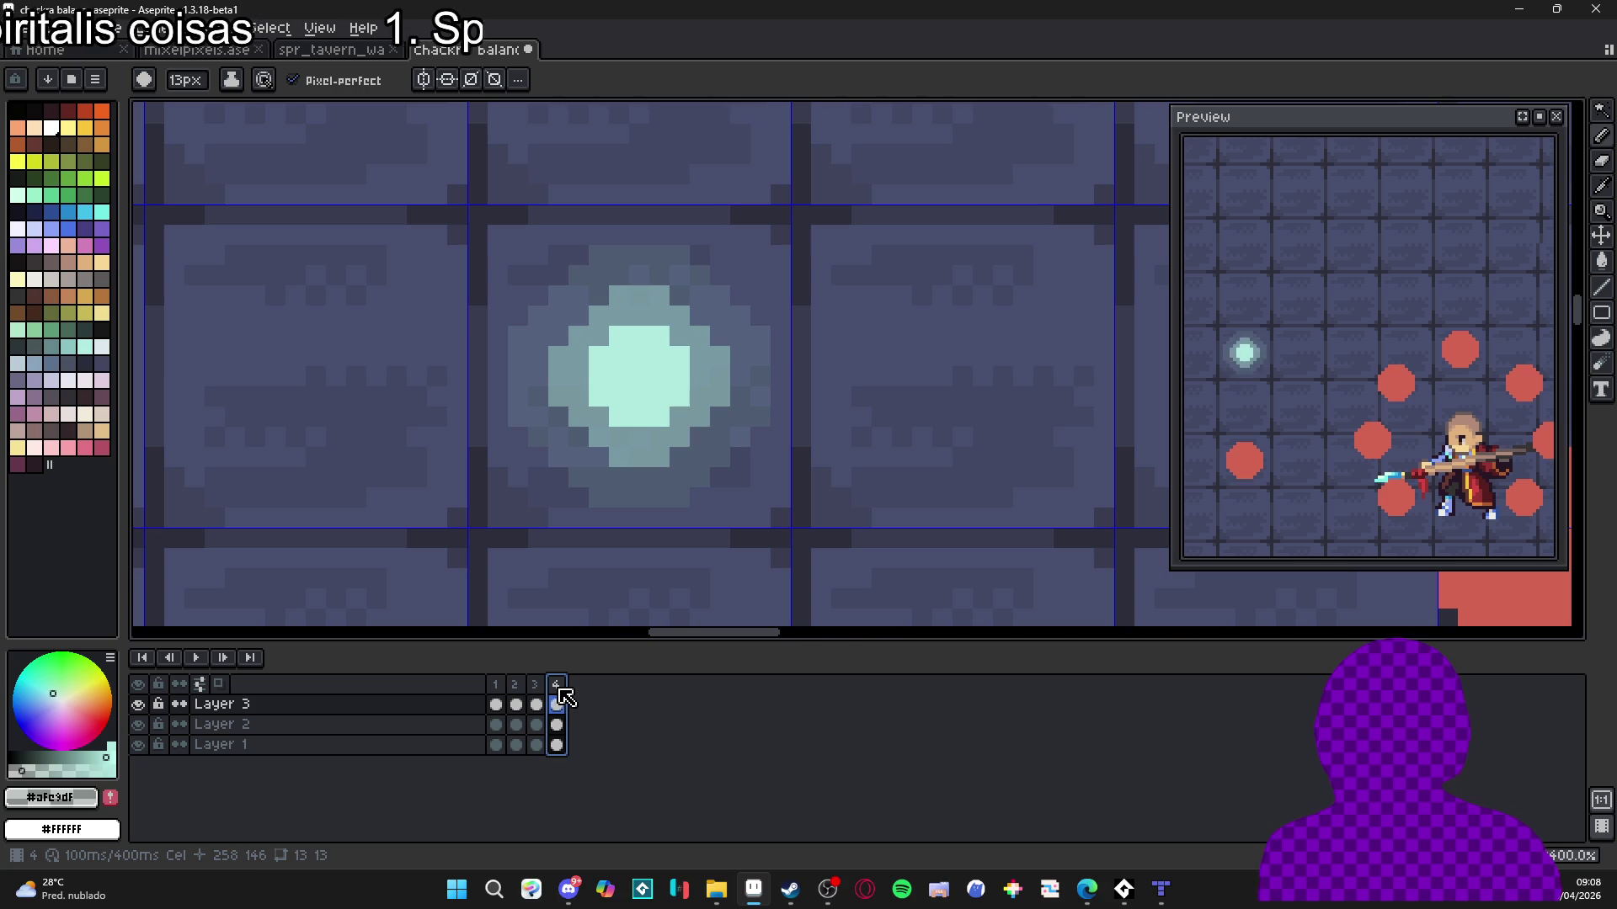
Toggle onion skin on and off, then delete frames 2 through 4.
key("F3")
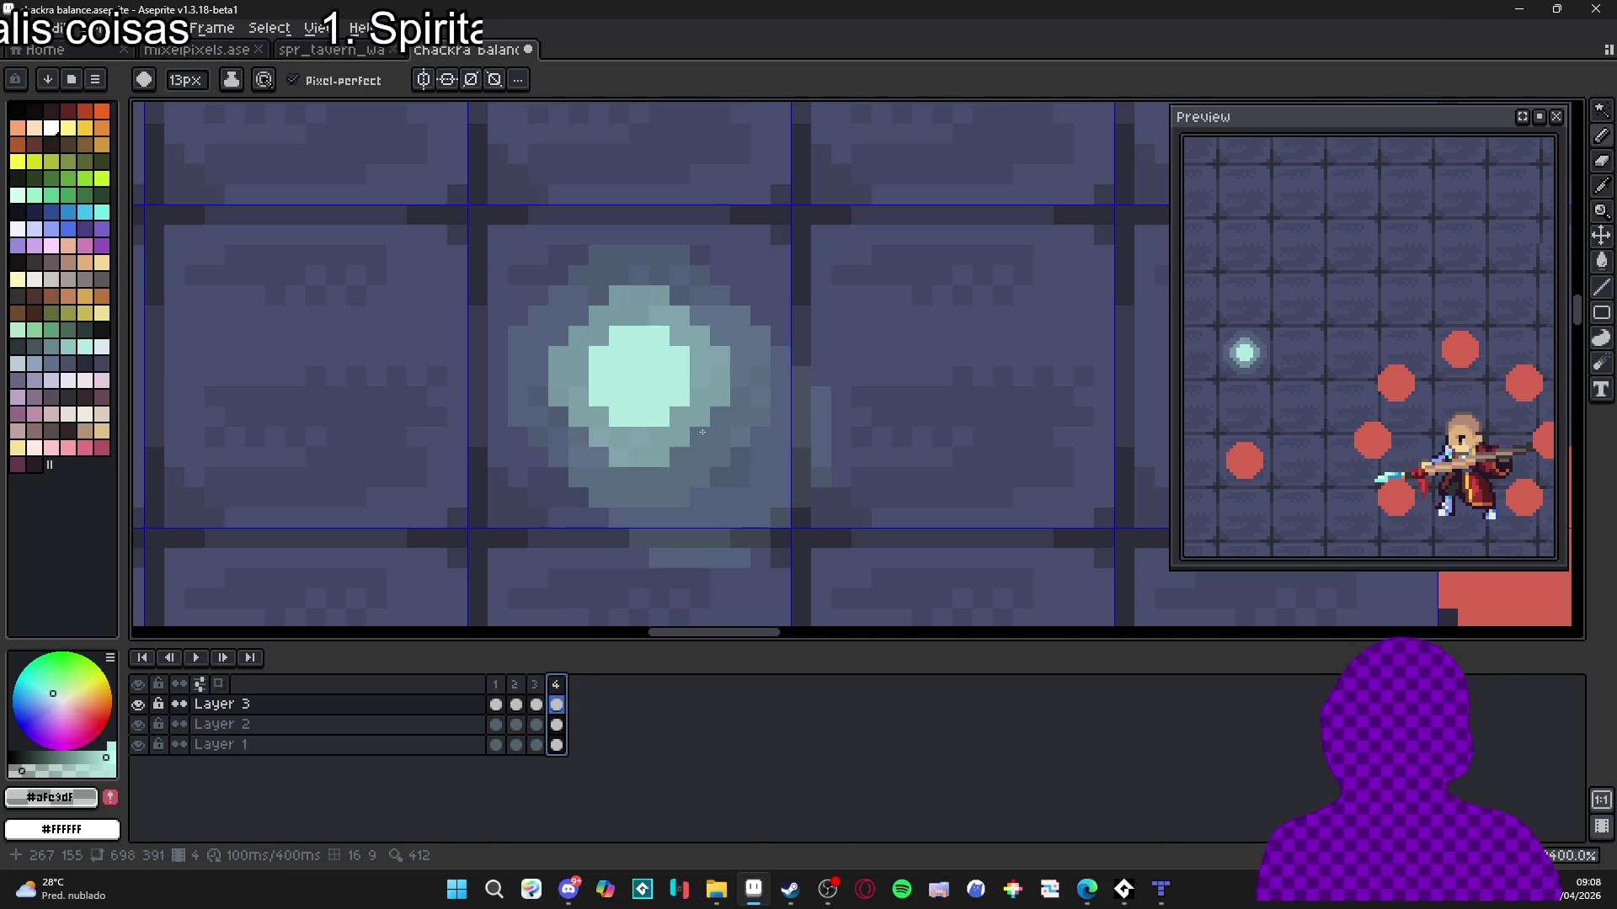
key("F3")
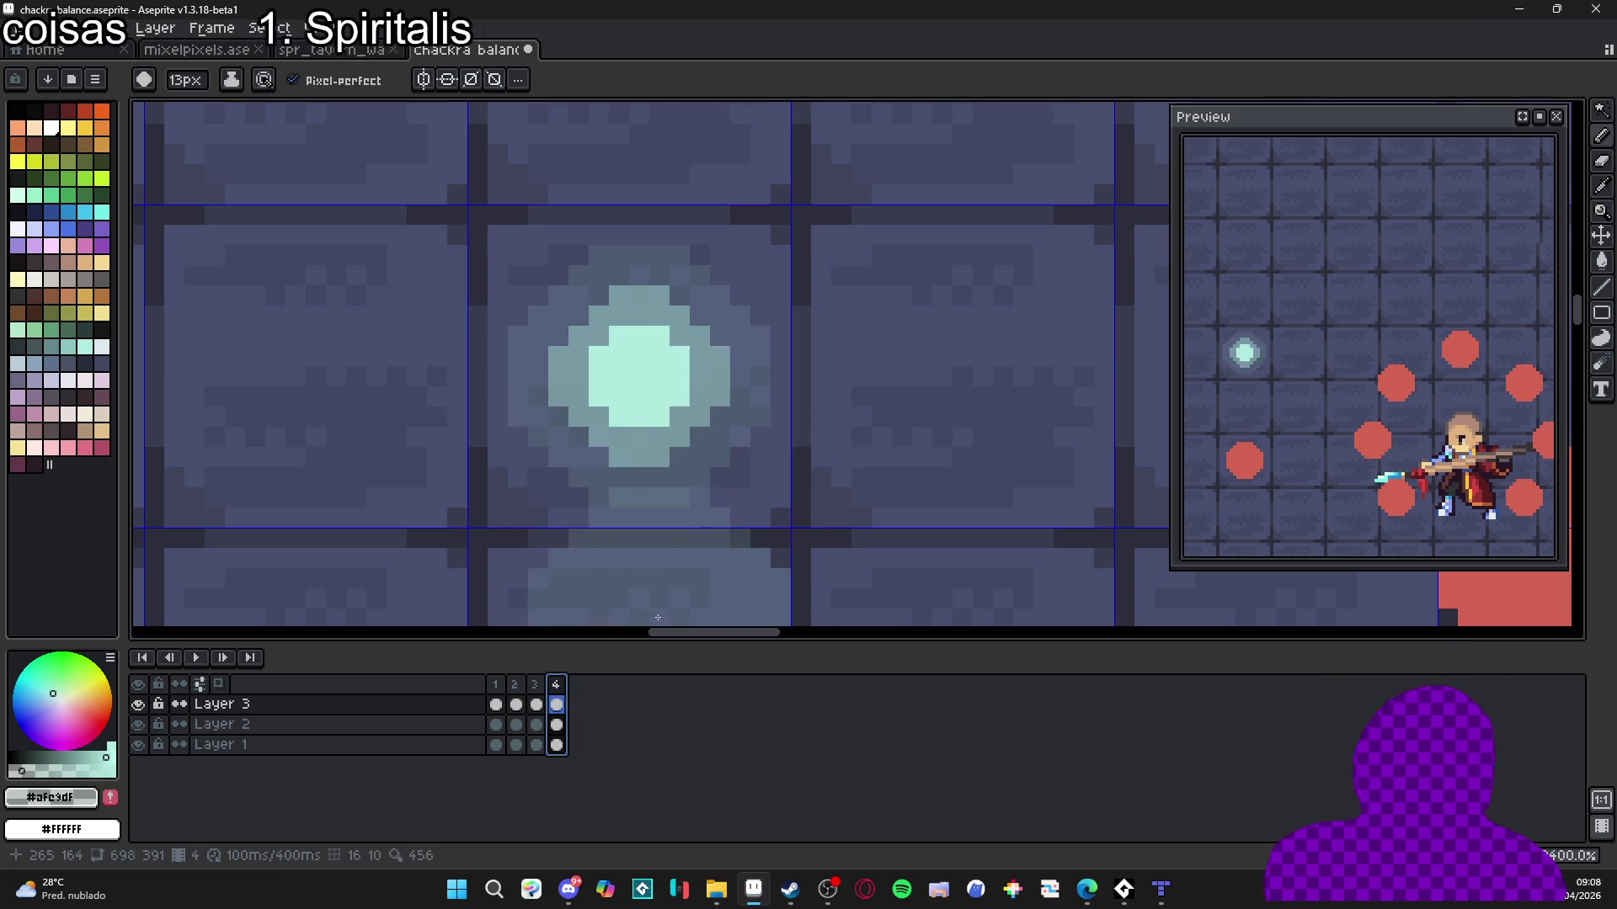
left_click_drag(520, 698, 560, 706)
key("alt+c")
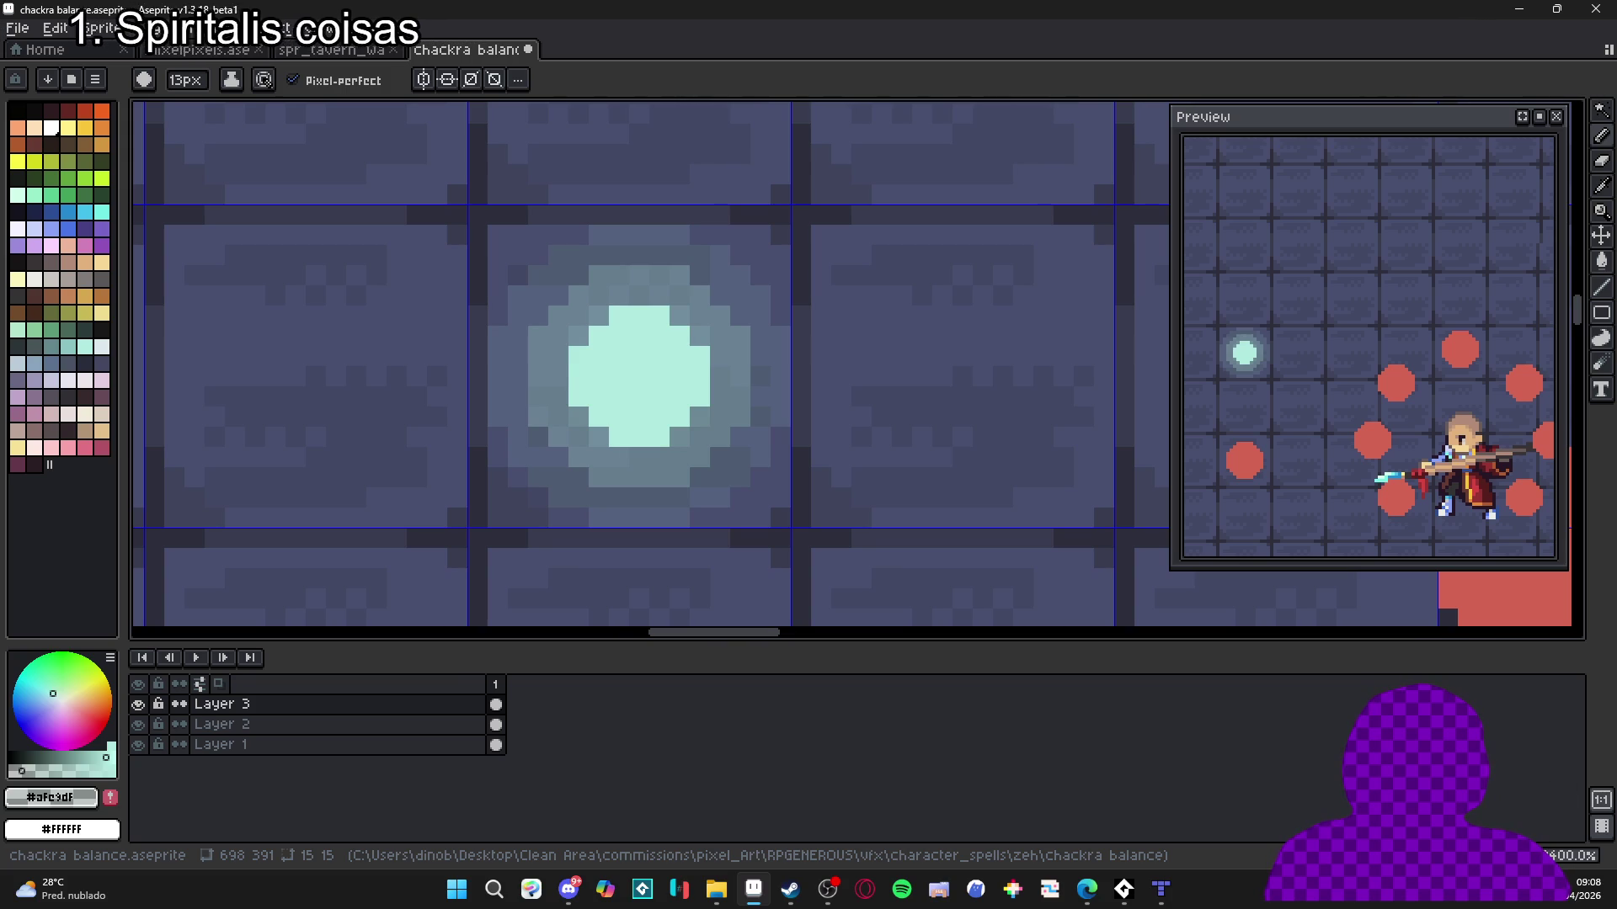
Add a new frame and magic-wand select the orb's glow for transforming.
key("alt+n")
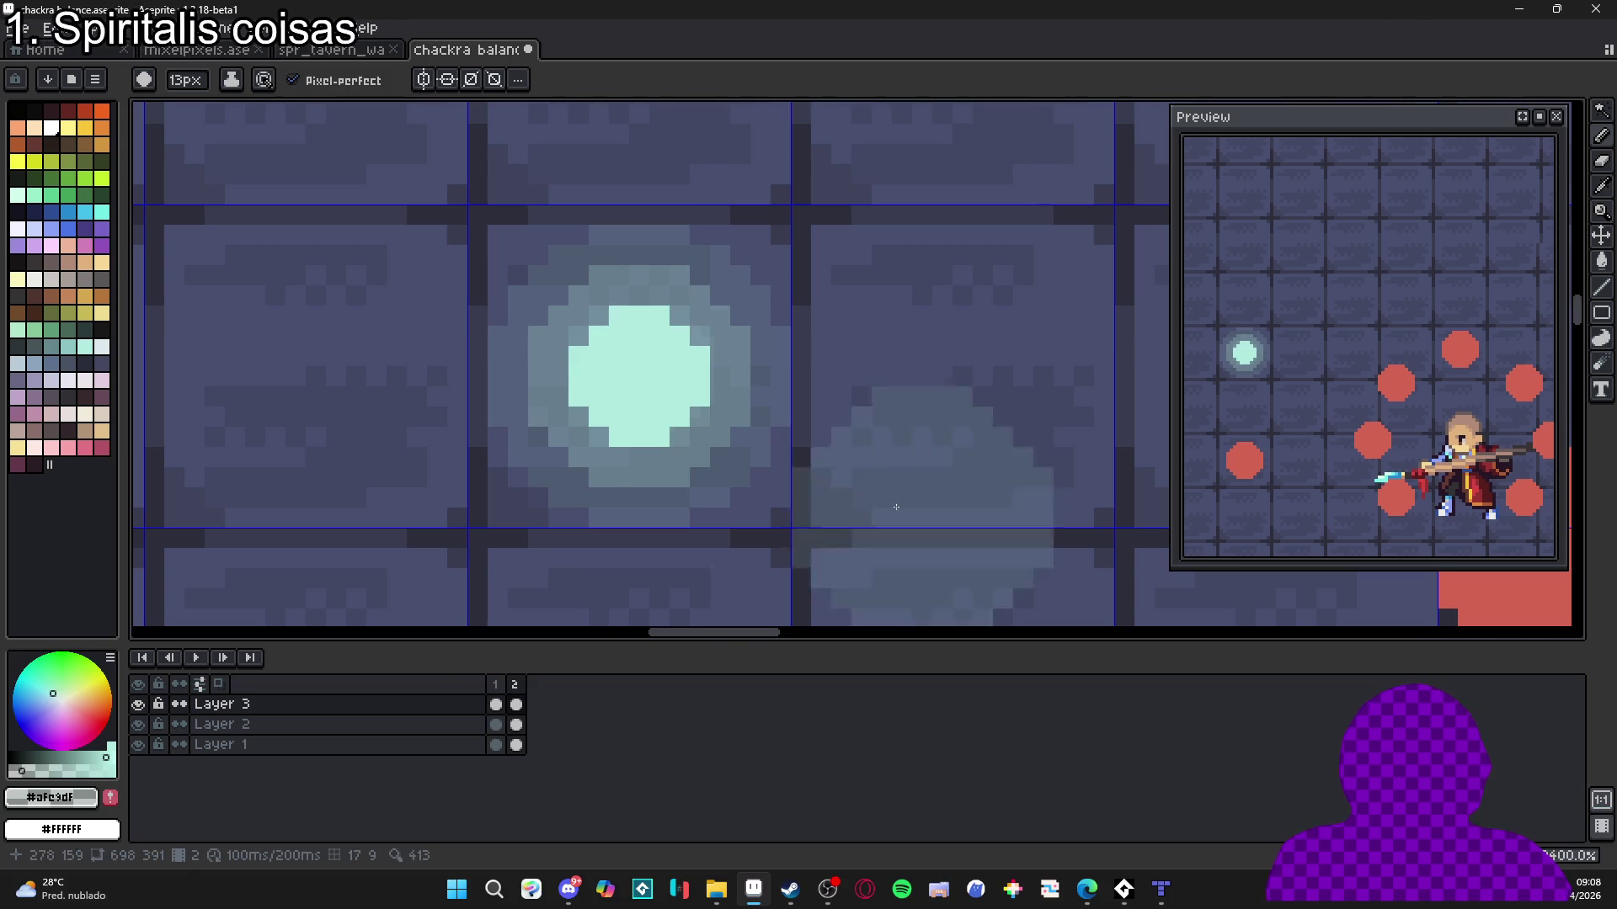
key("w")
left_click(673, 459)
scroll(789, 220, "up", 1)
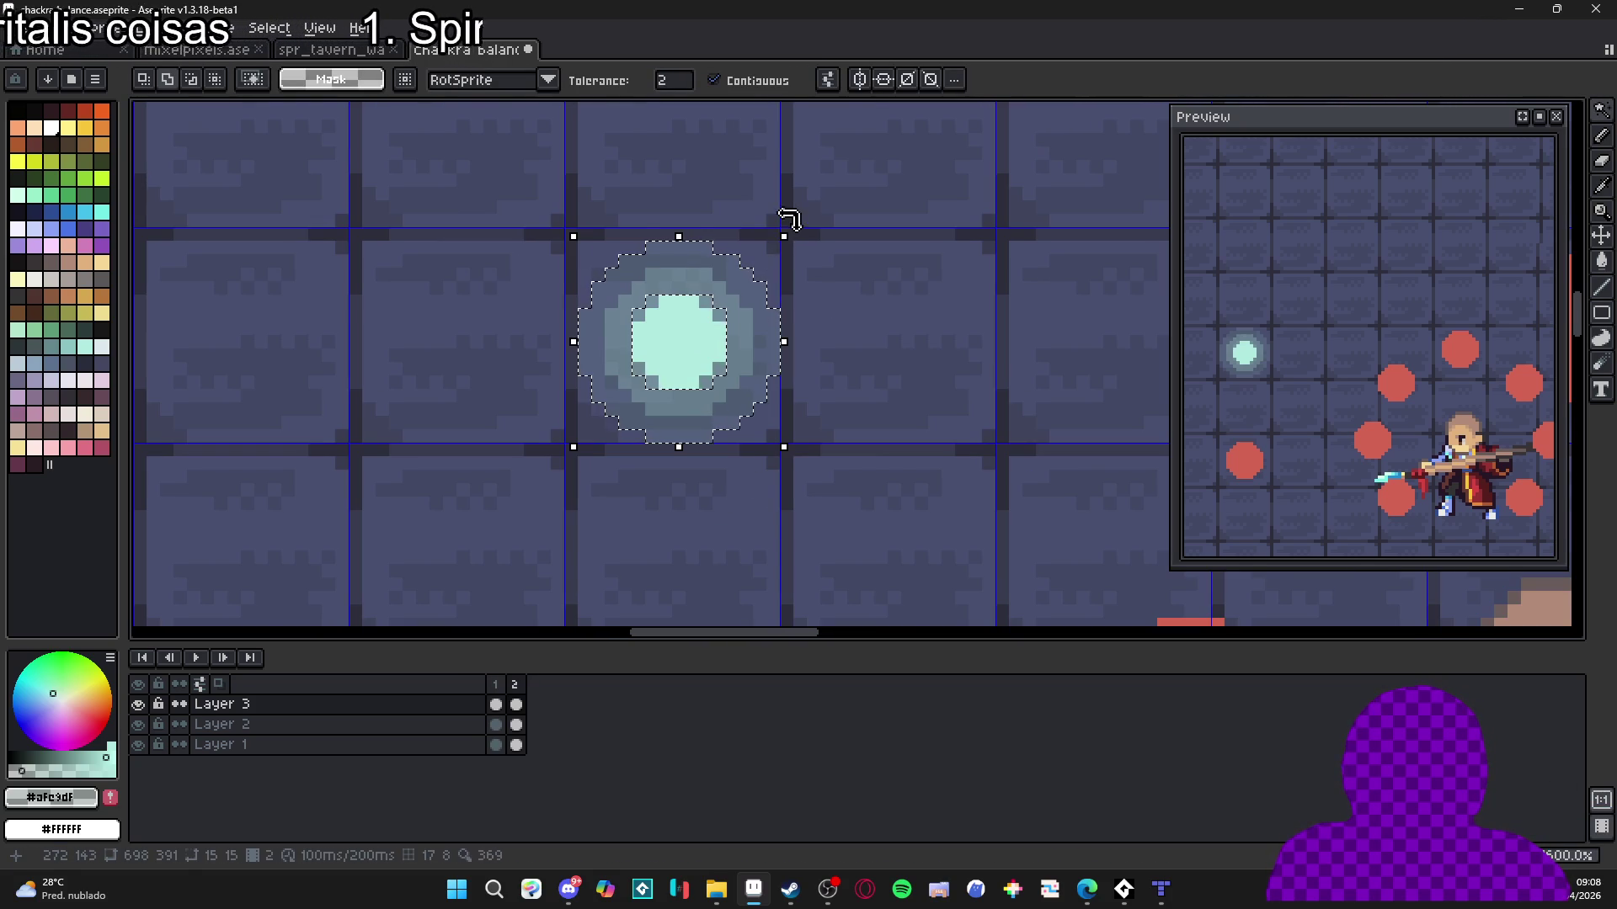
mouse_move(787, 230)
left_mouse_down()
mouse_move(794, 248)
mouse_move(813, 240)
left_mouse_up()
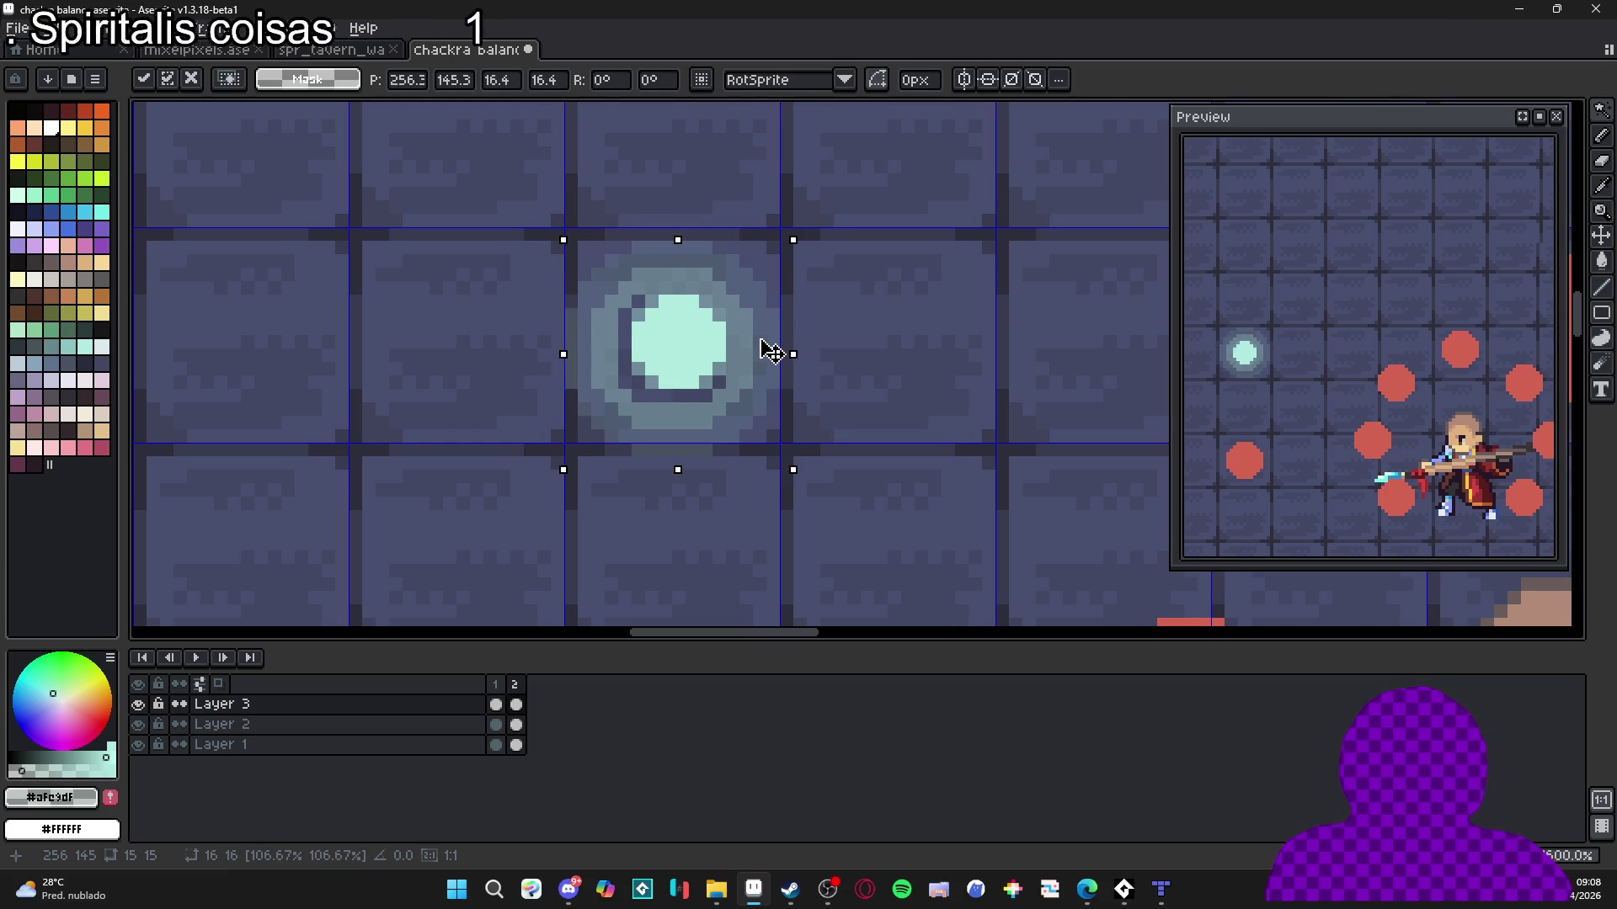
key("Return")
Stretch the orb up, down, right and left to 17x17 and apply the transform.
left_click_drag(682, 233, 682, 223)
left_click_drag(684, 450, 682, 462)
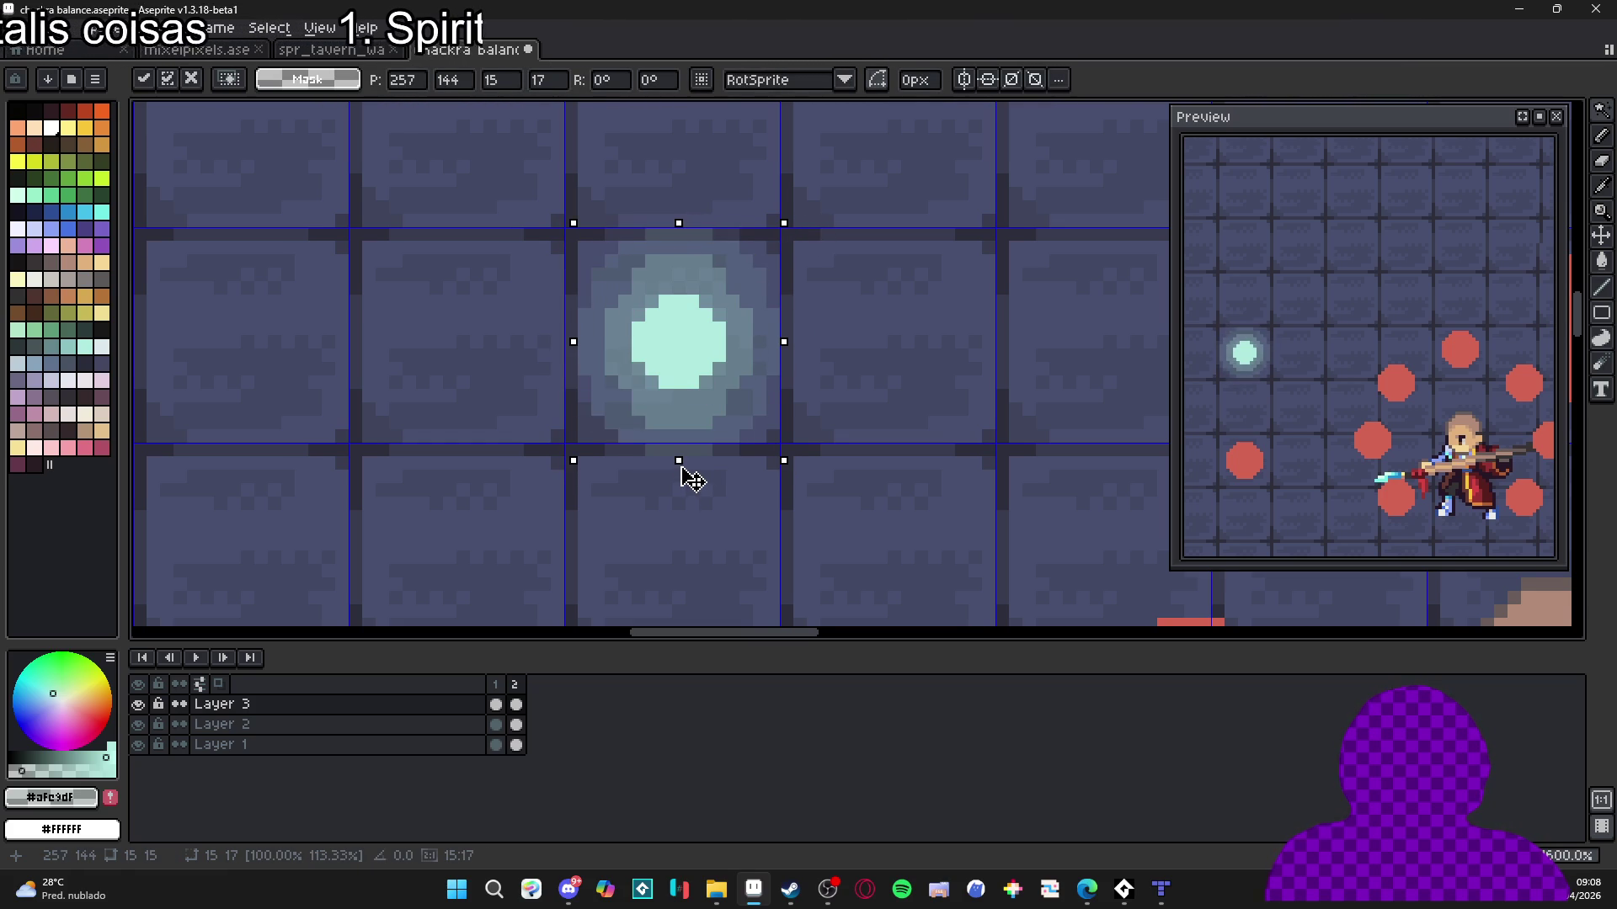
left_click_drag(784, 350, 805, 351)
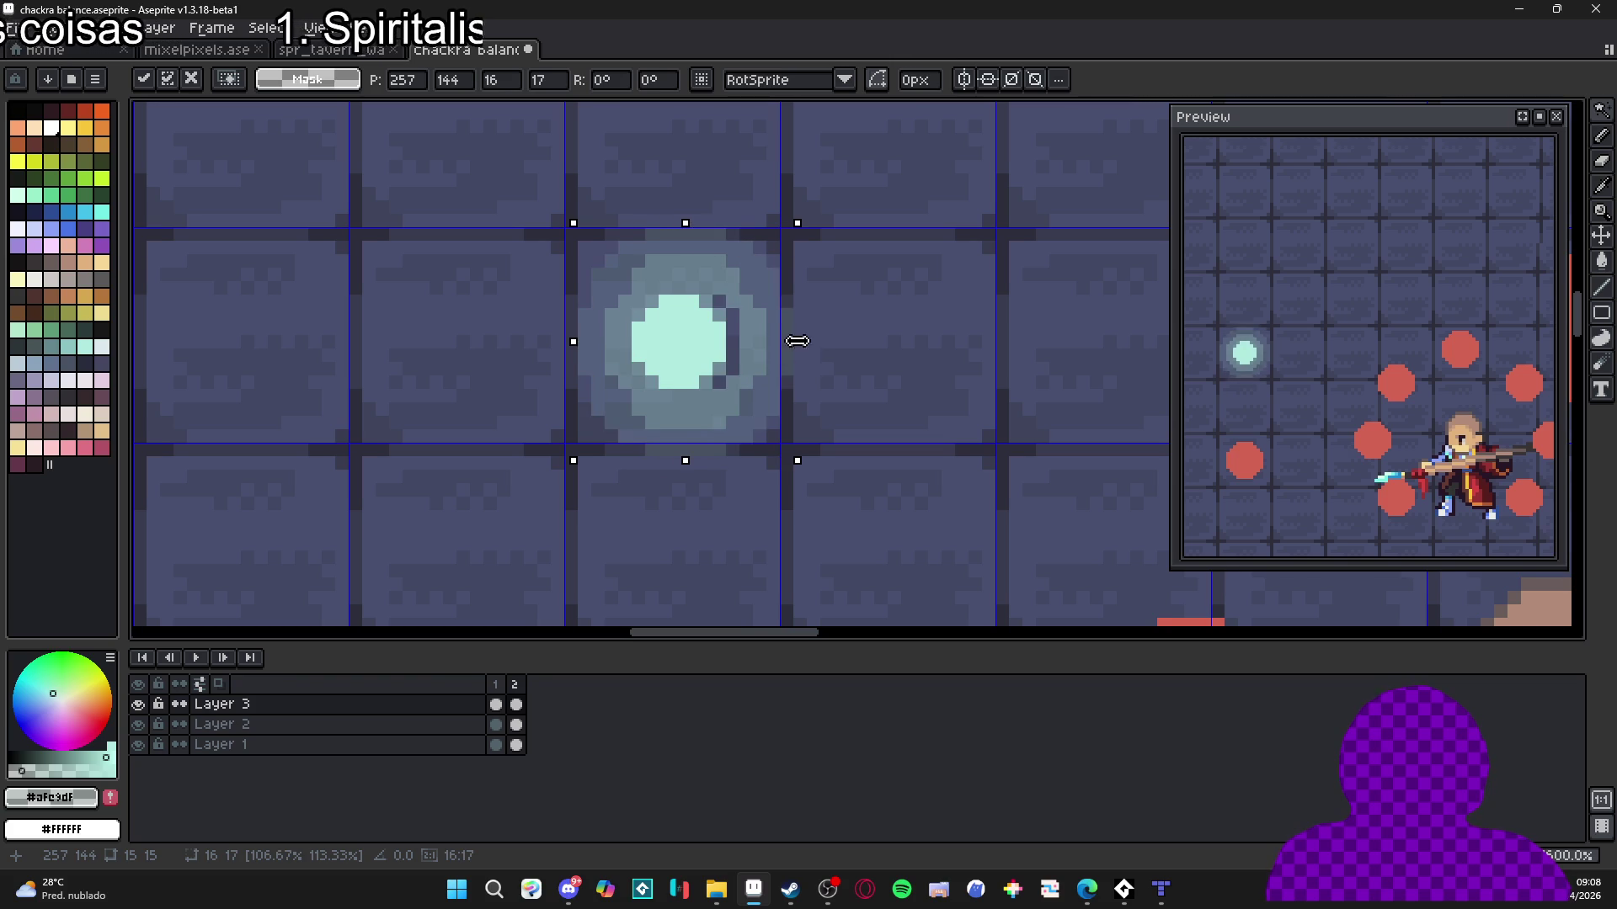
left_click_drag(566, 352, 548, 352)
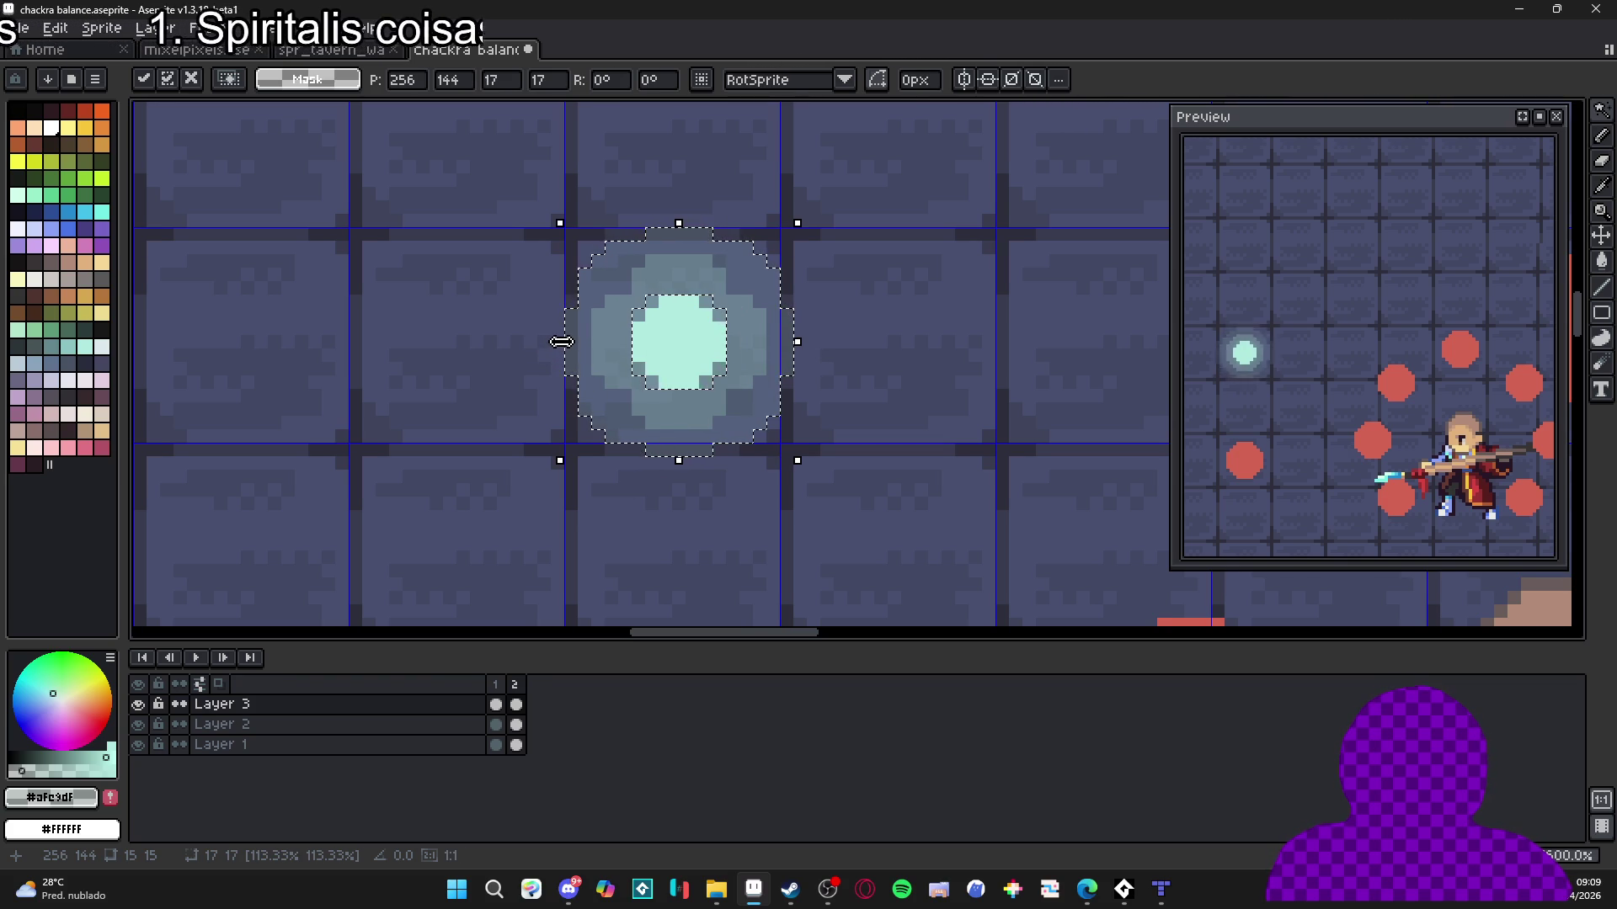
key("Return")
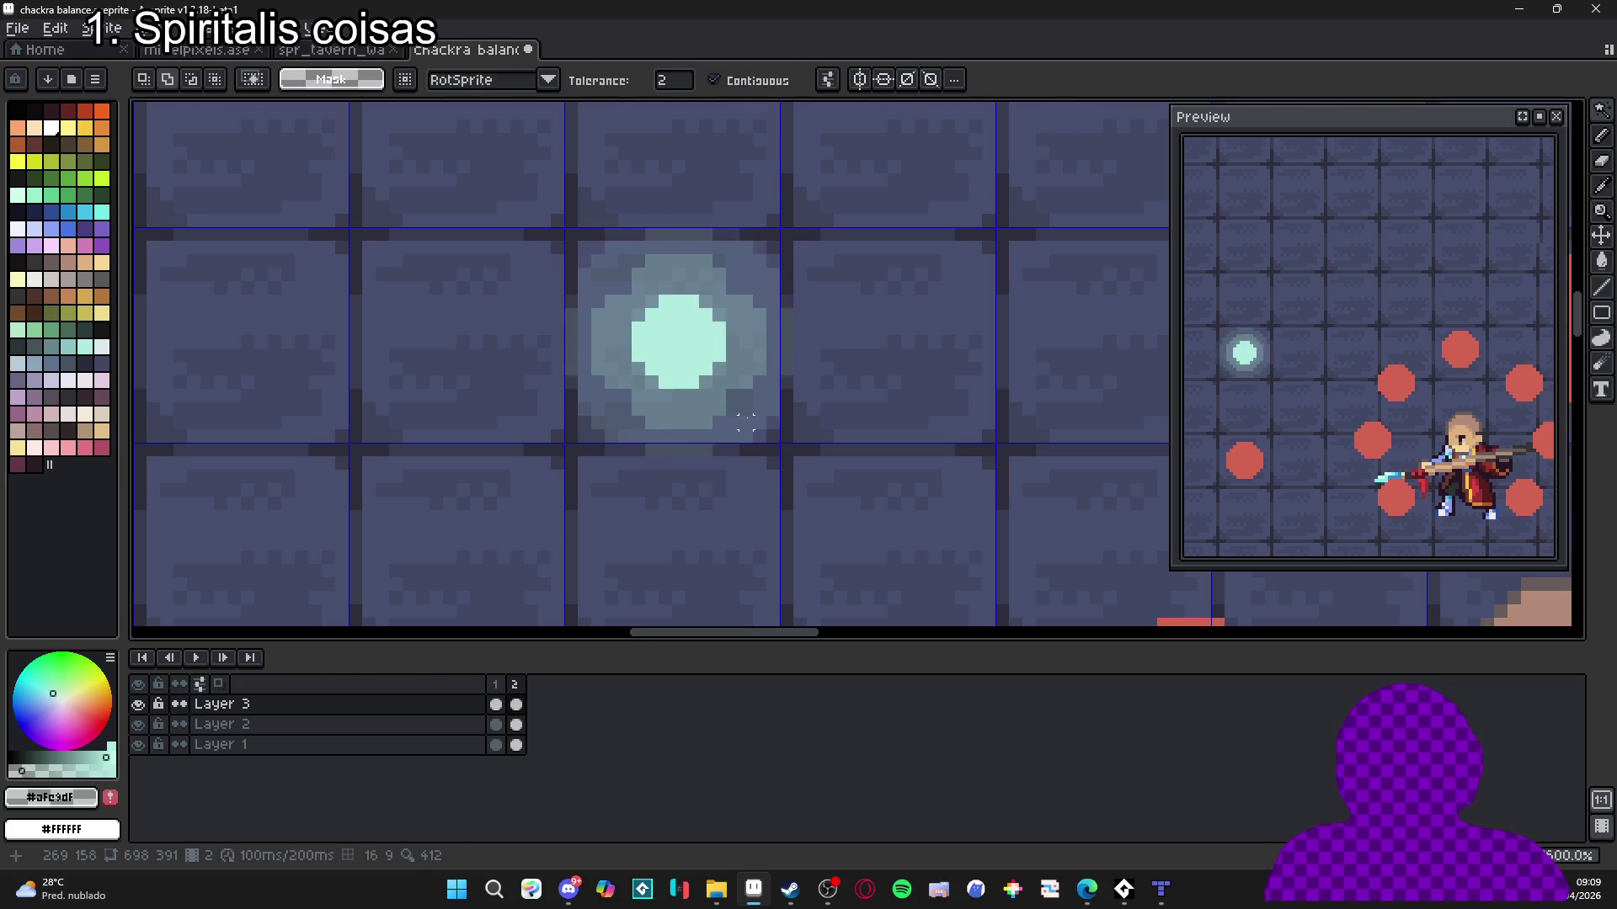
scroll(726, 378, "up", 4)
key("minus")
key("minus")
key("minus")
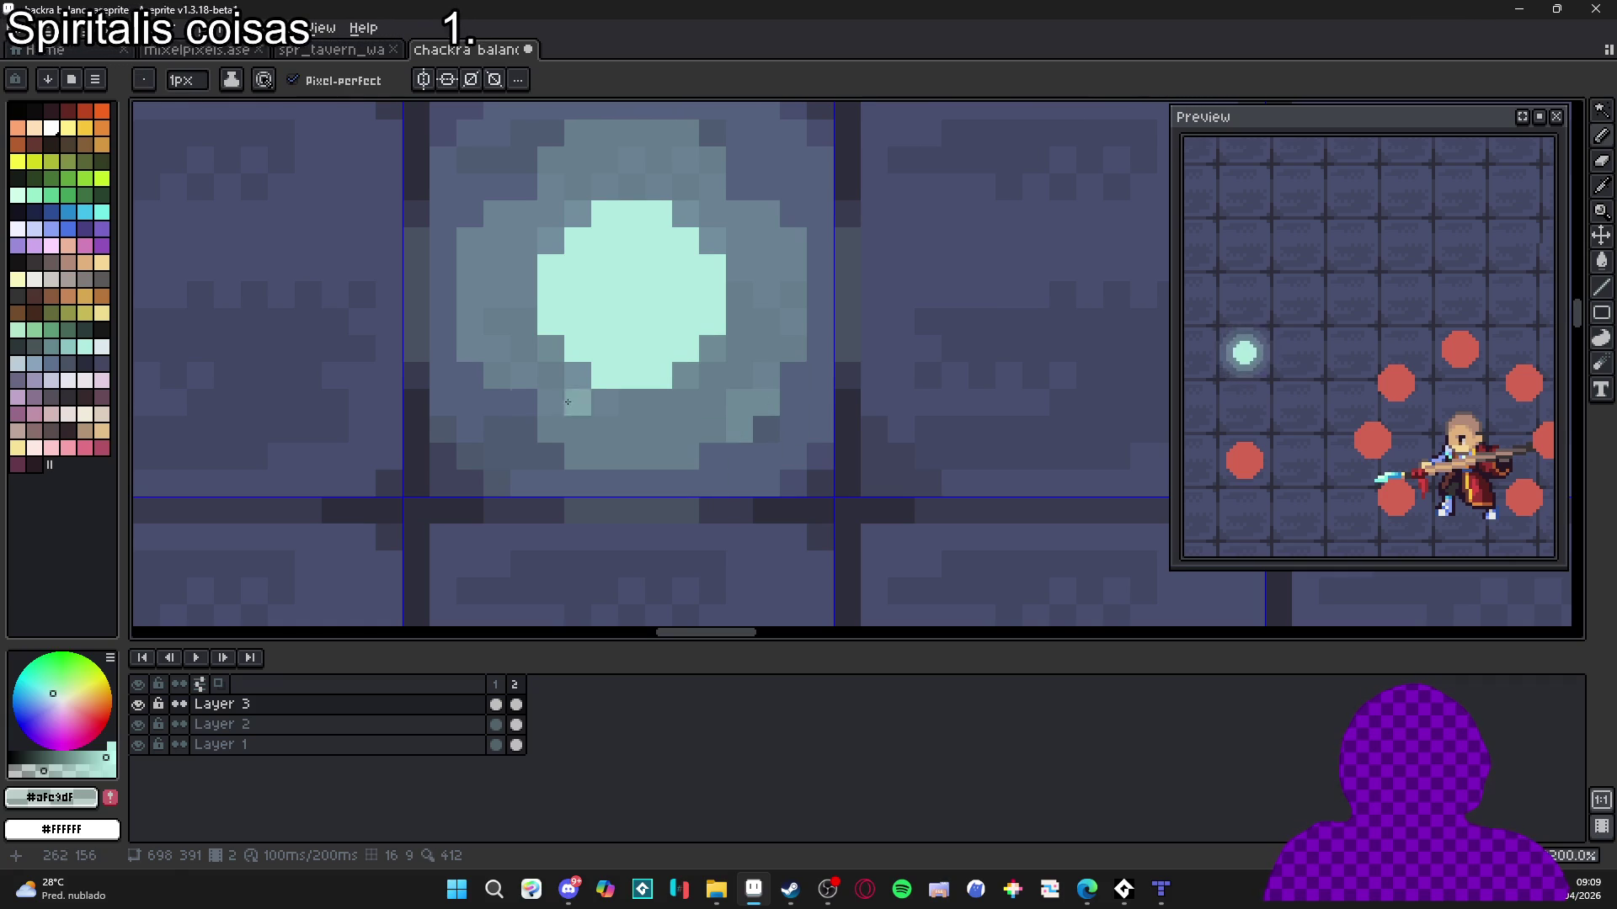
Erase a pixel at the top edge of the cyan glow.
scroll(783, 446, "down", 6)
key("v")
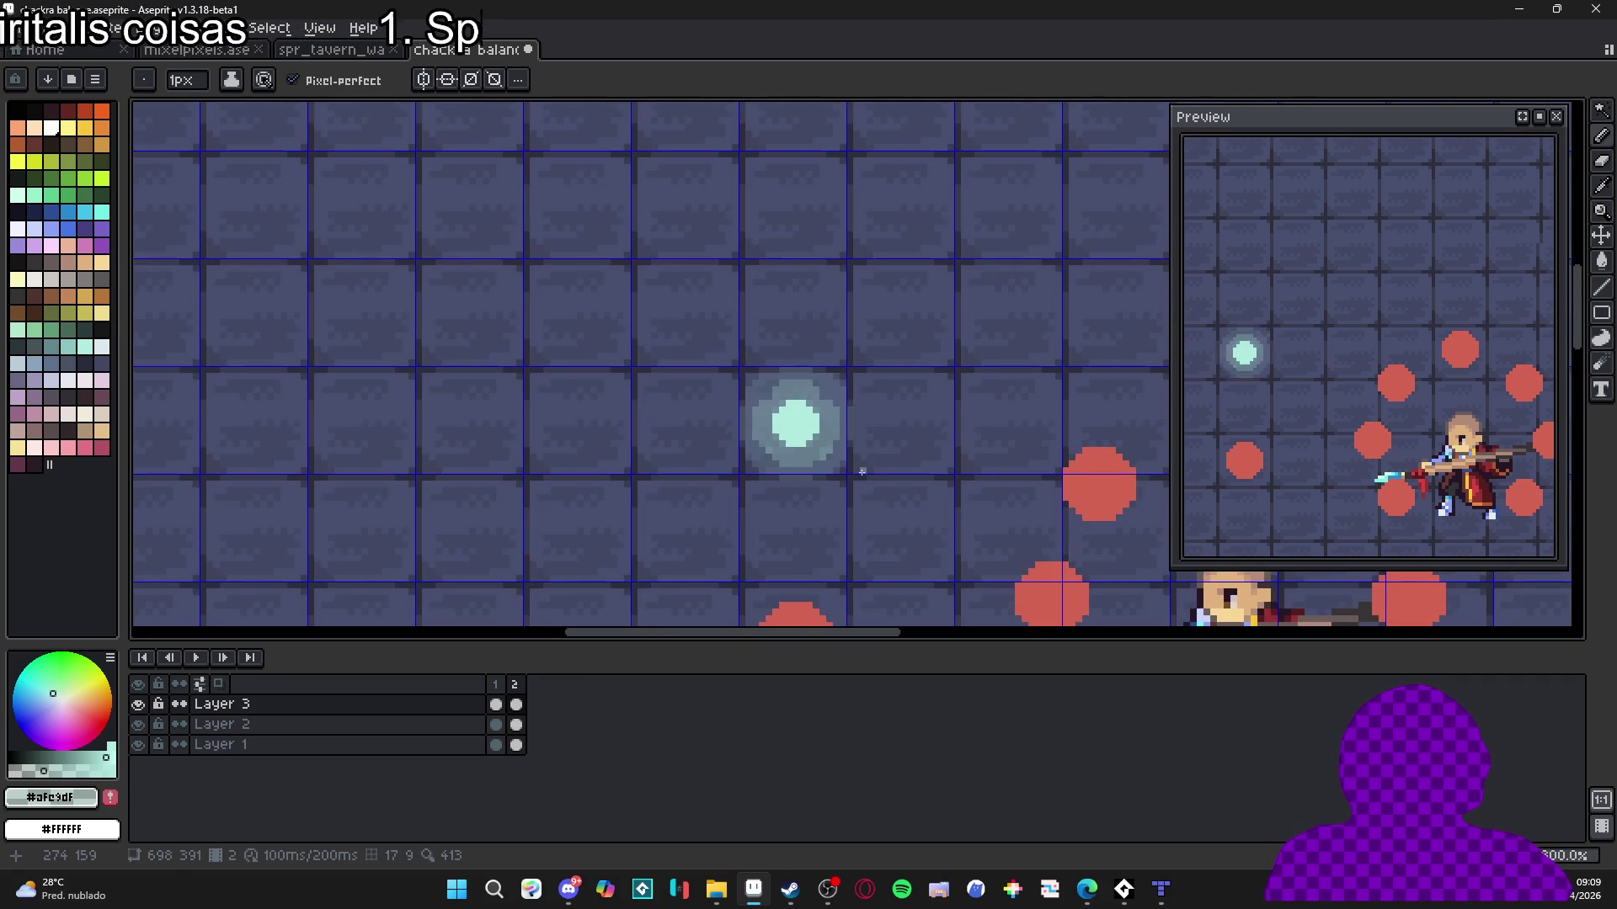
scroll(876, 486, "up", 6)
key("b")
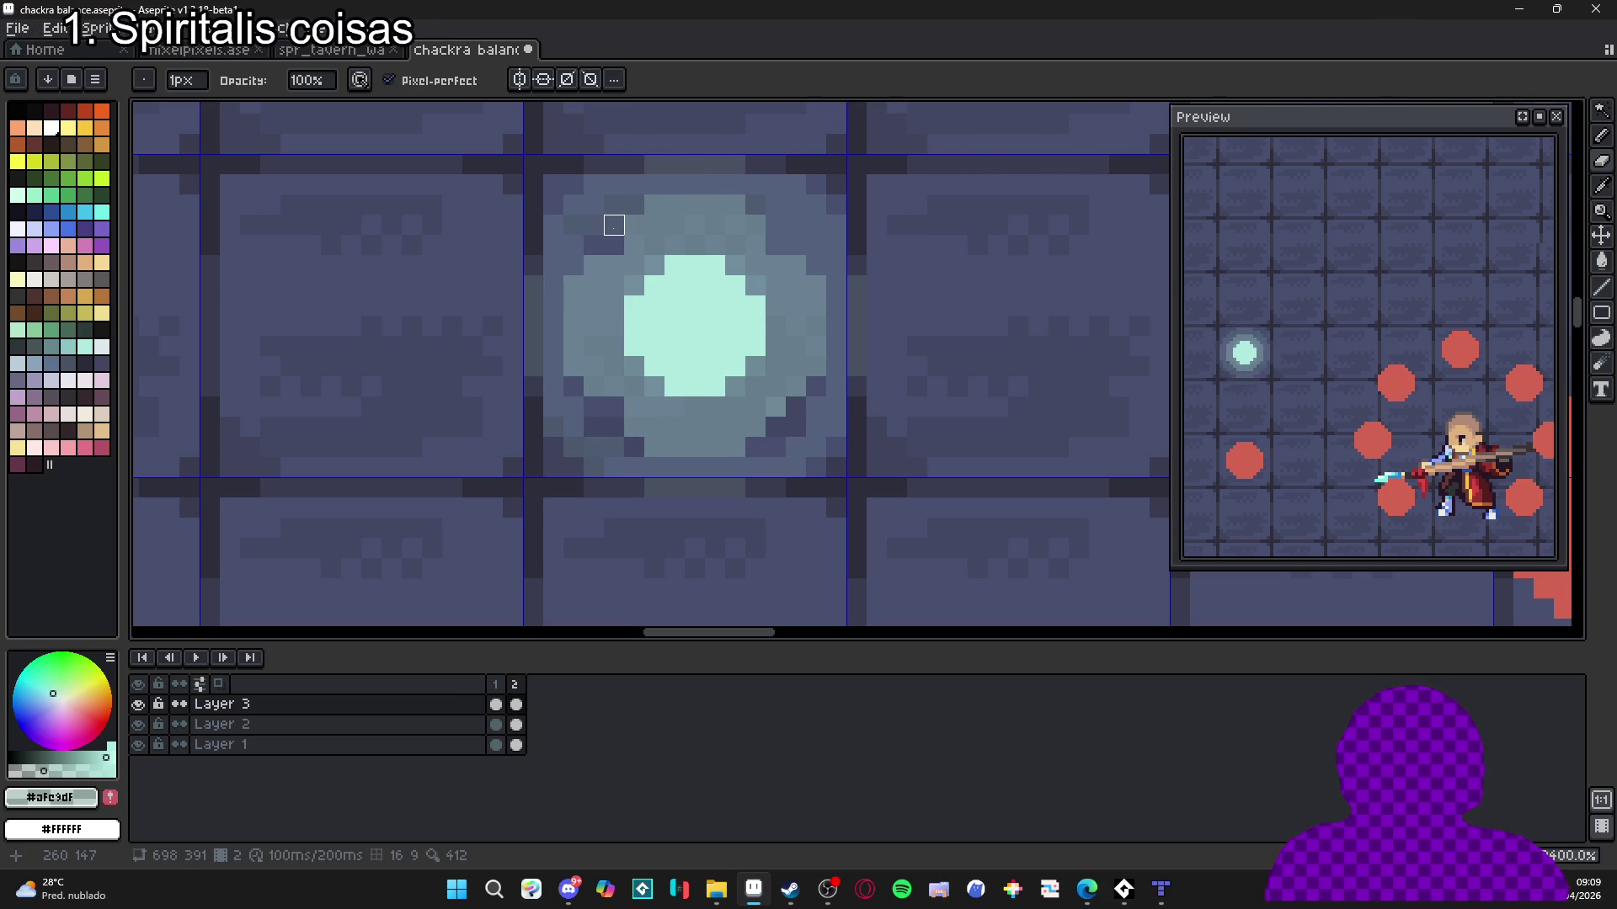
key("plus")
key("minus")
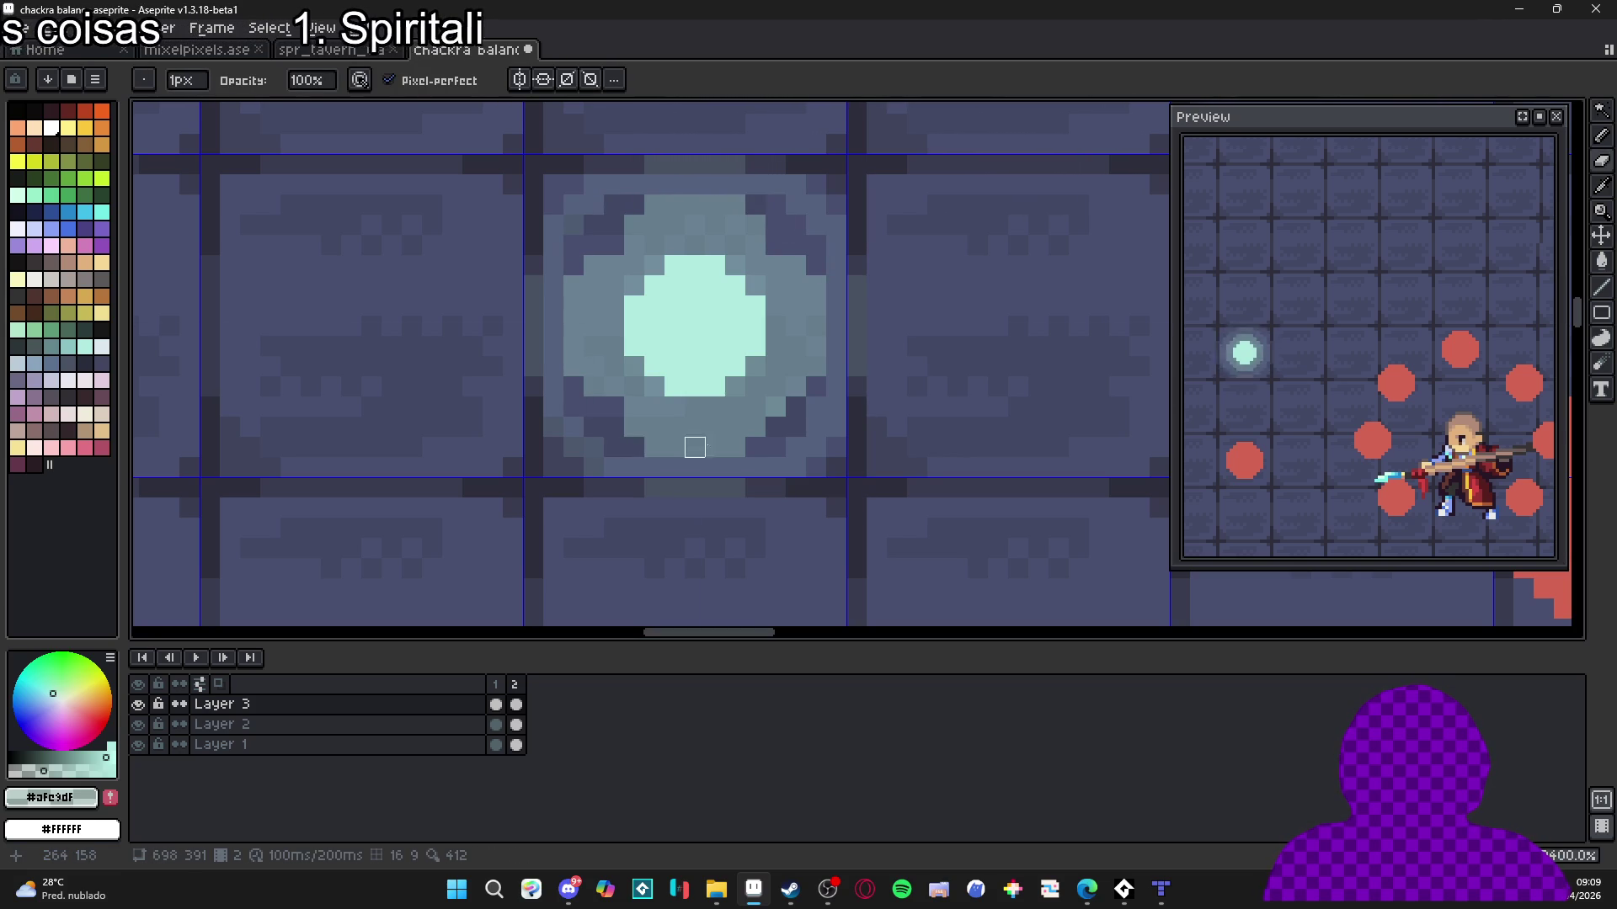
scroll(792, 383, "down", 2)
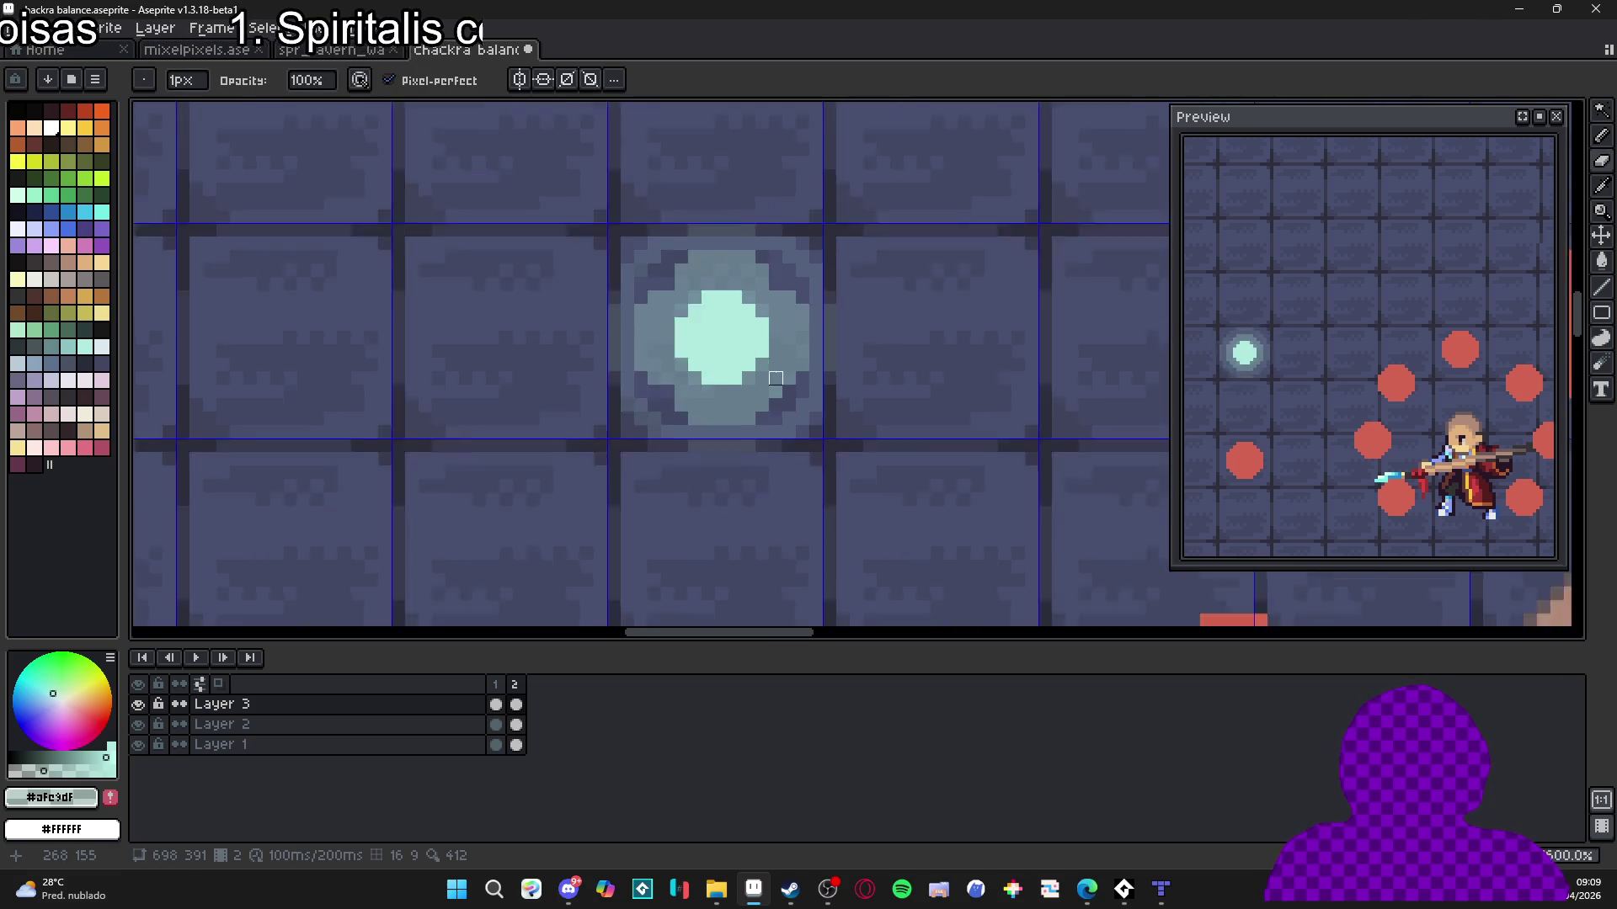
scroll(739, 379, "up", 3)
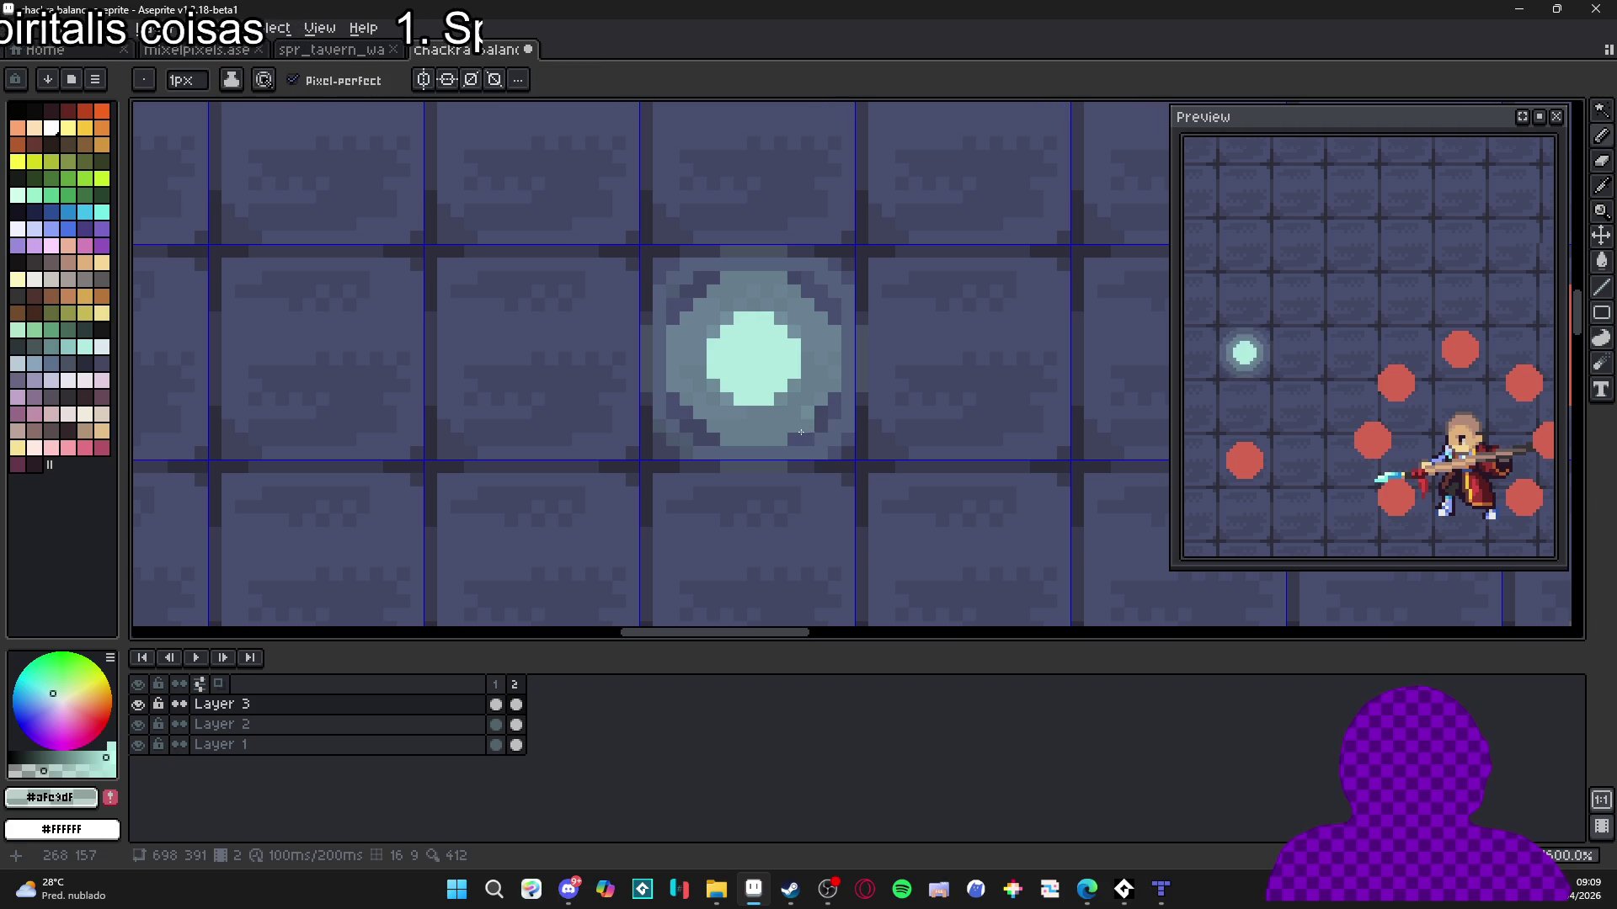
key("e")
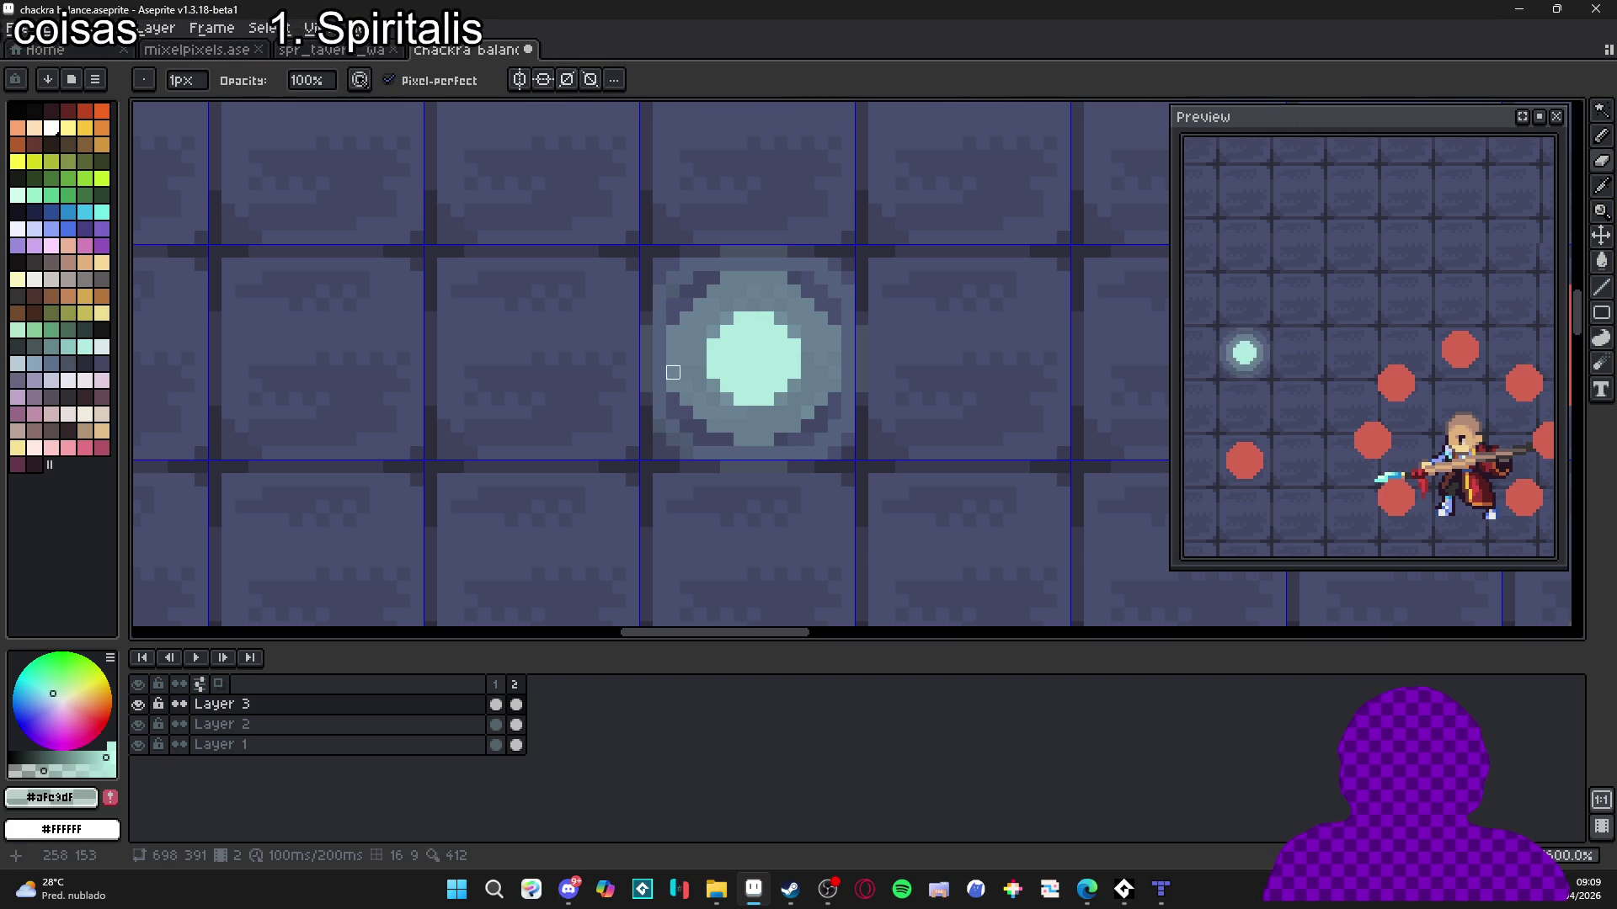
left_click(781, 277)
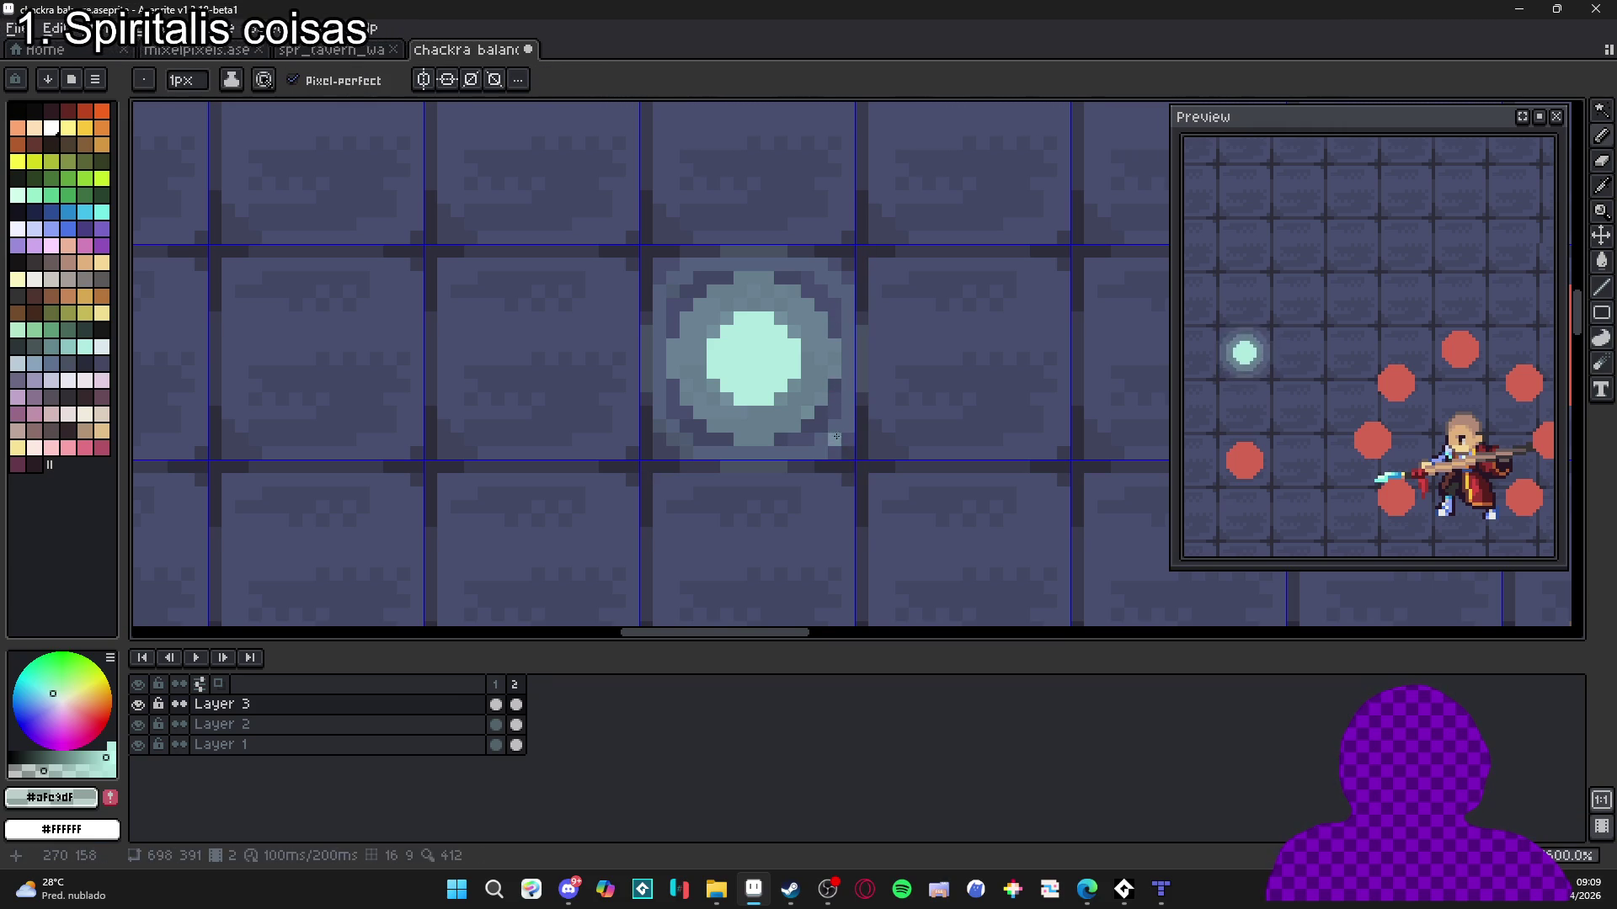
Paint five light cyan pixels to round off the orb's centre.
key("g")
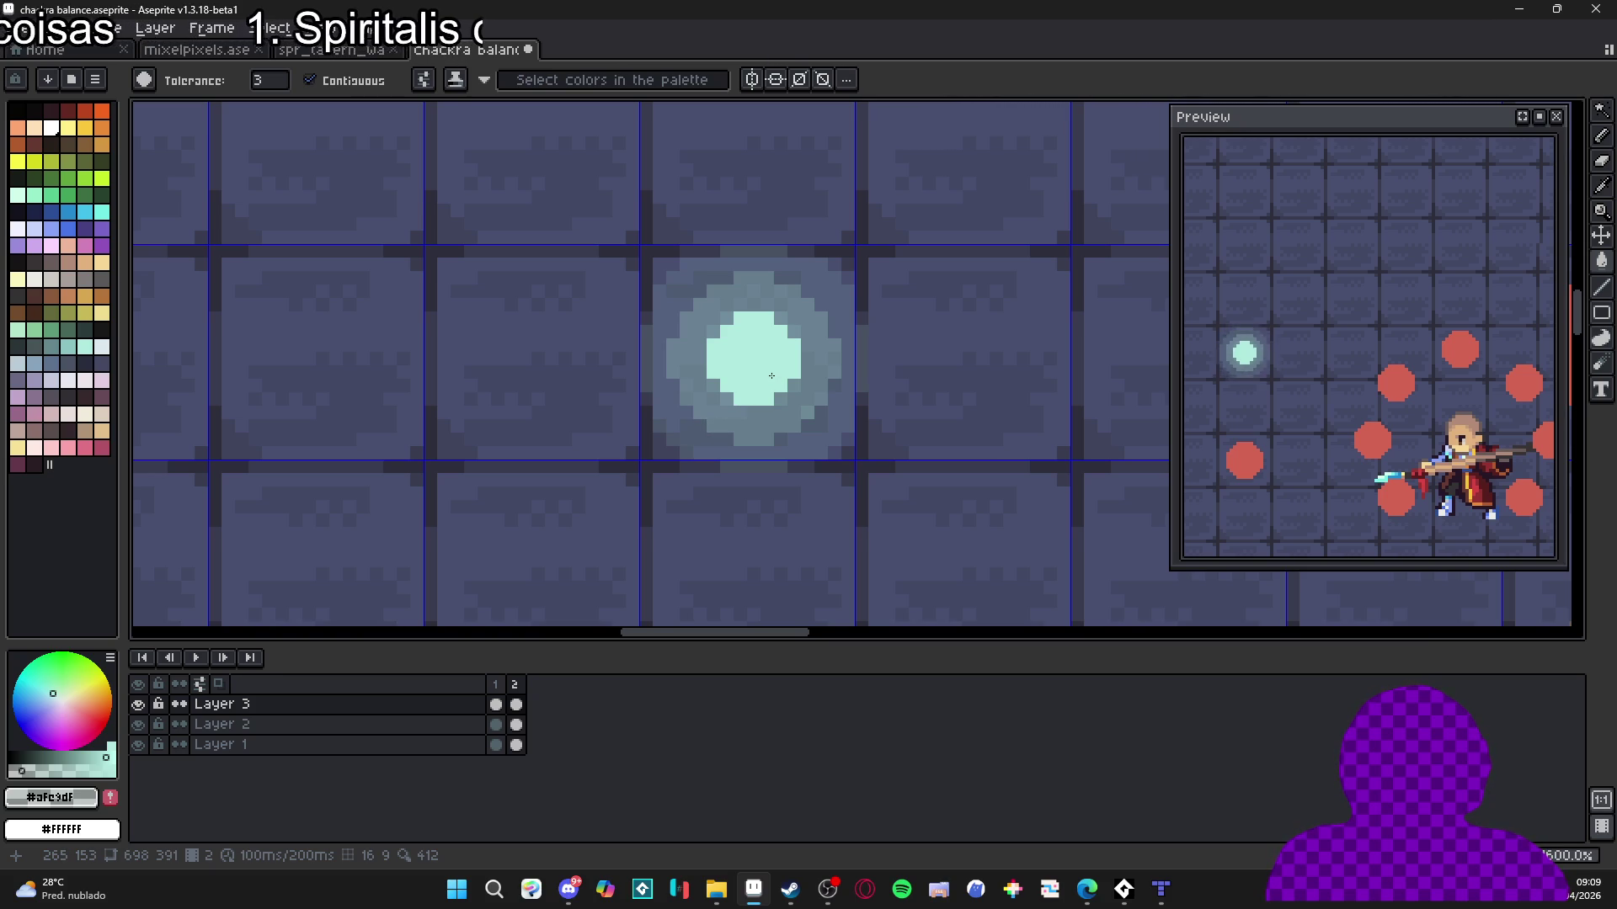
key("b")
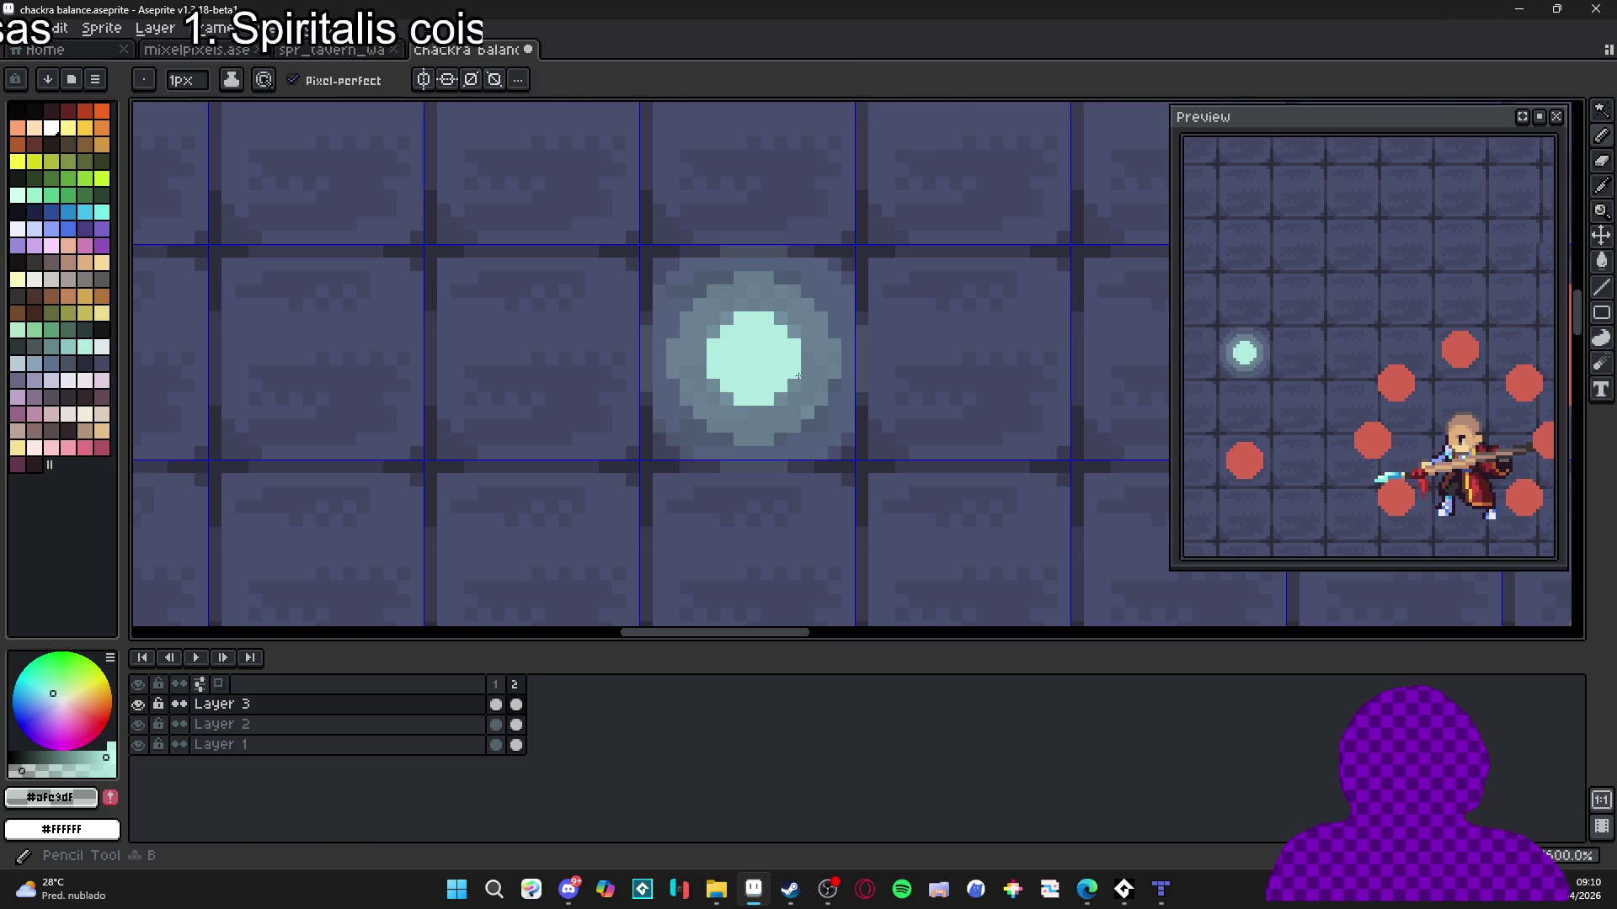
scroll(771, 375, "up", 3)
left_click(764, 354, "alt")
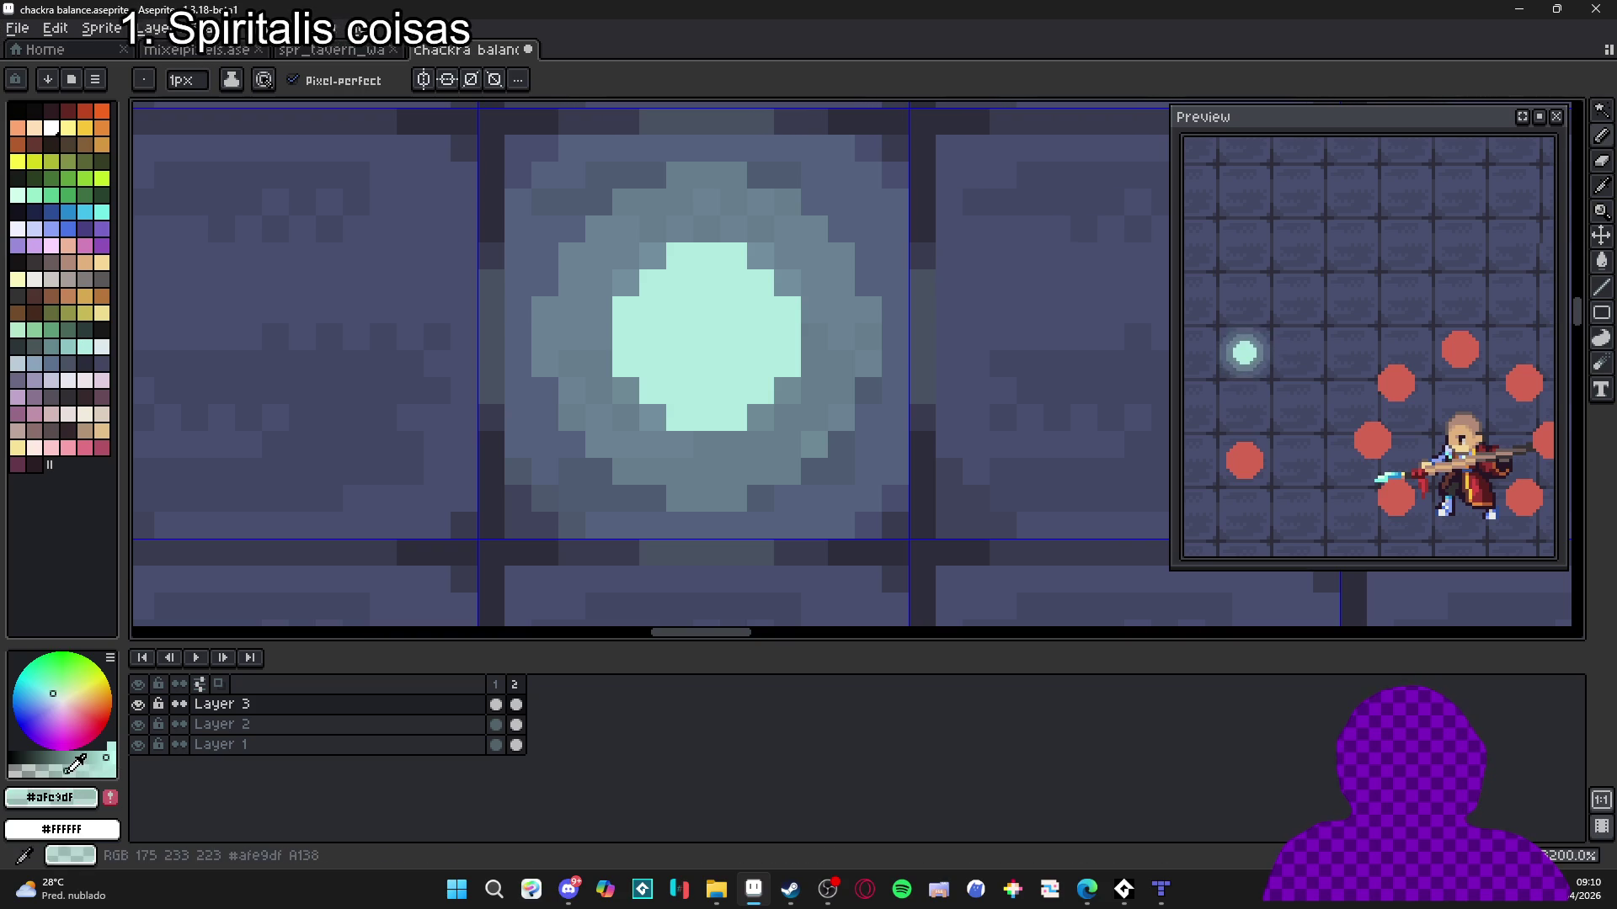
left_click(625, 391)
left_click(624, 283)
left_click(653, 256)
left_click(761, 256)
left_click(781, 282)
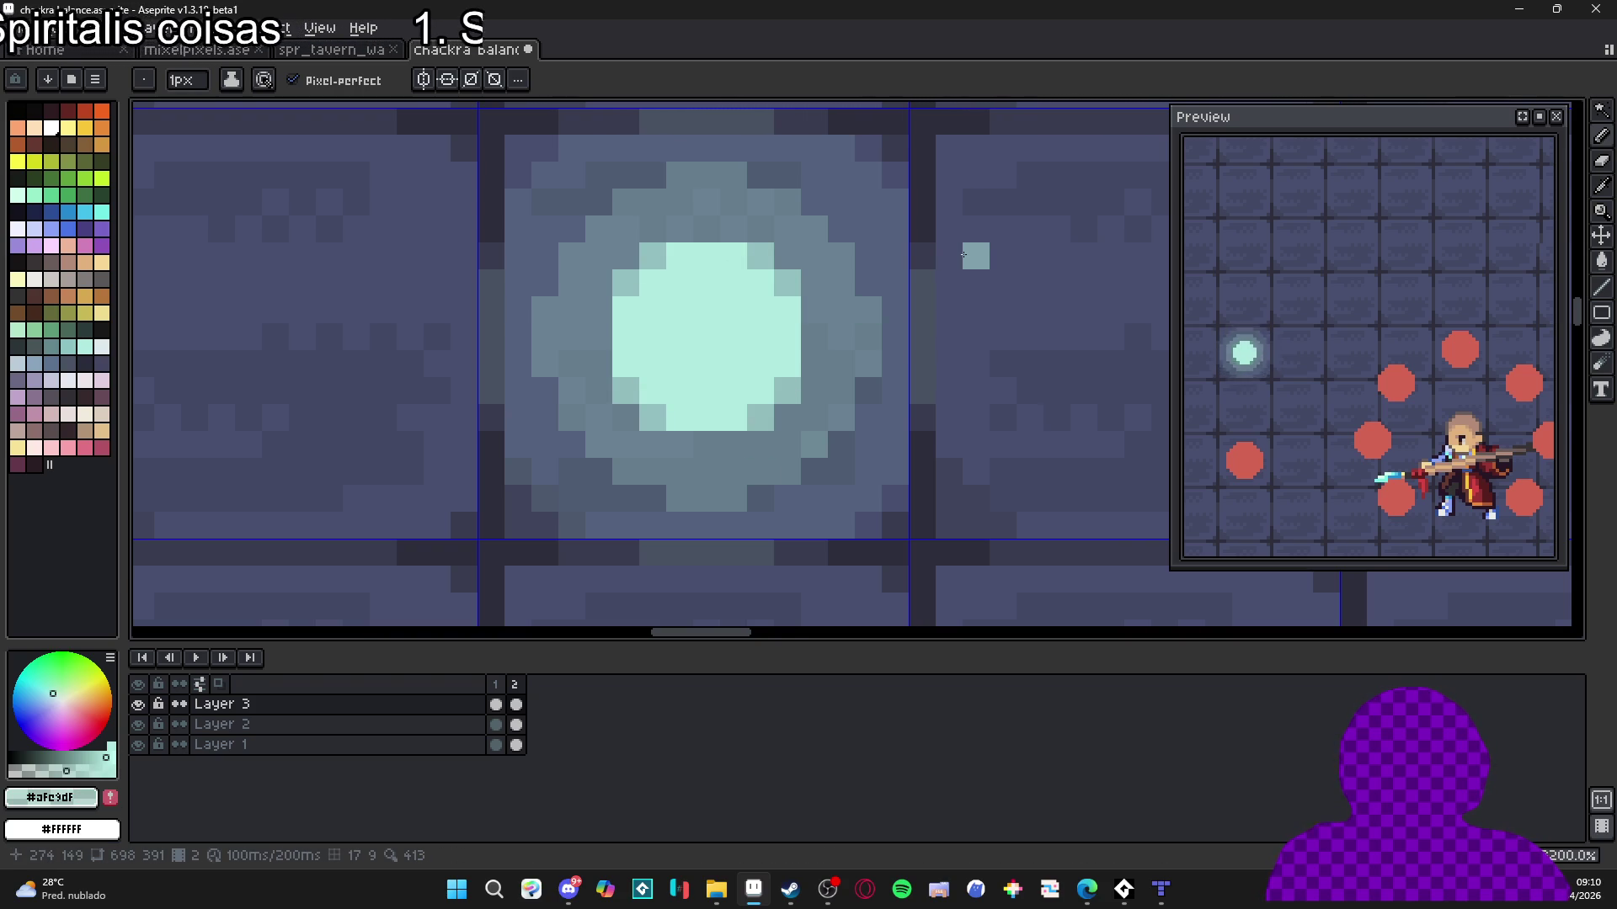
Pan the view from the orb over to the character and red dots.
scroll(964, 255, "down", 3)
left_click_drag(943, 275, 861, 289)
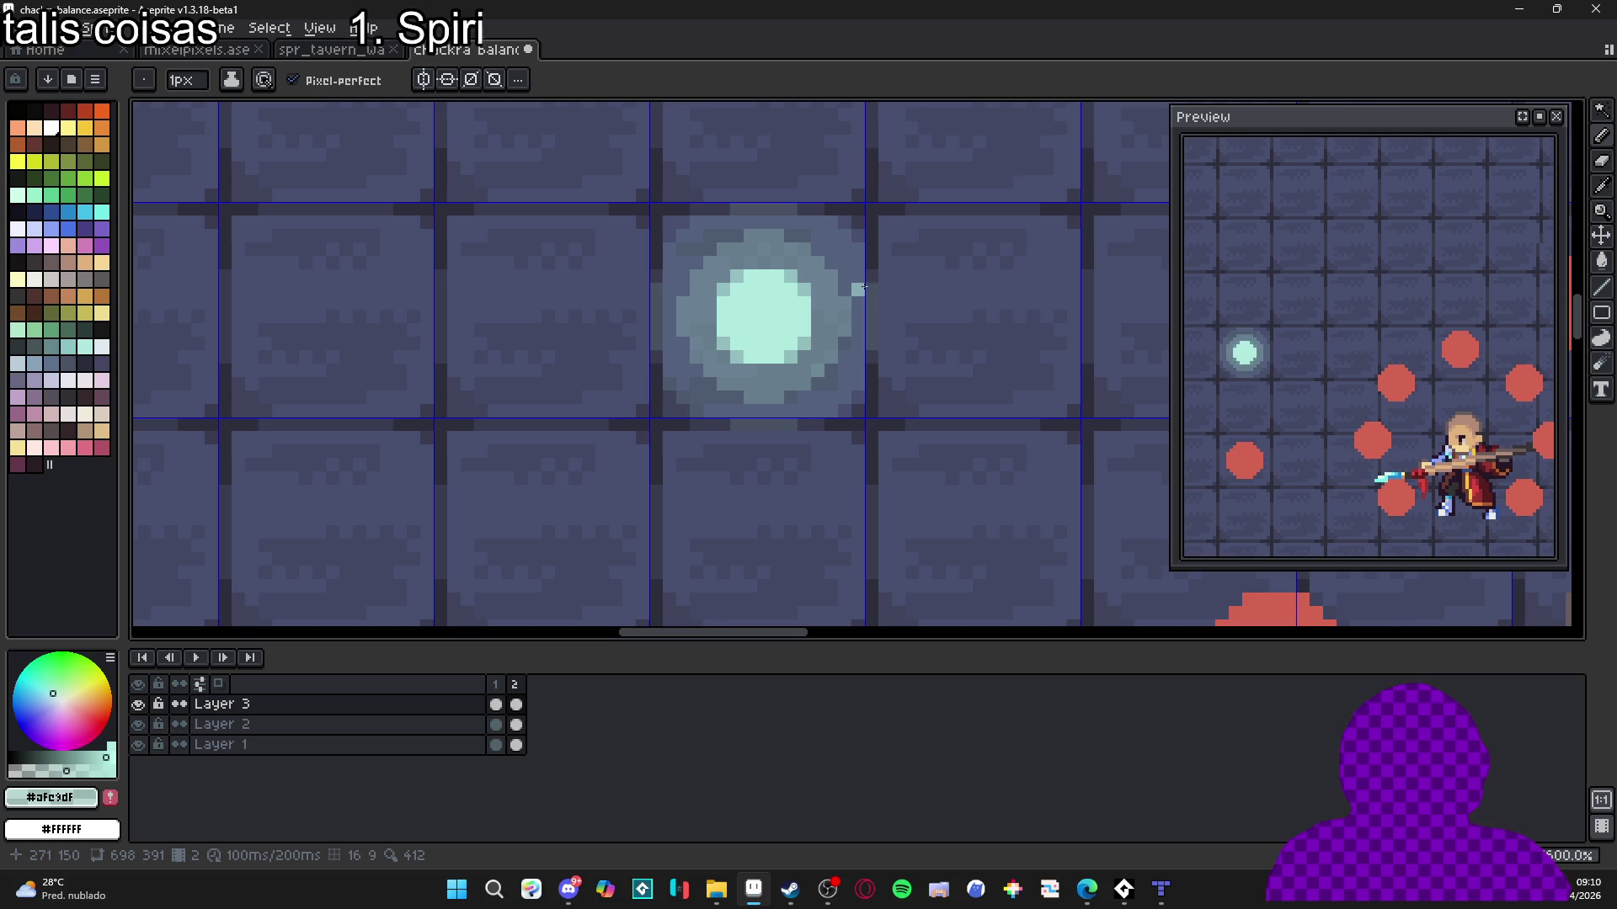
scroll(861, 288, "down", 2)
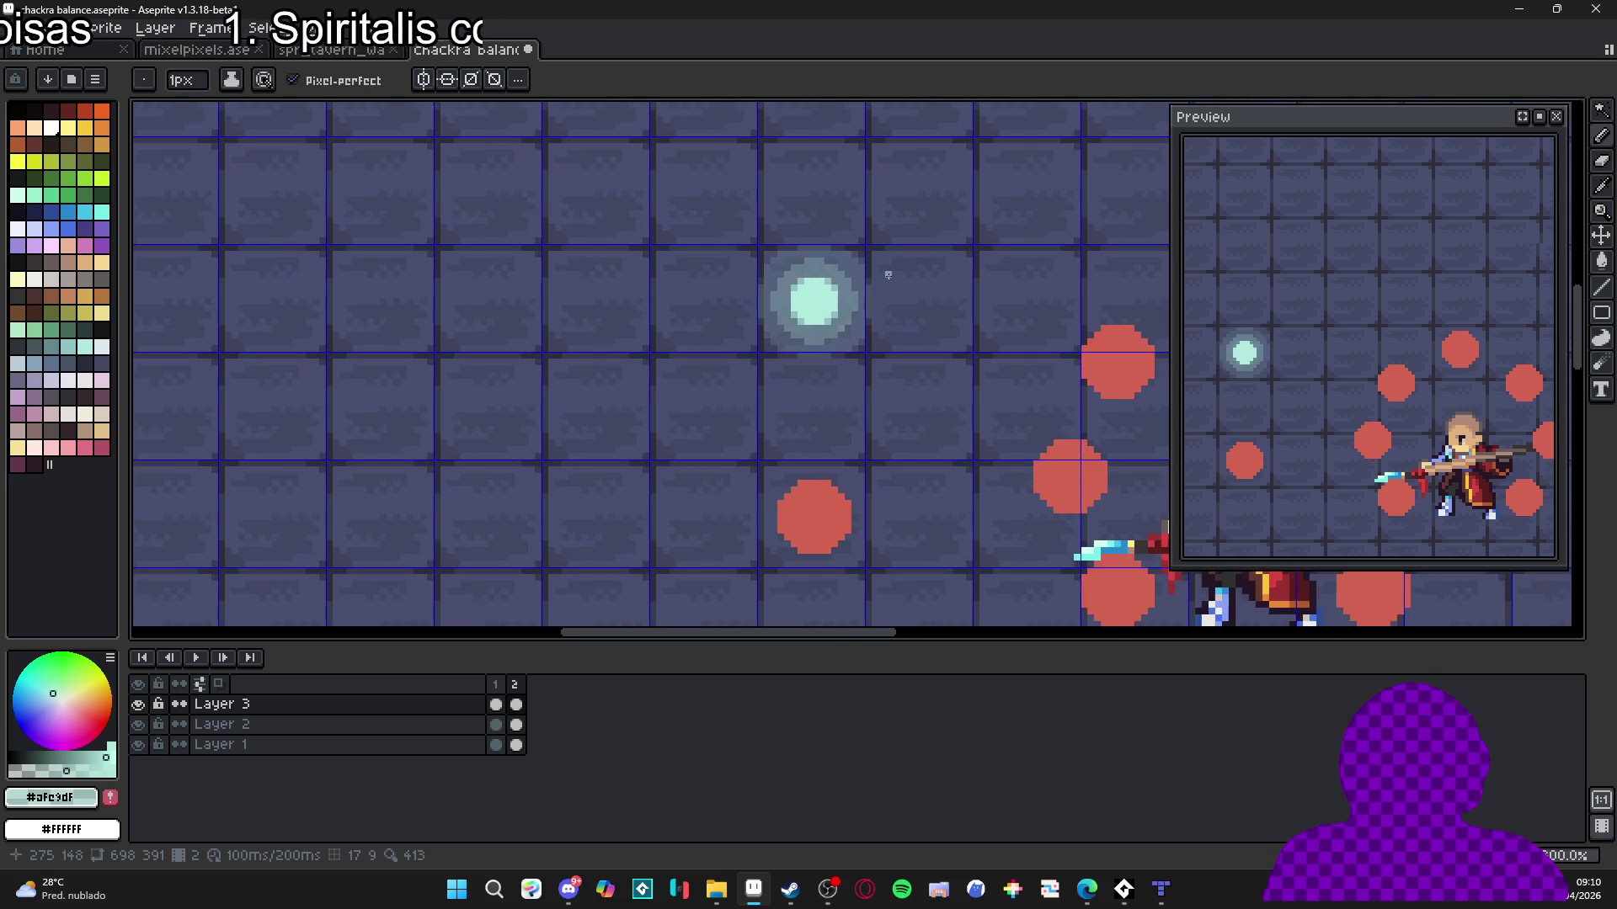
left_click_drag(888, 274, 853, 290)
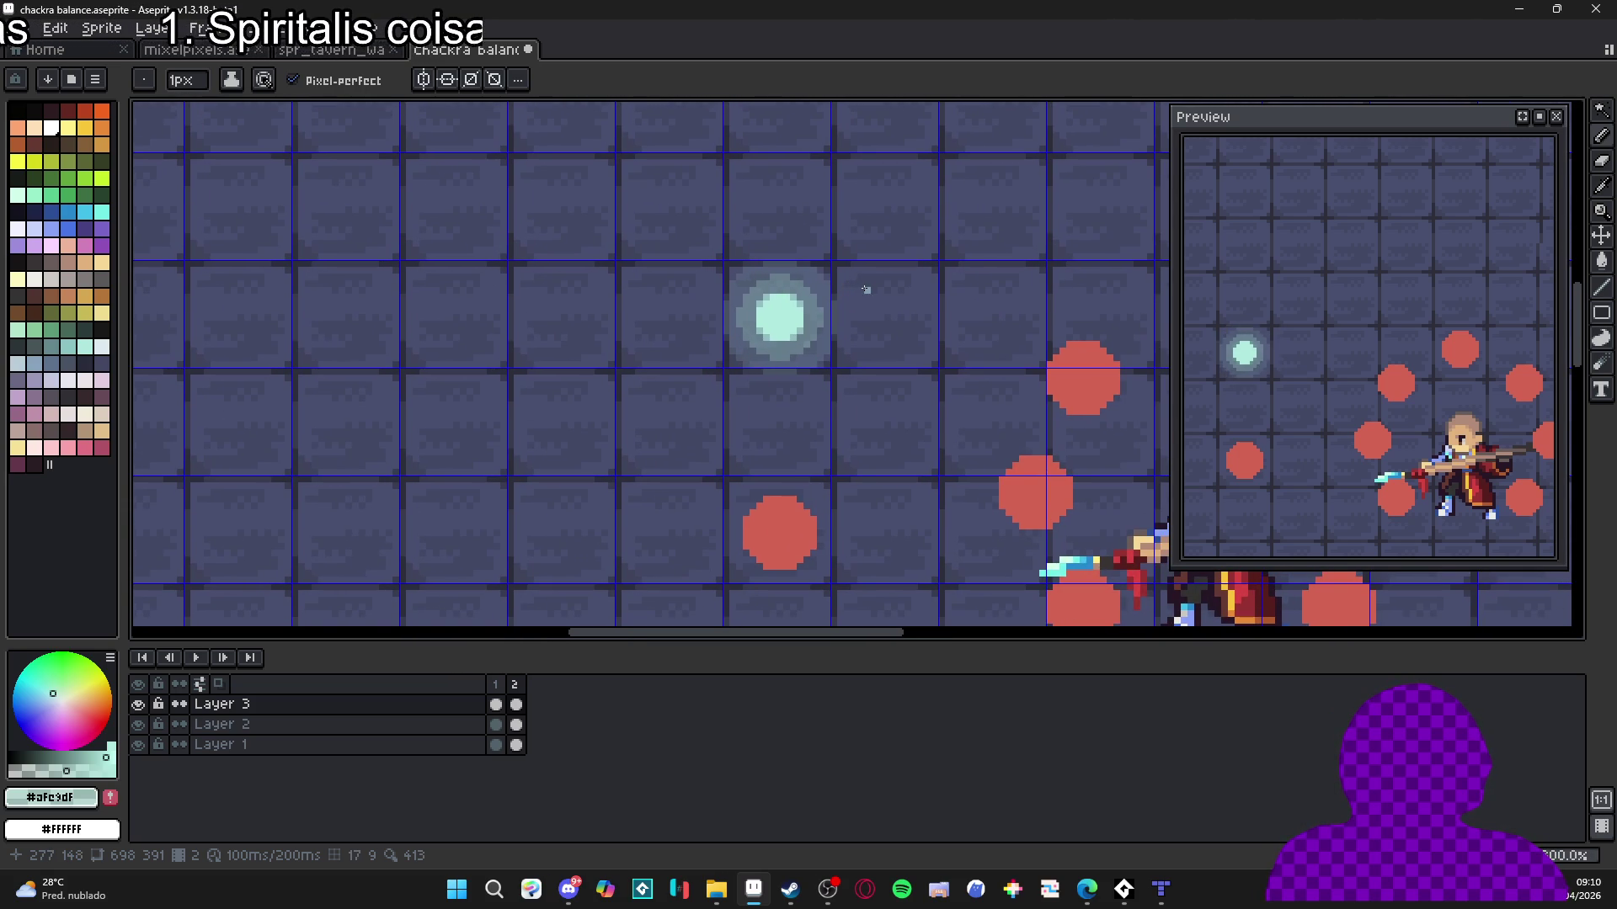
scroll(859, 290, "down", 1)
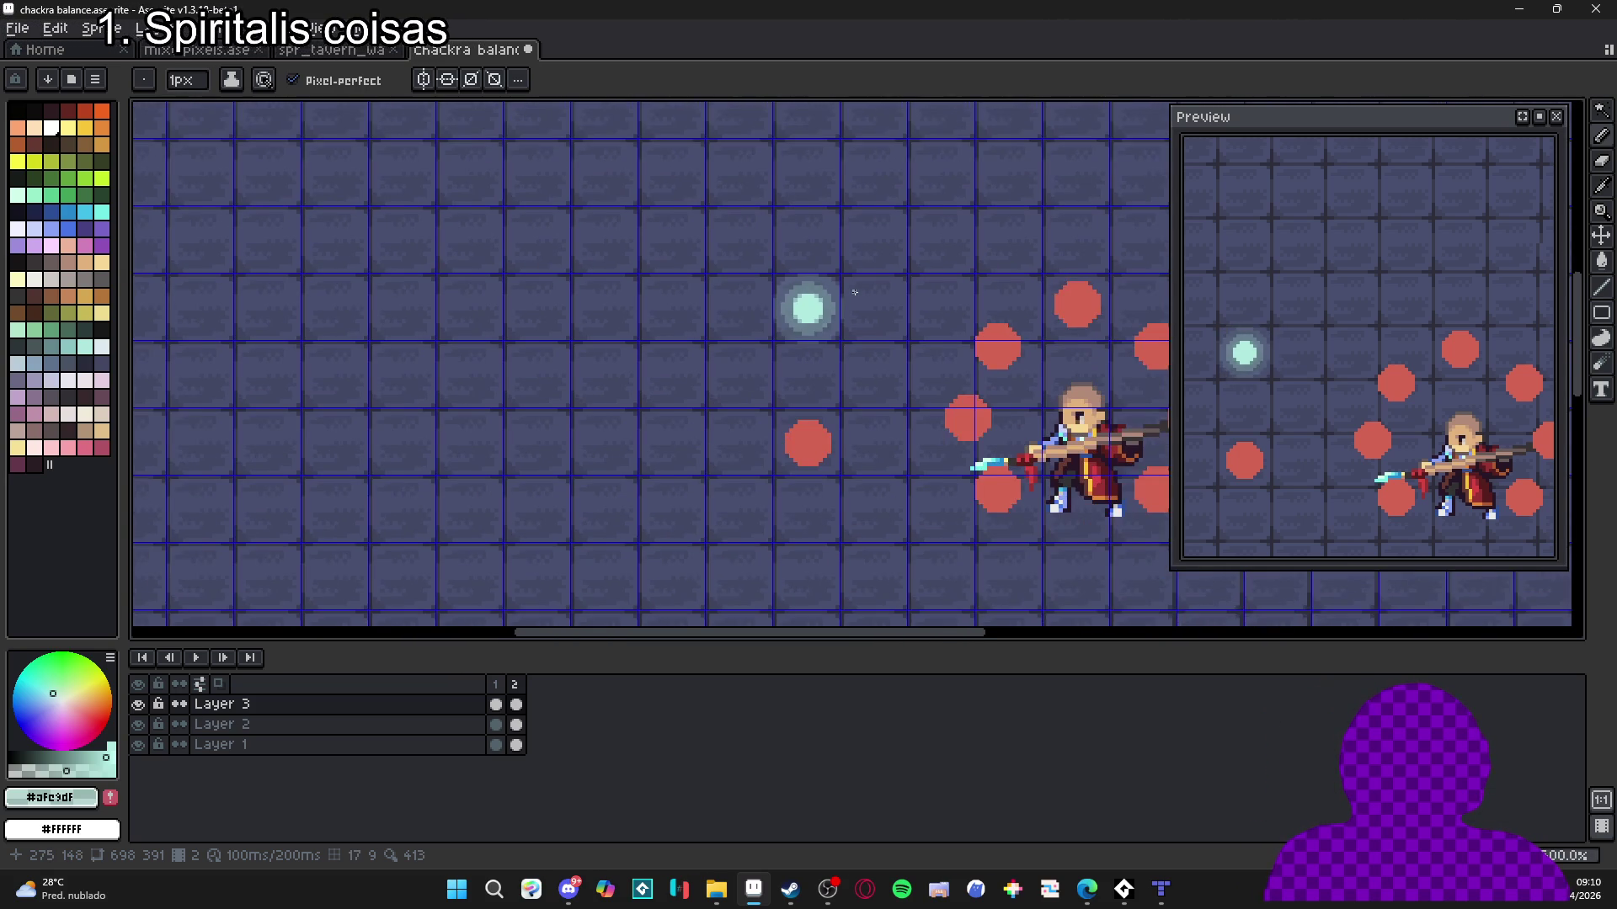
left_click_drag(858, 290, 821, 334)
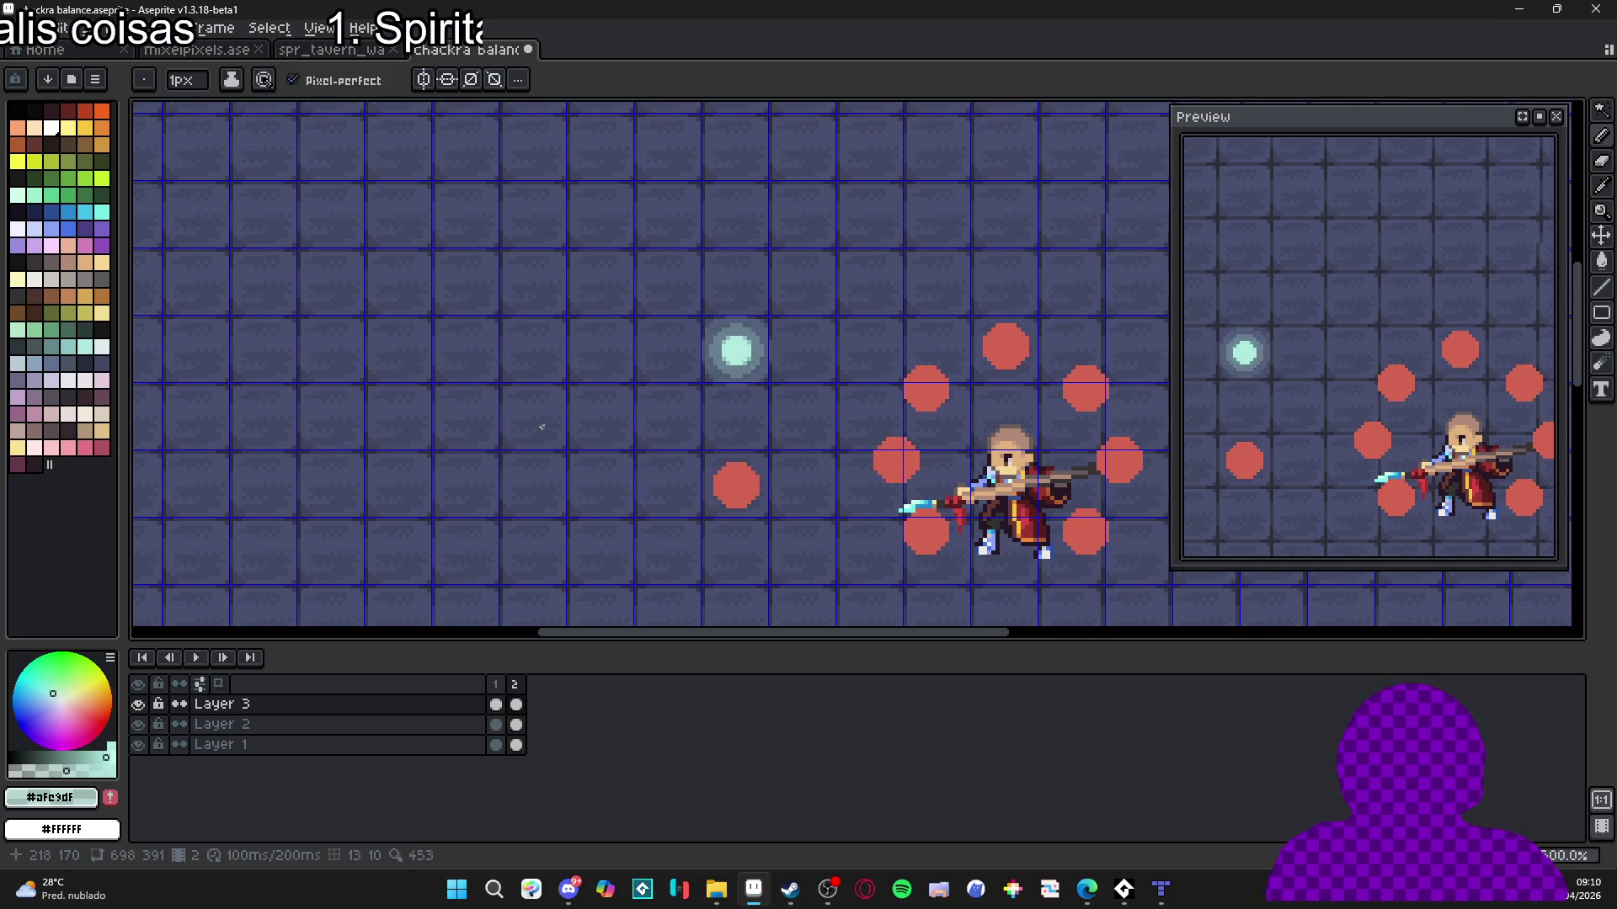
Select only Layer 3's frame 1 cel, then switch to the Home start page.
scroll(653, 362, "up", 1)
key("v")
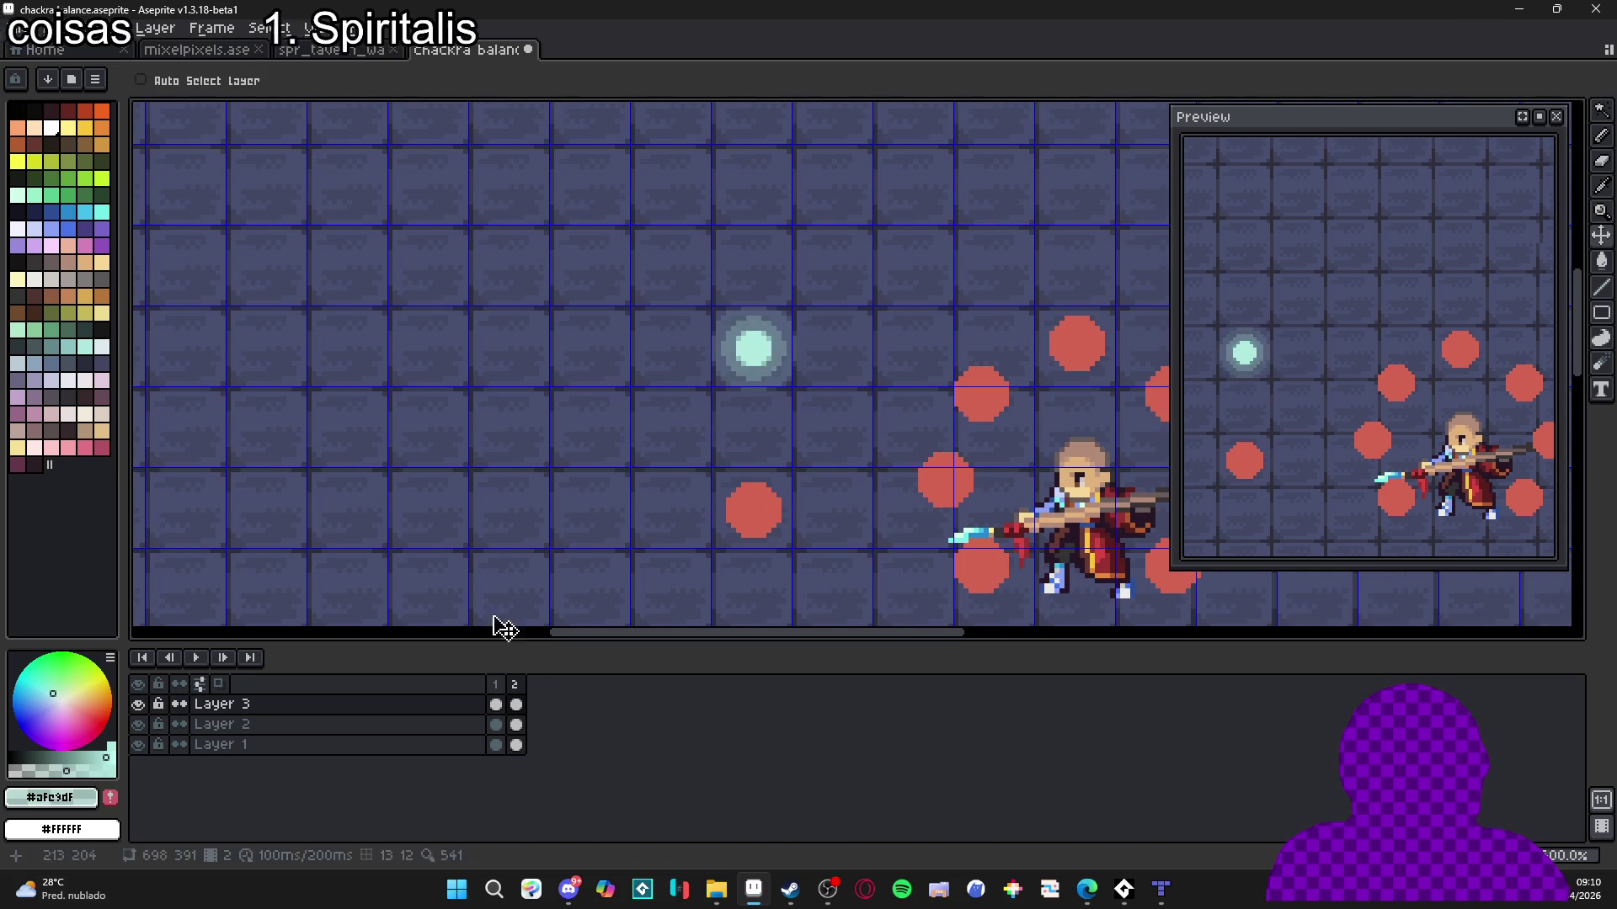
left_click(495, 684)
left_click(496, 705)
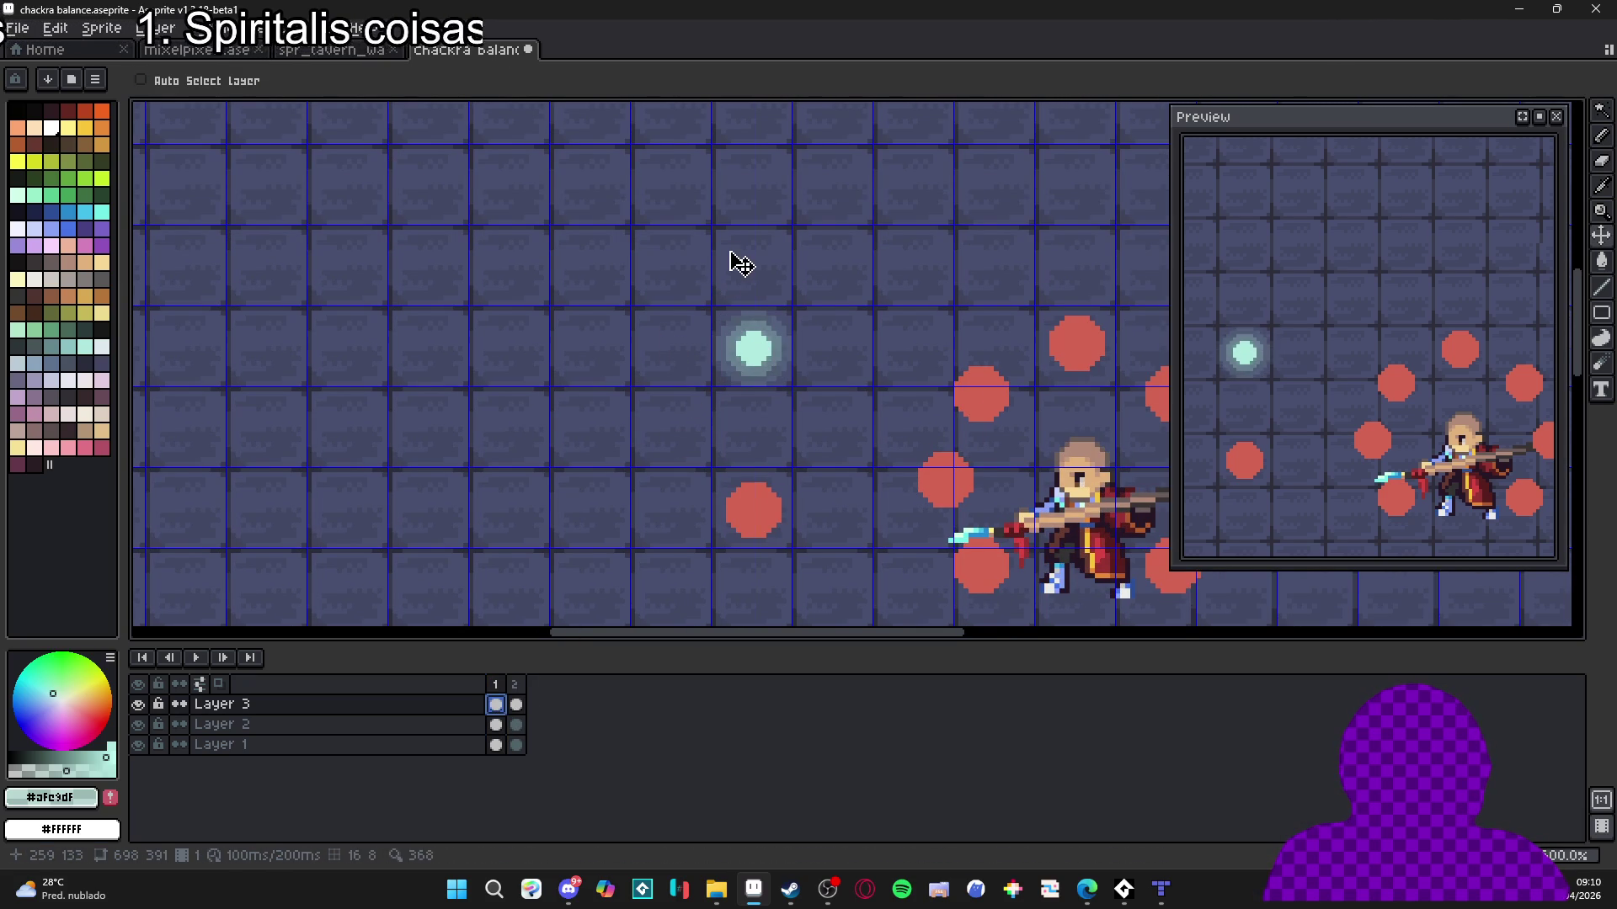
left_click(38, 49)
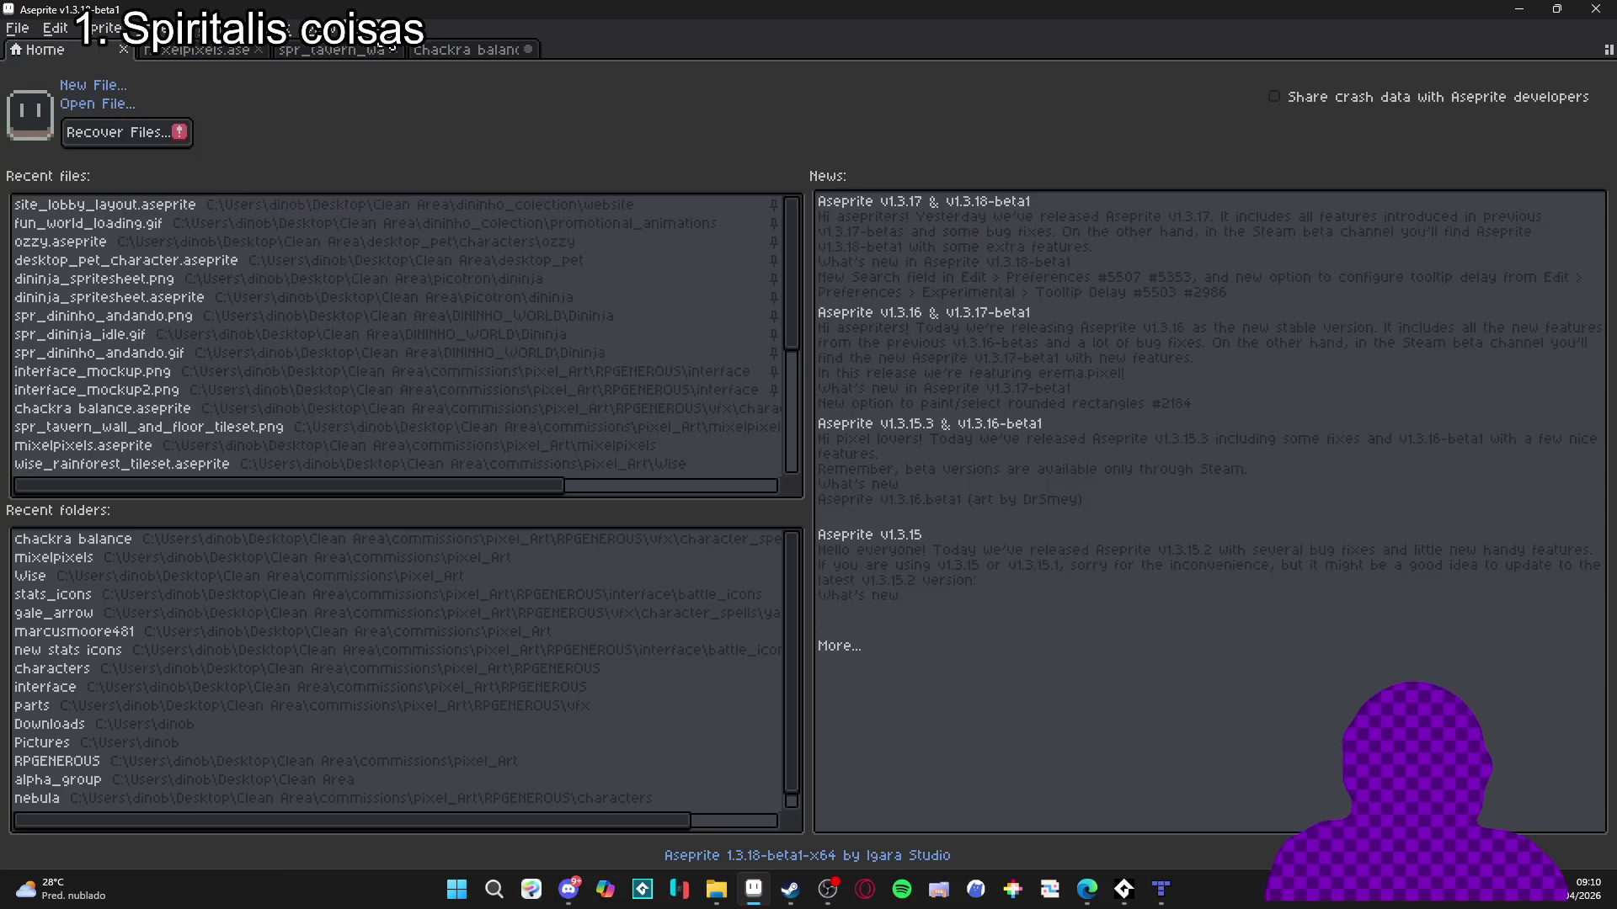
Back on chackra balance, create a new 202×131 sprite.
left_click(465, 49)
left_click(17, 28)
left_click(29, 50)
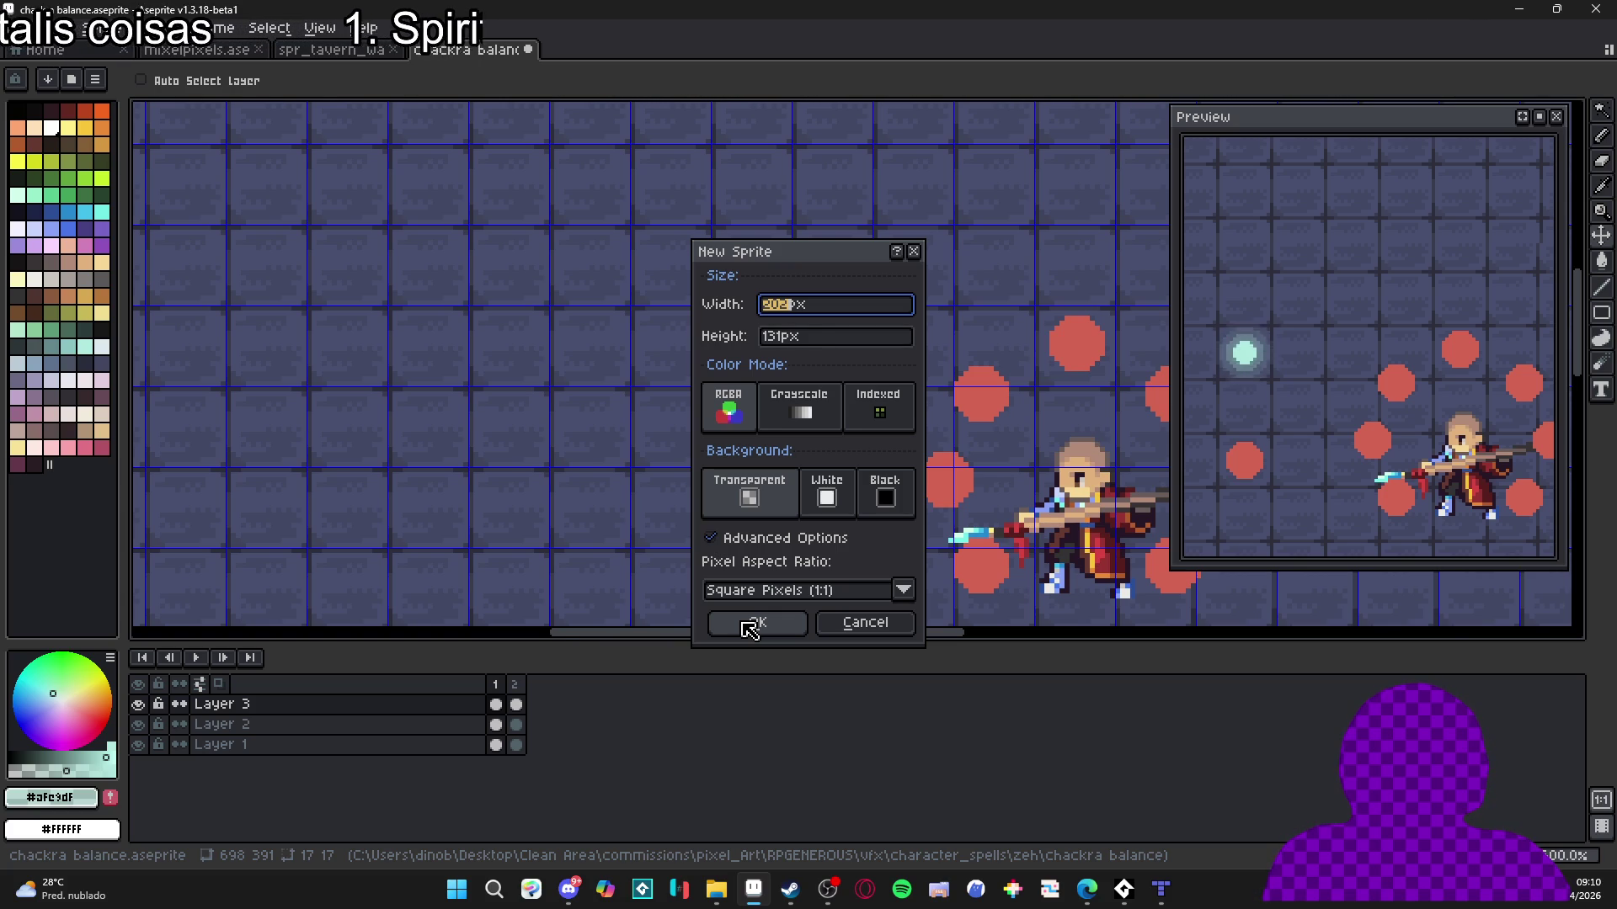
left_click(746, 624)
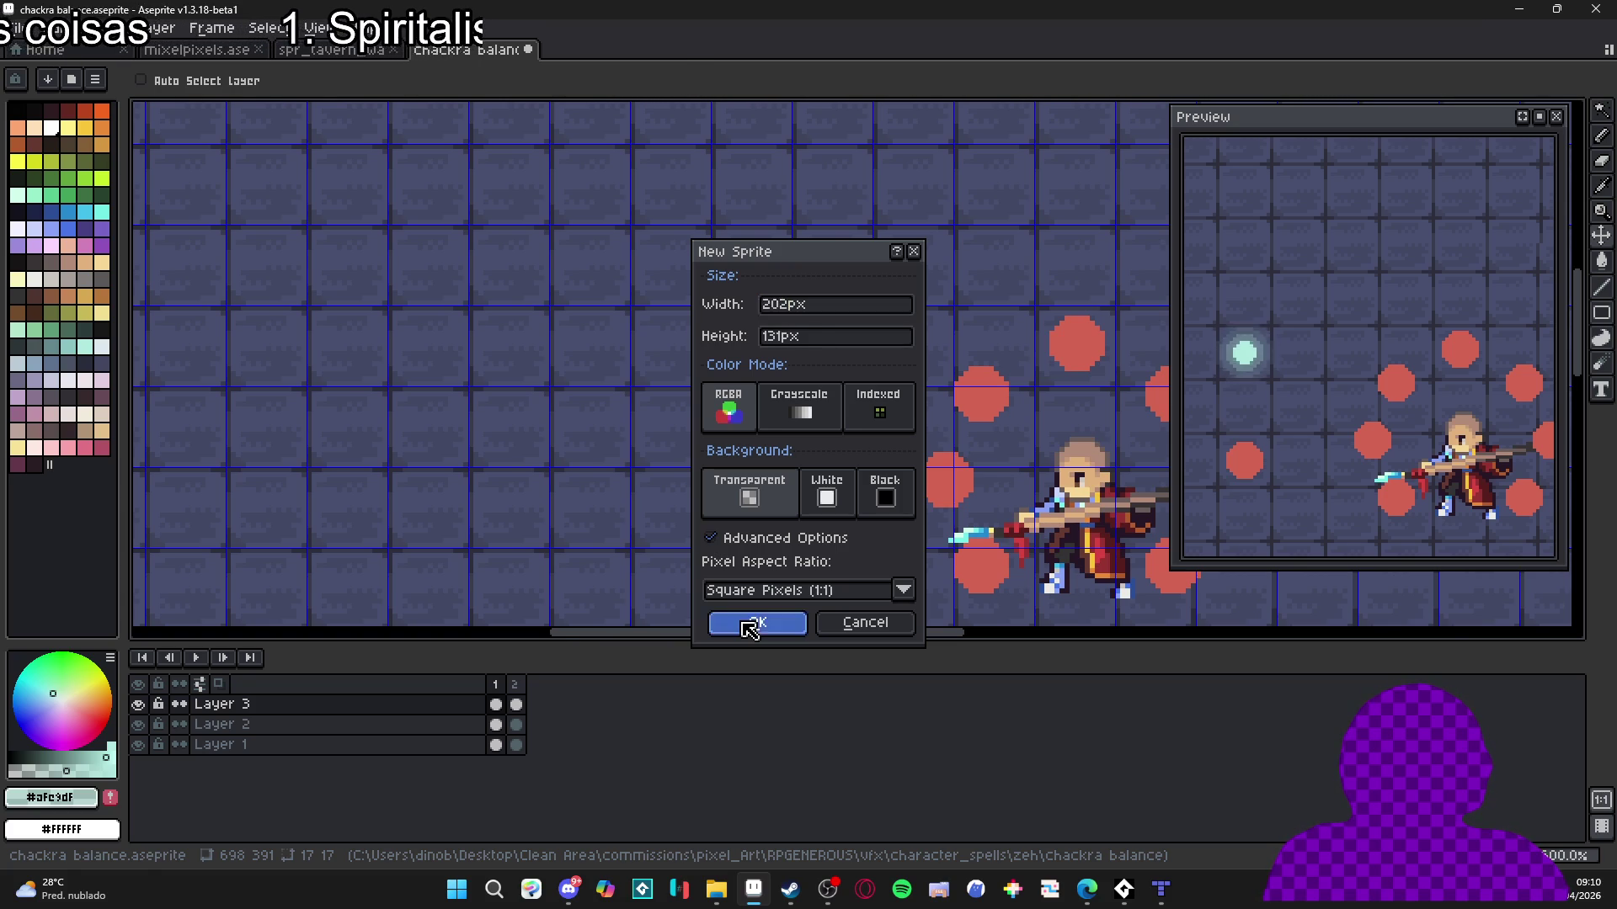
Close the blank Sprite-0001 and zoom in on the glowing orb.
left_click(662, 49)
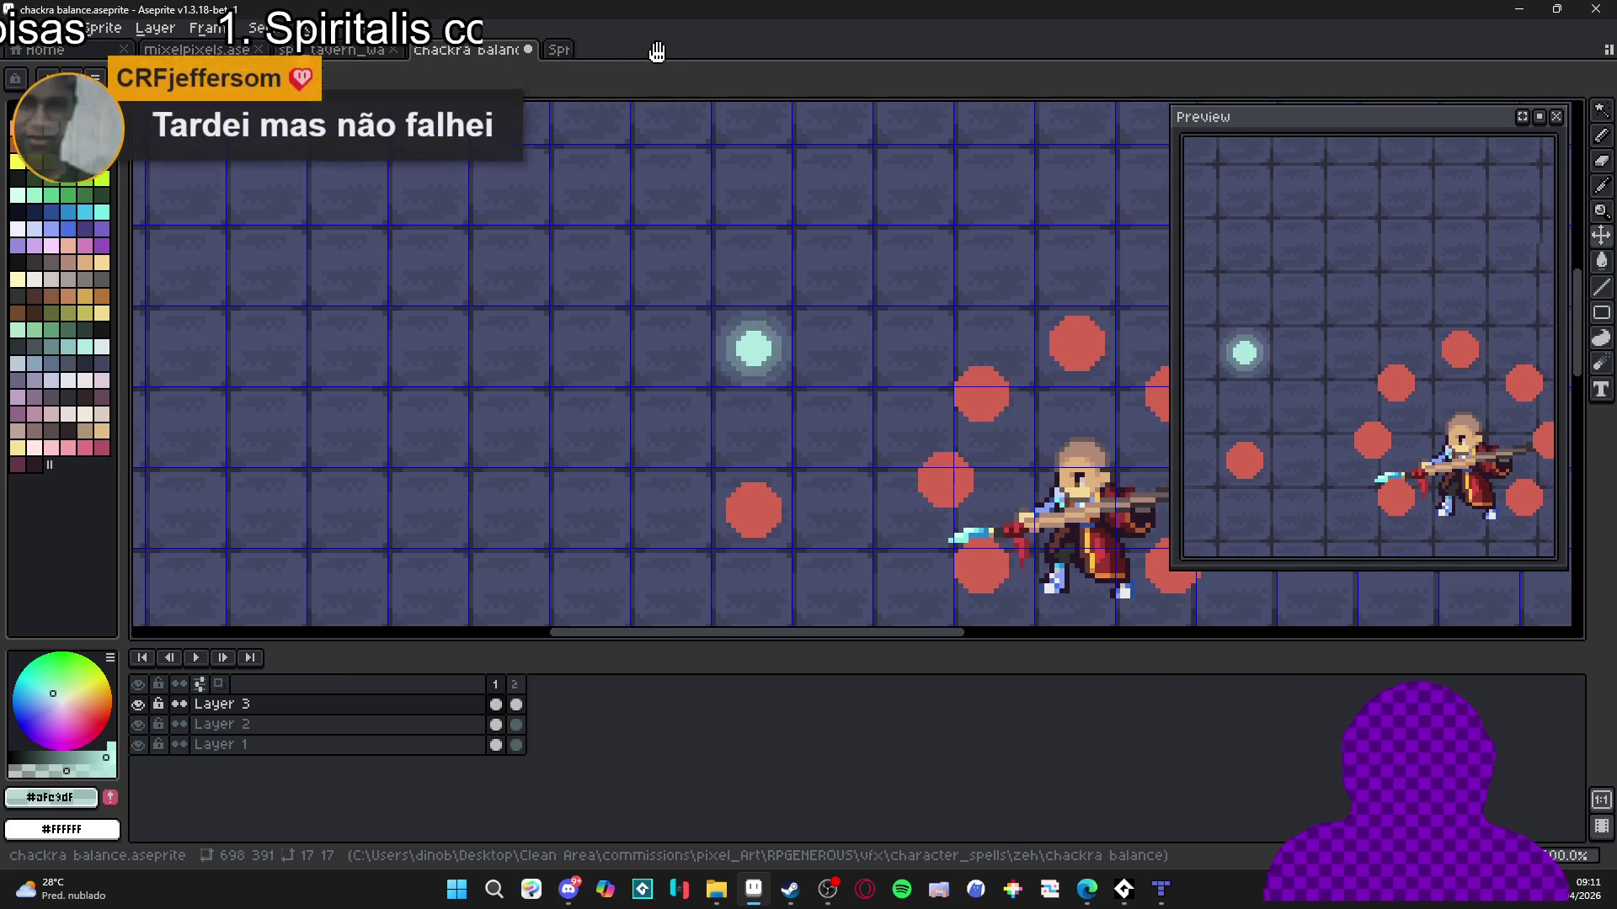
key("v")
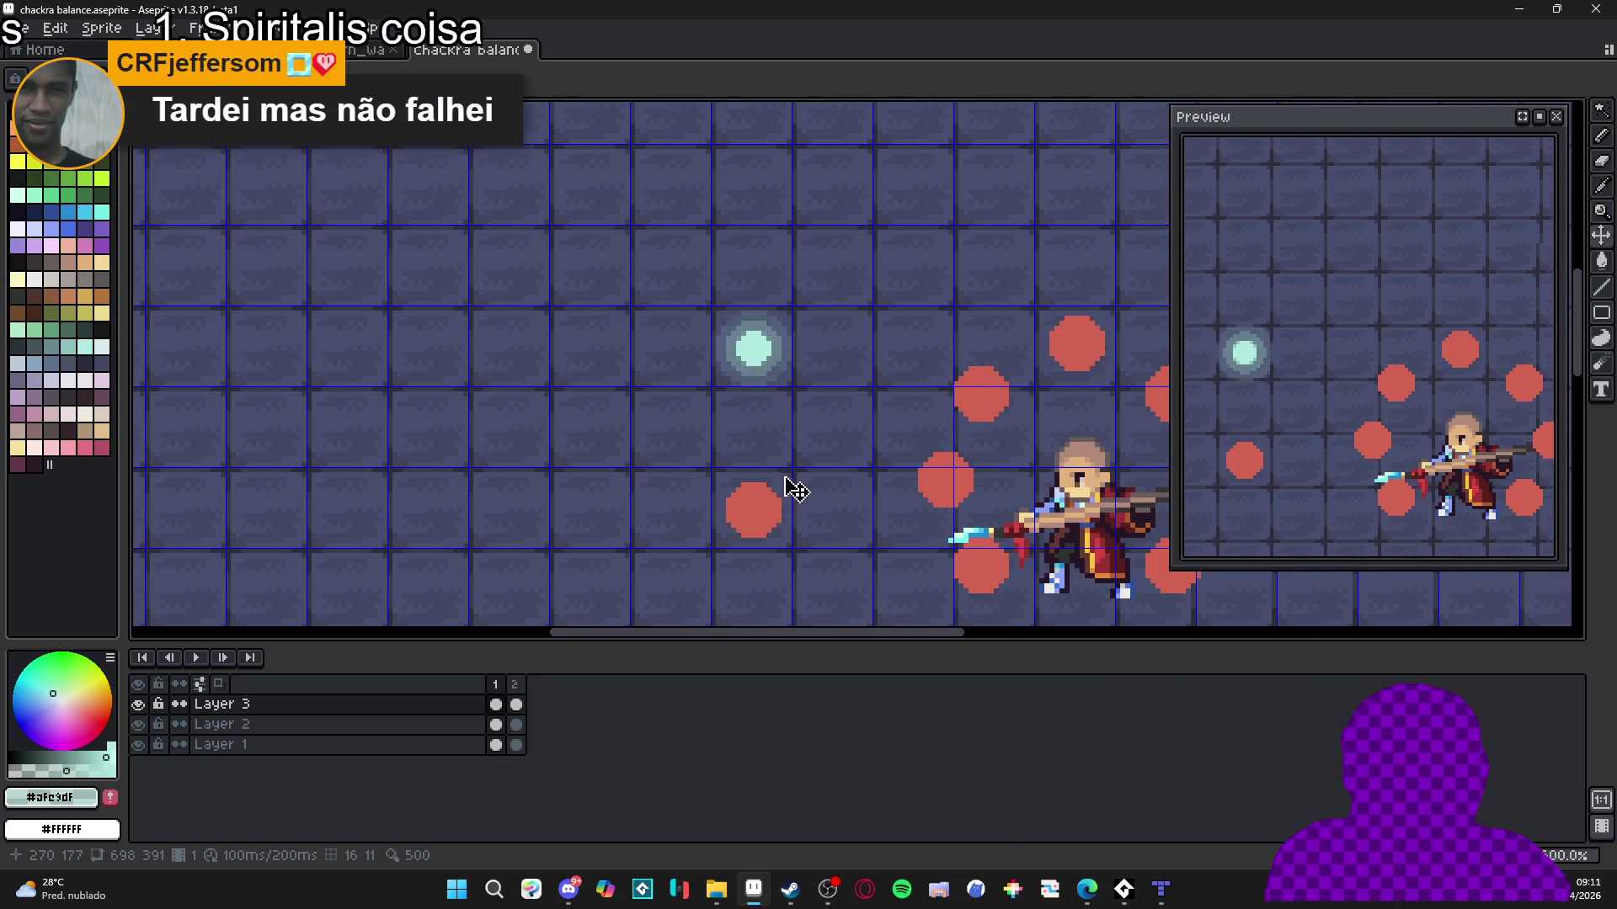
scroll(757, 397, "up", 1)
Marquee a 16×16 tile around the glow and copy it.
key("m")
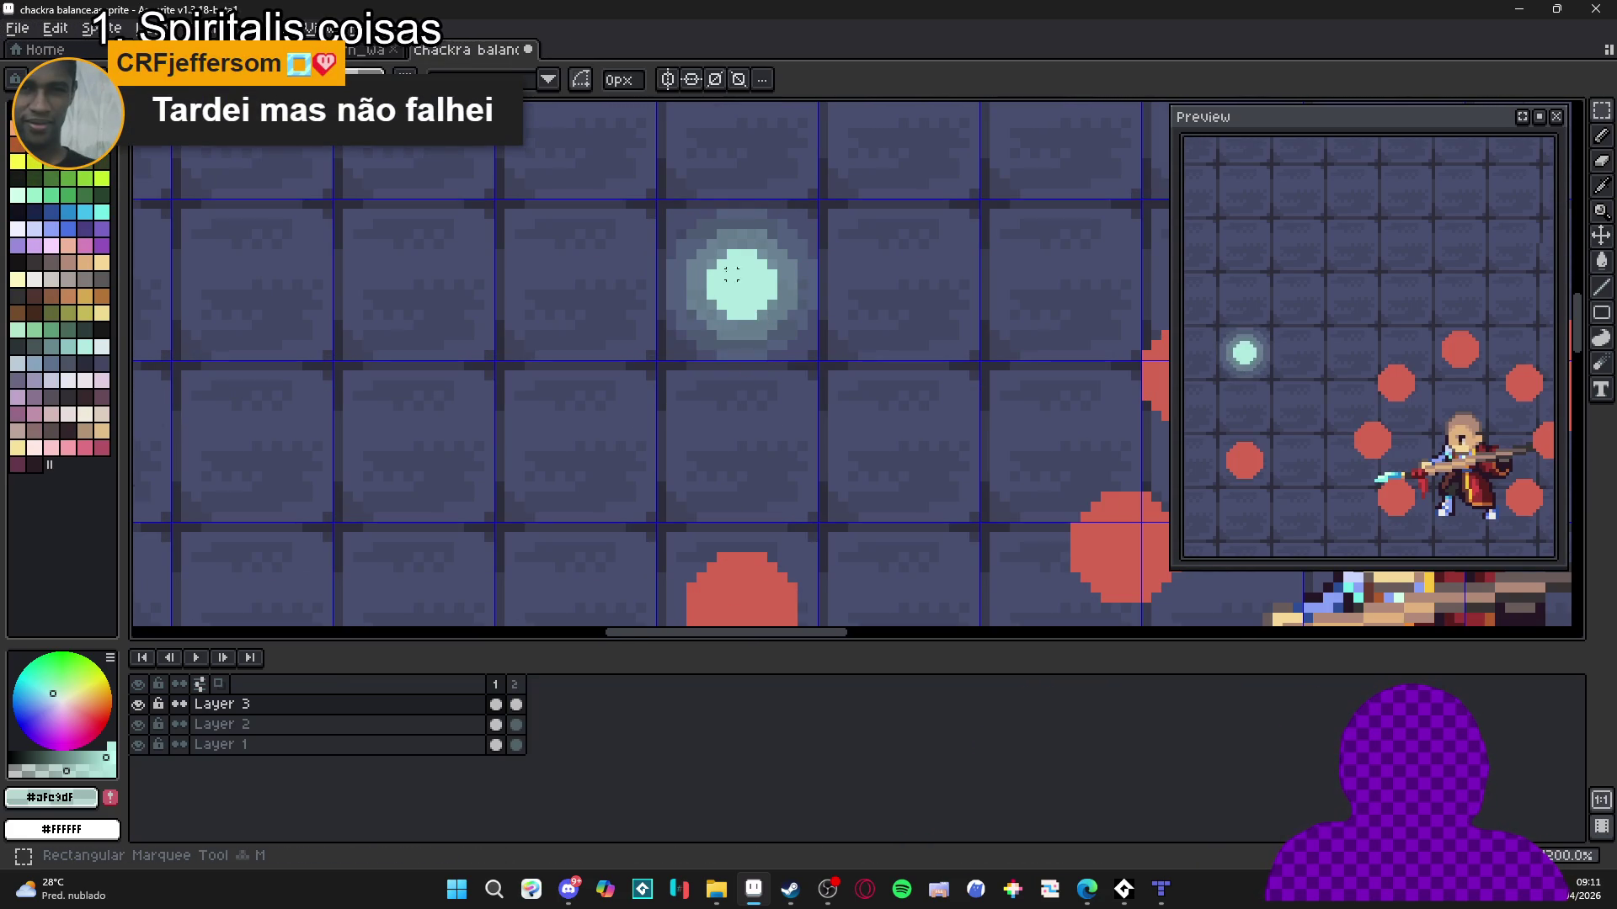
left_click_drag(671, 214, 683, 228)
key("ctrl+d")
left_click_drag(739, 281, 739, 289)
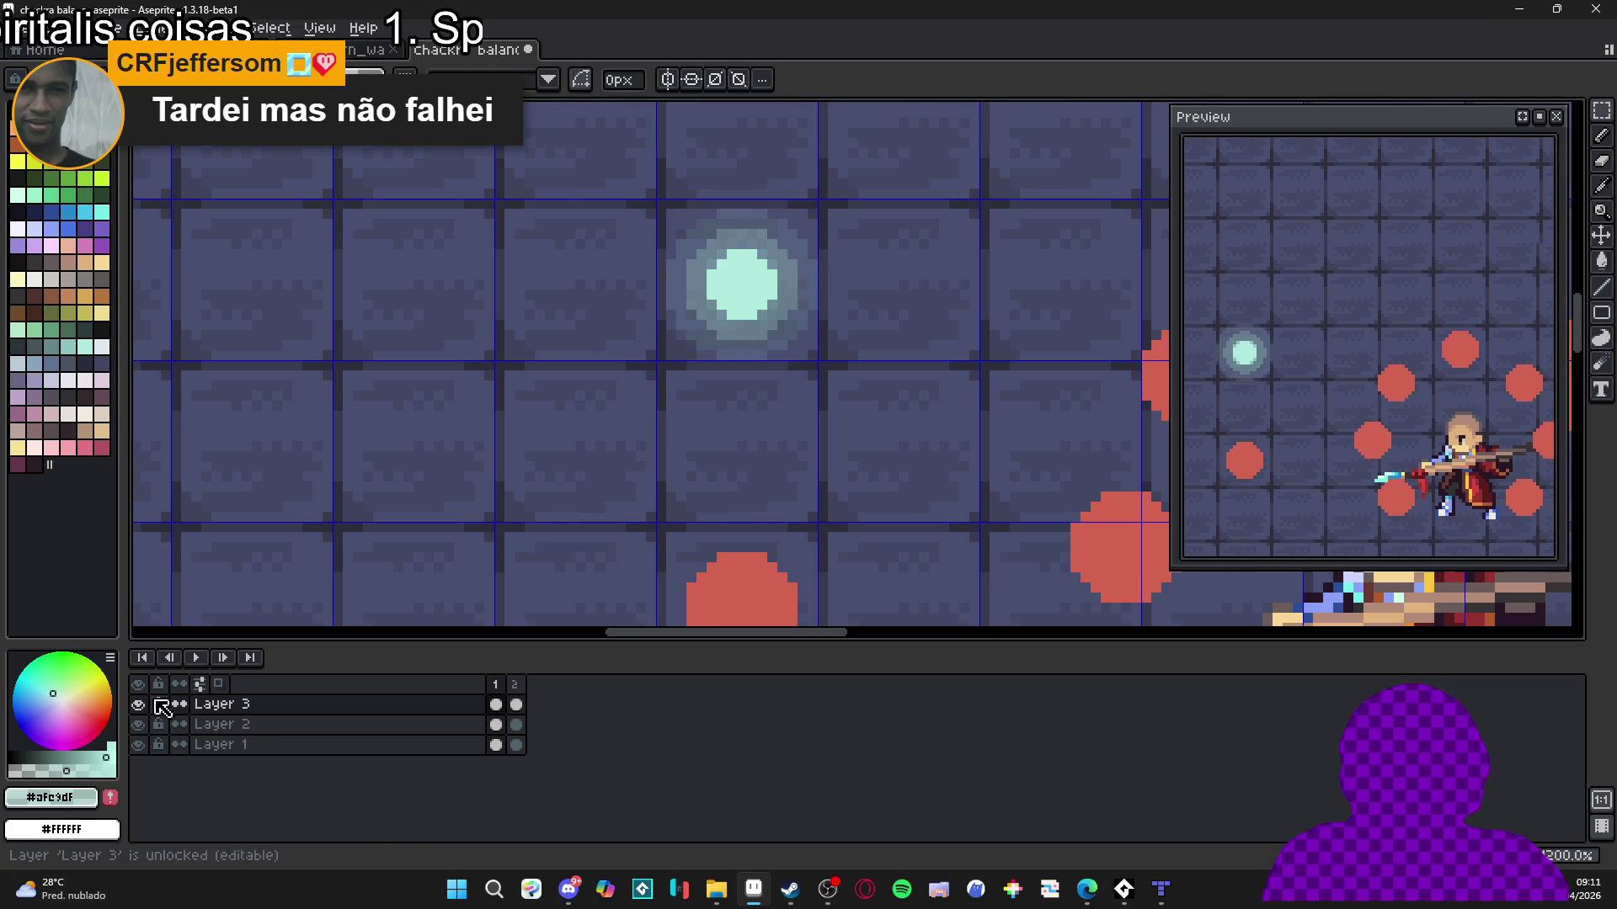
key("alt+Tab")
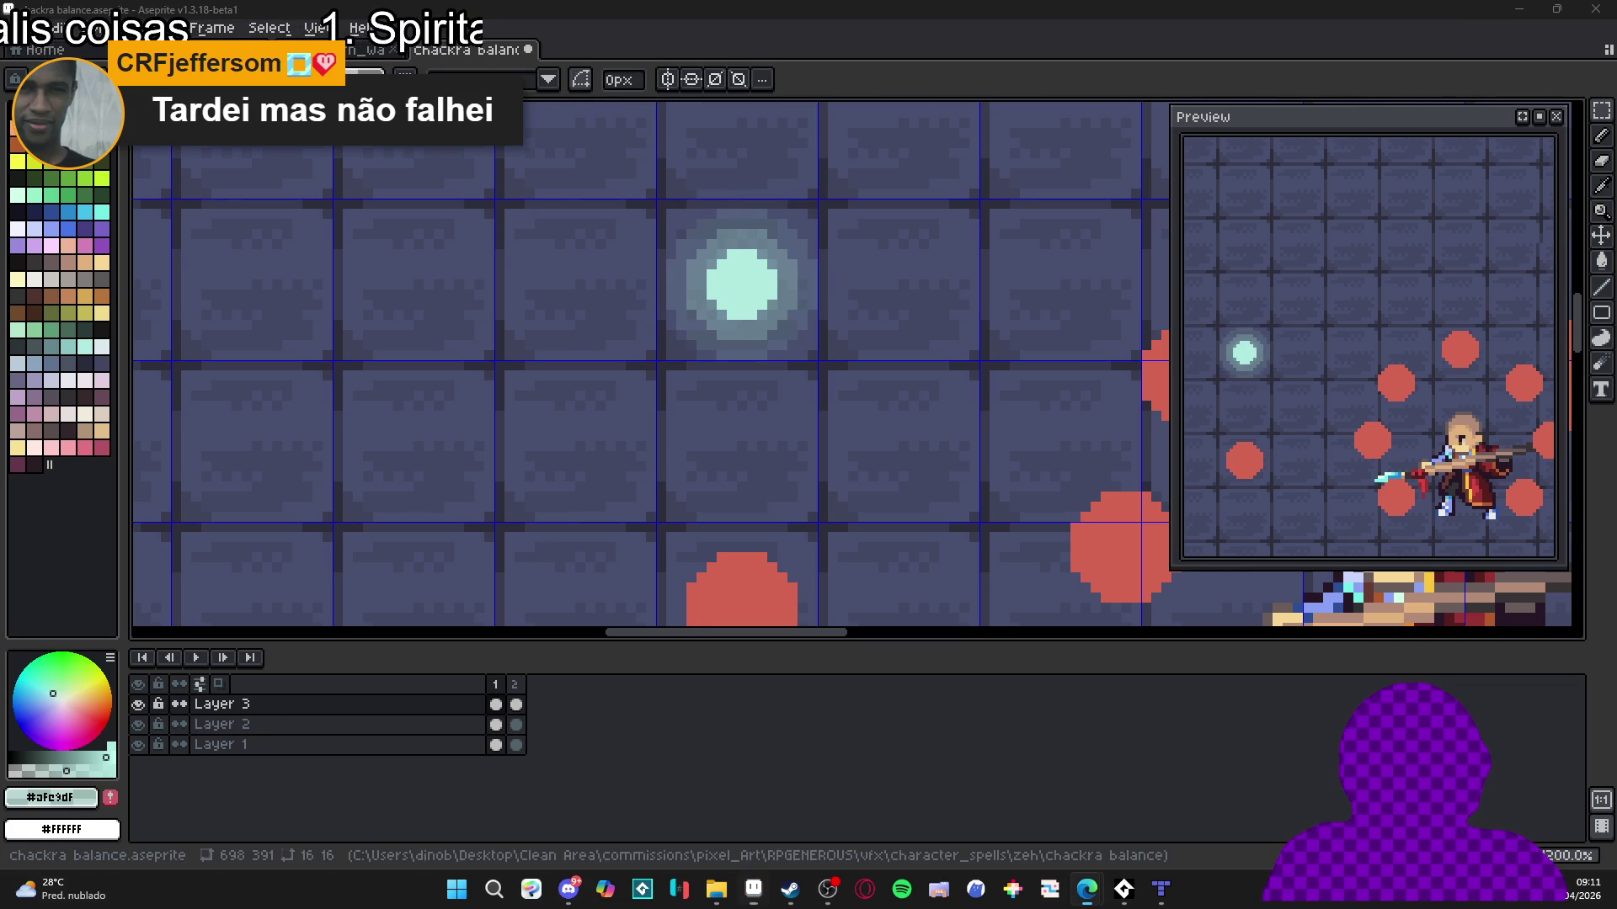
Paste the glow into a new 16×16 sprite and add an empty second frame.
left_click(30, 27)
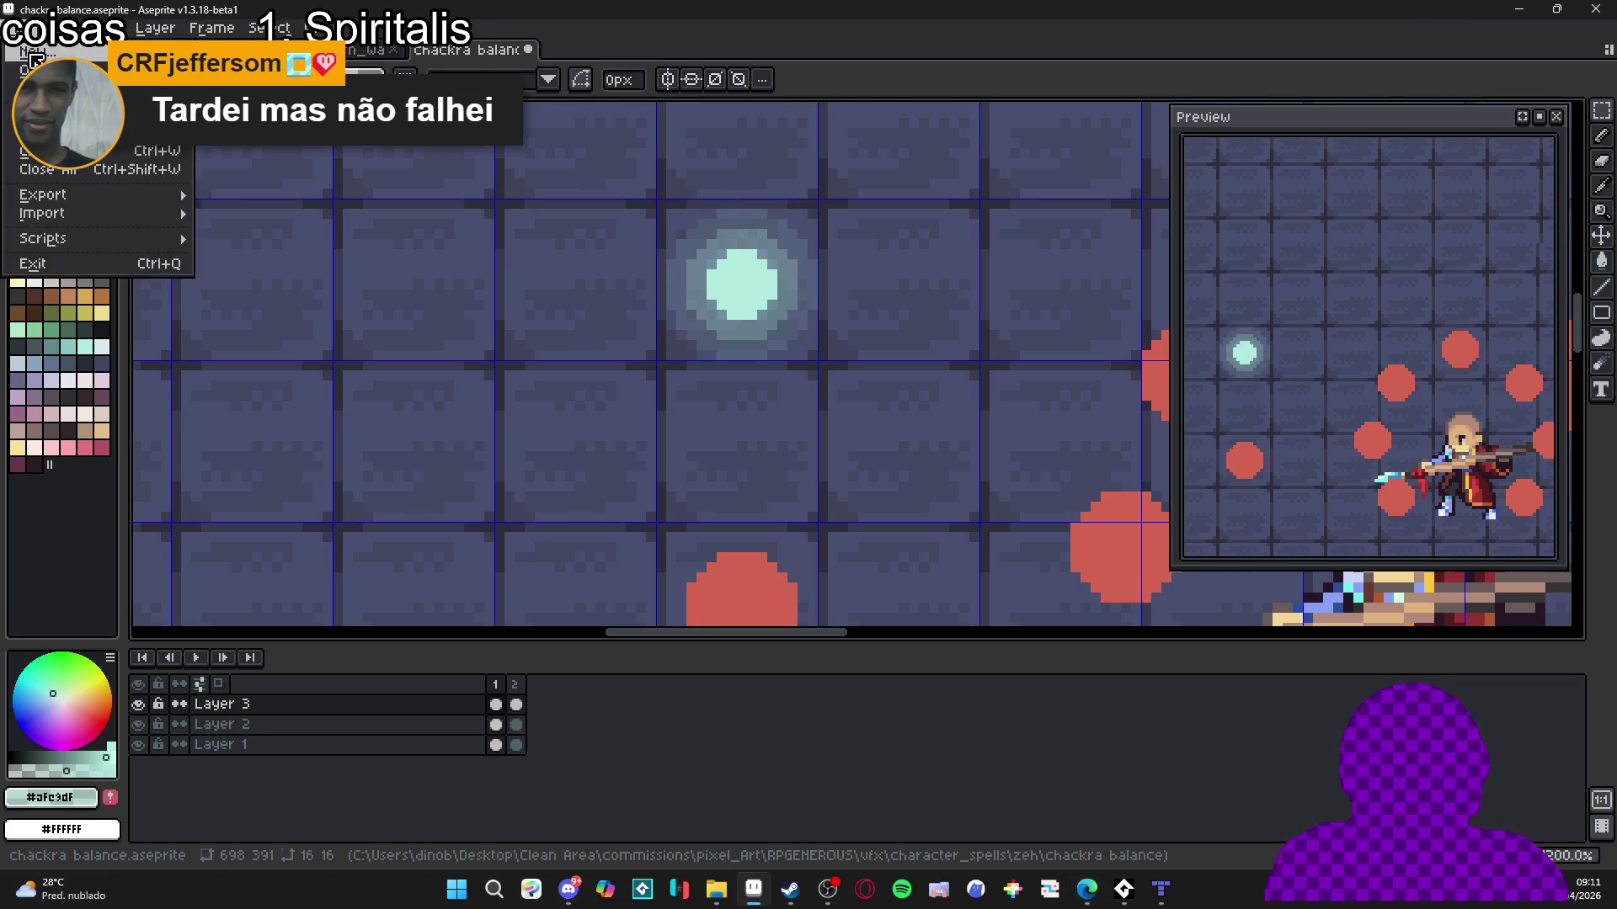
left_click(37, 51)
left_click(769, 622)
left_click(852, 363)
scroll(855, 361, "up", 3)
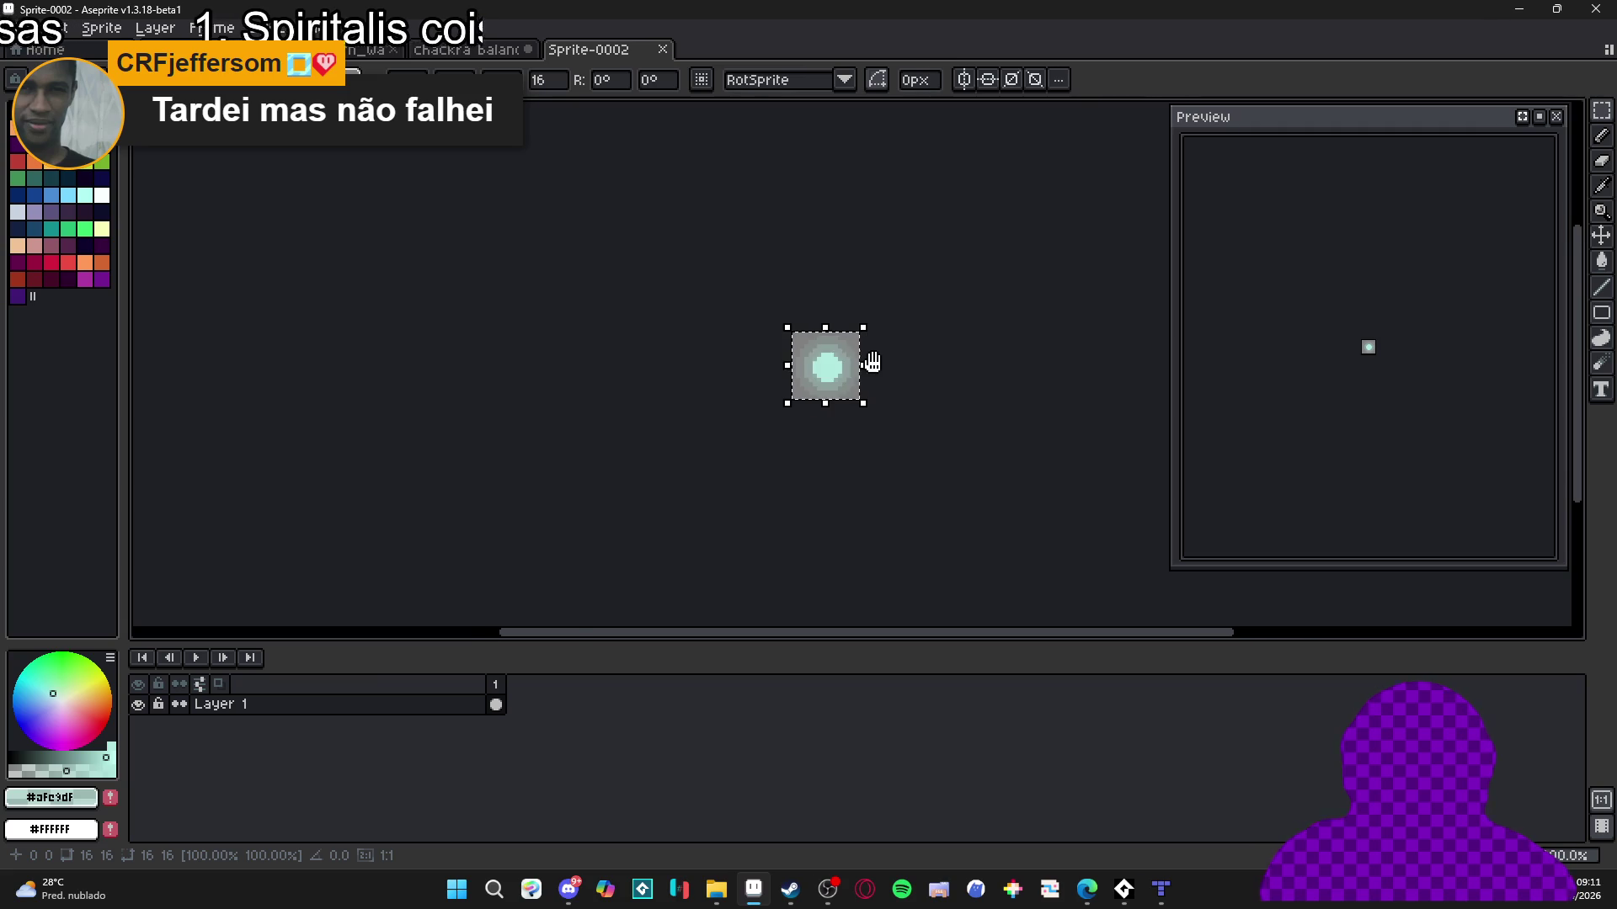
left_click_drag(873, 361, 725, 372)
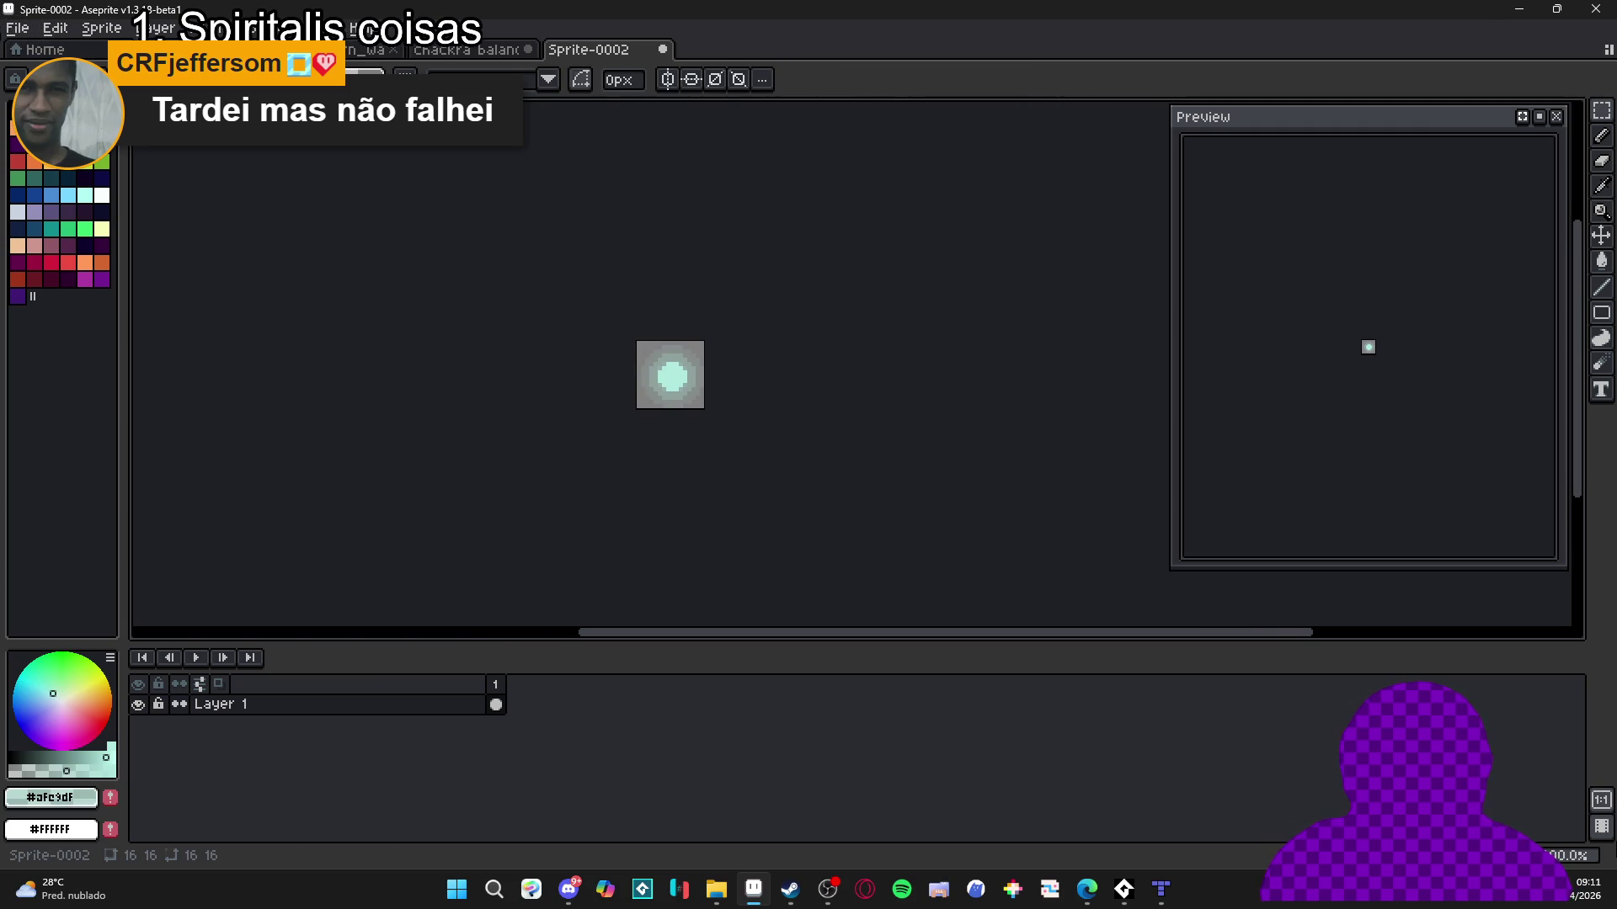
key("alt+n")
key("ctrl+a")
key("Delete")
In chackra balance, select and copy the larger glow from frame 2.
left_click(471, 52)
left_click(497, 684)
left_click(515, 704)
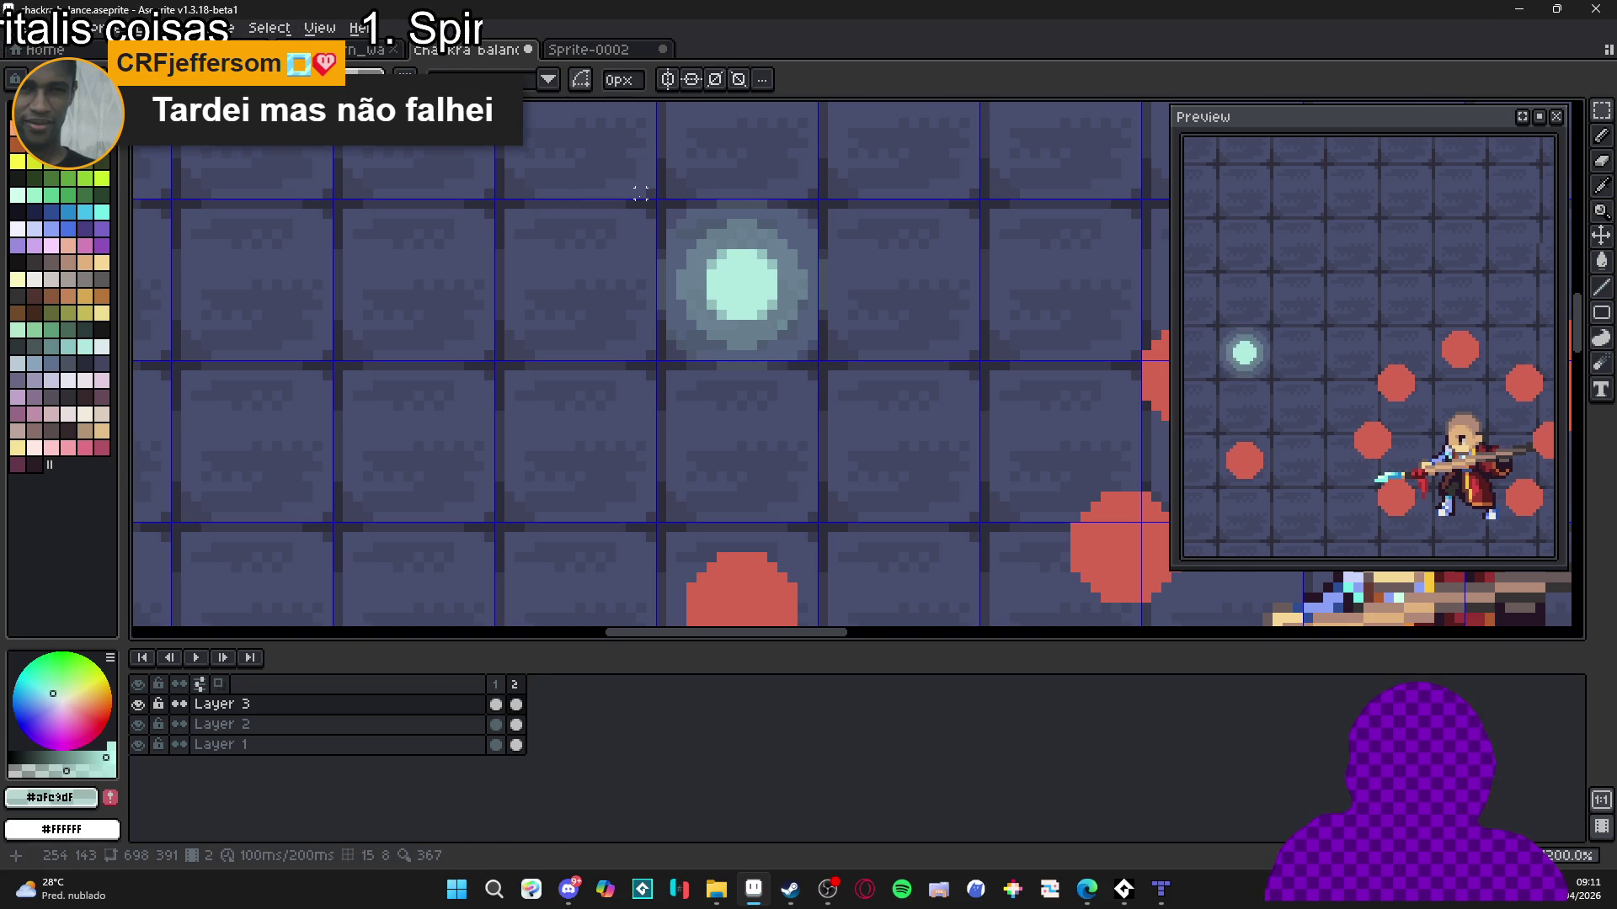
left_click_drag(650, 193, 830, 372)
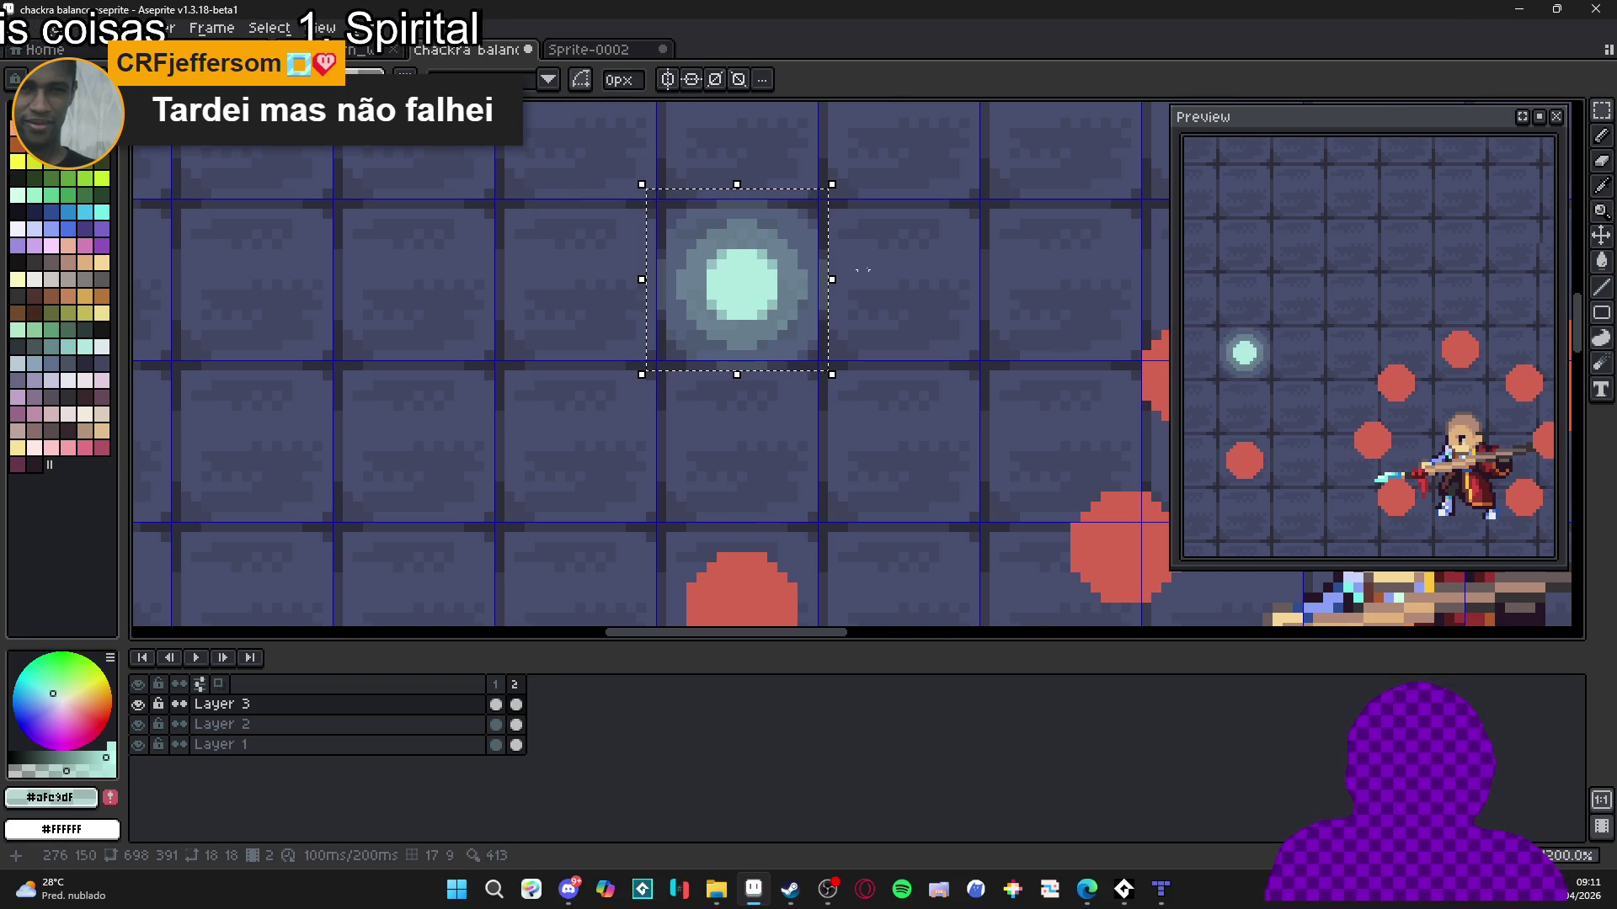
key("ctrl+Tab")
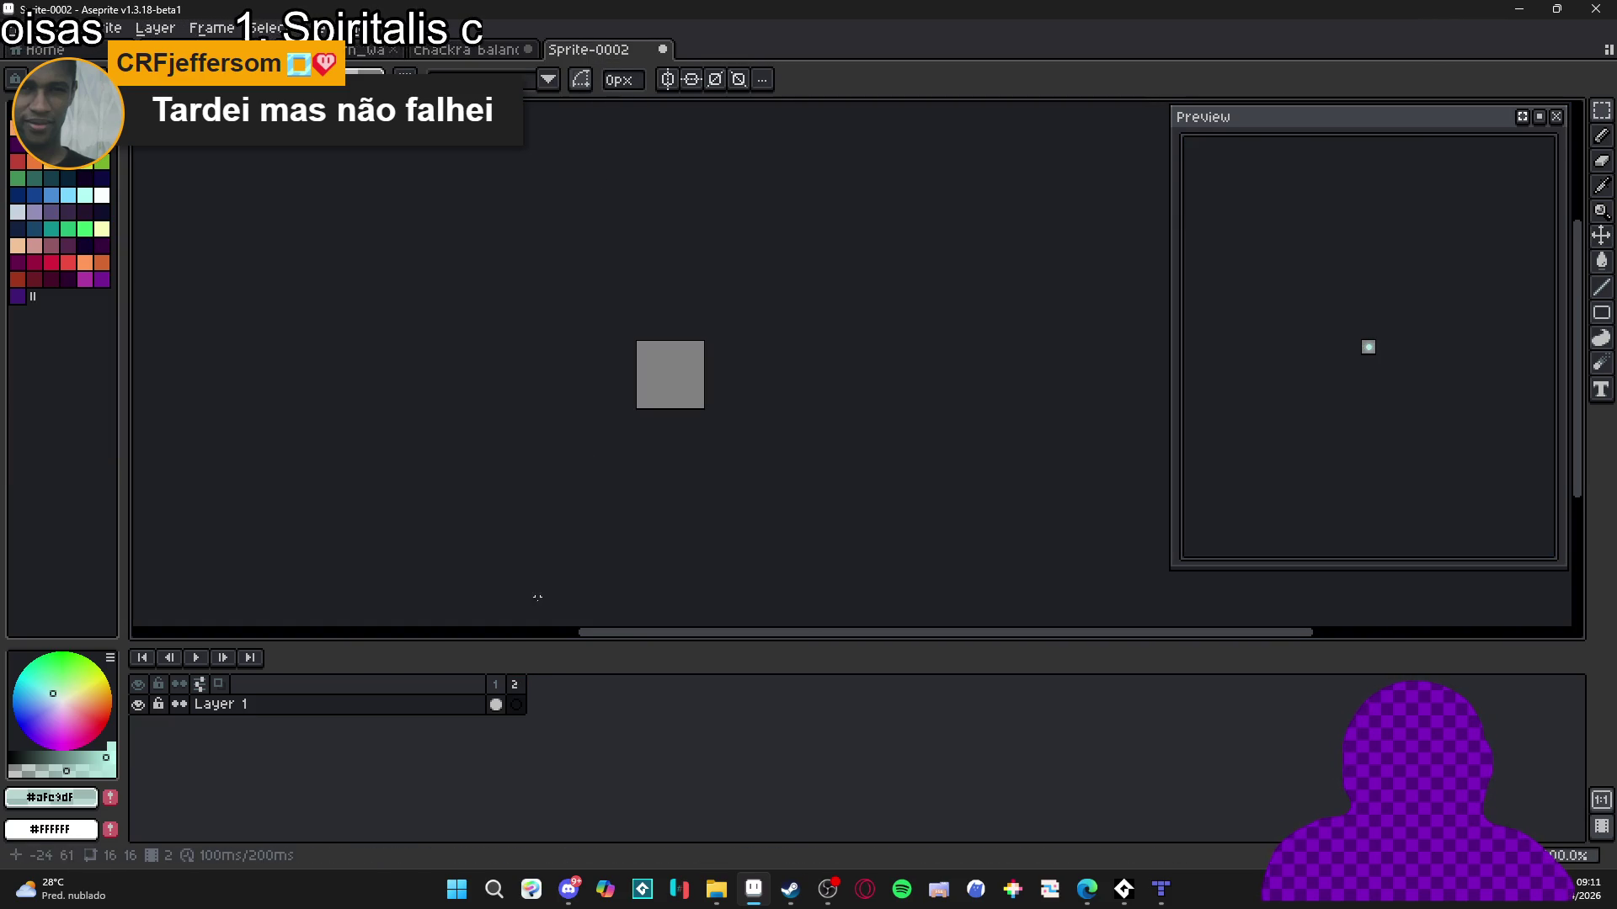
Close the trial glow sprite without saving and start a new 18×18 sprite.
left_click(496, 704)
left_click(513, 704)
left_click(496, 704)
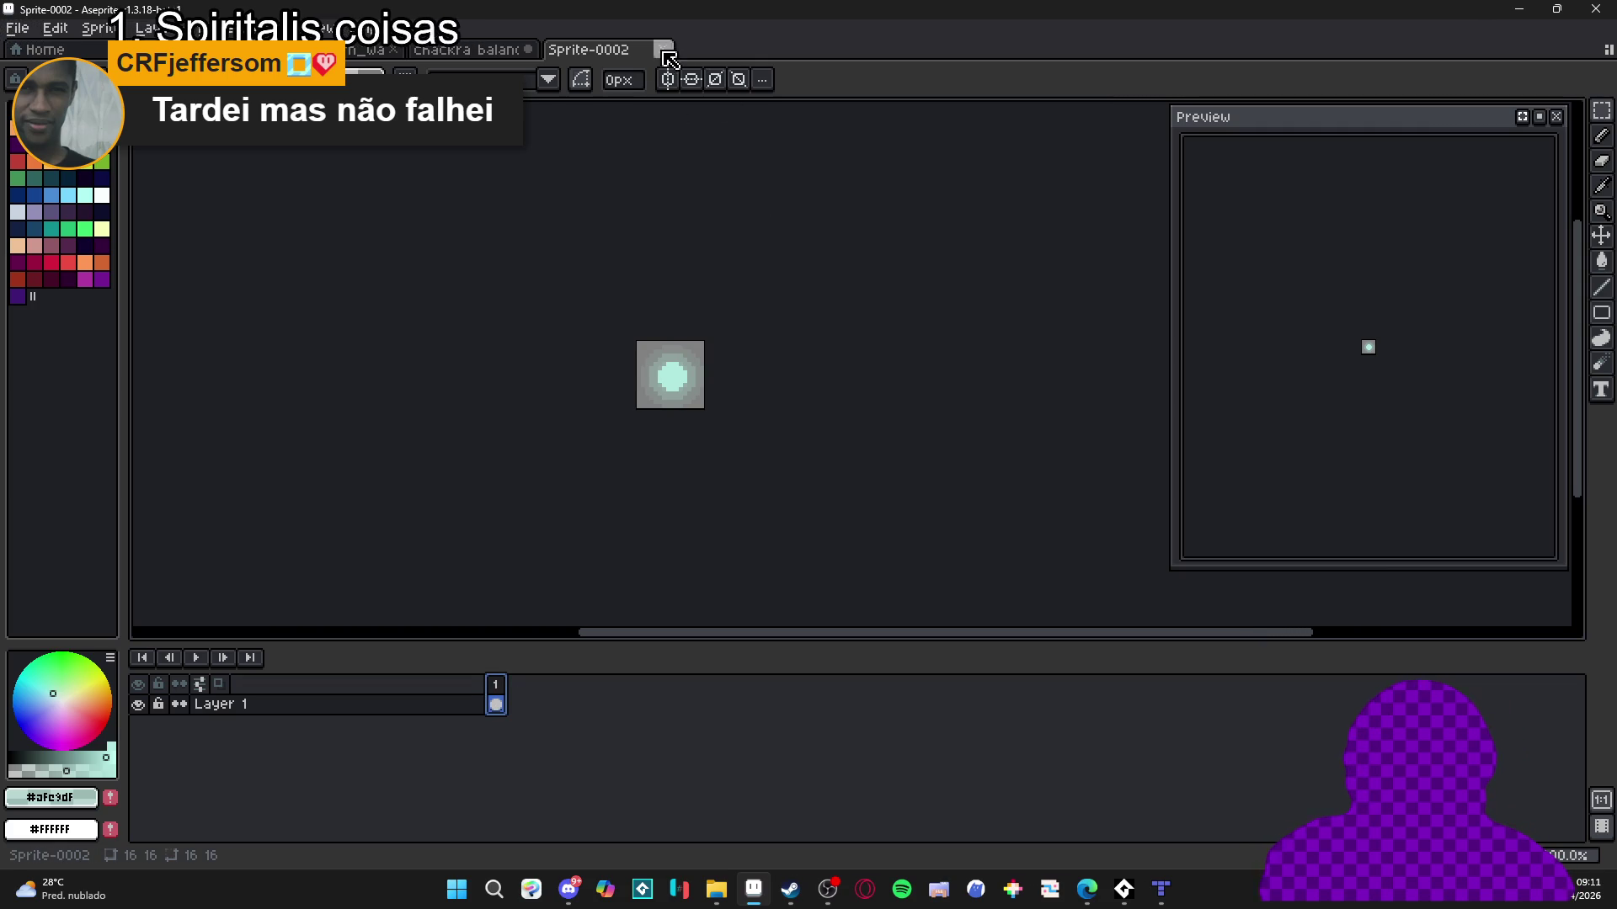
key("ctrl+w")
left_click(834, 483)
left_click(16, 28)
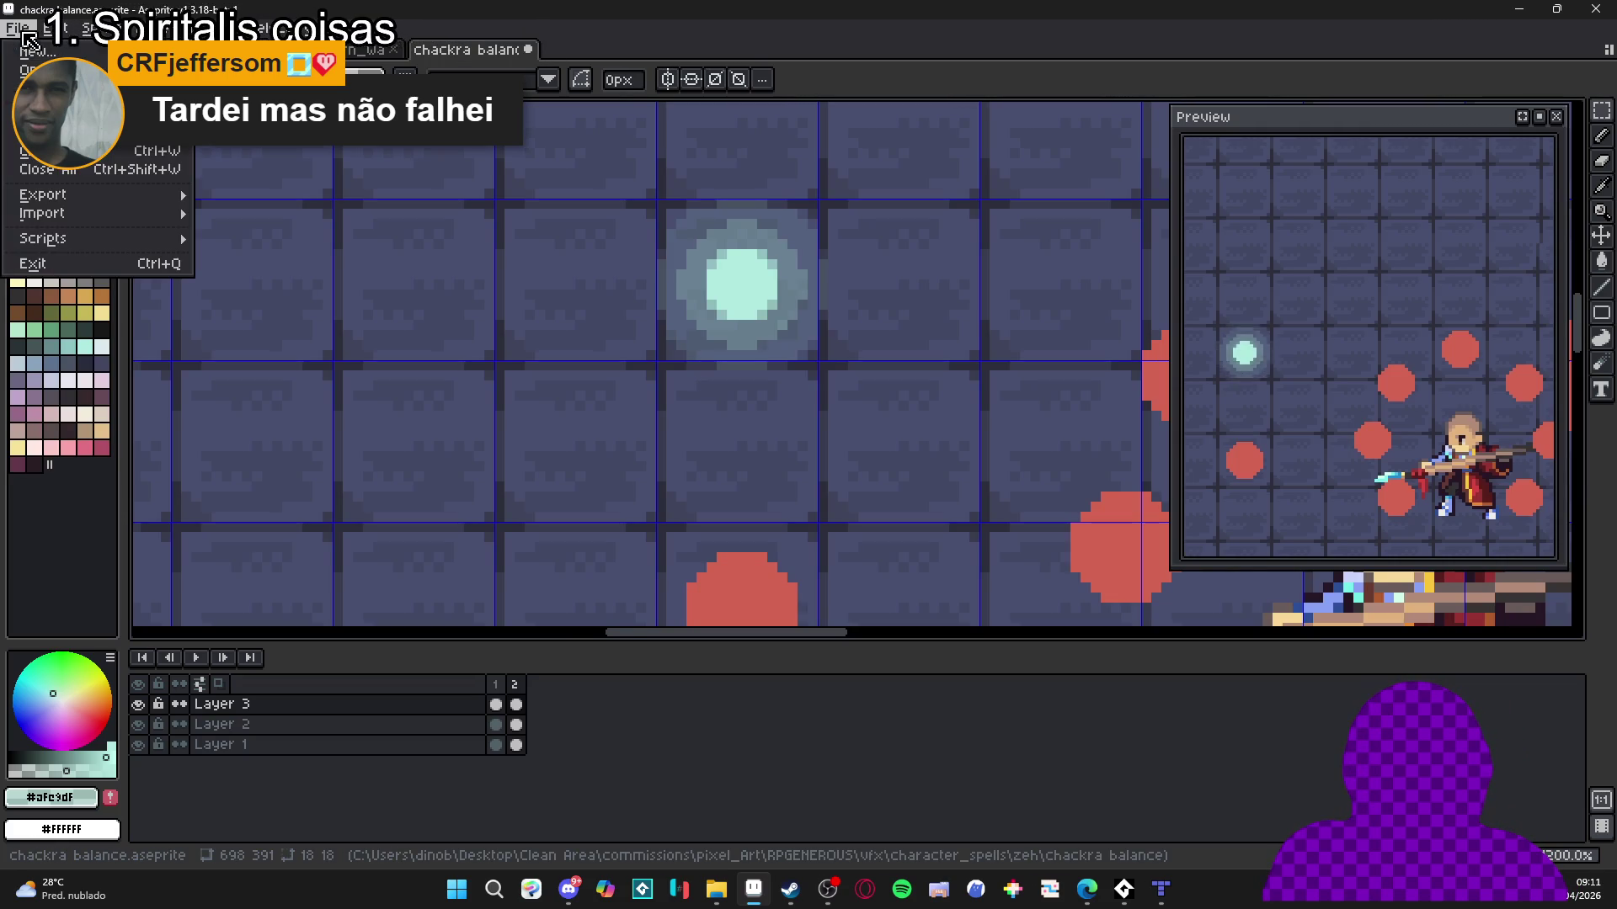
left_click(37, 50)
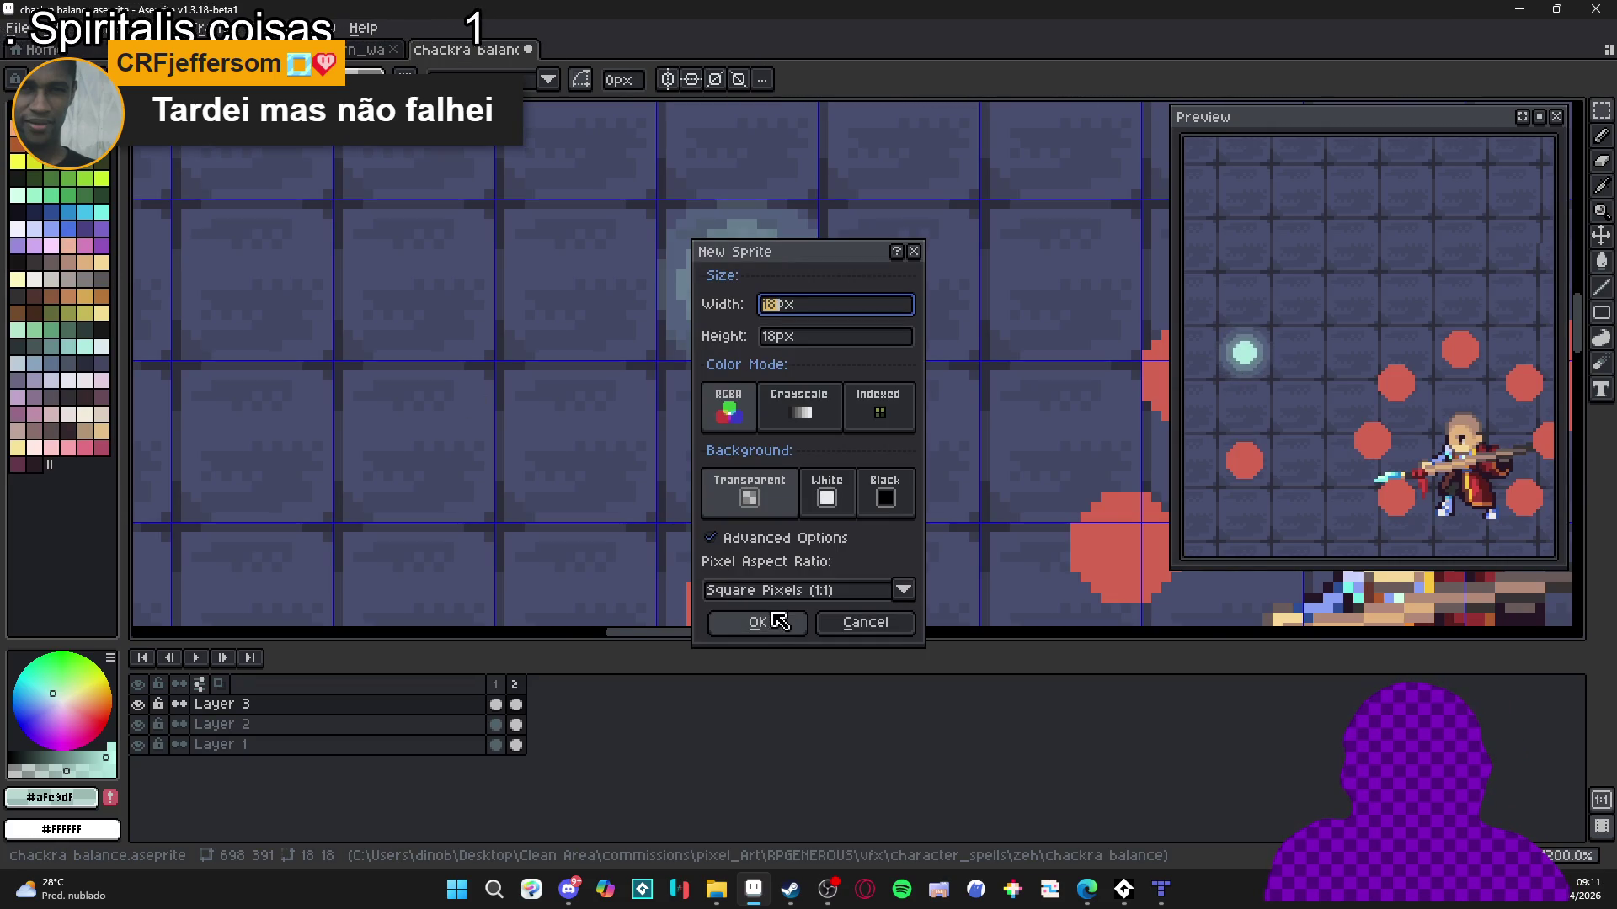
Create the 18×18 sprite and paste the copied glow into it.
left_click(762, 620)
key("ctrl+v")
scroll(851, 360, "up", 4)
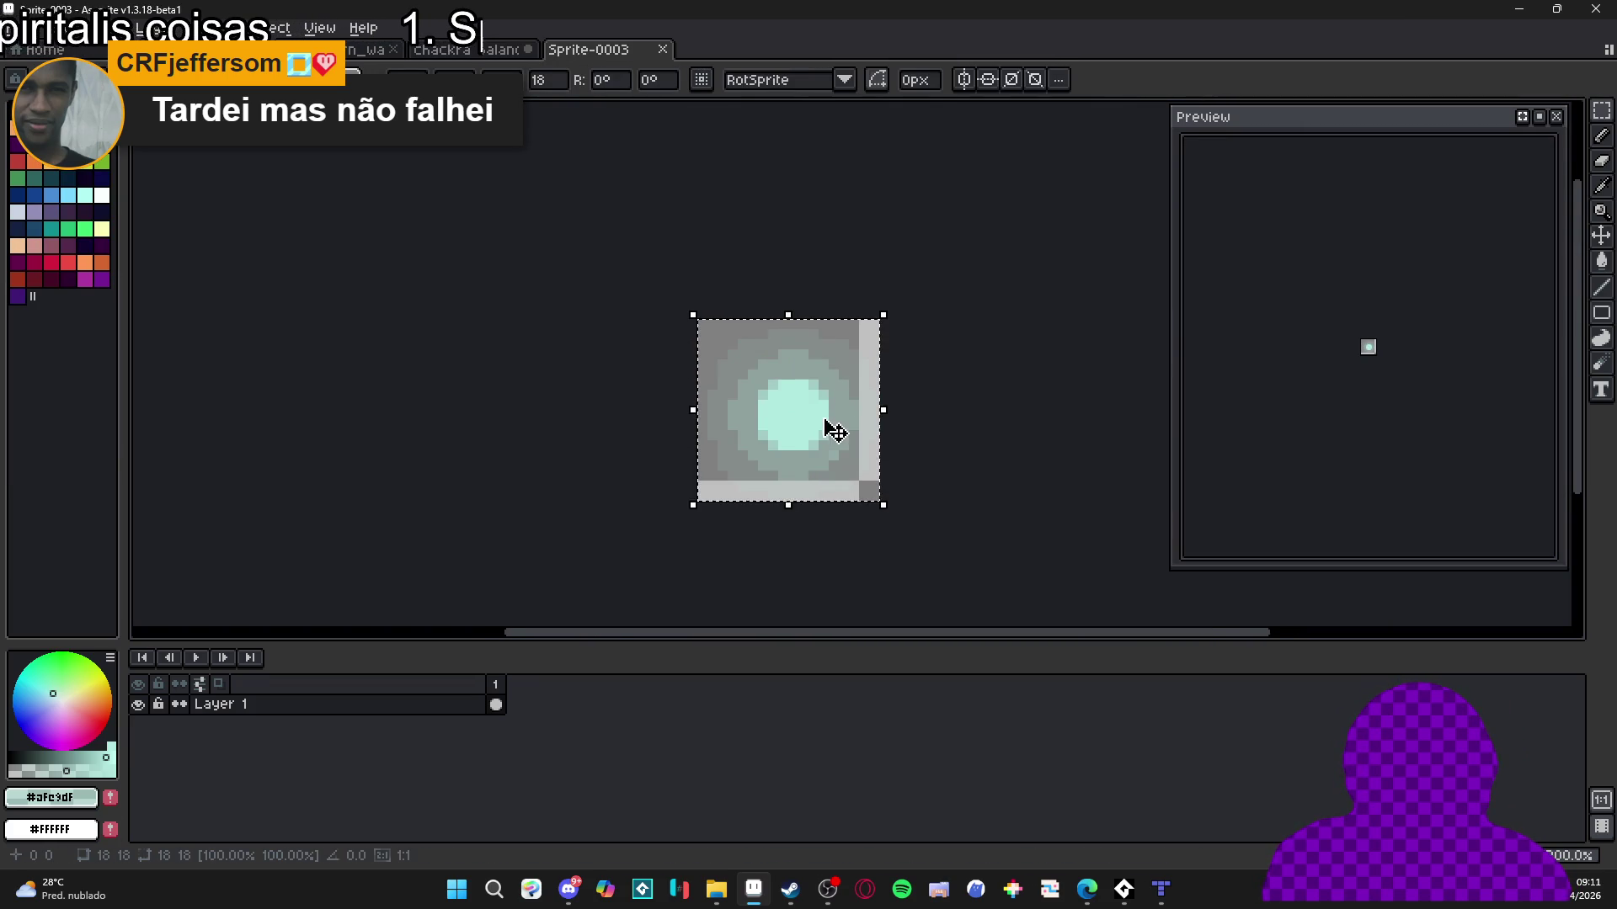
left_click(462, 704)
Add a layer beneath the glow and bucket-fill it dark blue.
key("shift+n")
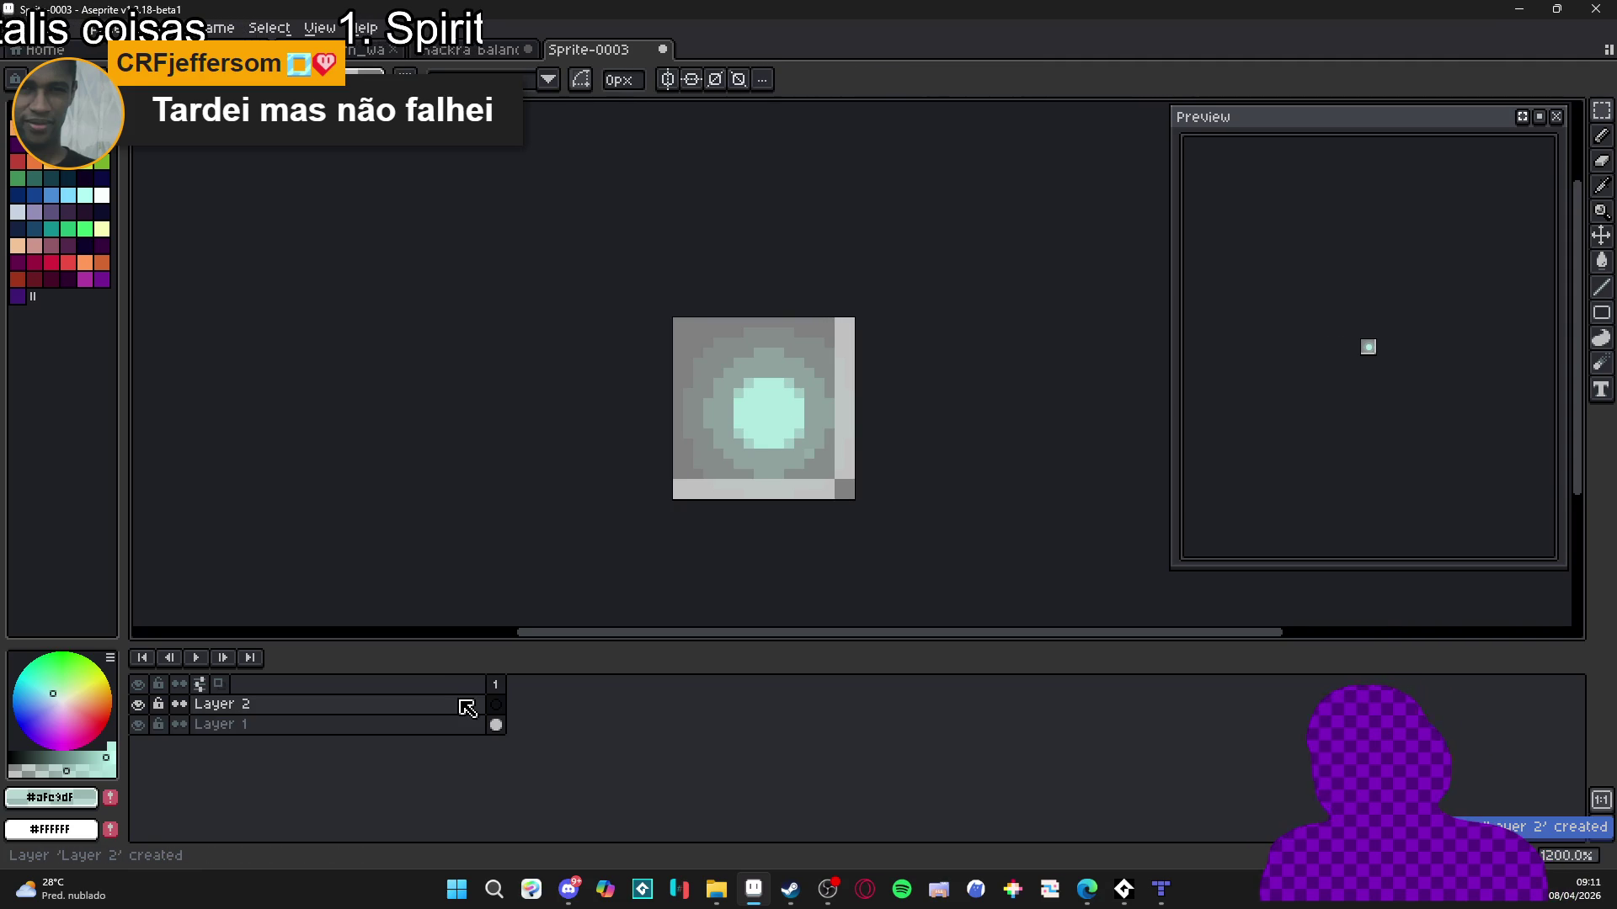
left_click_drag(465, 708, 462, 726)
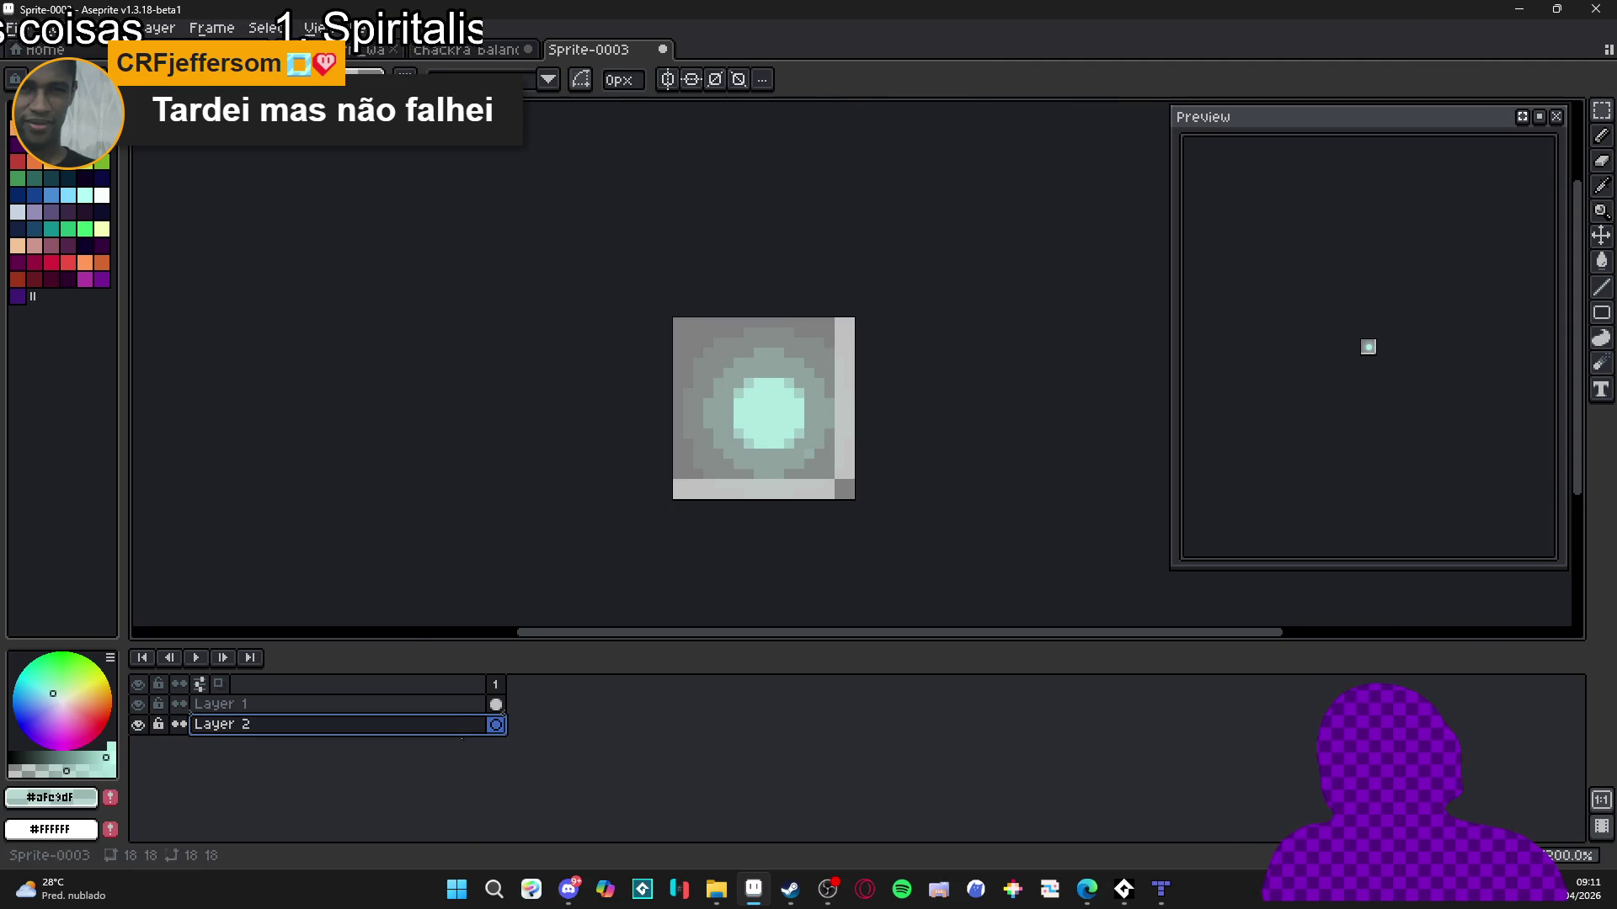
left_click(33, 228)
key("g")
left_click(801, 449)
scroll(796, 453, "down", 1)
left_click(139, 705)
left_click(139, 705)
key("b")
scroll(758, 415, "up", 1)
Enlarge the canvas to 19×19 pixels.
key("ctrl+alt+c")
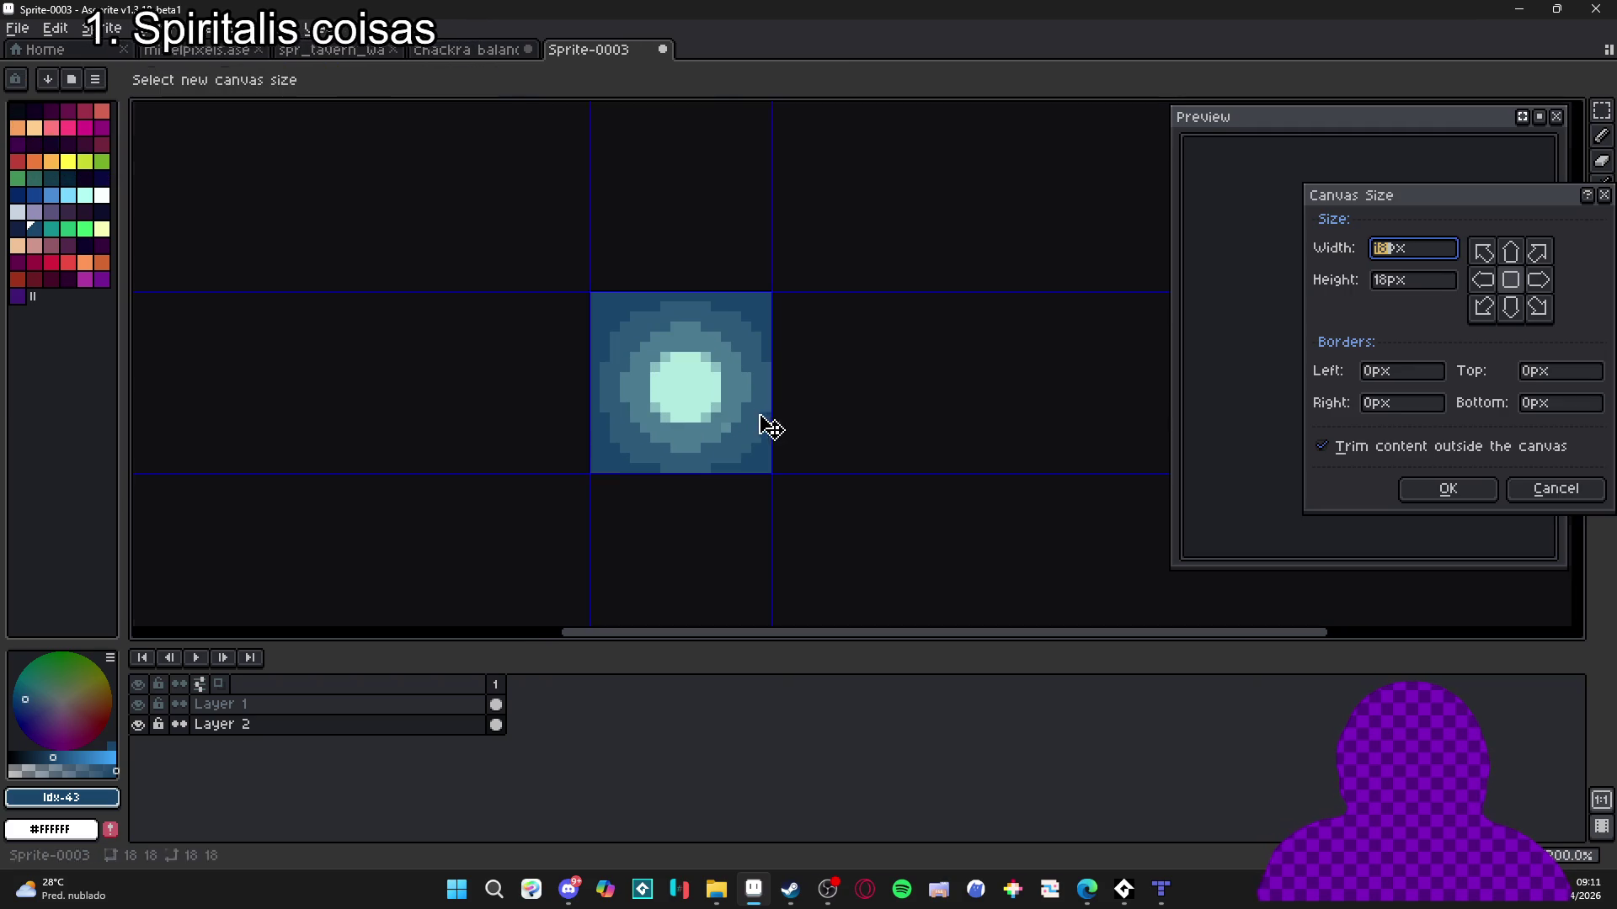
left_click_drag(771, 407, 781, 408)
left_click_drag(734, 472, 729, 481)
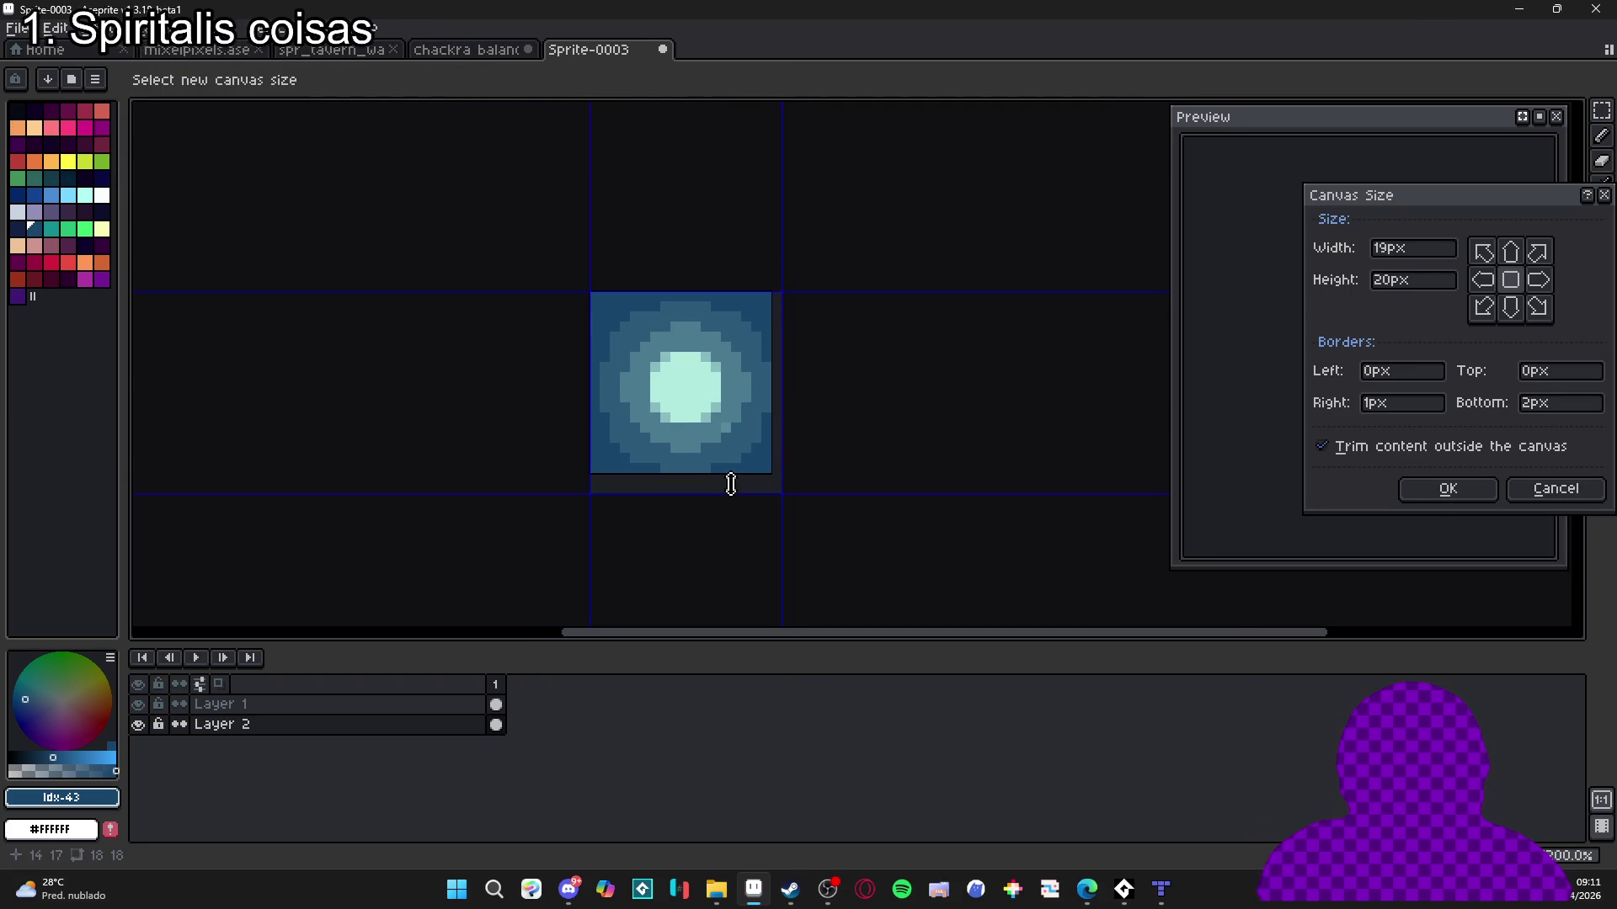
left_click(1443, 489)
Fill the new edge strip with the sampled dark blue, then return to chackra balance.
key("g")
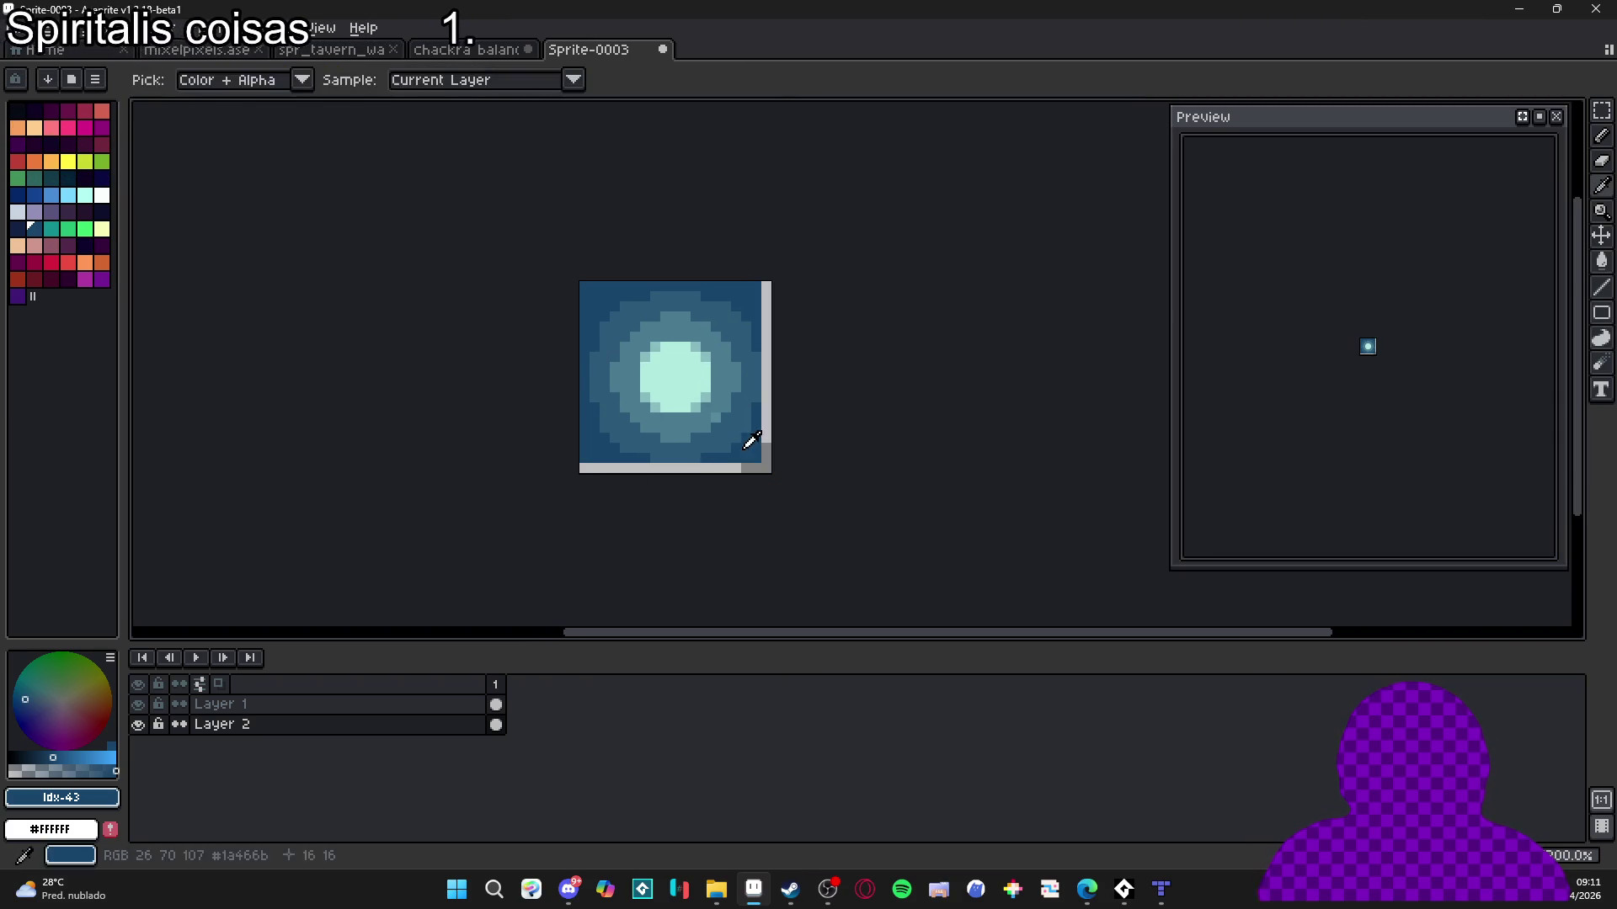
left_click(748, 463)
key("v")
left_click(688, 396)
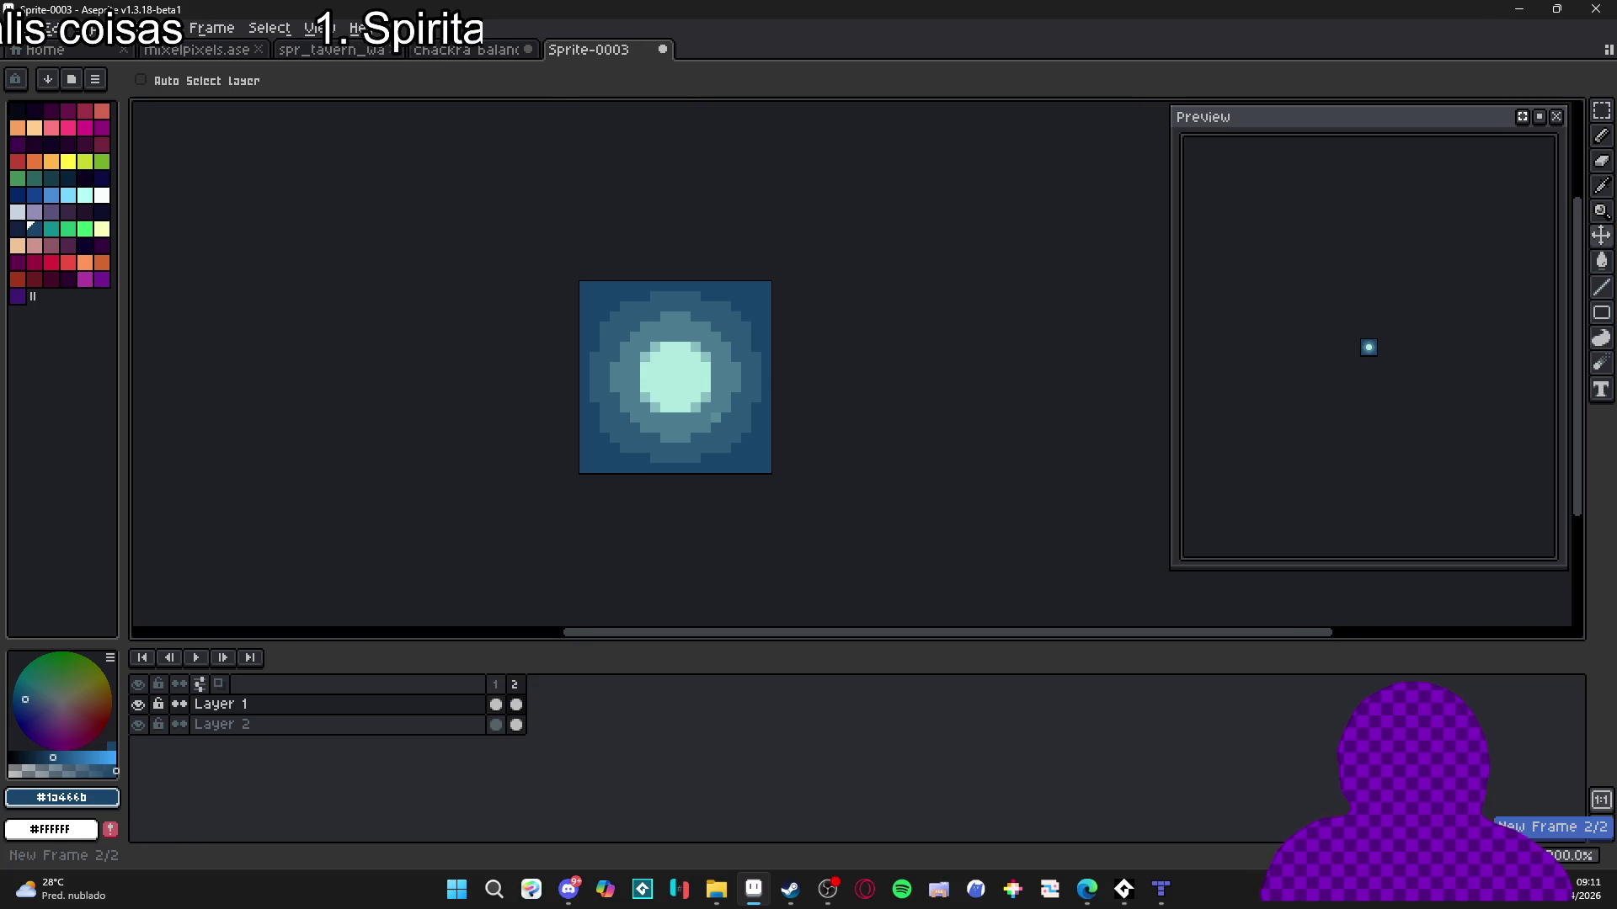
left_click(487, 50)
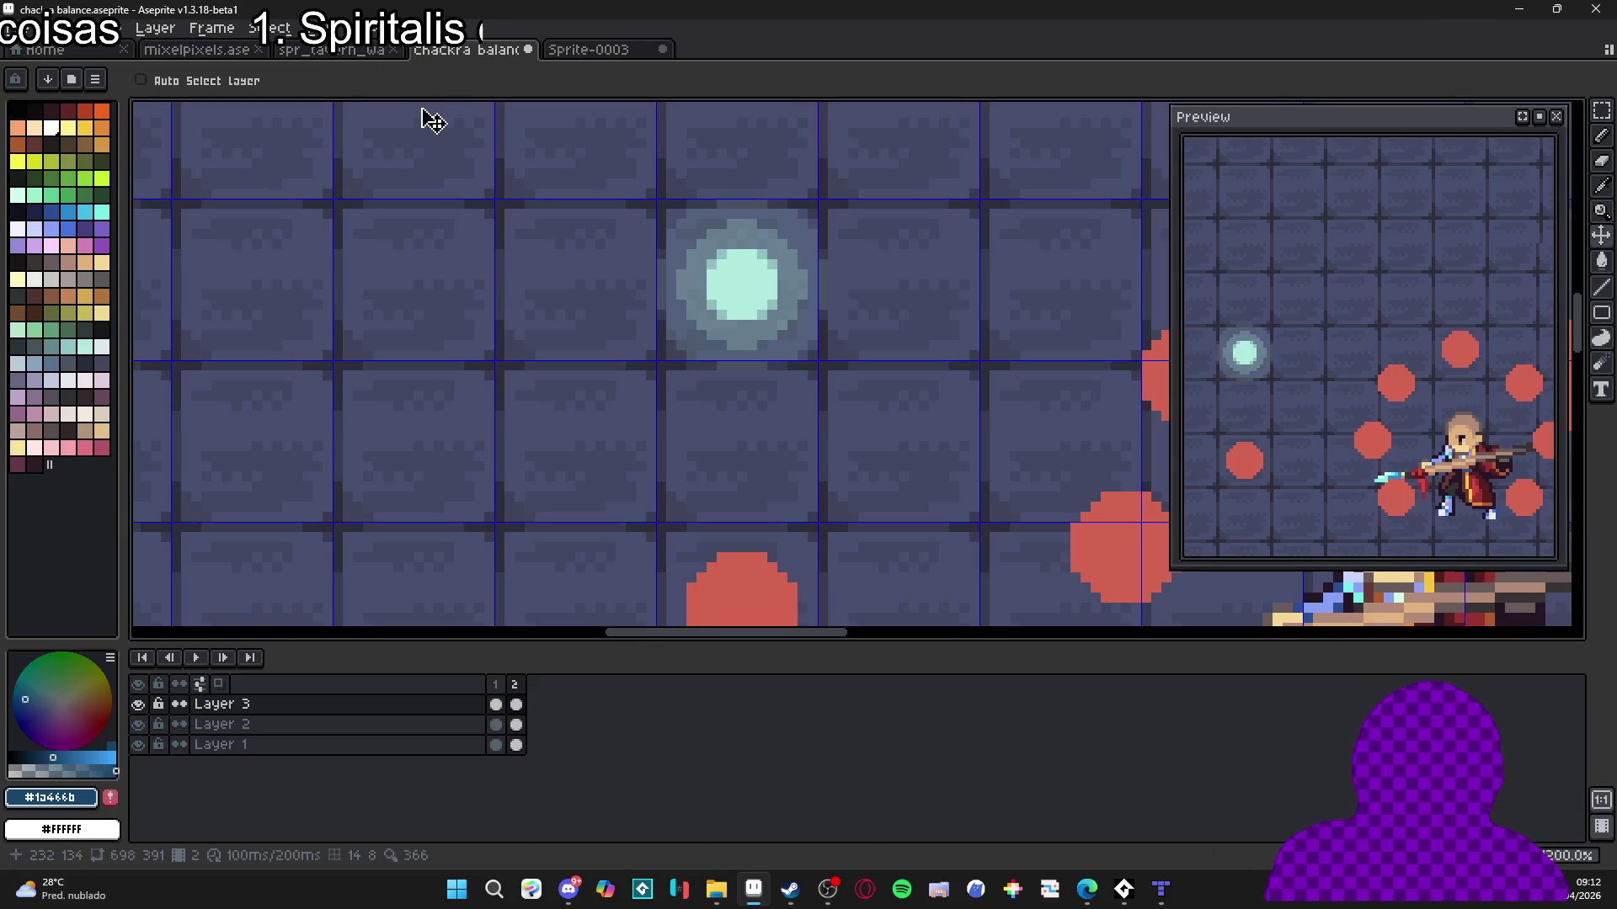
Copy frame 1's glow from chackra balance and paste it into the orb sprite.
left_click(496, 704)
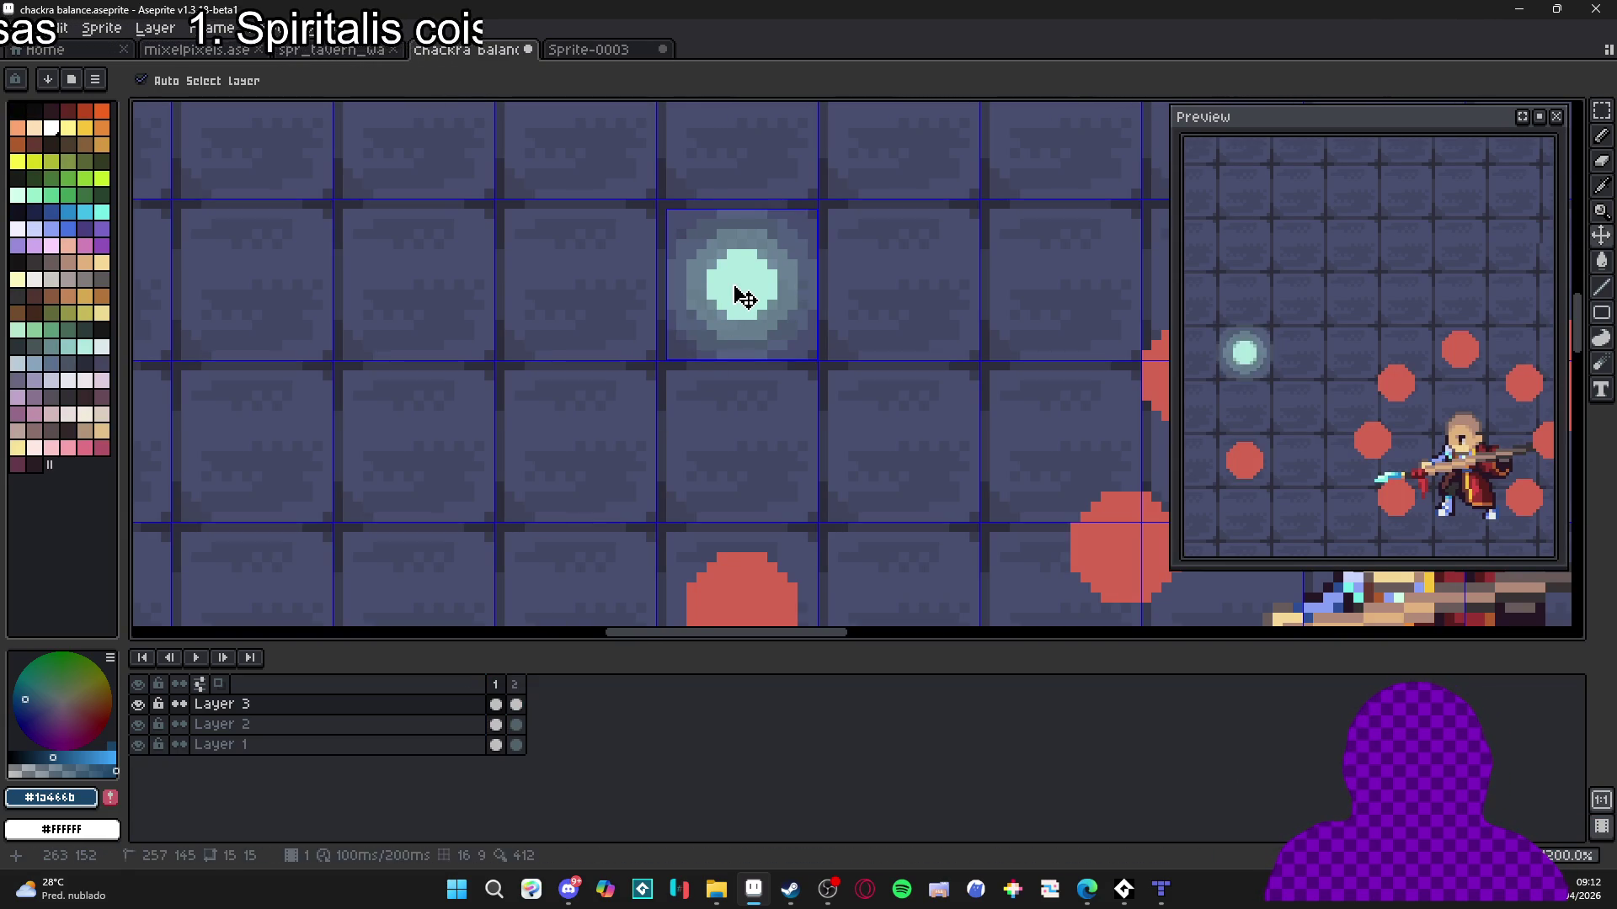
key("m")
mouse_move(671, 214)
left_mouse_down()
mouse_move(815, 359)
mouse_move(660, 401)
left_mouse_up()
left_click(605, 50)
key("ctrl+v")
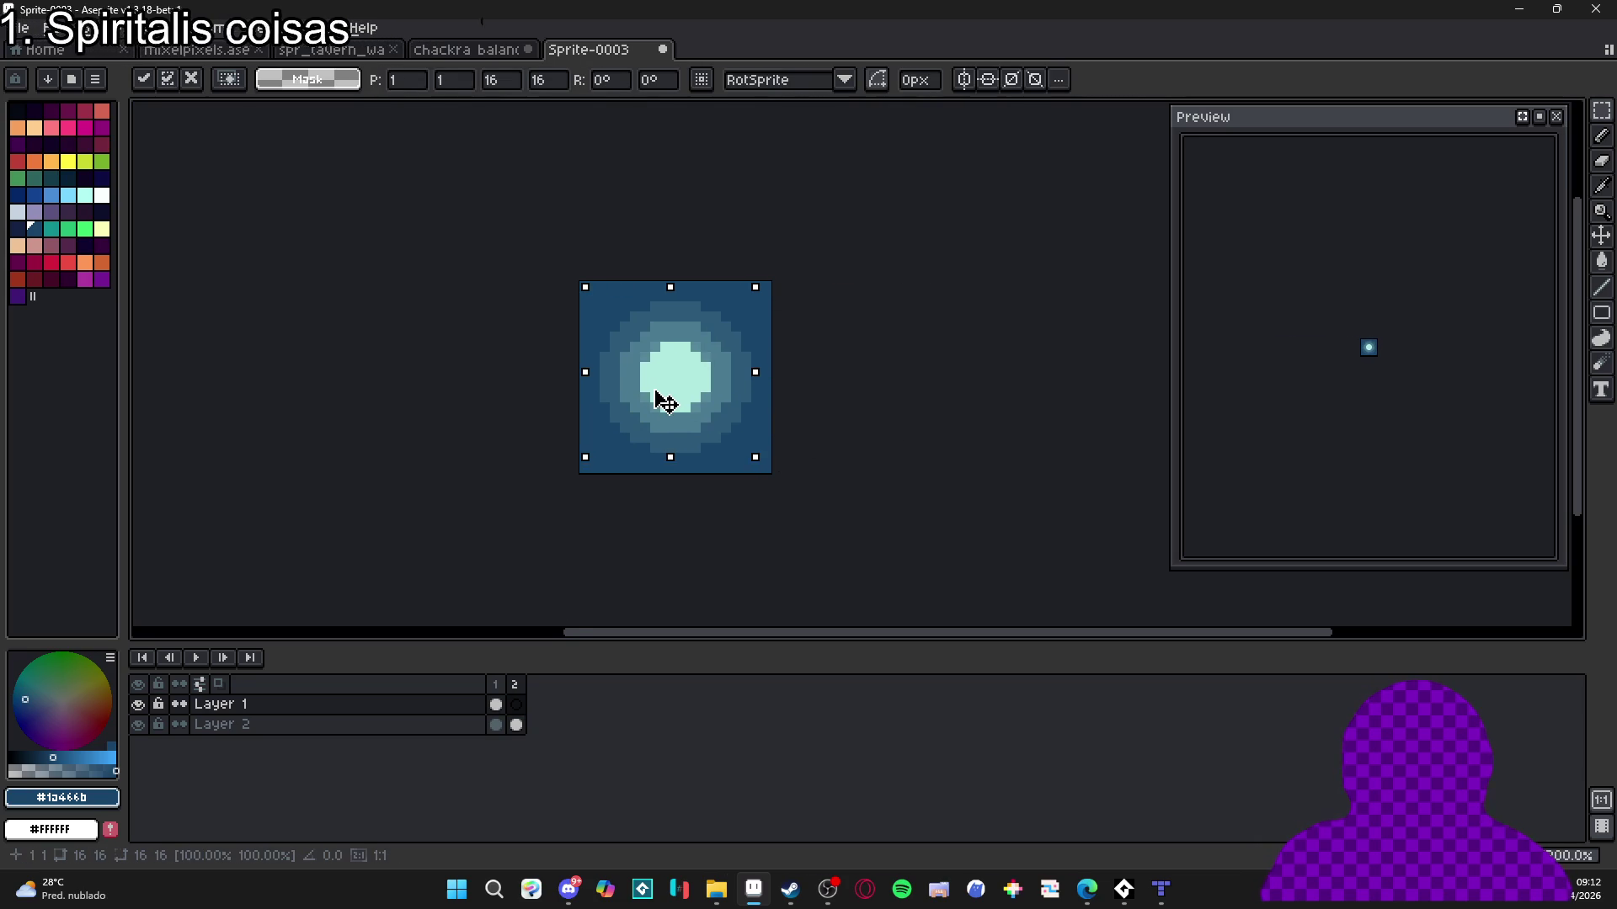
key("Return")
left_click(502, 711)
Check the orb sprite's second frame and hide the dark blue background layer.
left_click(516, 705)
left_click(497, 706)
left_click(518, 706)
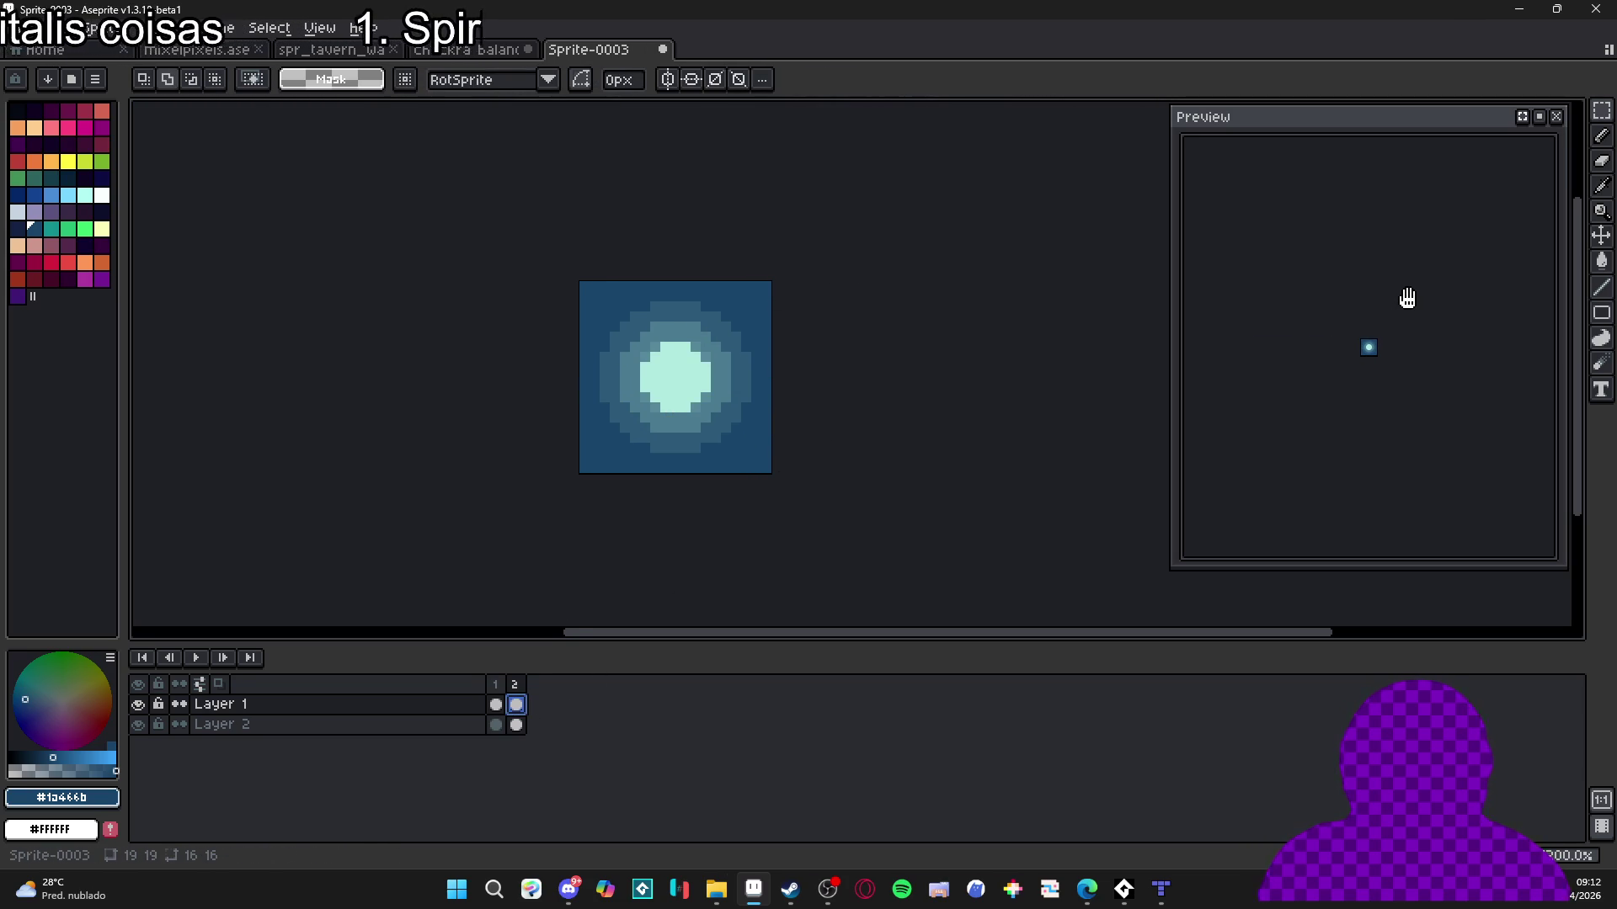
scroll(1364, 371, "up", 3)
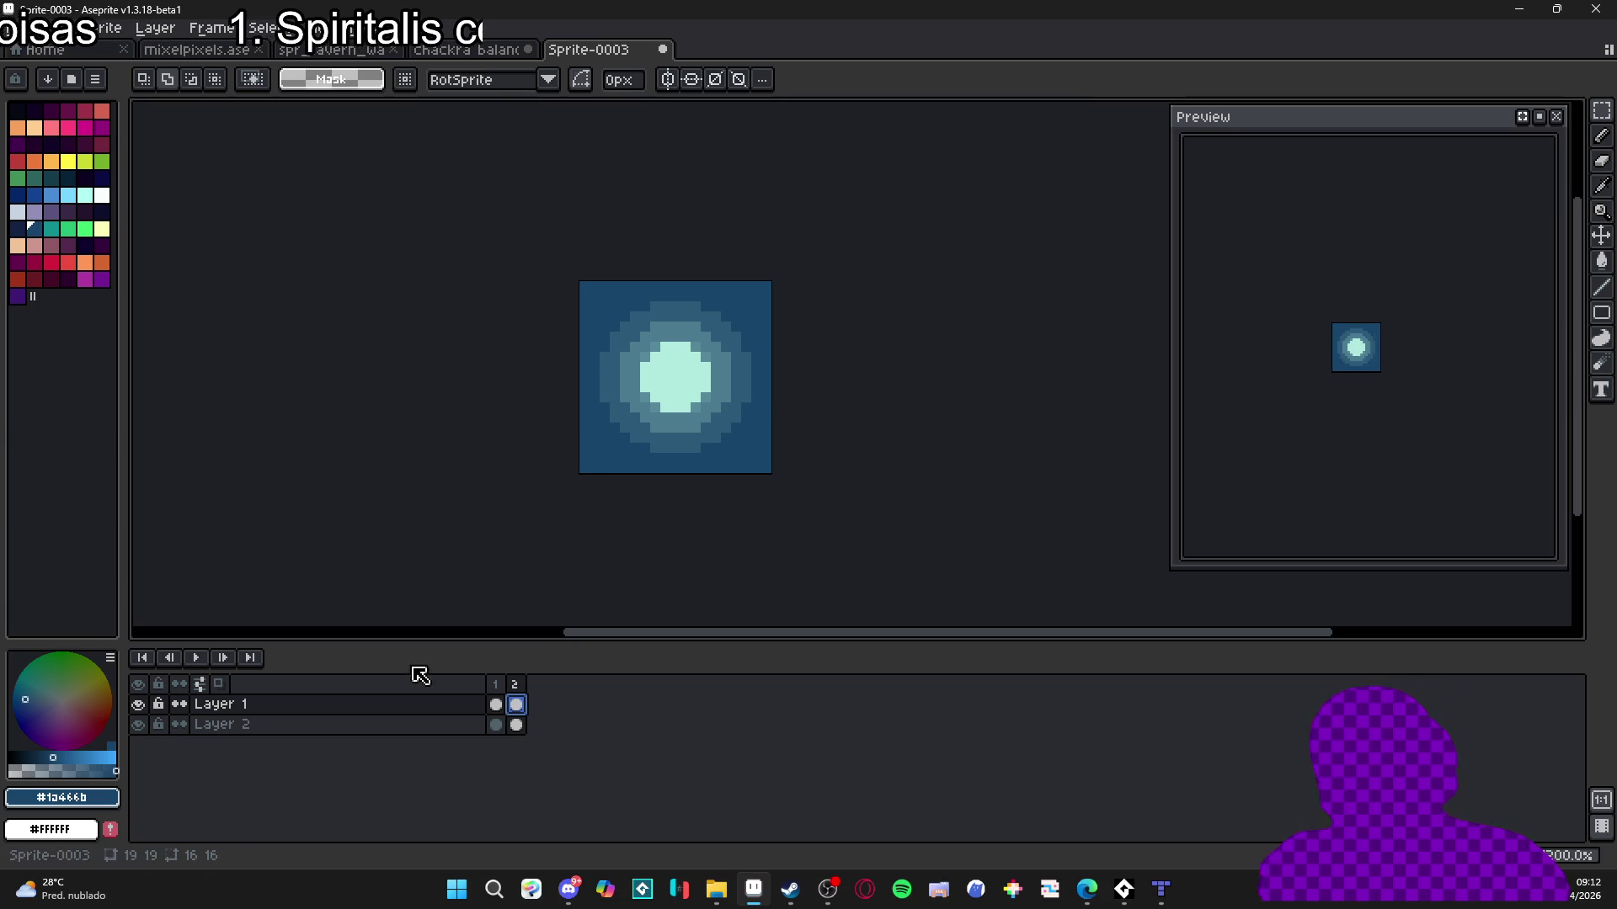
left_click(139, 725)
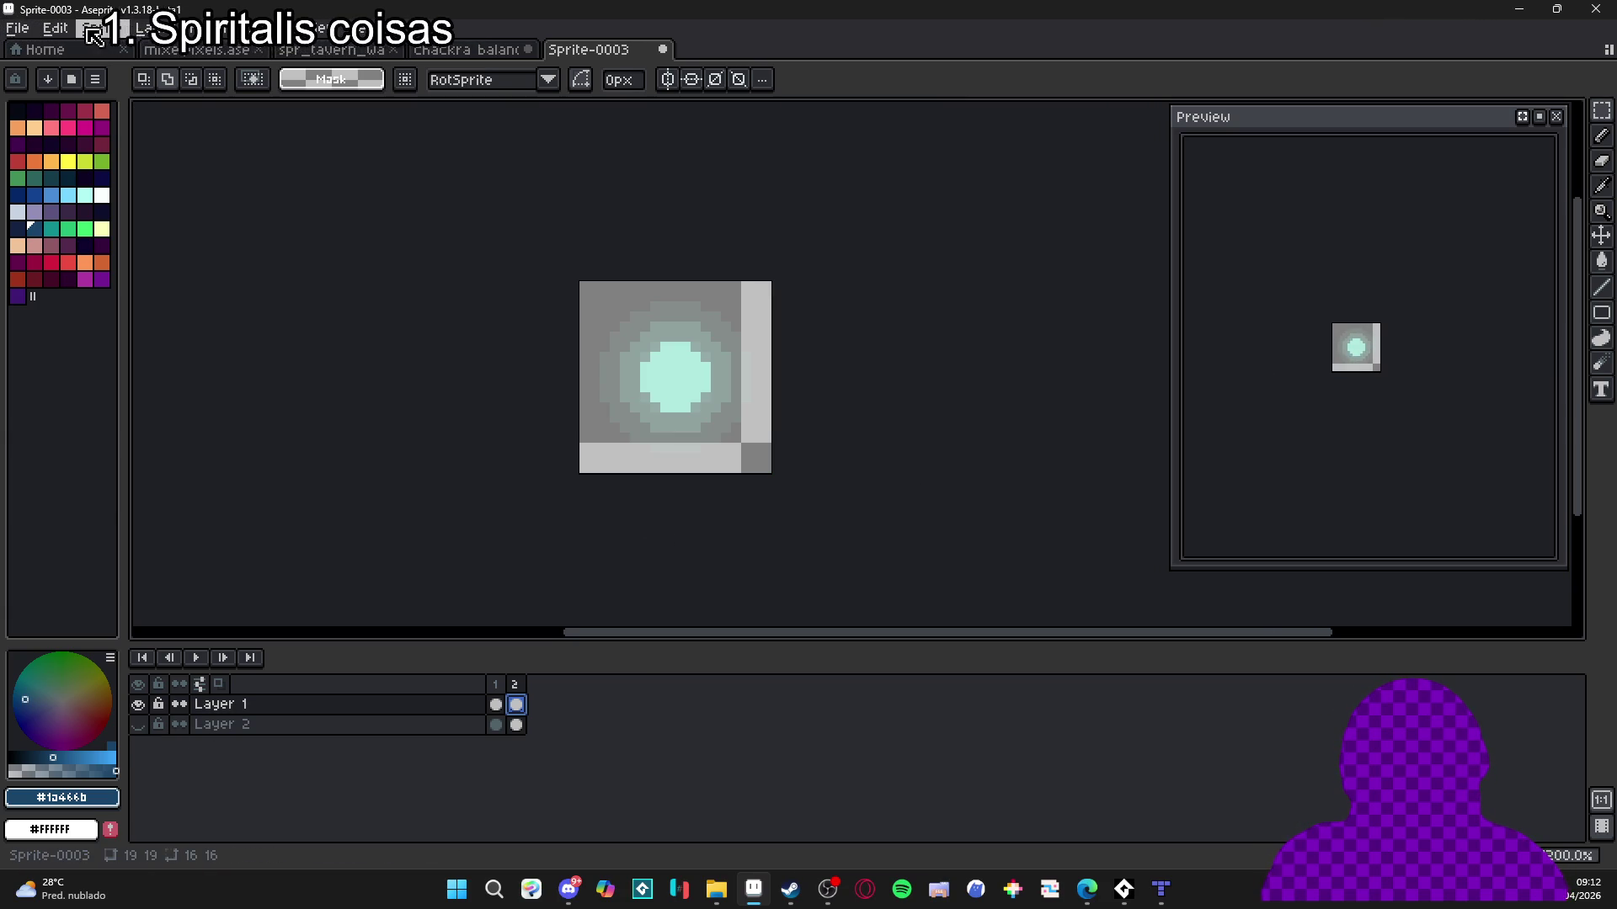
Abandon a Save As attempt and open the Export Sprite Sheet settings instead.
left_click(25, 28)
left_click(50, 130)
left_click(1036, 734)
left_click(1053, 702)
left_click(1486, 733)
key("ctrl+e")
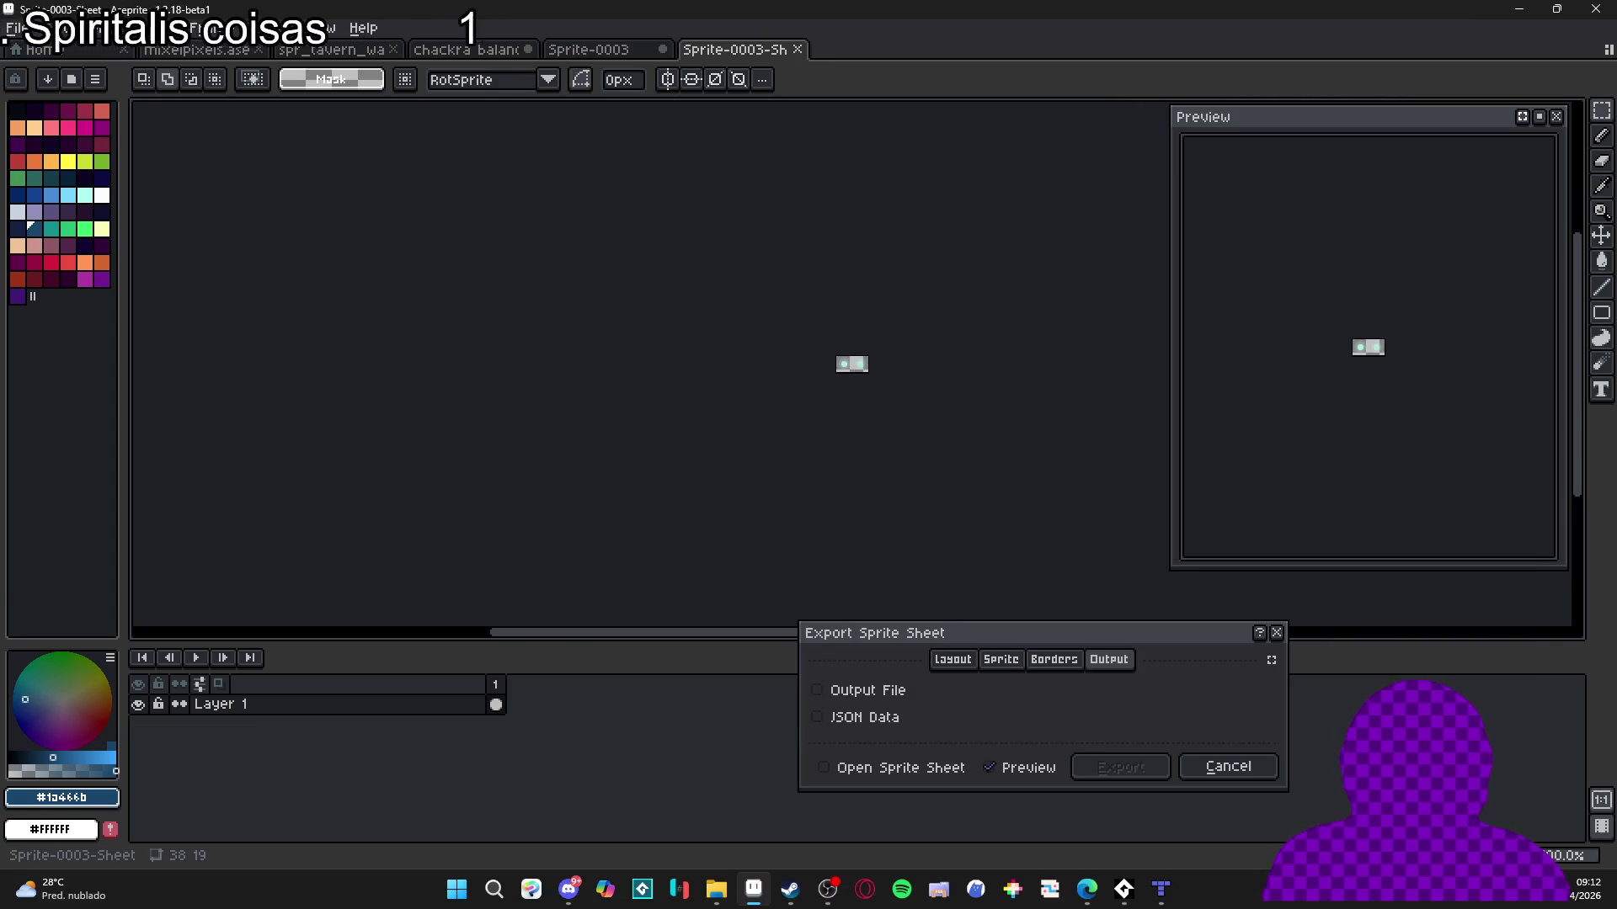
Enable the sheet's Output File and browse for a save location.
key("space")
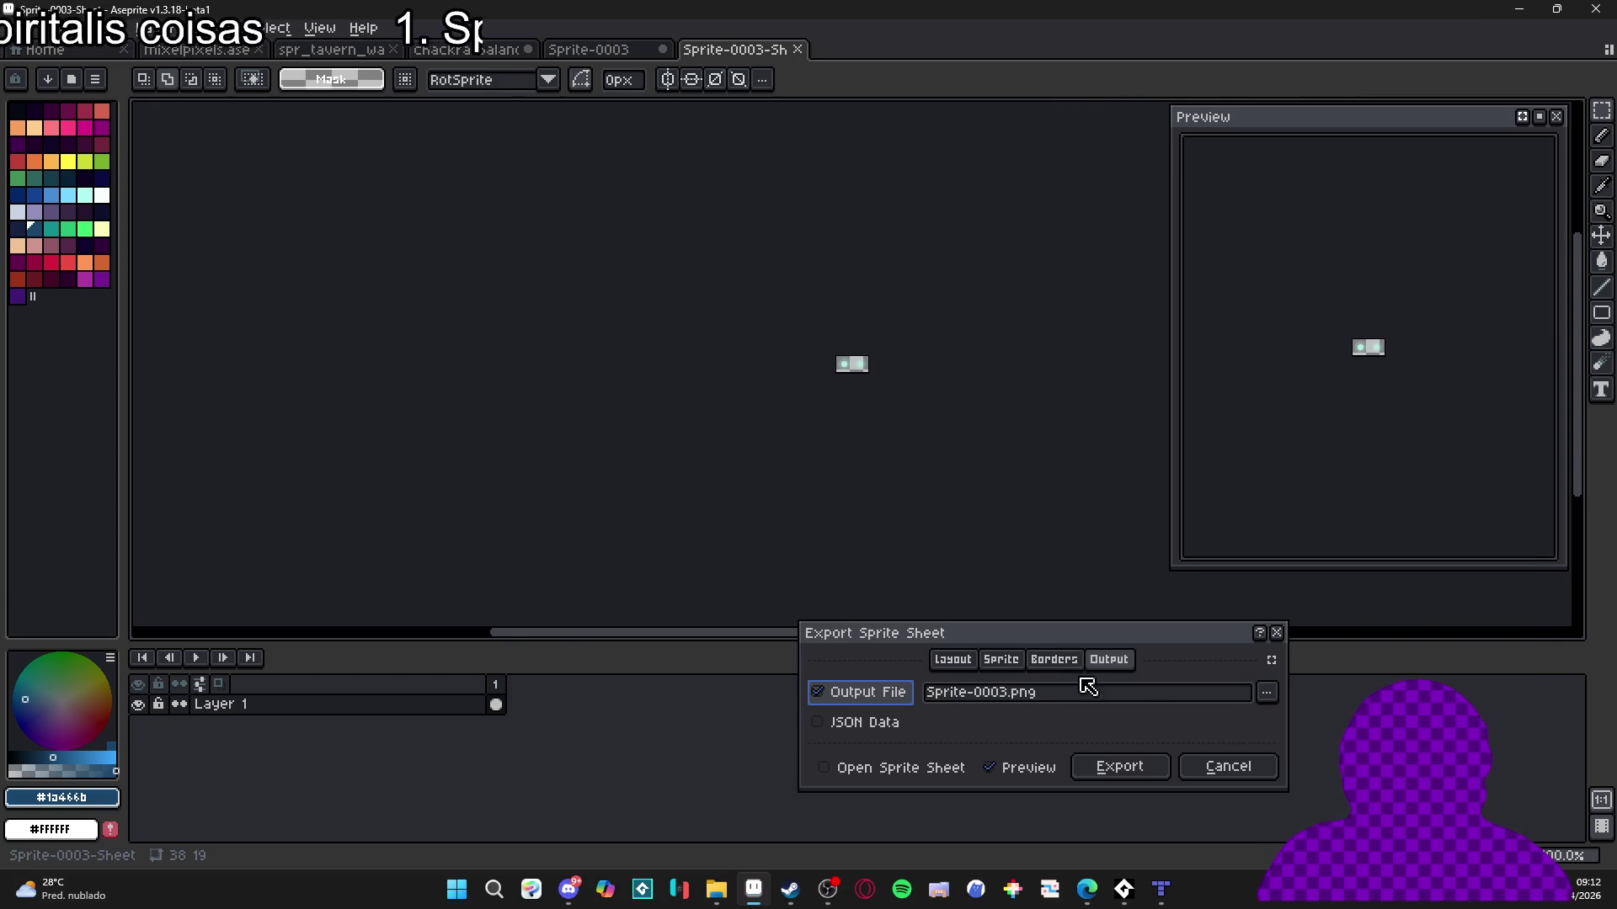
left_click(1266, 693)
left_click(1266, 688)
left_click(1267, 693)
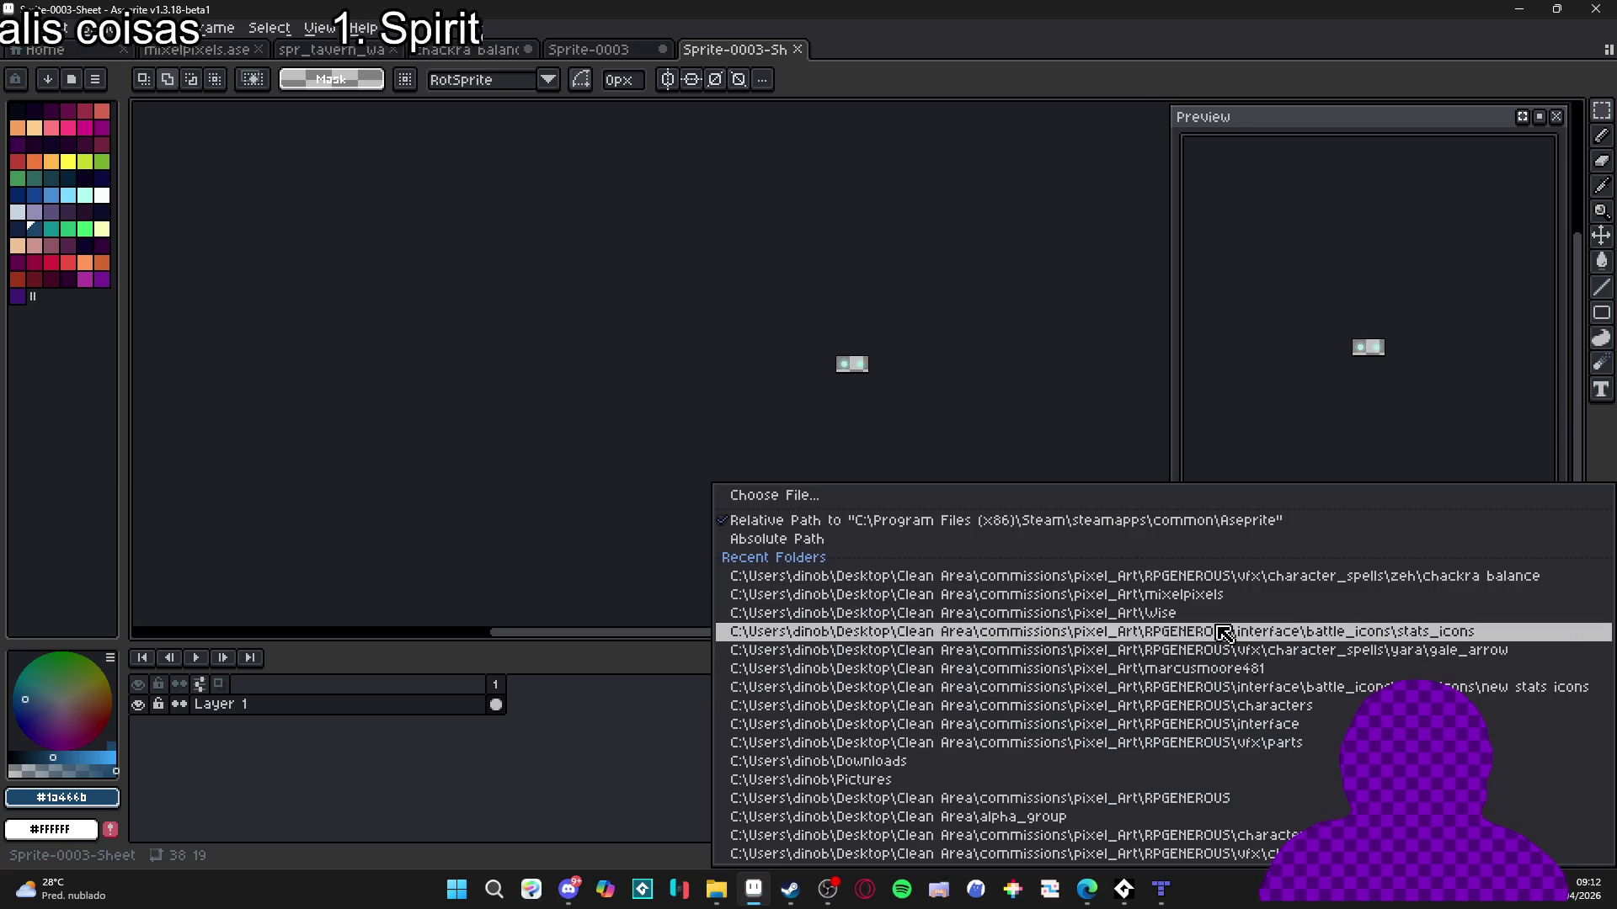
left_click(1037, 503)
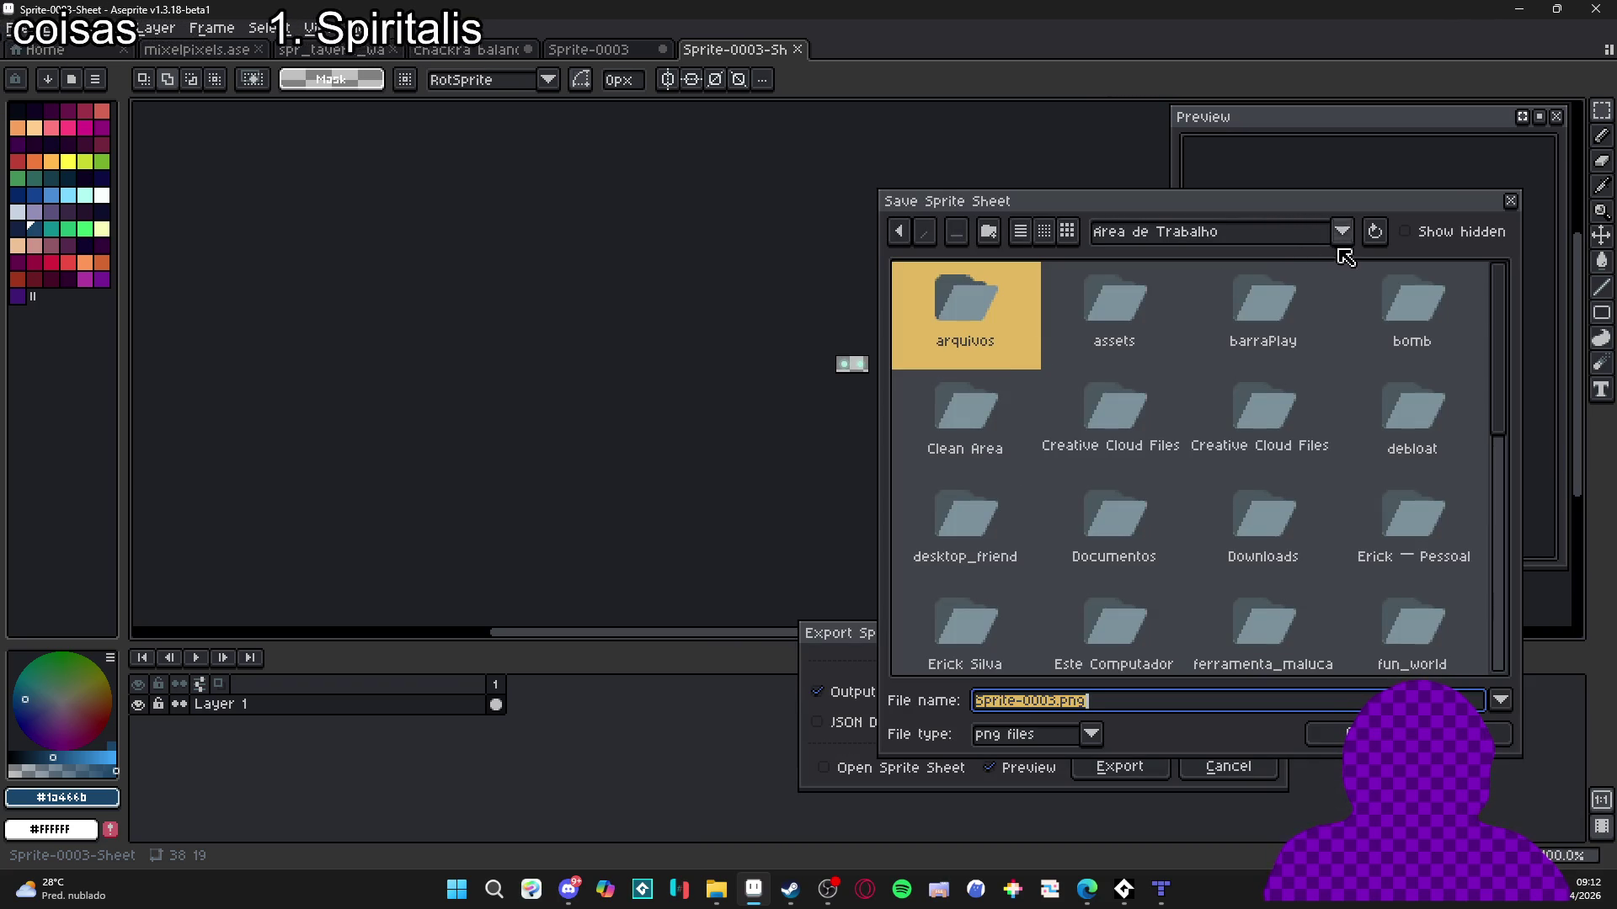
scroll(1308, 408, "down", 5)
scroll(1306, 408, "up", 3)
scroll(1306, 409, "up", 3)
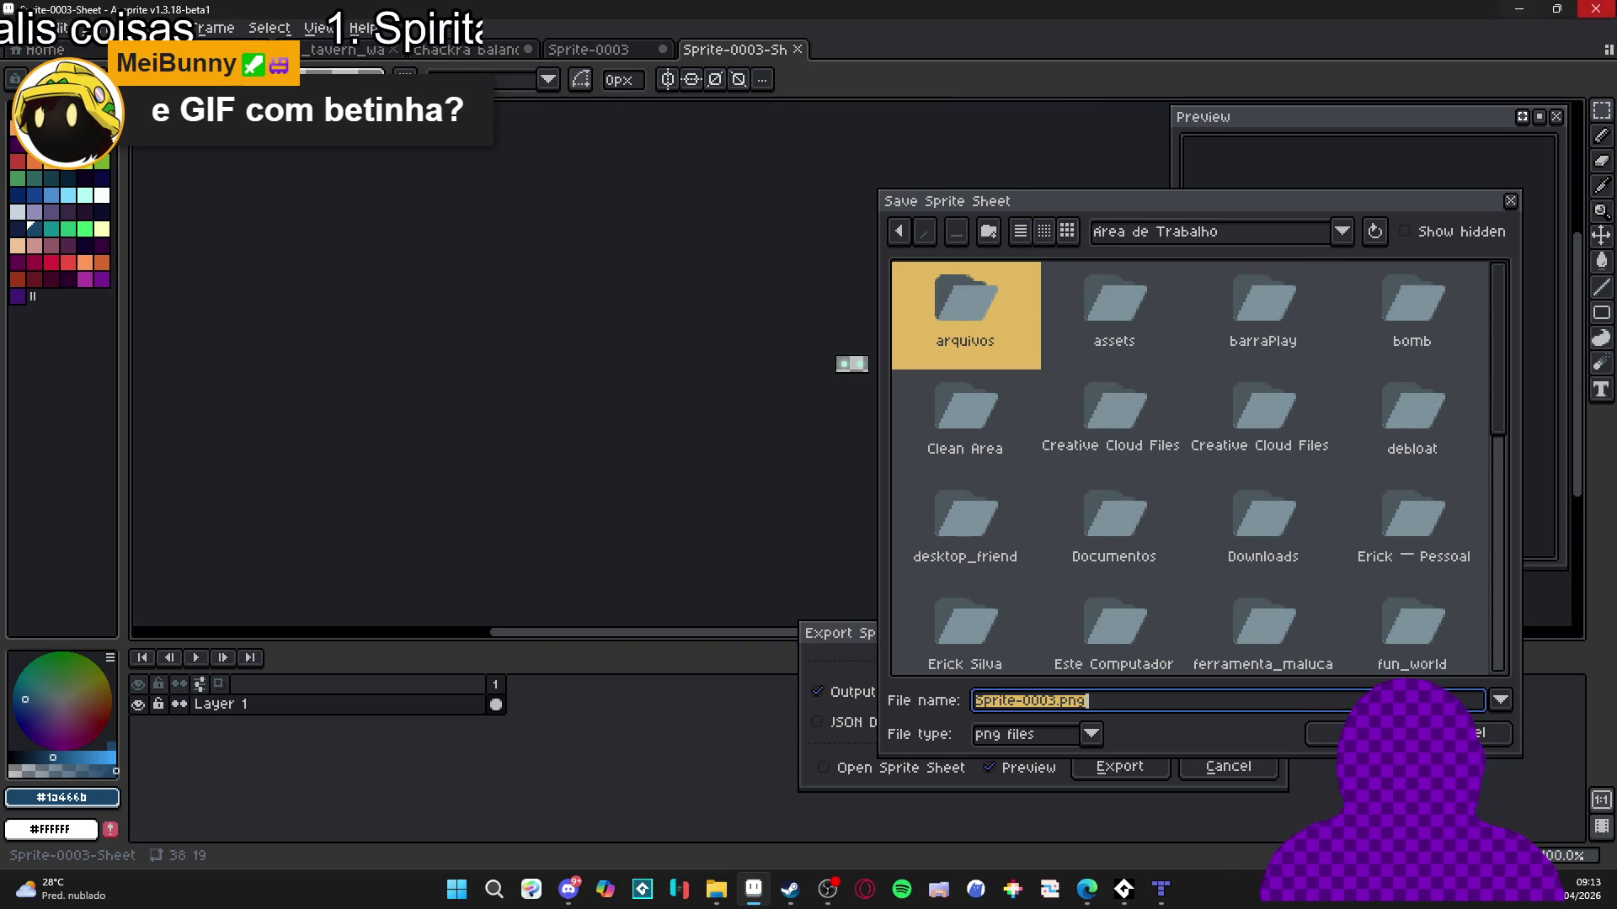
scroll(1236, 390, "down", 5)
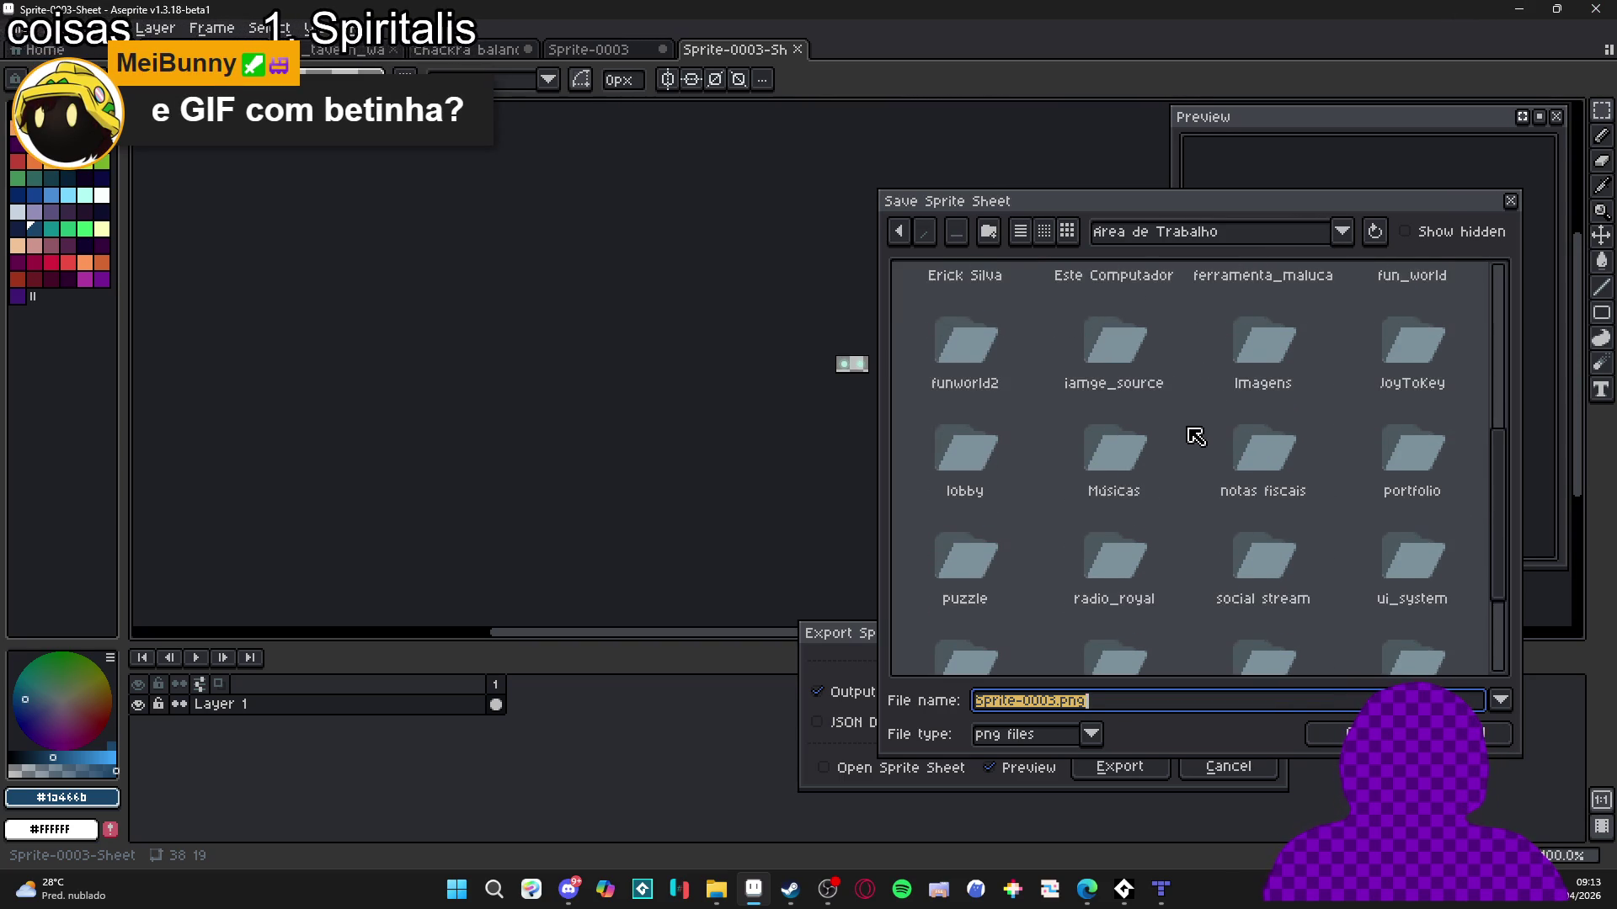
scroll(1174, 440, "down", 1)
scroll(1175, 440, "up", 6)
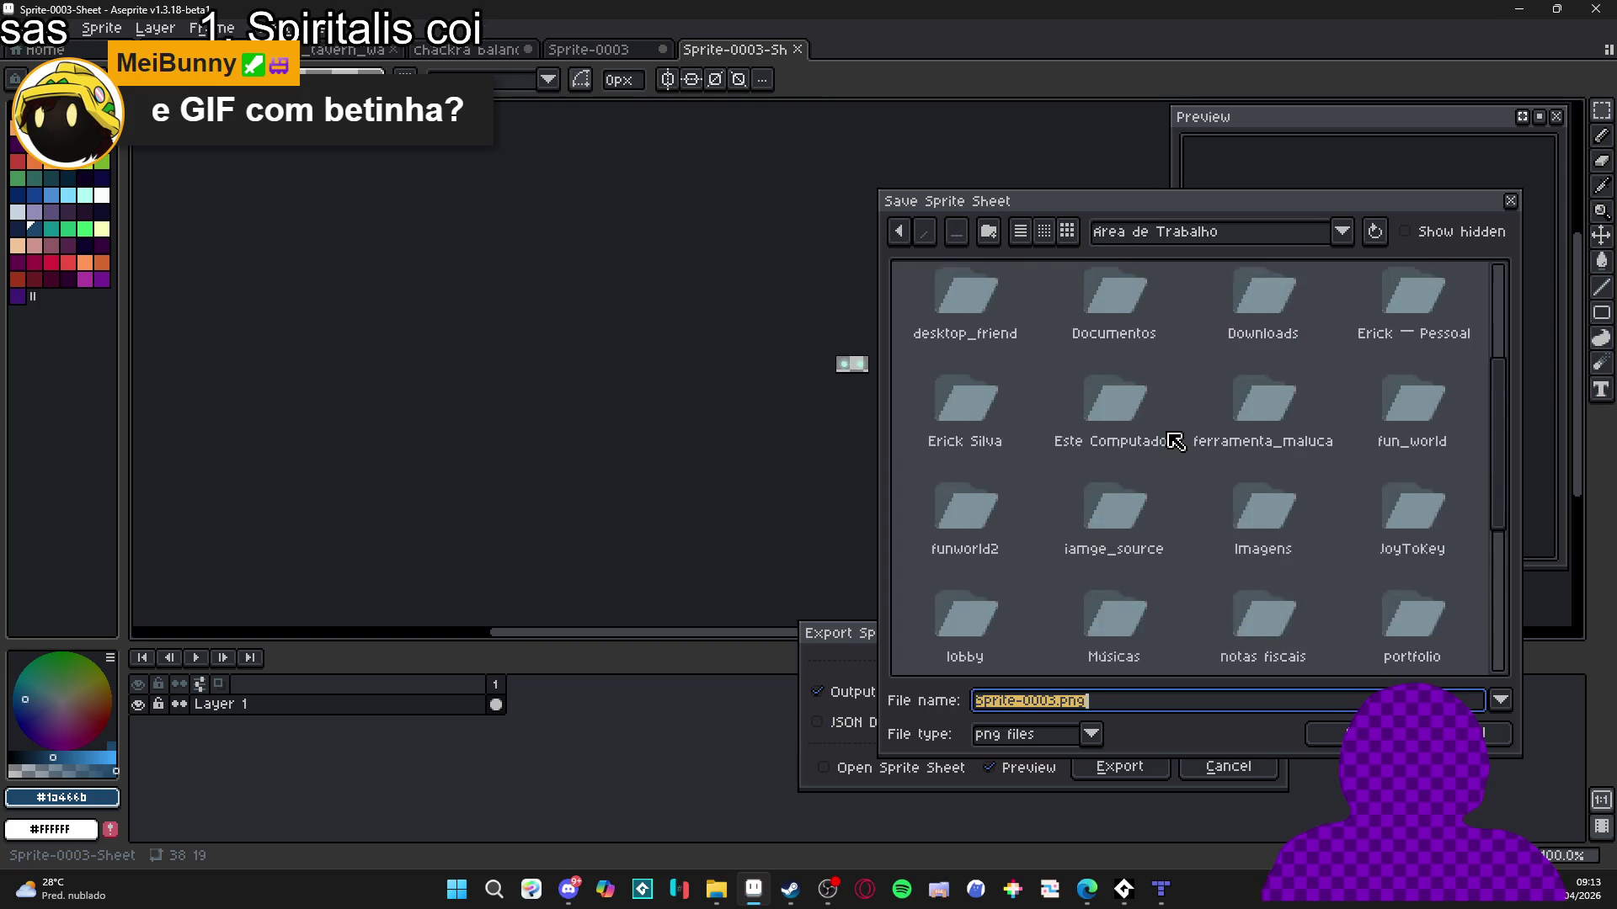
scroll(1175, 441, "down", 2)
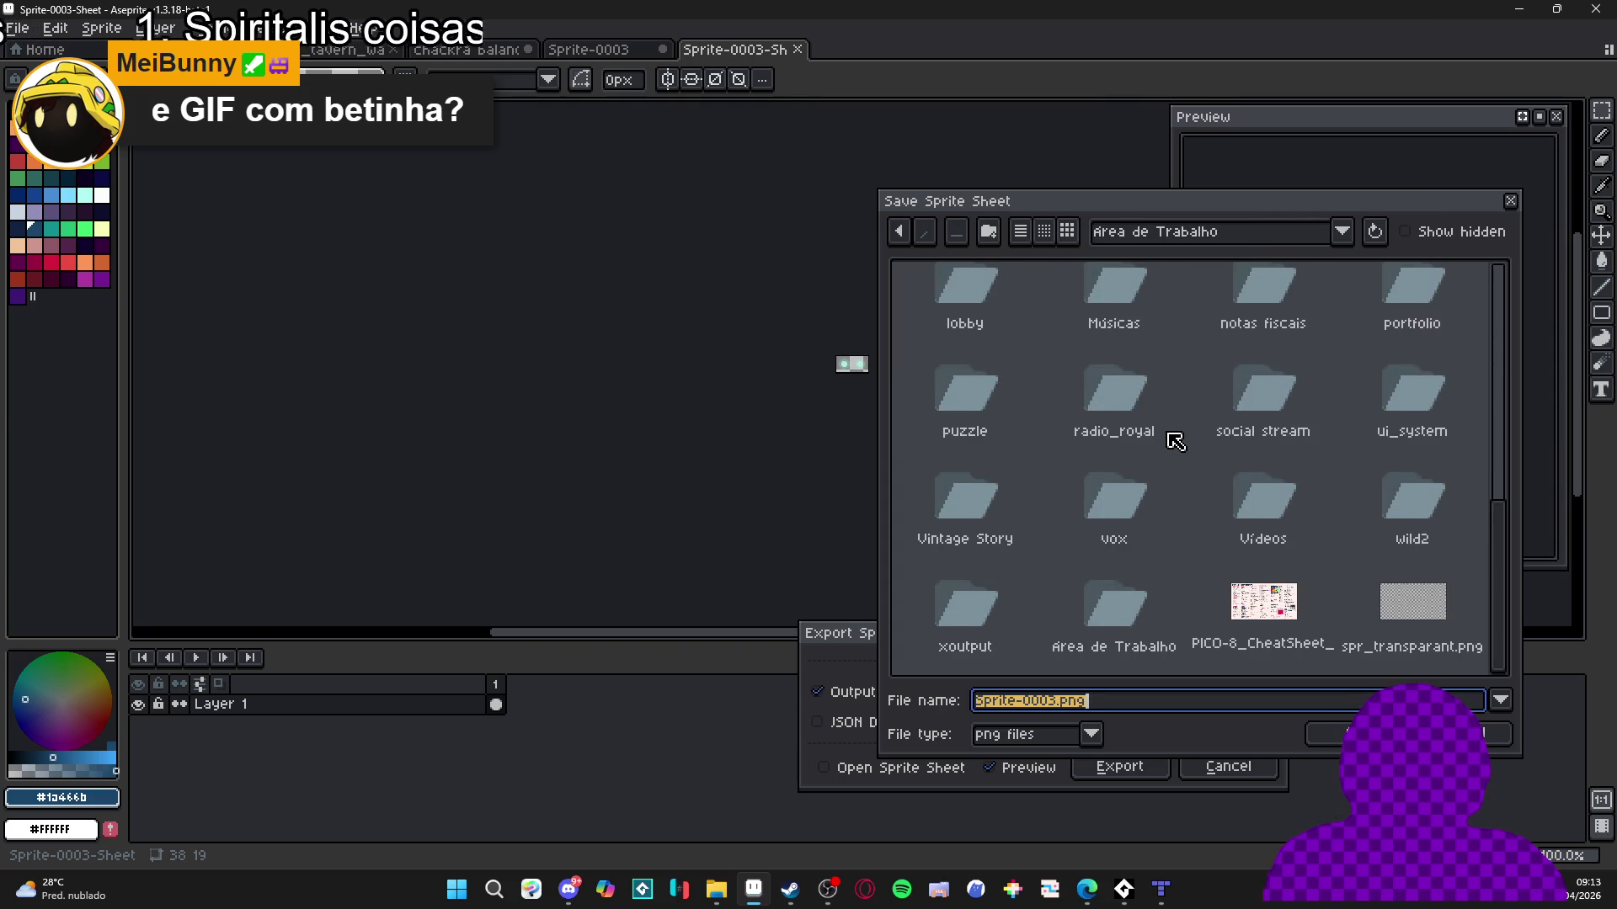
Export the sheet as spr_chackra_balance_energy_sphere PNG into the chackra balance folder.
left_click(1297, 244)
left_click(1274, 319)
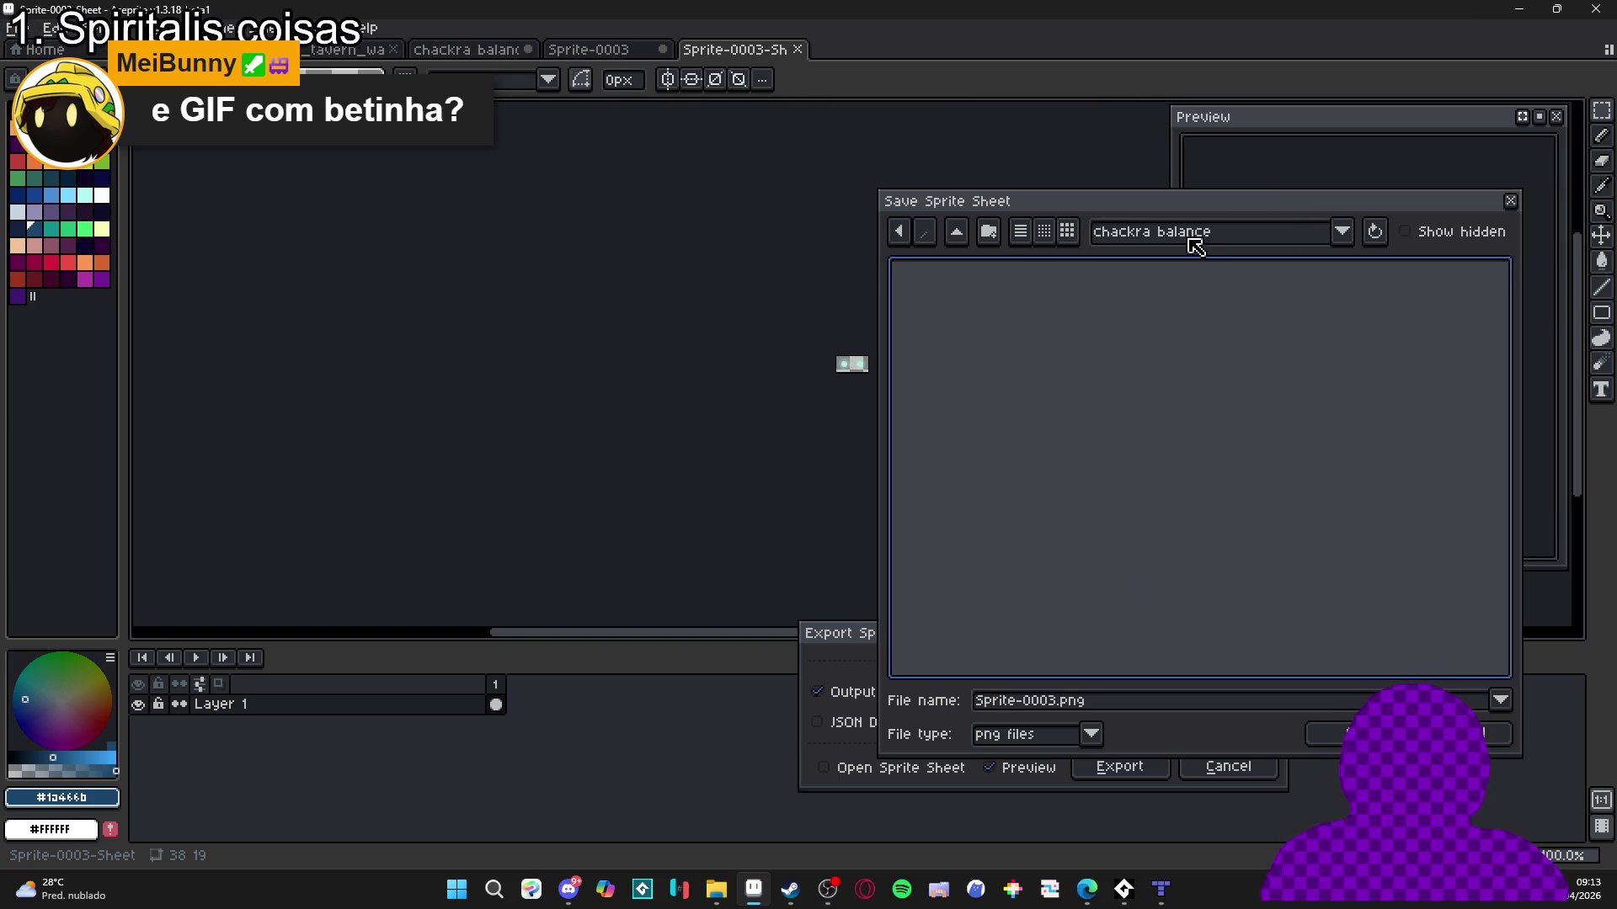
double_click(1061, 701)
type("spr")
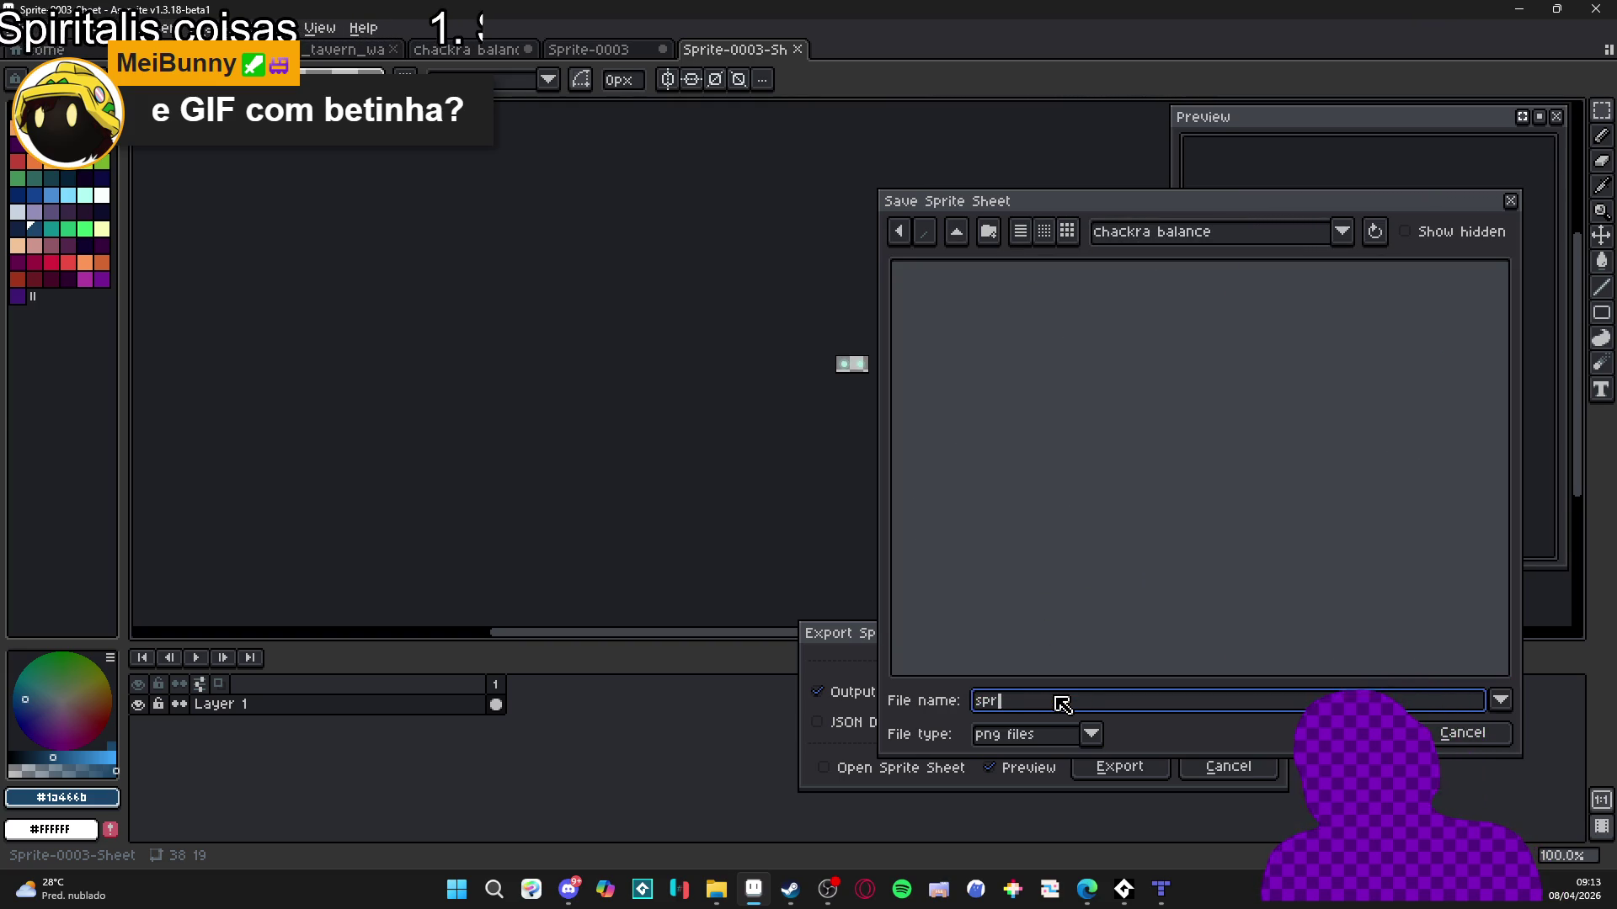
type("_chackra_balance_e")
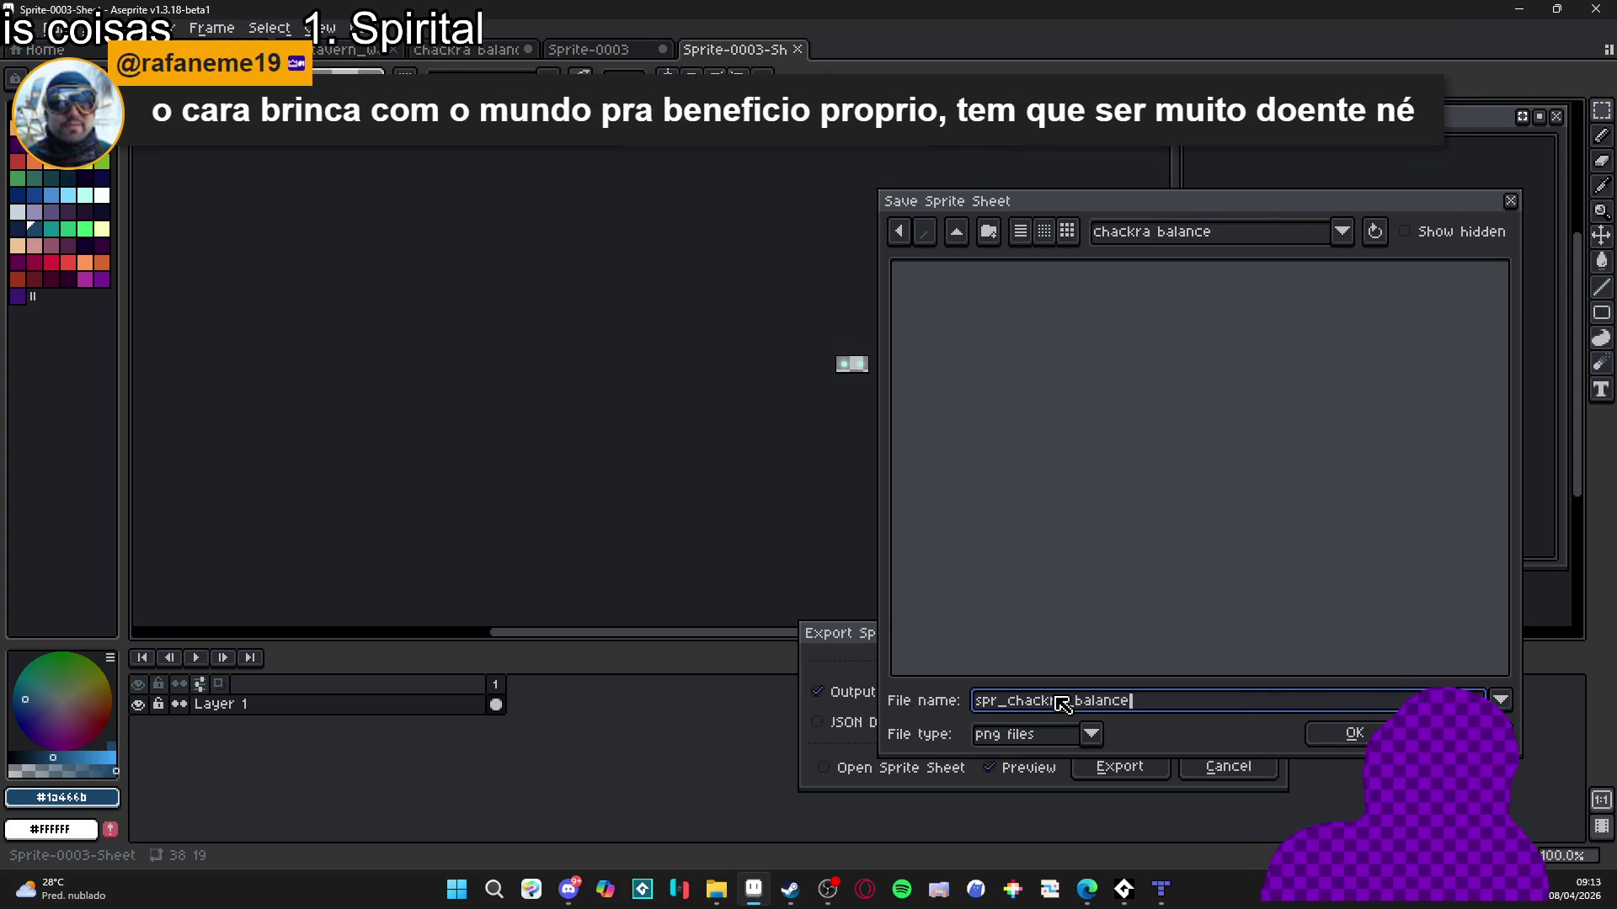
type("nergy_sphere")
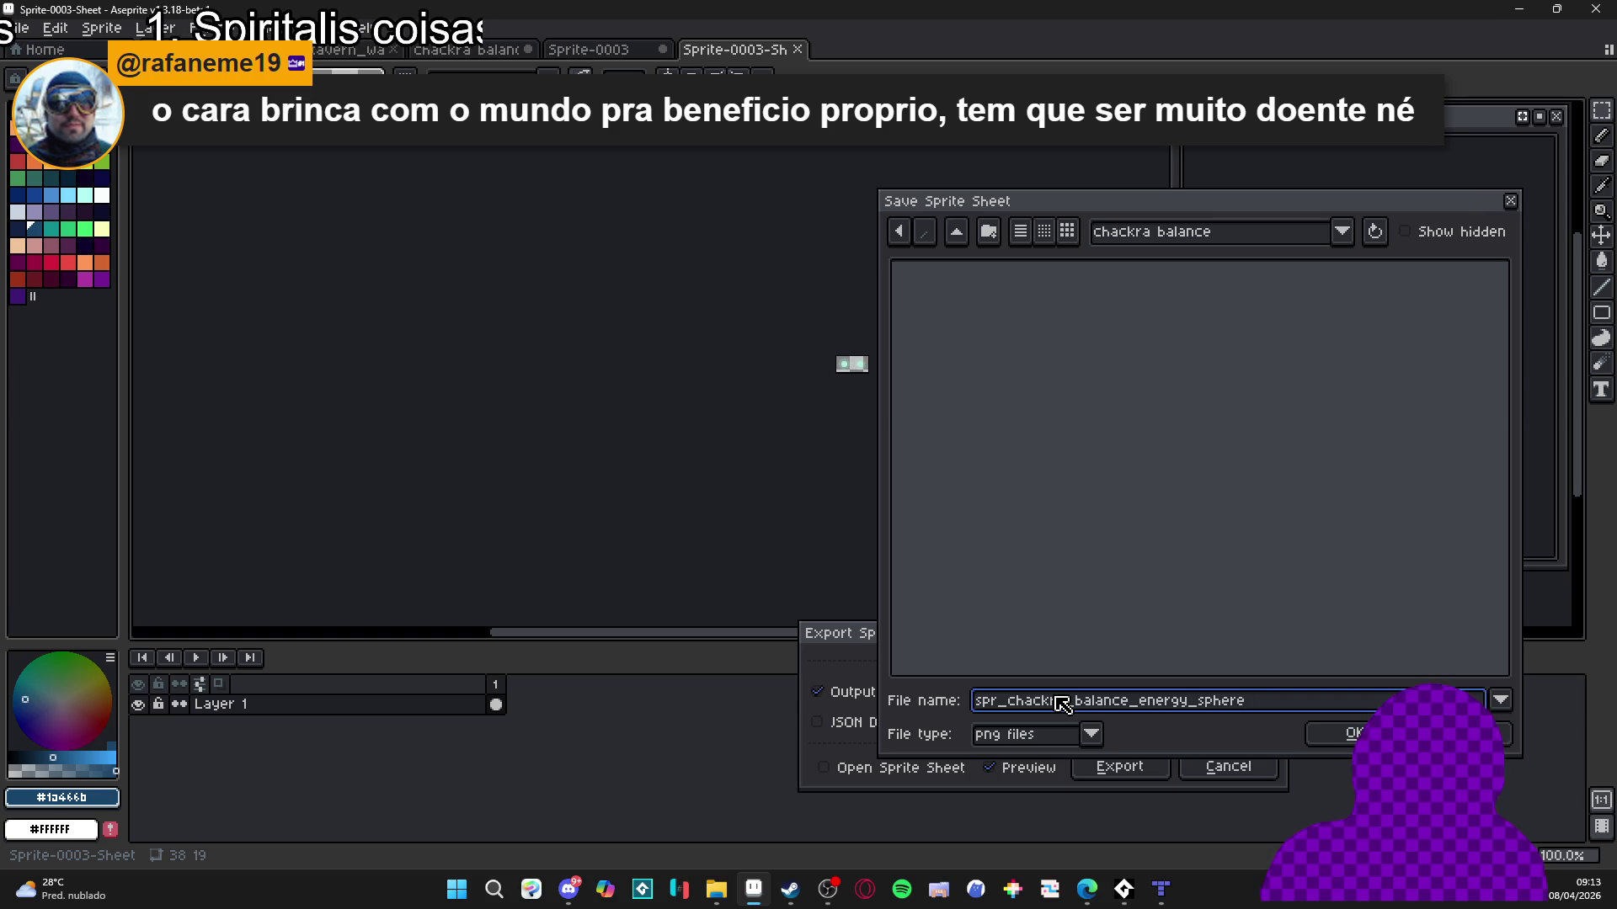
key("Return")
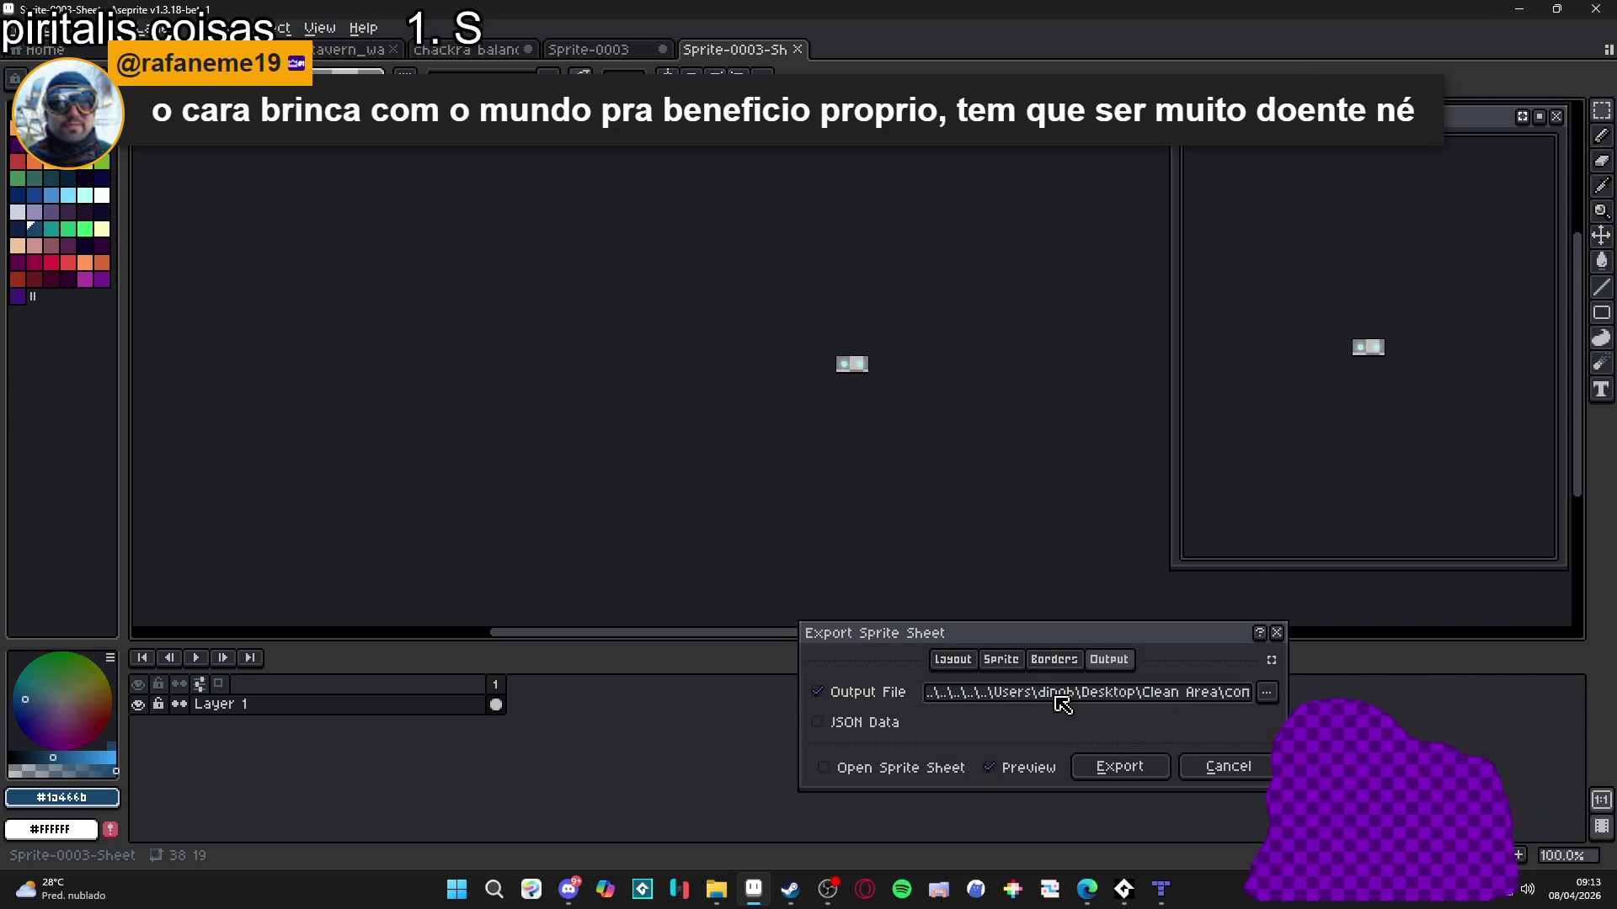
left_click(1103, 768)
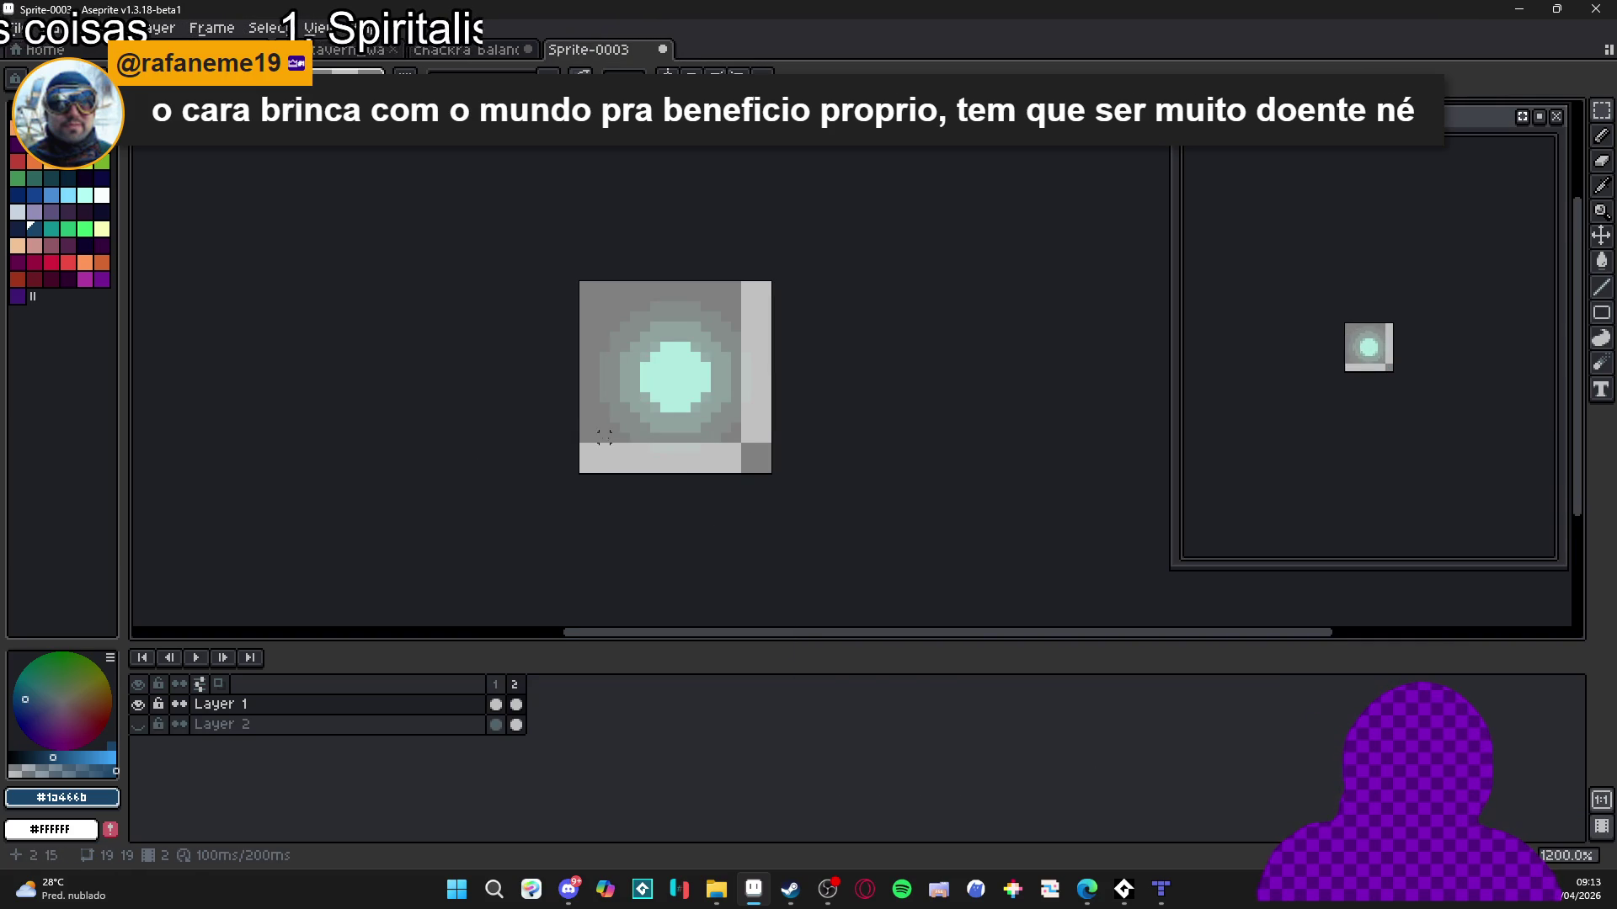
Leave Aseprite for Tiled, showing mixelpixels_tiled_map.tmx with the player in a walled room.
left_click_drag(685, 457, 708, 456)
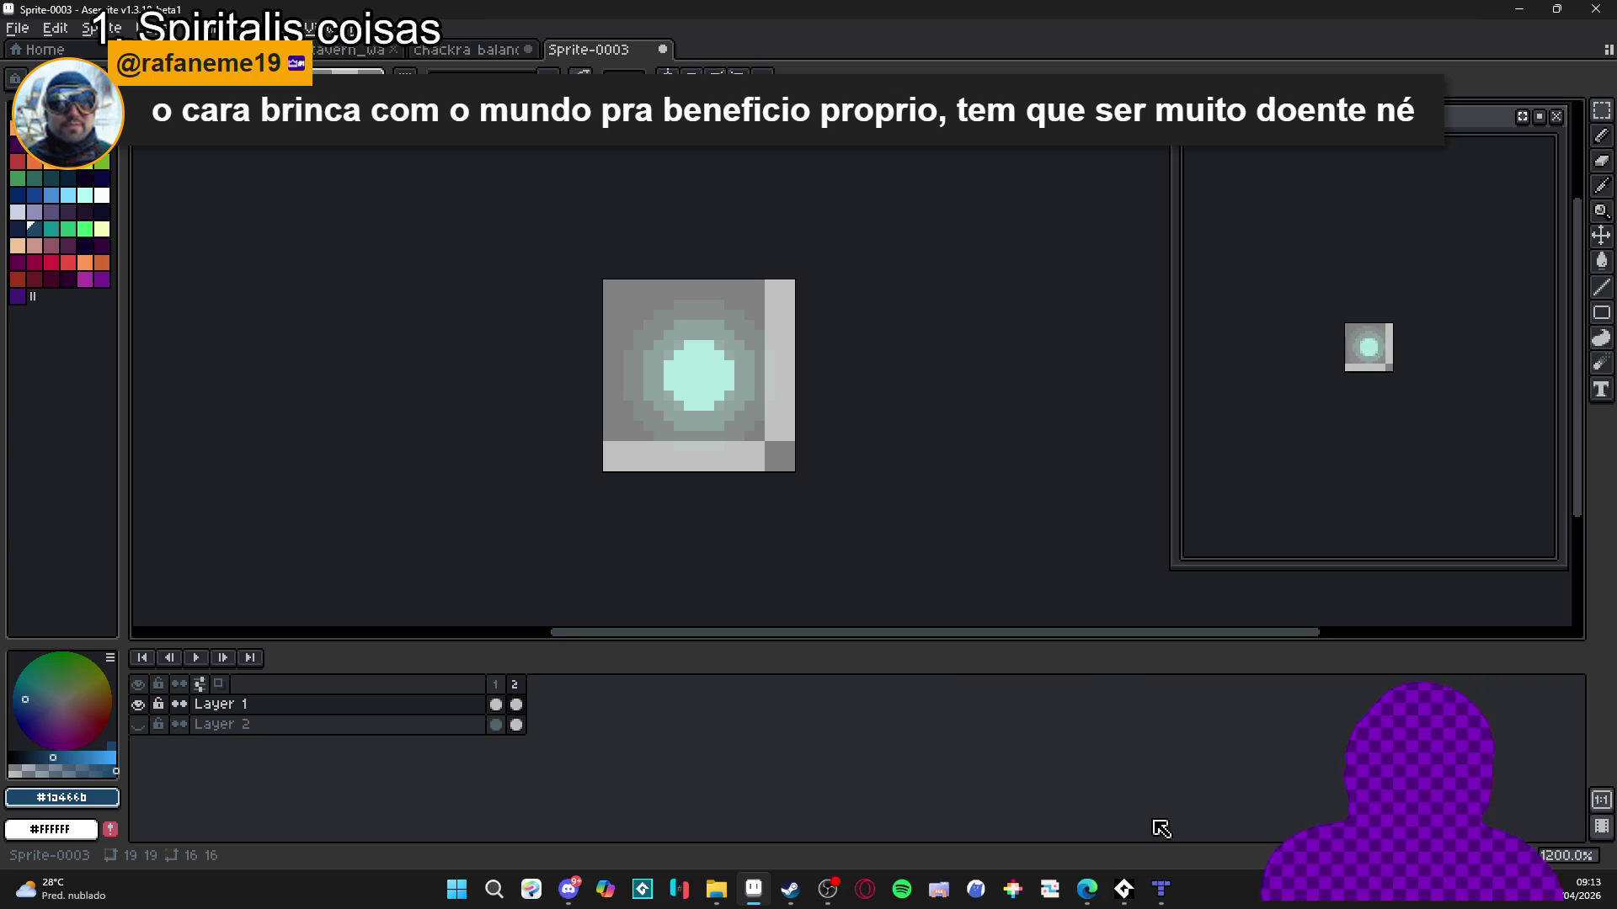
left_click(1160, 889)
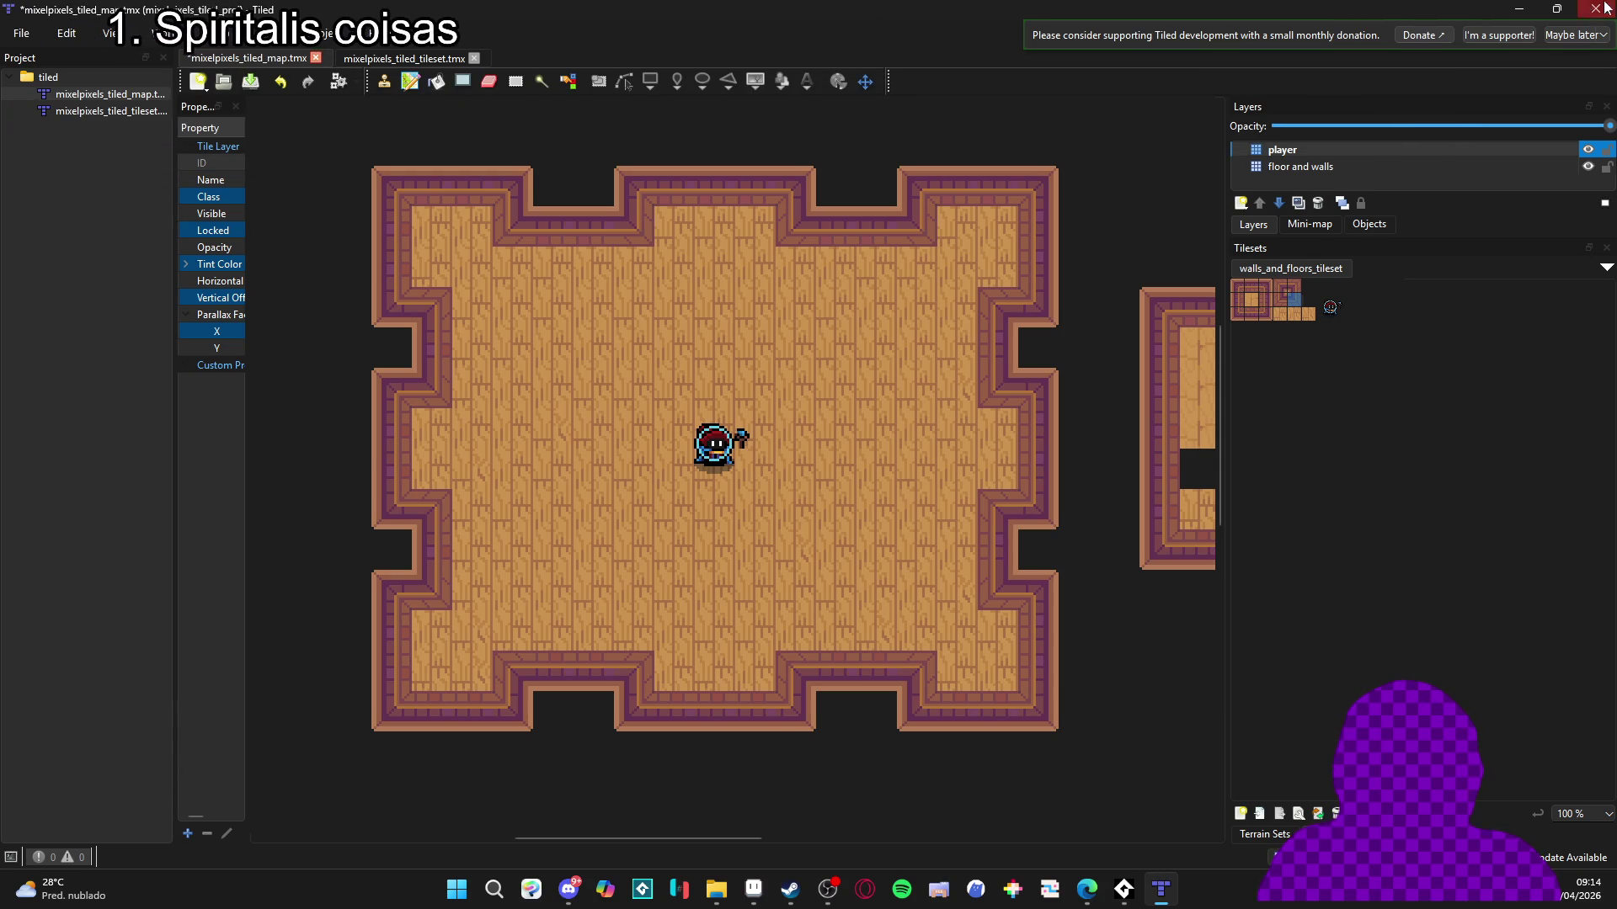
Minimize Tiled to get back to the Aseprite Sprite-0003 orb.
left_click(1518, 15)
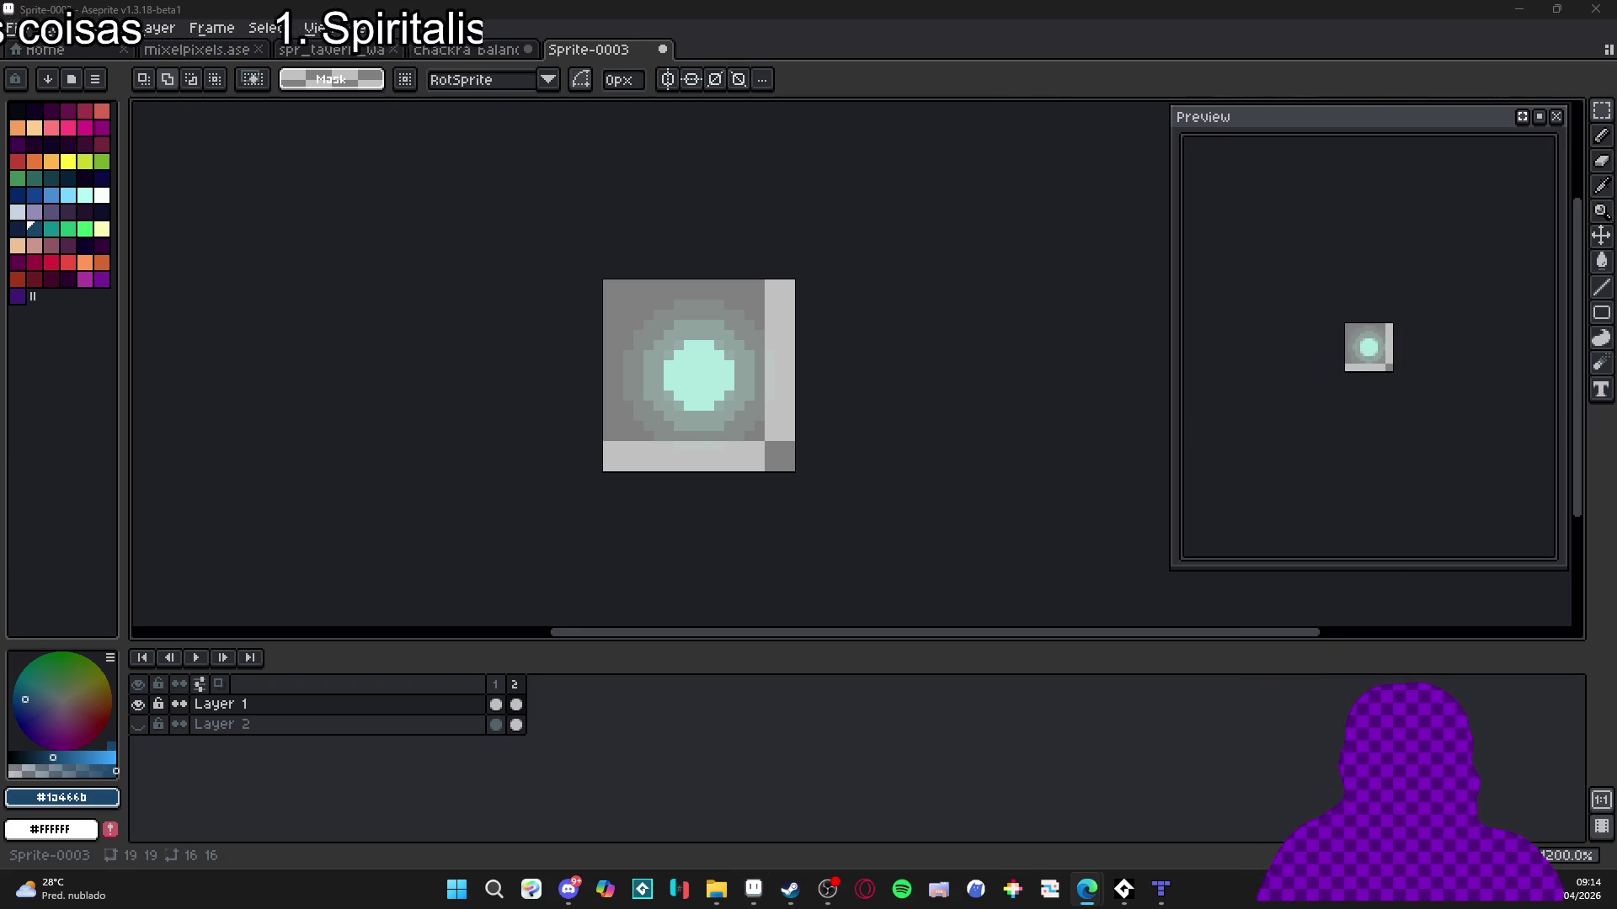
Check the exported orb PNG in the chackra balance folder, then bring Steam forward.
left_click(716, 889)
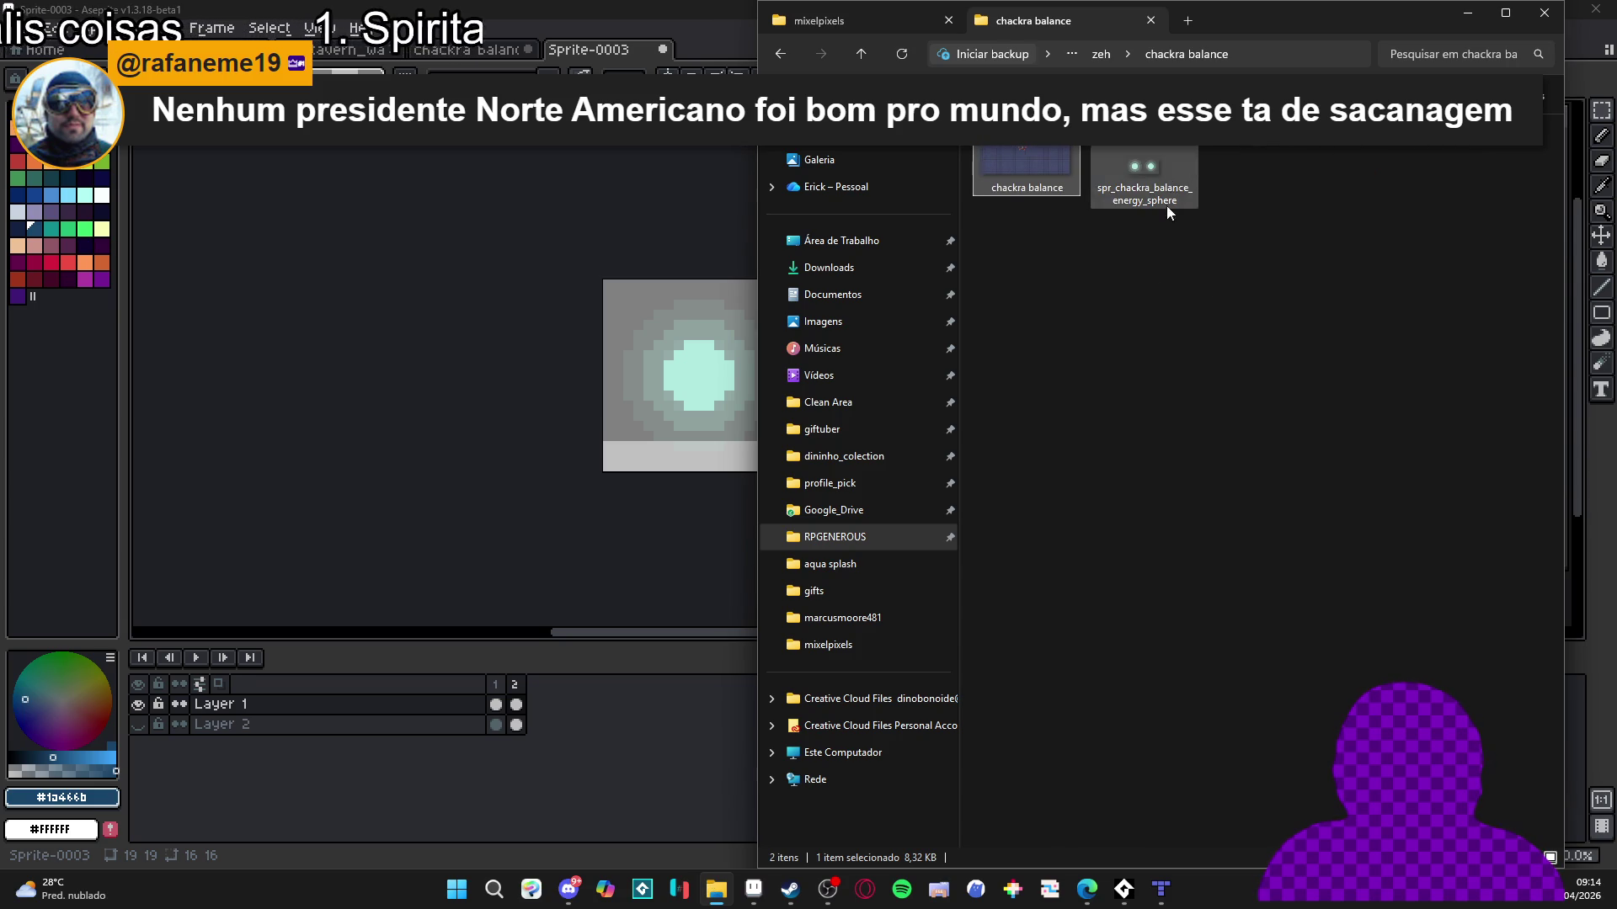
left_click(788, 898)
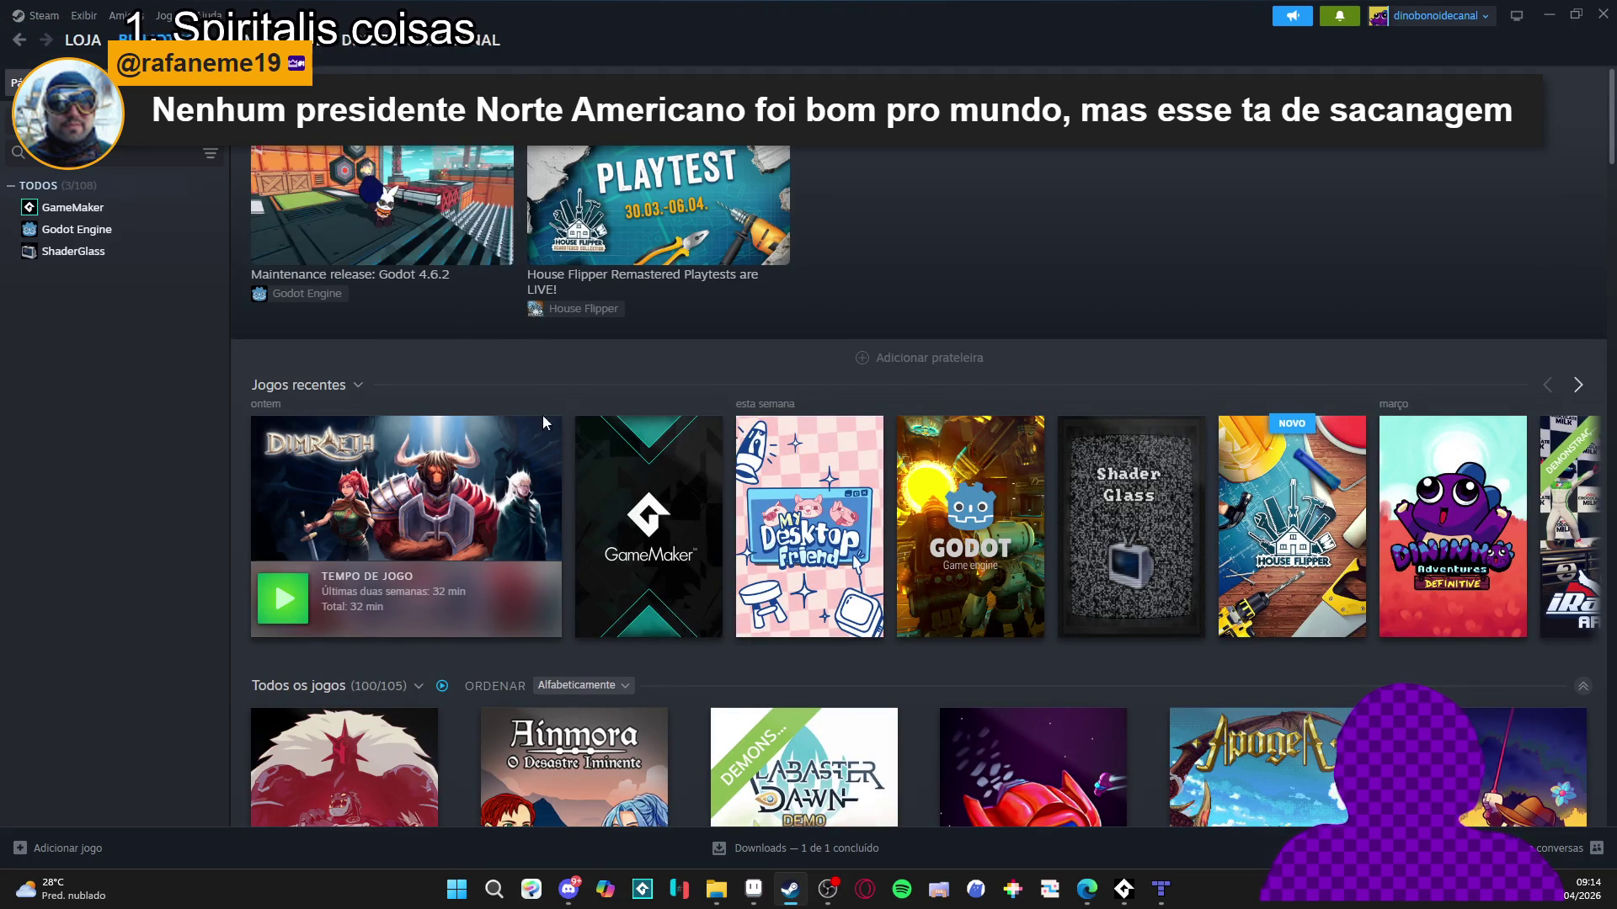
Open Dimraeth's store page, view the third and fifth screenshots, then return to its library page.
mouse_move(517, 499)
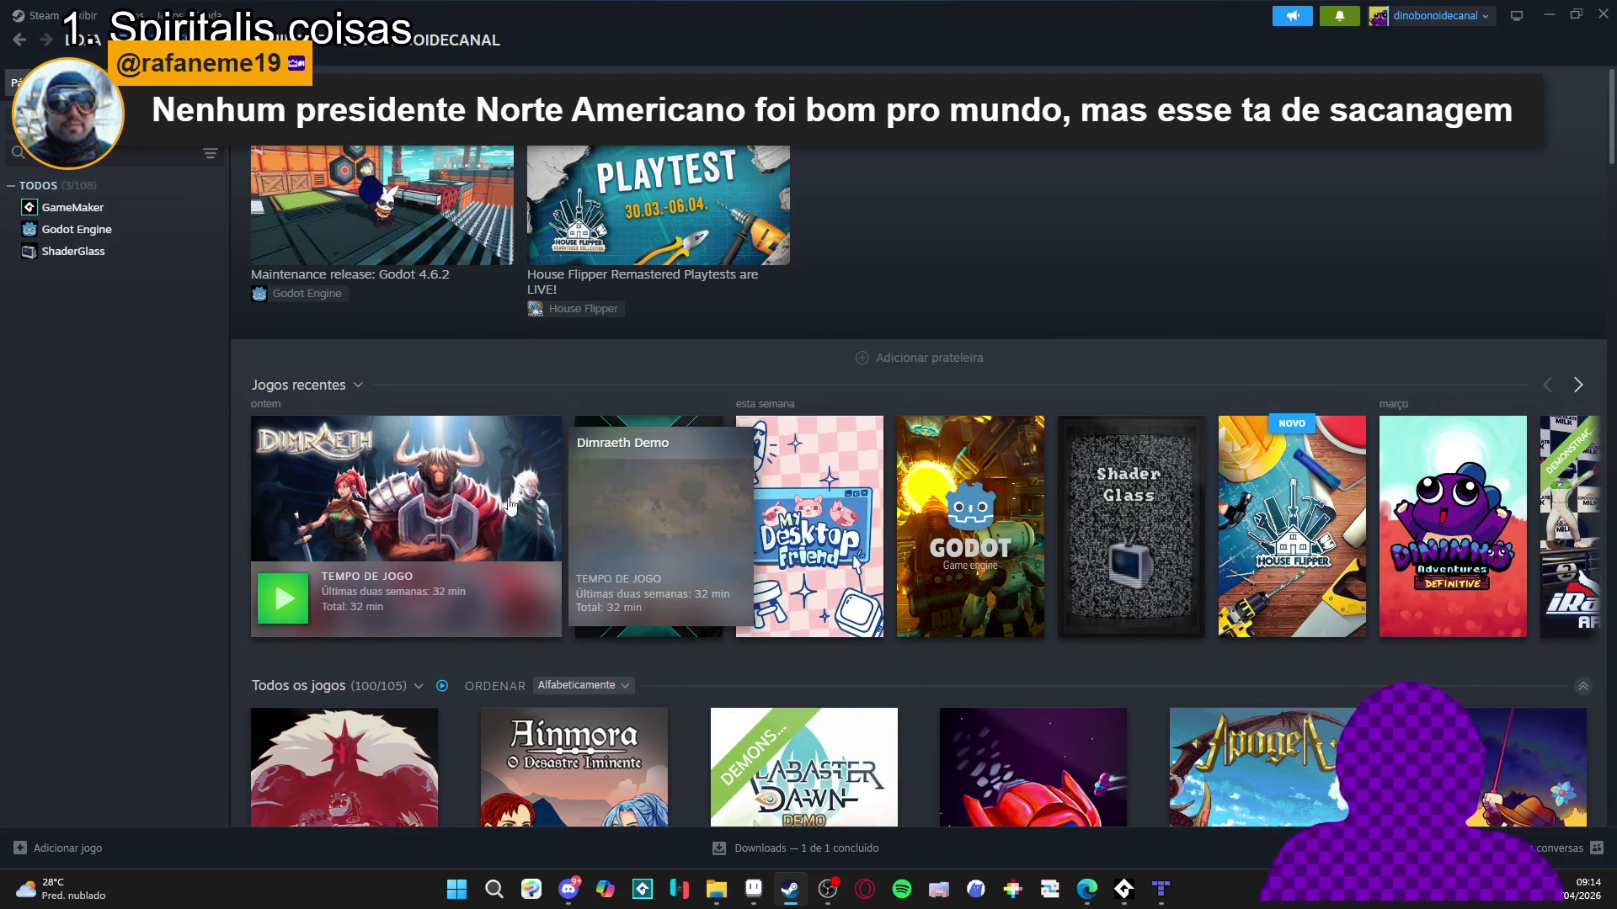
left_click(517, 499)
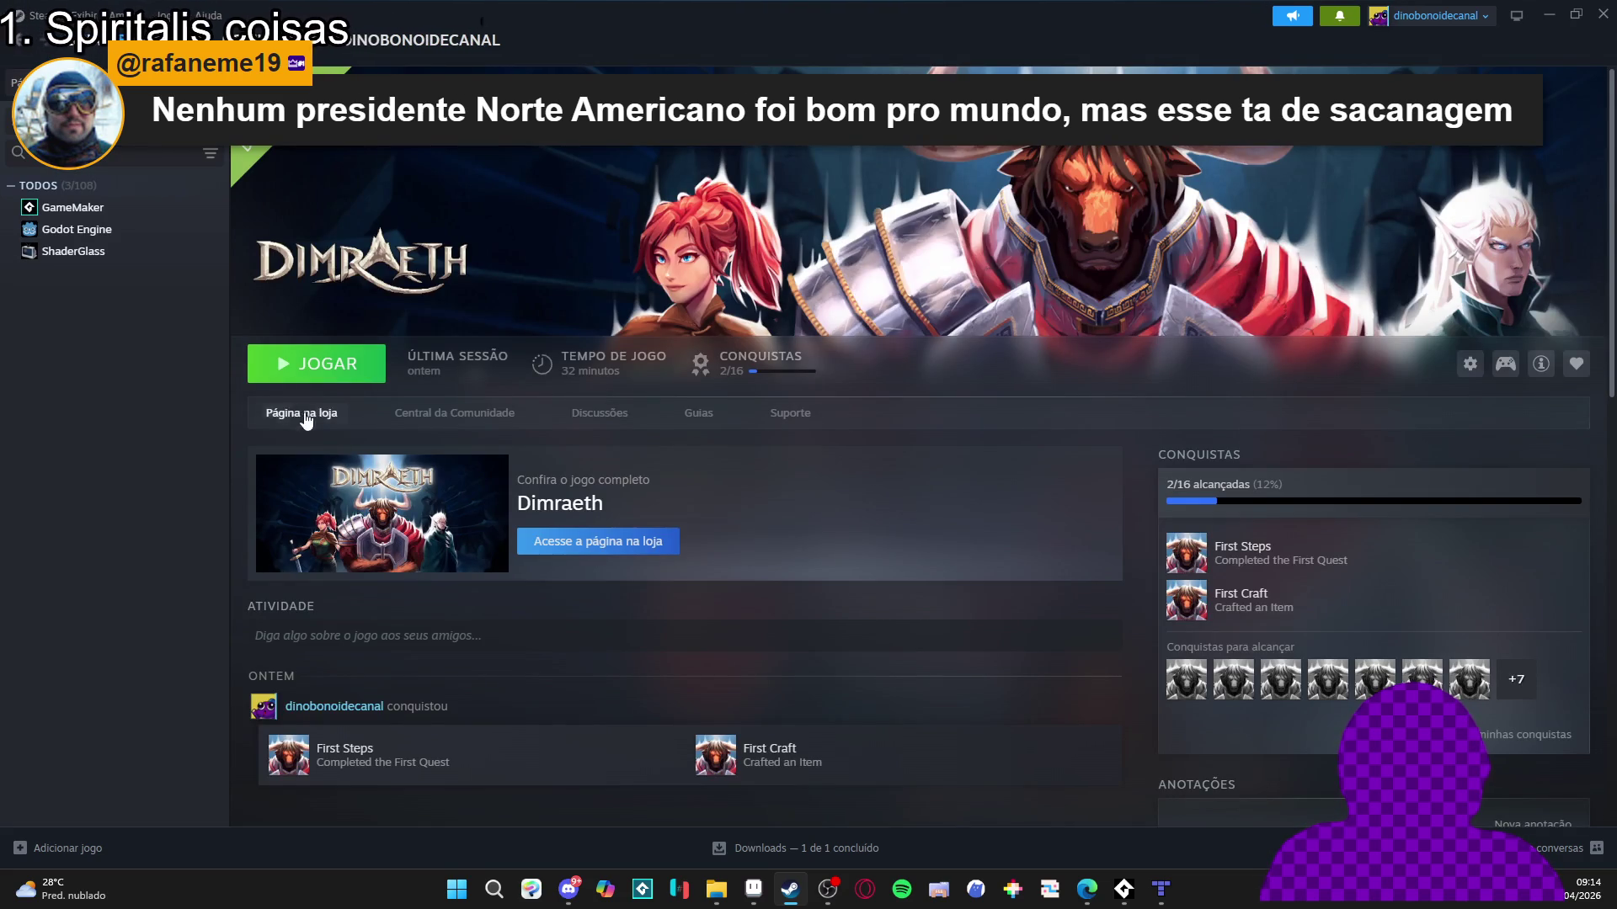
left_click(314, 426)
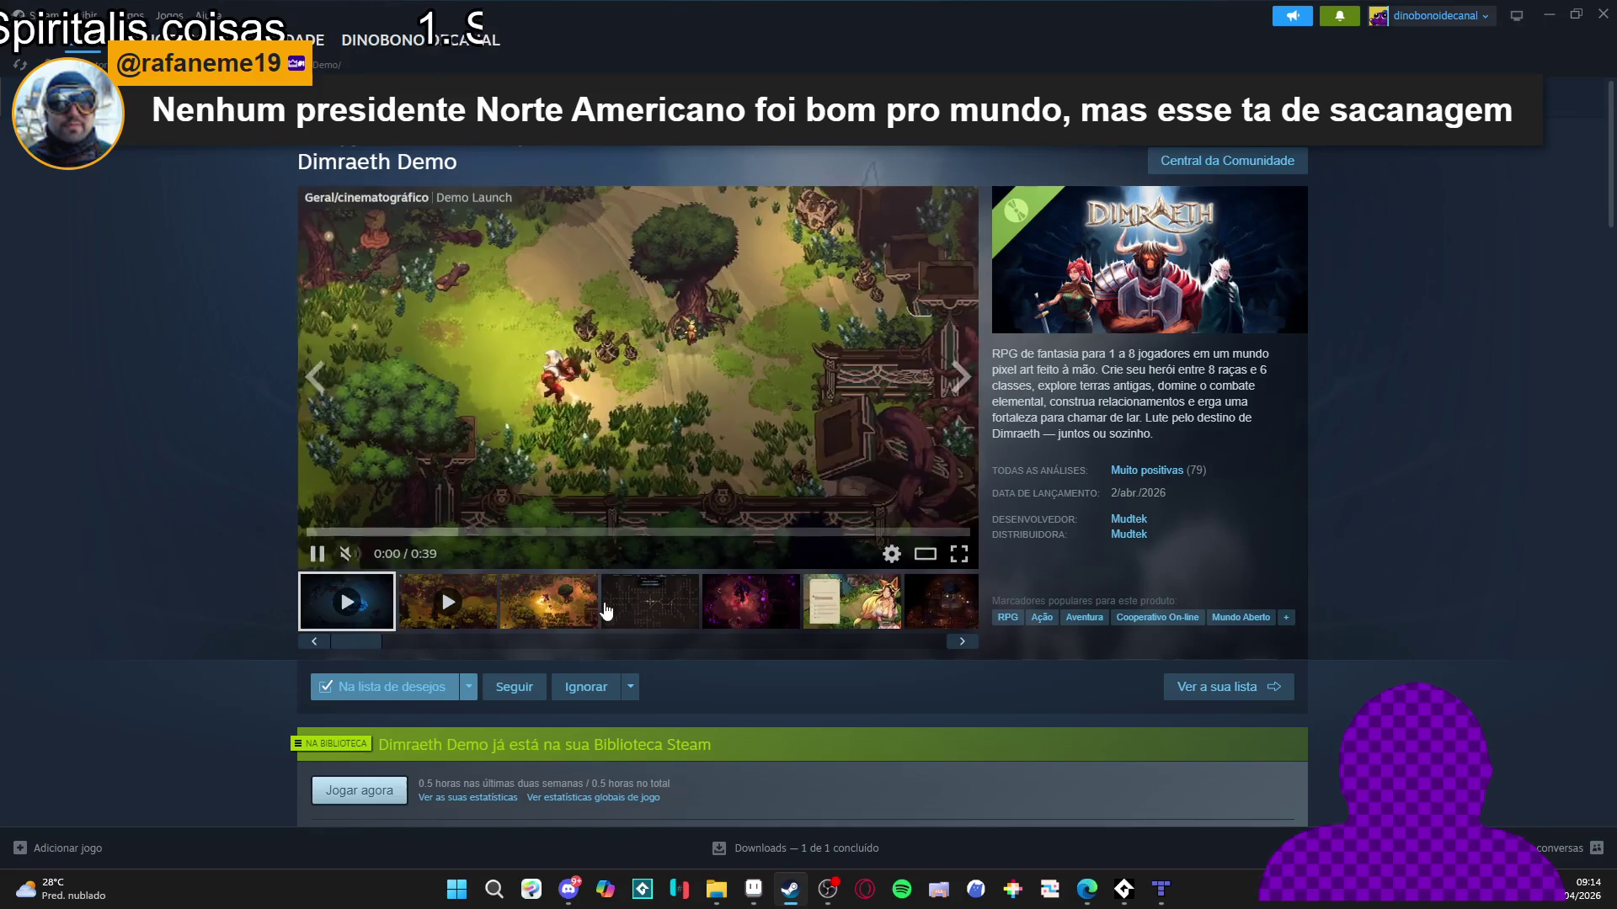
left_click(552, 603)
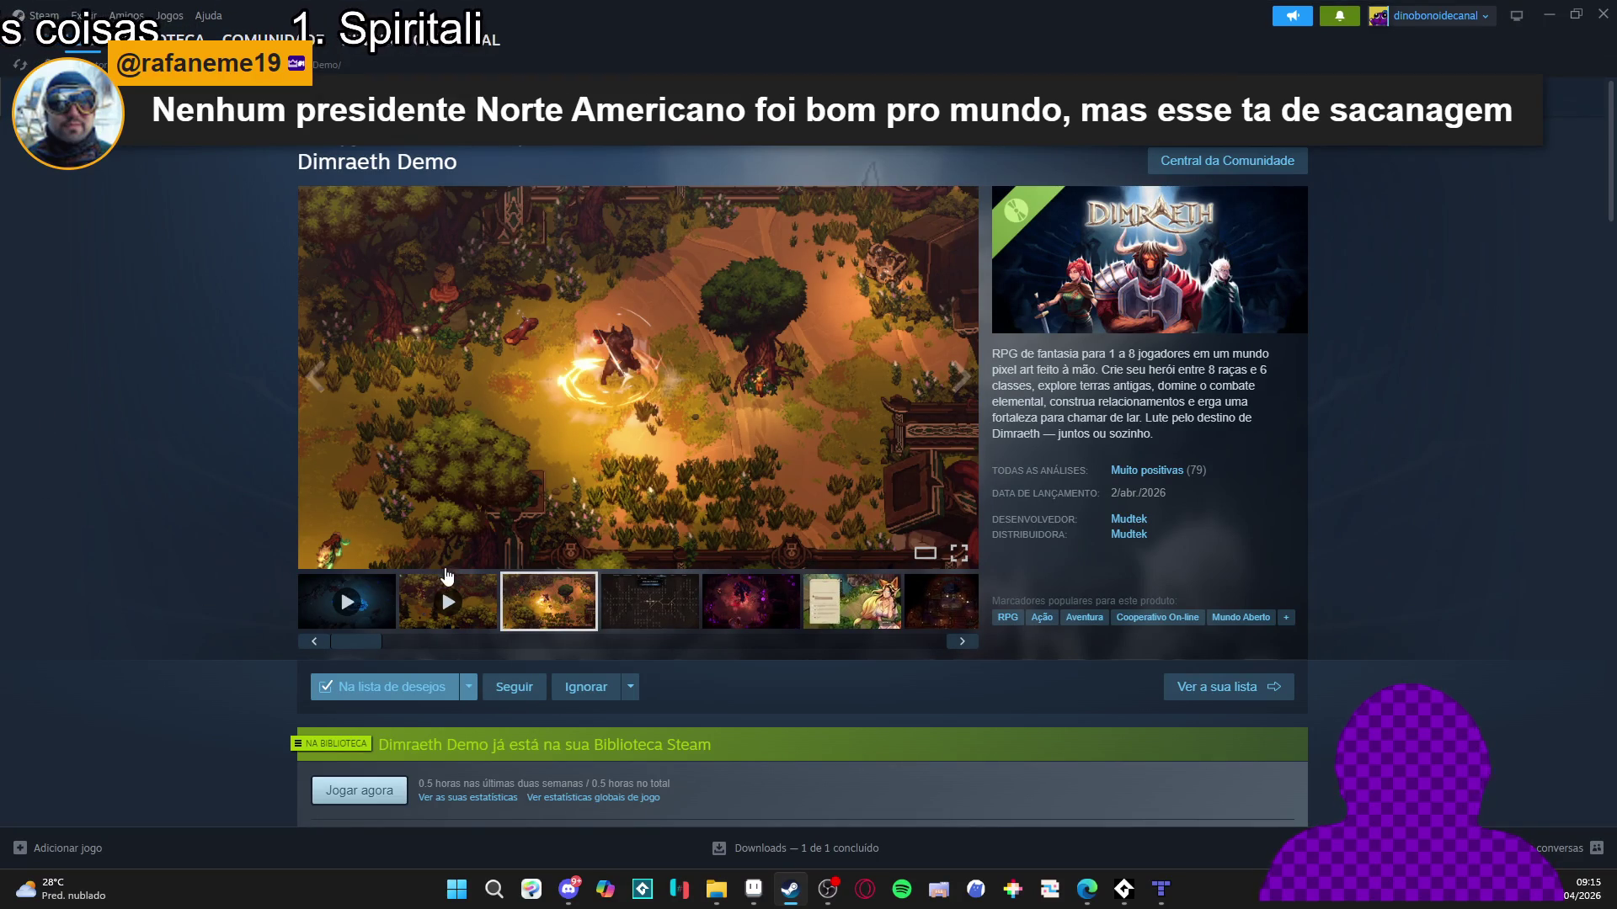
left_click(770, 618)
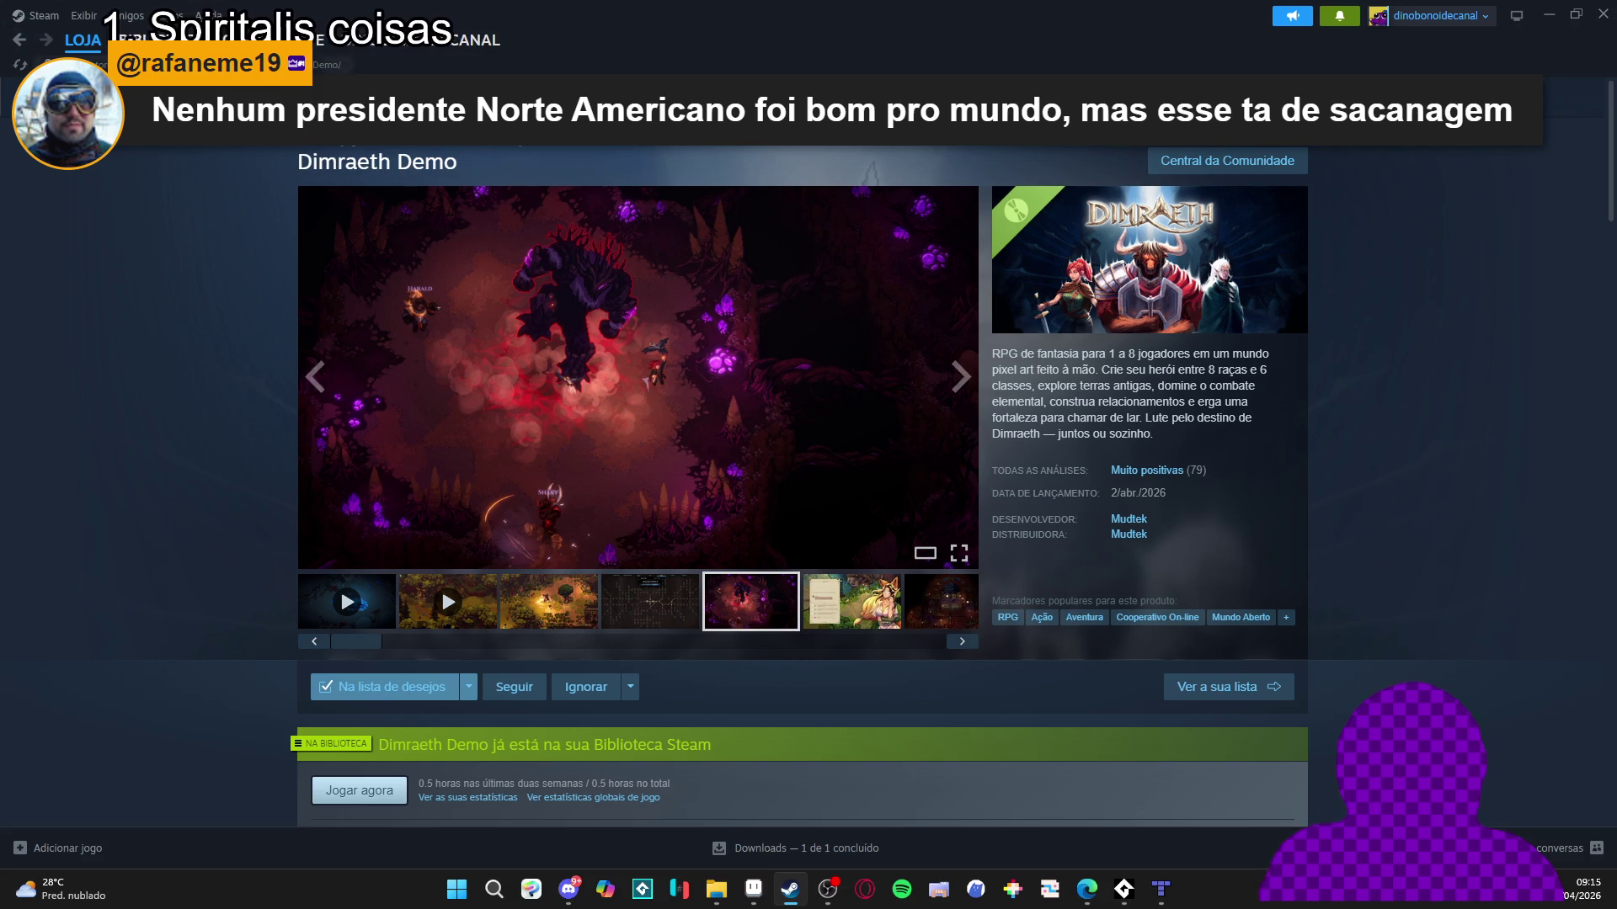
left_click(360, 790)
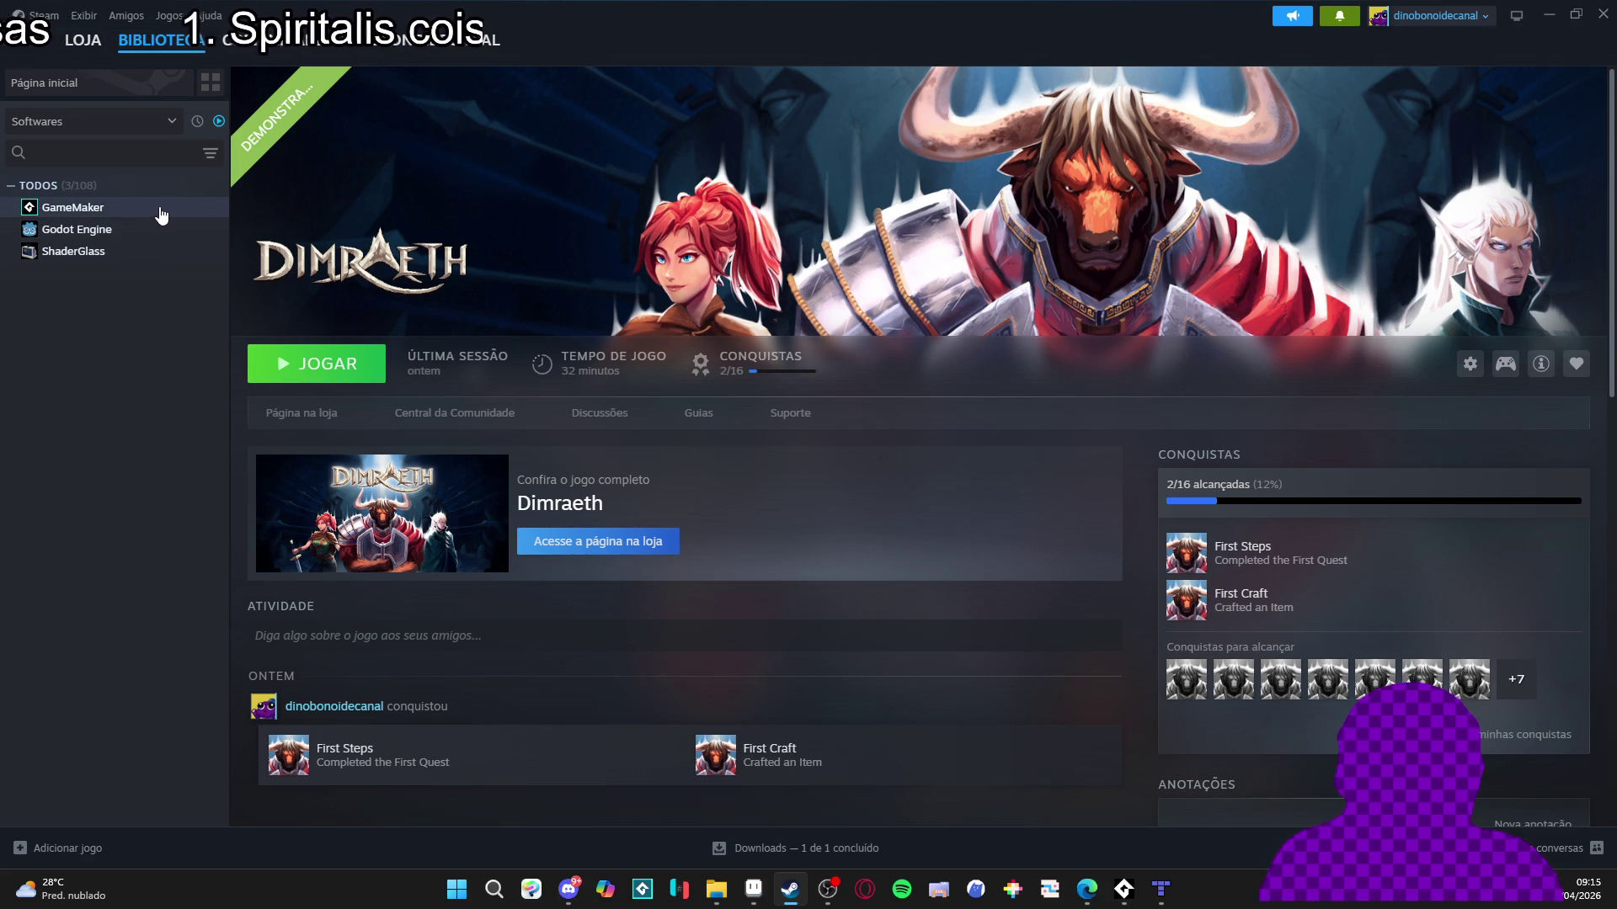
Launch GameMaker from the Steam library, minimize File Explorer, and bring GameMaker to the front.
left_click(131, 229)
left_click(130, 208)
left_click(340, 377)
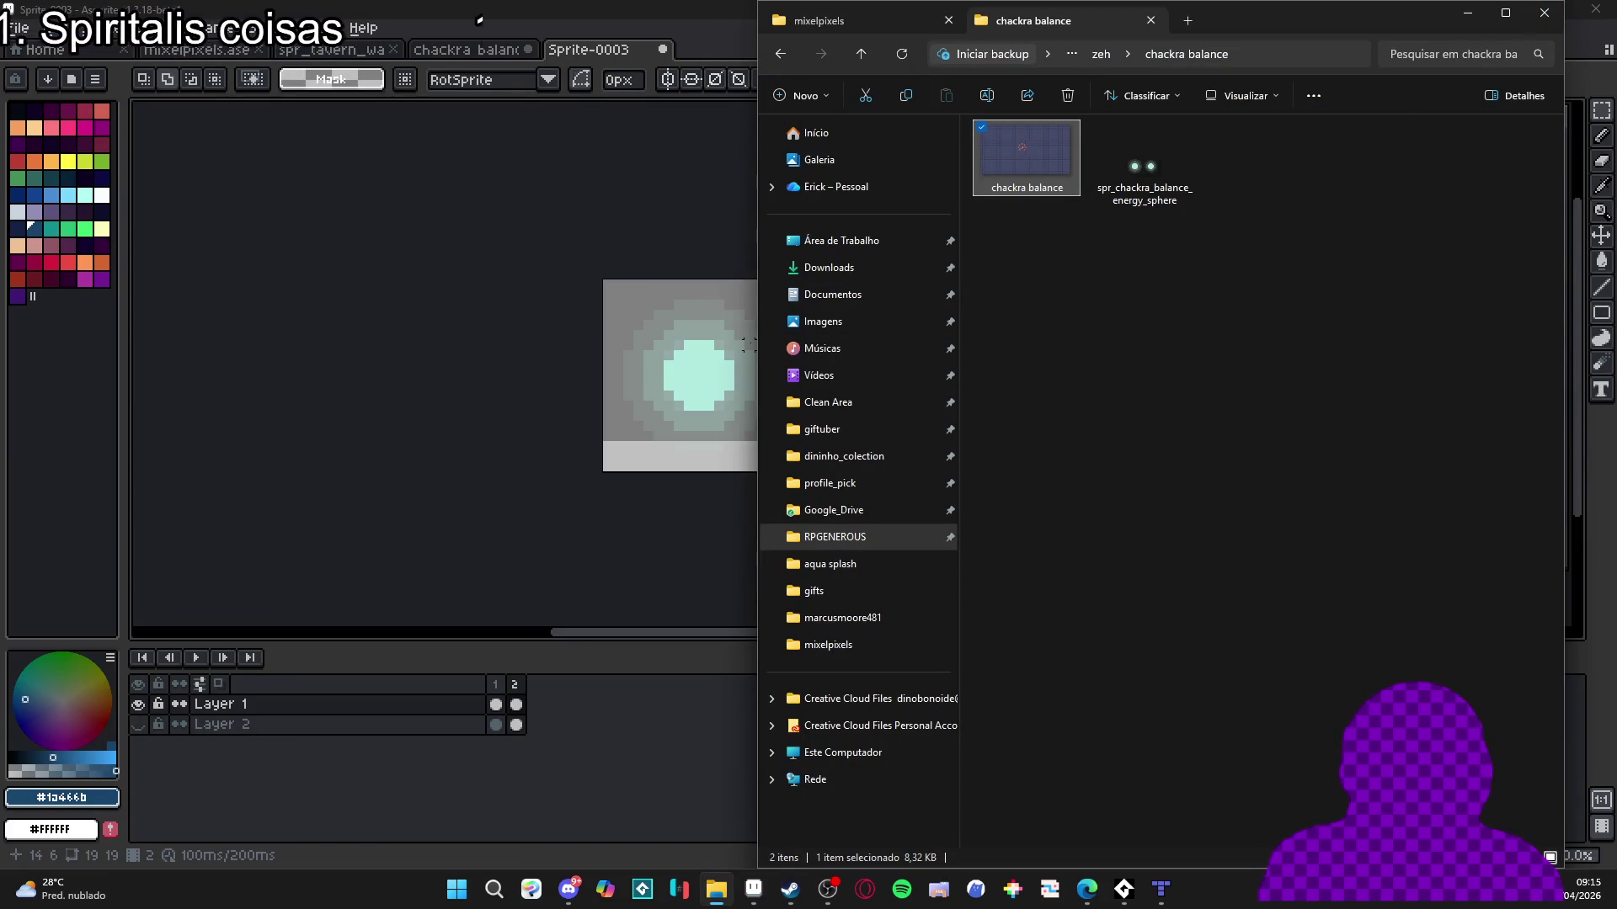
left_click(1467, 13)
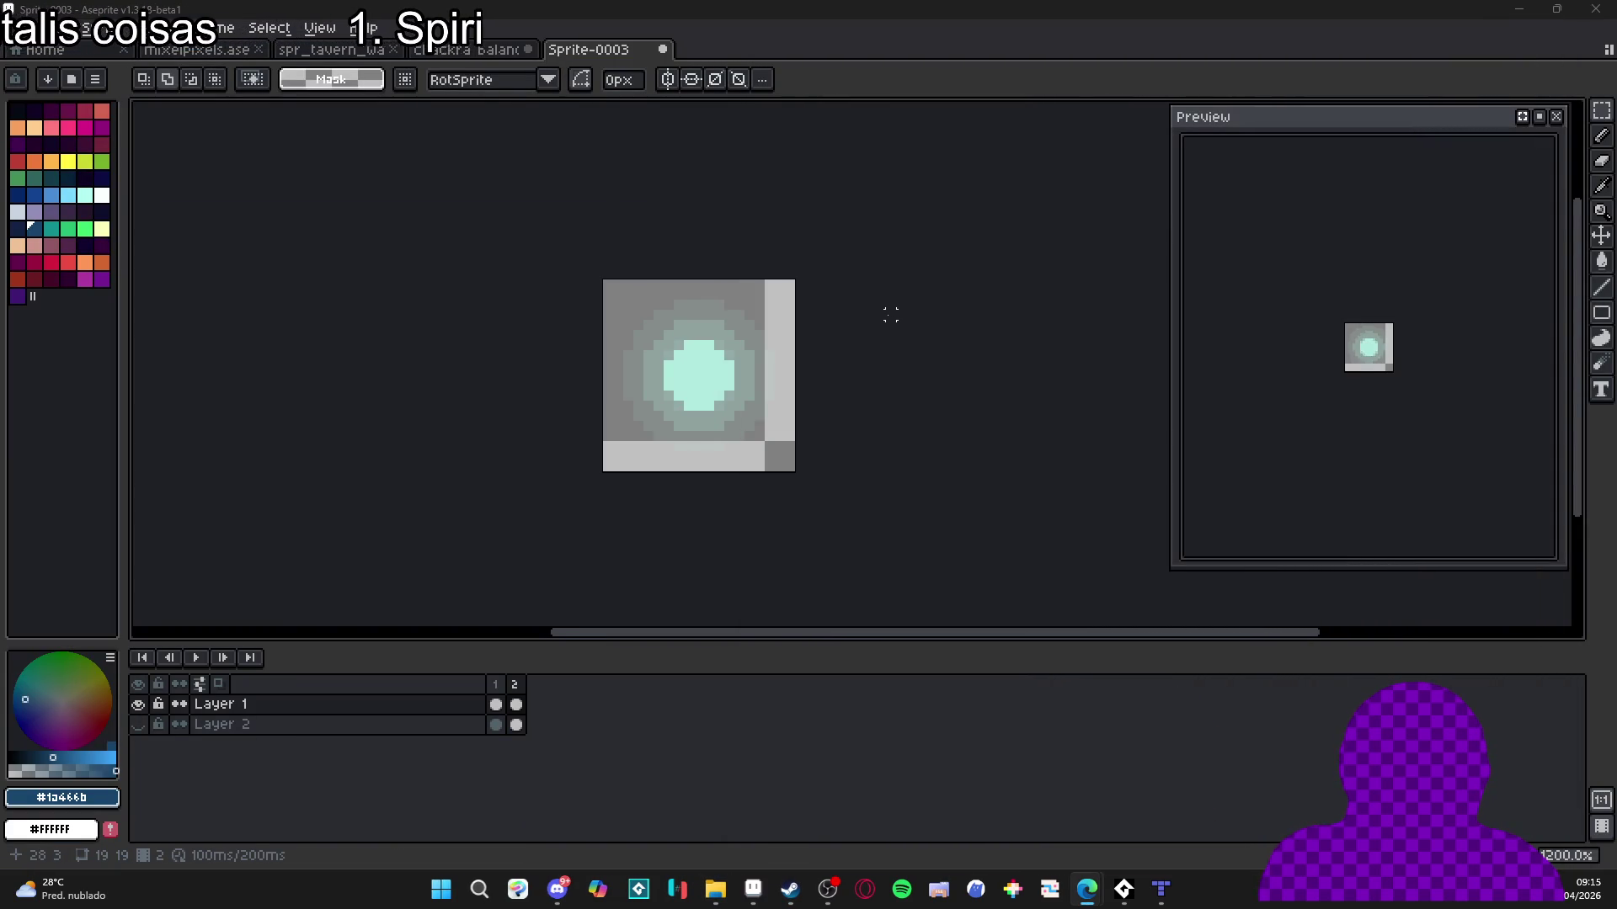
left_click(1183, 892)
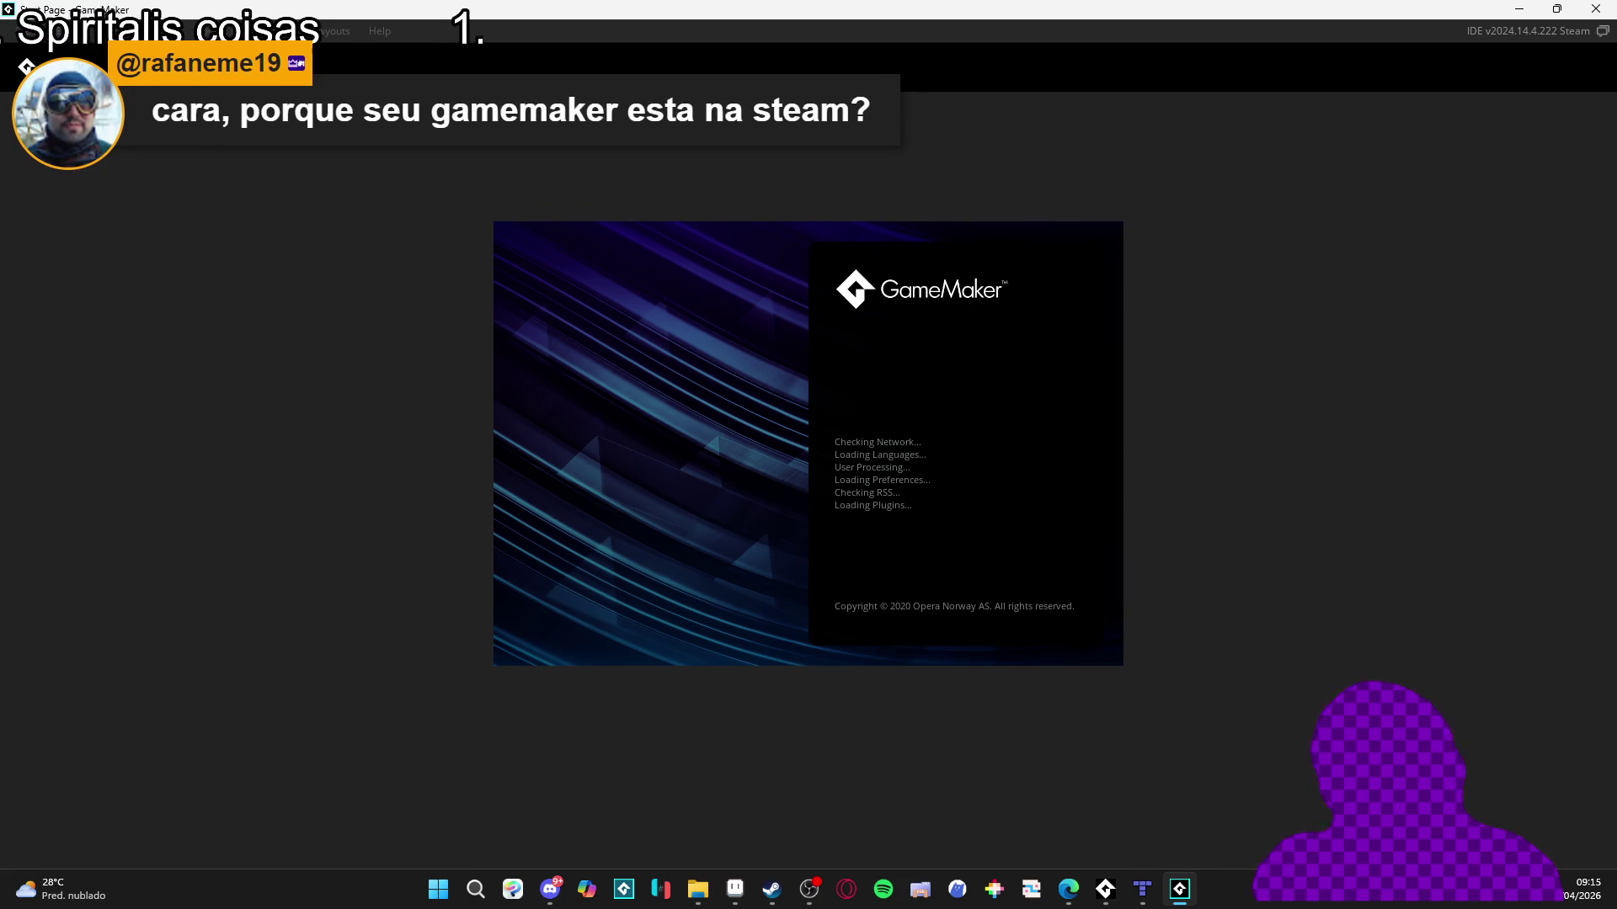
Review GameMaker's versions and betas in Steam properties, then return to GameMaker's Start Page.
left_click(775, 898)
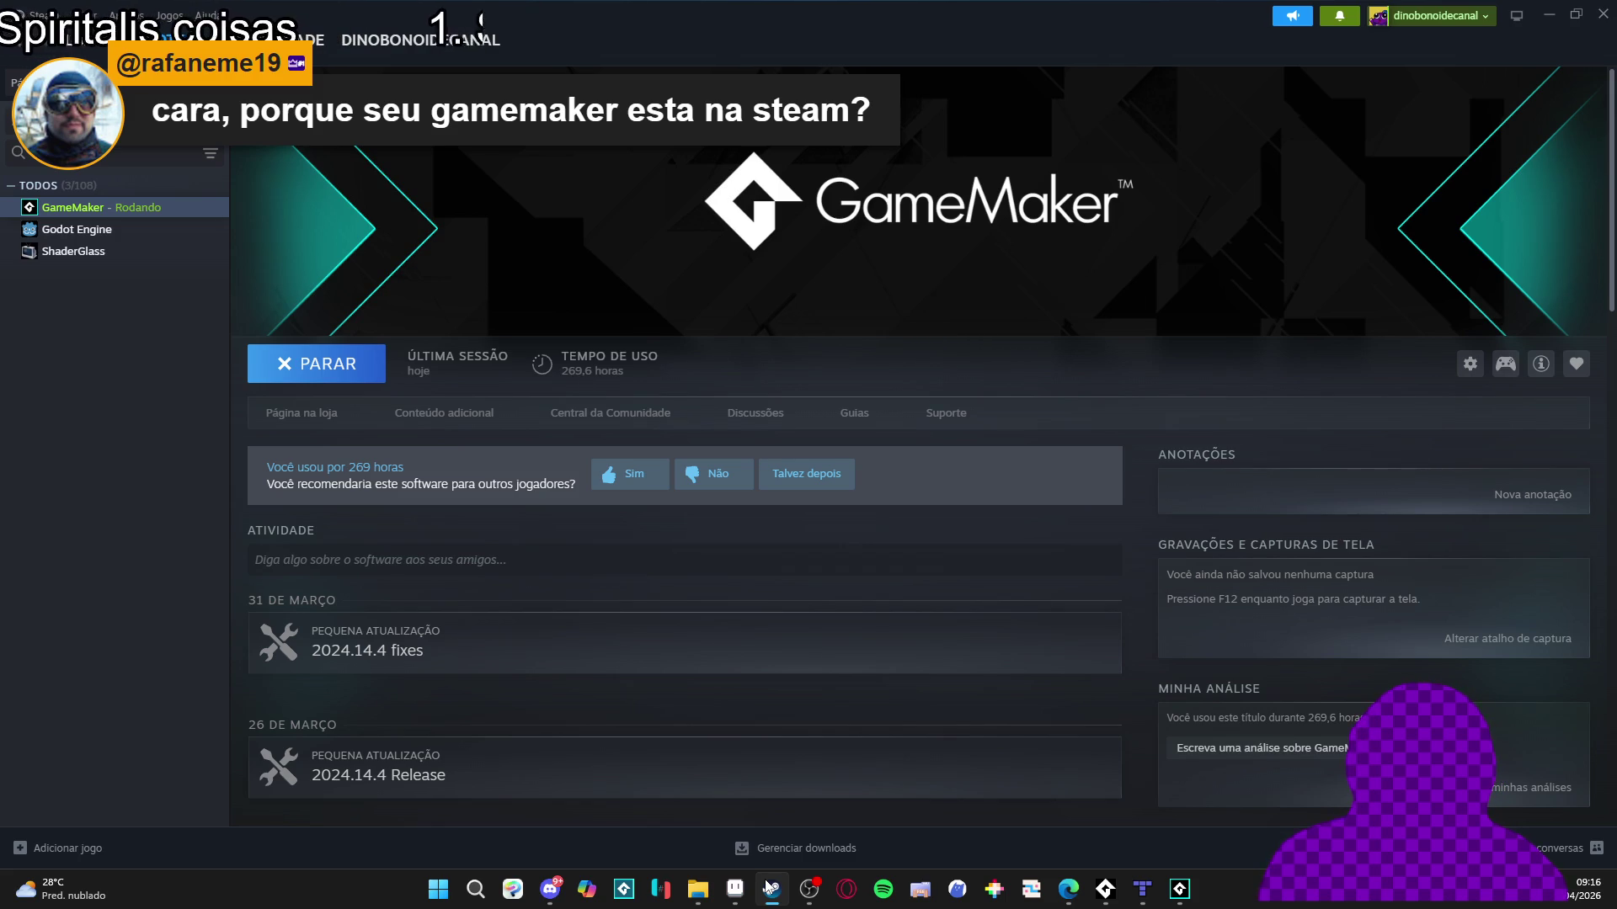
right_click(188, 222)
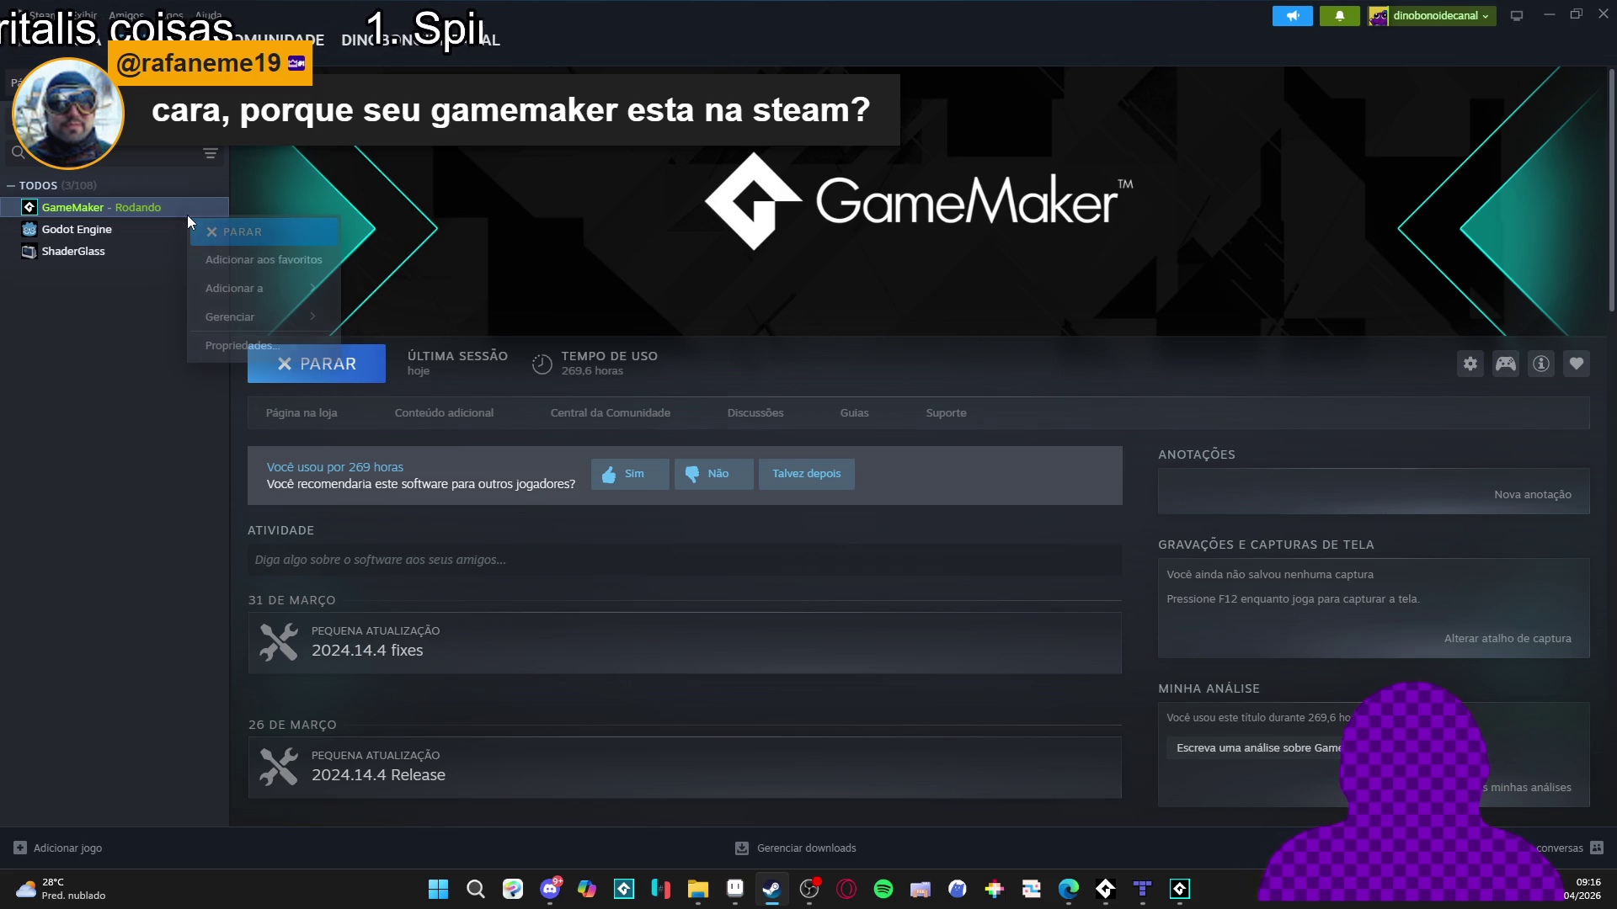
left_click(245, 345)
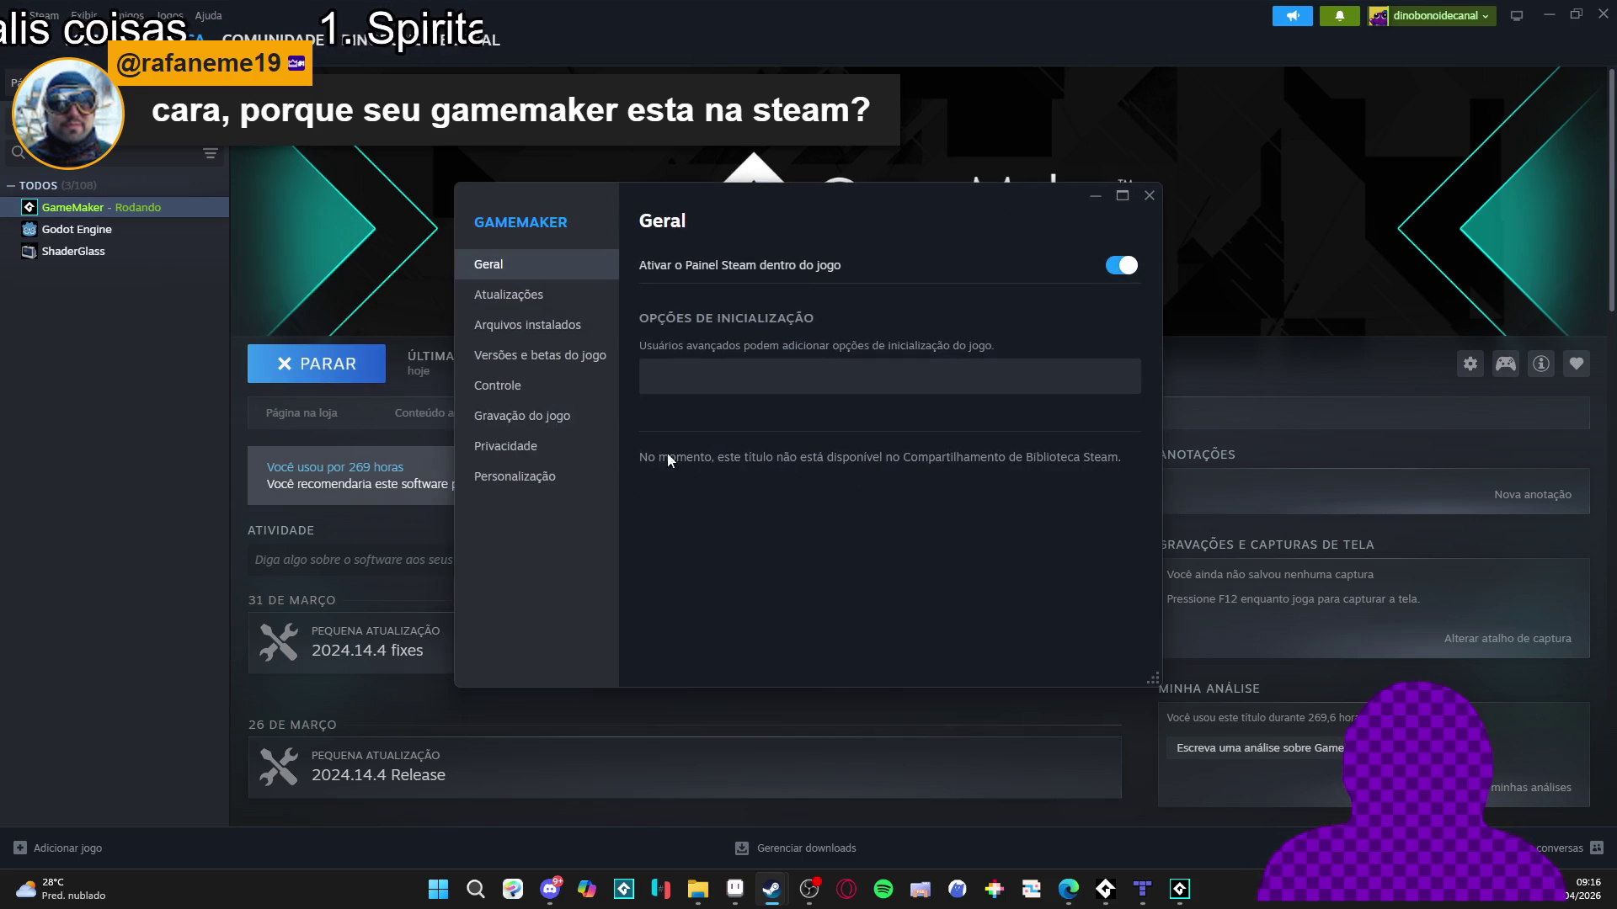
left_click(579, 356)
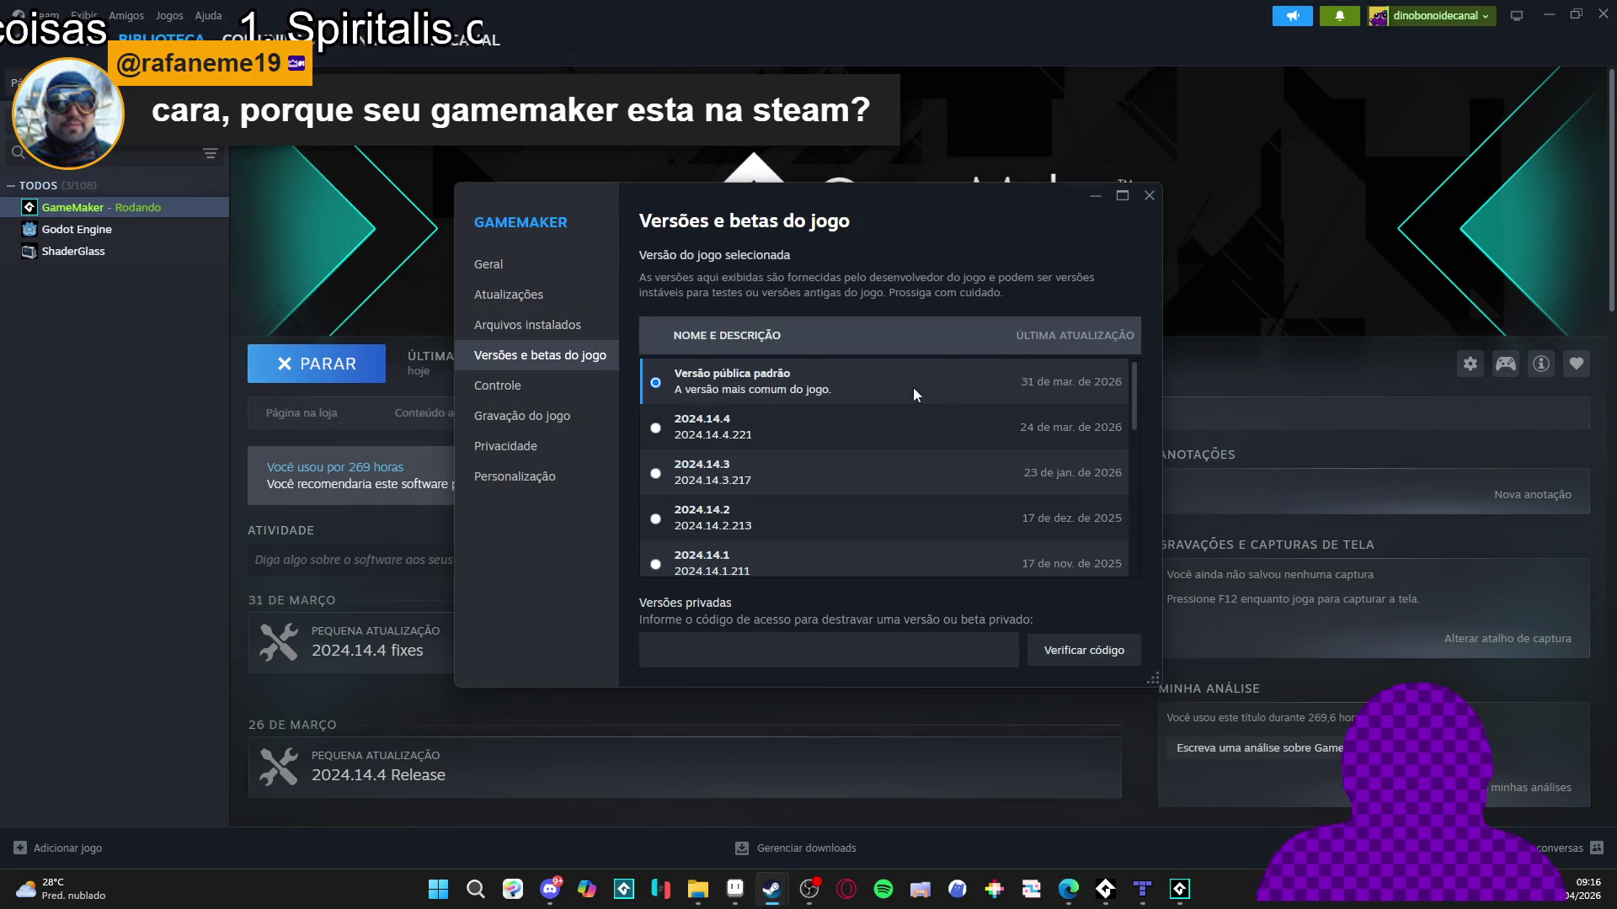
scroll(720, 404, "down", 3)
scroll(719, 427, "up", 3)
scroll(722, 434, "down", 2)
scroll(721, 434, "up", 3)
scroll(720, 433, "down", 5)
scroll(720, 427, "up", 5)
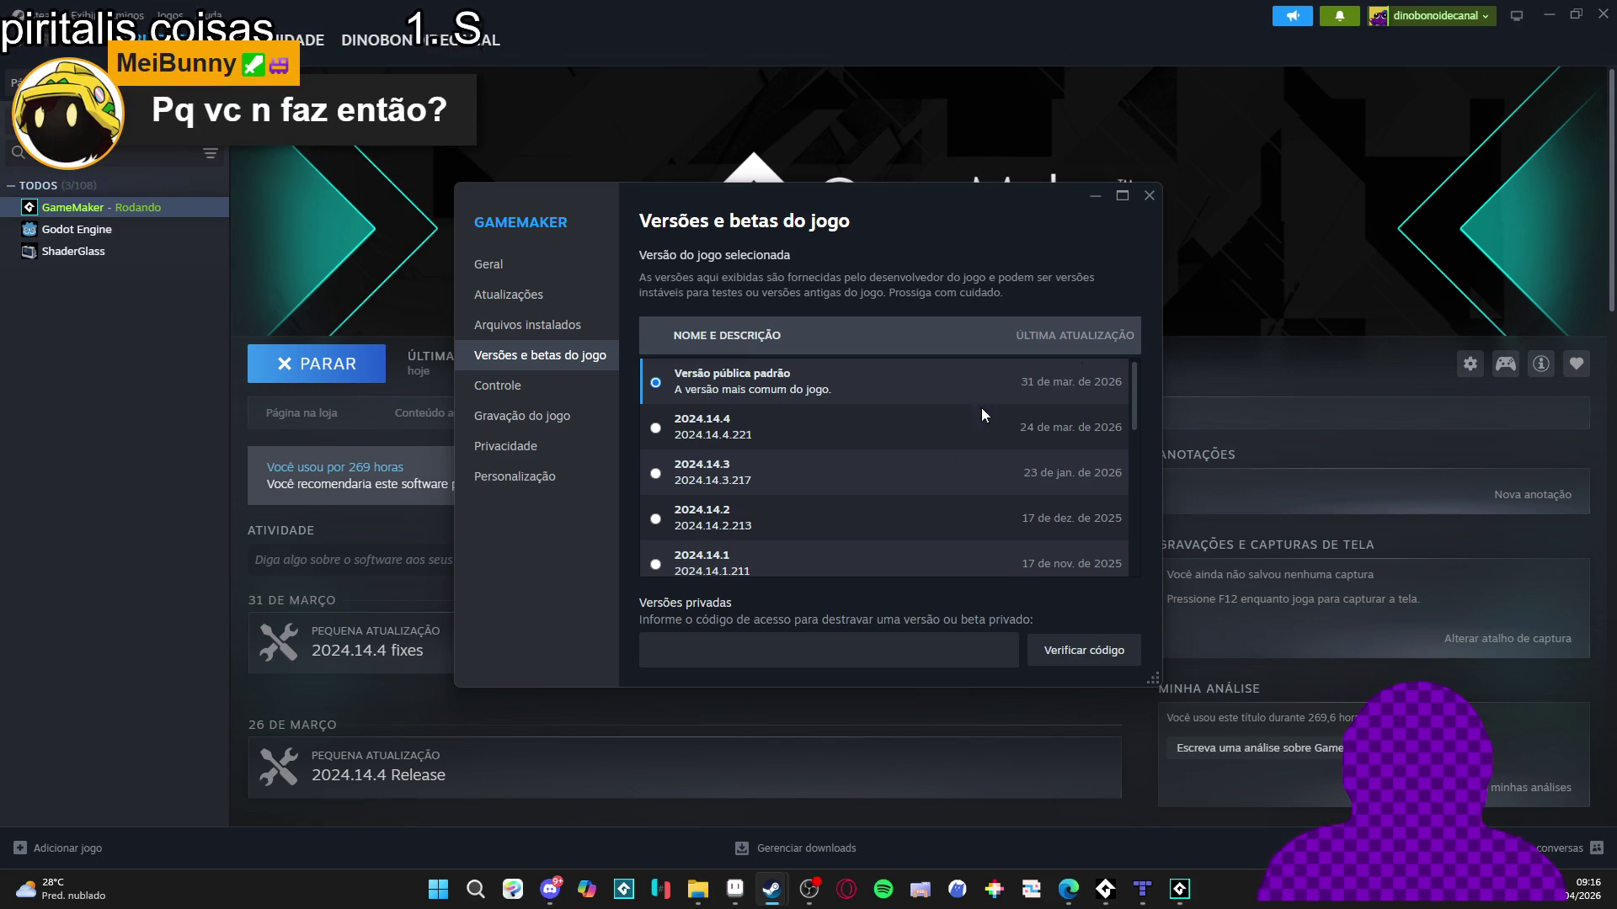
left_click(1150, 196)
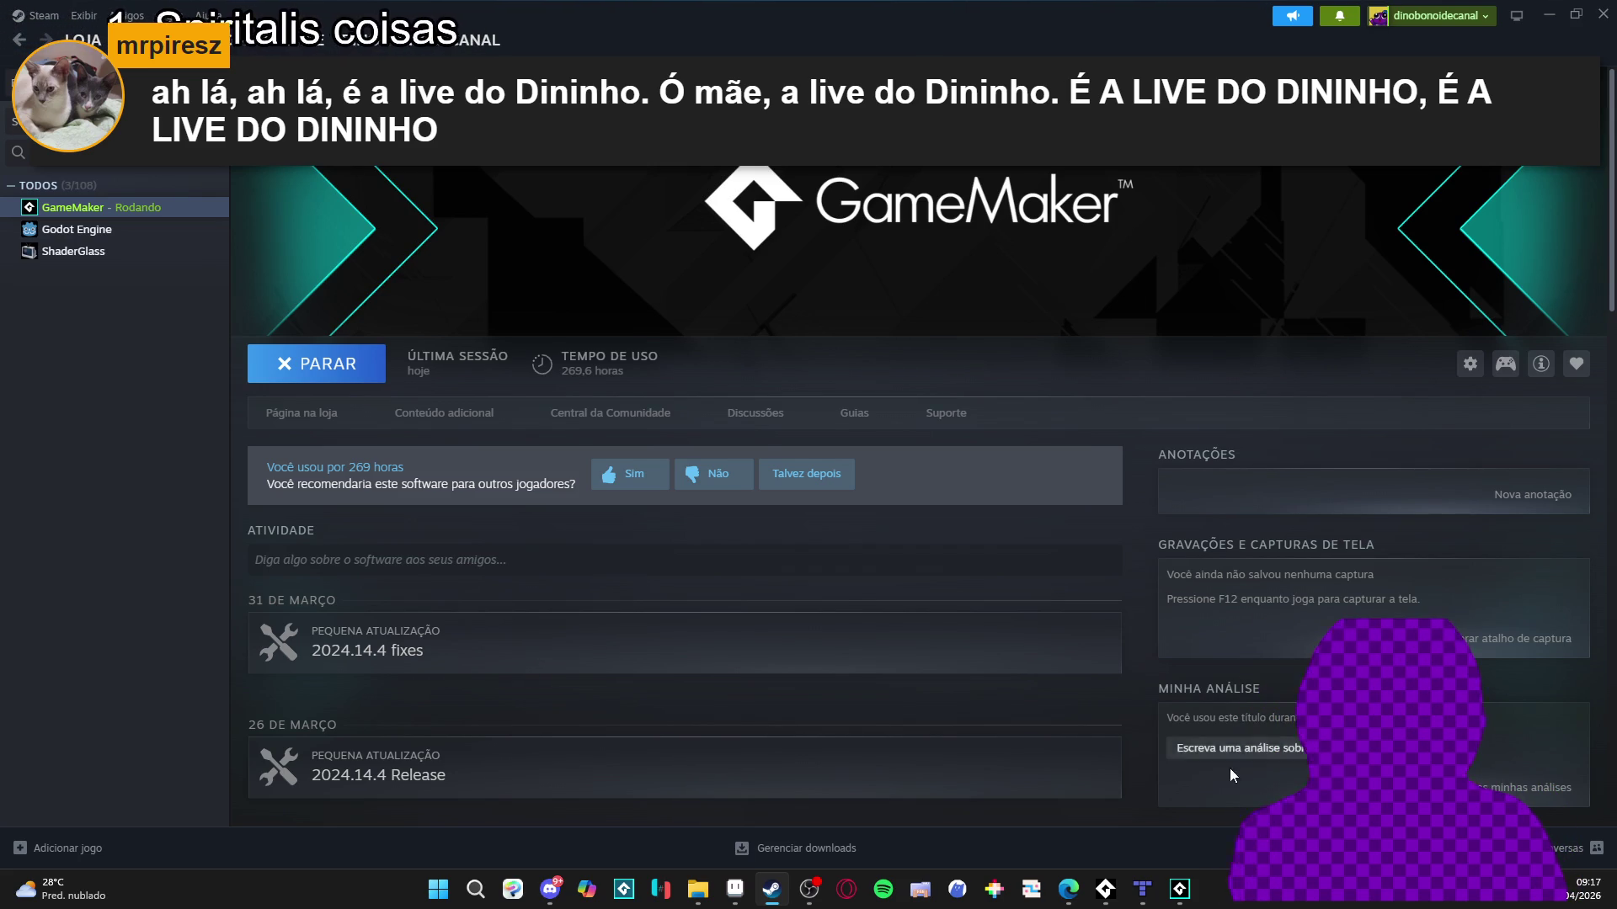
left_click(1197, 887)
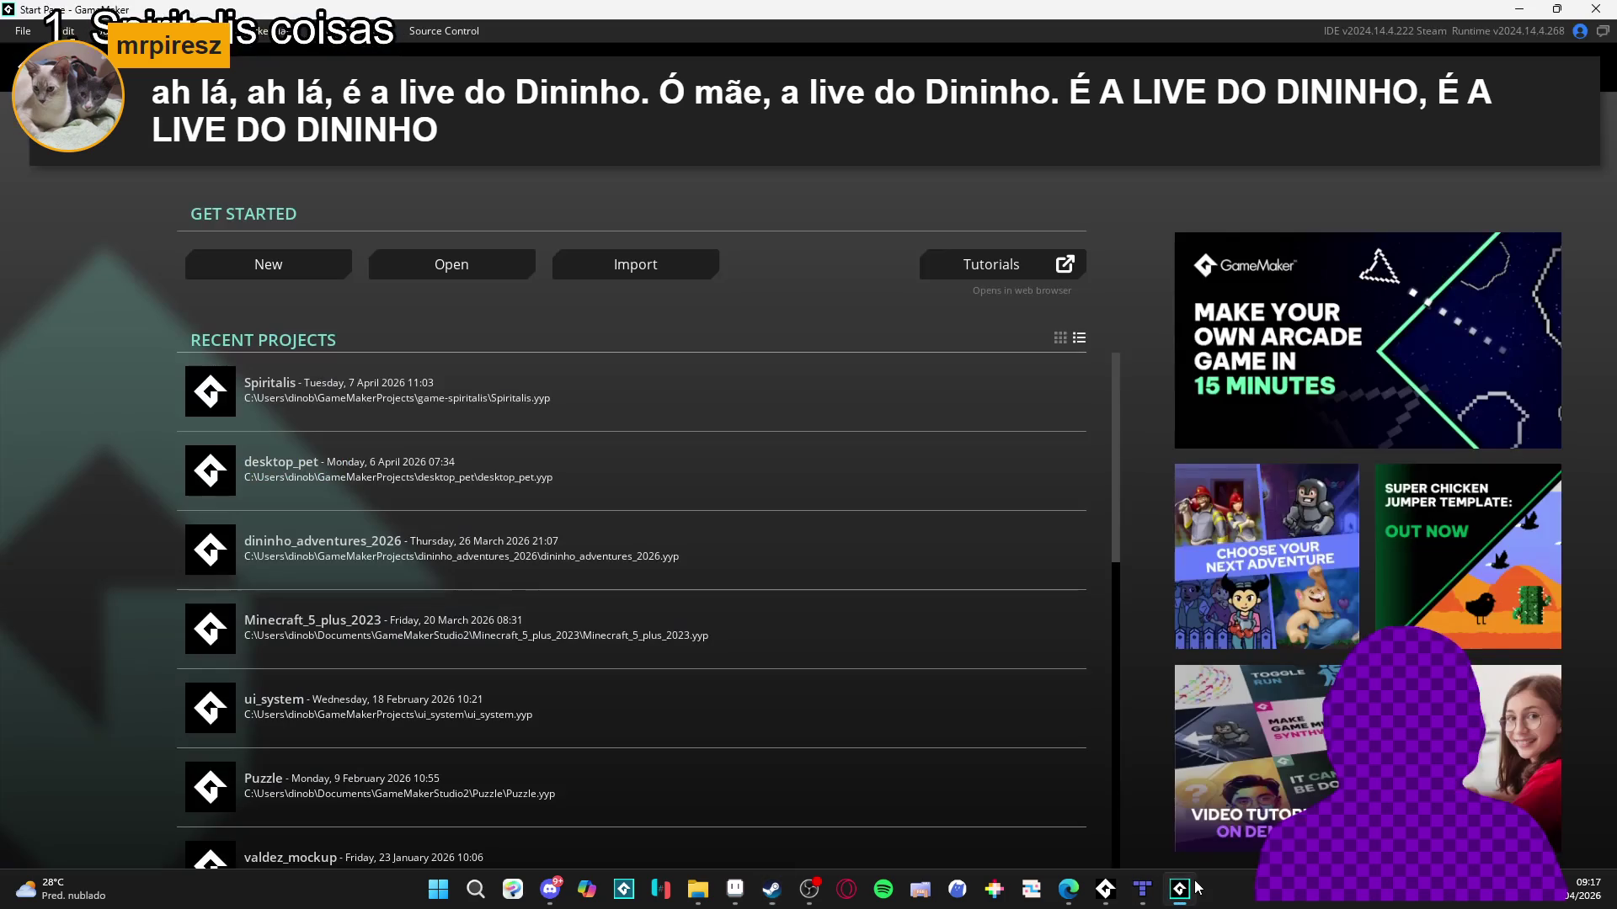
Open the Spiritalis project and cycle the open editors to spr_spoil_bar_bright.
left_click(1197, 886)
left_click(1196, 887)
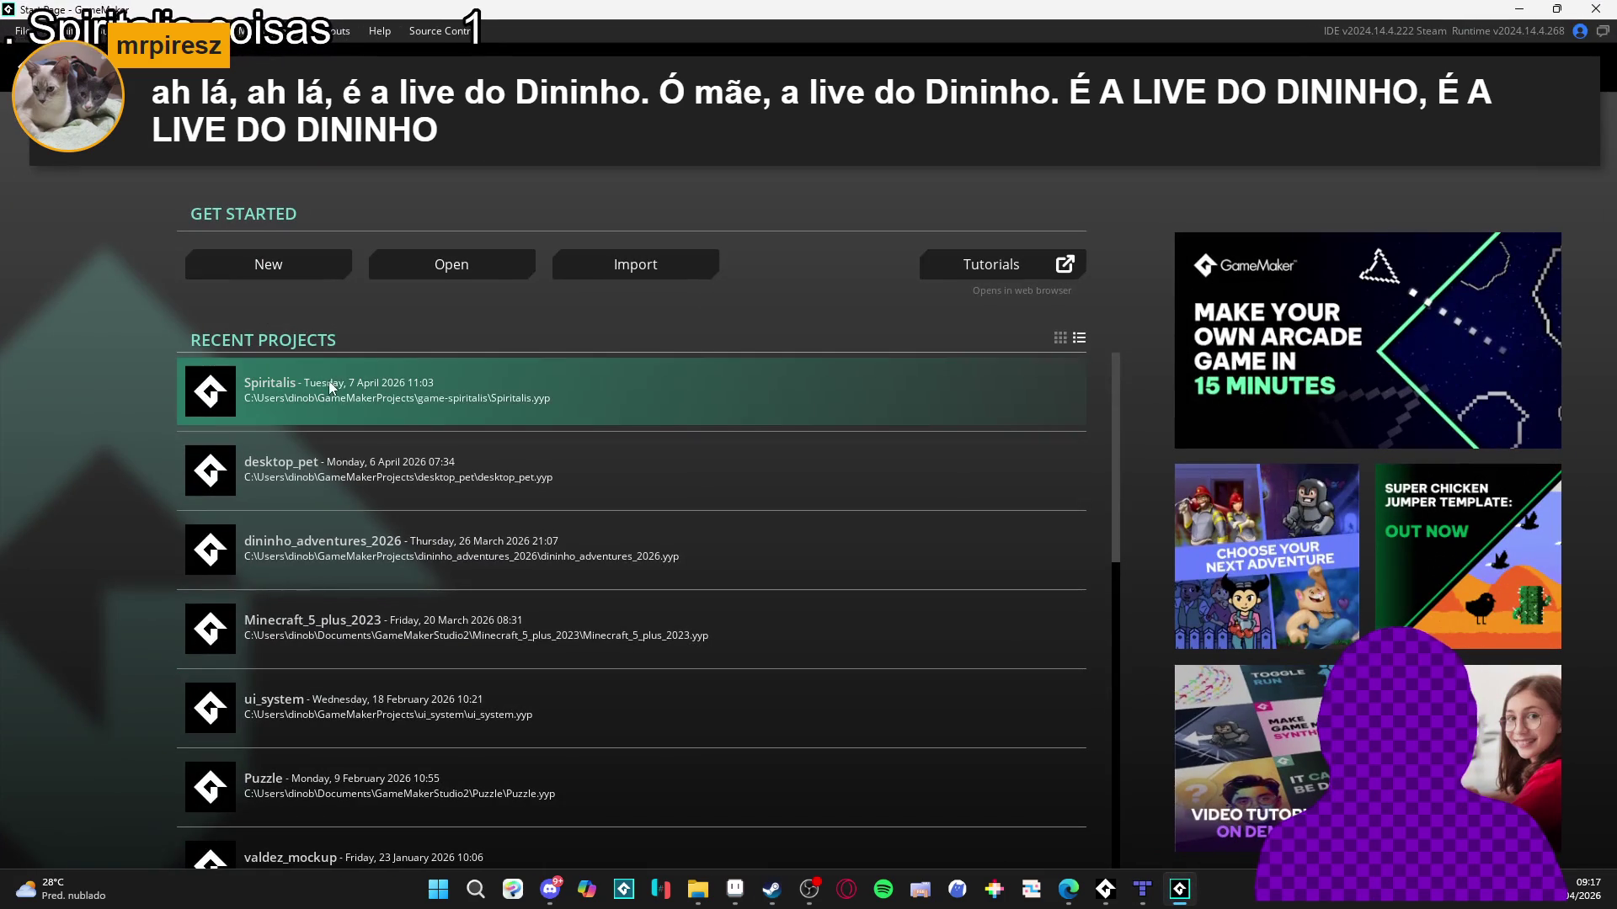
left_click(384, 400)
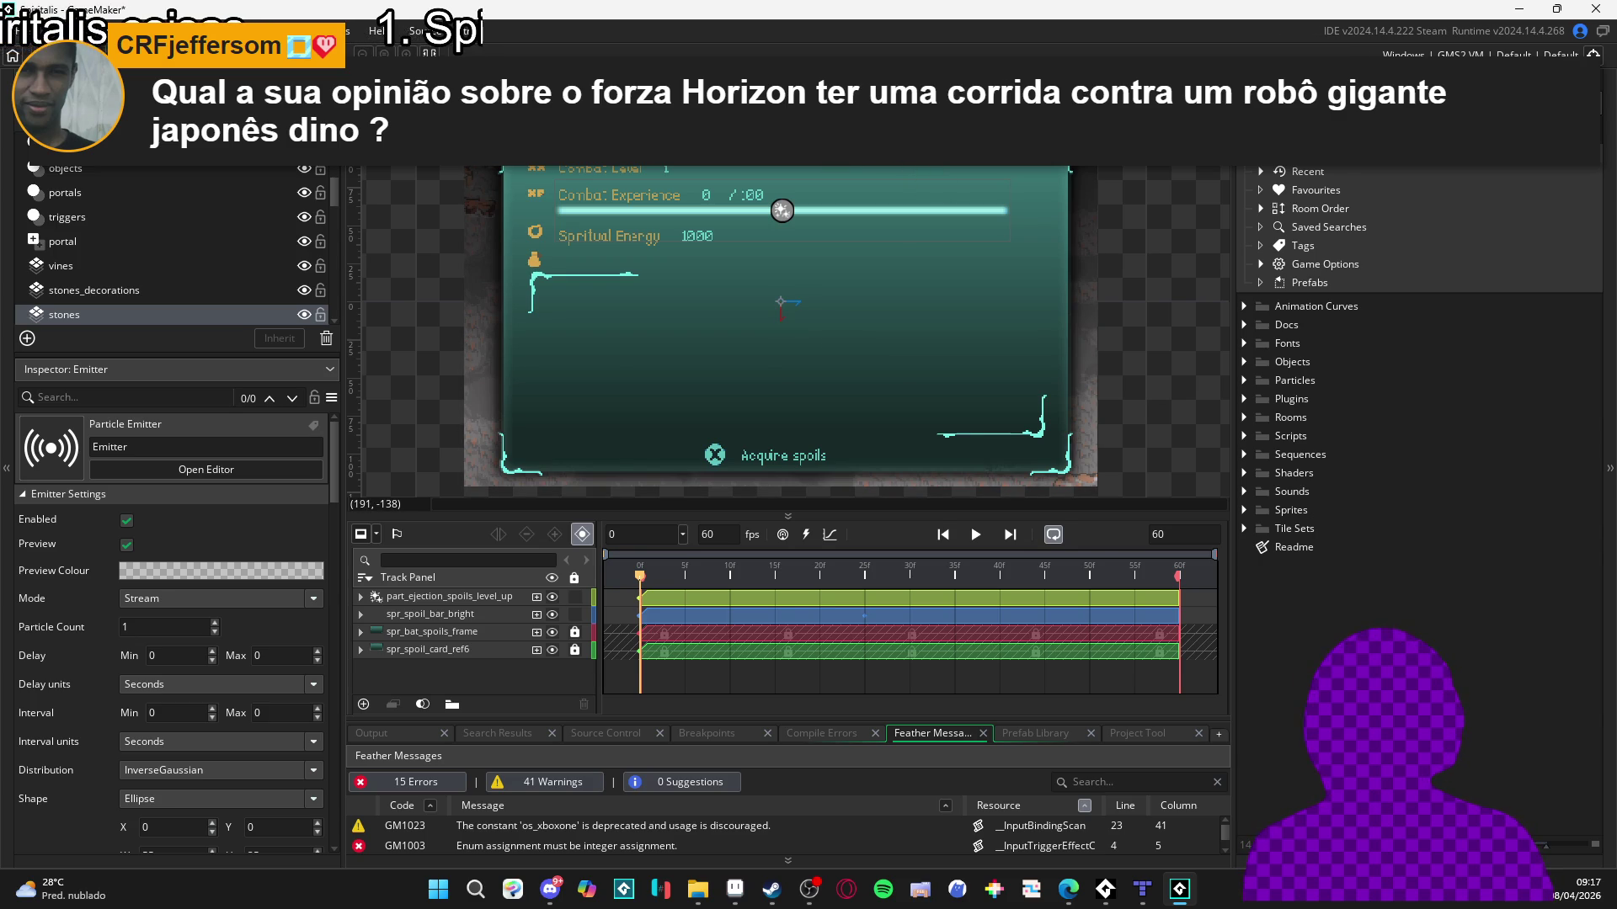
double_click(782, 210)
key("ctrl+Tab")
key("ctrl+Tab")
key("ctrl+Tab")
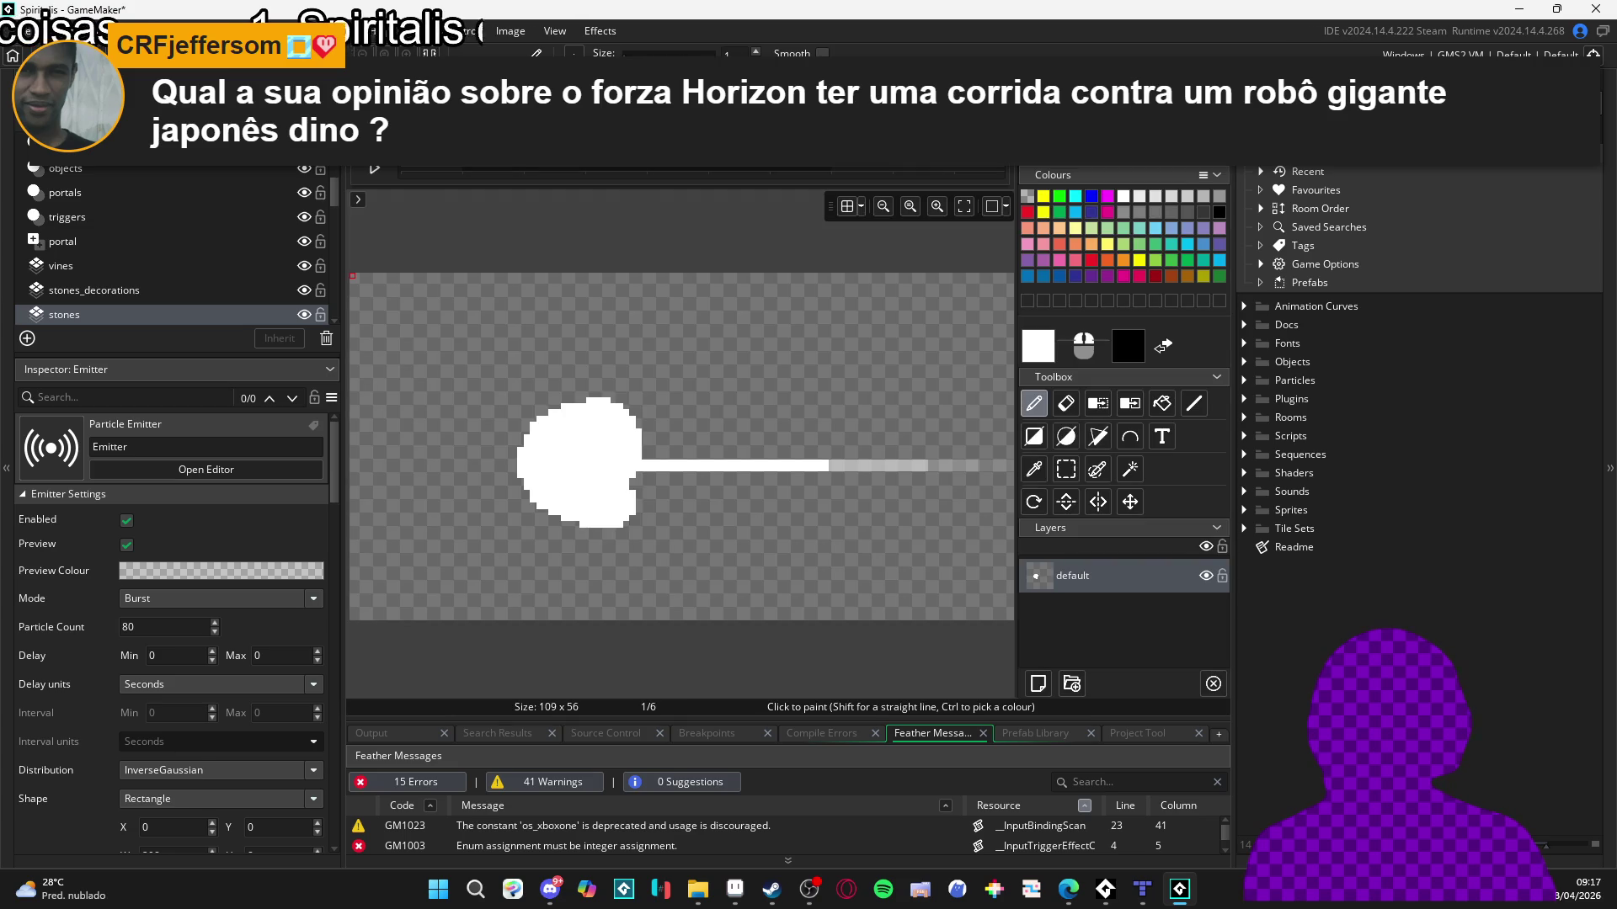
key("ctrl+Tab")
key("ctrl+Tab")
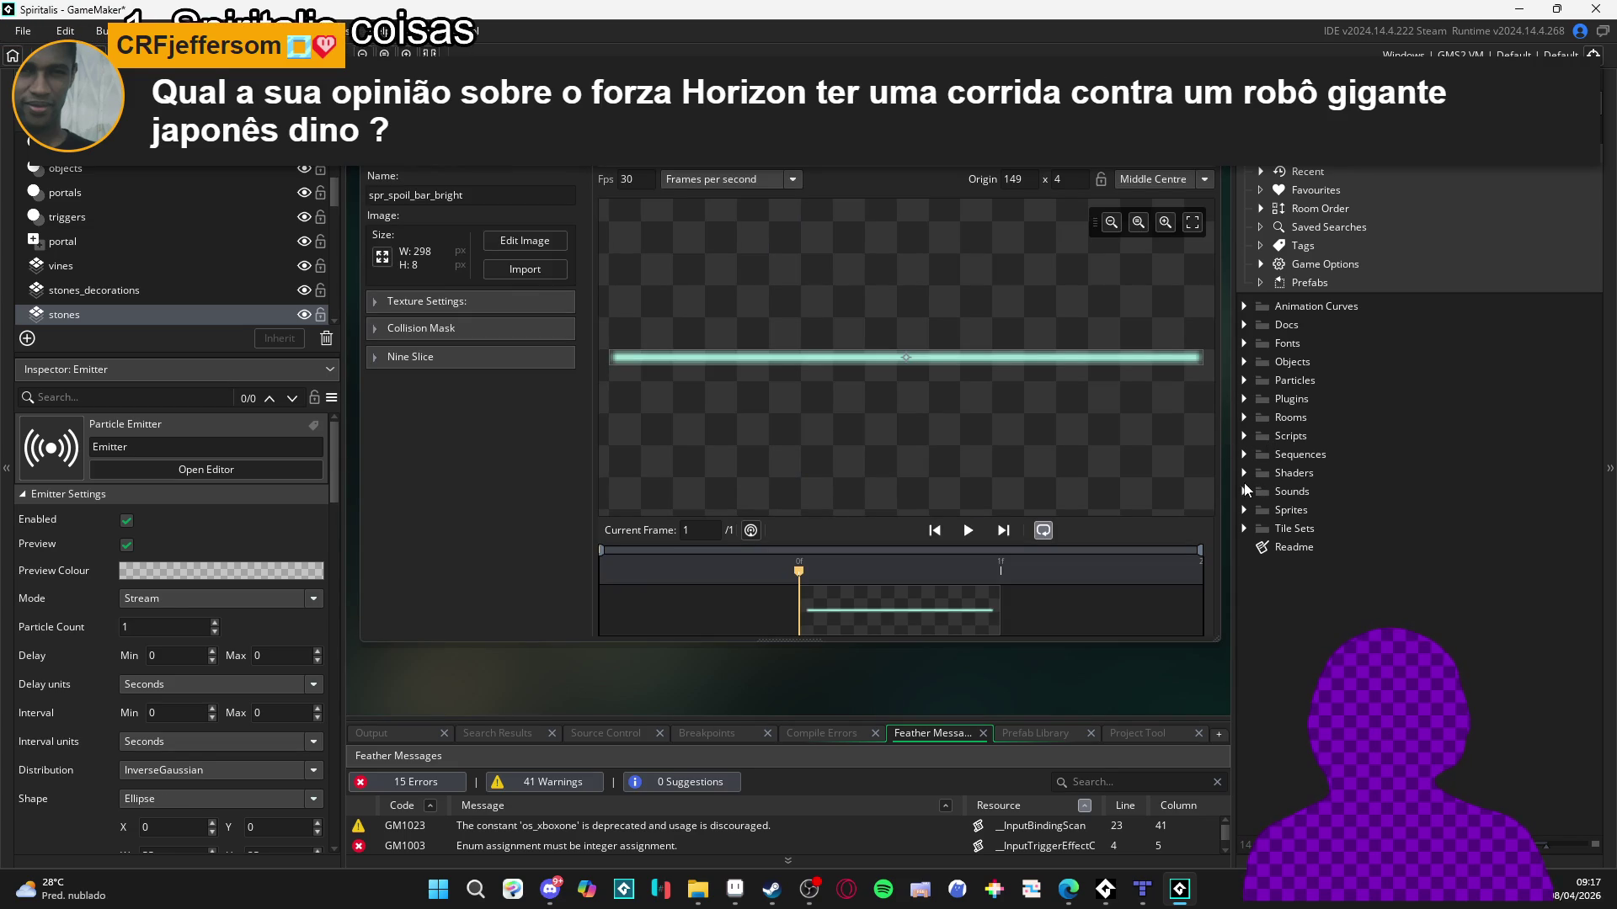
Expand Sequences > Battle and its Party and User Interface folders in the Asset Browser.
left_click(1245, 457)
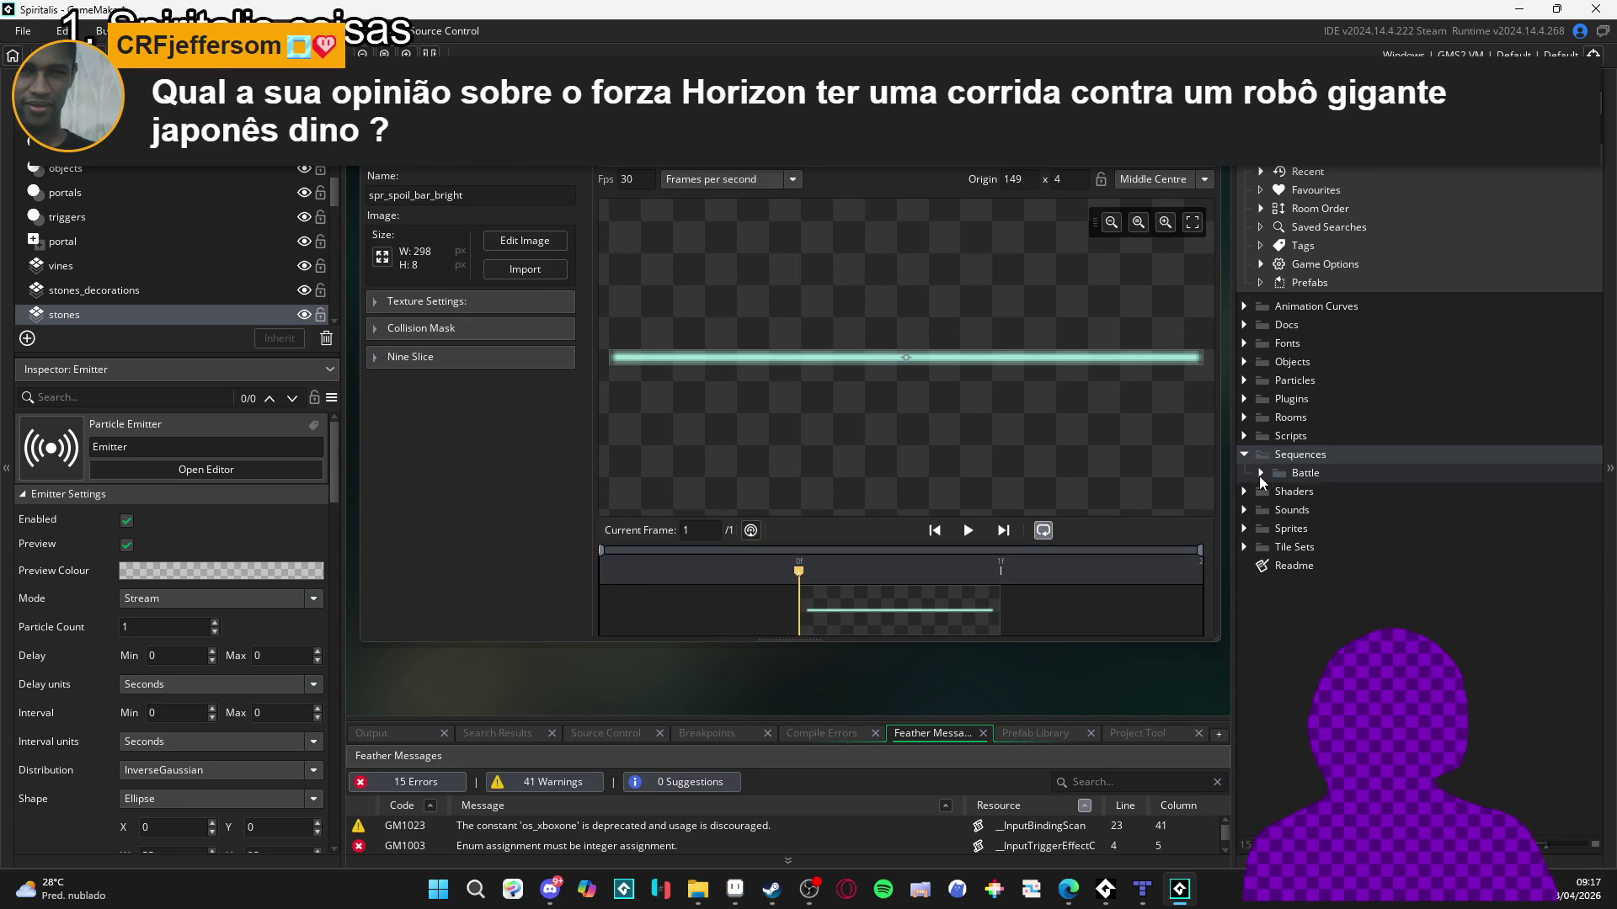
left_click(1260, 474)
left_click(1278, 529)
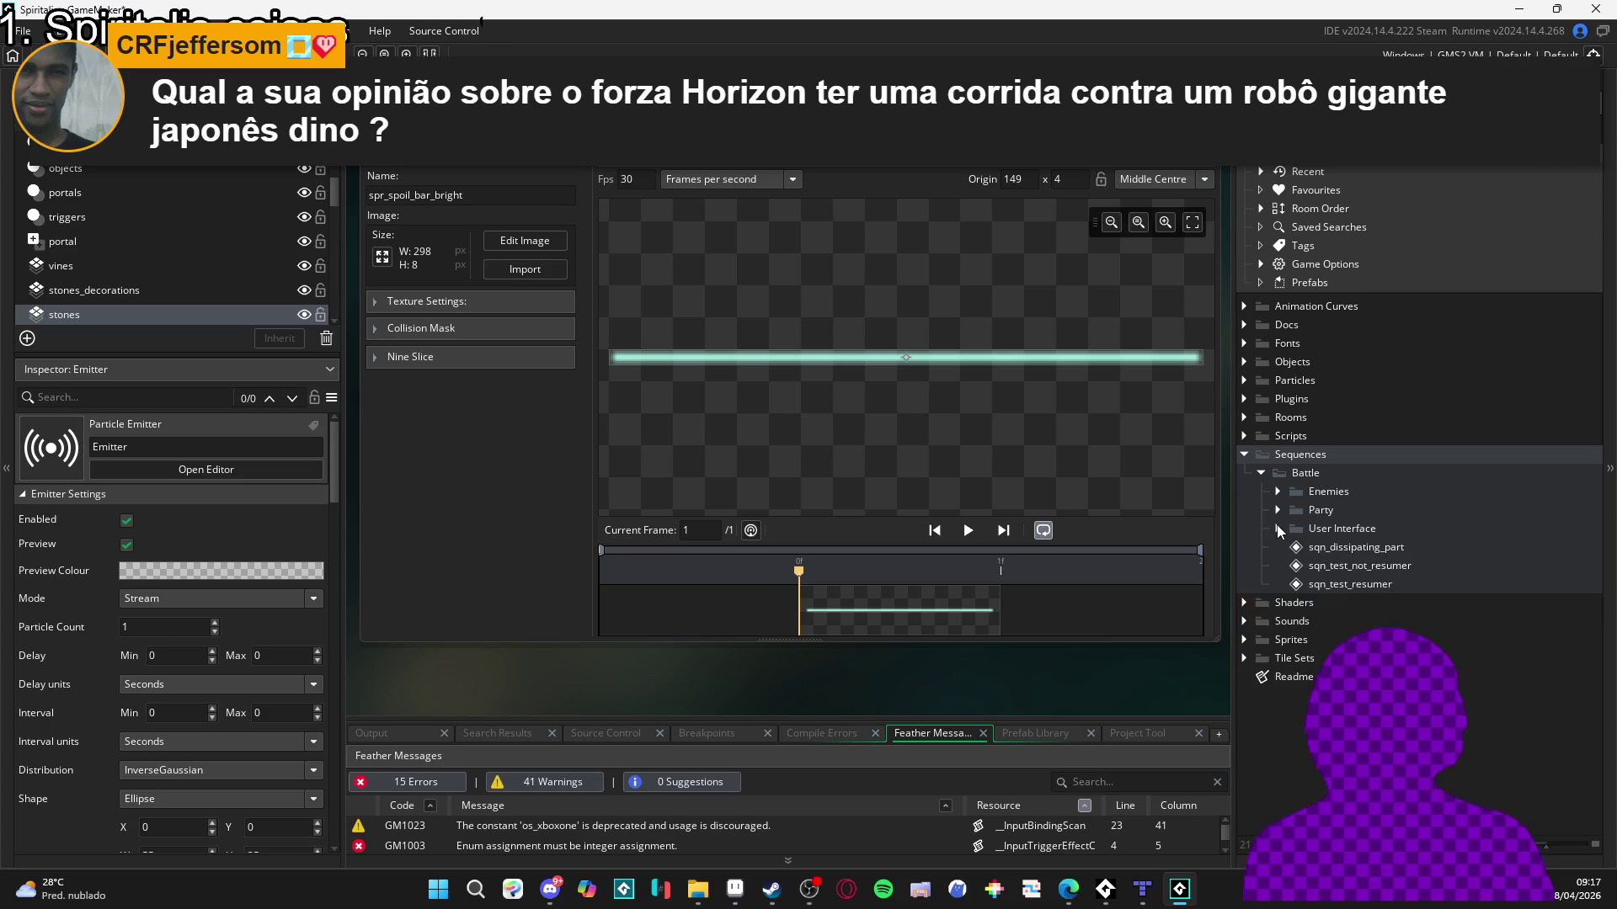
left_click(1276, 512)
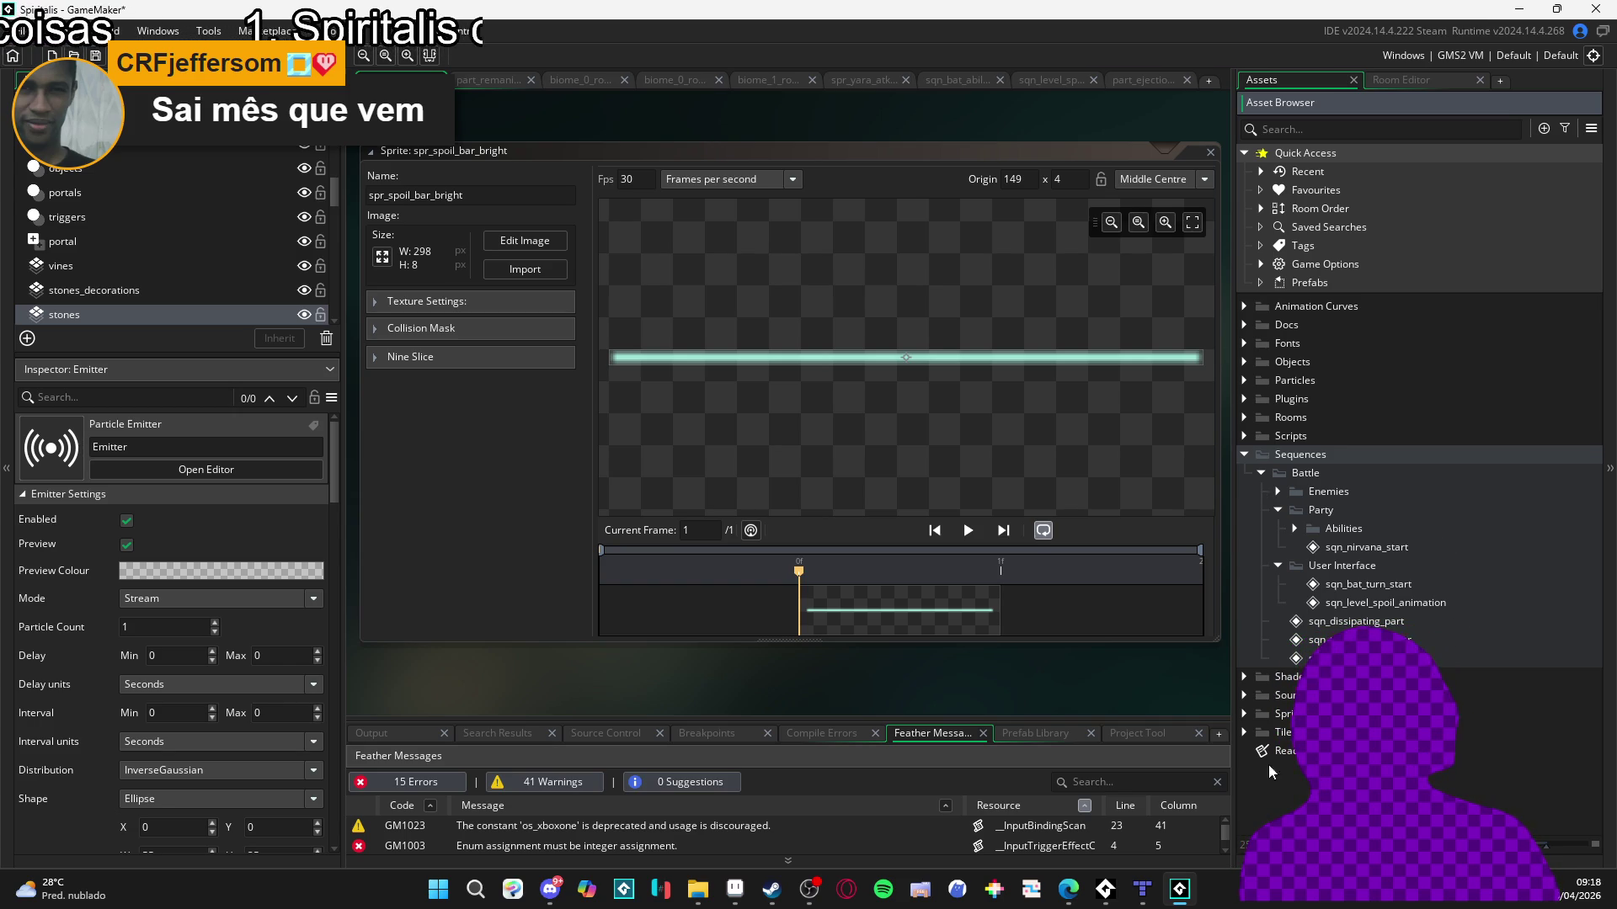
left_click(1014, 826)
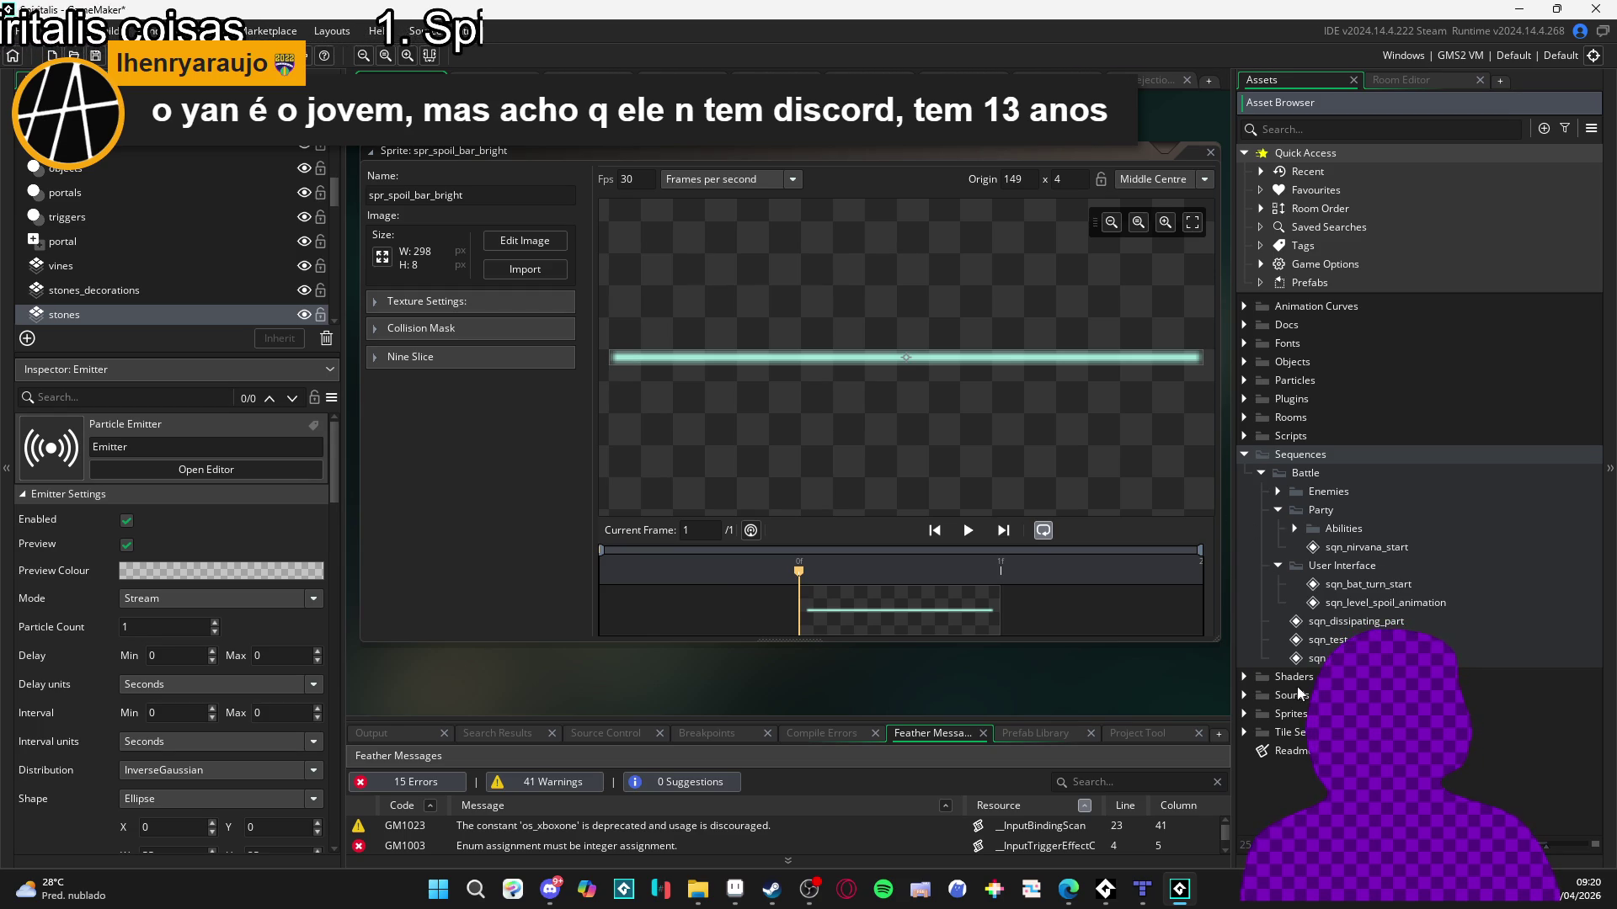
Expand Abilities > Char 2 and move the Dark Thrust folder inside Abyssal Bog.
left_click(1295, 528)
left_click(1311, 585)
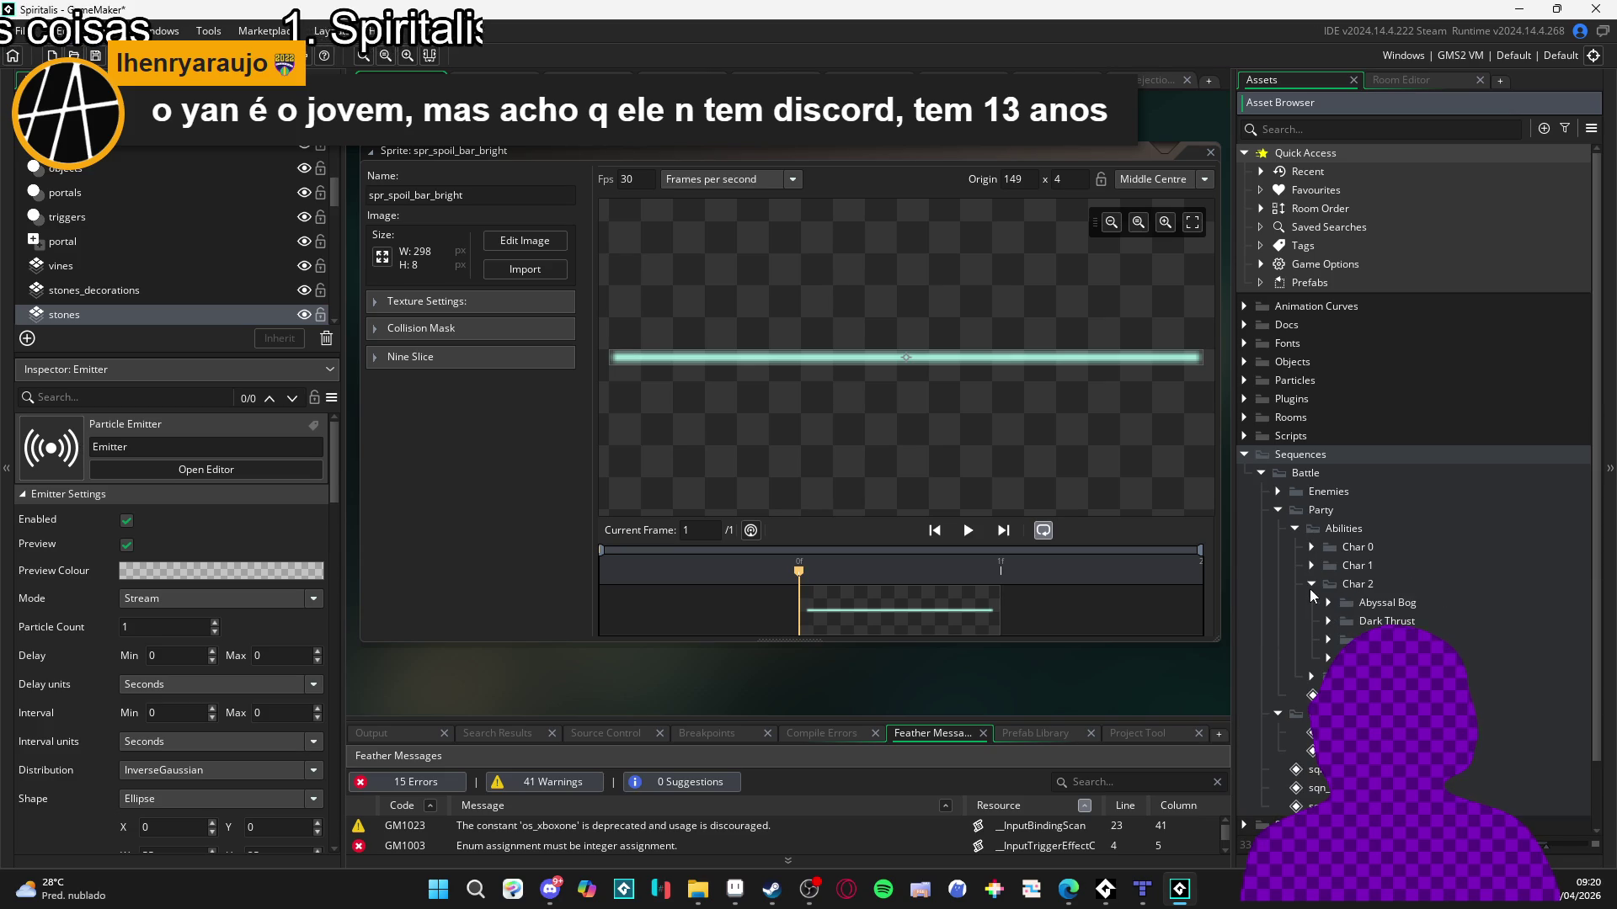
left_click(1327, 640)
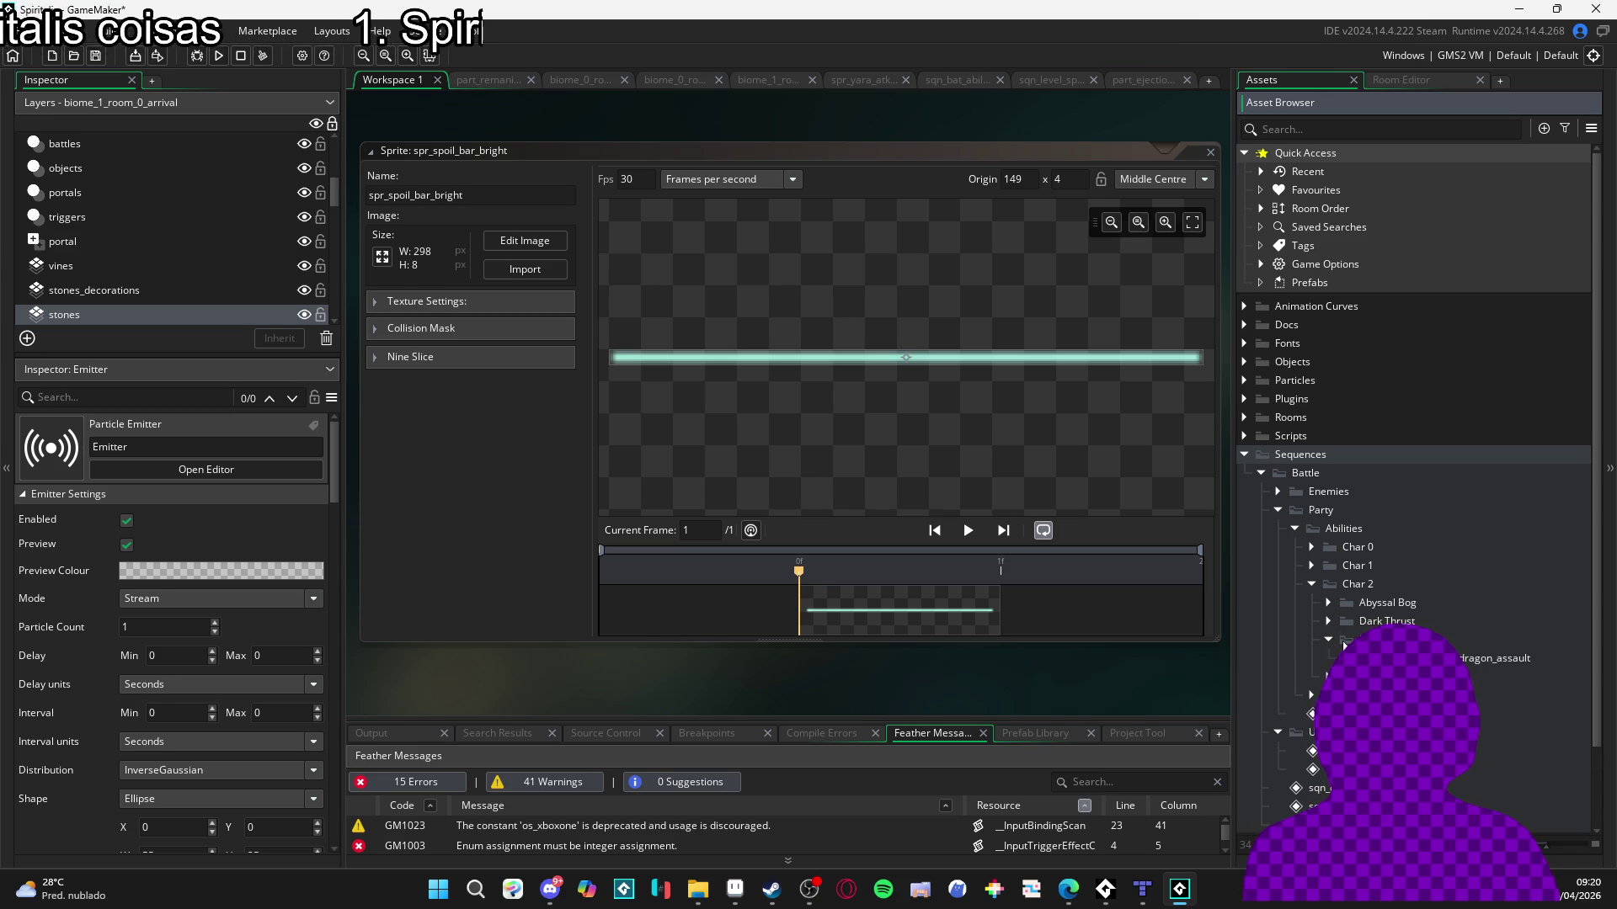
left_click(1347, 644)
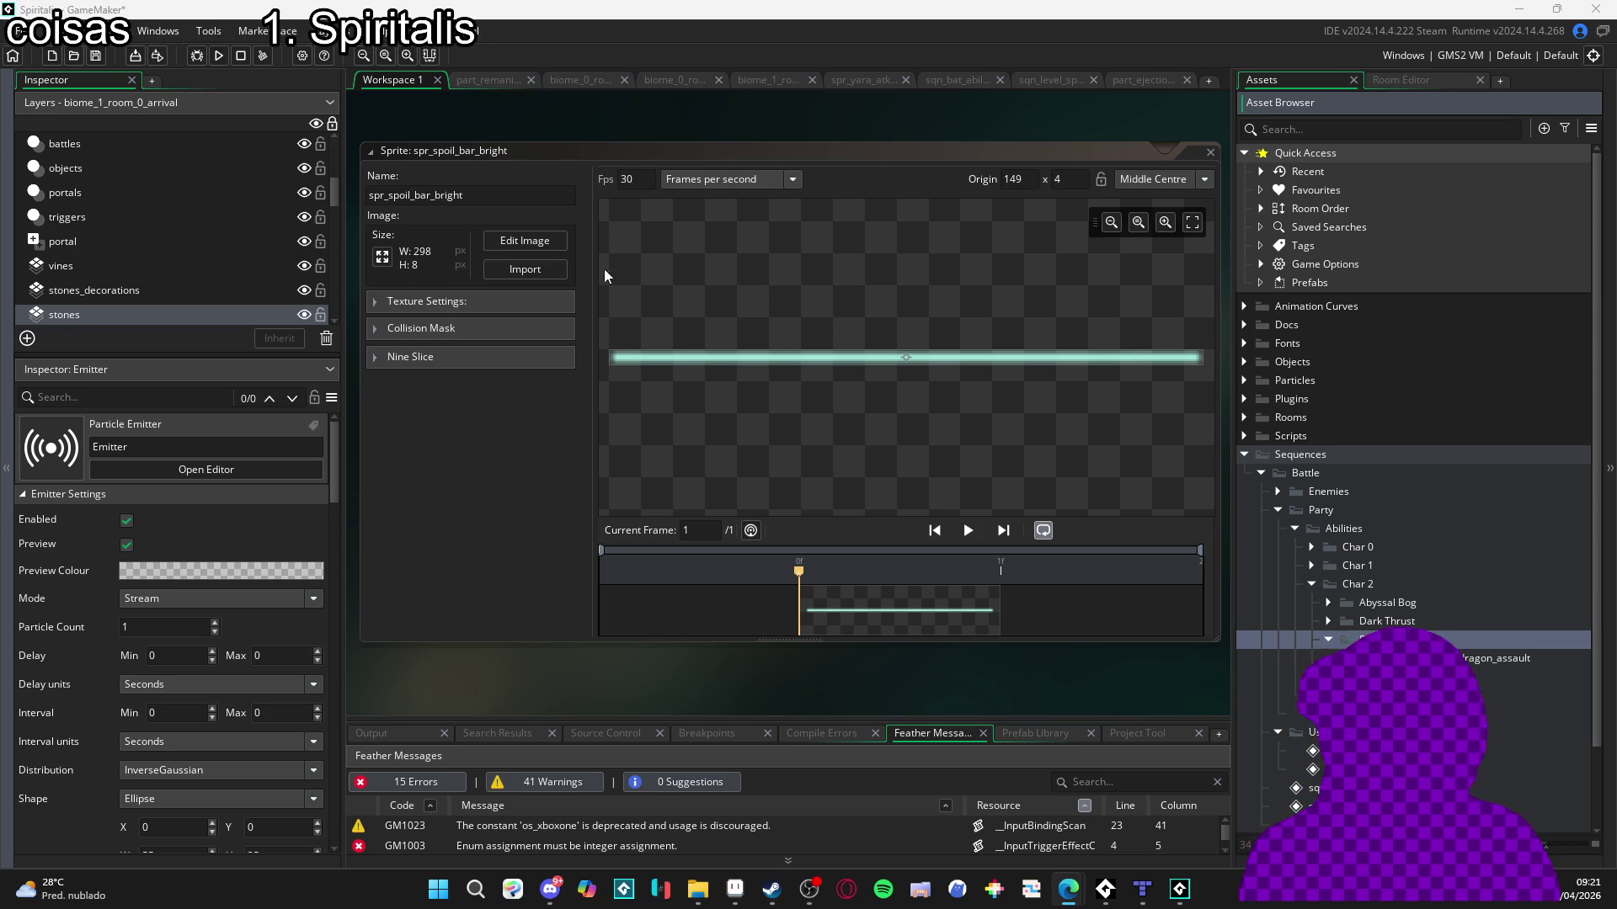
left_click(1348, 658)
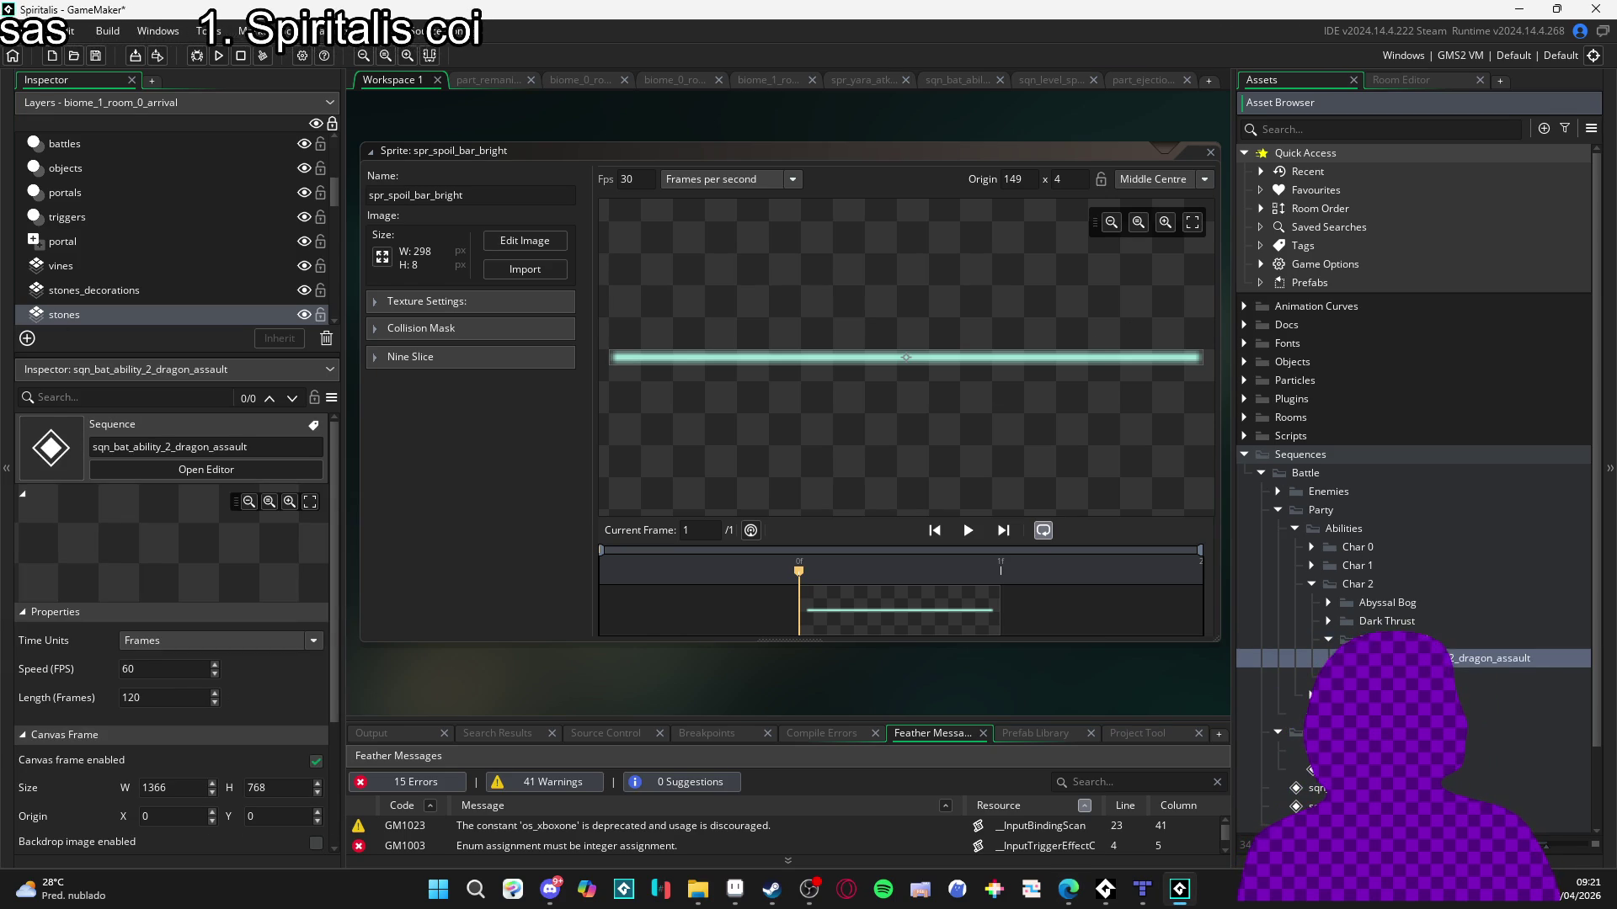
left_click(1328, 639)
left_click(1333, 639)
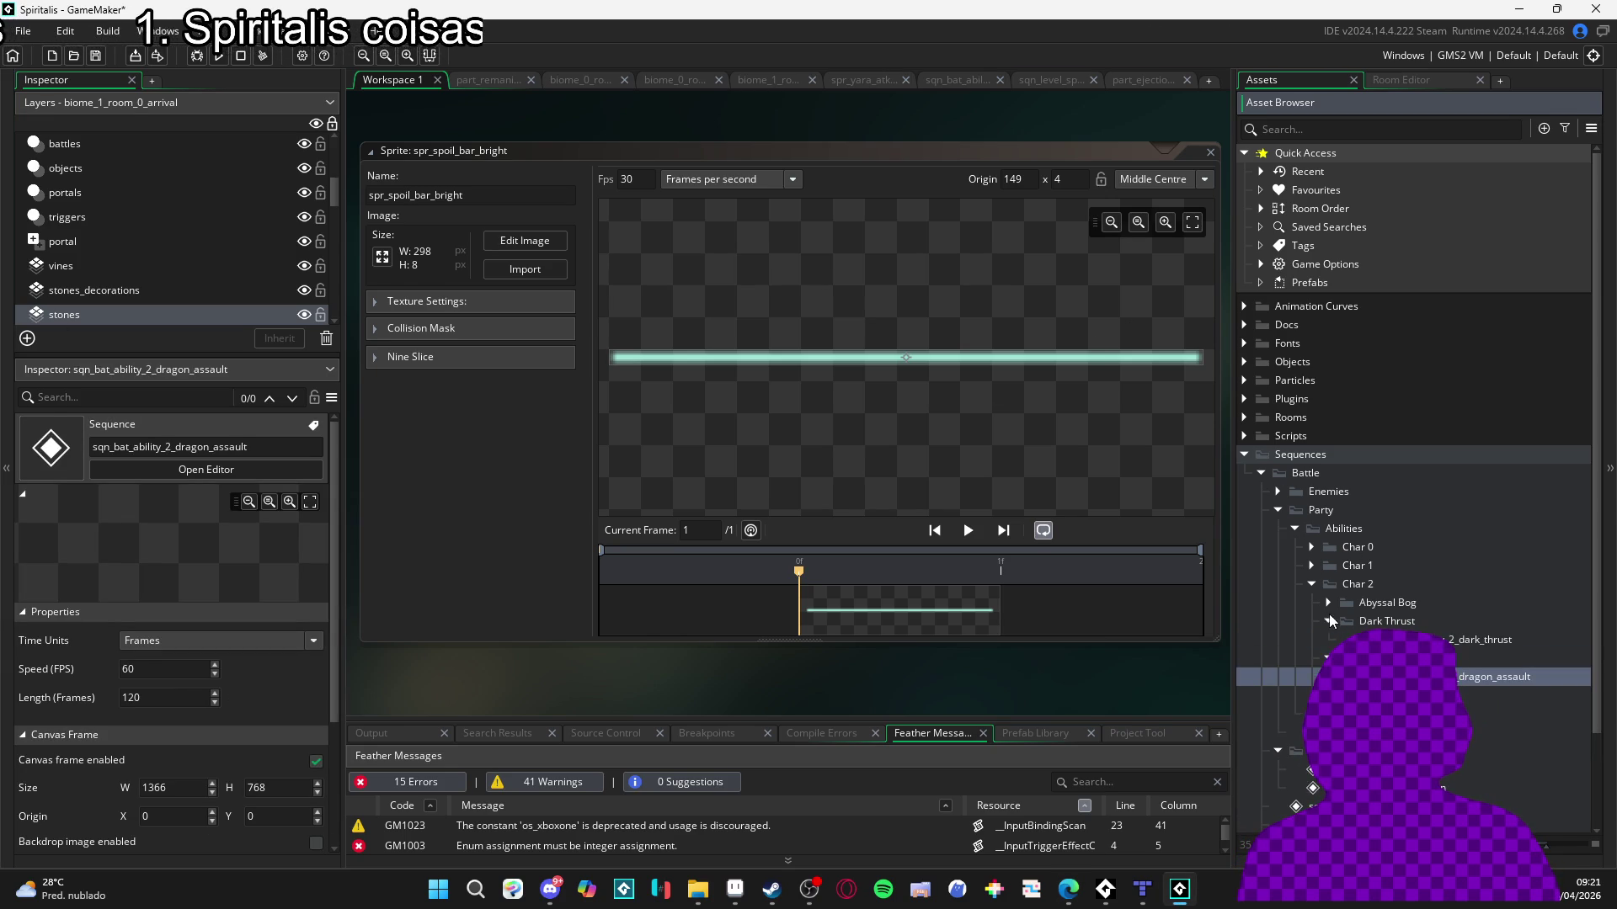
left_click(1327, 614)
left_click_drag(1339, 621, 1345, 600)
left_click(1331, 602)
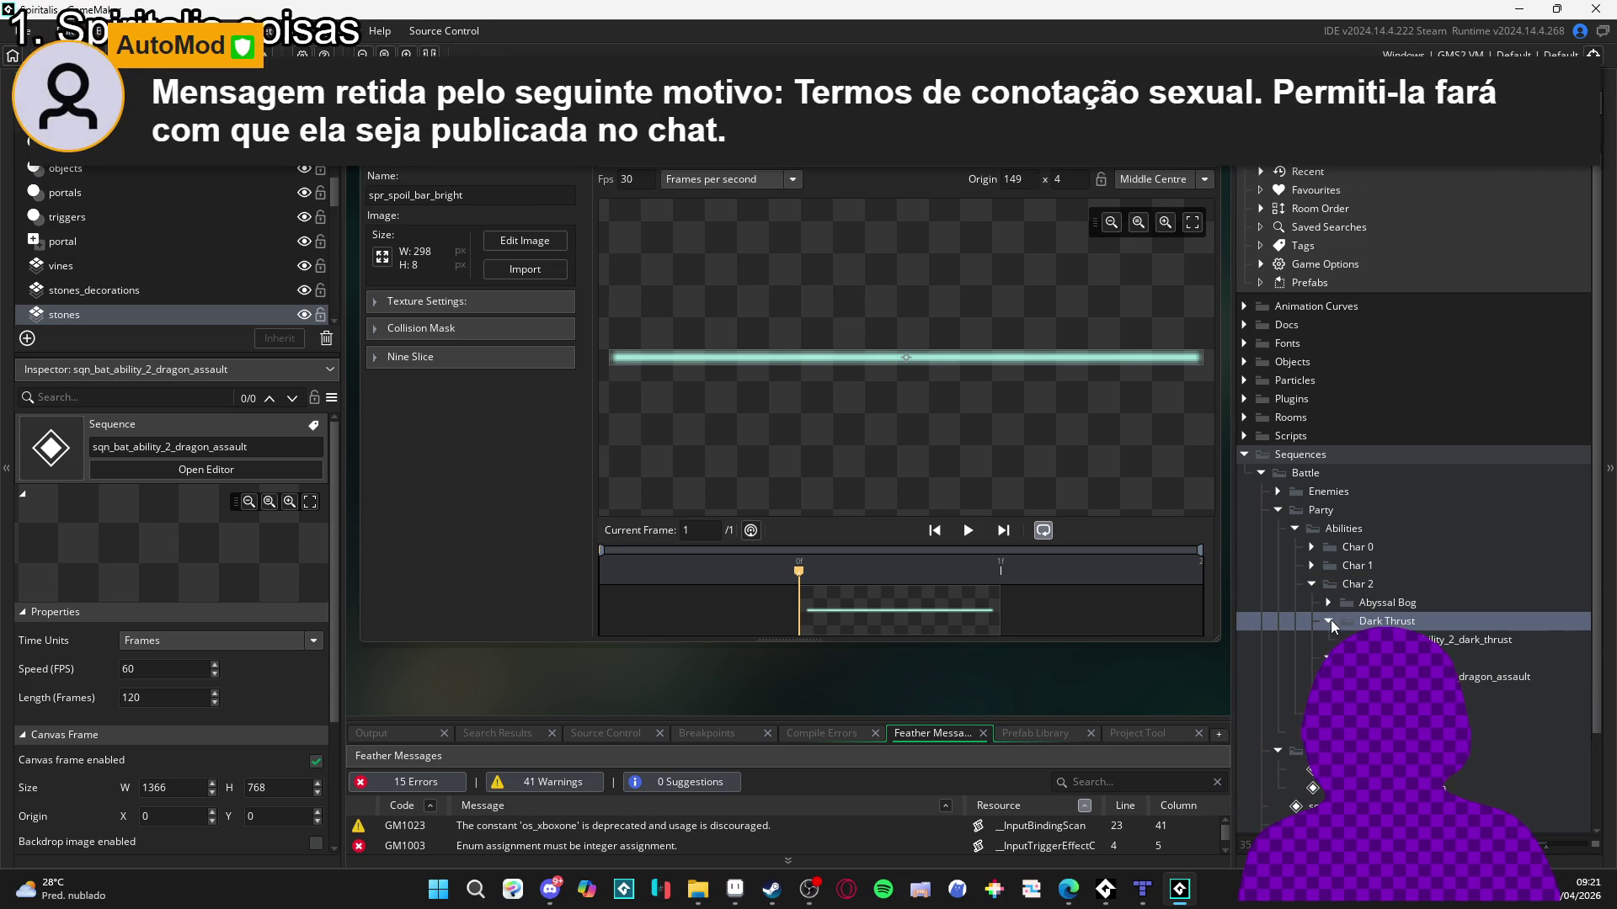
left_click(1327, 630)
left_click(1328, 640)
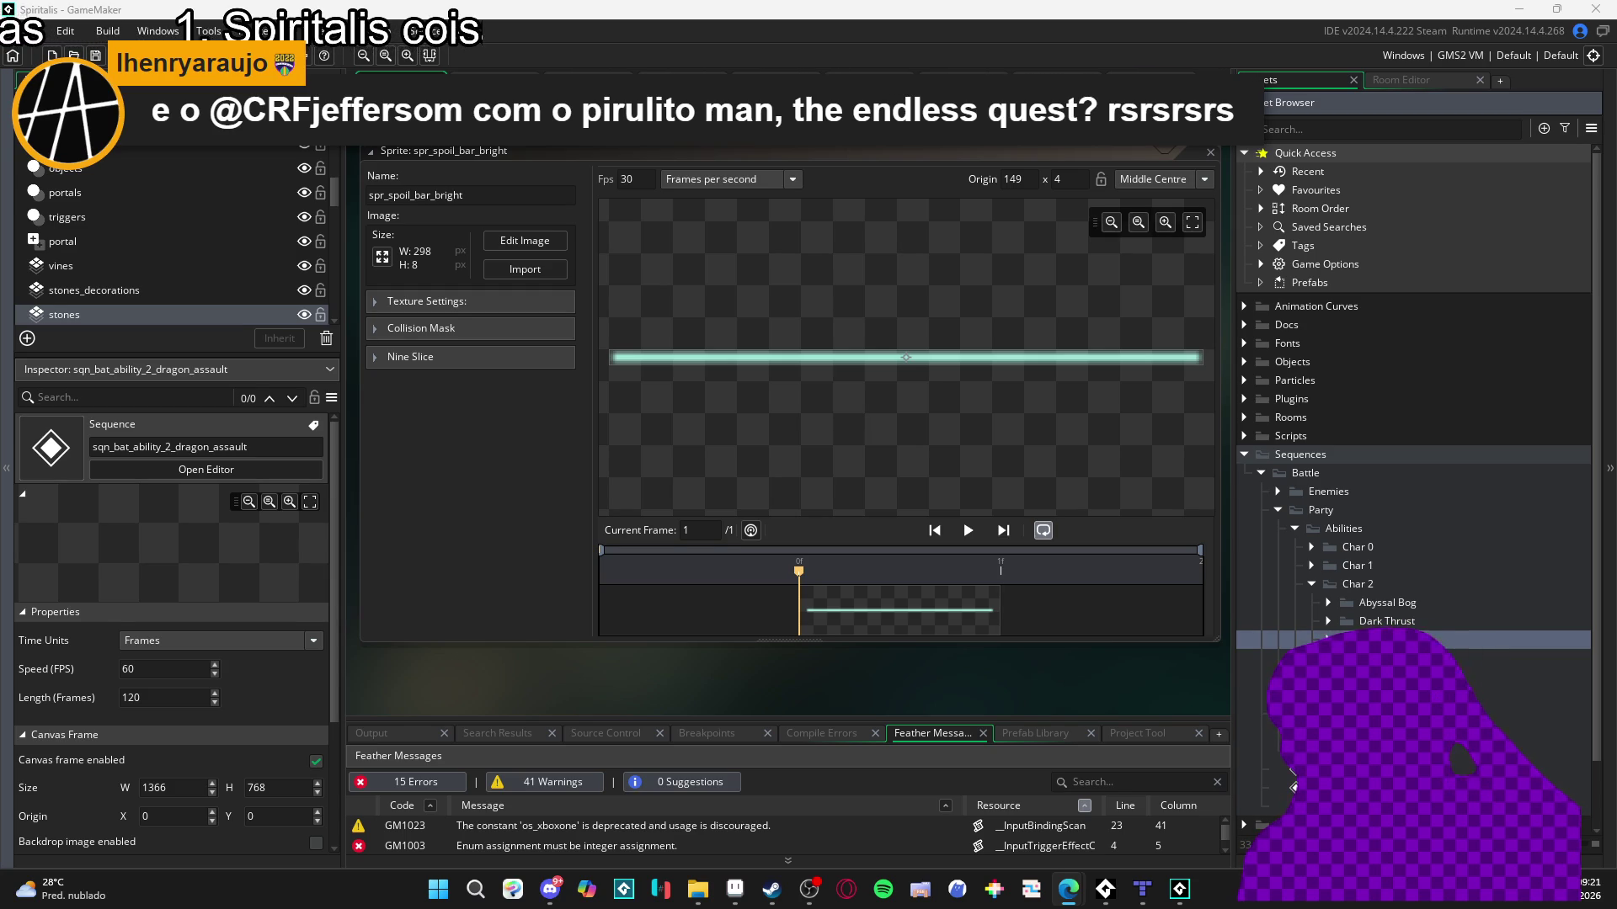
key("Right")
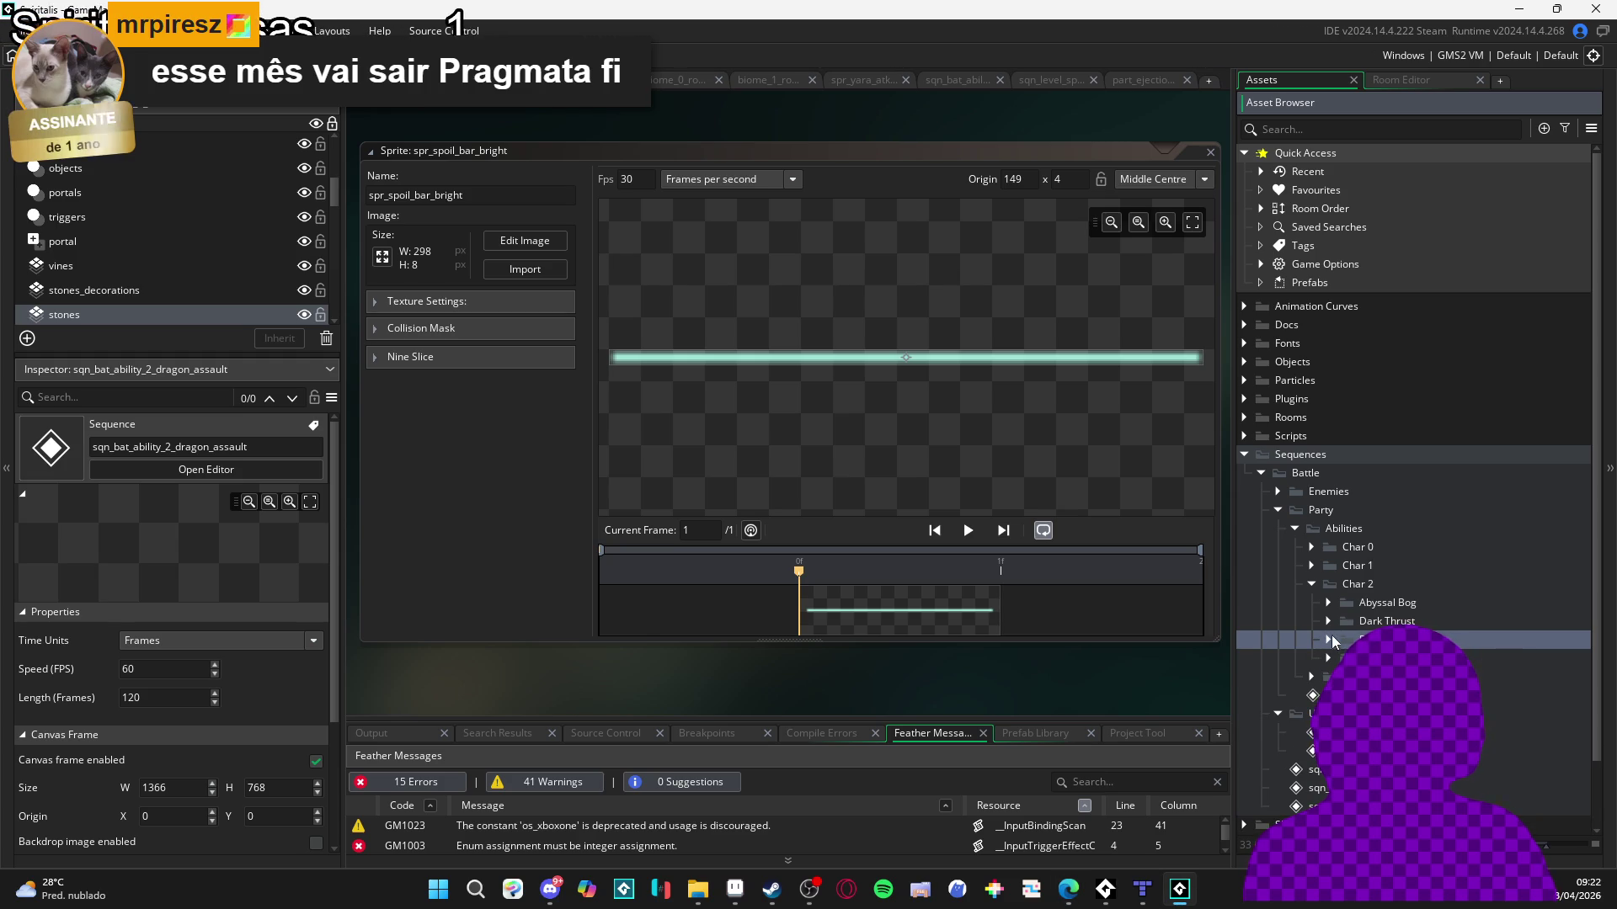
Browse the Char 1, Char 3 and Char 2 ability folders, peeking into Dark Thrust.
left_click(1312, 585)
left_click(1310, 567)
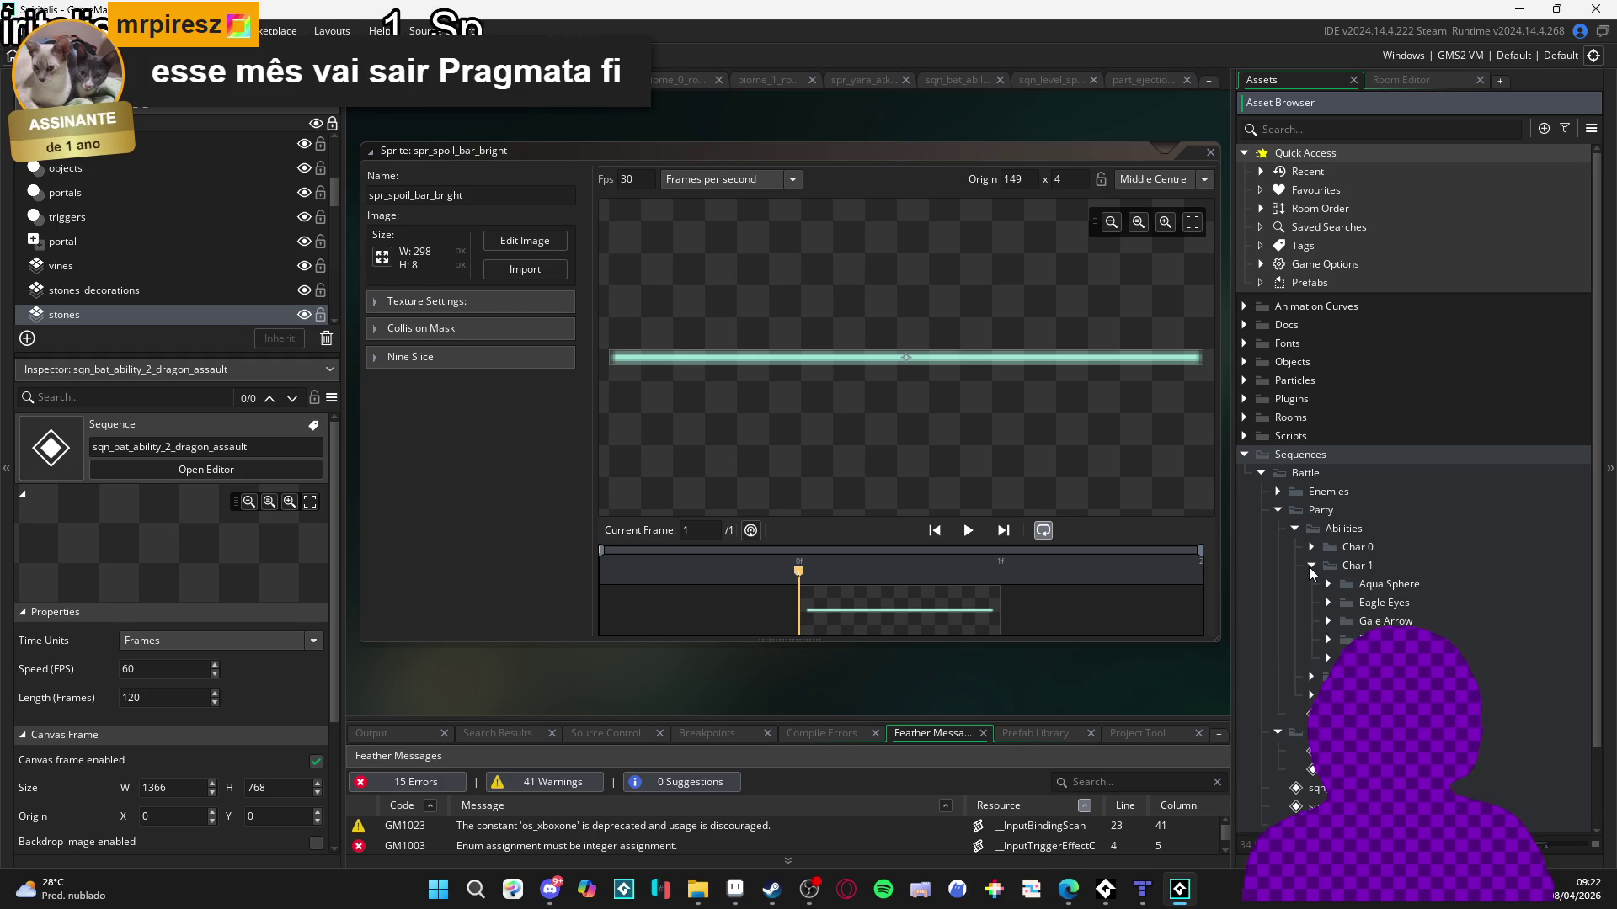
left_click(1310, 567)
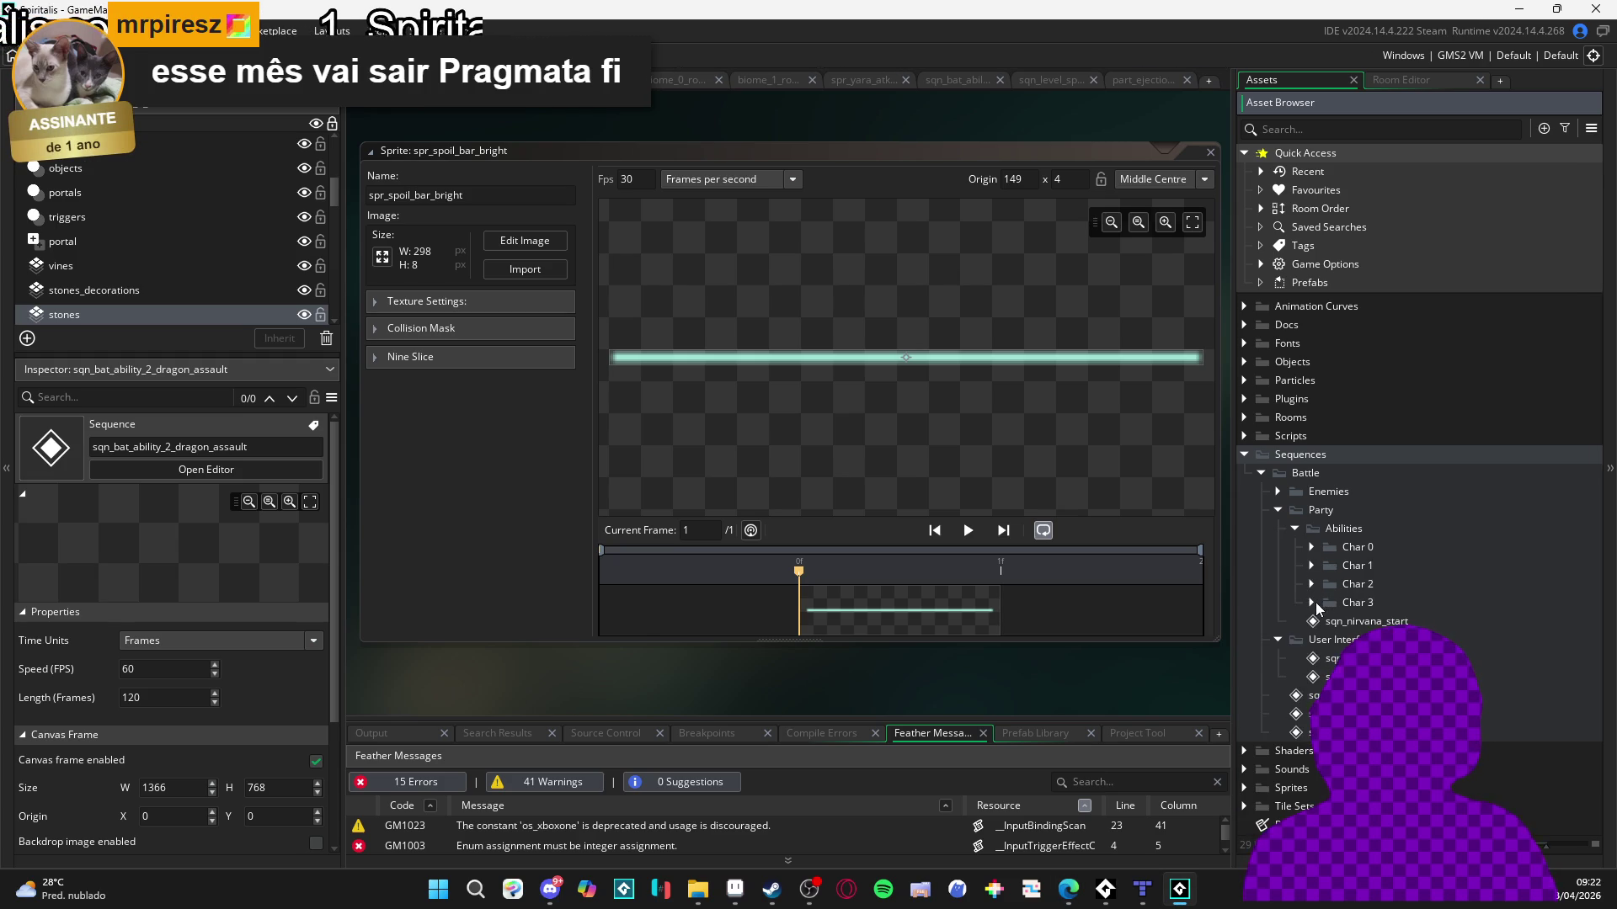
left_click(1312, 603)
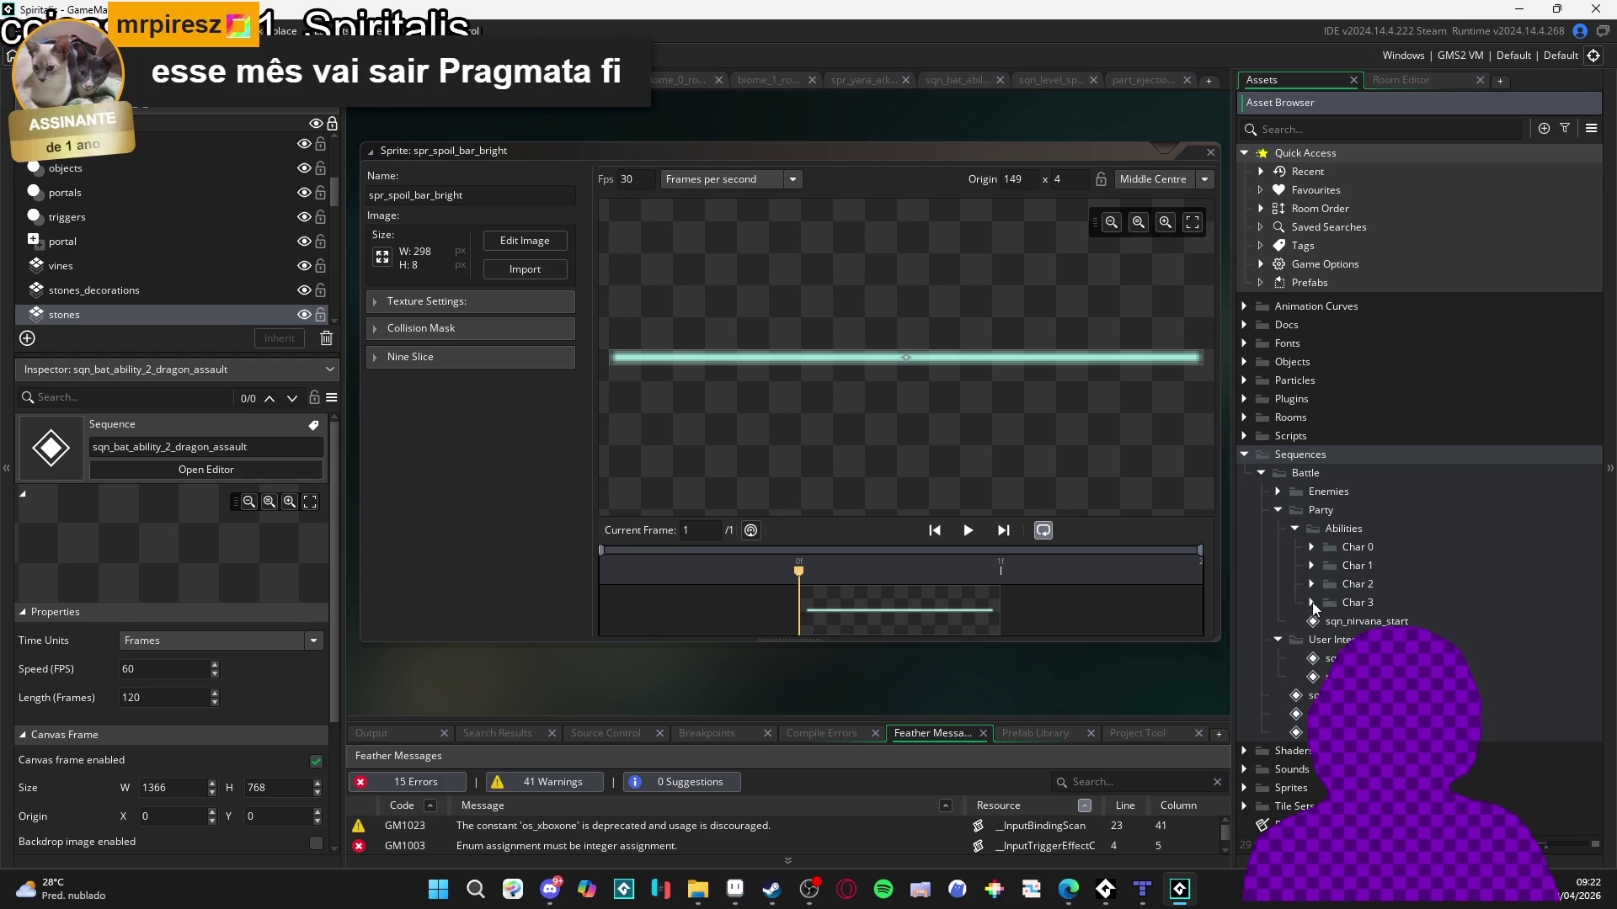
left_click(1311, 603)
left_click(1310, 587)
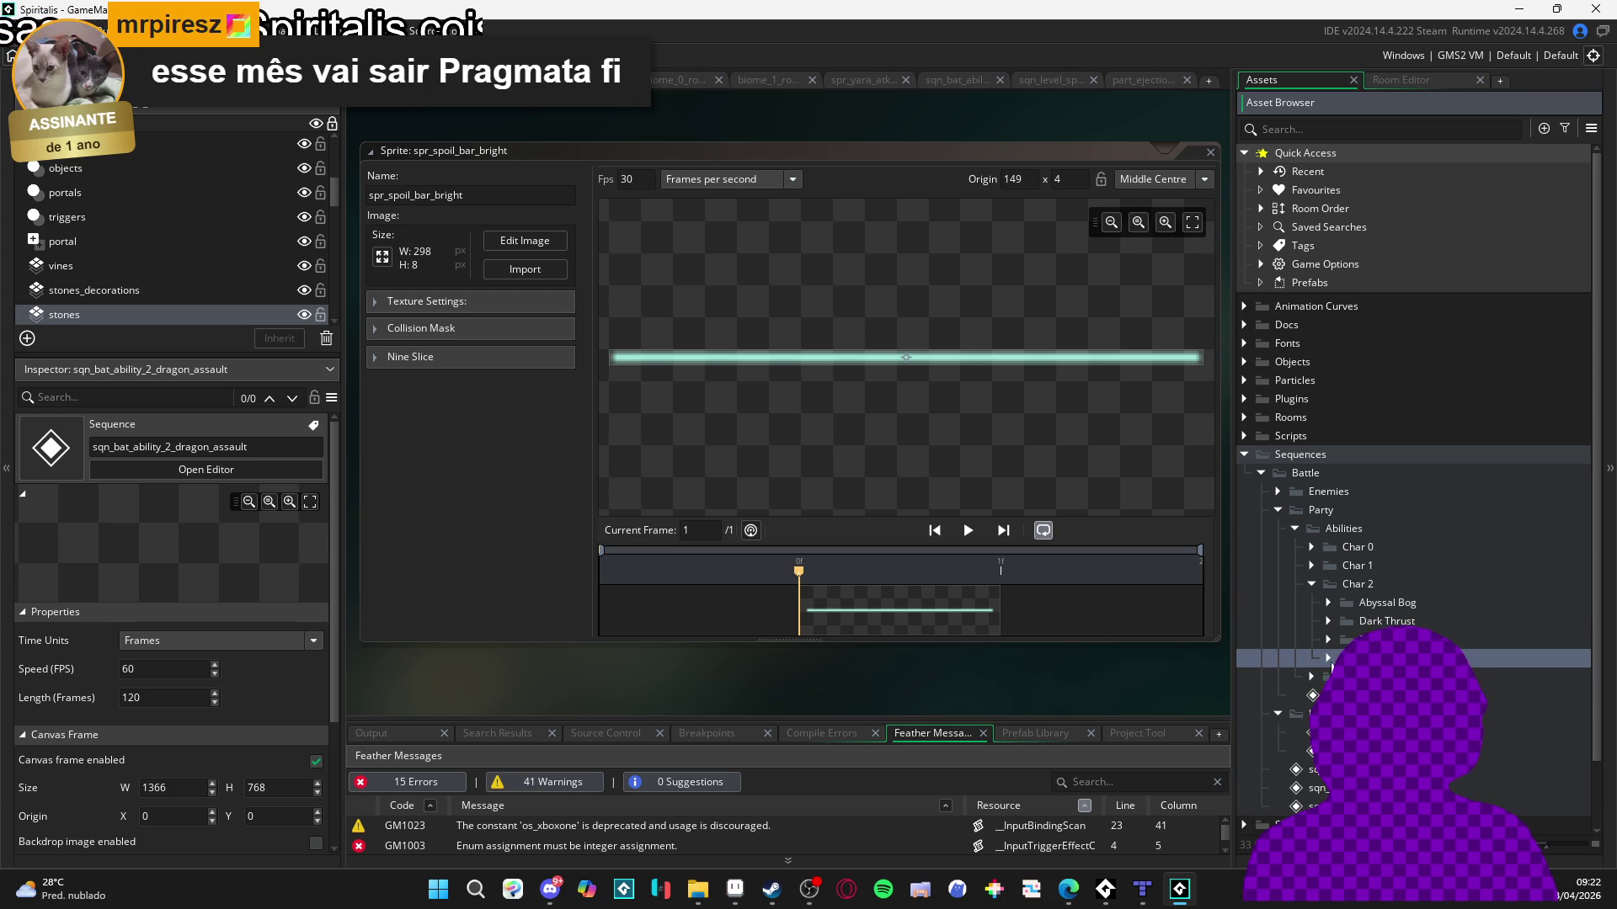
left_click(1329, 623)
left_click(1328, 622)
left_click(1329, 621)
left_click(1330, 622)
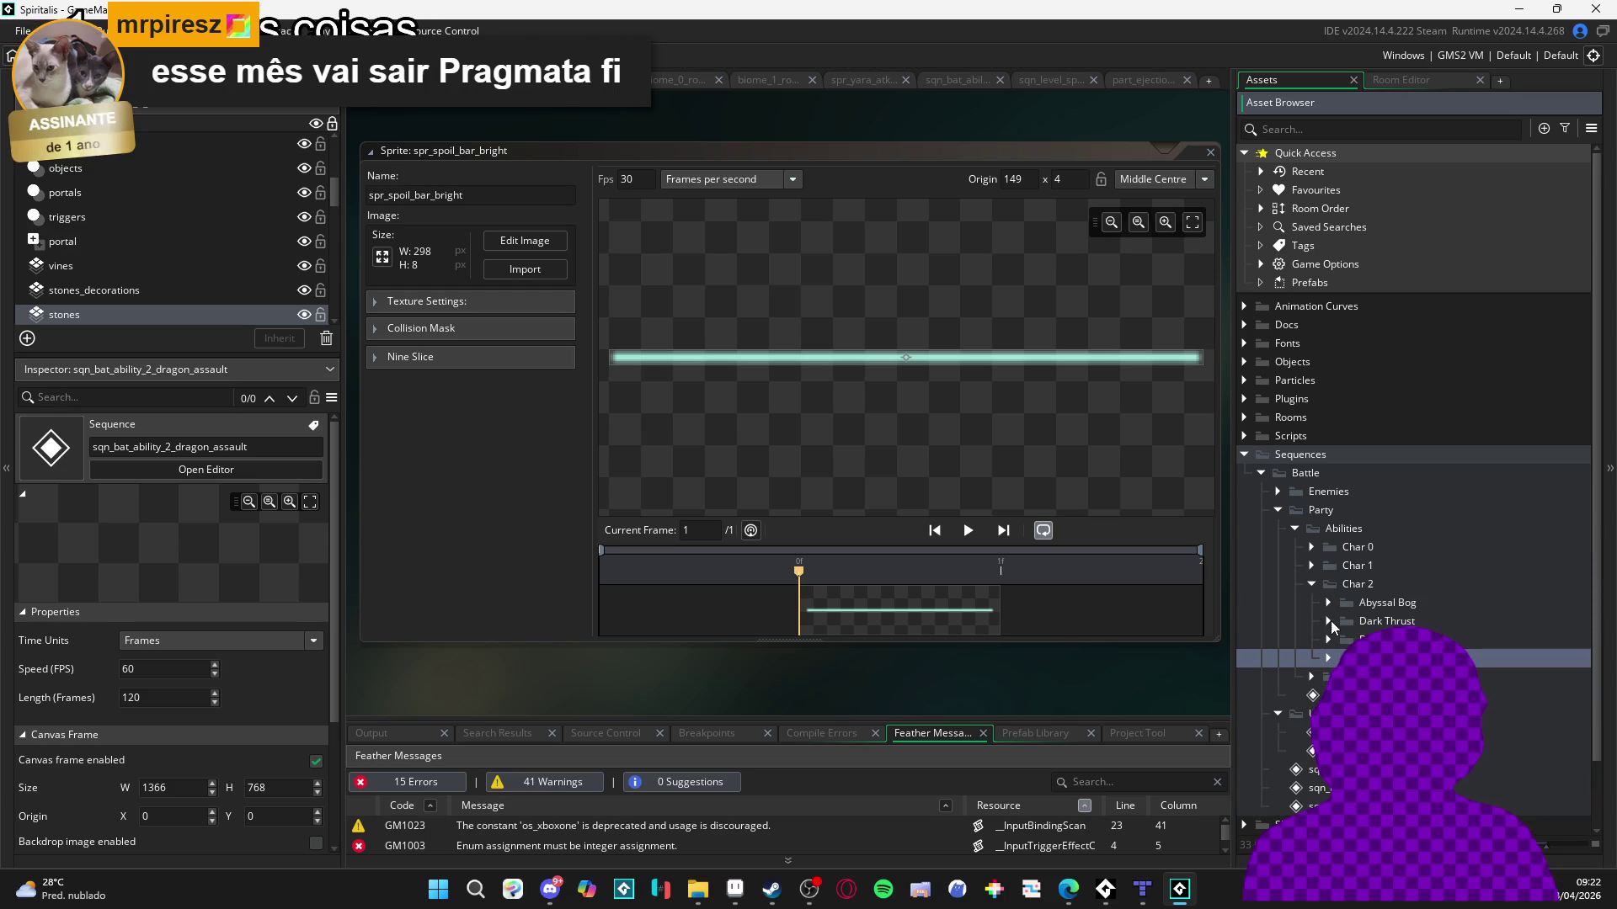
left_click(1347, 639)
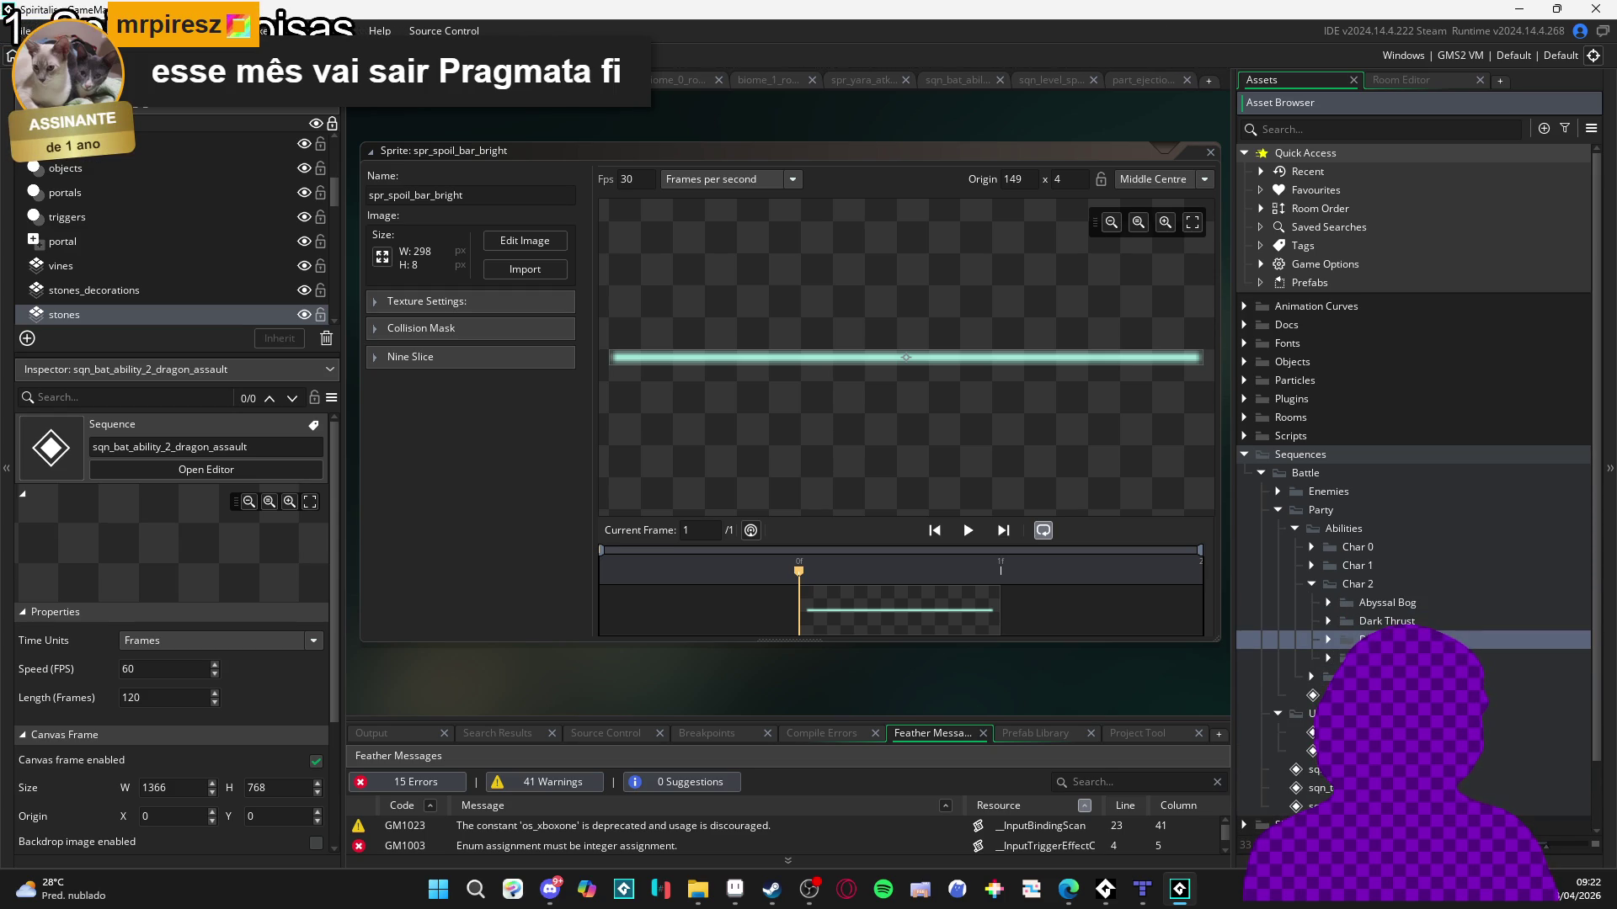
Create a new group under Char 2 named Chakra Balance.
right_click(1364, 590)
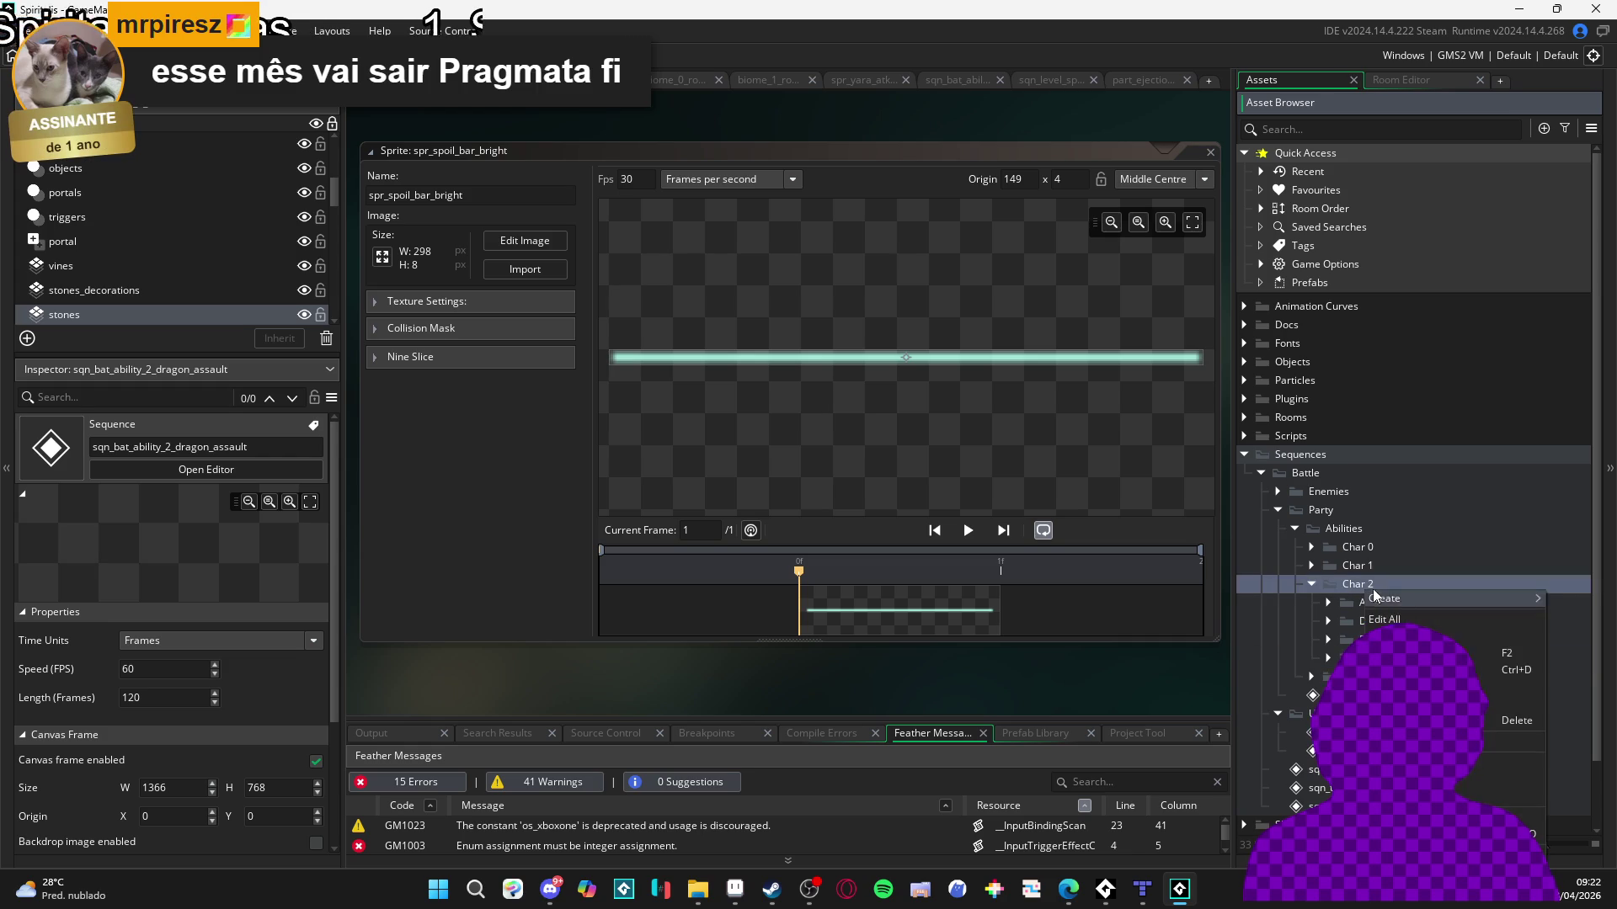
left_click(1372, 658)
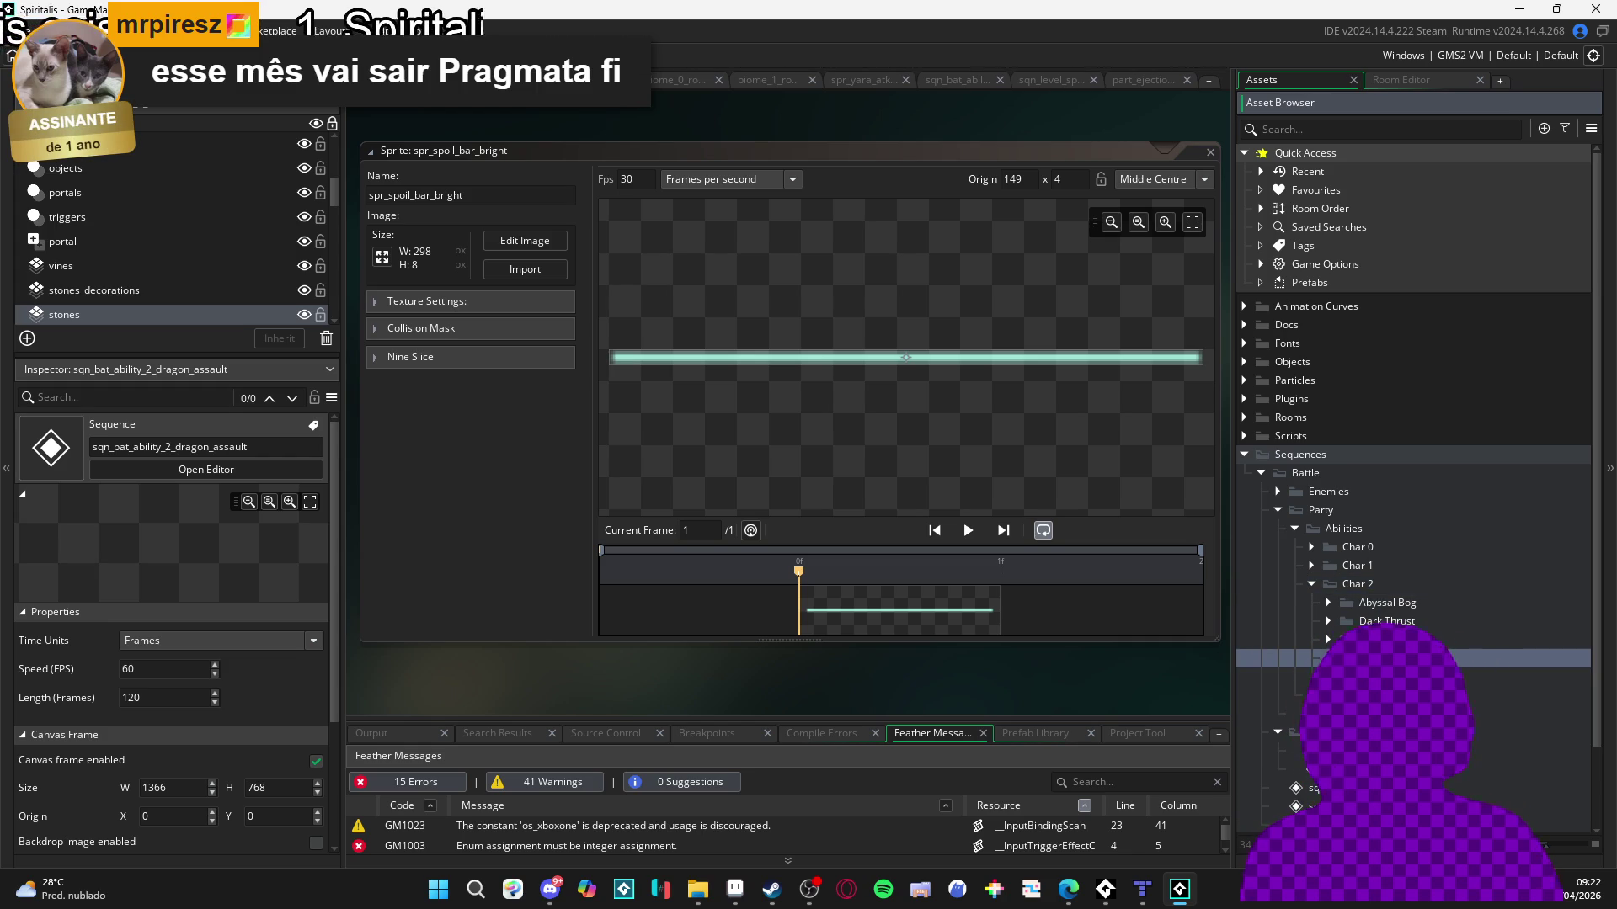
mouse_move(1139, 890)
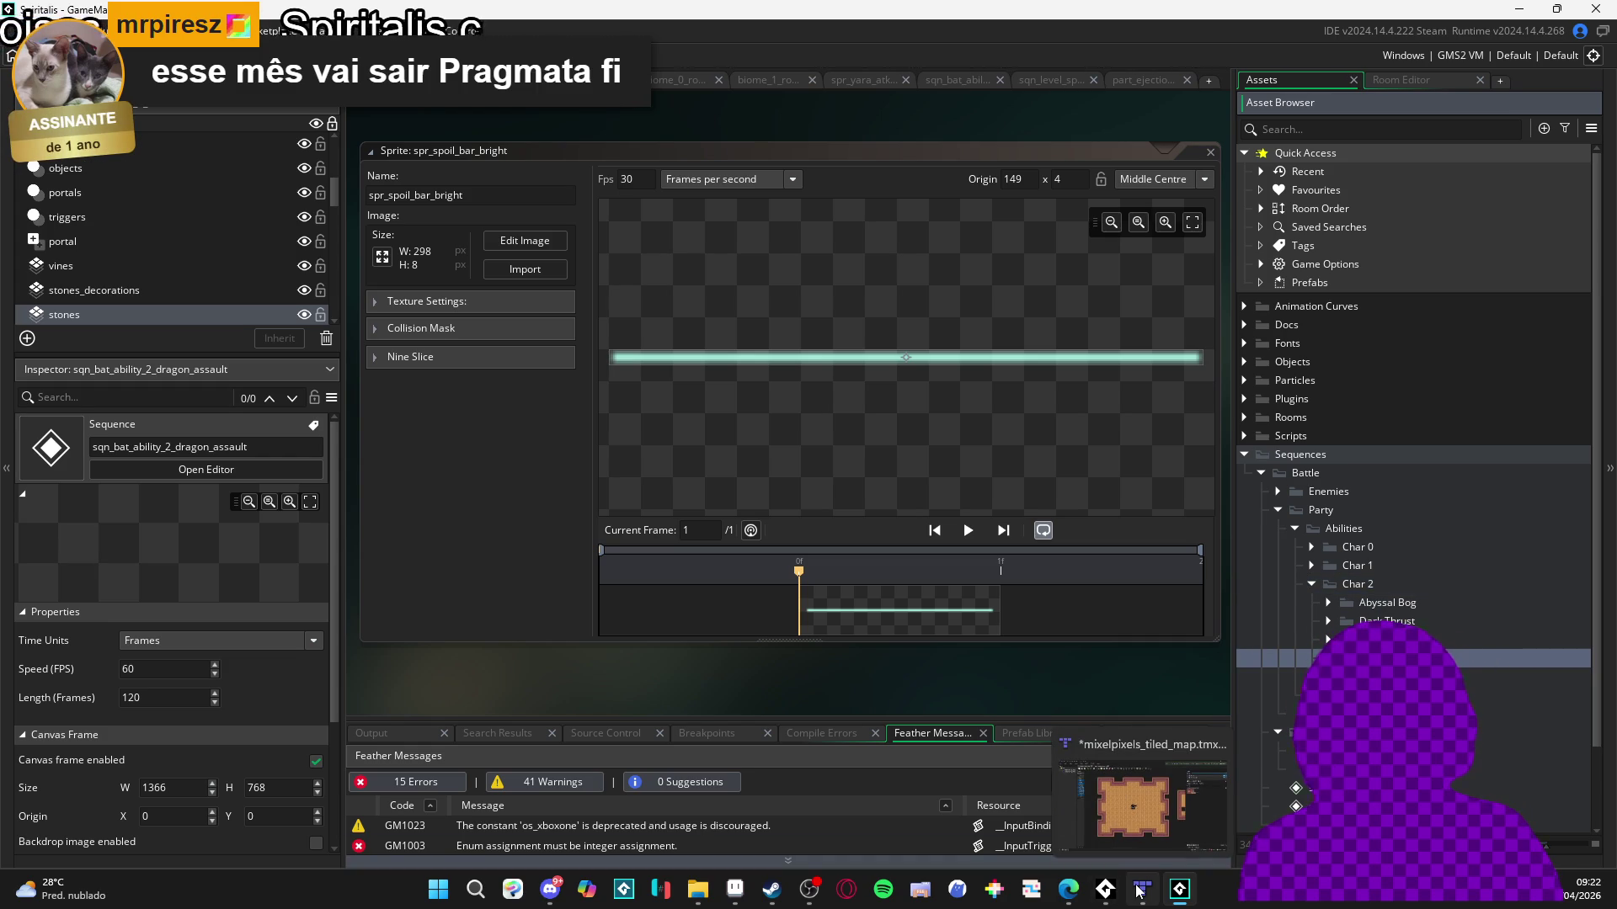
left_click(750, 901)
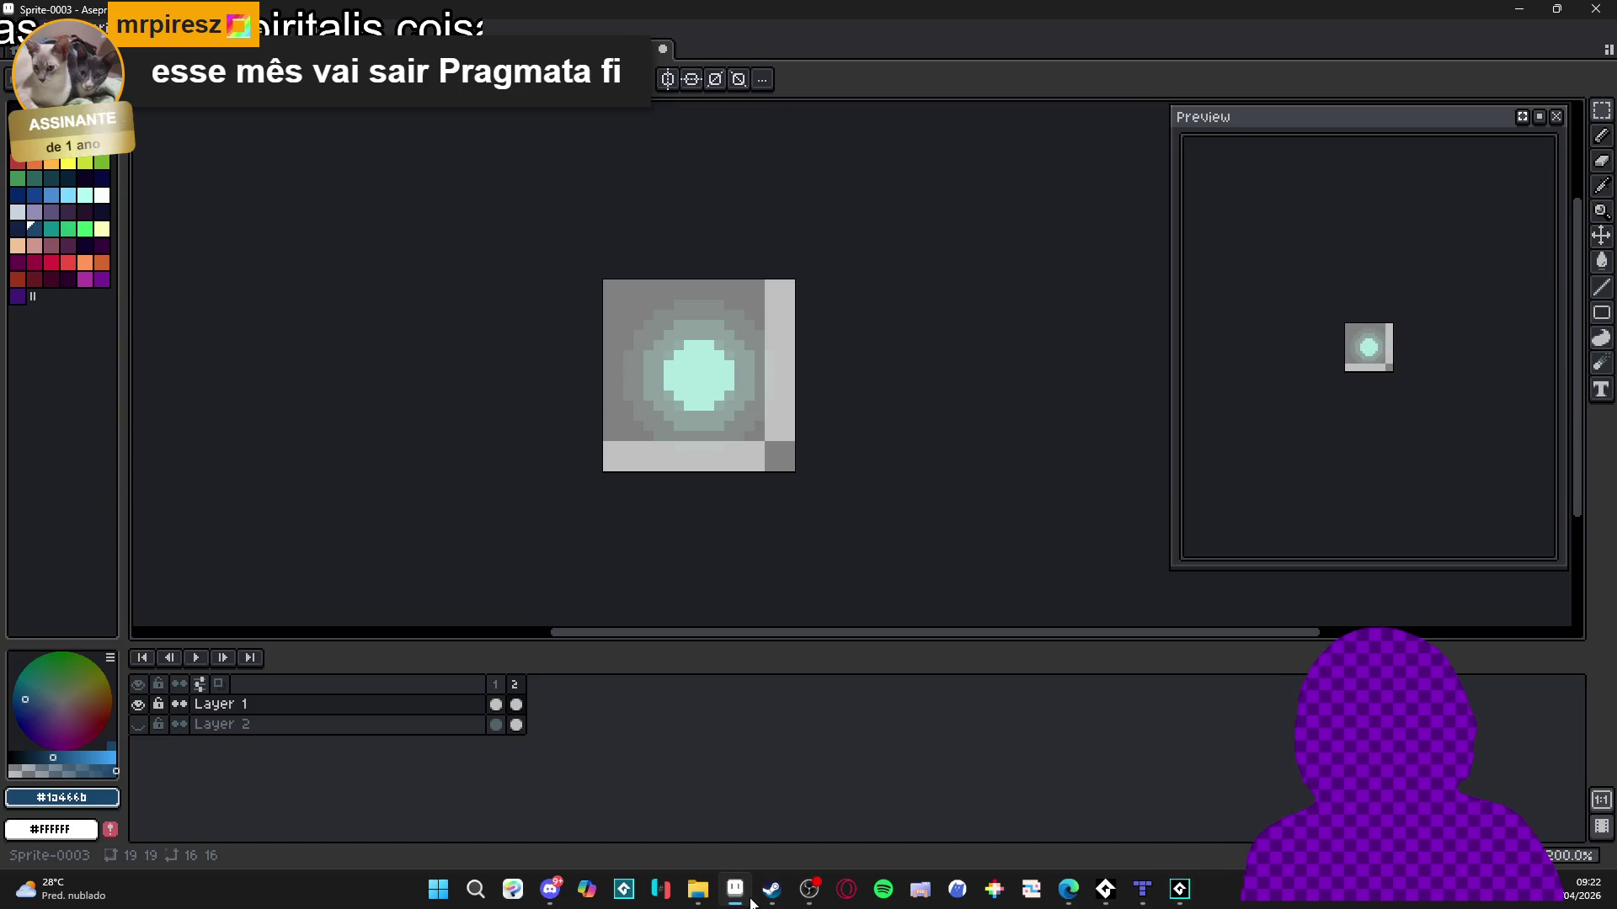
left_click(1178, 890)
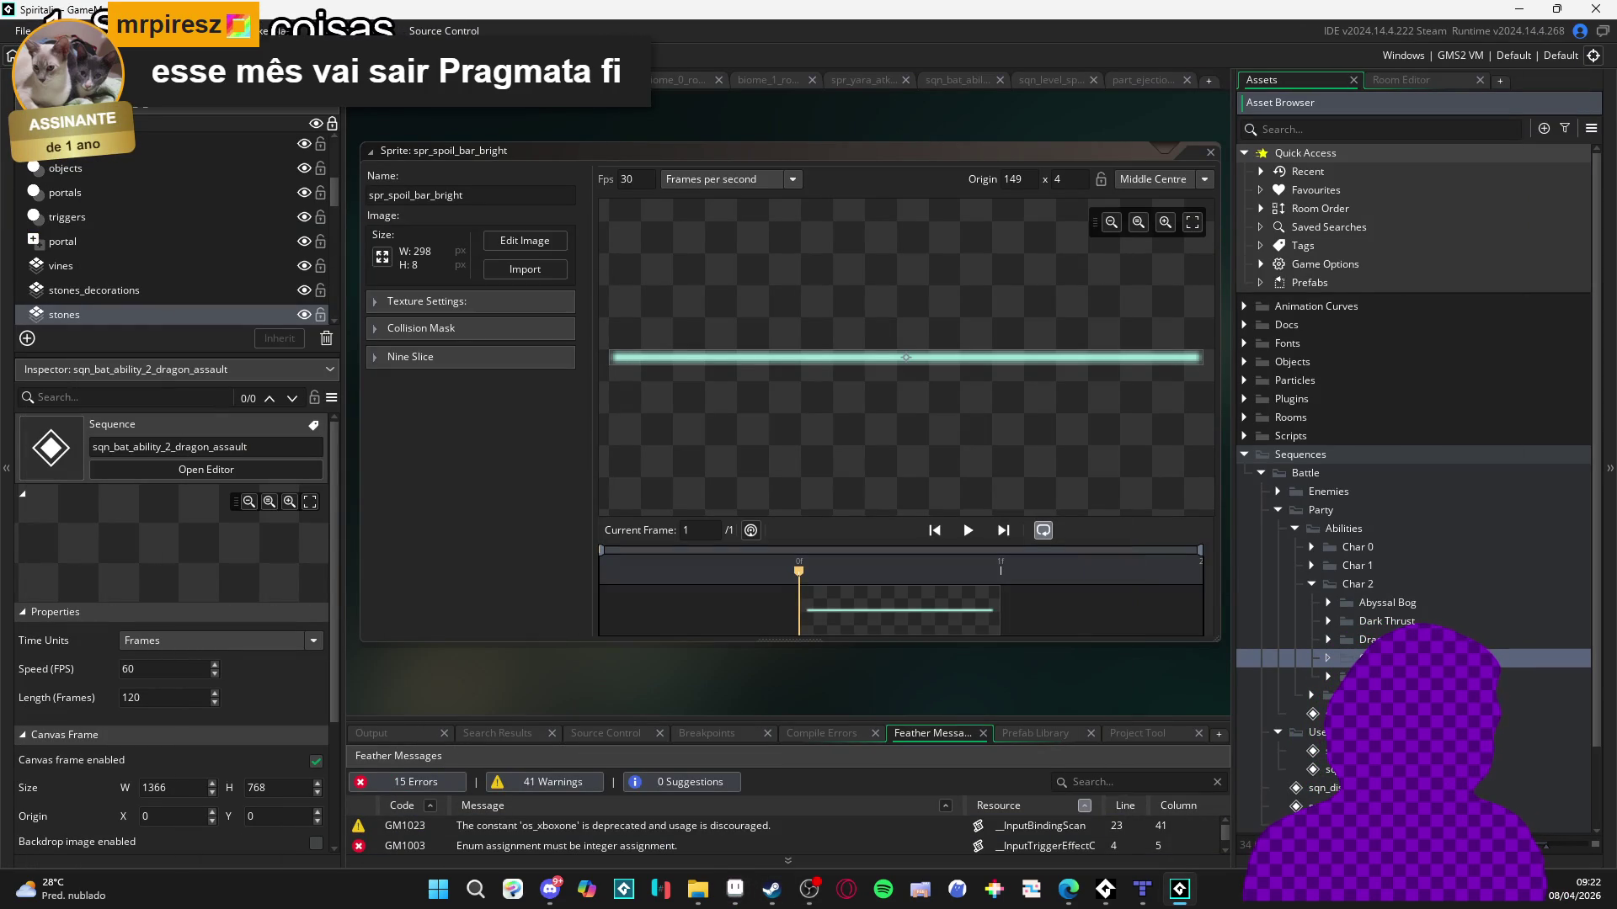
key("Return")
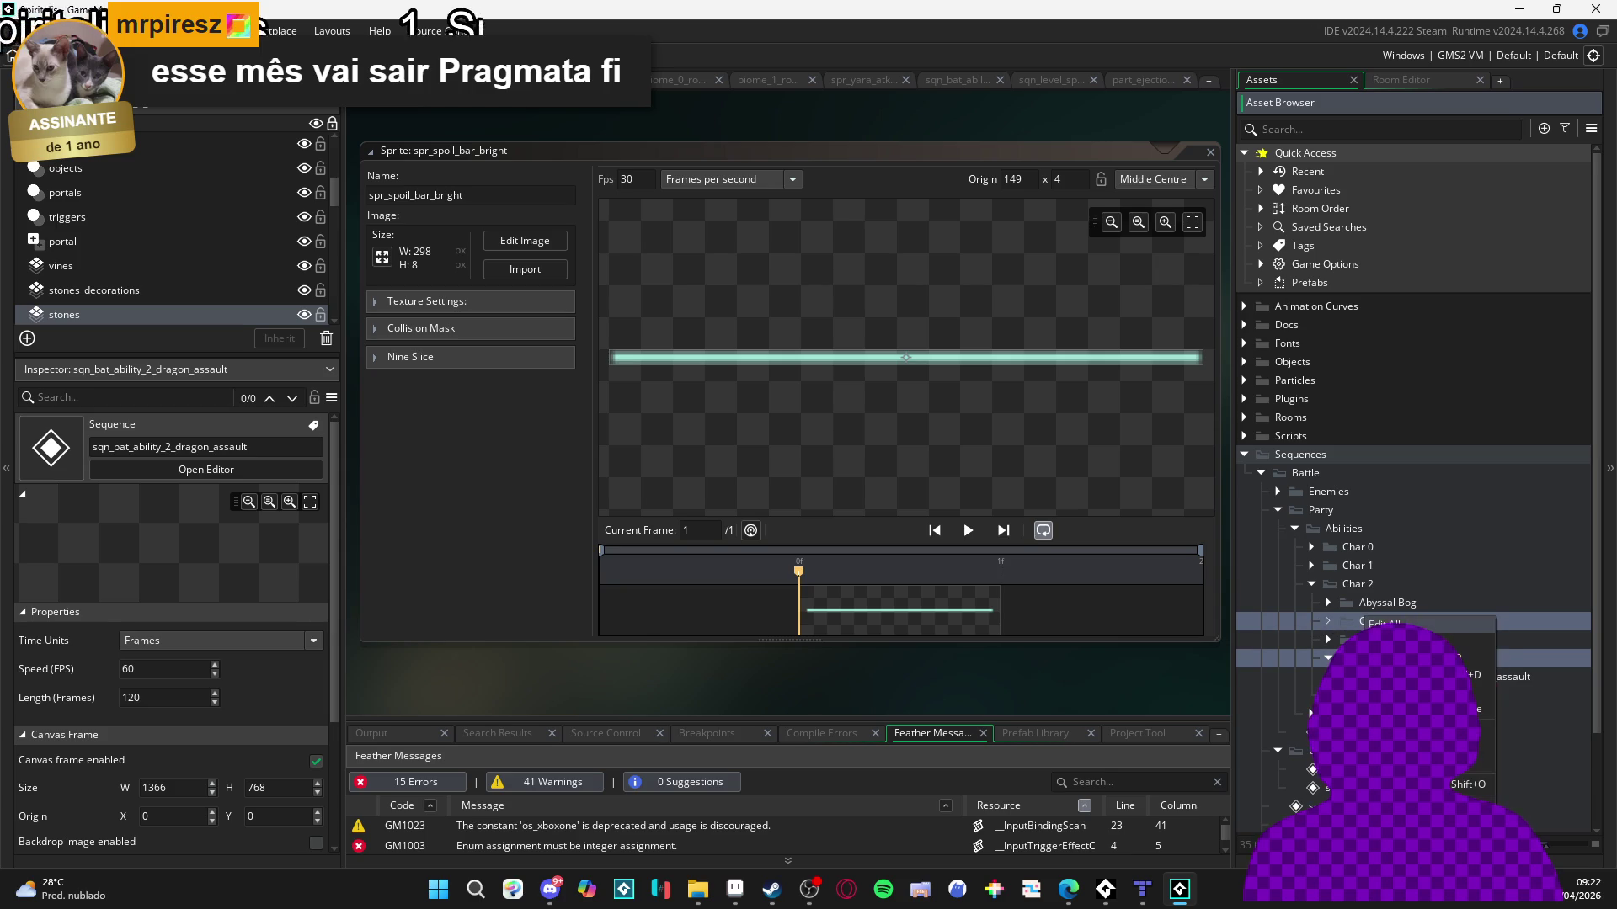
left_click(1450, 603)
Add a new sequence inside Chakra Balance and name it sqn_bat_ability_2_chackra_balance.
right_click(1409, 619)
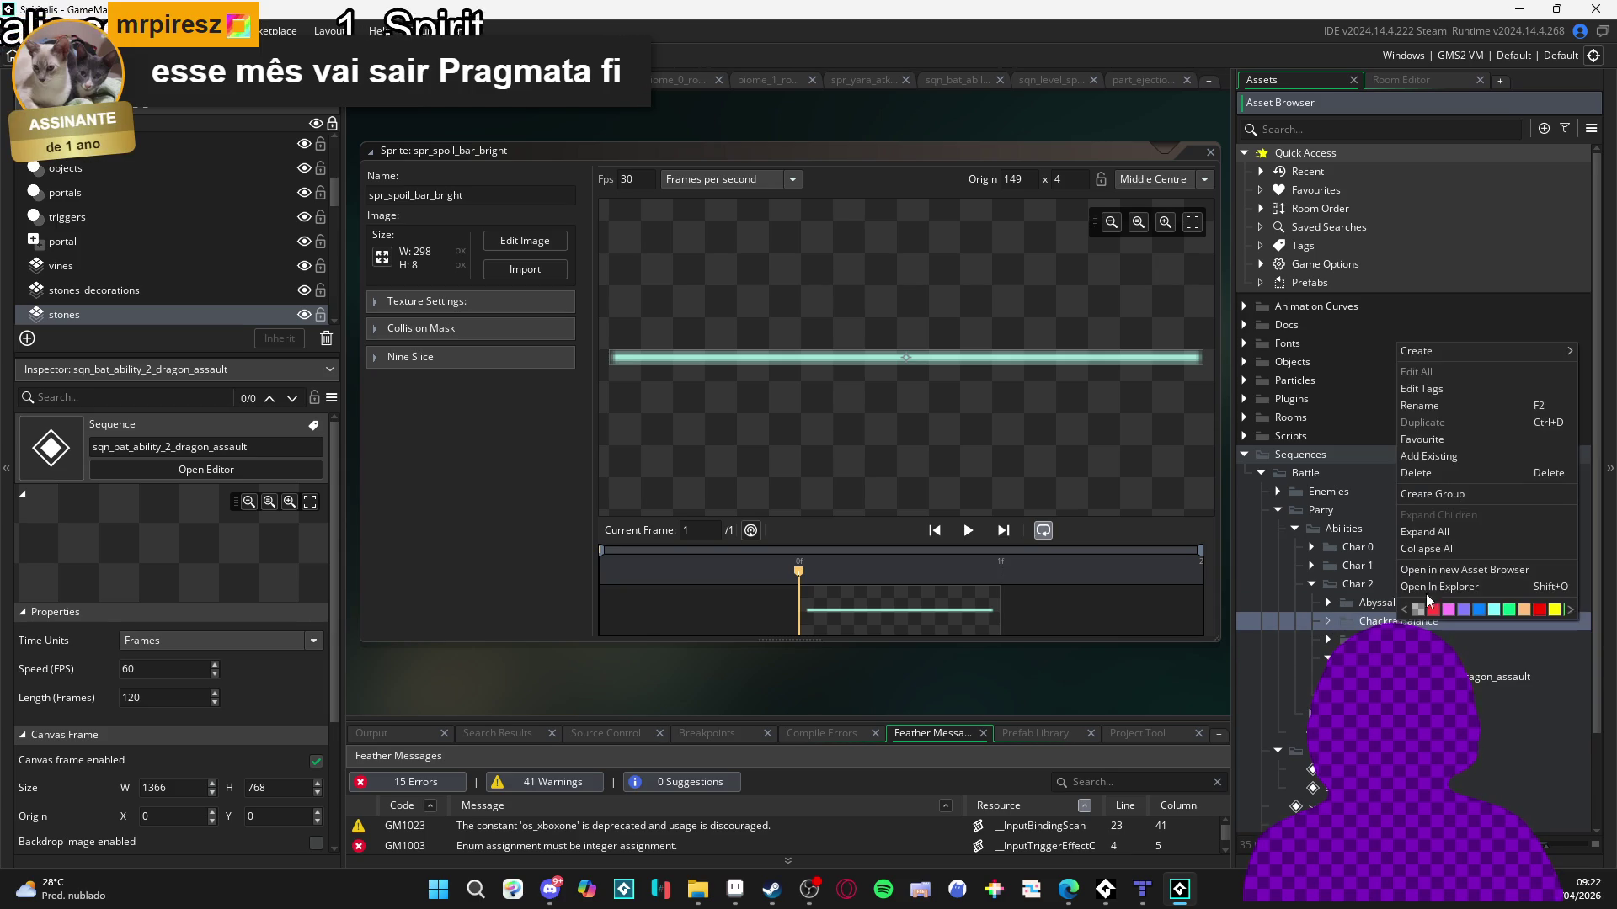
mouse_move(1492, 345)
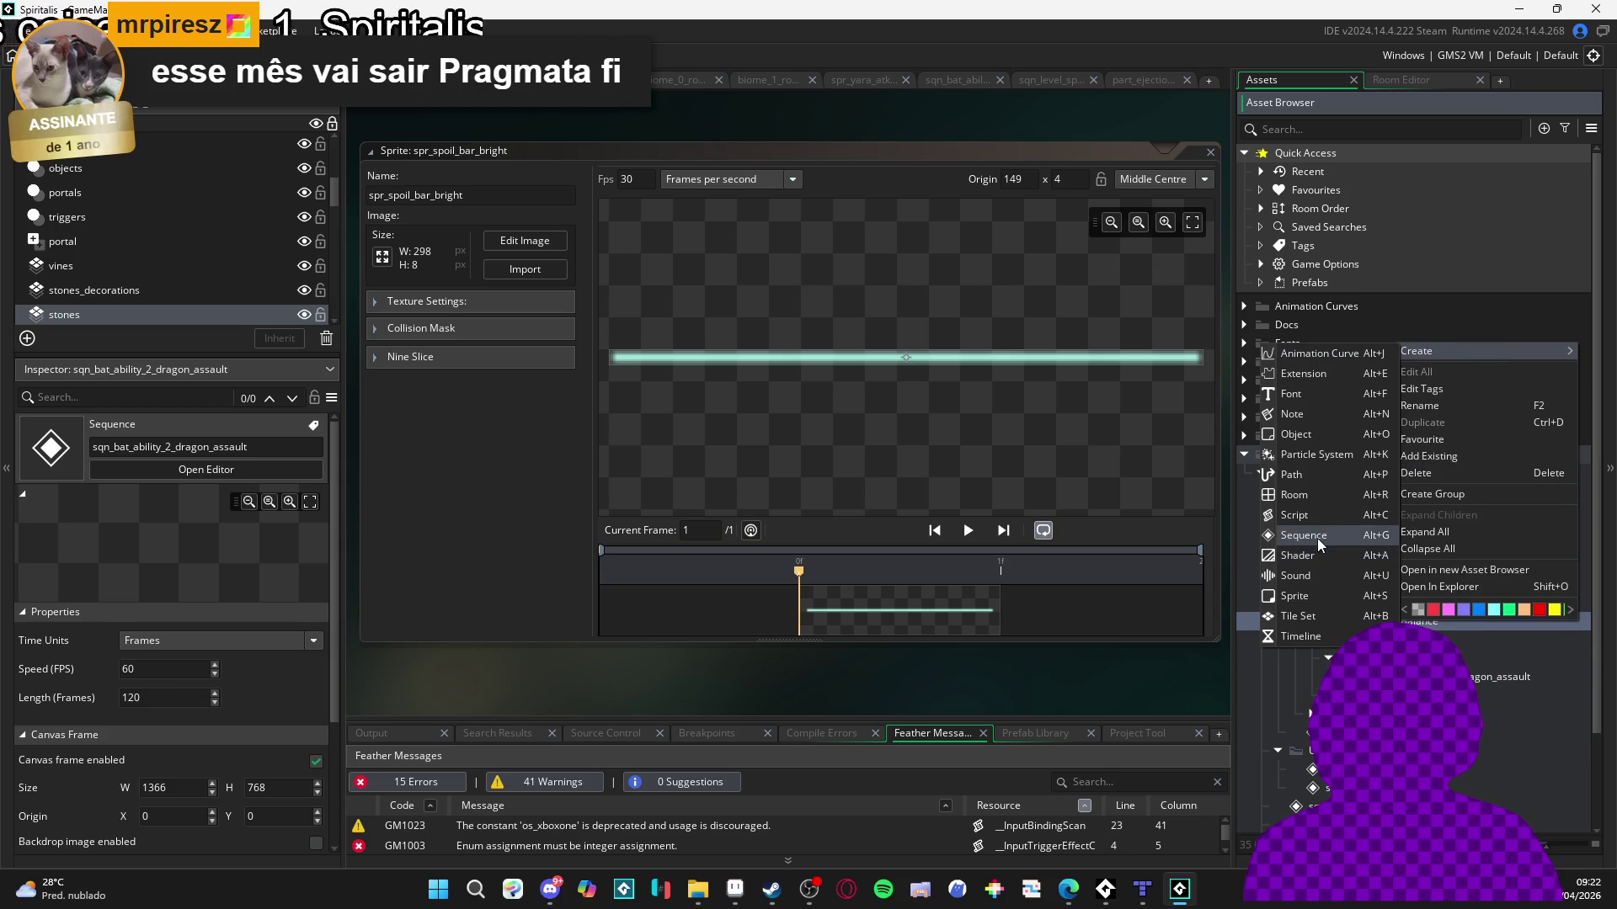
left_click(1317, 538)
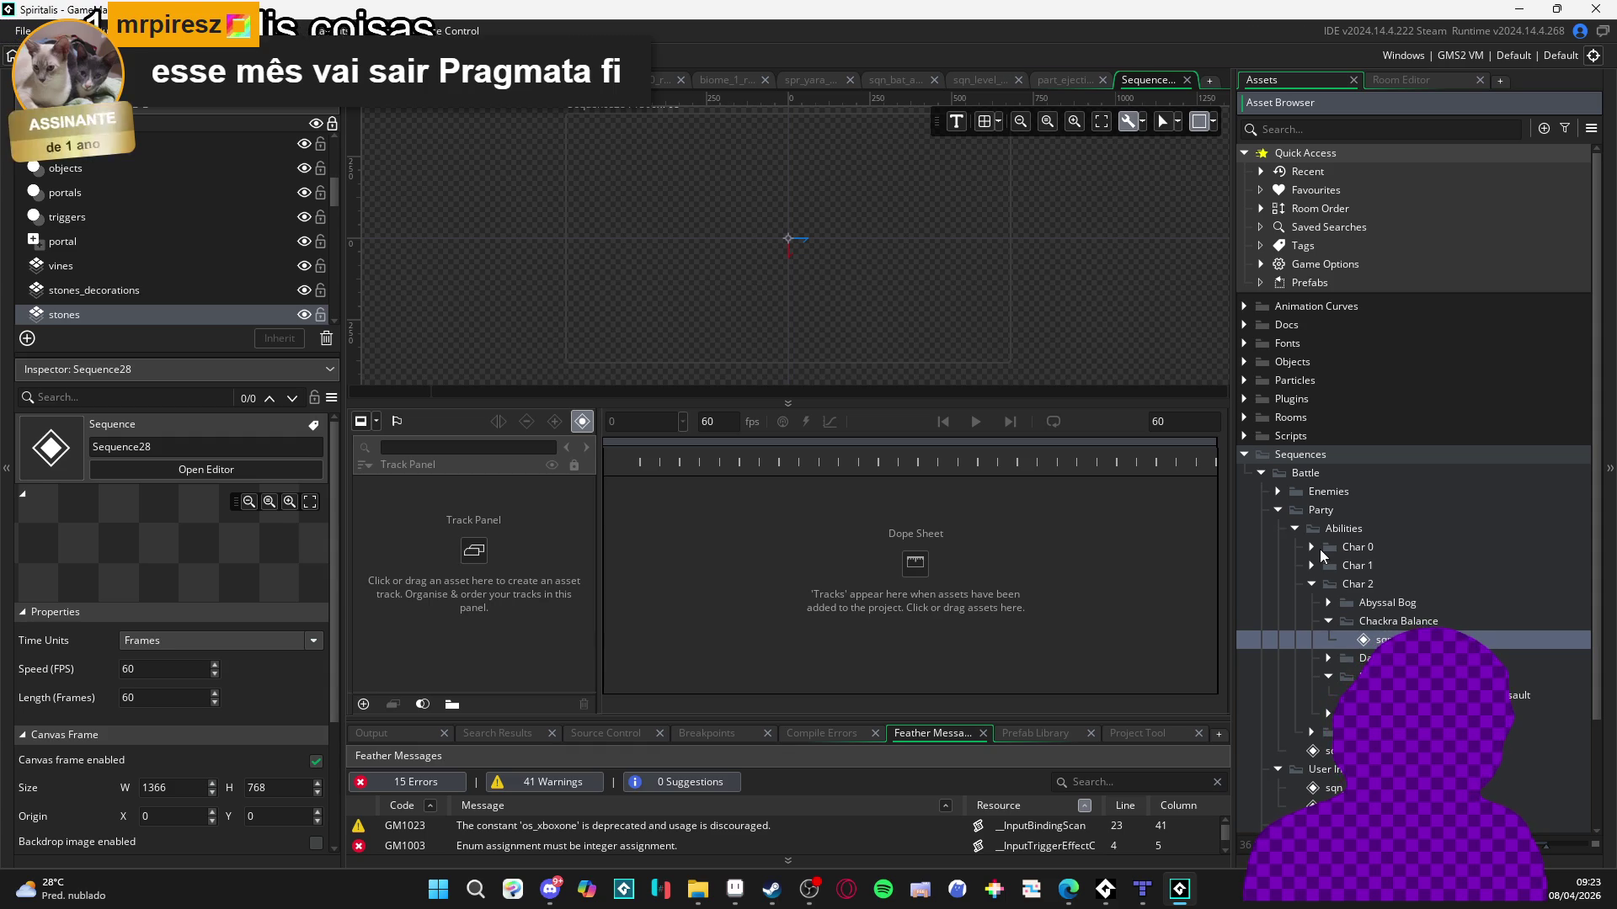
type("chakra")
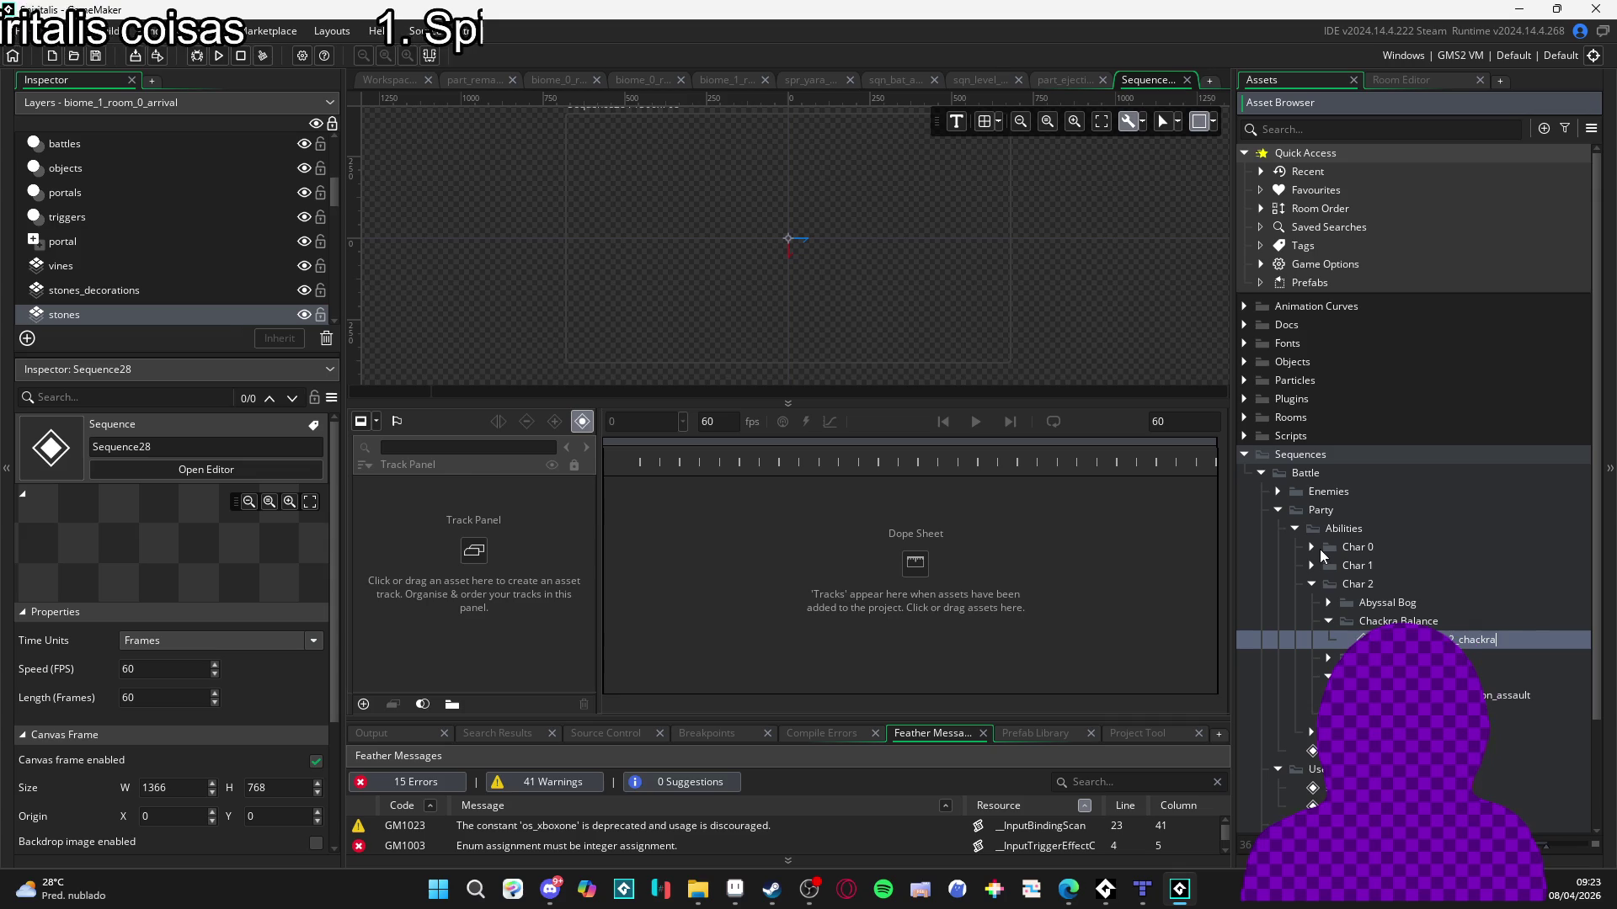
type("_balance")
key("Return")
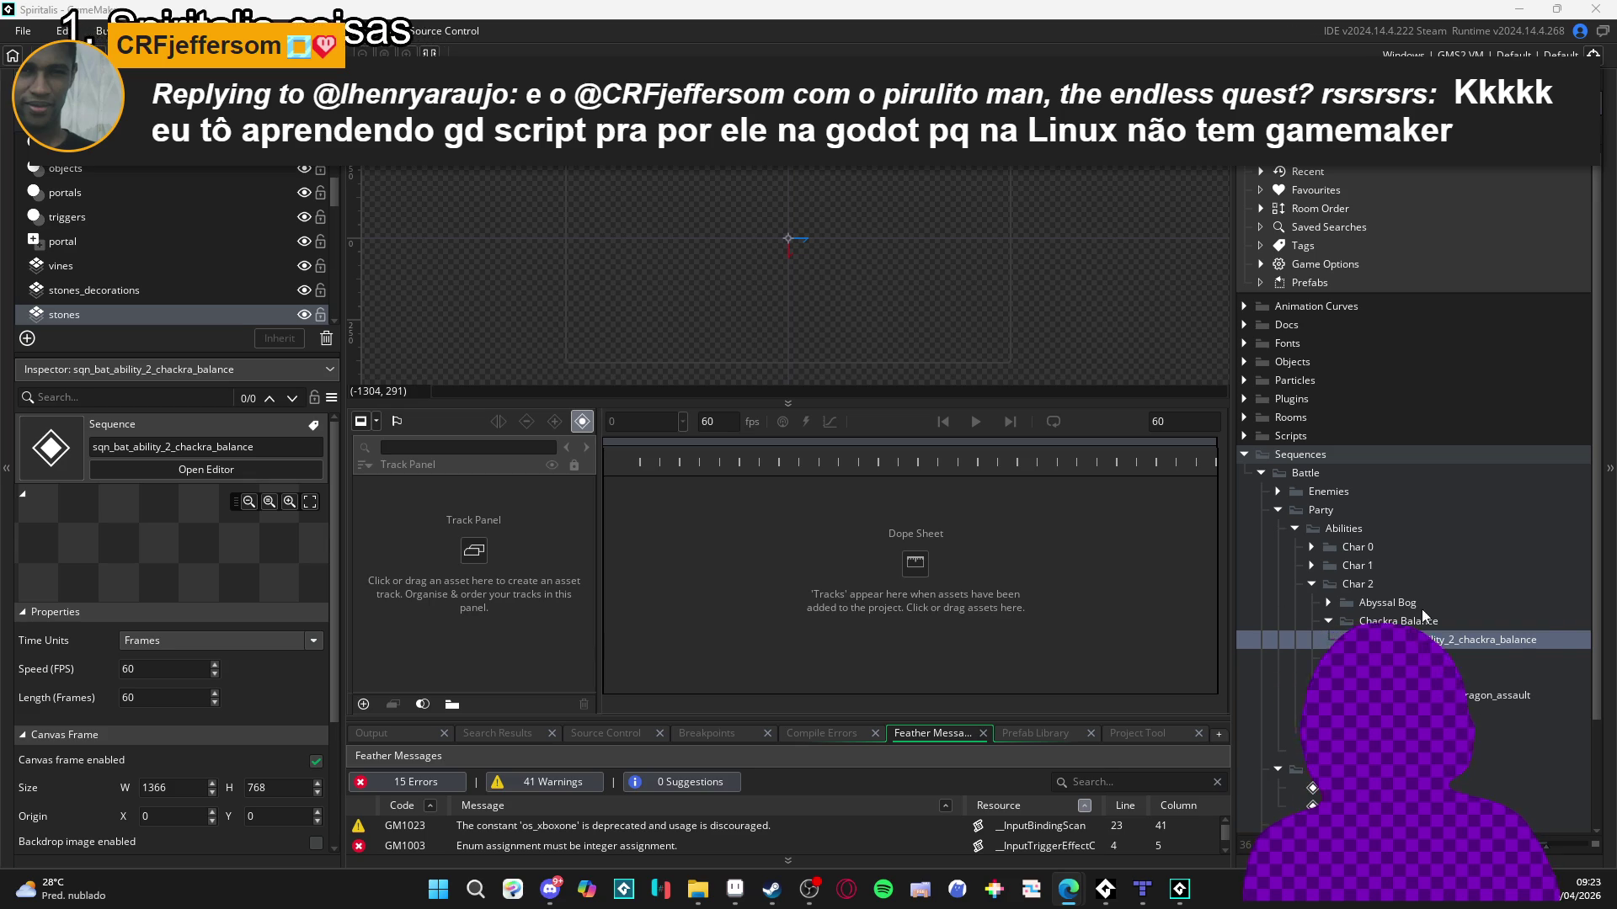
left_click(1502, 638)
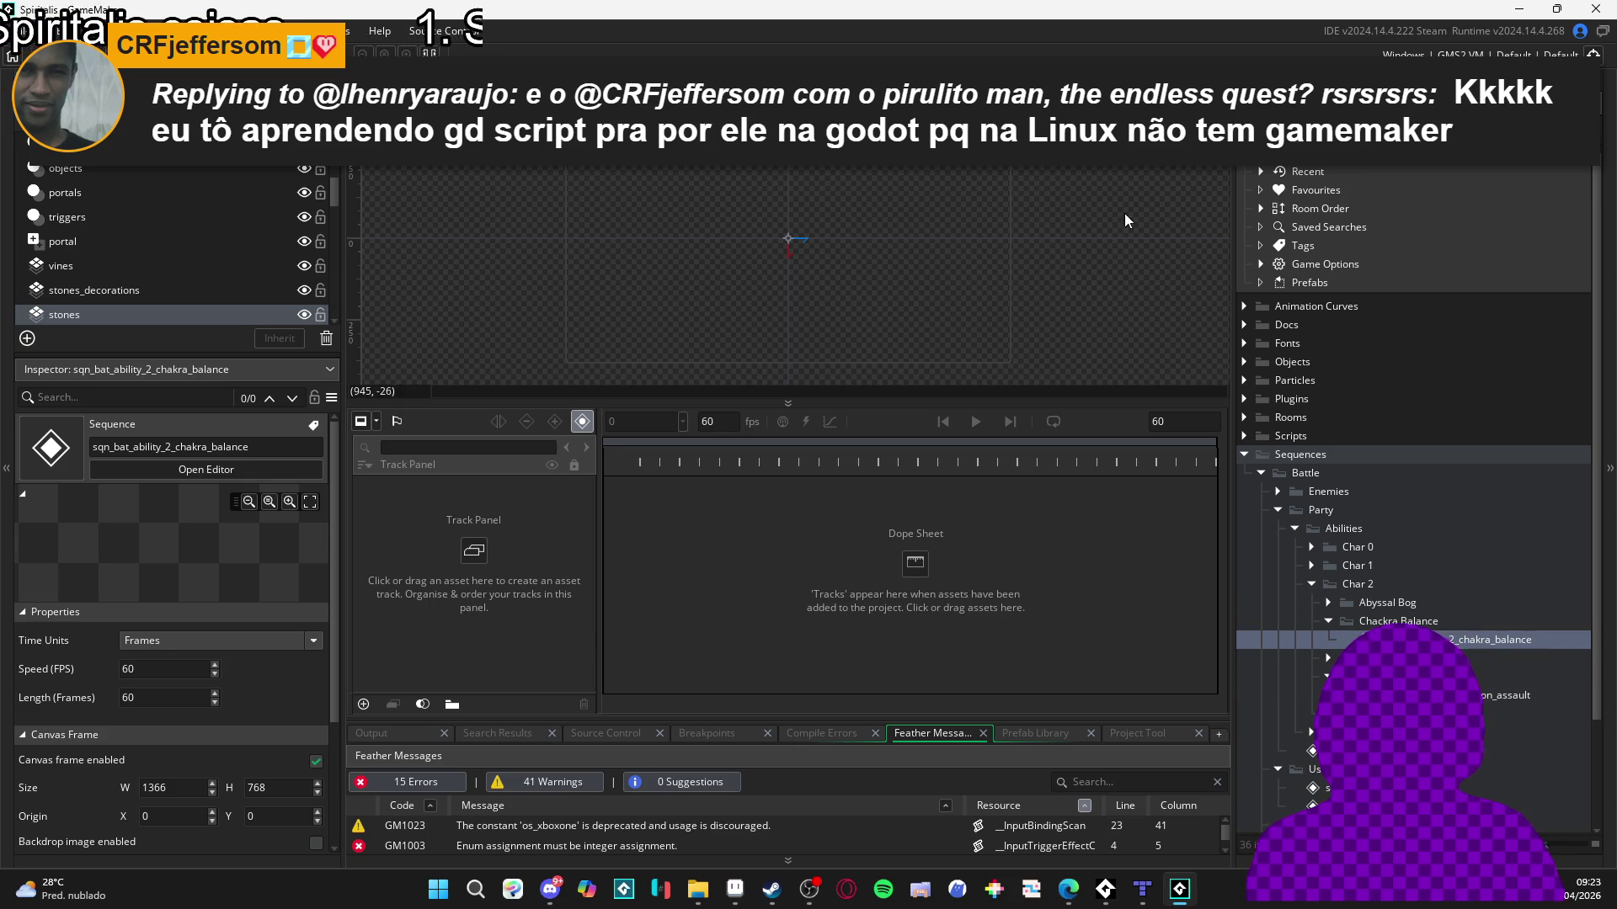
Set the sequence canvas frame to 320 x 180 and give the canvas more room above the timeline.
left_click(1392, 155)
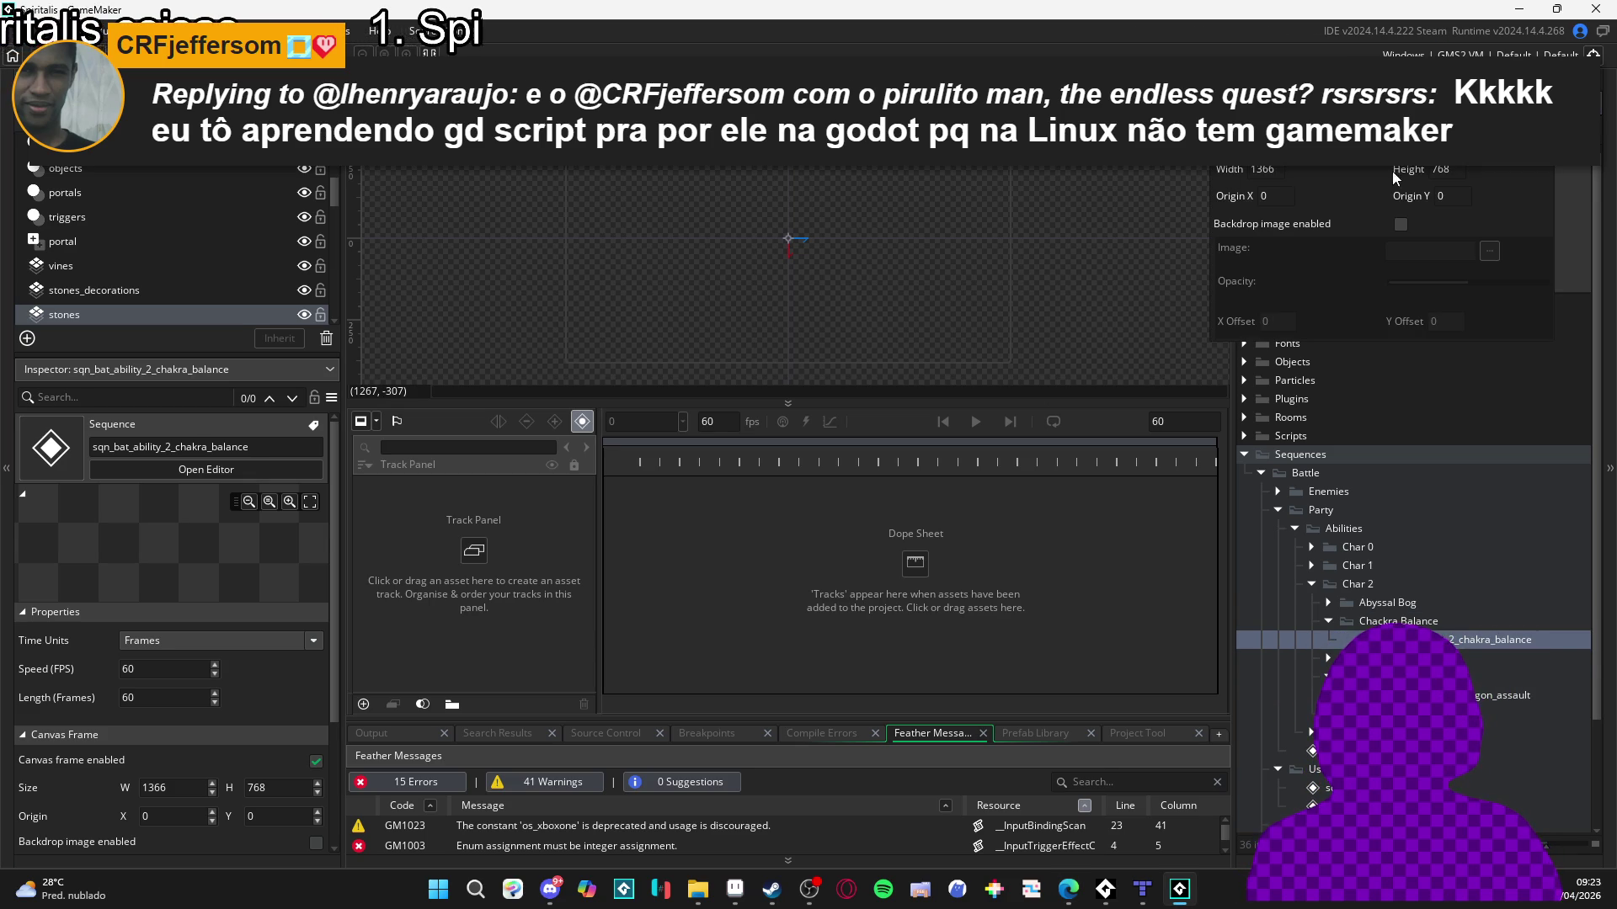
double_click(1277, 171)
type("320")
key("Tab")
type("180")
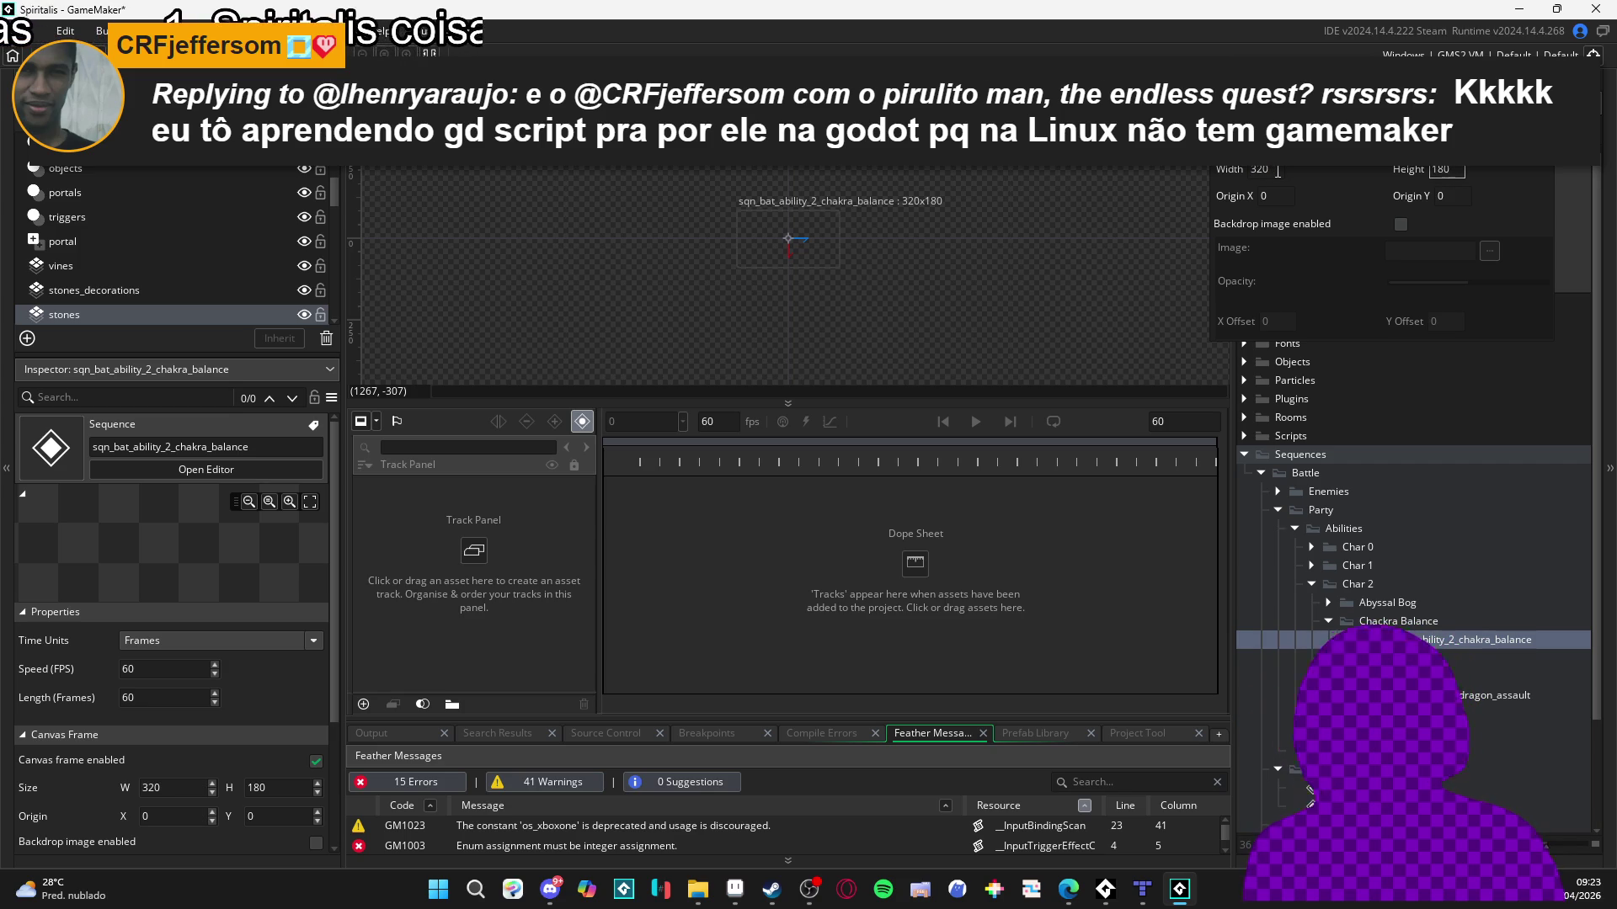
left_click(829, 255)
scroll(825, 248, "up", 5)
mouse_move(789, 402)
left_mouse_down()
mouse_move(792, 556)
mouse_move(796, 497)
left_mouse_up()
scroll(830, 343, "up", 4)
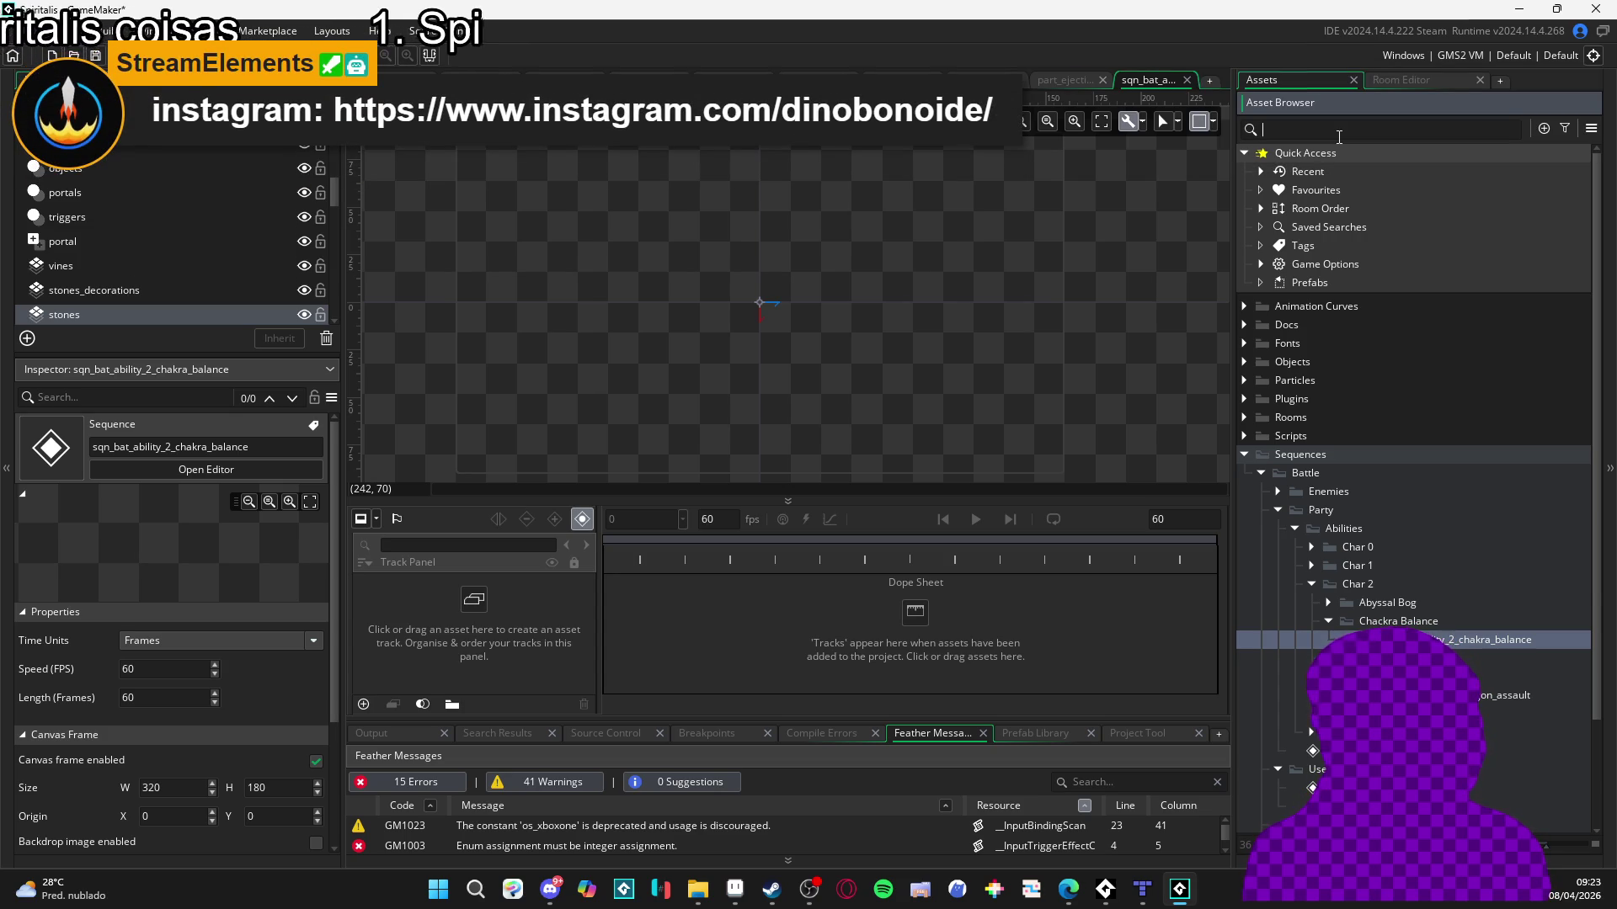
left_click(1339, 137)
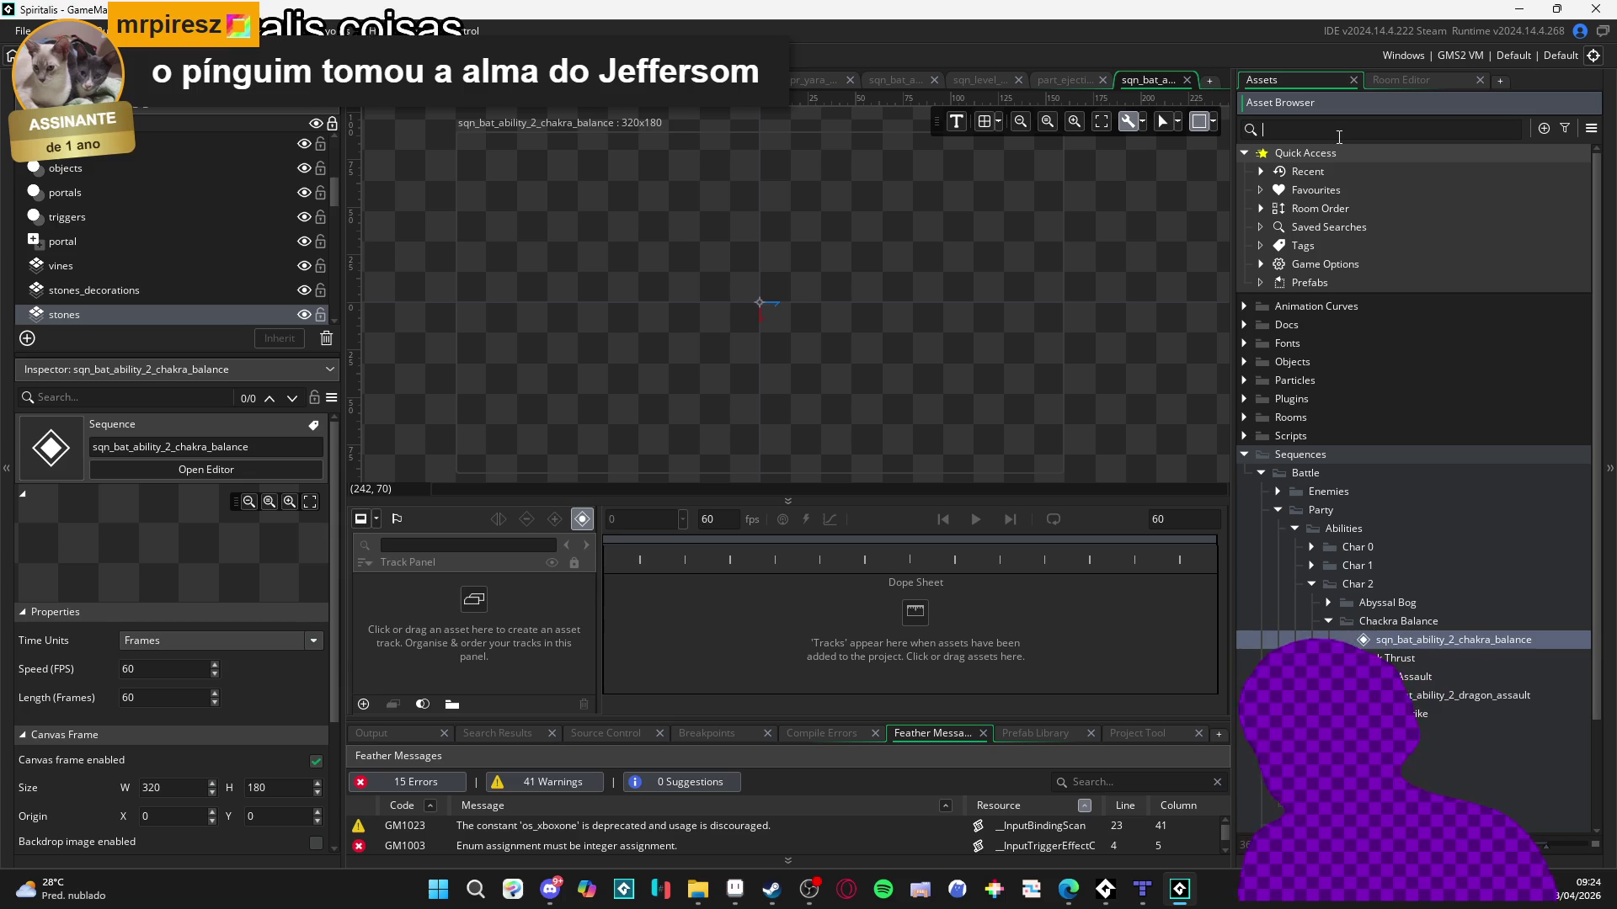
Pan the sequence canvas and drag the dividers to make the timeline taller and Output shorter.
right_click(1297, 191)
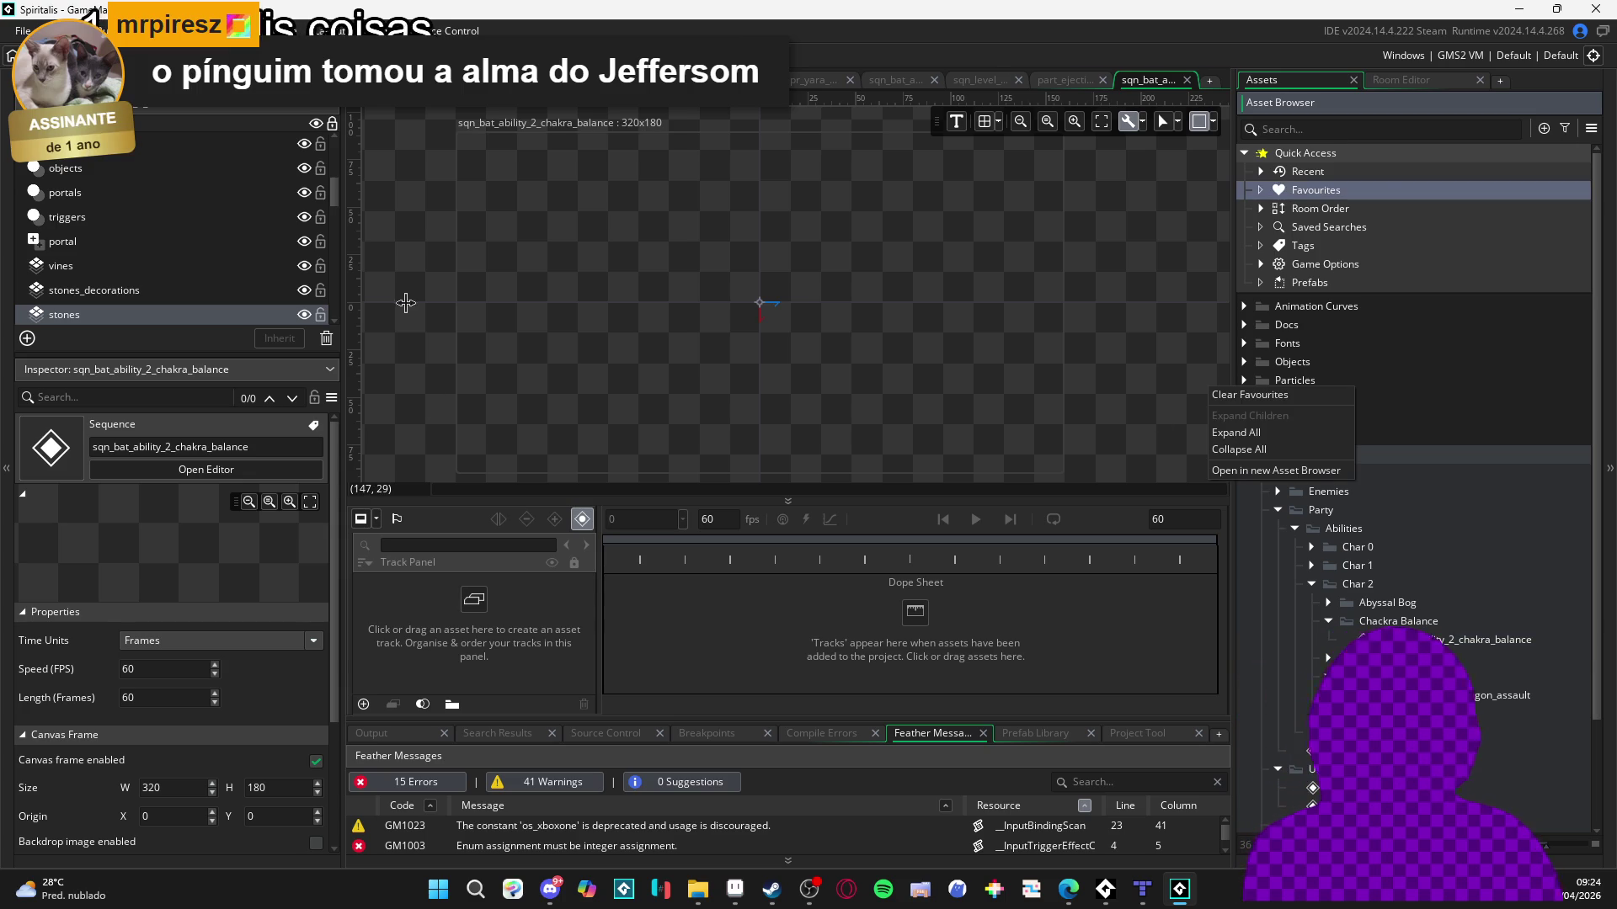
left_click(1163, 306)
left_click_drag(1106, 501, 1106, 525)
mouse_move(1034, 365)
left_mouse_down()
mouse_move(1078, 377)
mouse_move(1062, 387)
left_mouse_up()
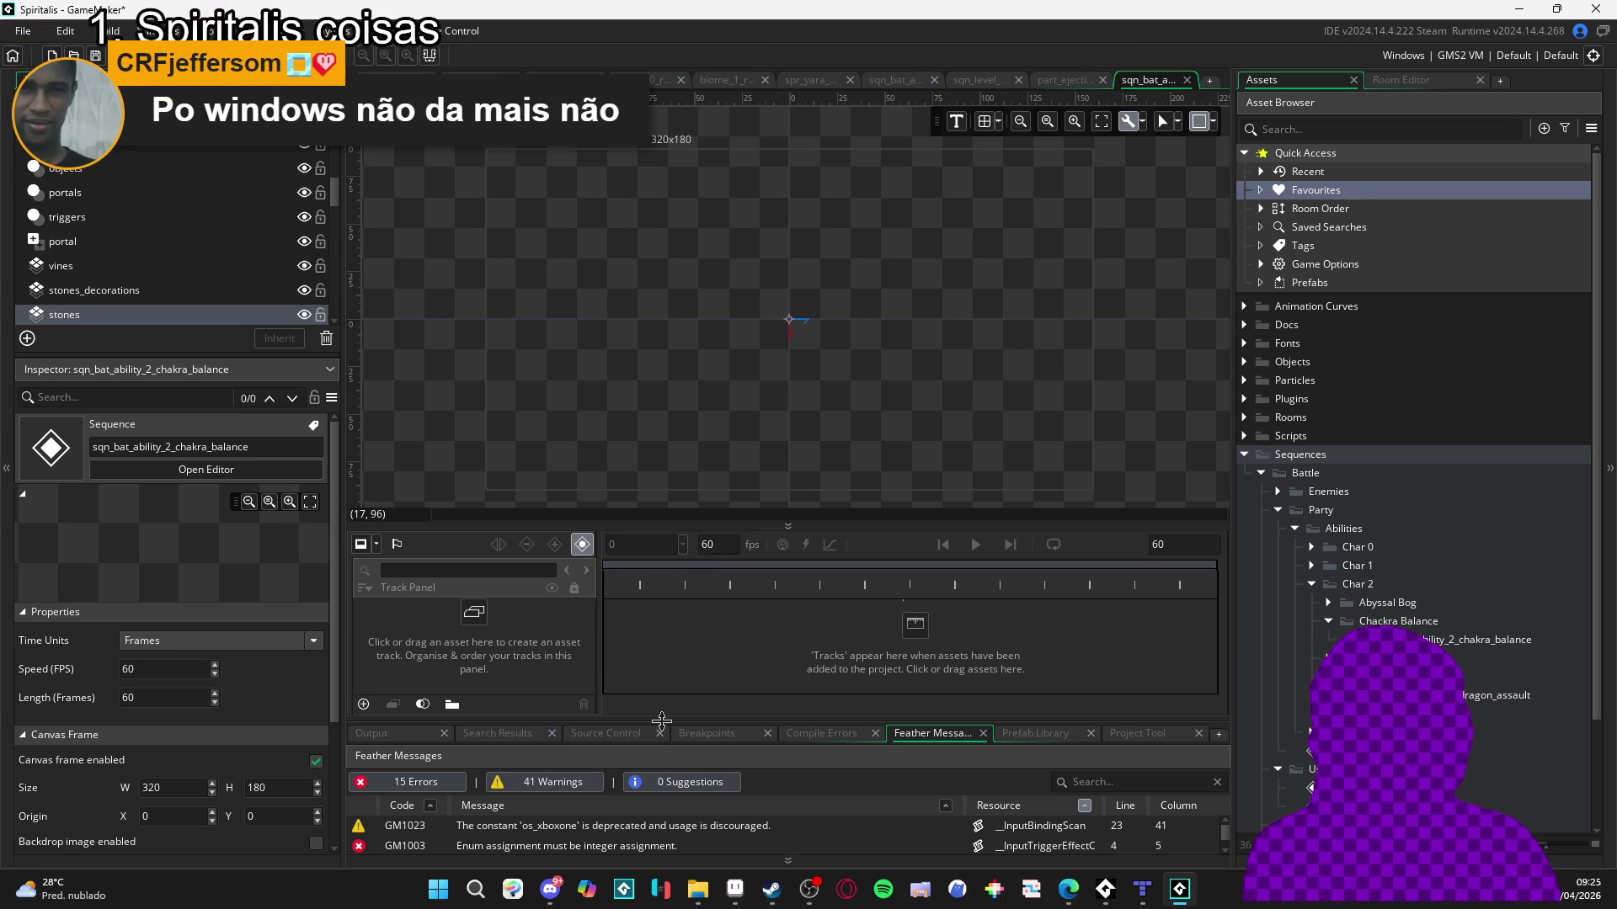
left_click_drag(662, 721, 709, 764)
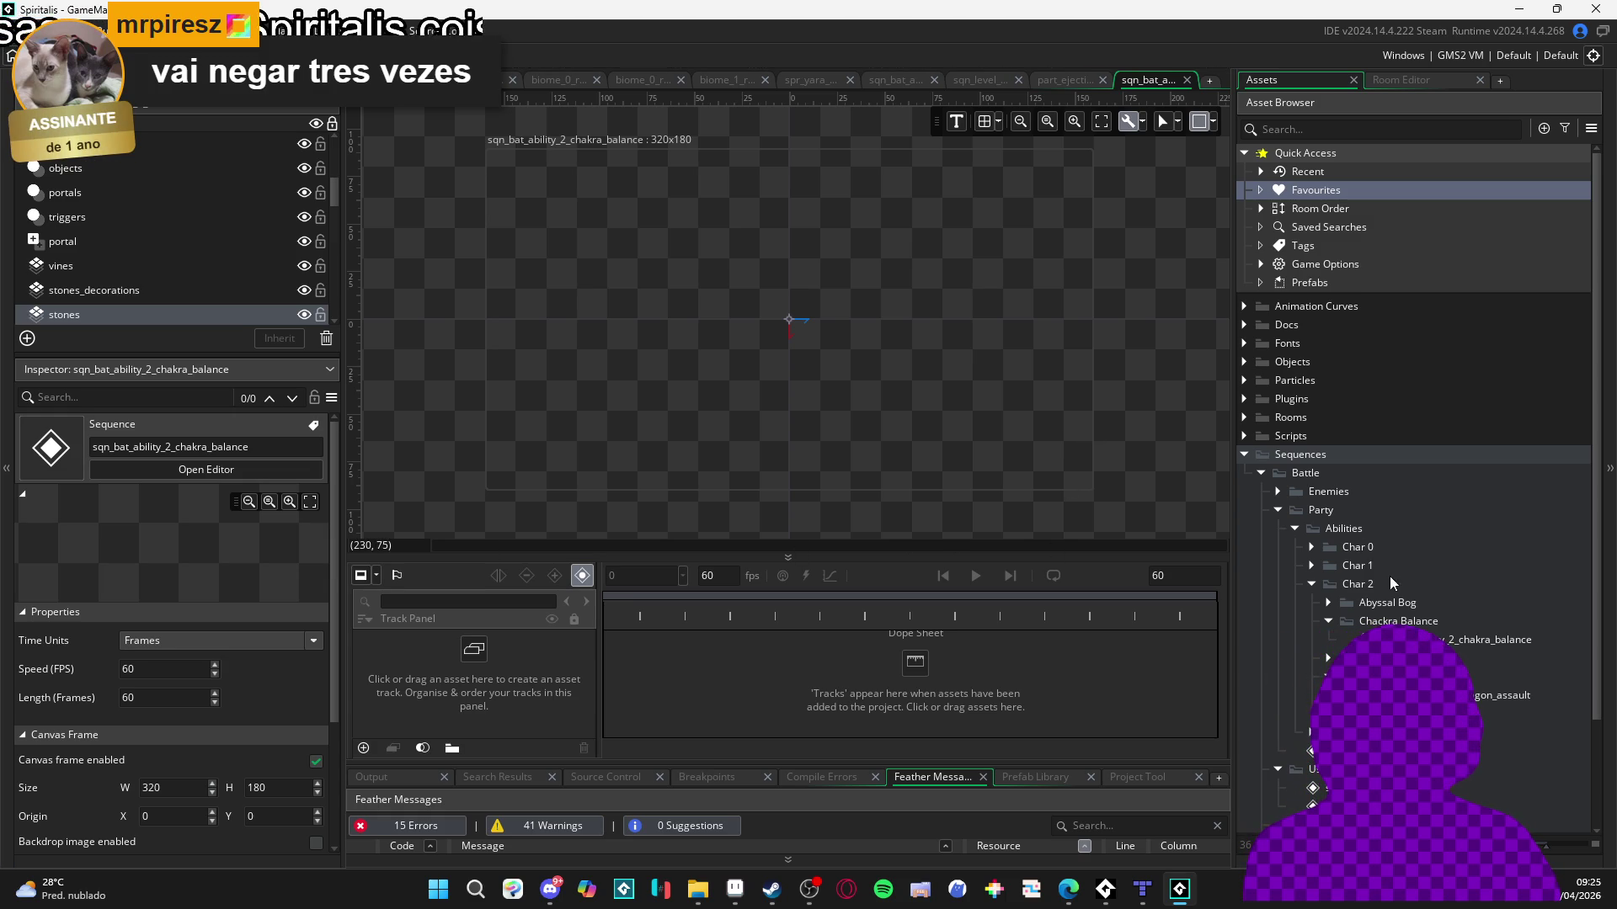
Collapse the Battle sequences folder and expand Sprites > Battle > Party in the Asset Browser.
key("ctrl+f")
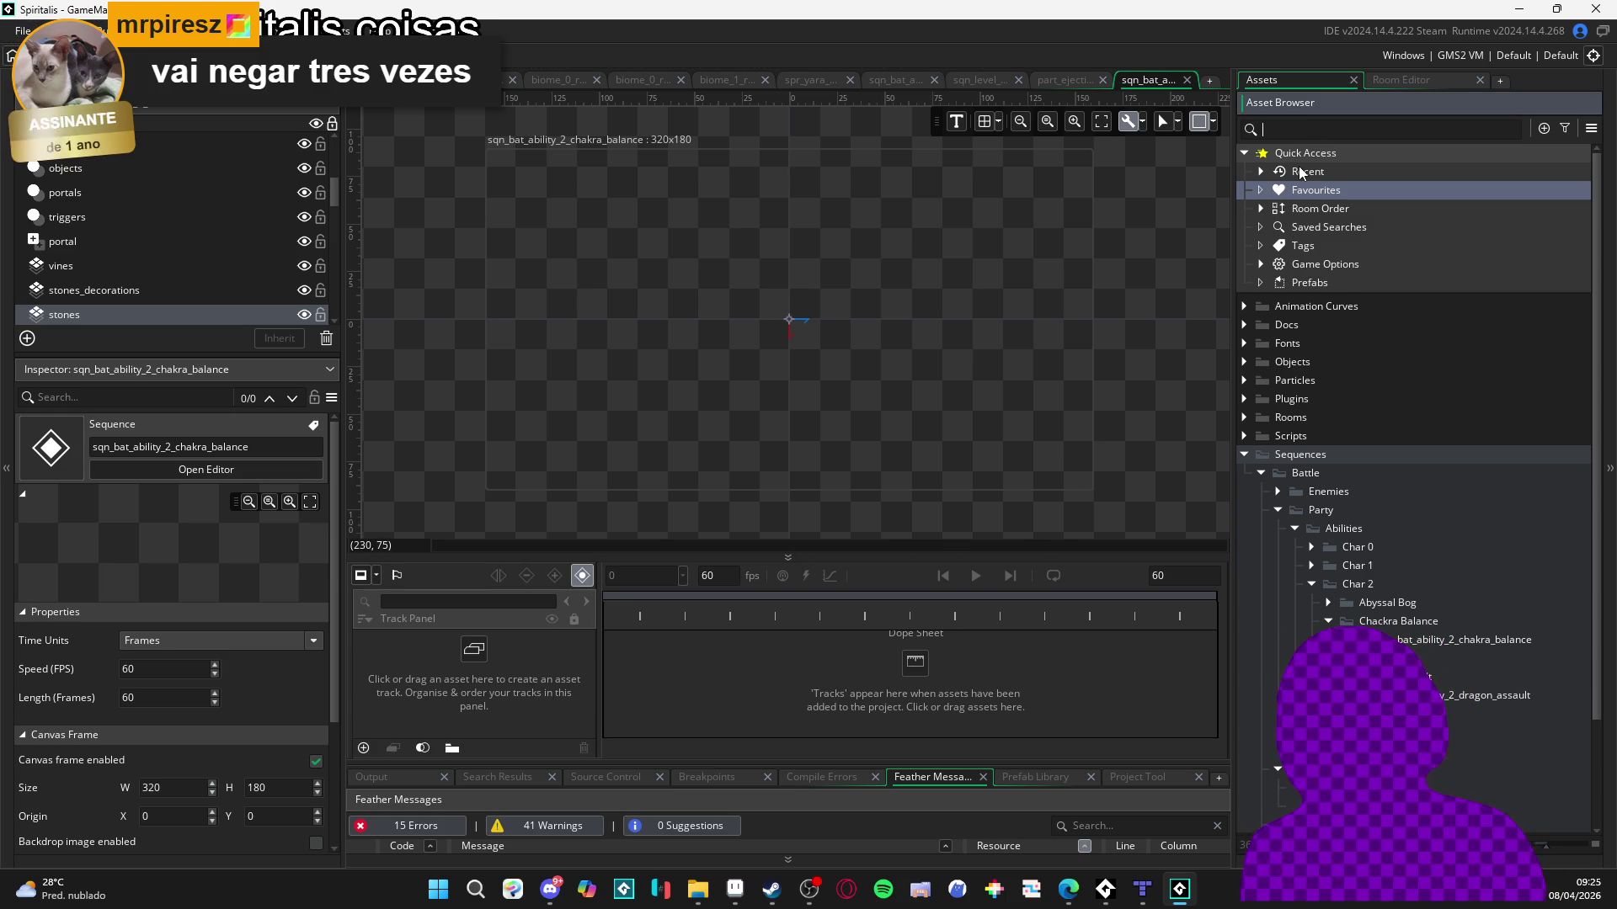
scroll(1348, 504, "down", 2)
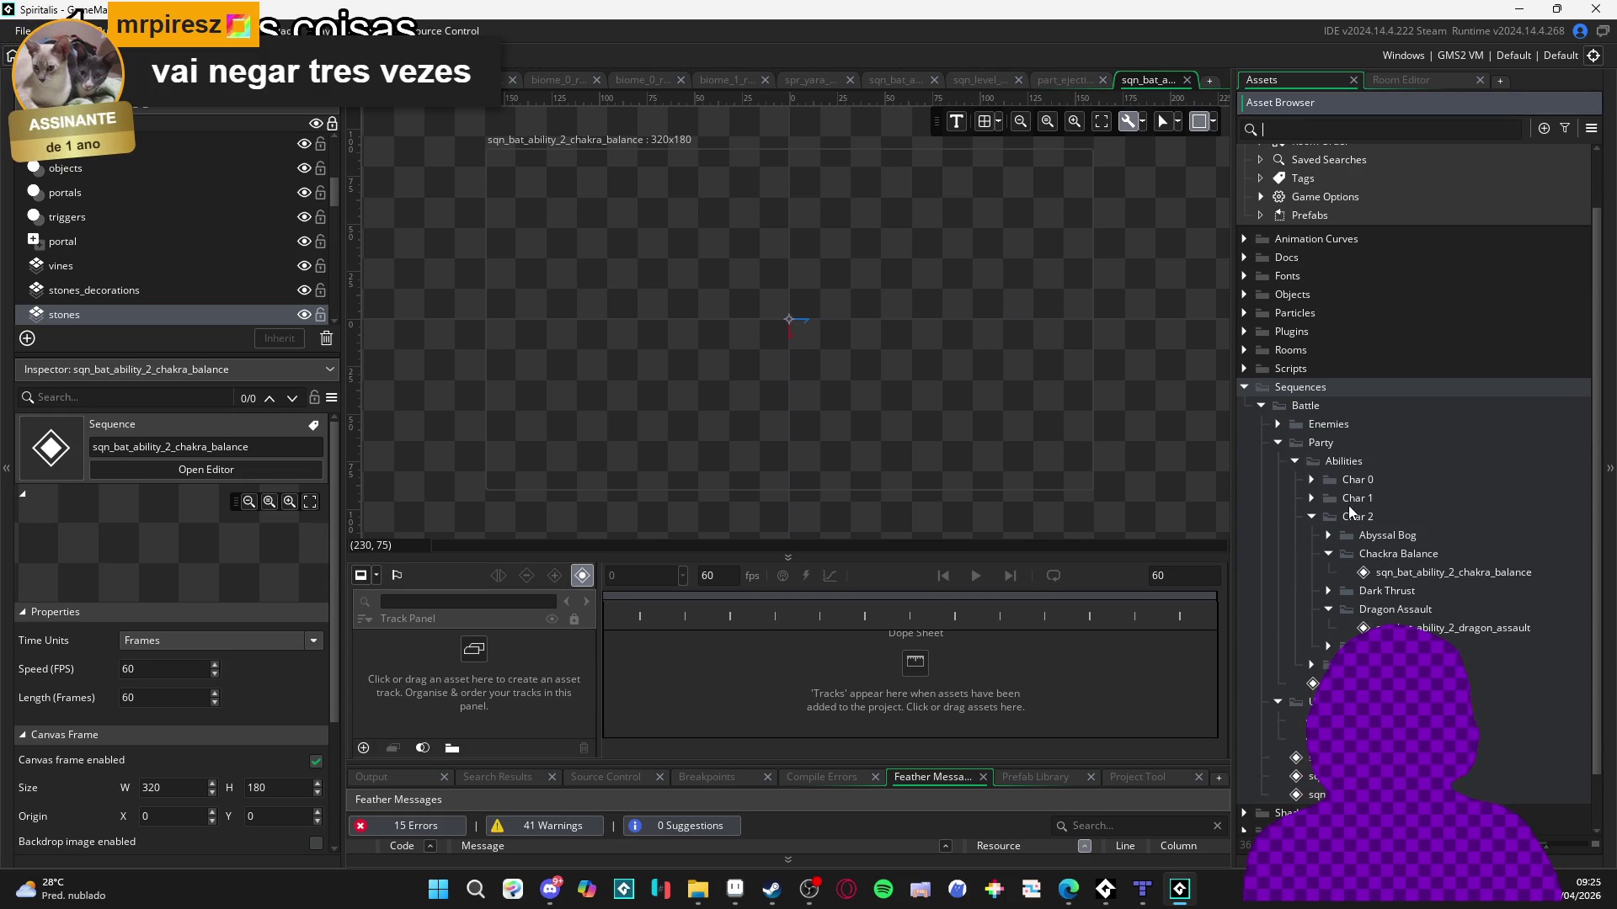
left_click(1265, 407)
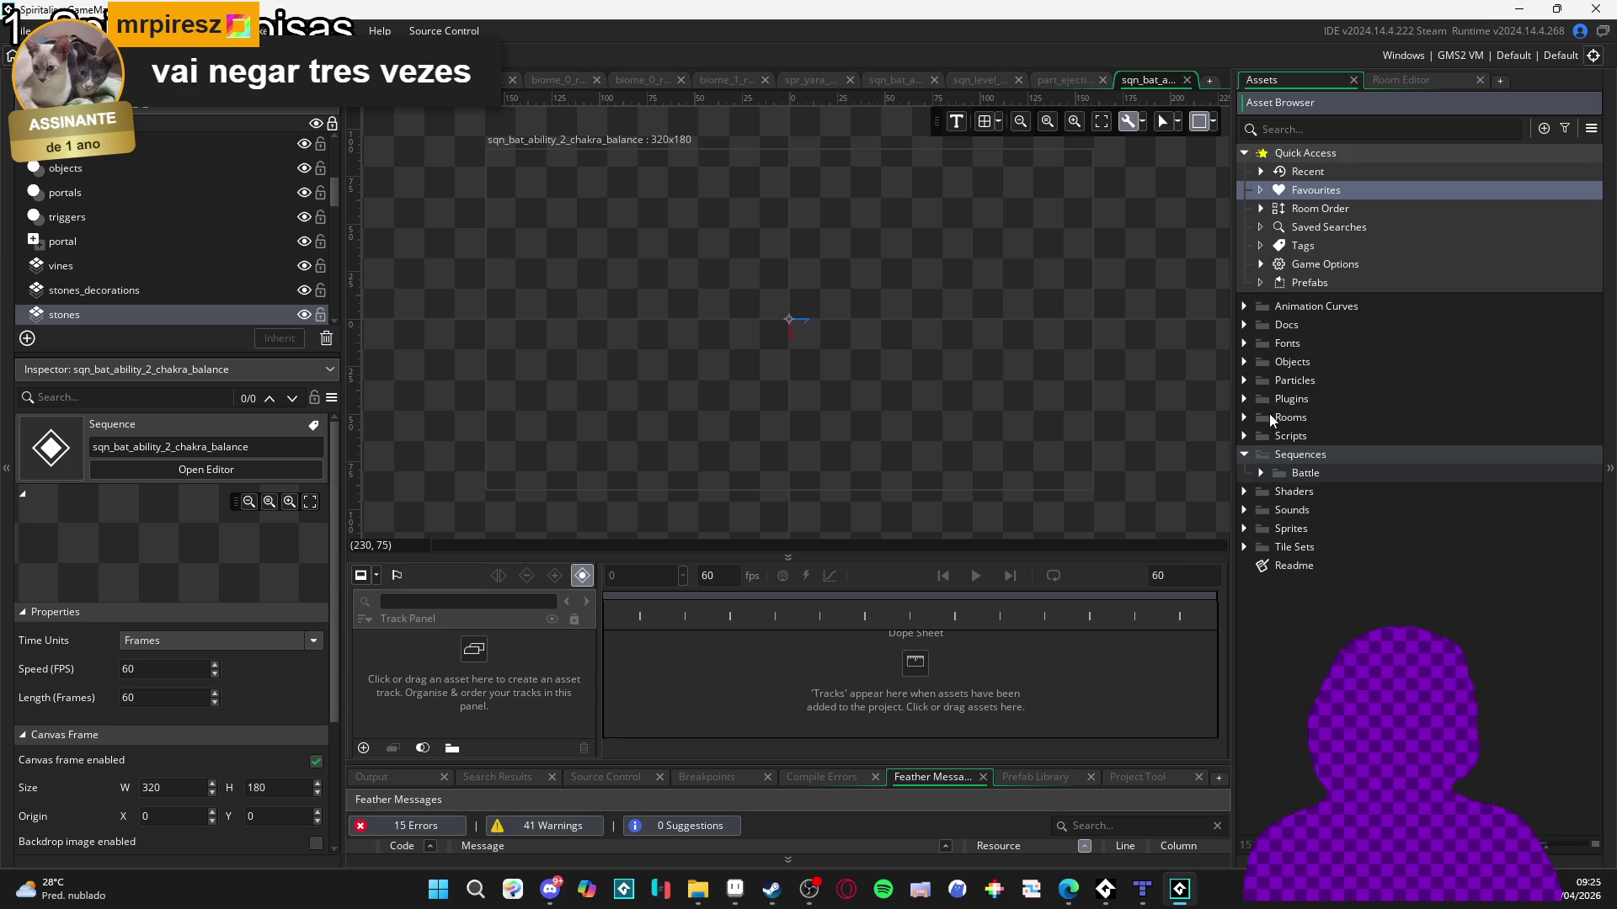
left_click(1245, 528)
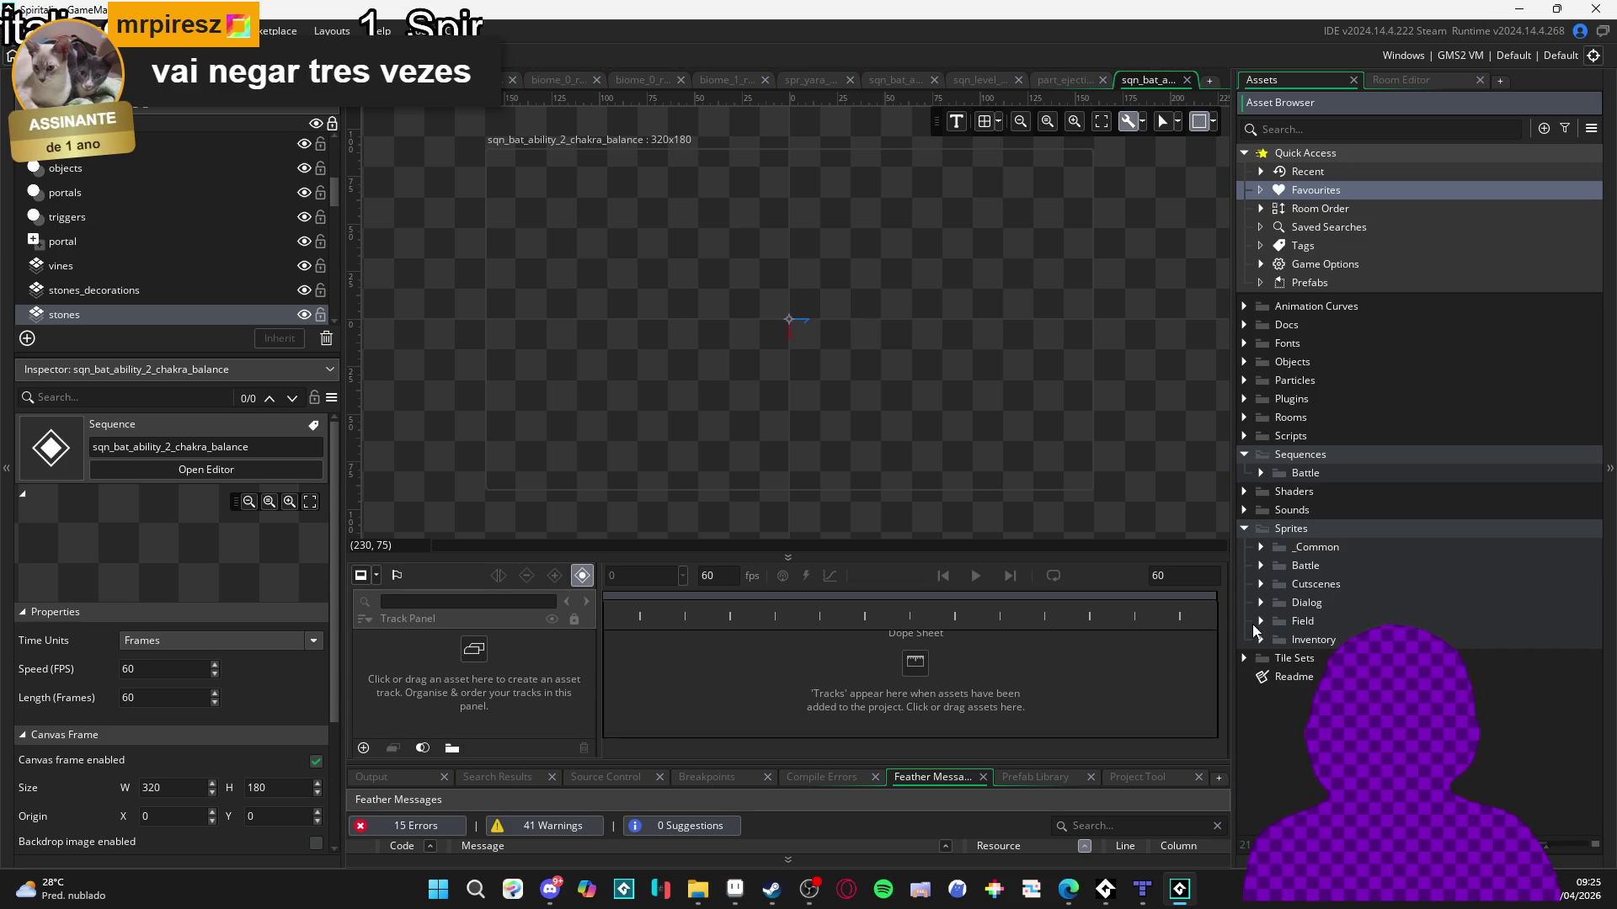
left_click(1261, 548)
left_click(1261, 548)
left_click(1262, 548)
left_click(1261, 548)
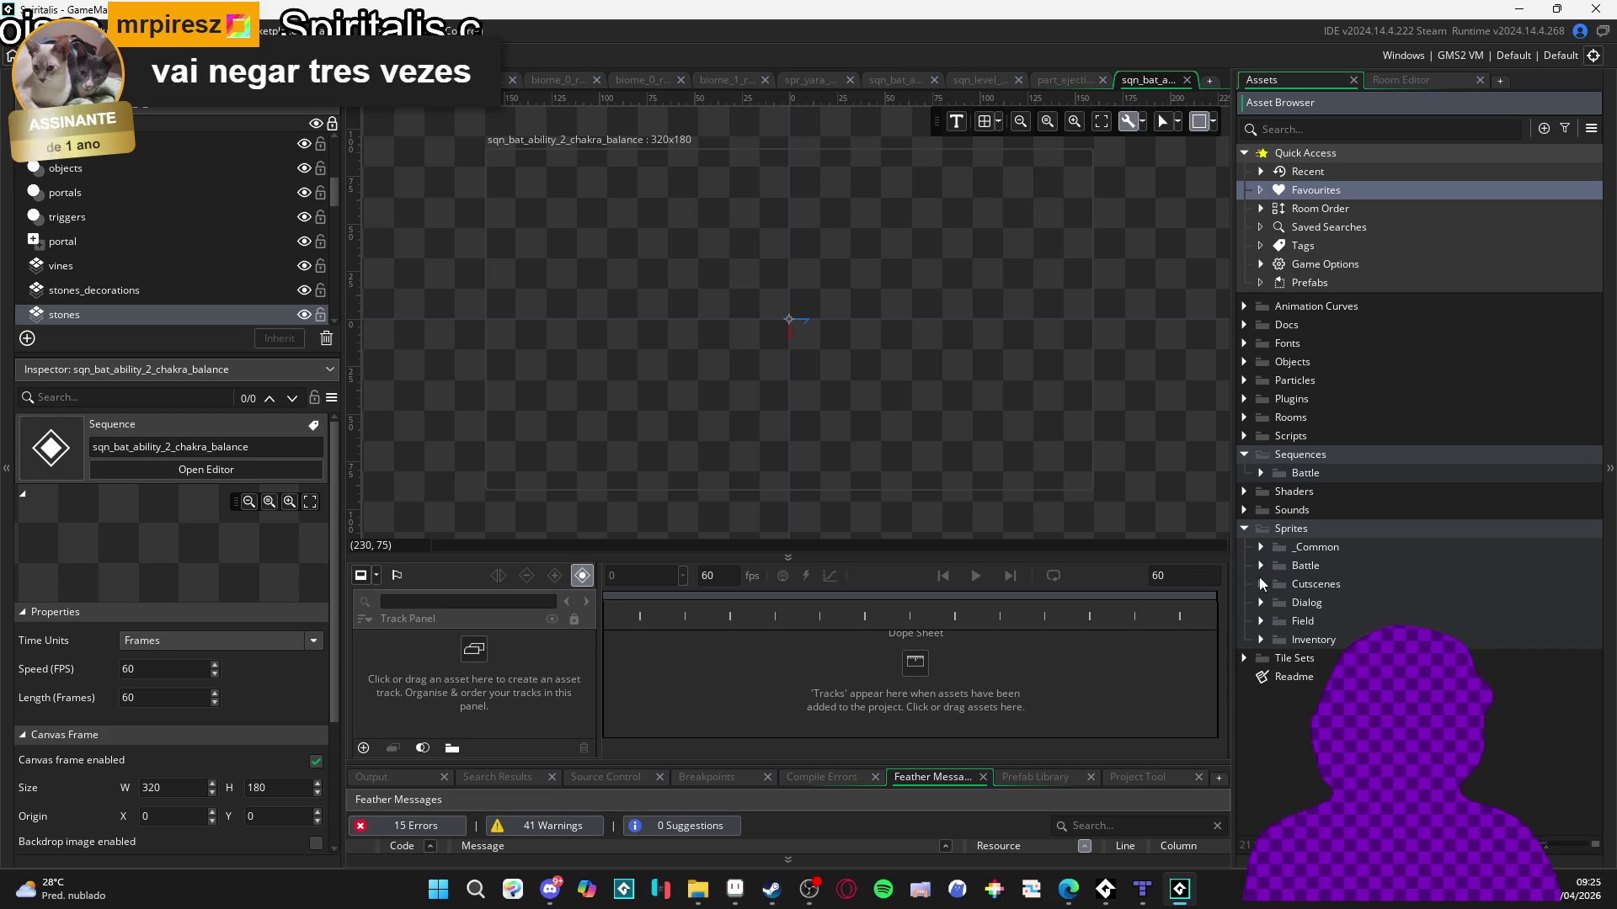
left_click(1262, 566)
left_click(1280, 601)
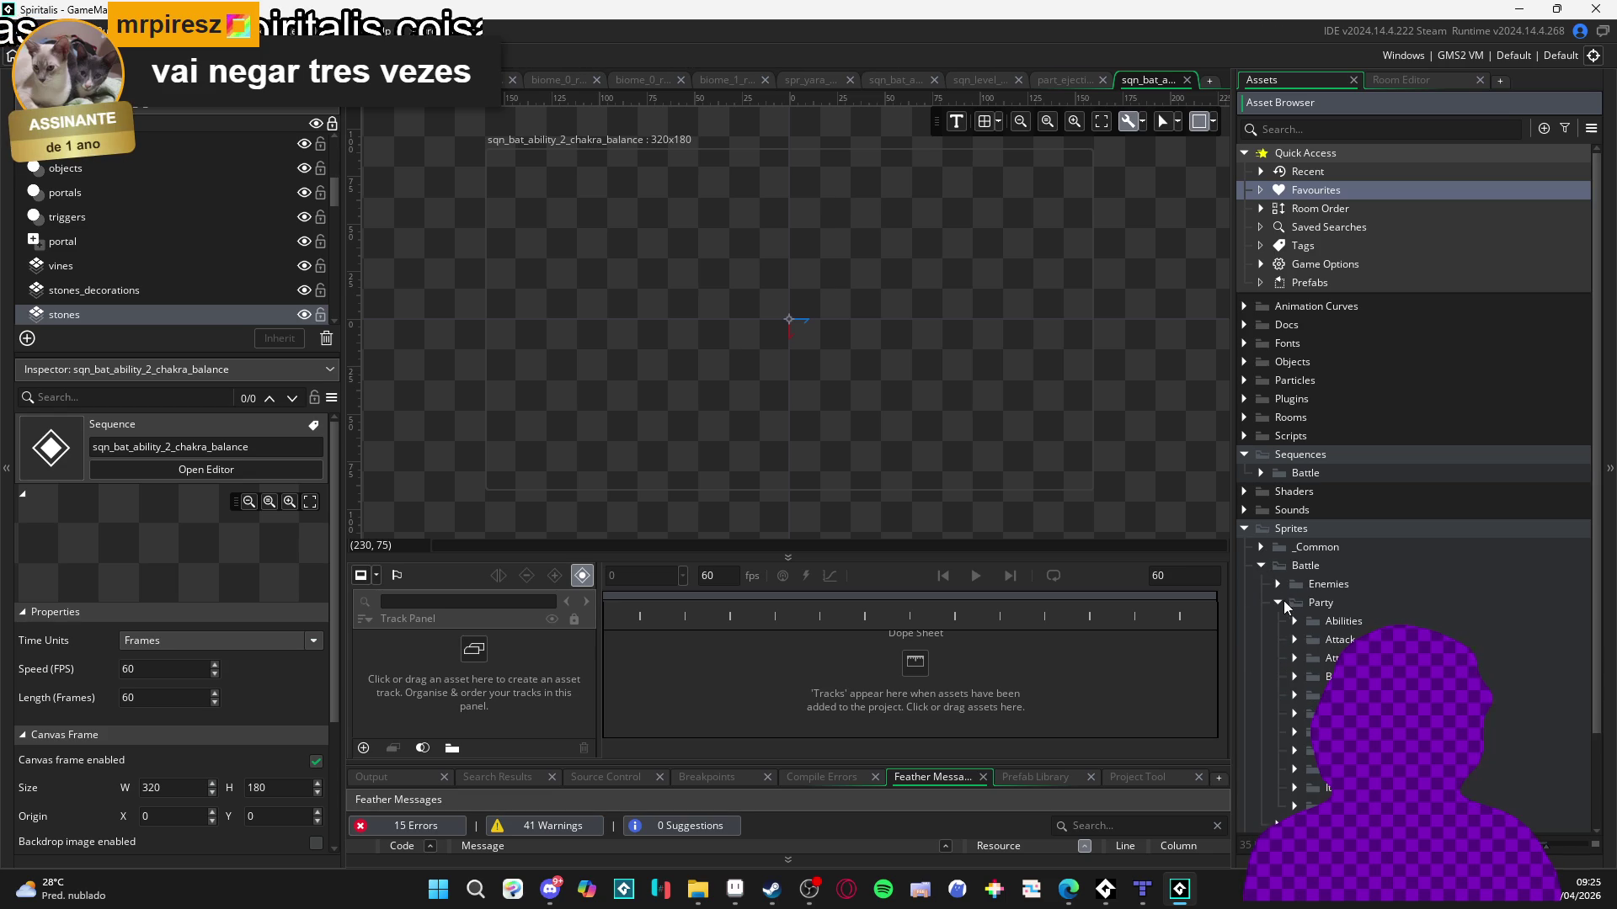
scroll(1307, 643, "down", 2)
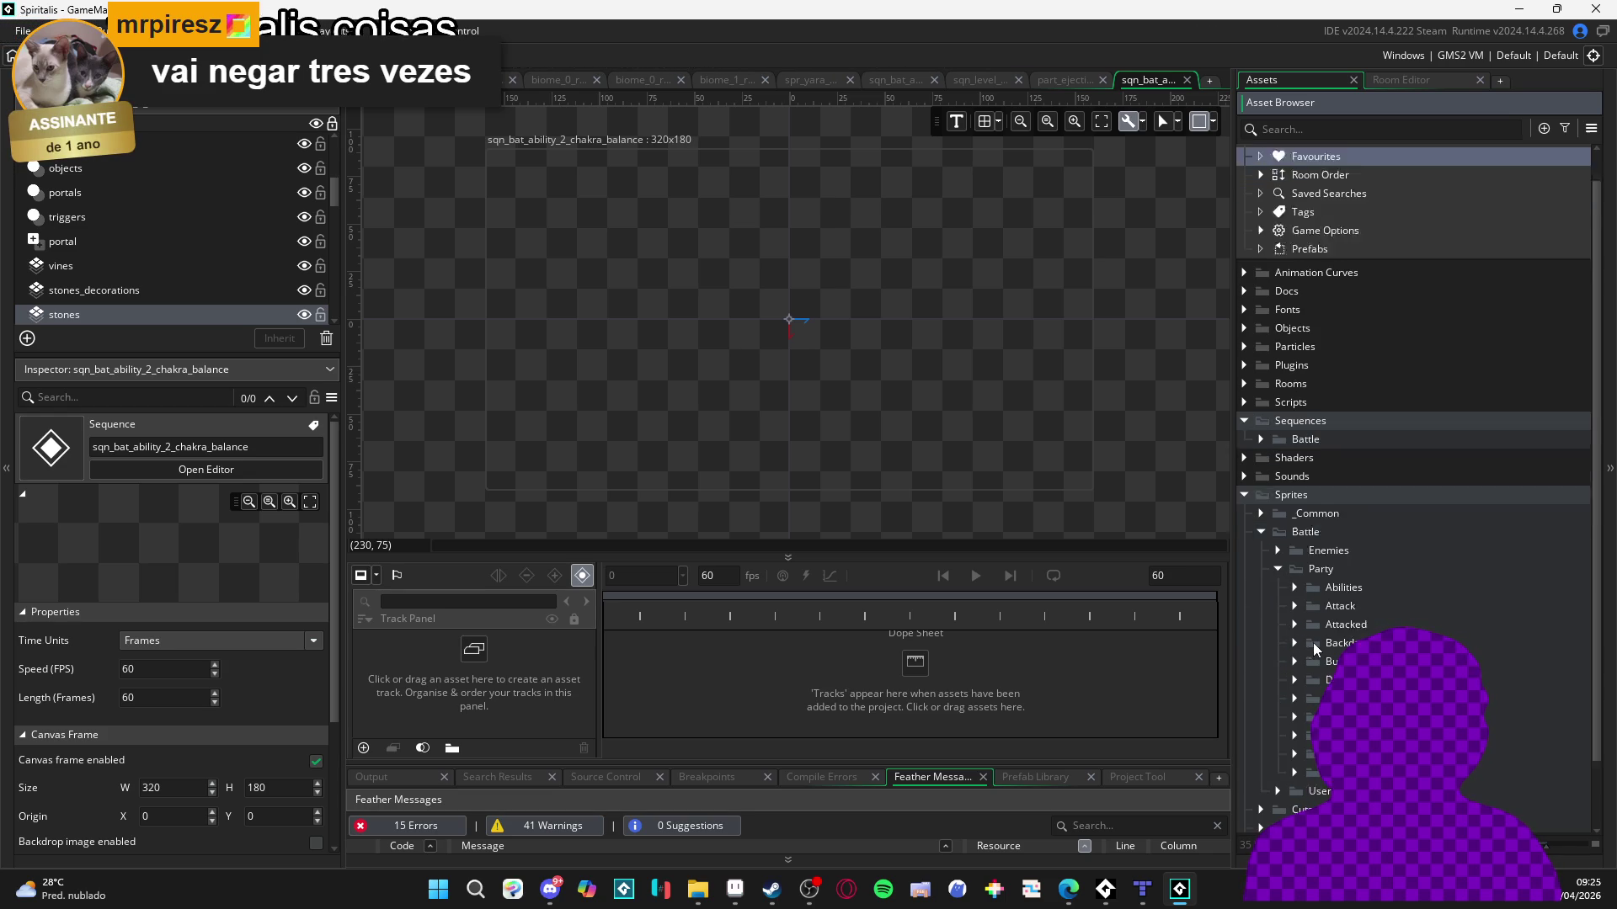
Open the party sprite subfolder and drag spr_bat_2_idle into the sequence near the origin.
left_click(1298, 553)
left_click(1298, 552)
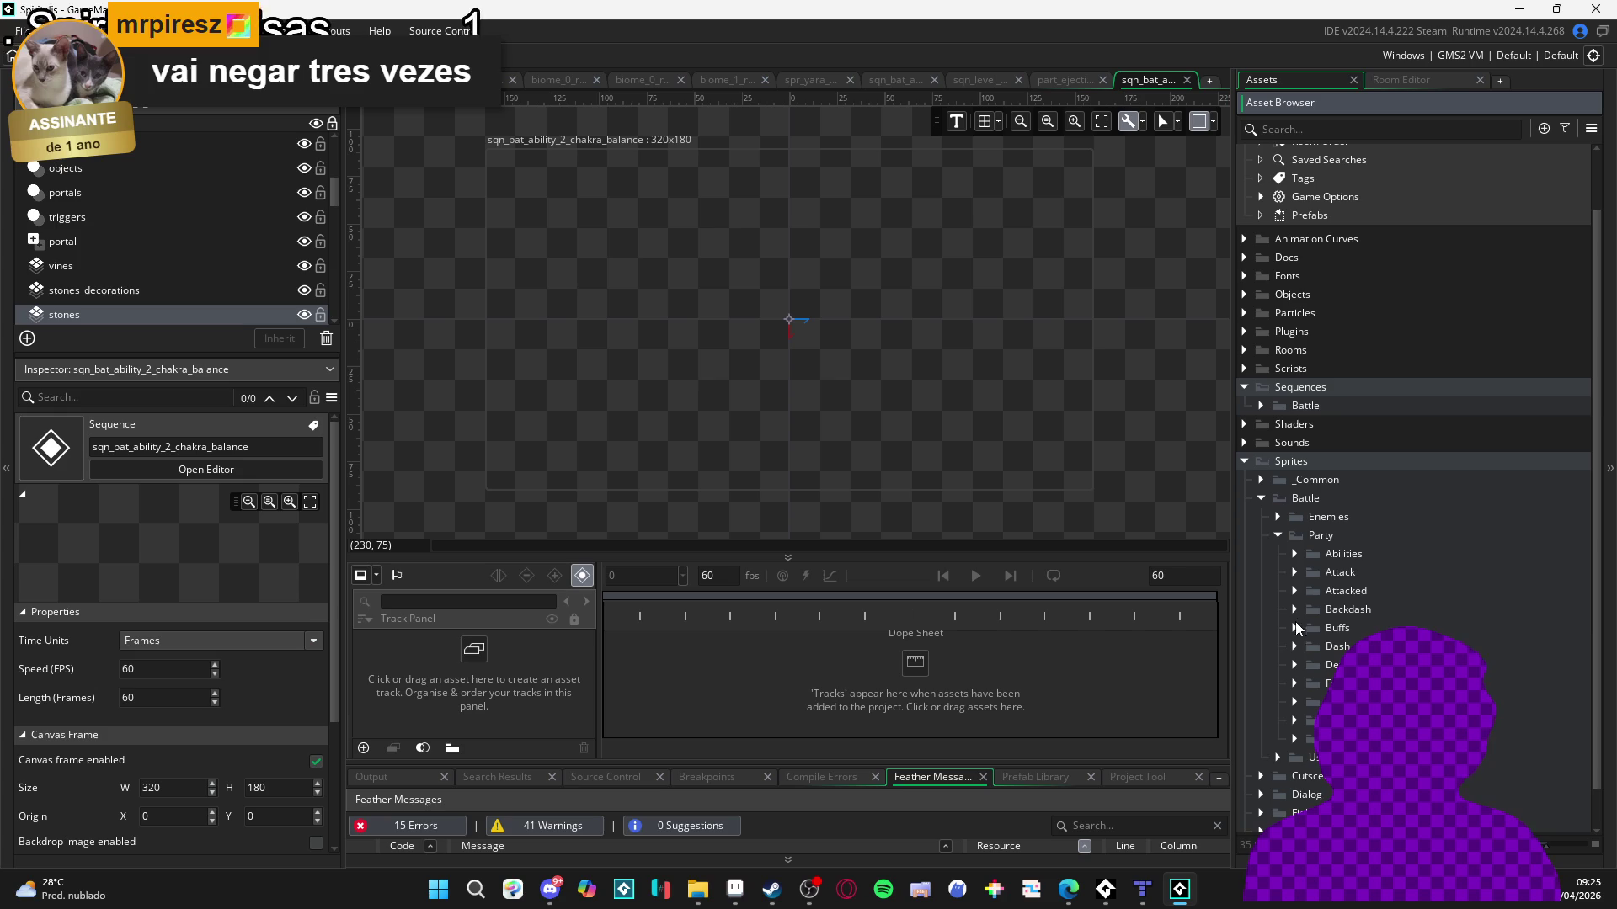
left_click(1296, 702)
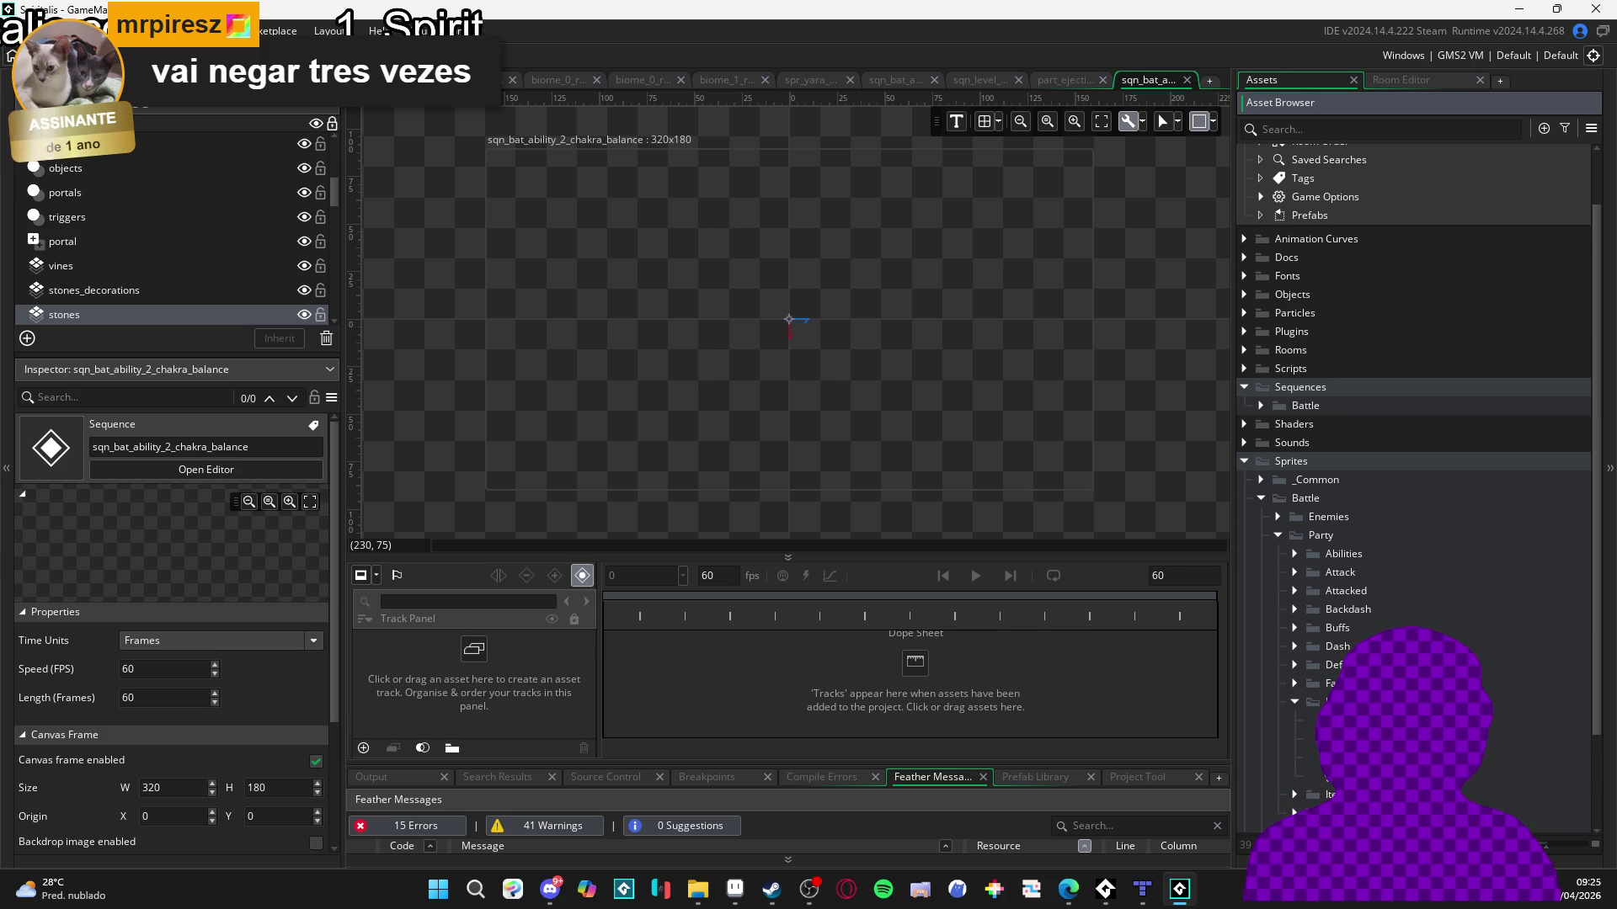
left_click(1313, 757)
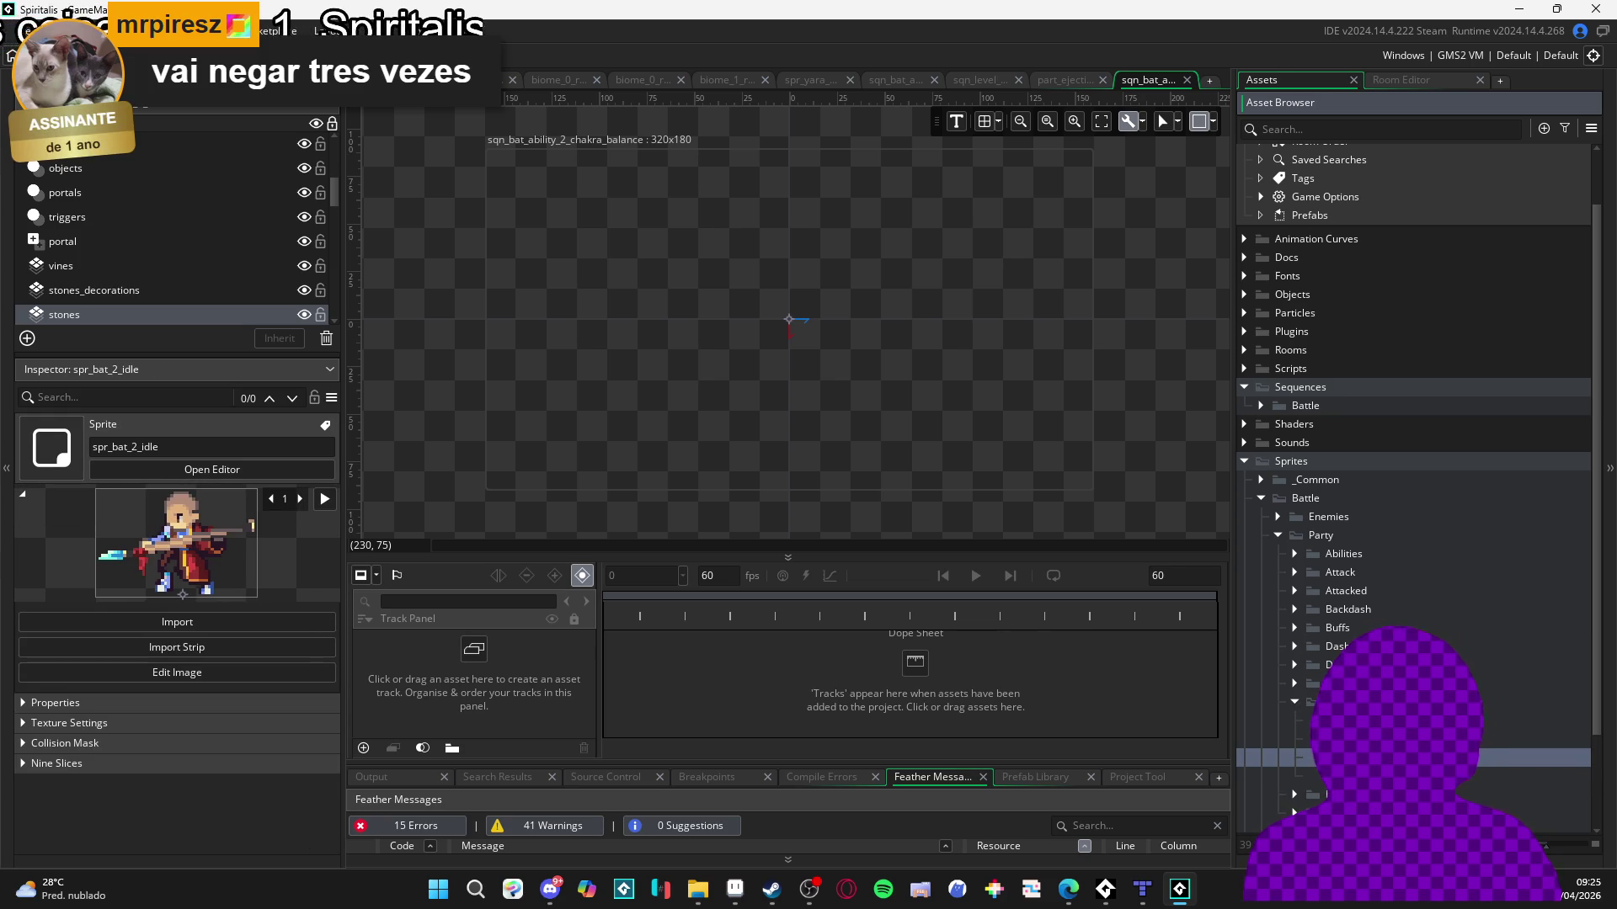
left_click_drag(1314, 758, 807, 331)
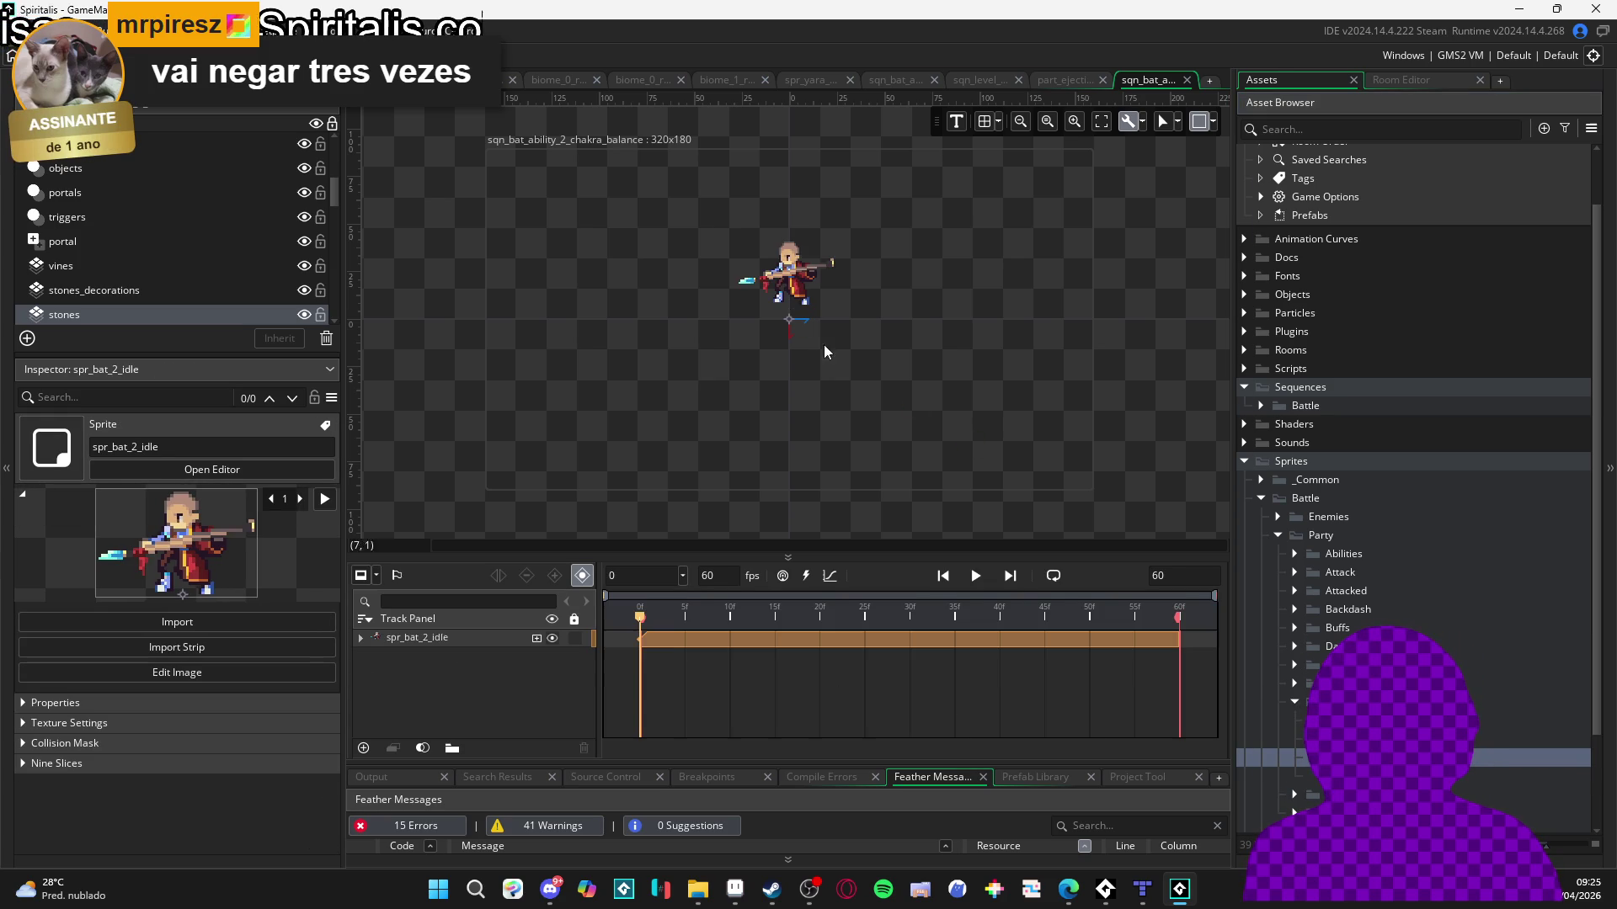
Set the spr_bat_2_idle track's position to X 0, Y 0.
left_click(361, 637)
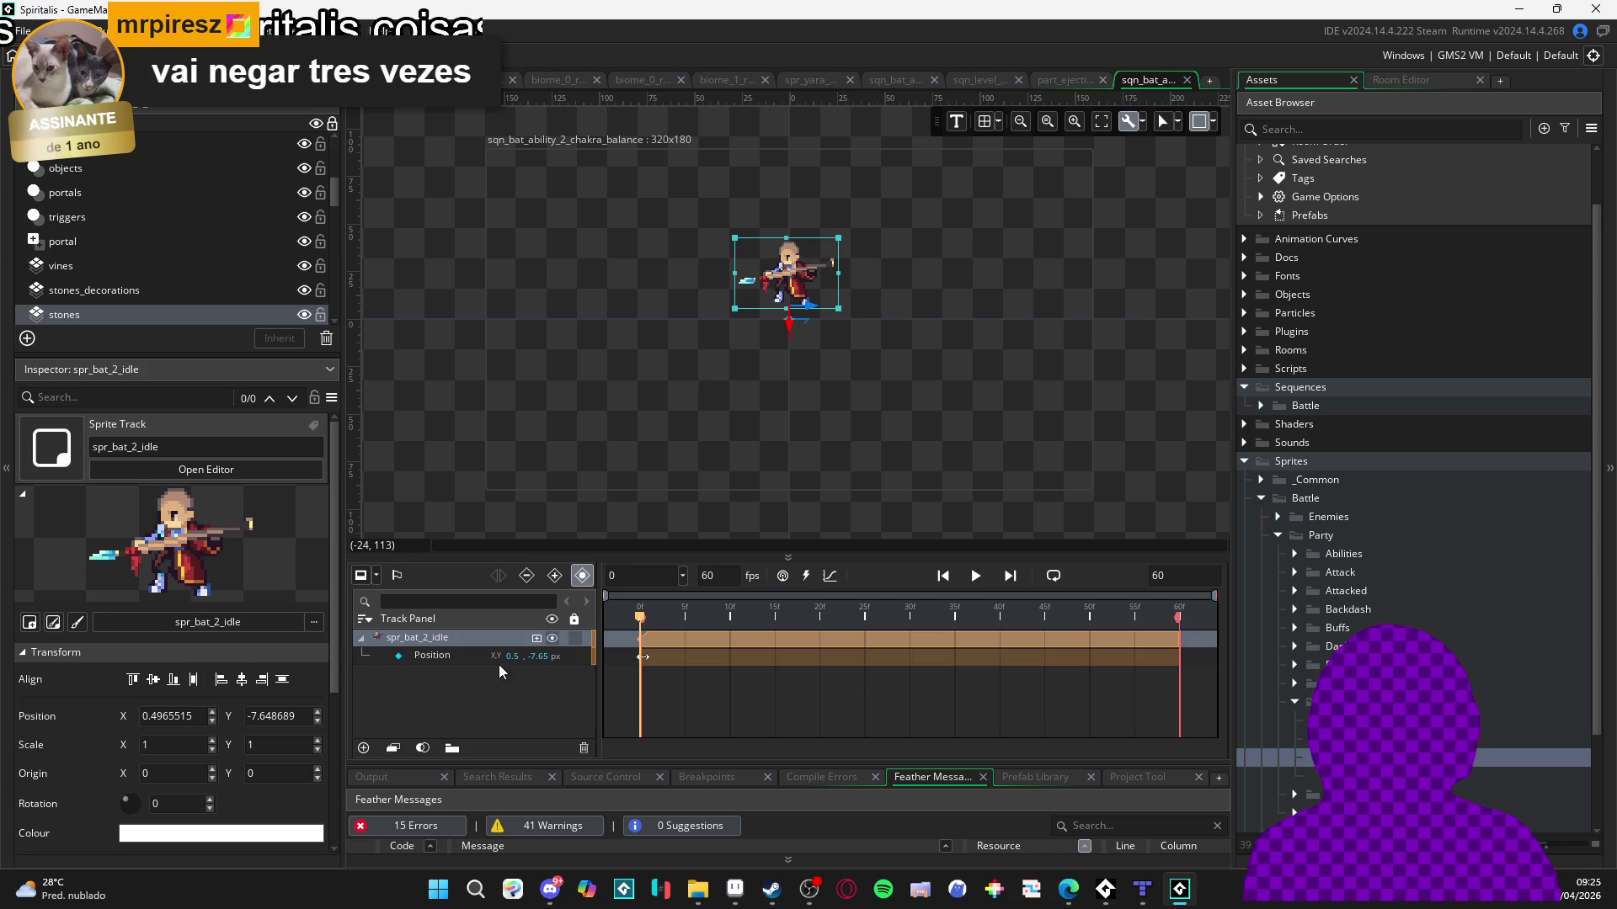
type("0")
key("Tab")
type("0")
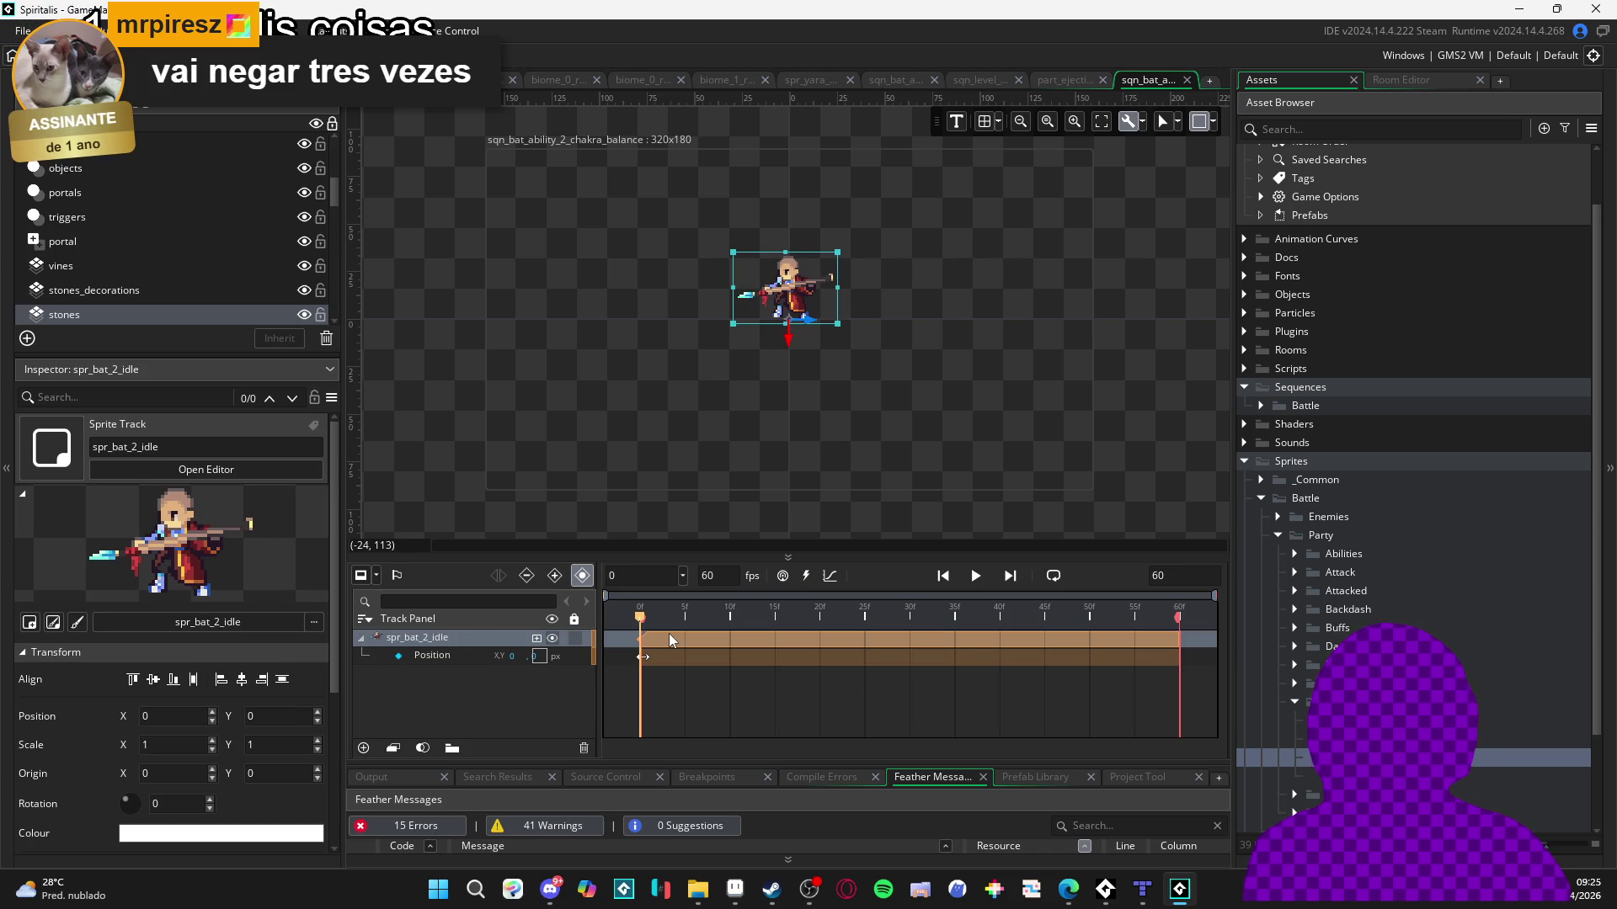
left_click(925, 433)
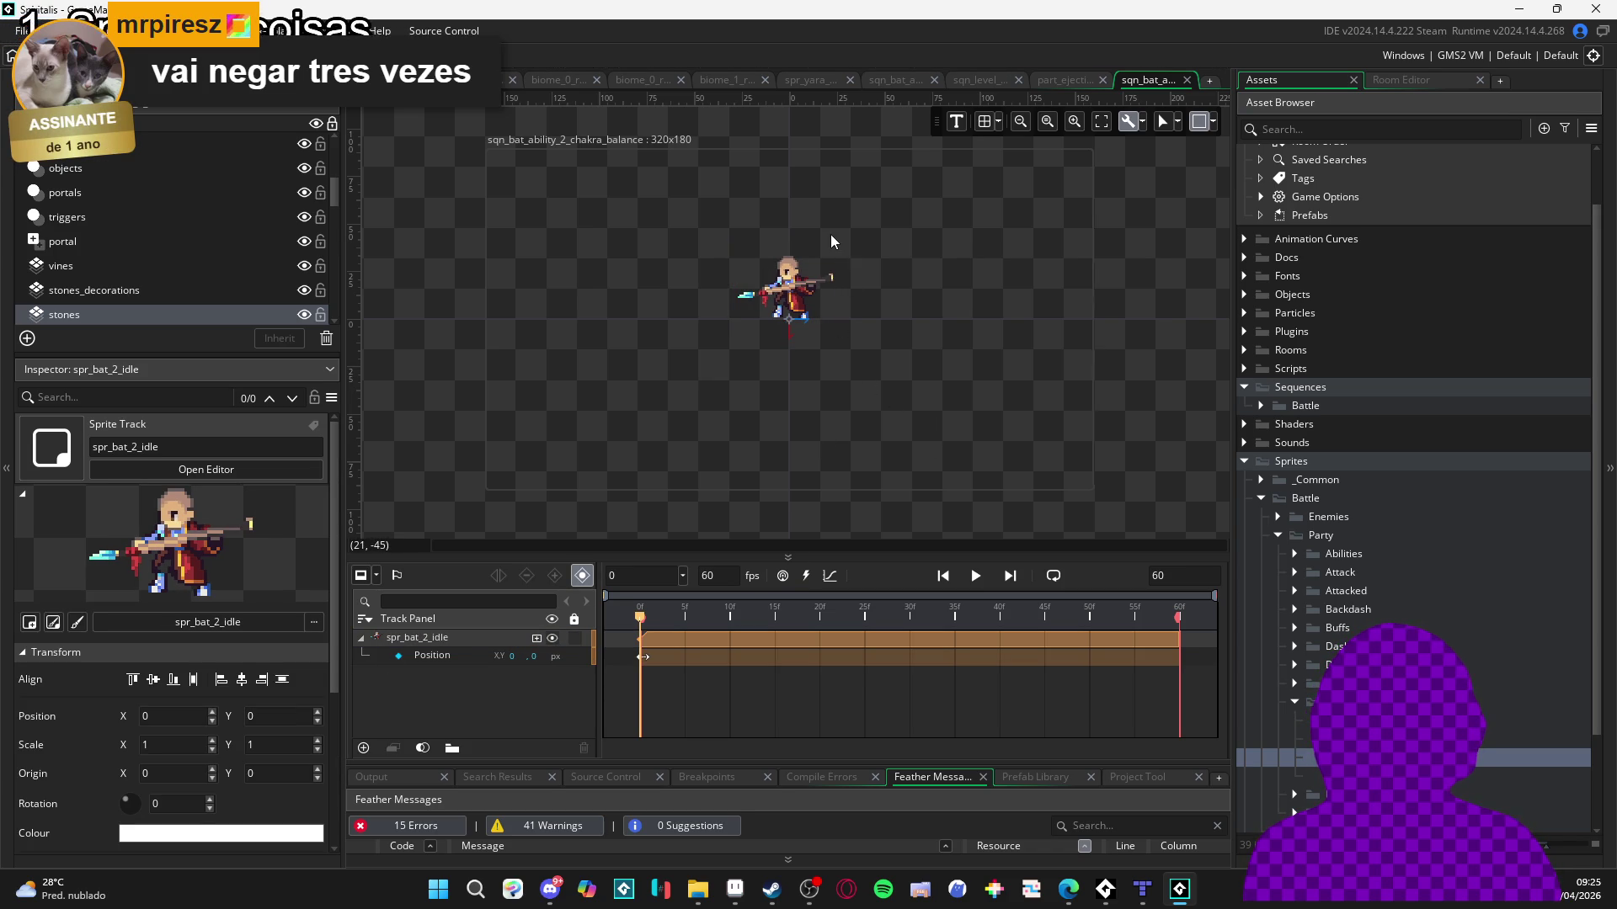
scroll(830, 234, "up", 2)
scroll(830, 234, "up", 2)
scroll(875, 271, "down", 3)
scroll(1003, 337, "up", 1)
scroll(1356, 448, "up", 2)
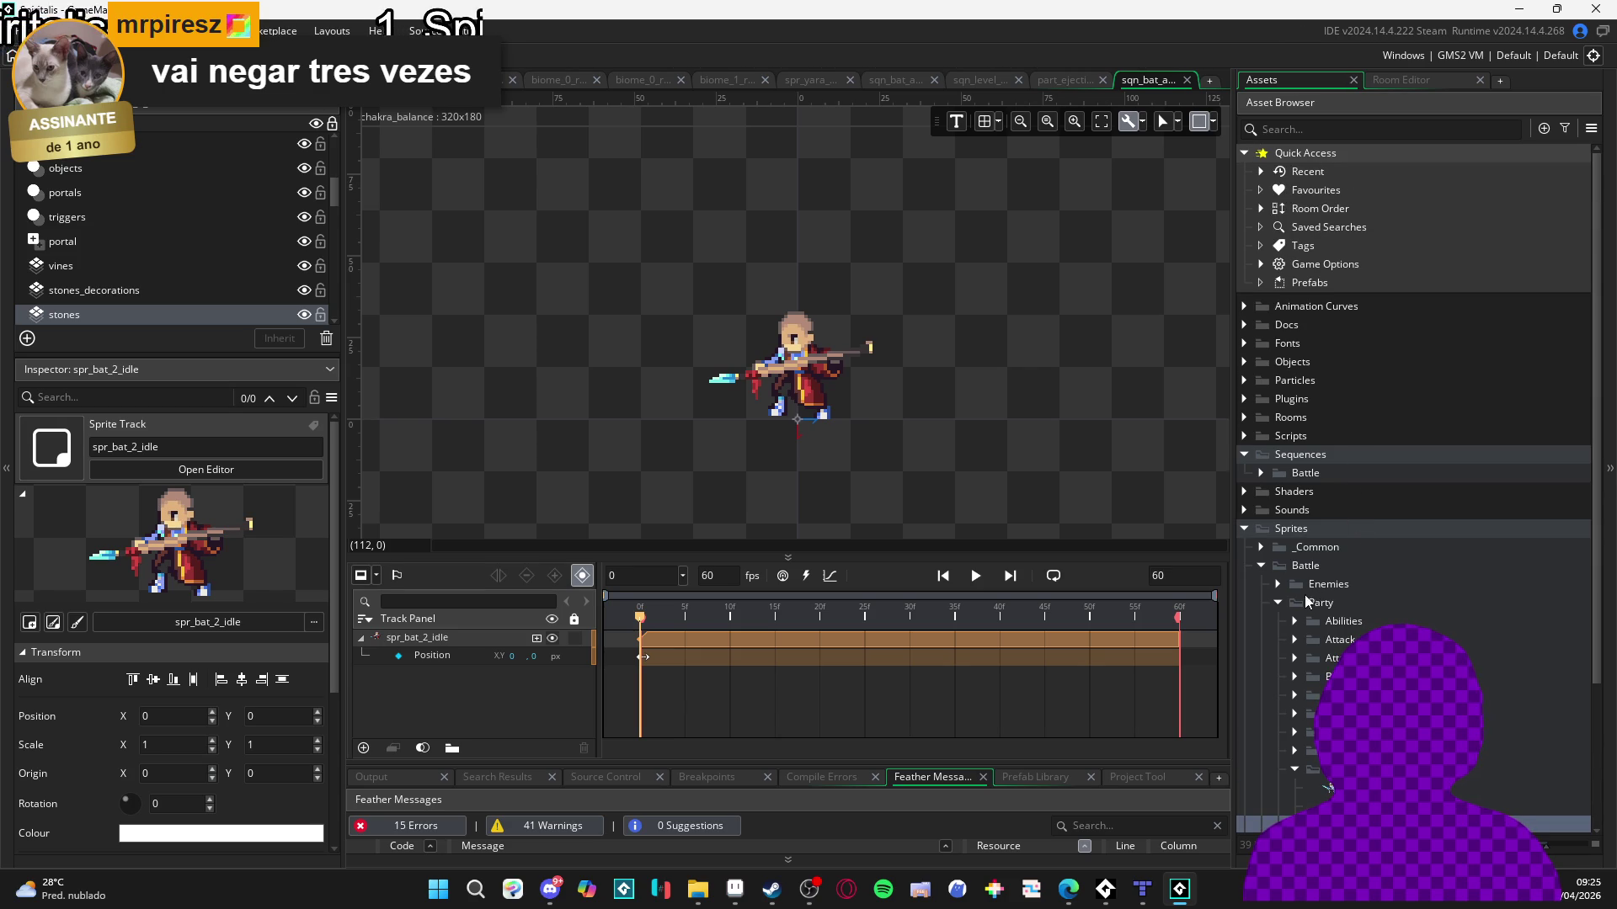
Create a new asset in a sprite folder under Abilities.
left_click(1294, 621)
left_click(1311, 677)
left_click(1311, 681)
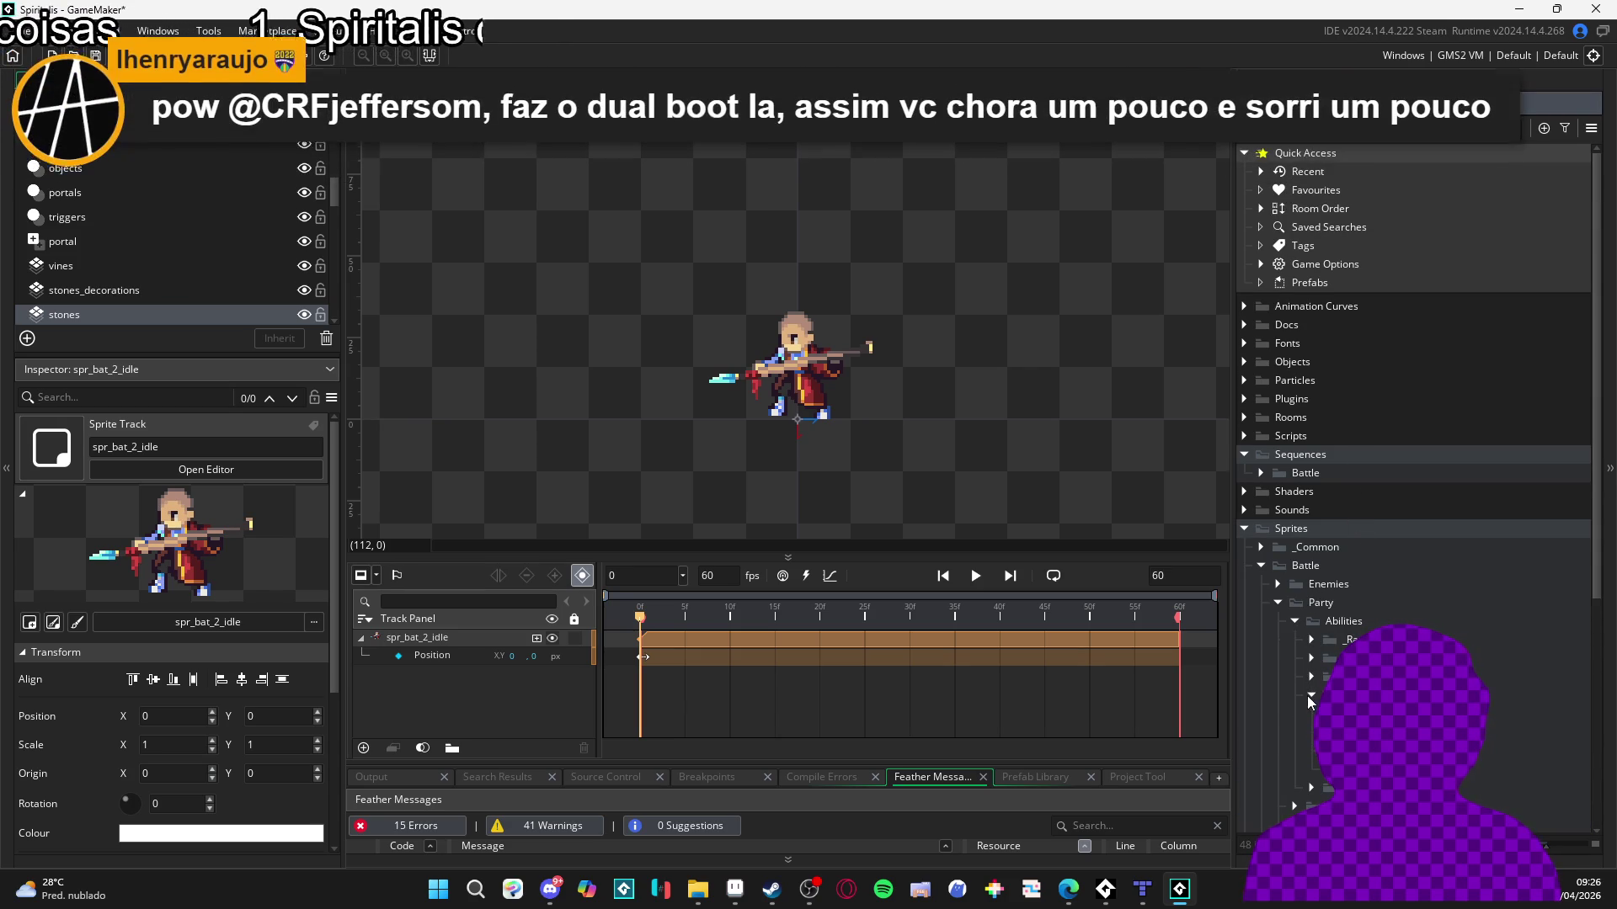
right_click(1347, 695)
left_click(1492, 566)
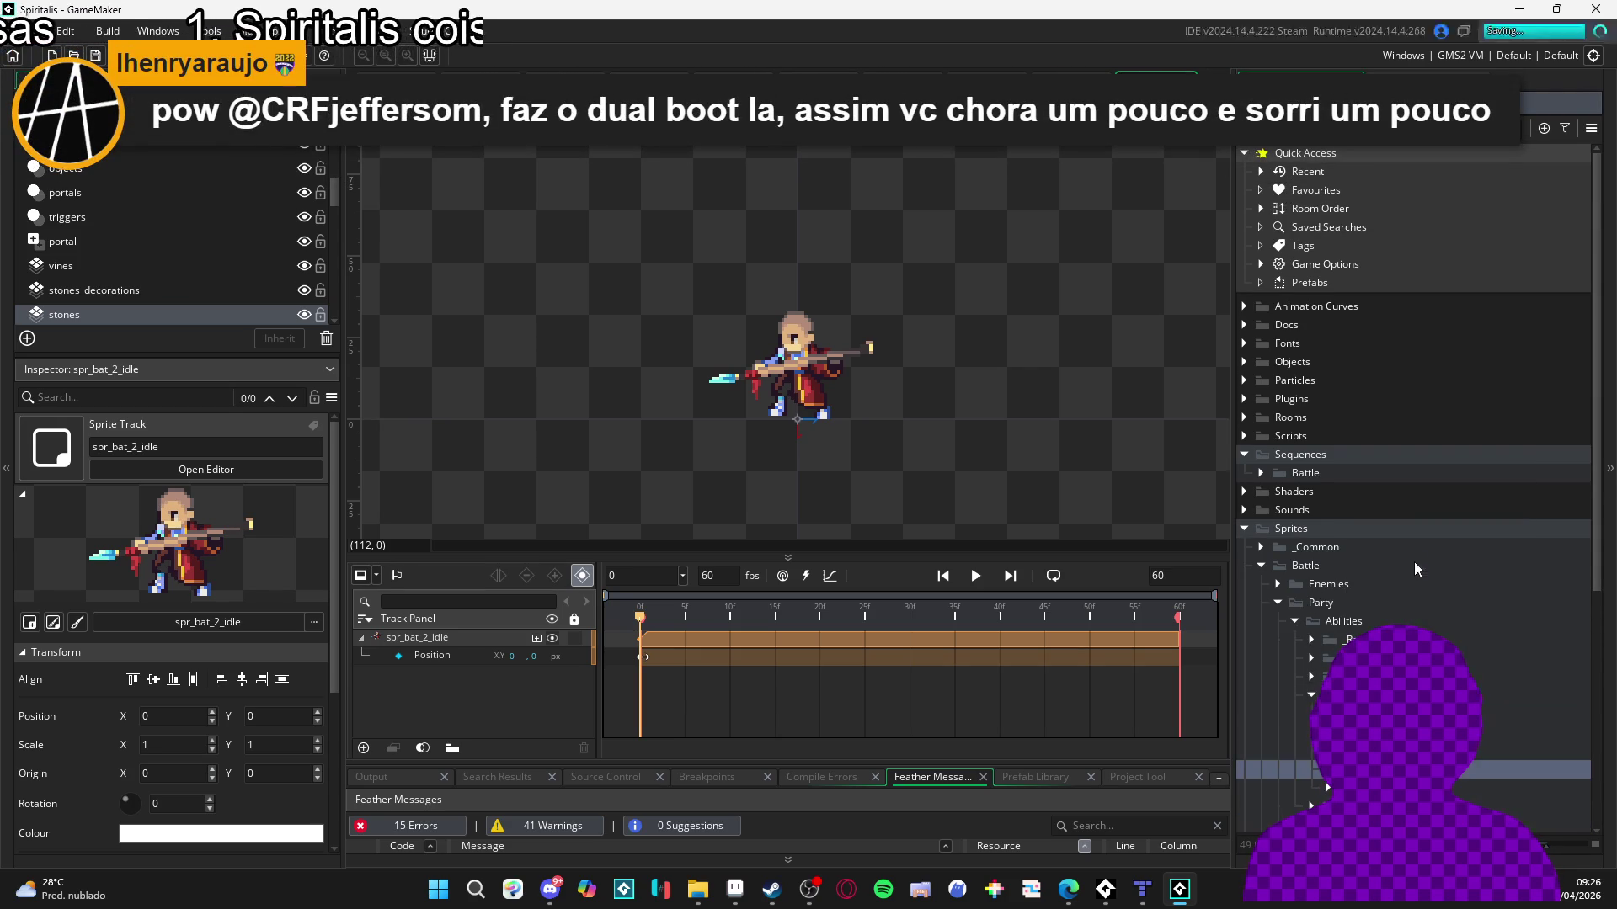
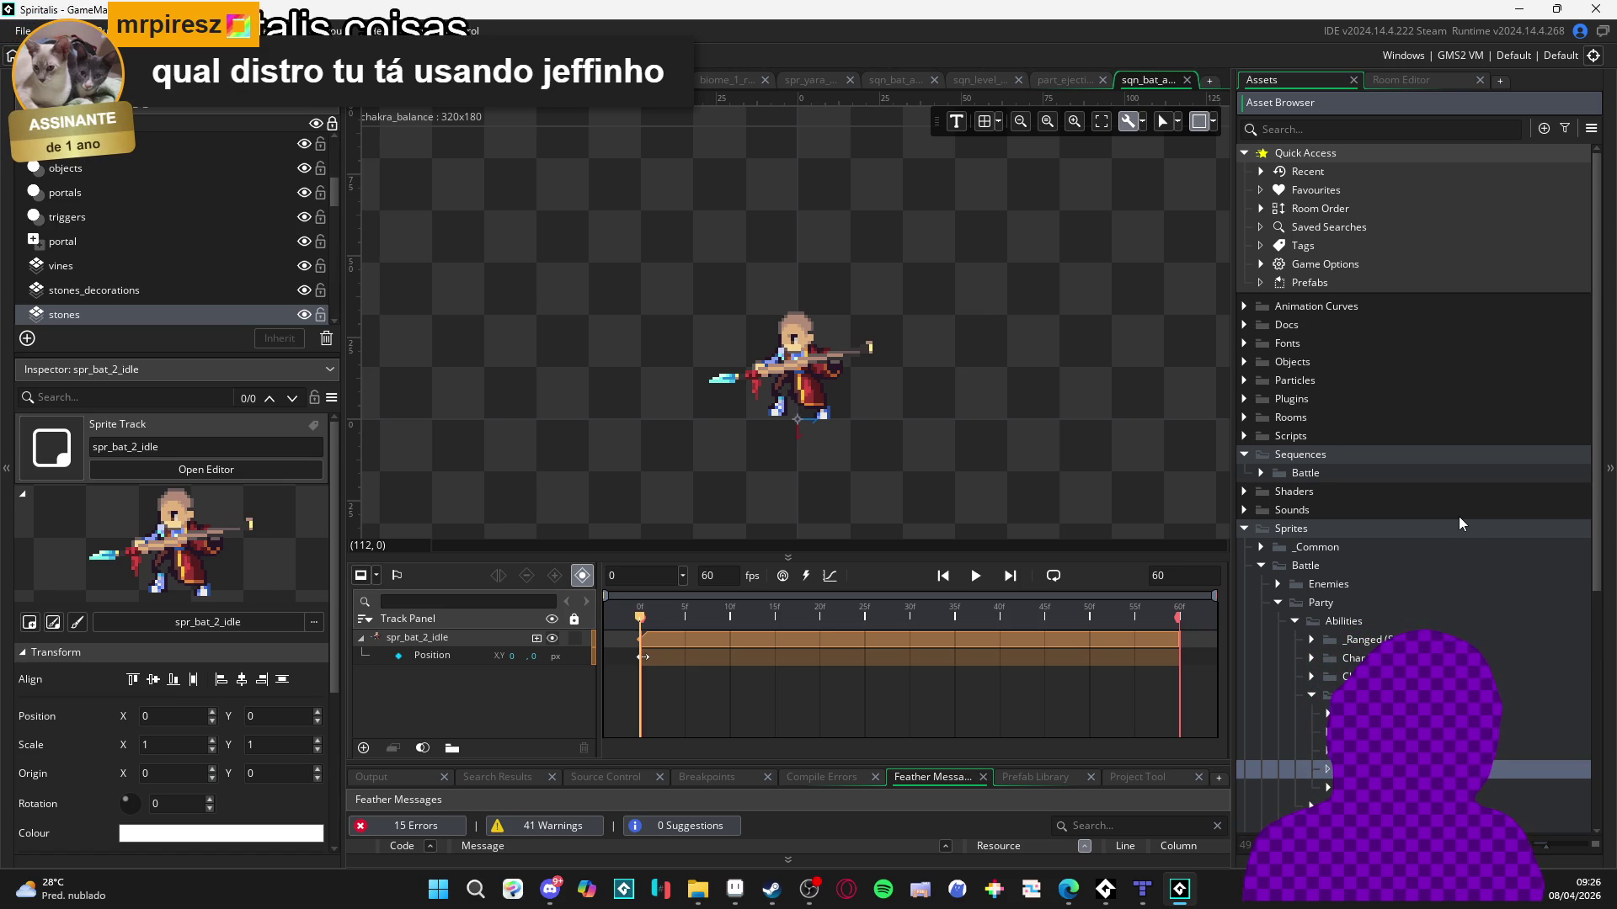
Bring up the File Explorer window showing the chackra balance folder.
key("Up")
key("Up")
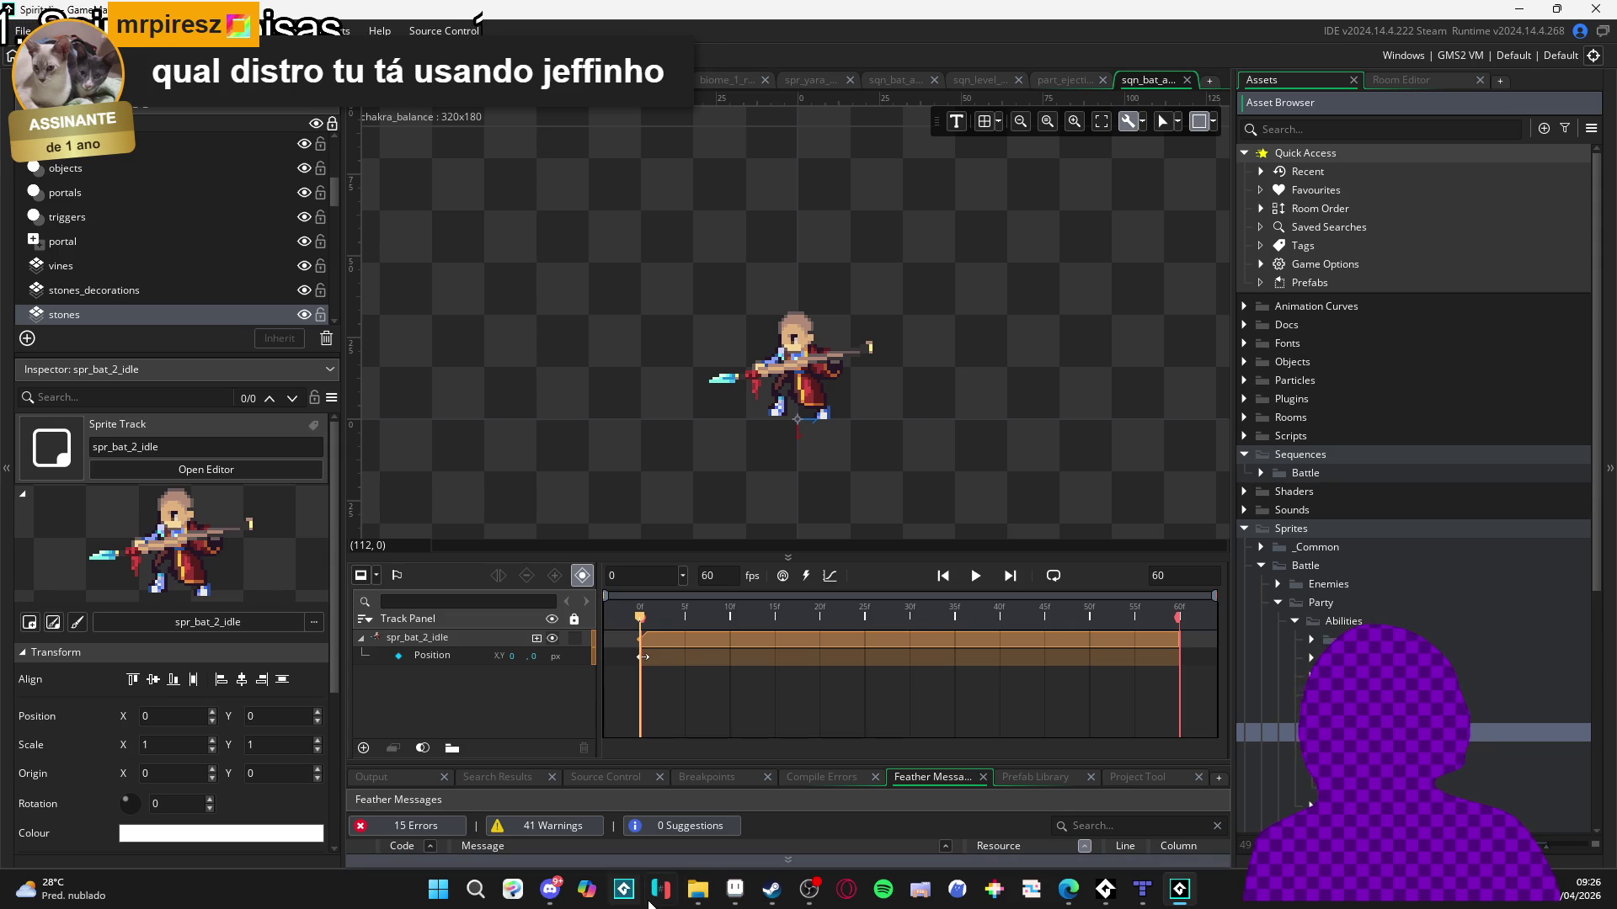
left_click(692, 894)
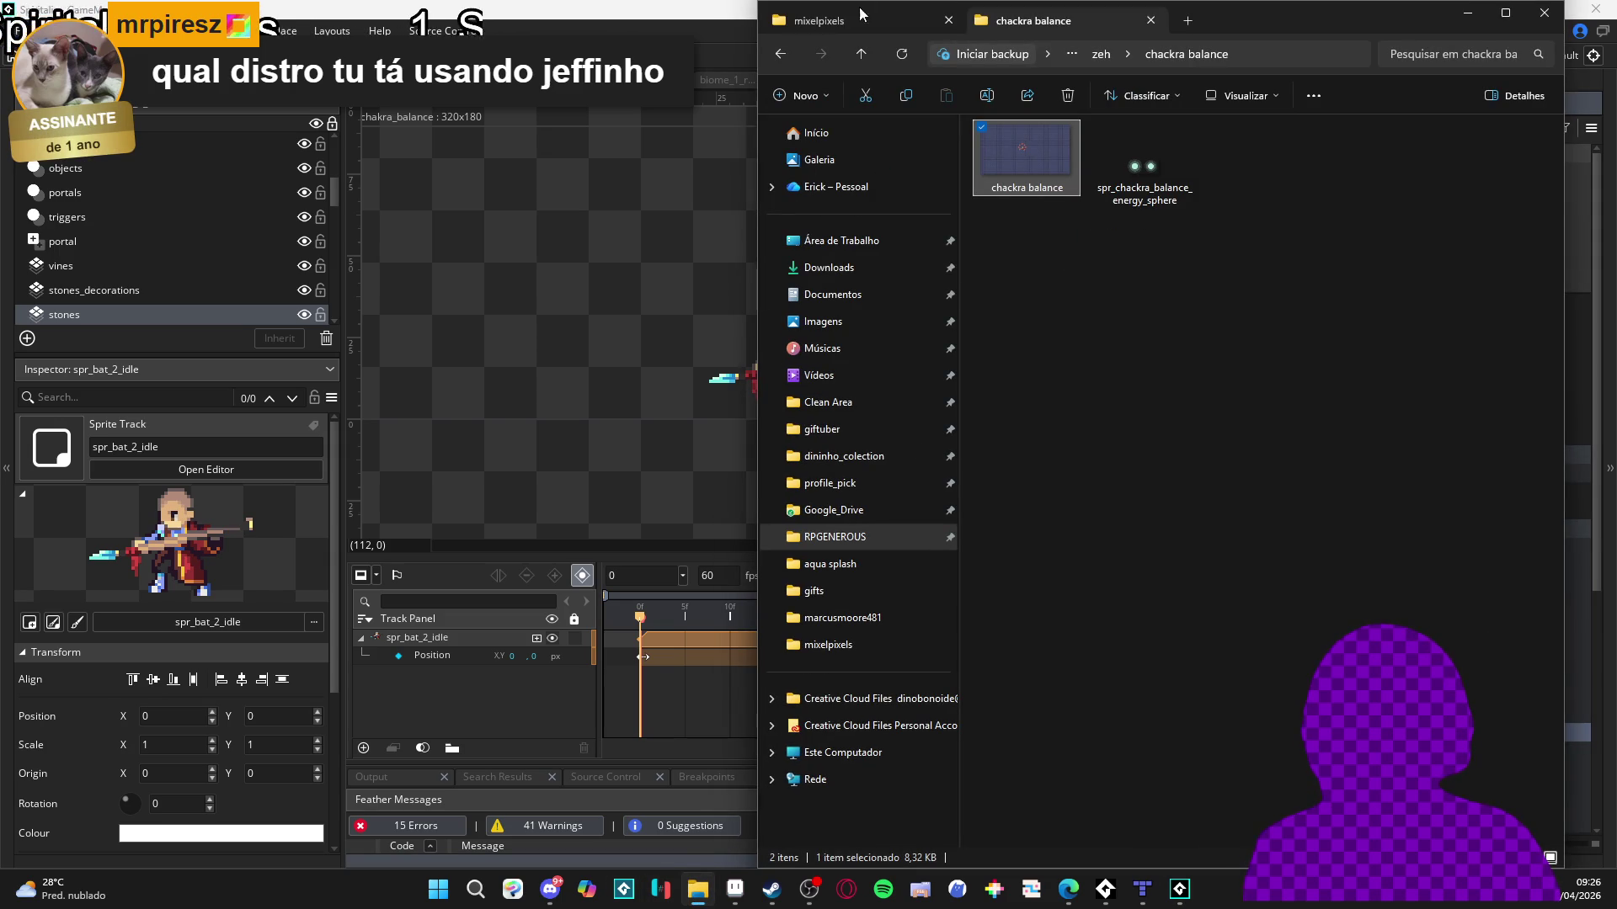
Return to the chackra balance folder and move its window toward the screen centre.
left_click(819, 20)
left_click(1018, 23)
mouse_move(1352, 25)
left_mouse_down()
mouse_move(867, 205)
mouse_move(823, 440)
mouse_move(825, 195)
left_mouse_up()
left_click_drag(881, 199, 881, 200)
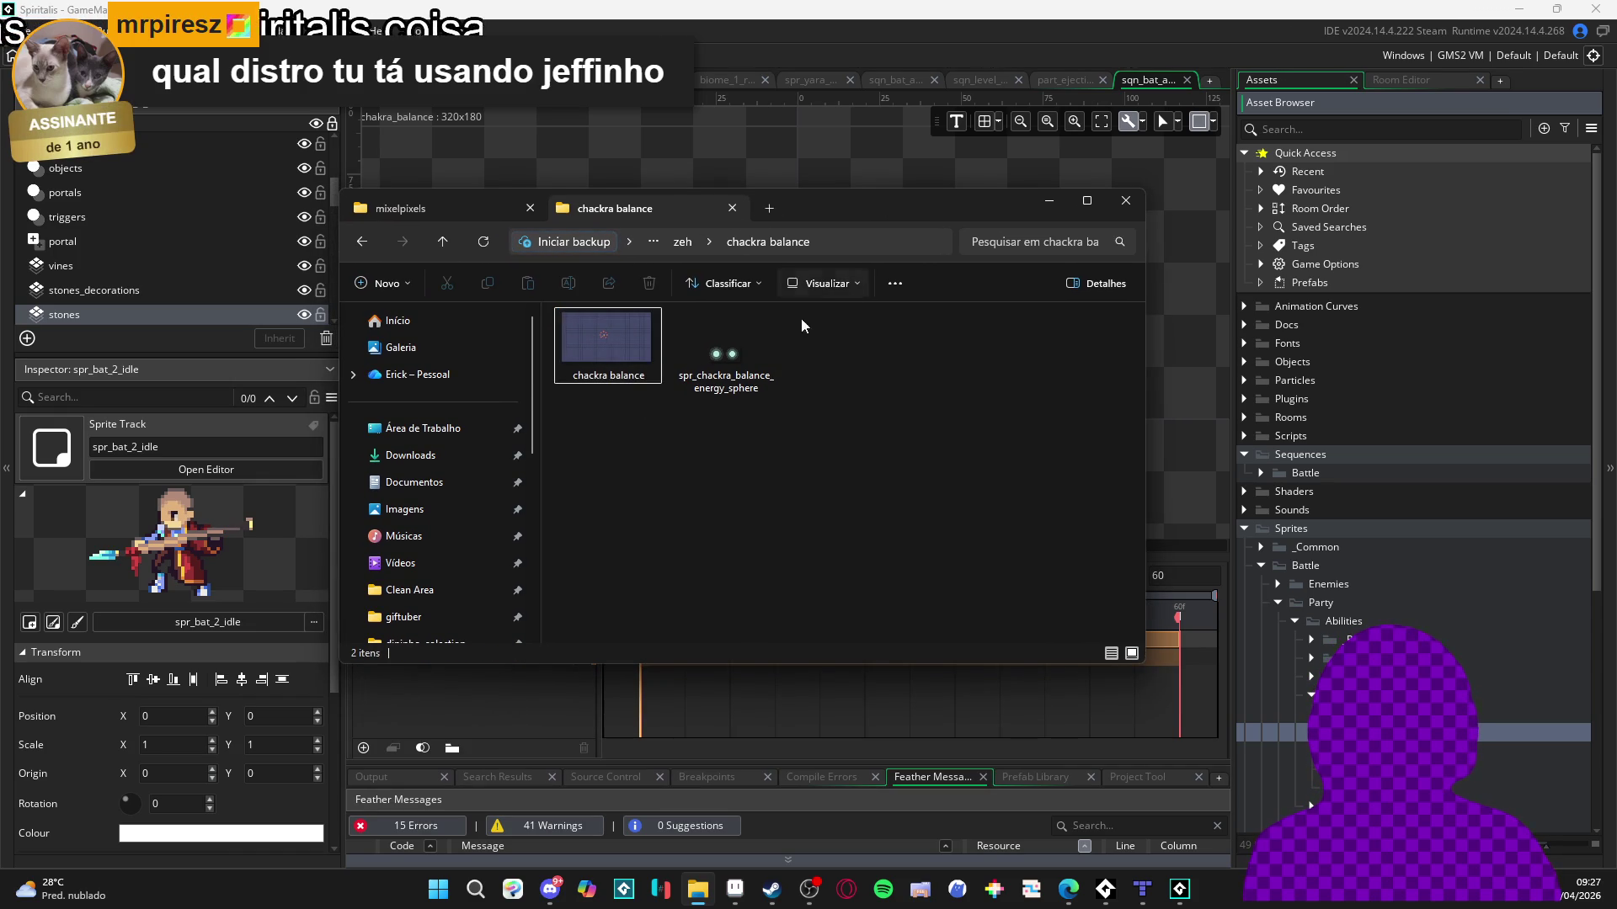
Import spr_chackra_balance_energy_sphere into GameMaker by dragging it in, then minimize the folder.
left_click(725, 362)
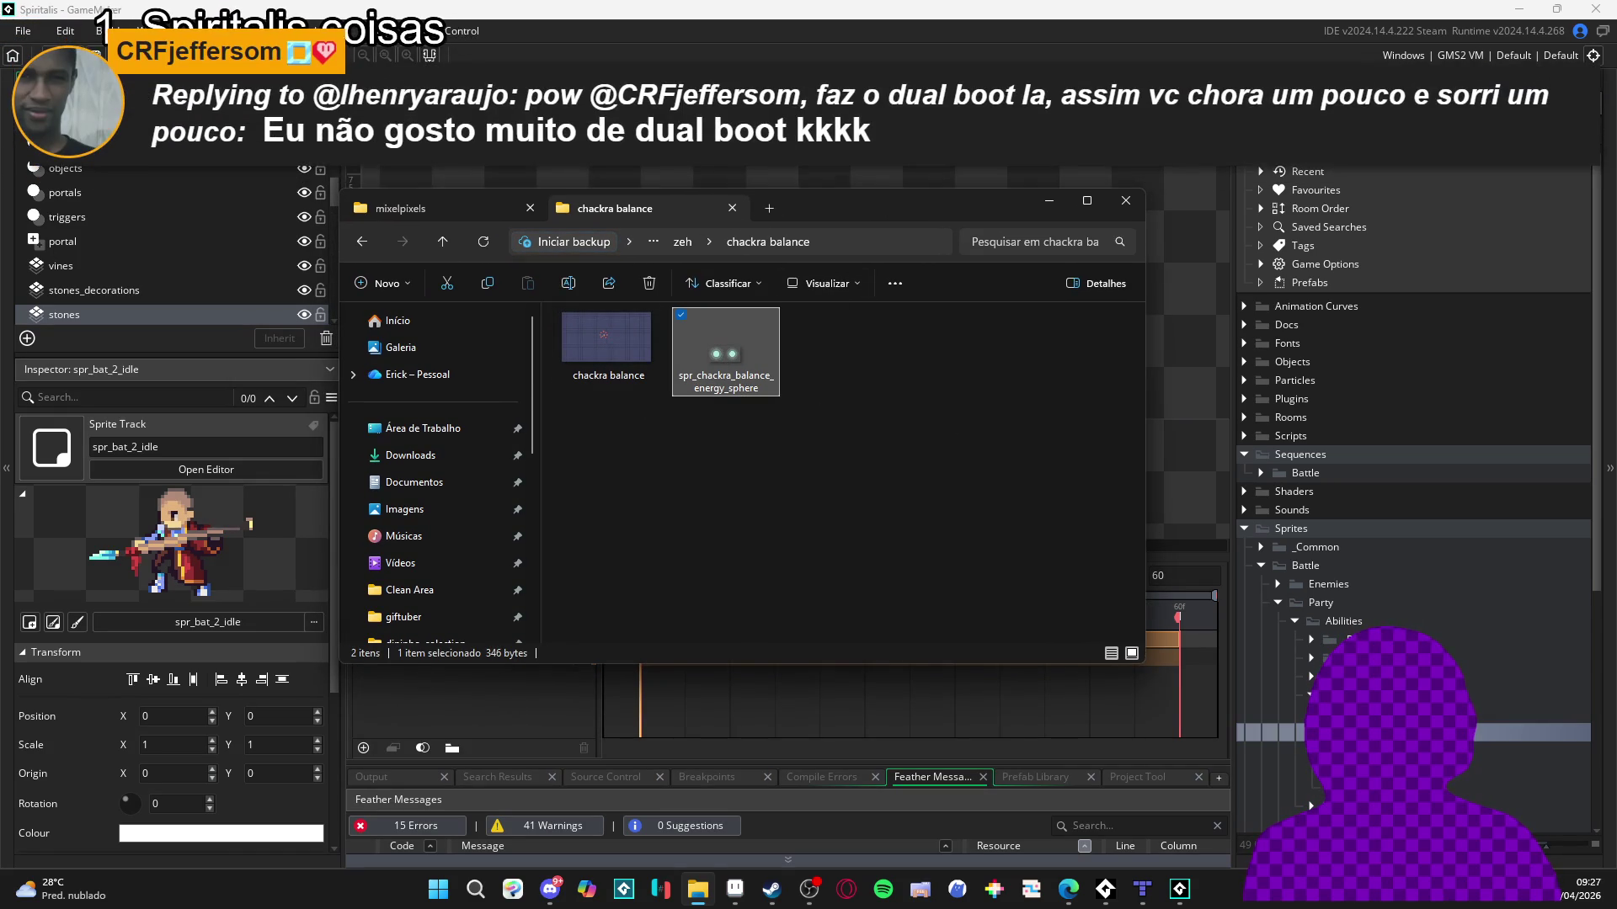
left_click_drag(726, 352, 1226, 598)
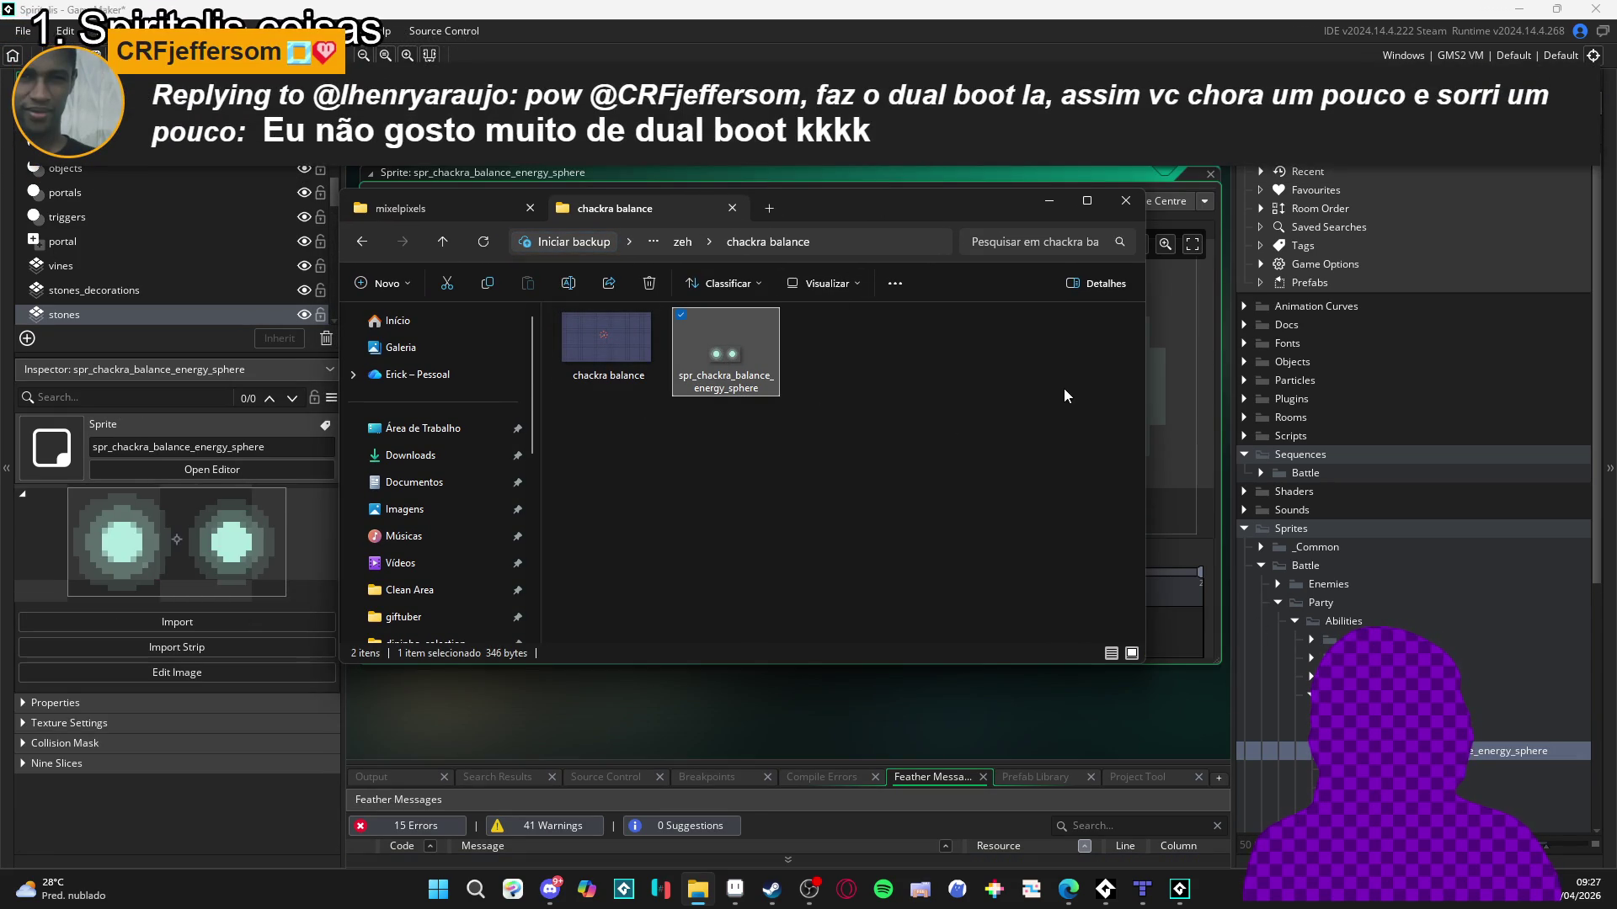
left_click(1050, 200)
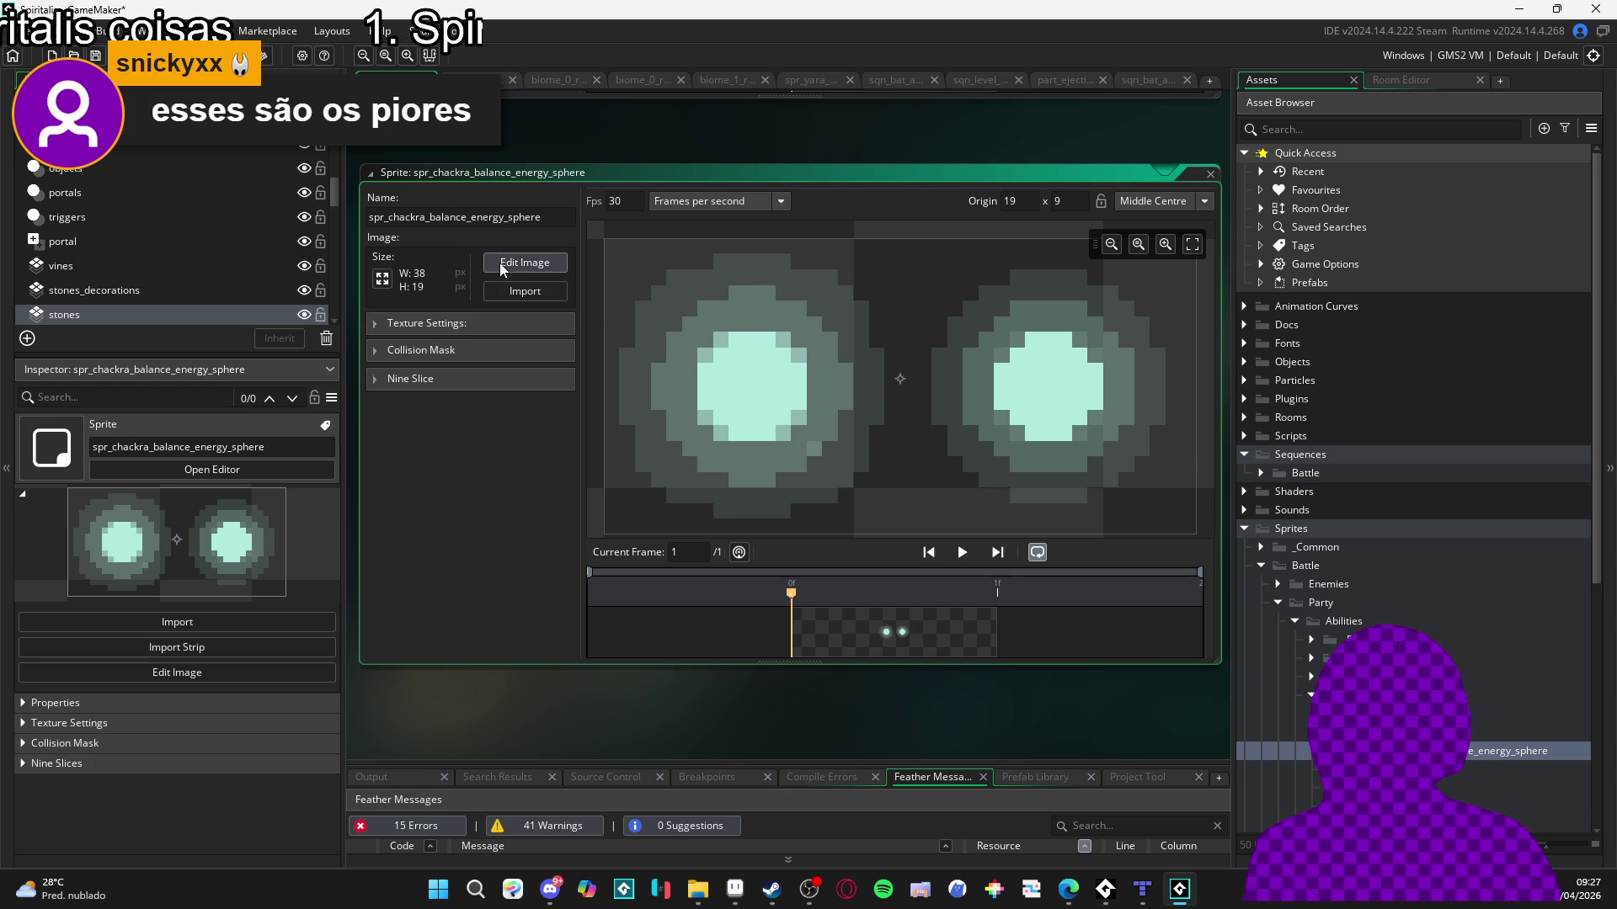
Open the energy sphere image for editing and bring up Image > Convert to Frames.
left_click(524, 262)
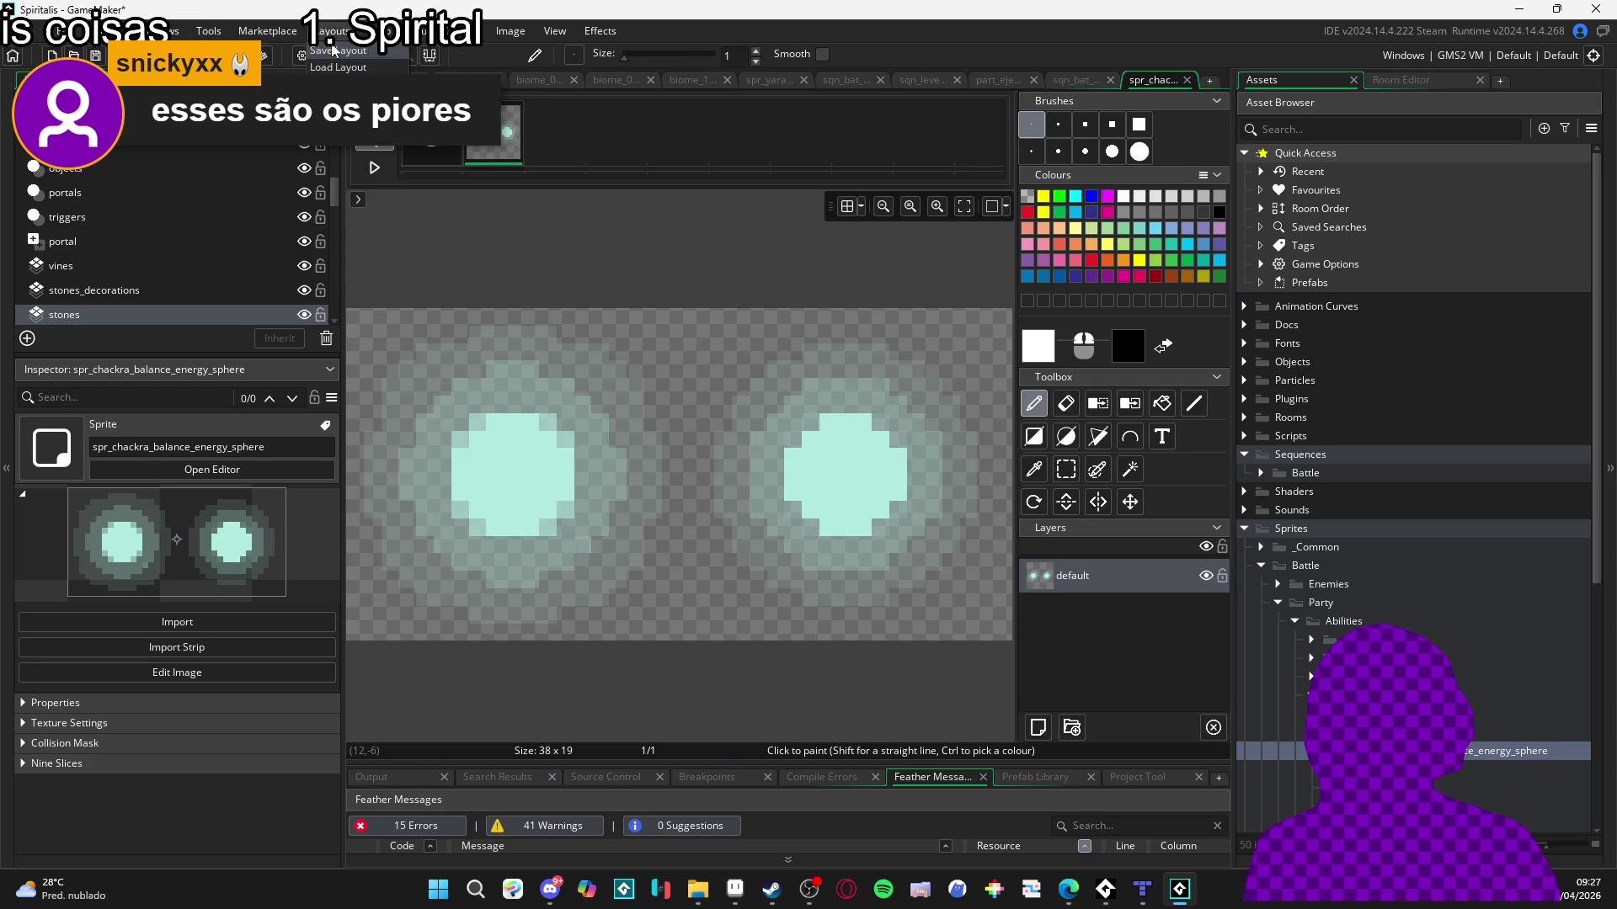
mouse_move(371, 30)
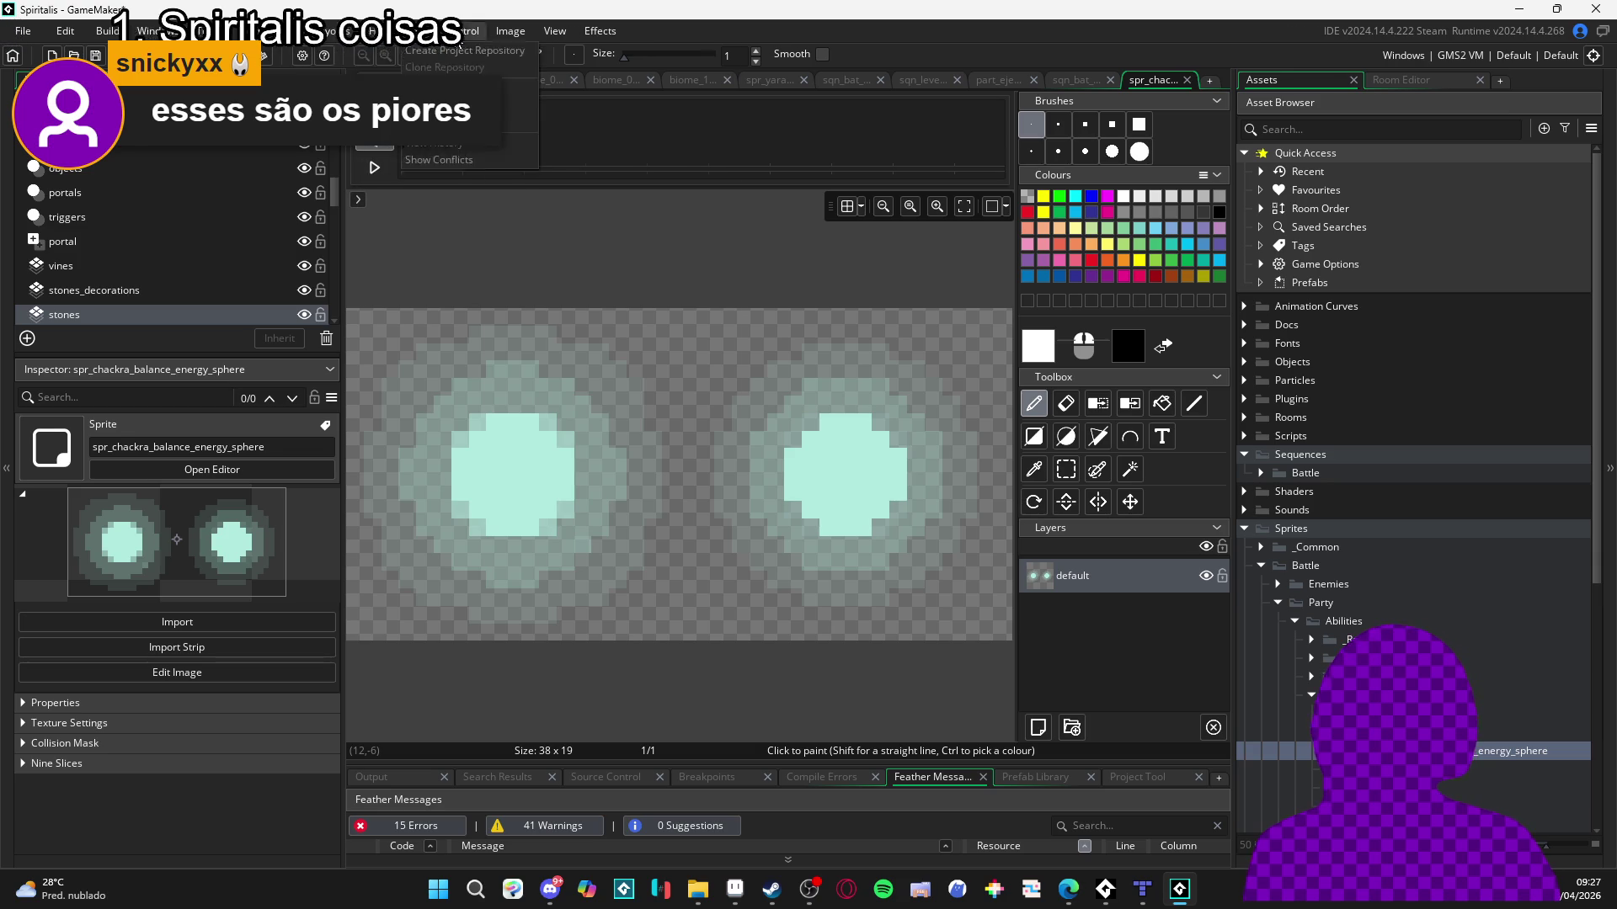
mouse_move(505, 33)
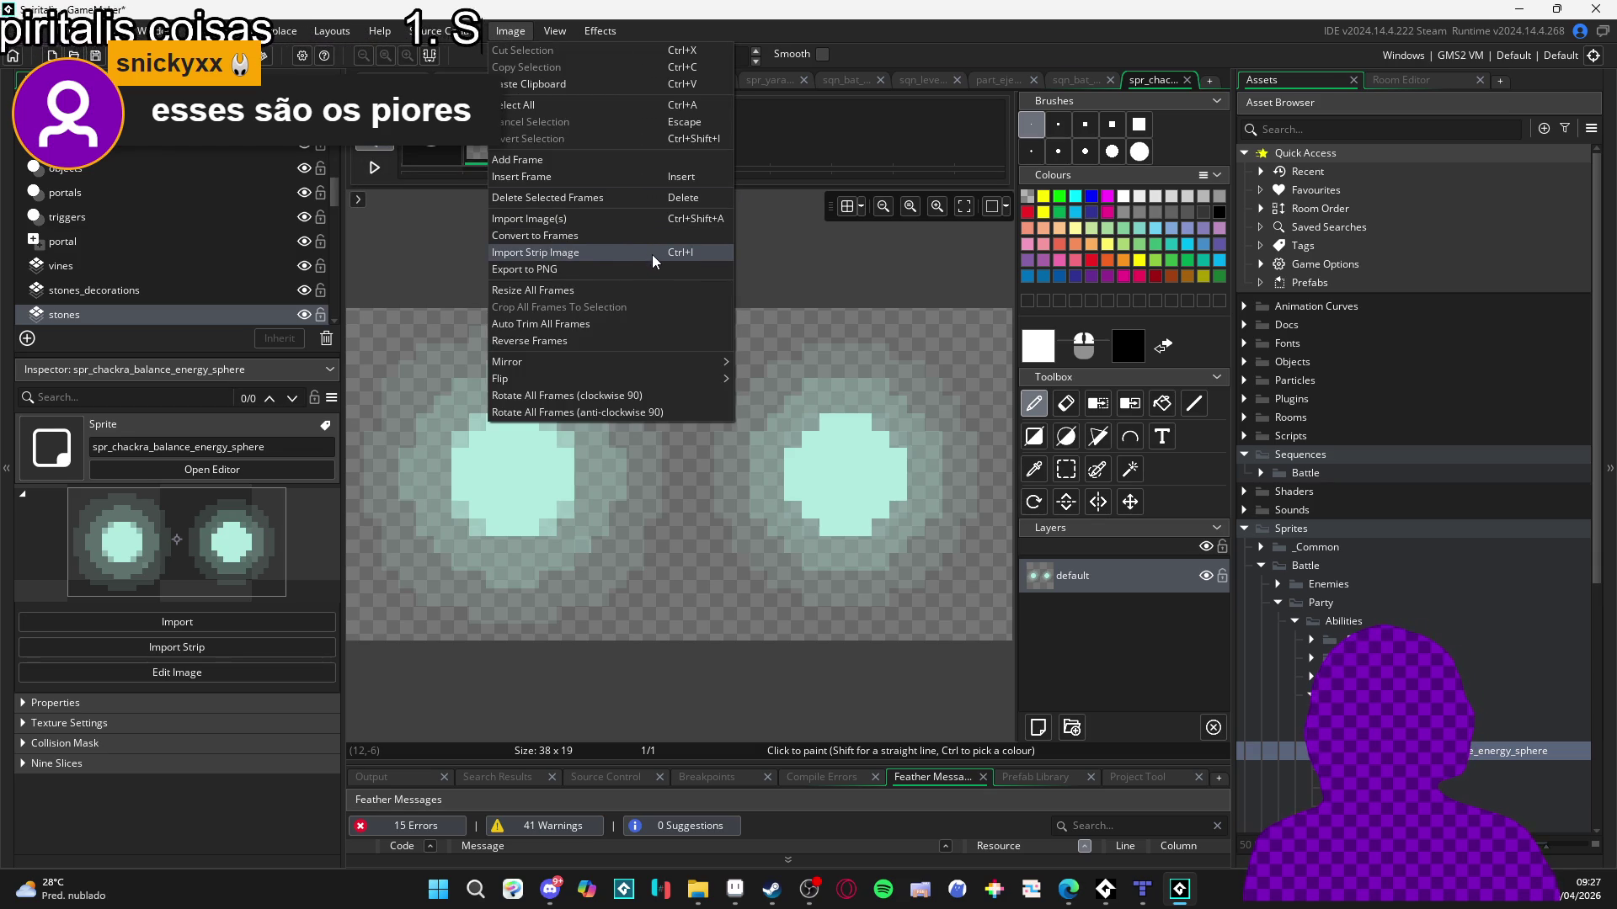
left_click(593, 236)
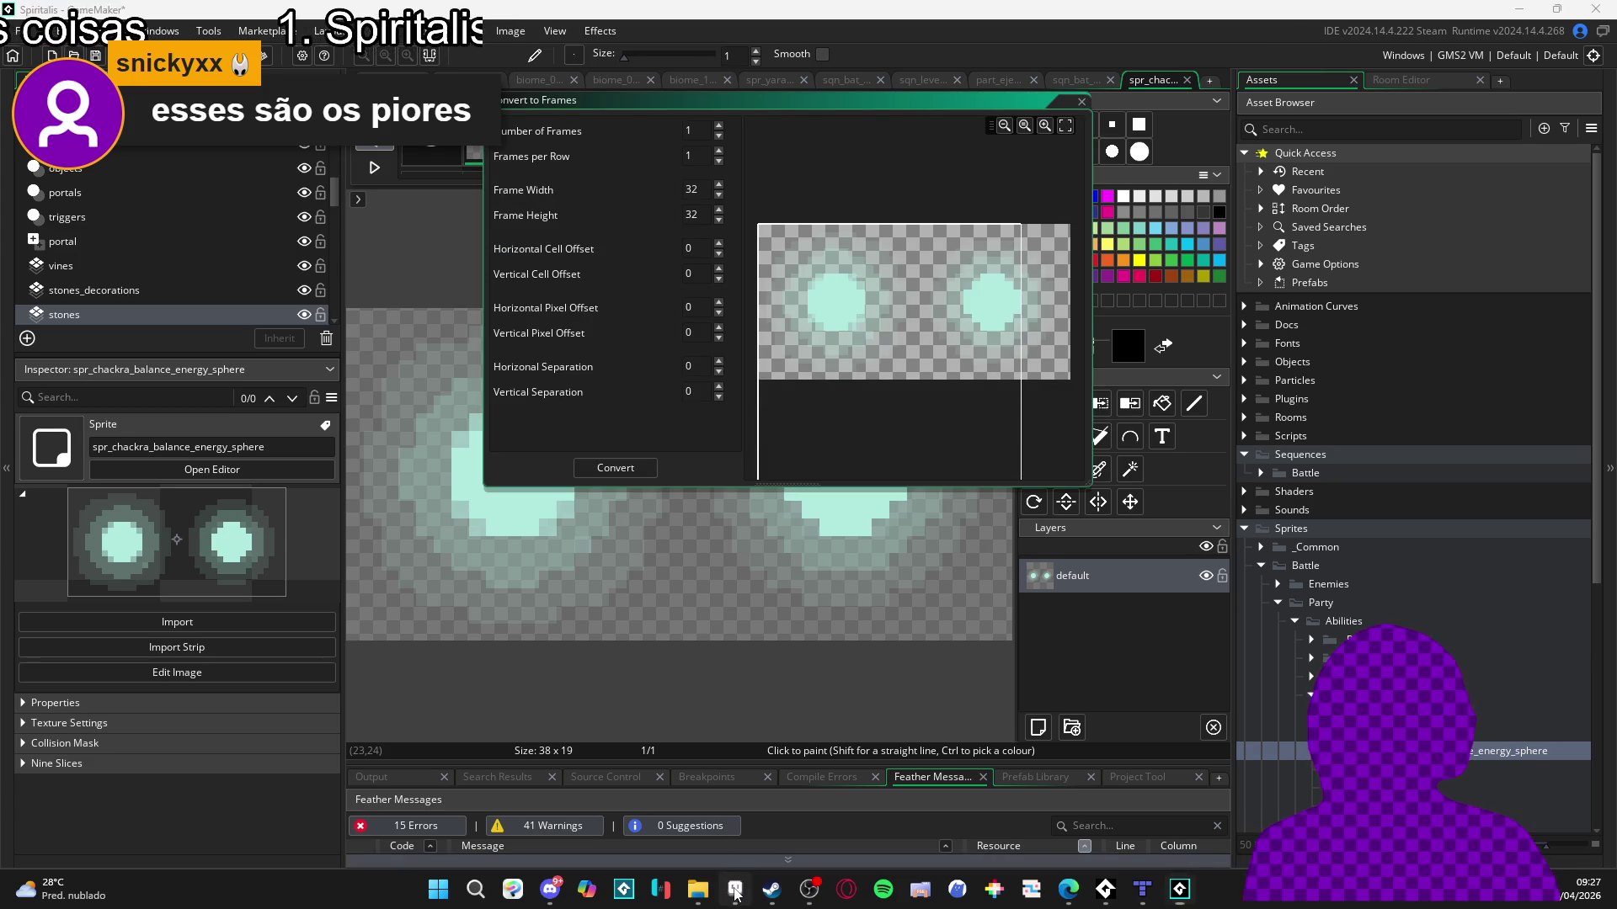
Check the sphere size in Aseprite, then convert the image into 19×19 frames, replacing the old frame.
left_click(735, 892)
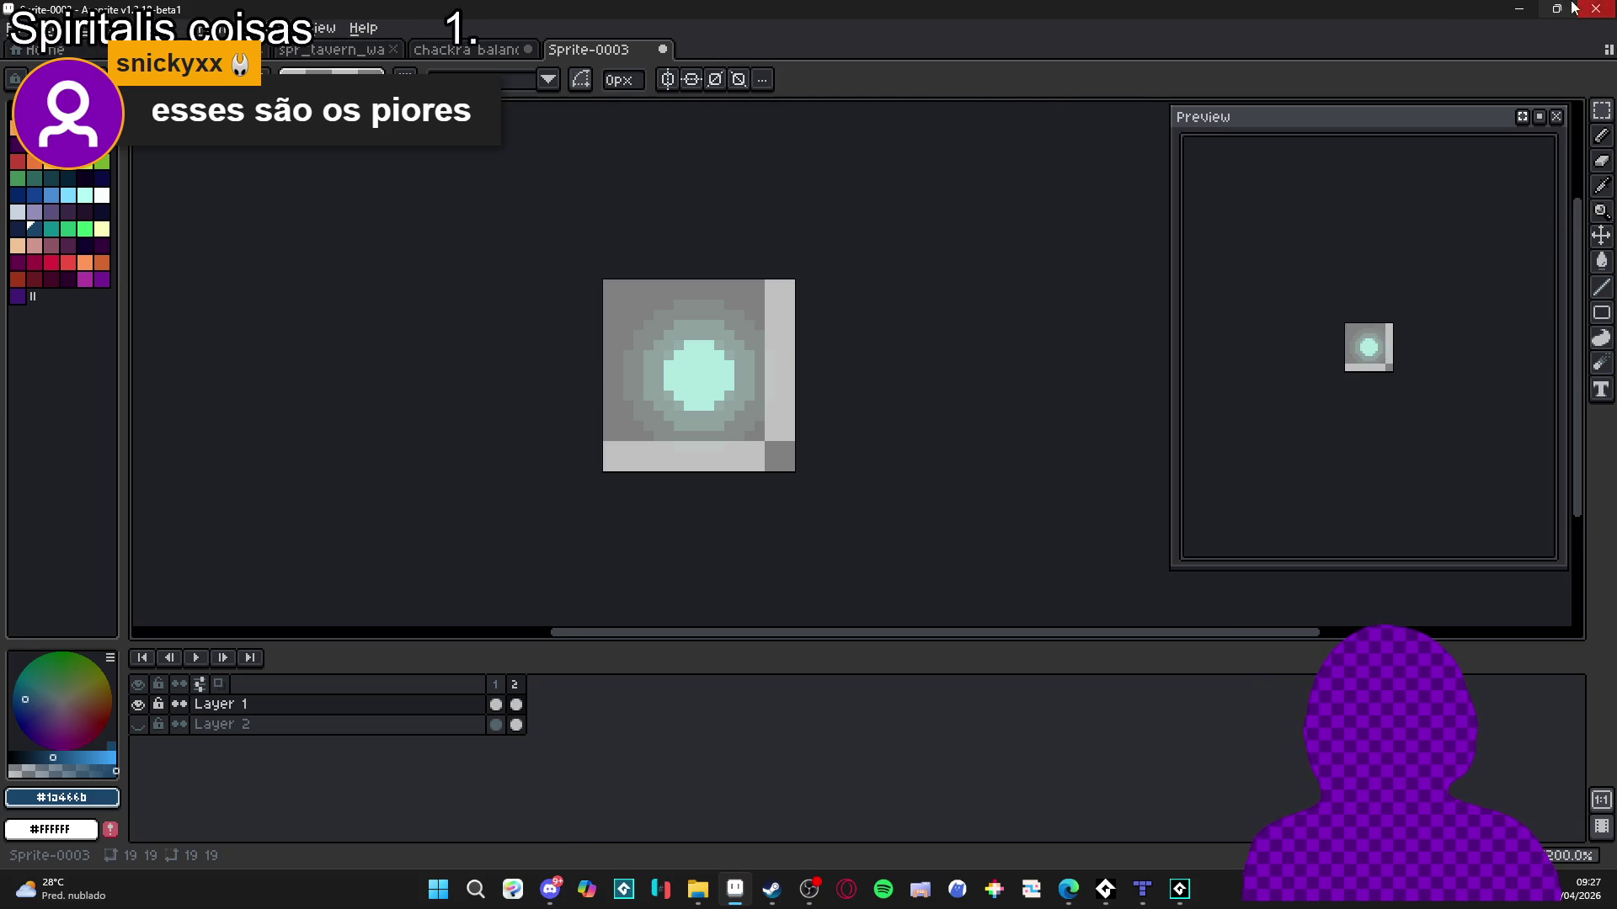
left_click(1518, 10)
type("19")
key("Tab")
type("19")
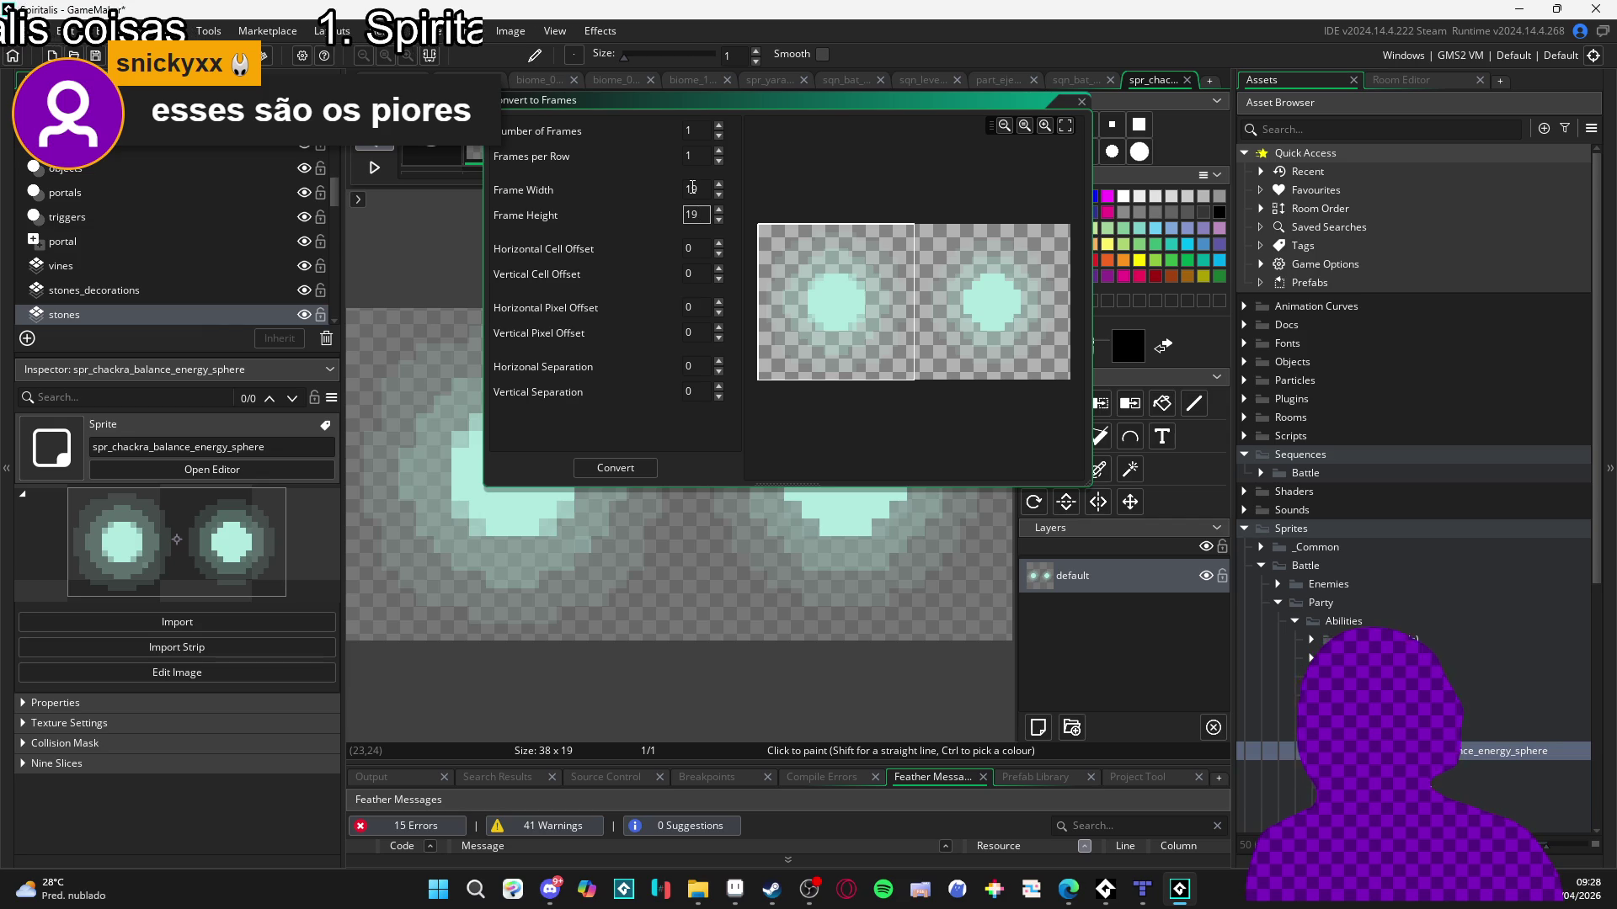
left_click(615, 468)
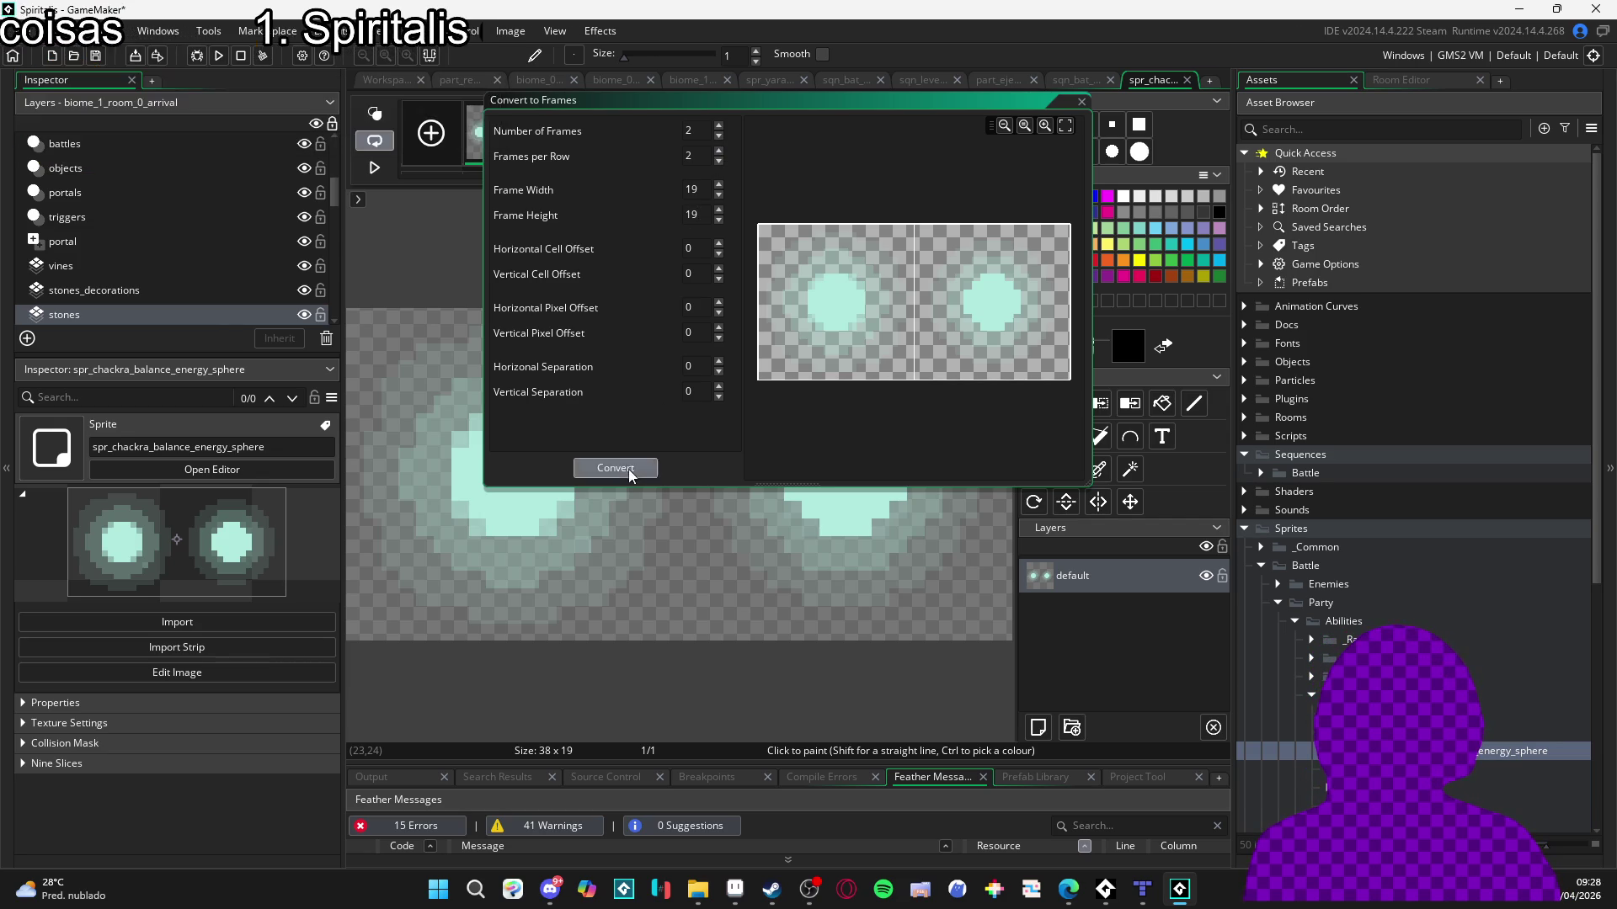
left_click(856, 446)
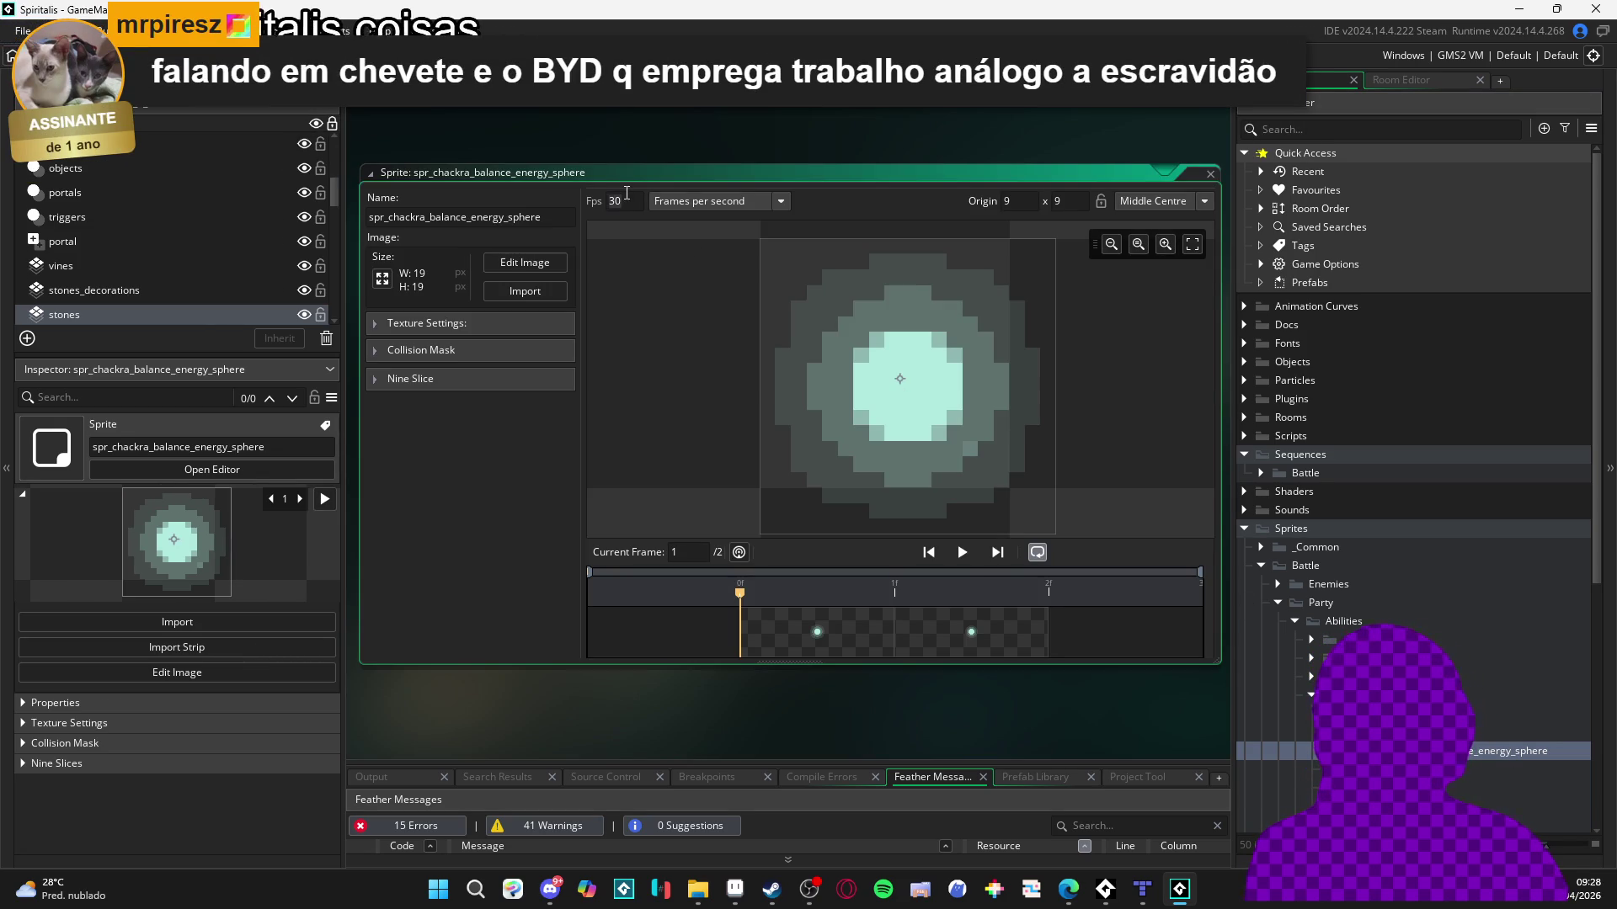
Preview the sphere animation at 15, 10 and 5 fps, settling on 8 fps.
double_click(627, 193)
type("15")
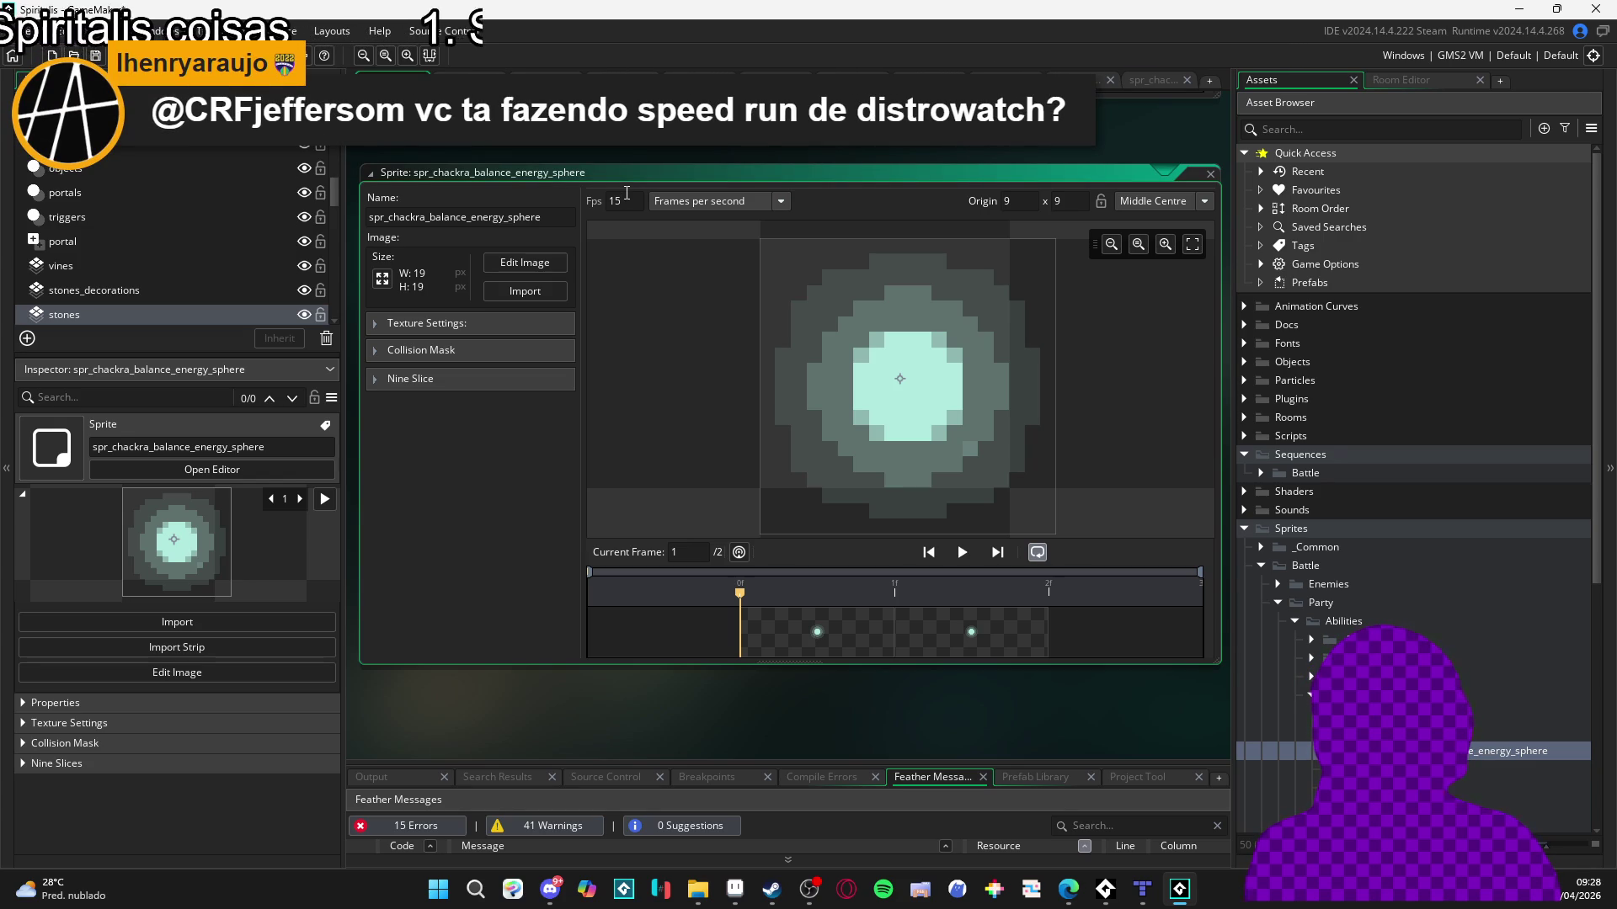
left_click(962, 552)
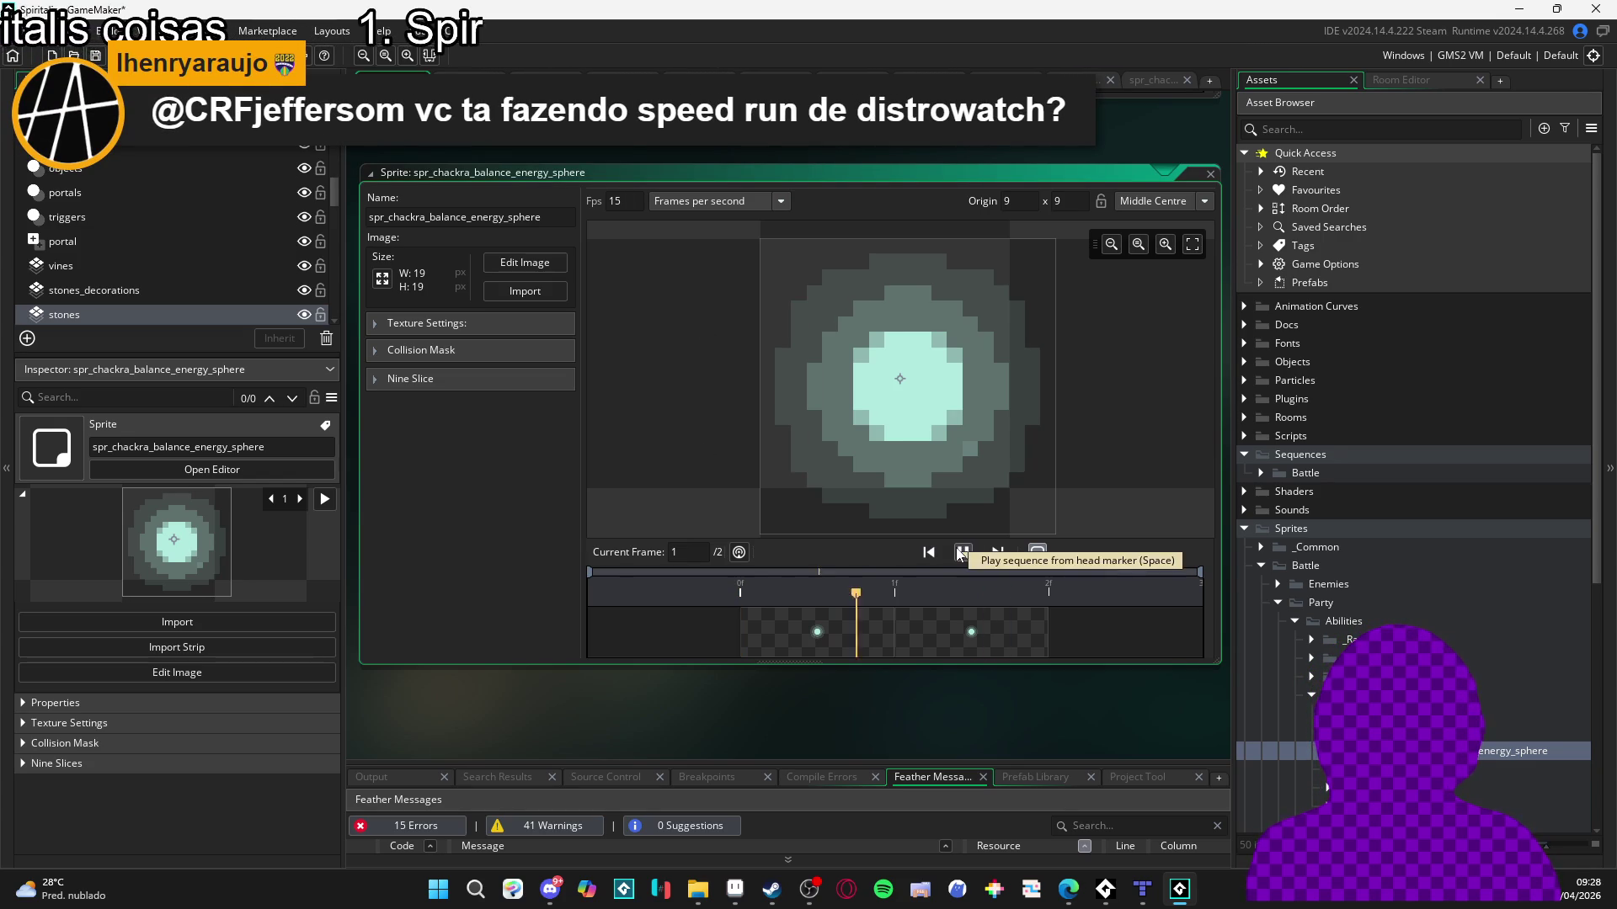
key("BackSpace")
type("0")
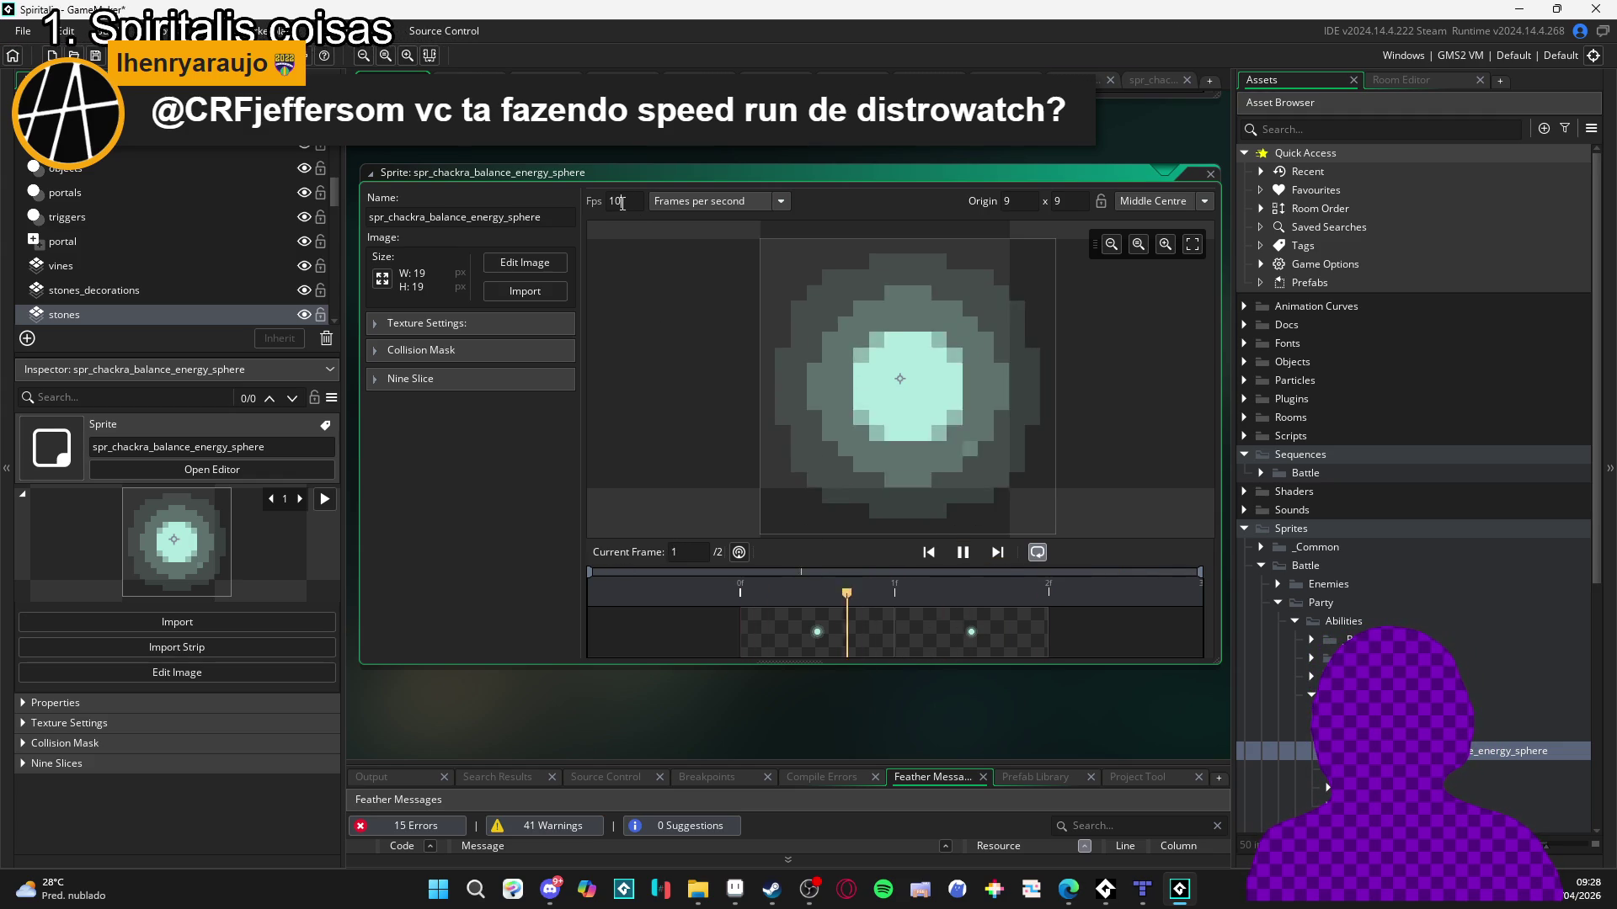
double_click(615, 201)
type("5")
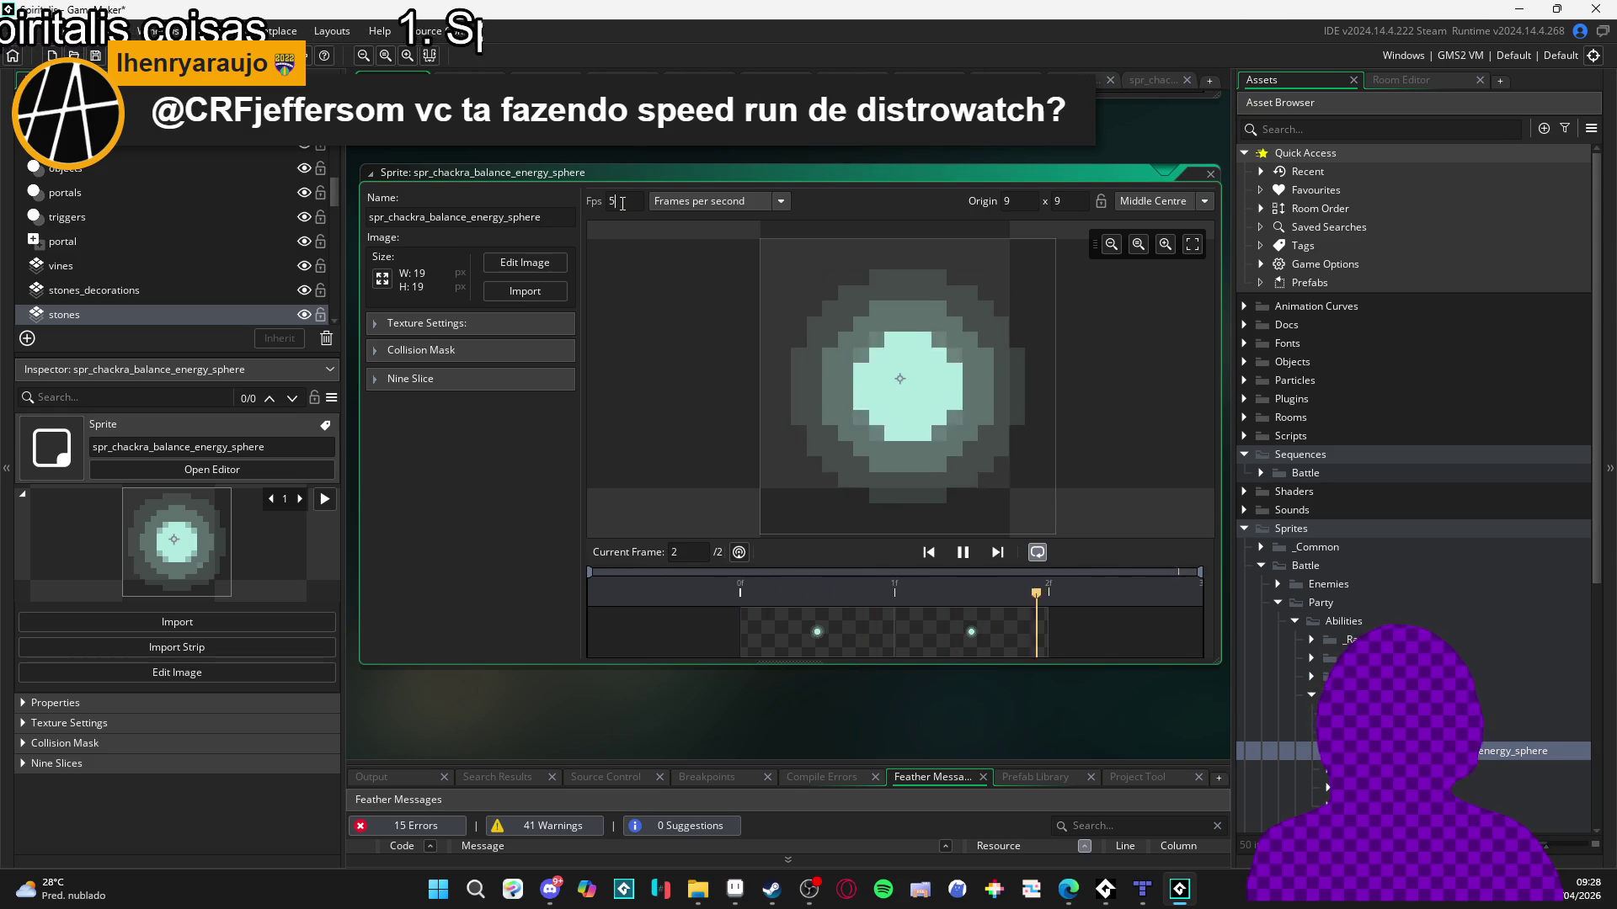
key("BackSpace")
type("8")
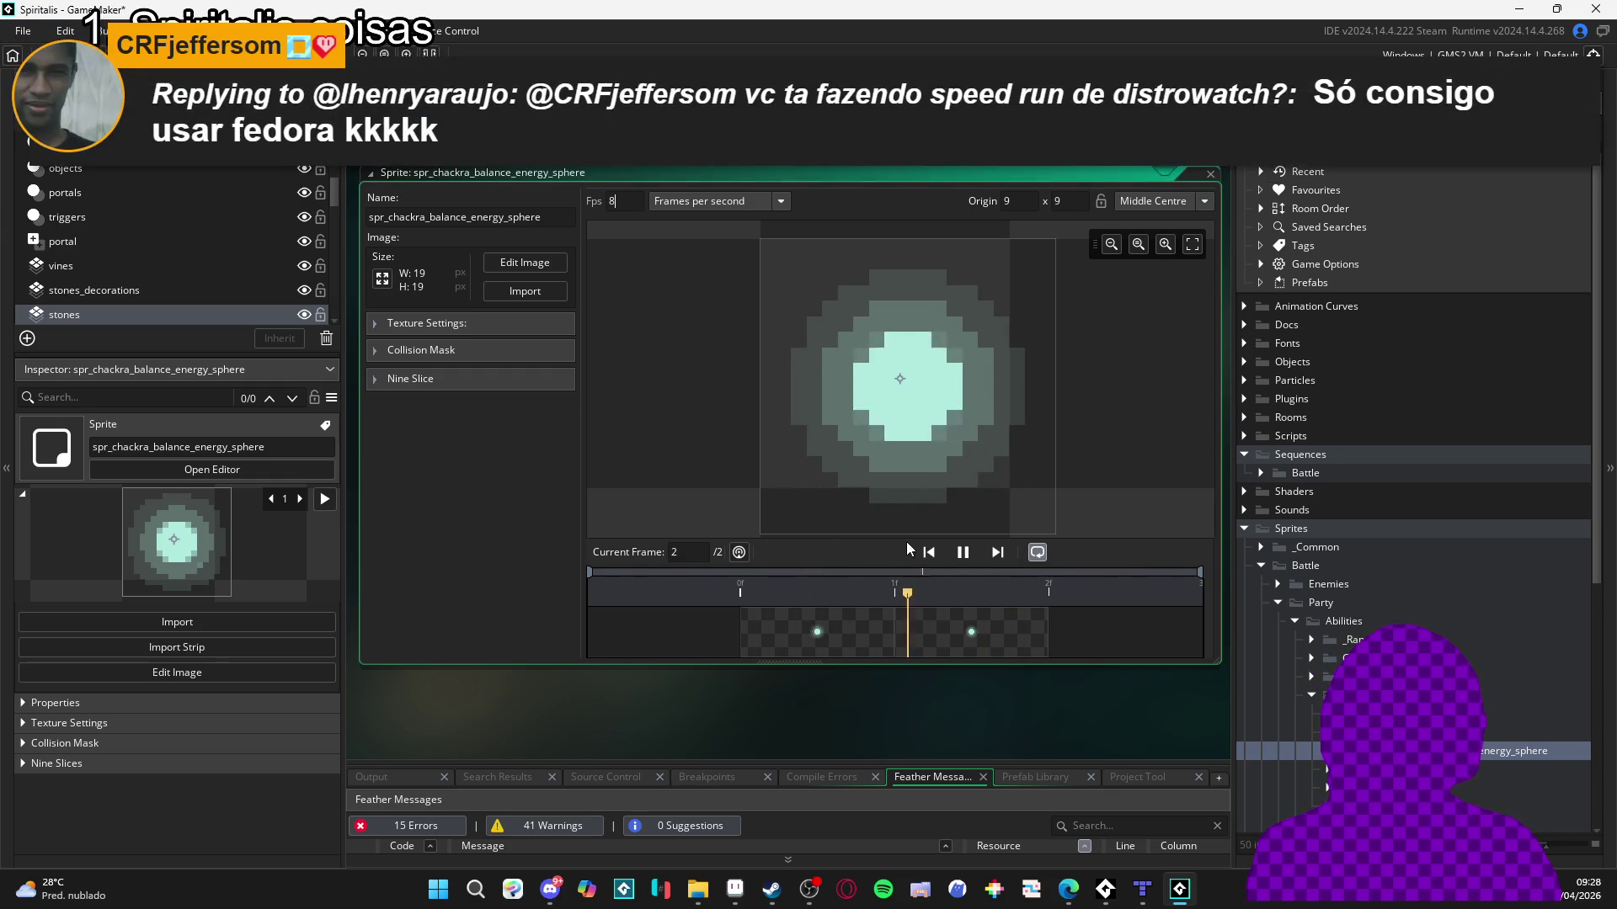
Replay the two-frame 8 fps sphere animation a few times, then close the sprite editor.
left_click(963, 554)
left_click(869, 631)
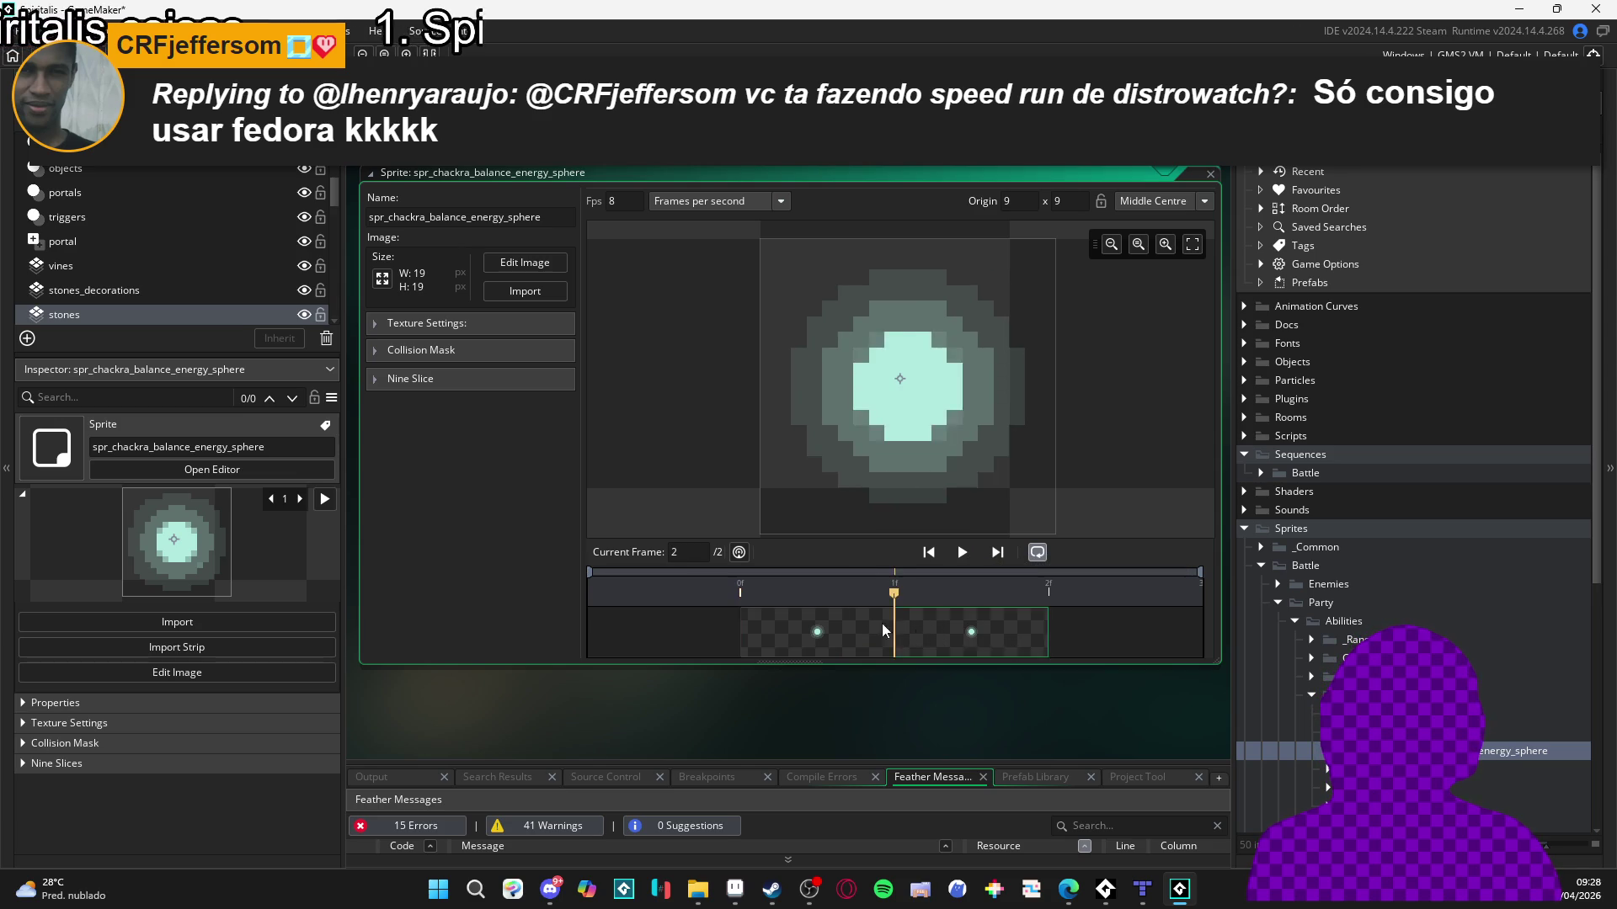
left_click(962, 553)
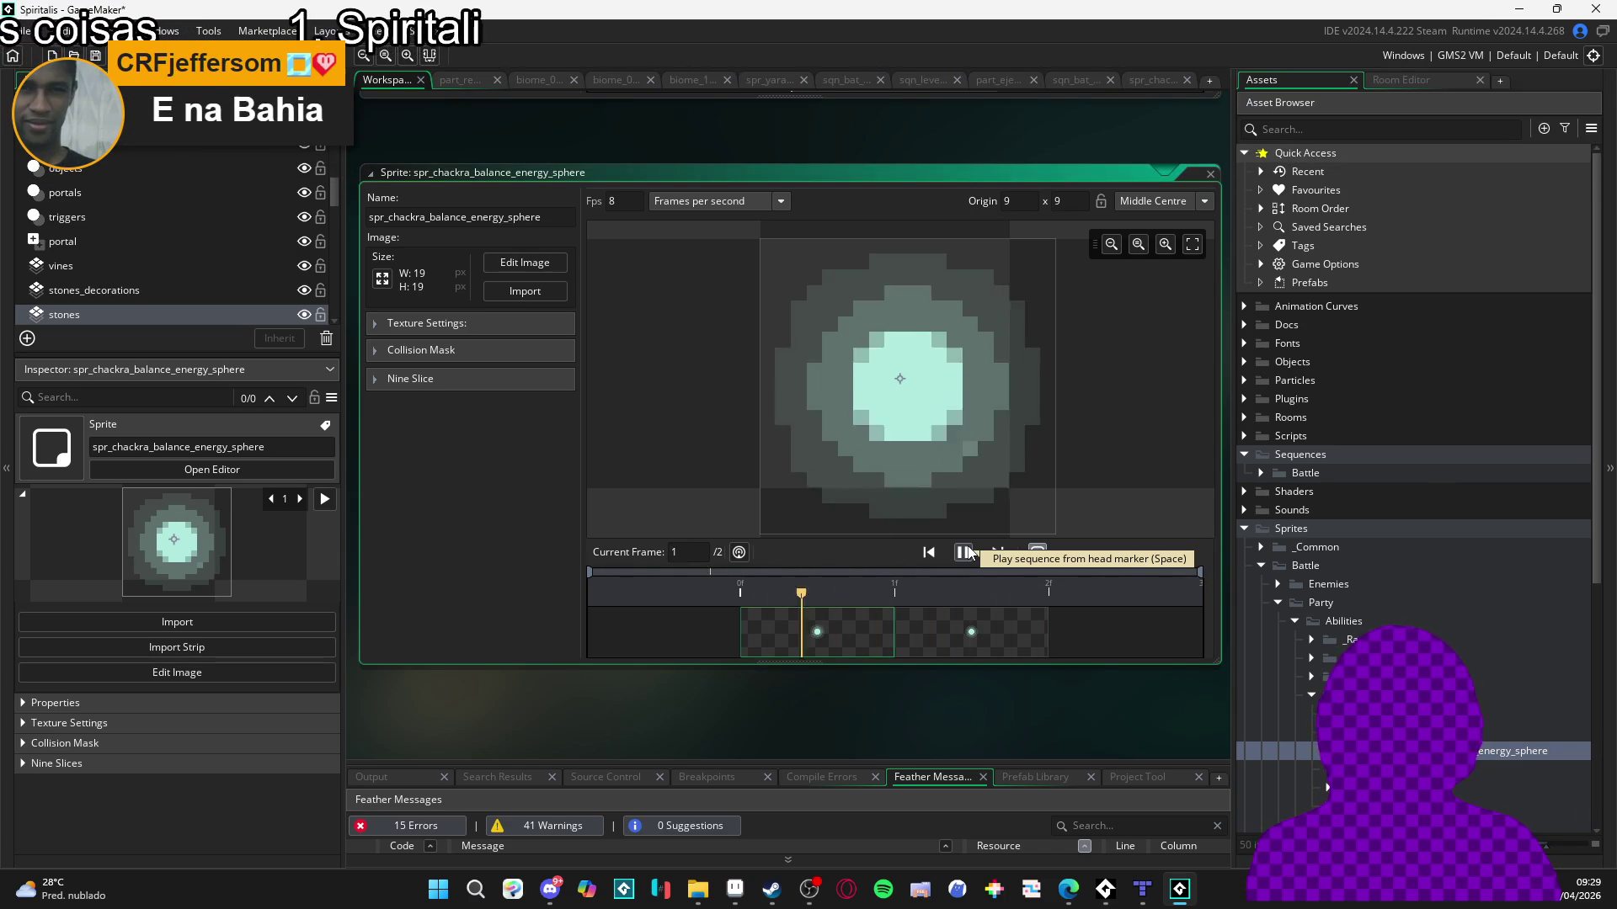
left_click(942, 618)
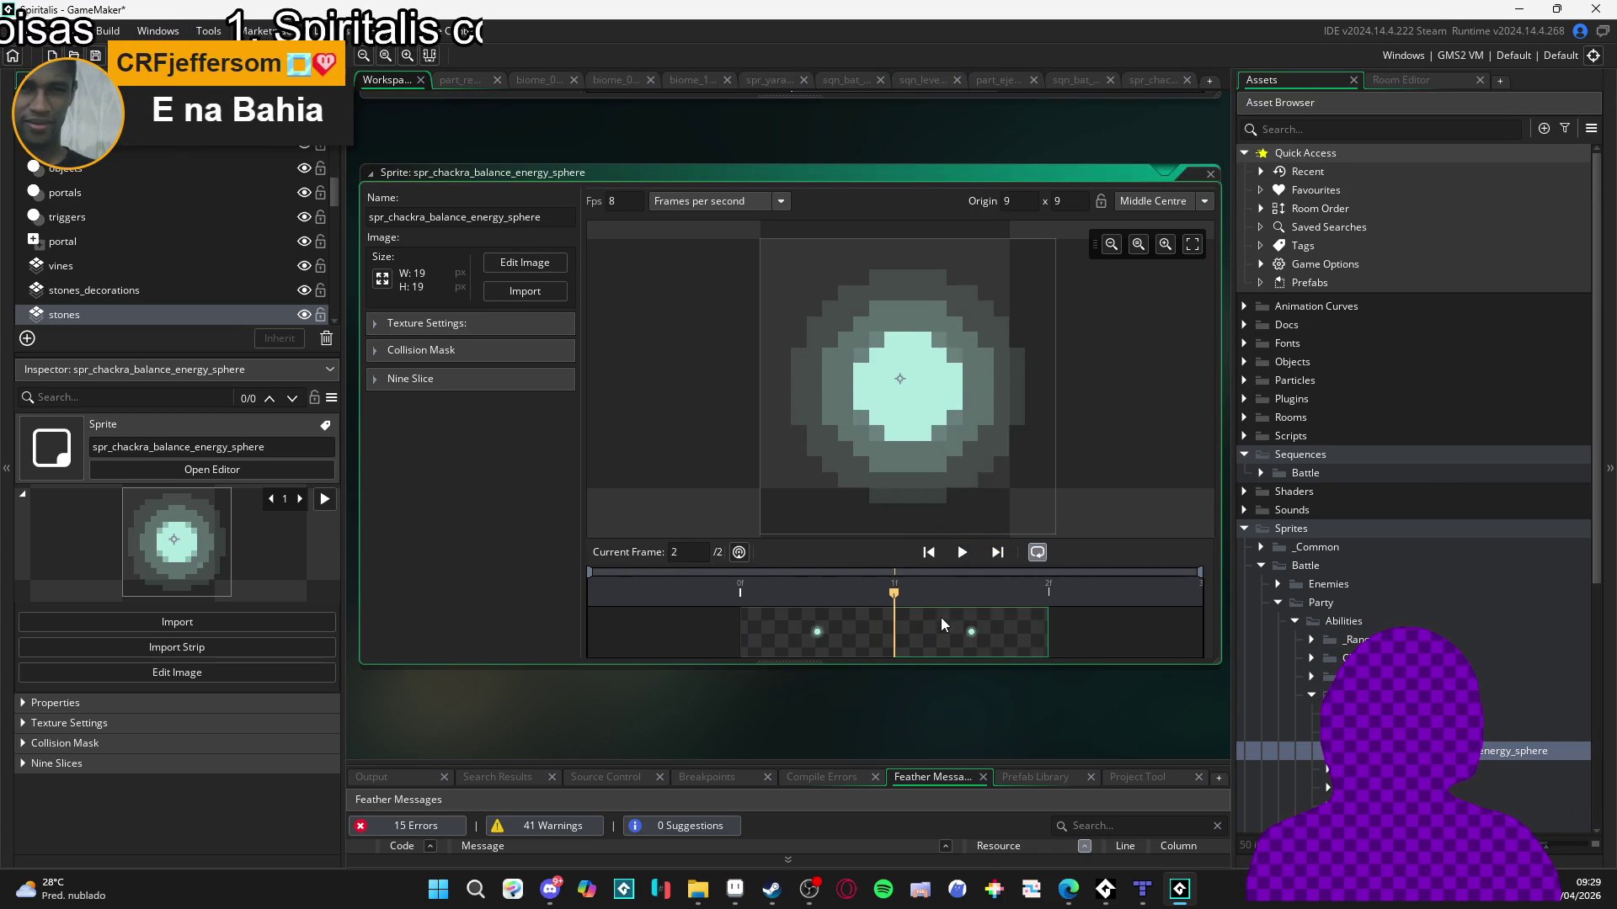
left_click(962, 553)
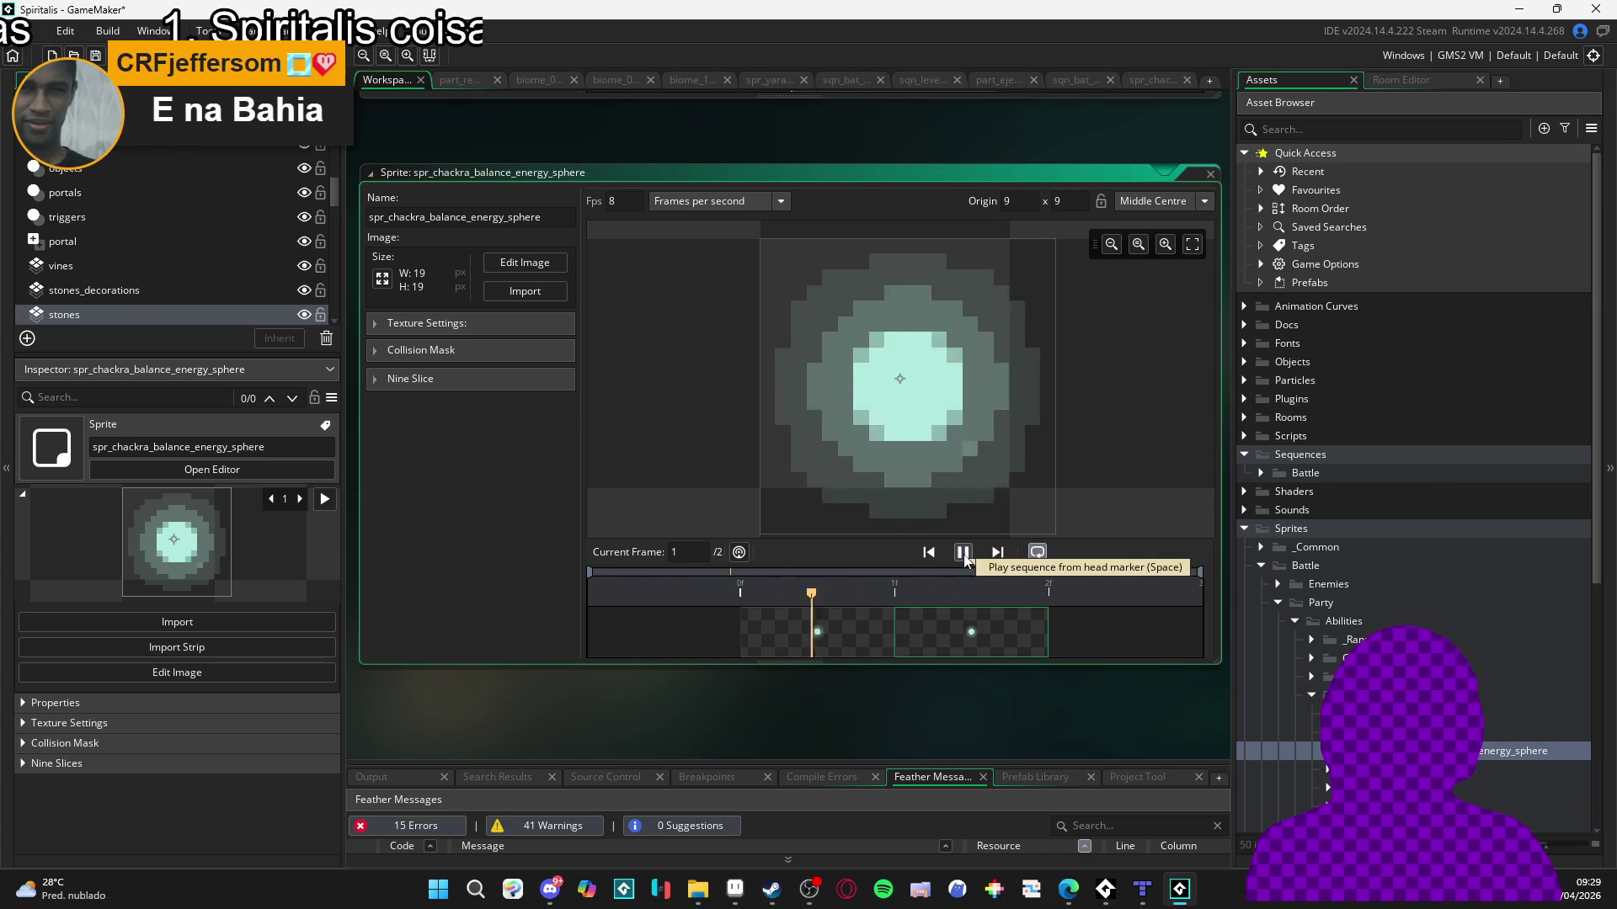
left_click(936, 602)
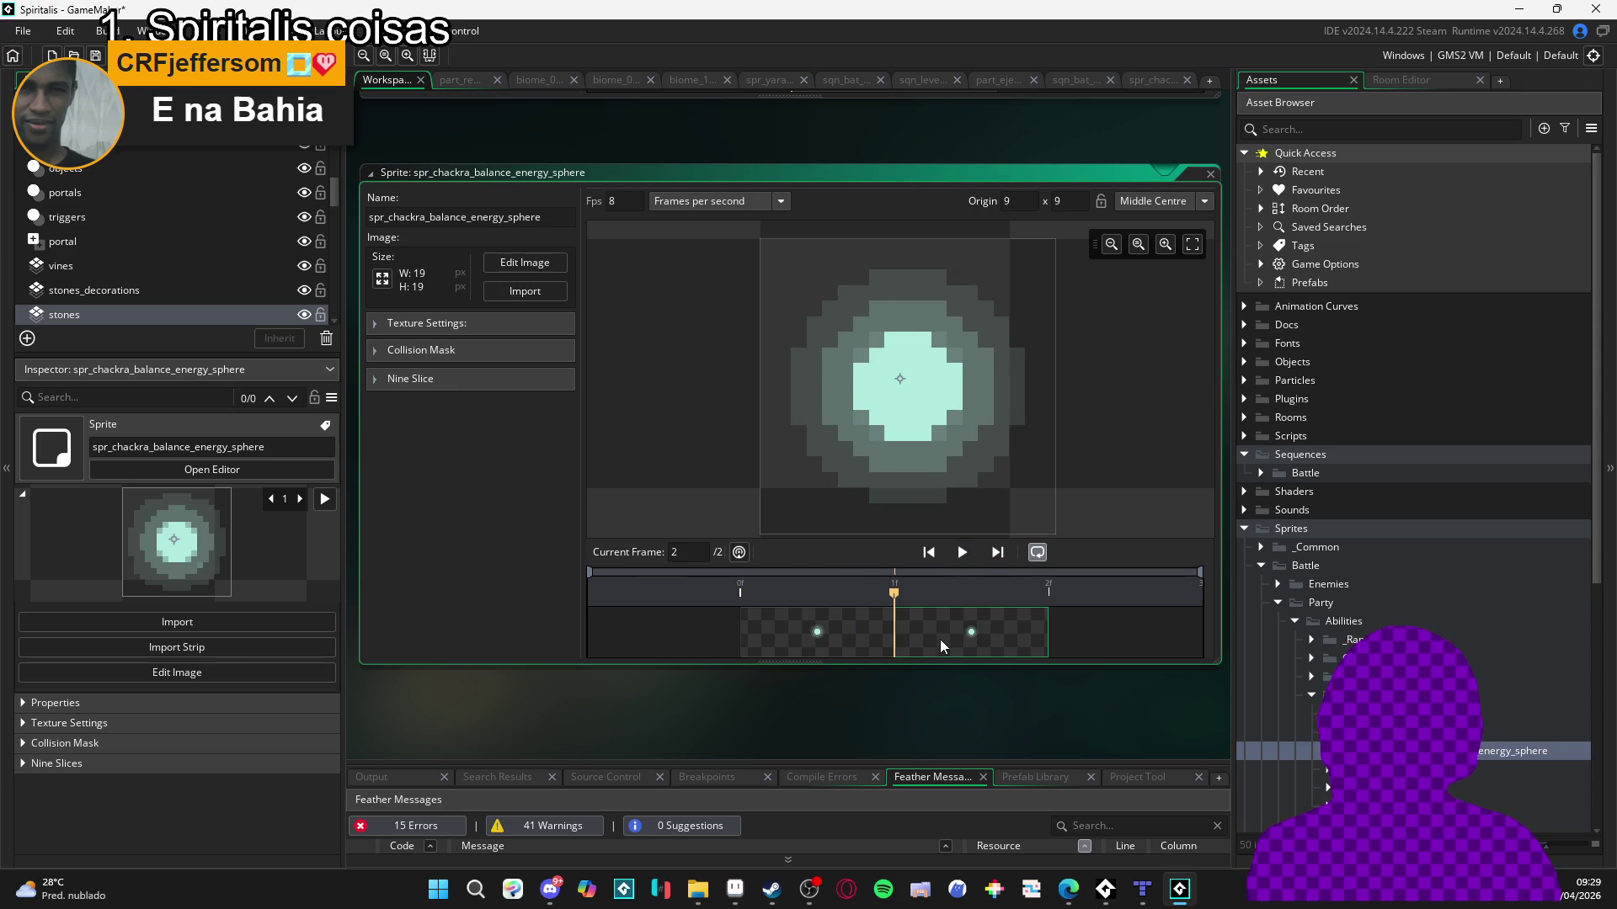
left_click(862, 651)
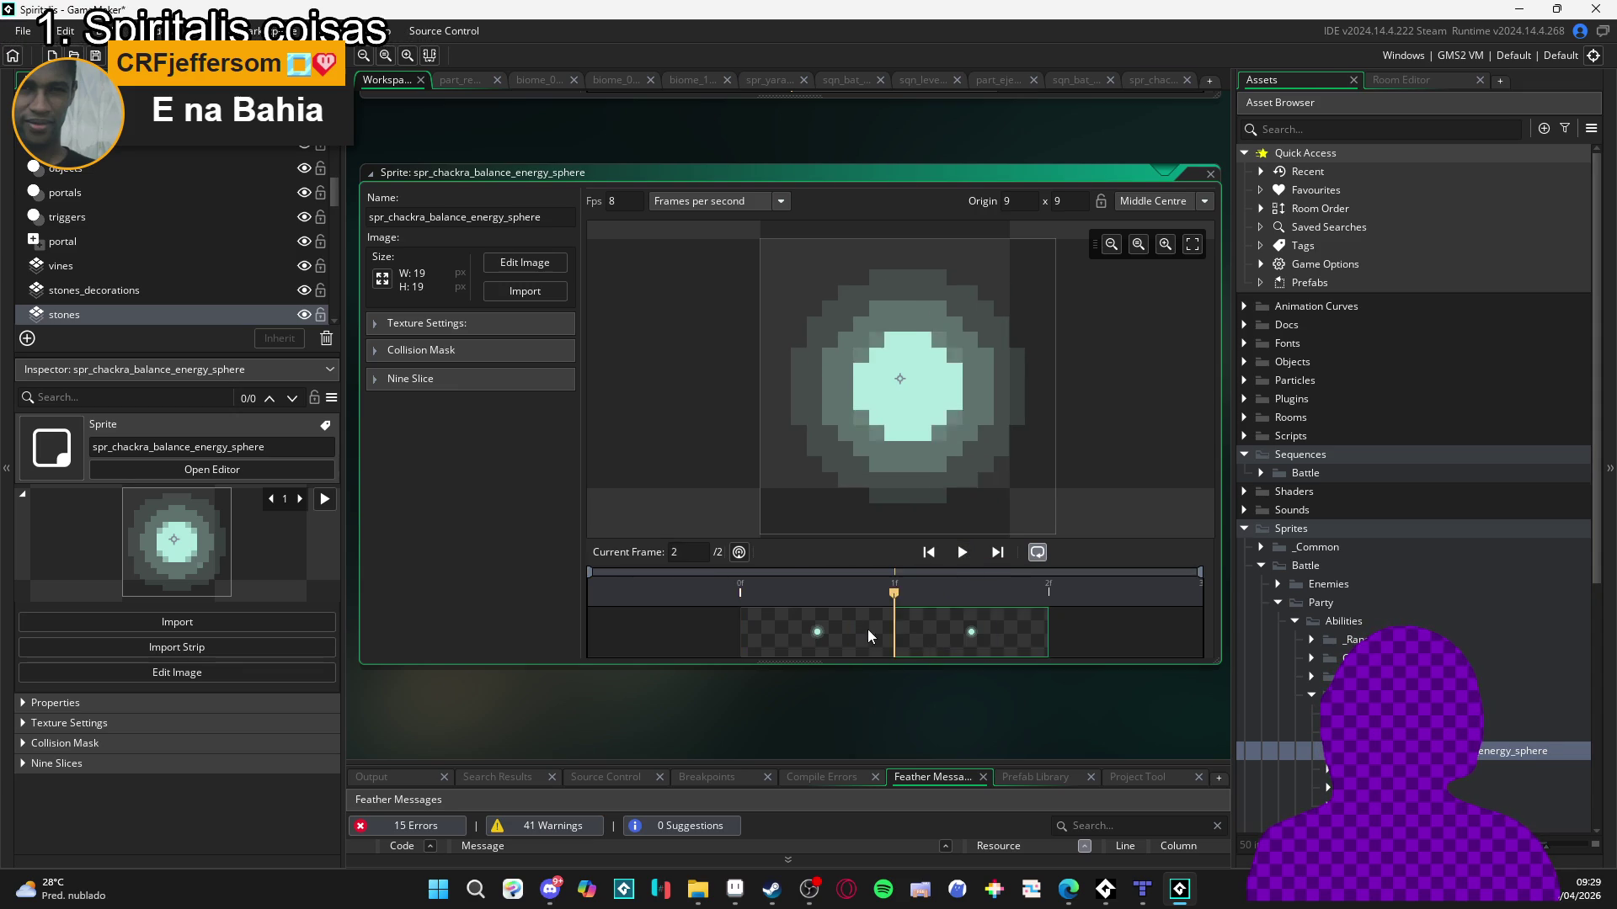
left_click(962, 553)
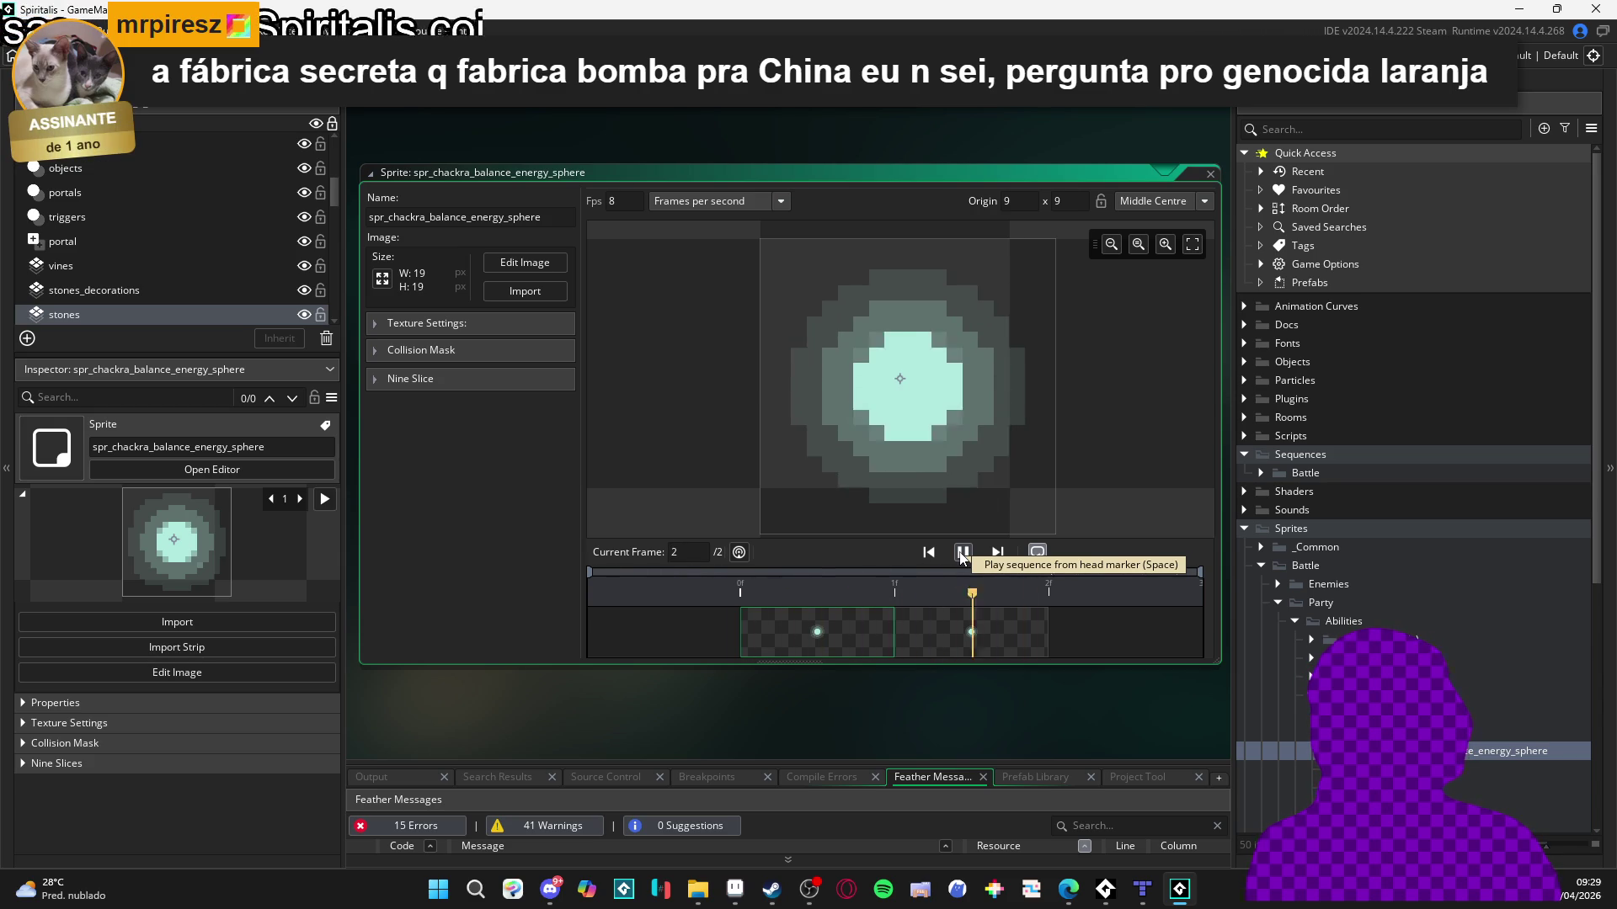
left_click(962, 553)
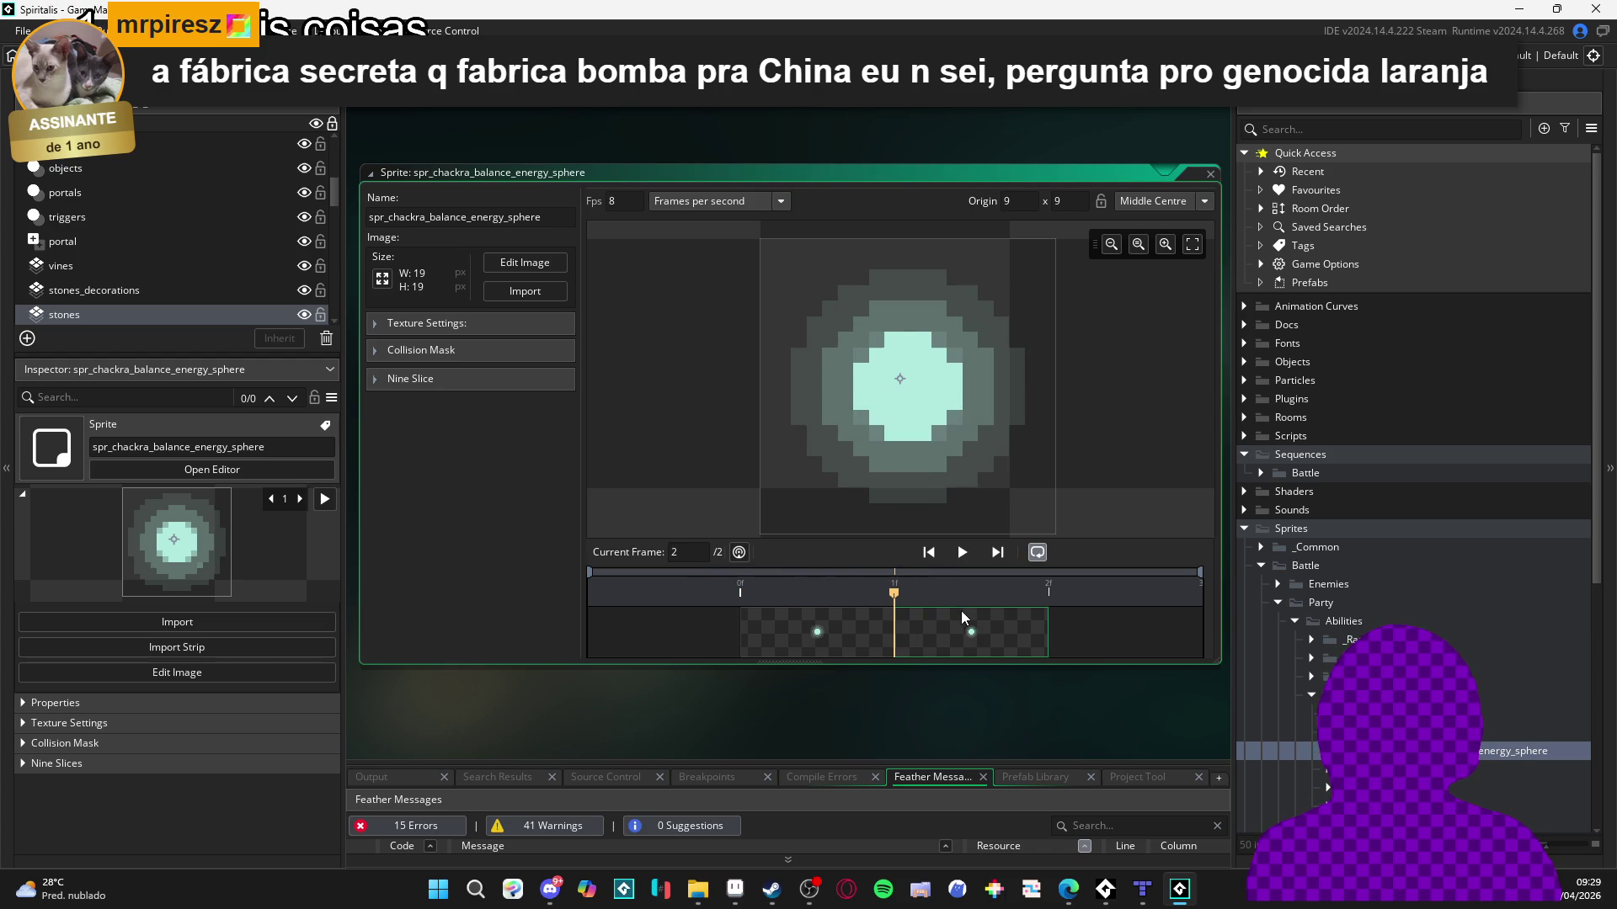
left_click(852, 631)
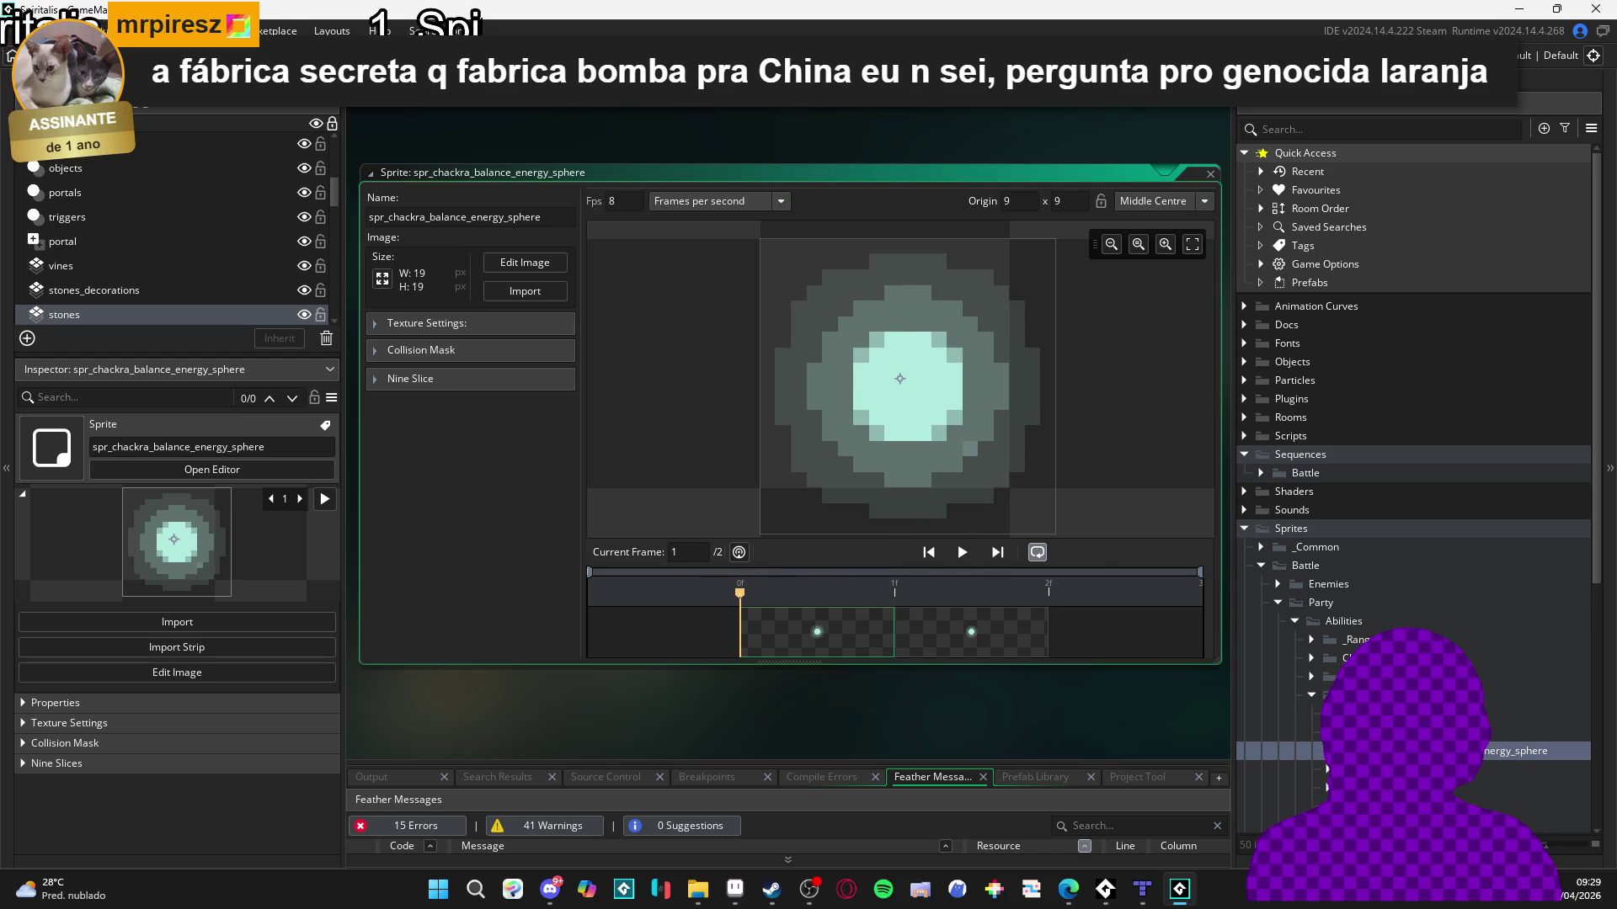
key("ctrl+Tab")
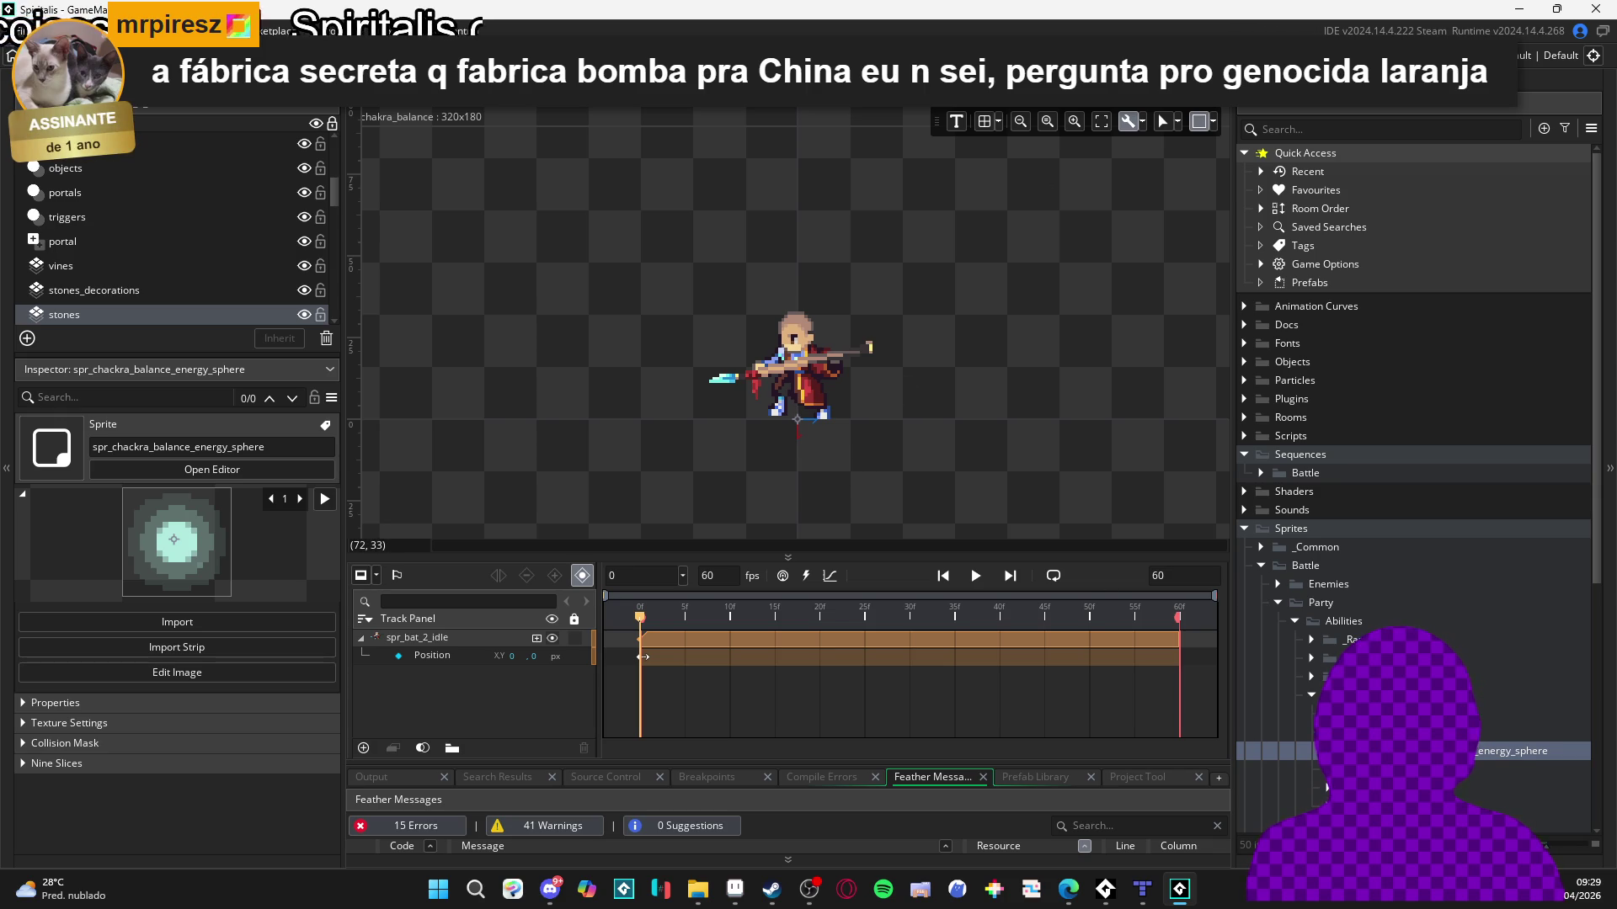
Collapse the idle track, add the energy sphere at -24.94, -7.5, and open the Aseprite mockup.
left_click(359, 640)
left_click(361, 640)
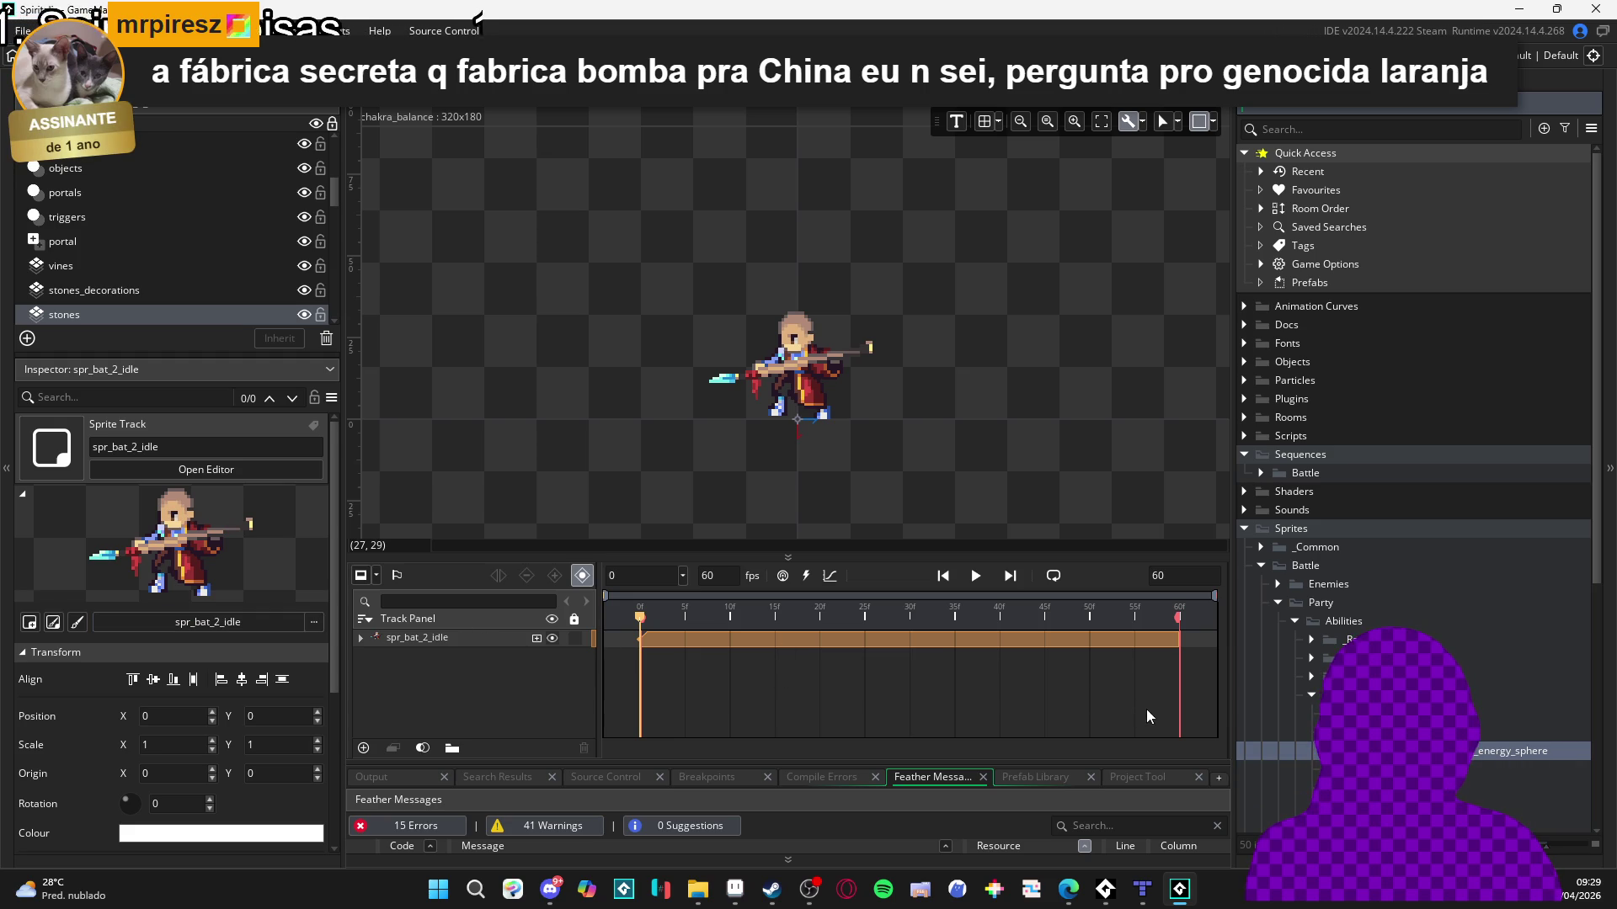
mouse_move(1512, 750)
left_mouse_down()
mouse_move(1179, 631)
mouse_move(753, 392)
mouse_move(687, 392)
mouse_move(723, 349)
mouse_move(720, 386)
left_mouse_up()
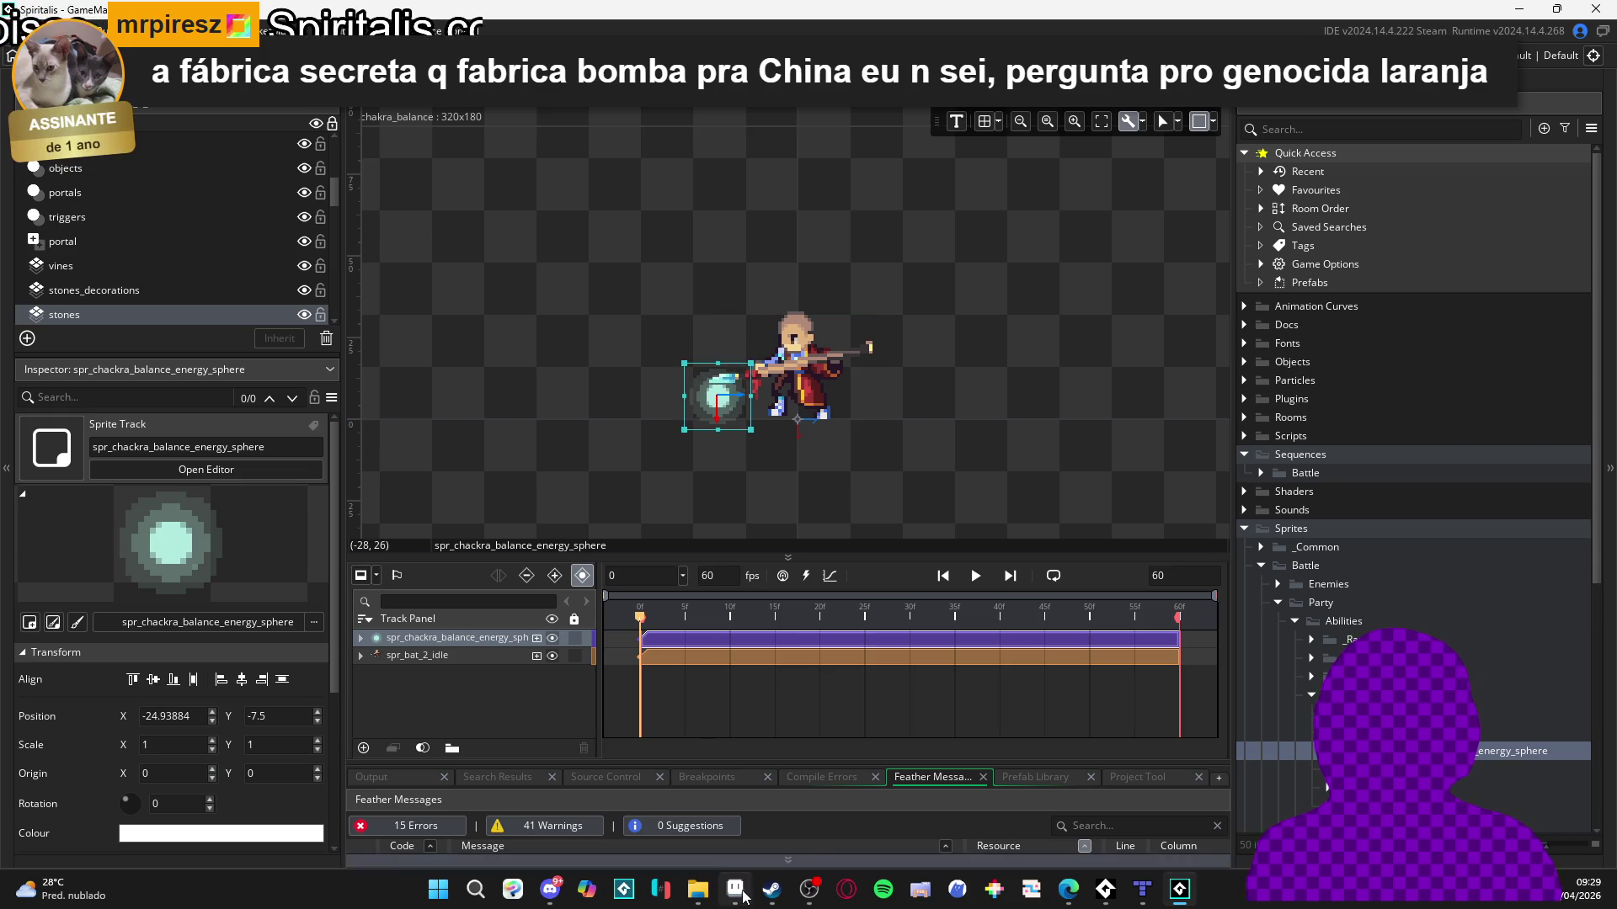
left_click(735, 890)
left_click(491, 31)
Zoom out on the Aseprite mockup's ring of sphere markers, then return to GameMaker.
scroll(739, 384, "down", 2)
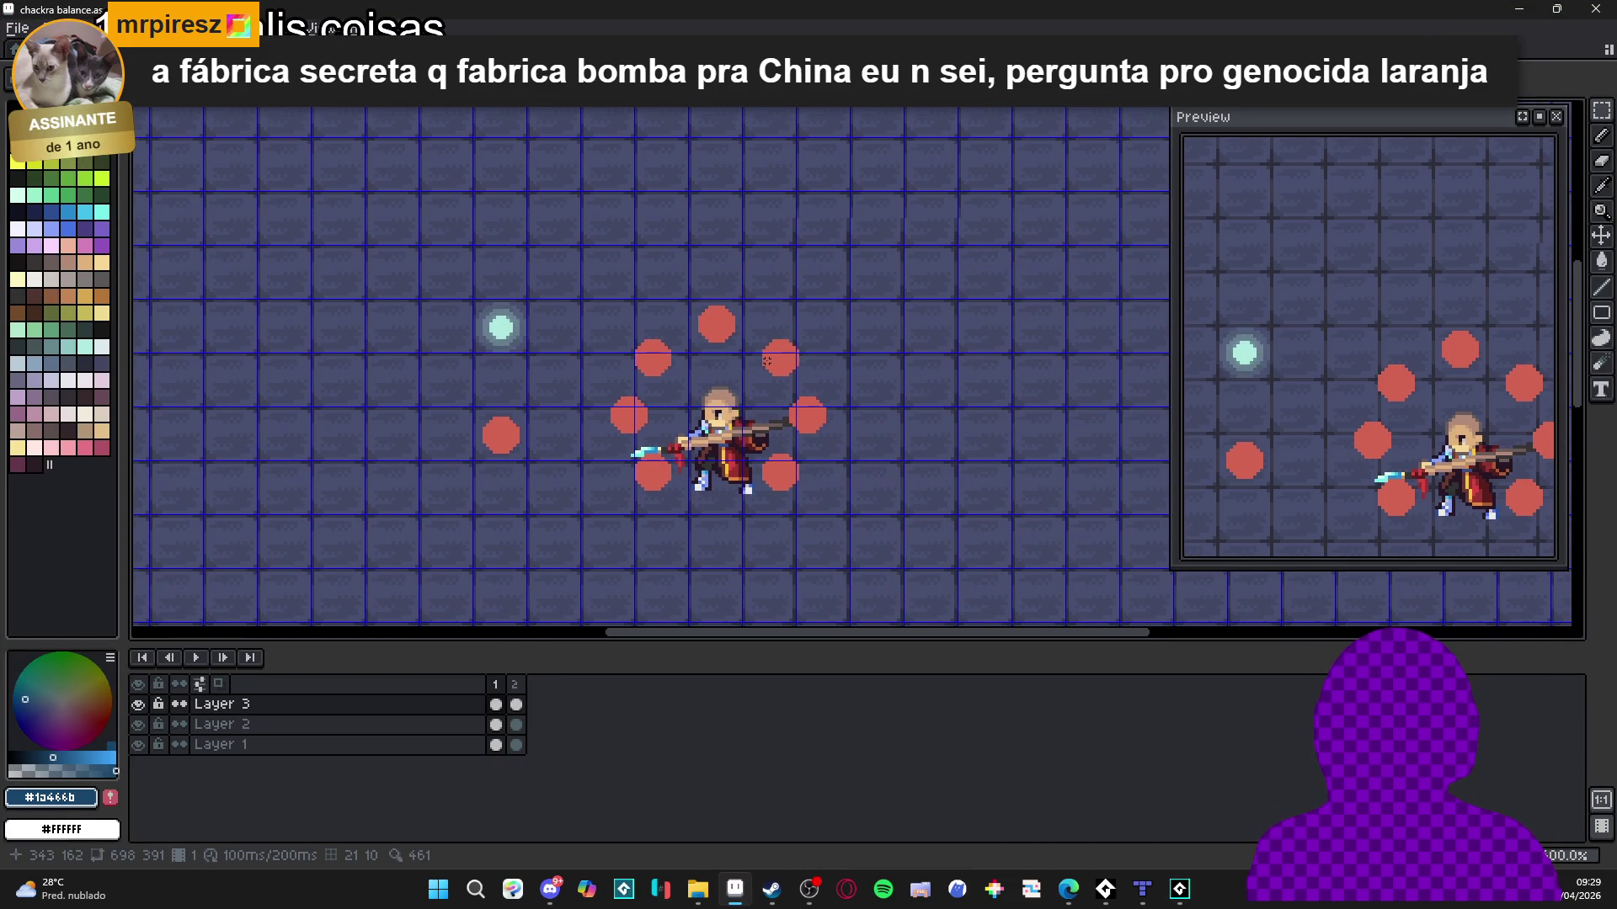
key("alt+Tab")
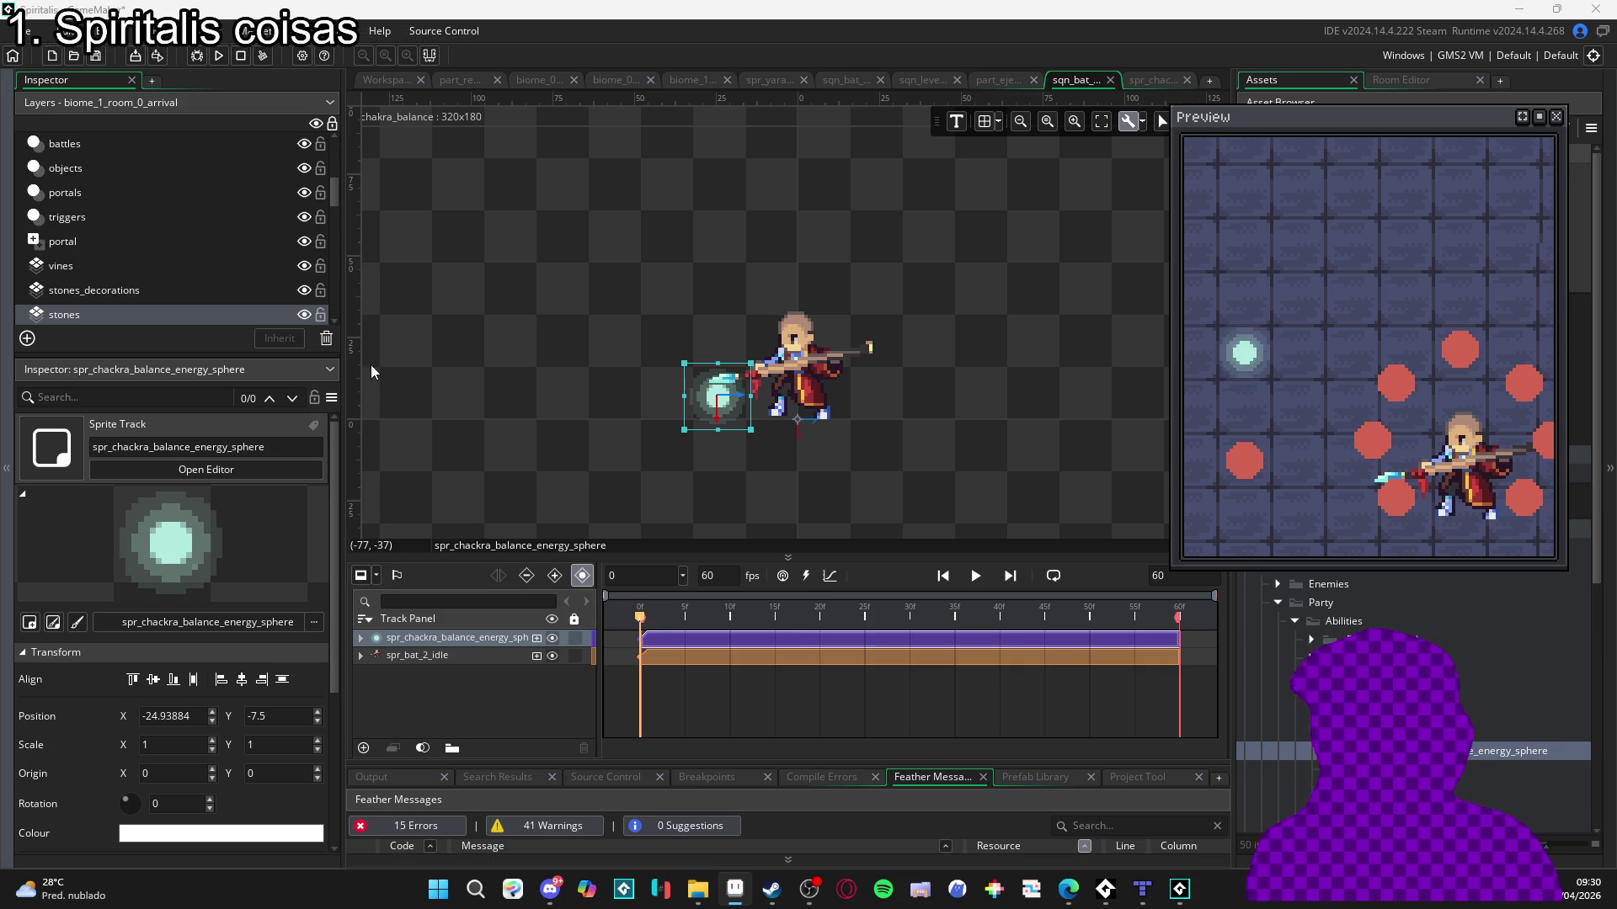
Move the energy sphere above the character's head and duplicate it with Ctrl+D.
scroll(758, 437, "up", 2)
scroll(788, 455, "down", 2)
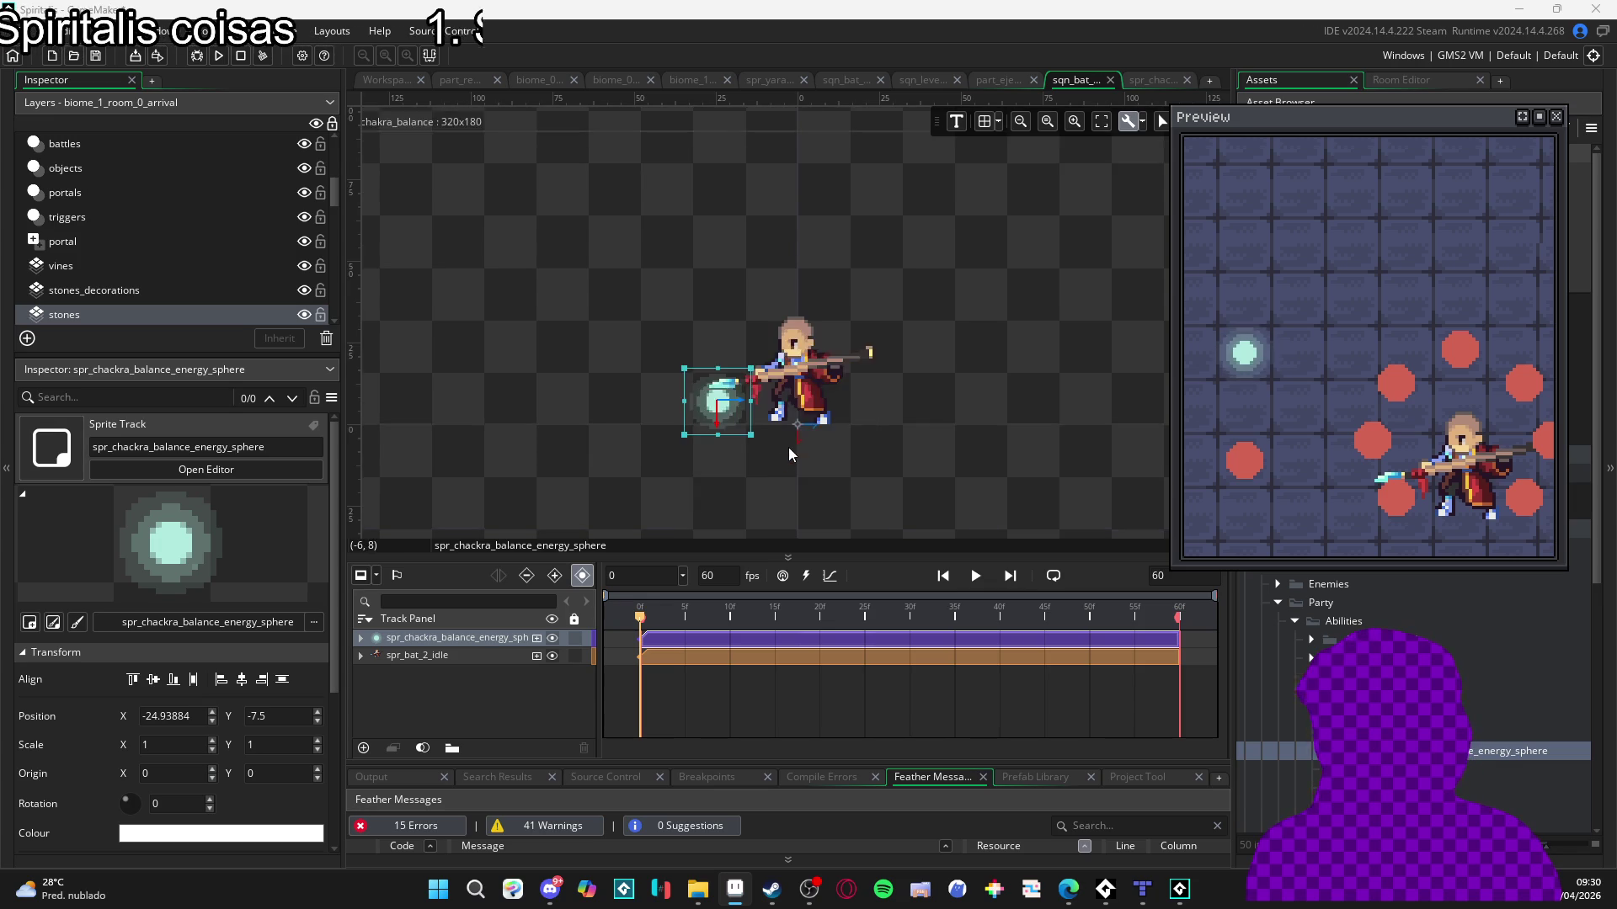
scroll(786, 434, "up", 2)
scroll(785, 422, "down", 2)
left_click(824, 429)
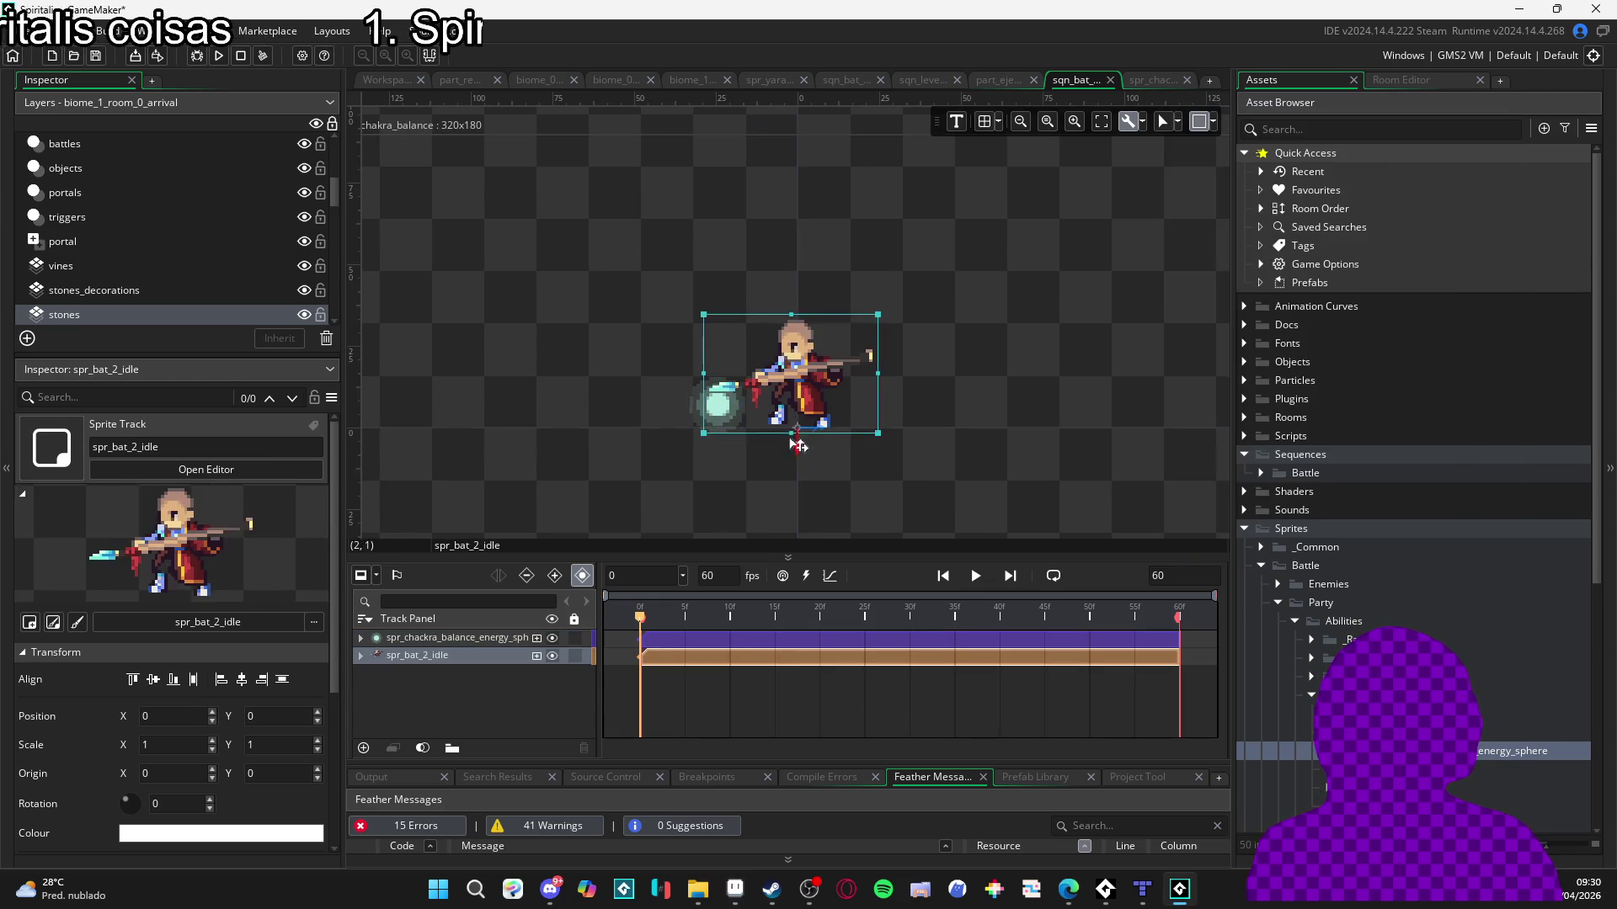
scroll(828, 437, "up", 2)
left_click(740, 354)
scroll(822, 407, "down", 1)
scroll(790, 519, "up", 2)
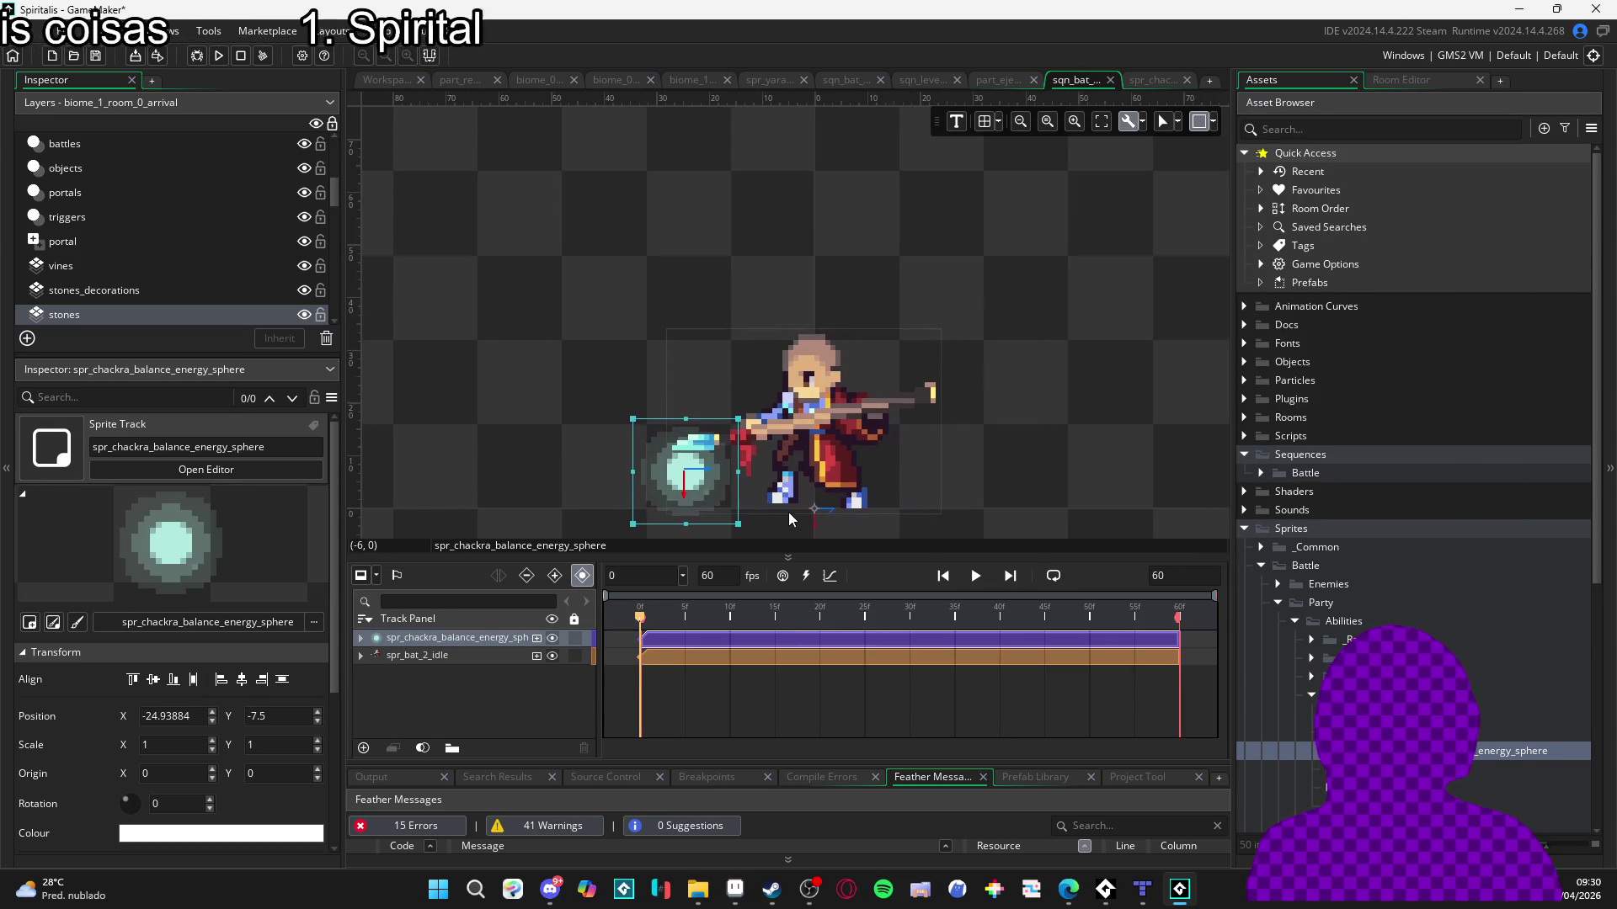
left_click_drag(711, 492, 735, 482)
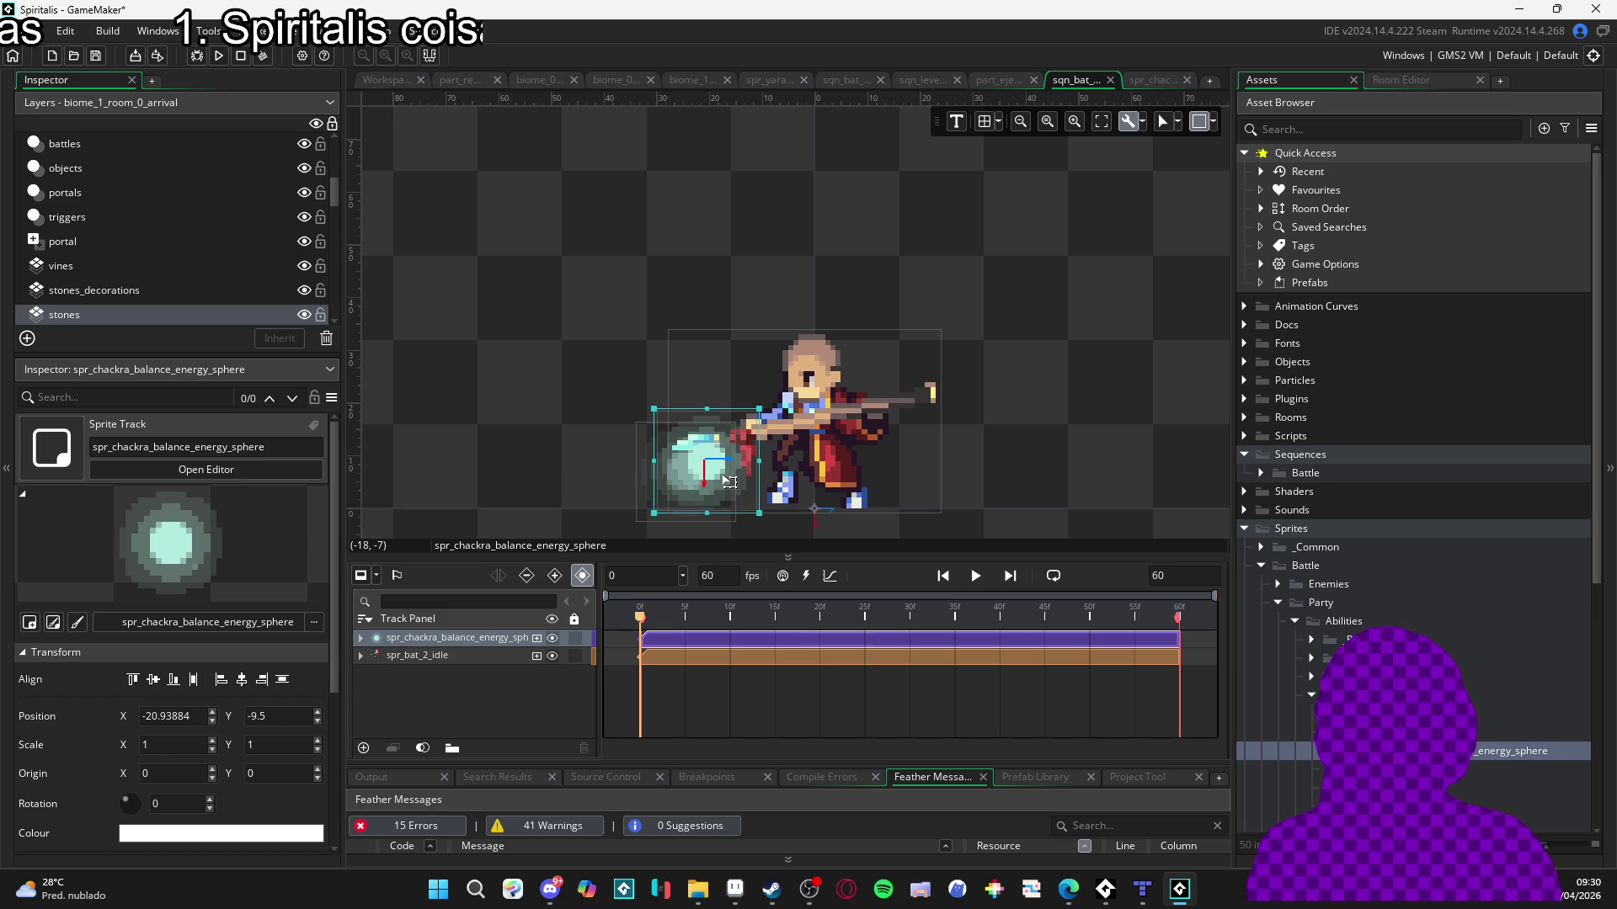
mouse_move(729, 482)
left_mouse_down()
mouse_move(792, 283)
mouse_move(836, 270)
left_mouse_up()
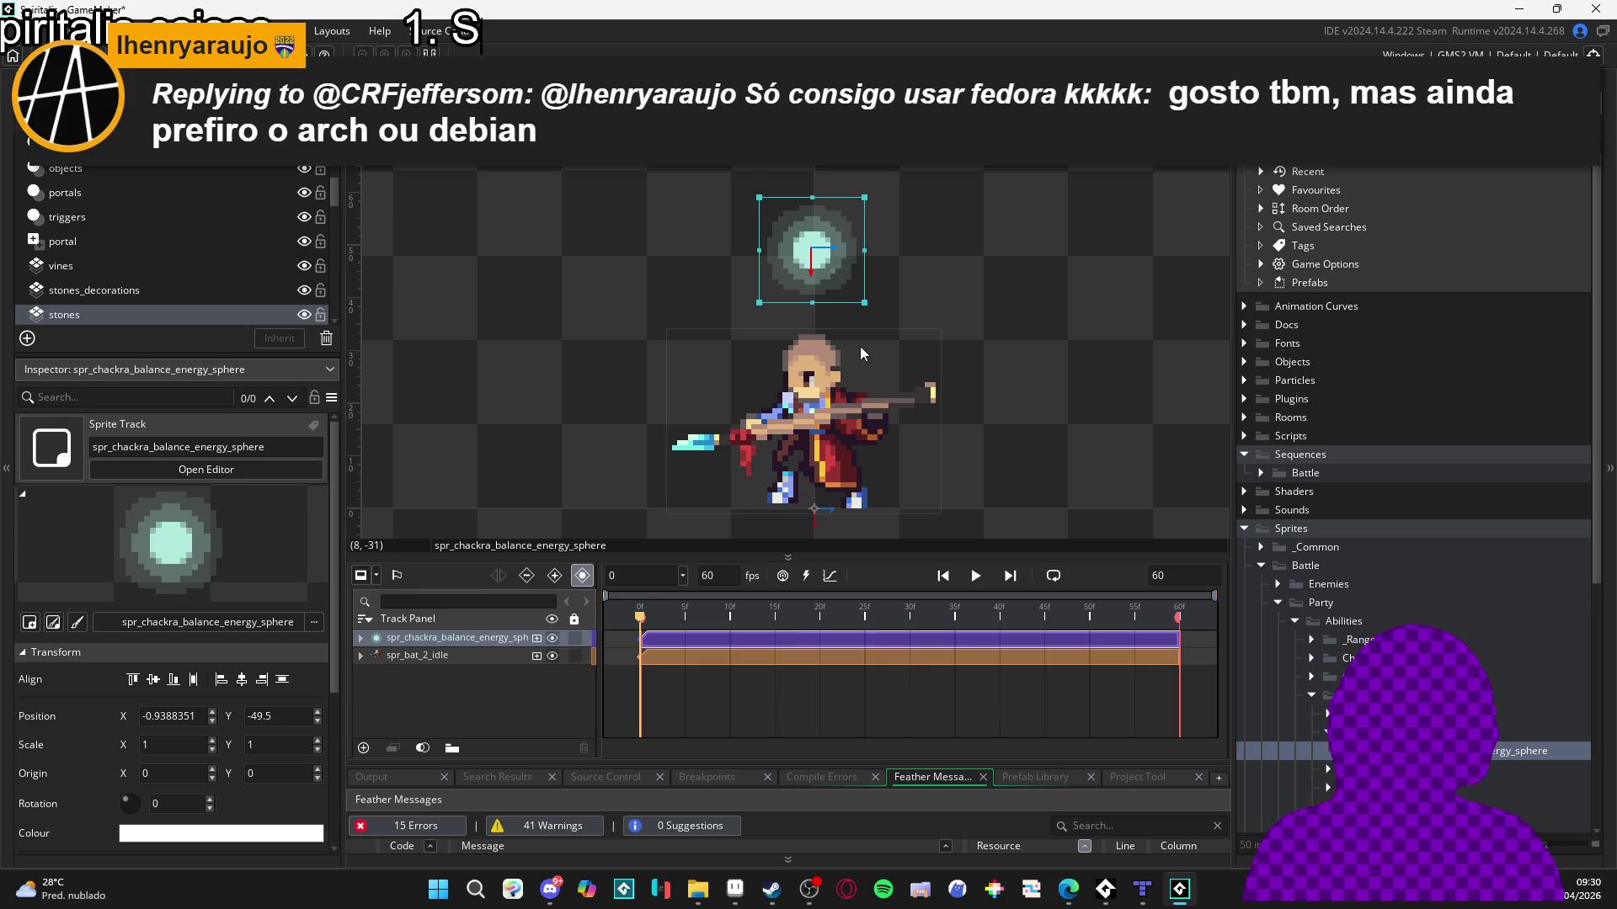
mouse_move(850, 269)
left_mouse_down()
mouse_move(726, 320)
mouse_move(735, 337)
mouse_move(647, 432)
mouse_move(670, 432)
left_mouse_up()
key("ctrl+d")
key("ctrl+d")
Fine-tune the four spheres into a neat arc around the character's left side.
left_click_drag(732, 311, 742, 312)
mouse_move(677, 404)
left_mouse_down()
mouse_move(683, 538)
mouse_move(734, 544)
left_mouse_up()
left_click_drag(747, 469, 710, 428)
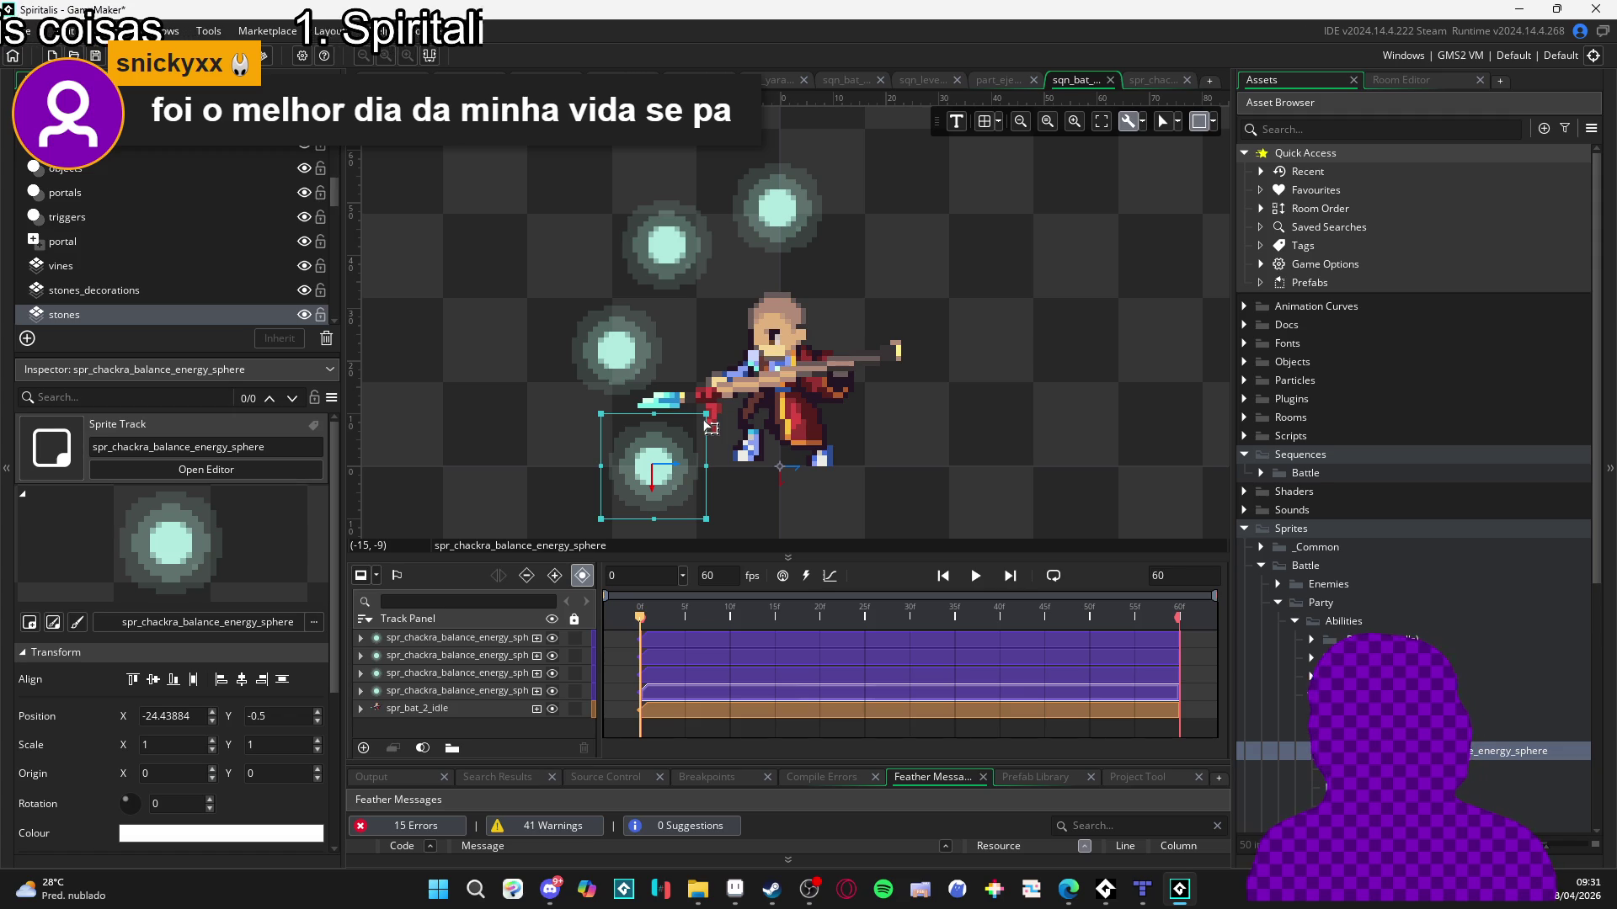
scroll(661, 531, "up", 1)
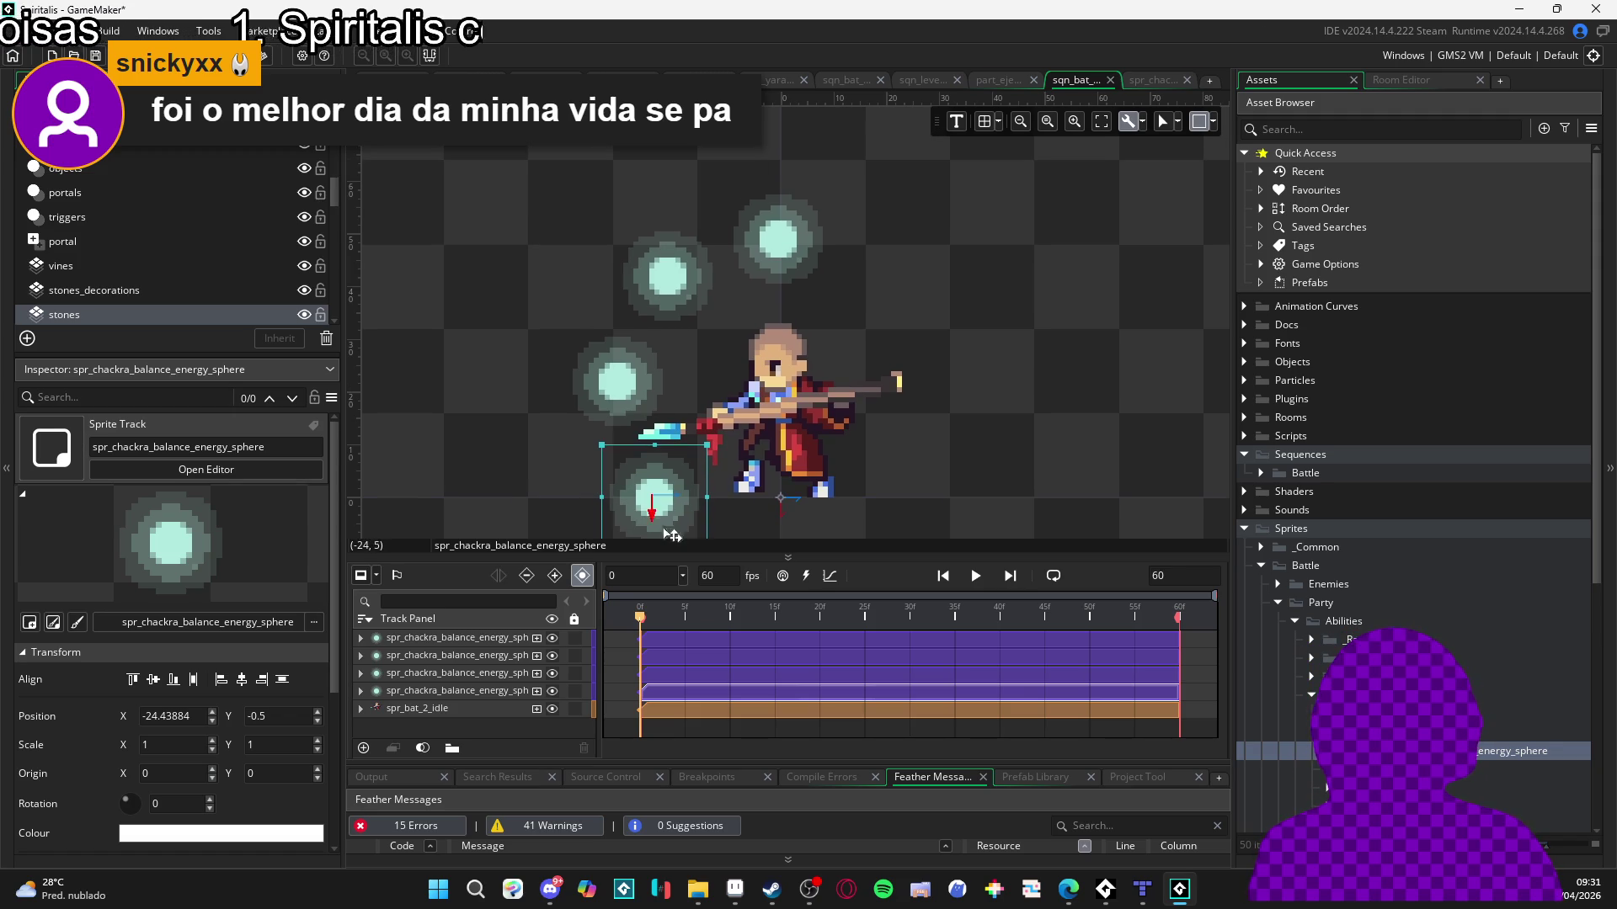
left_click_drag(682, 517, 698, 497)
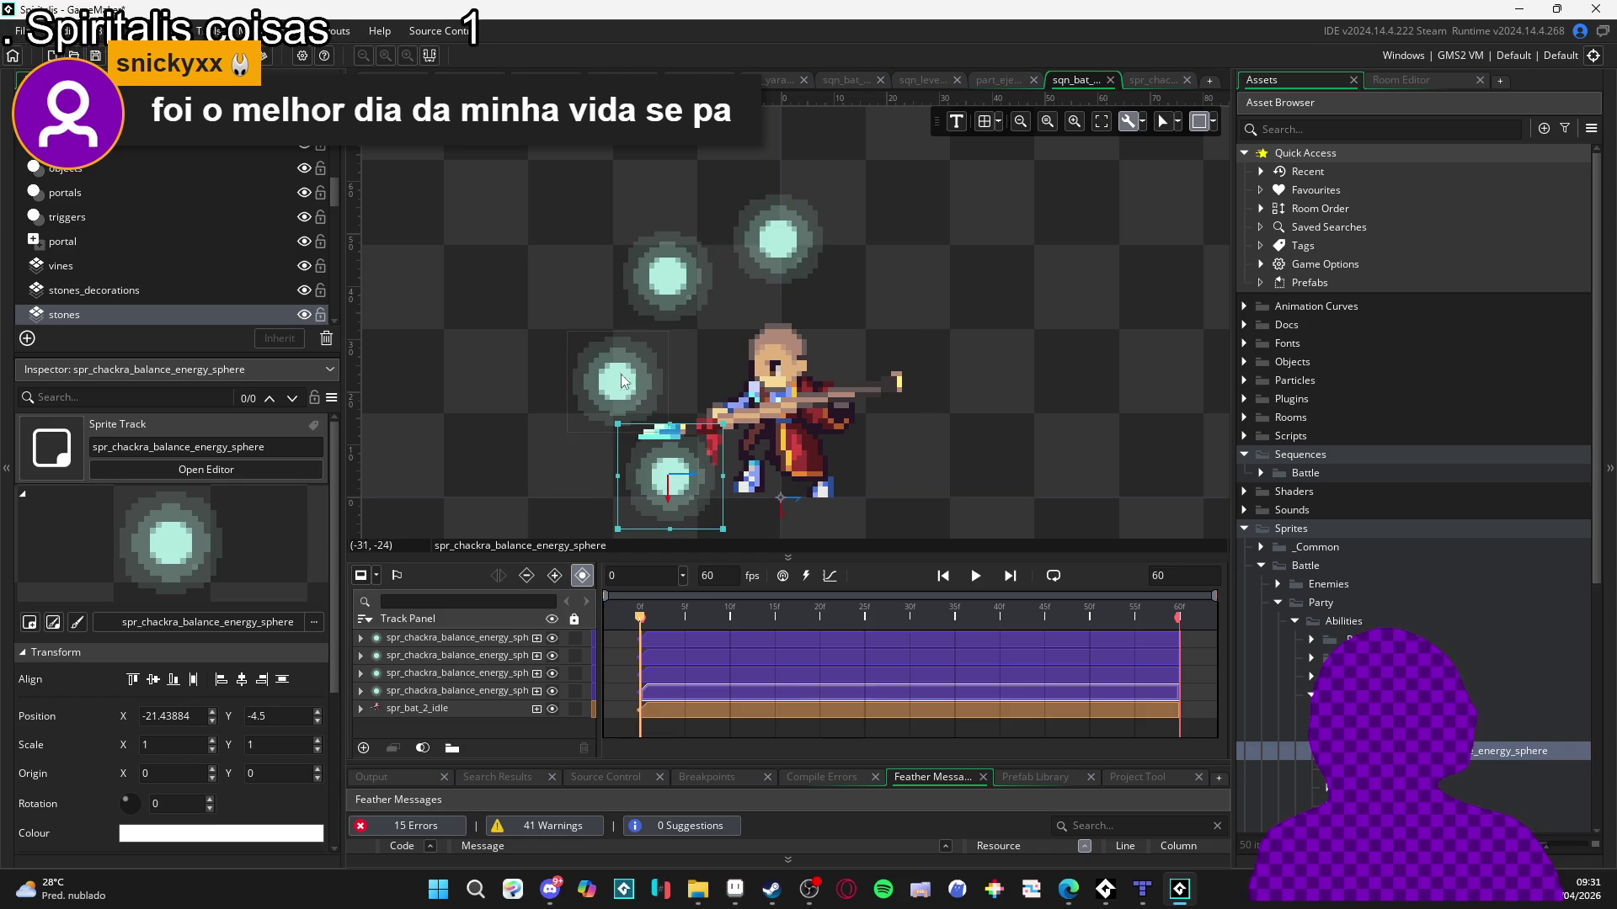
left_click(624, 383)
left_click_drag(628, 363, 627, 345)
left_click(699, 276)
left_click_drag(778, 240, 777, 220)
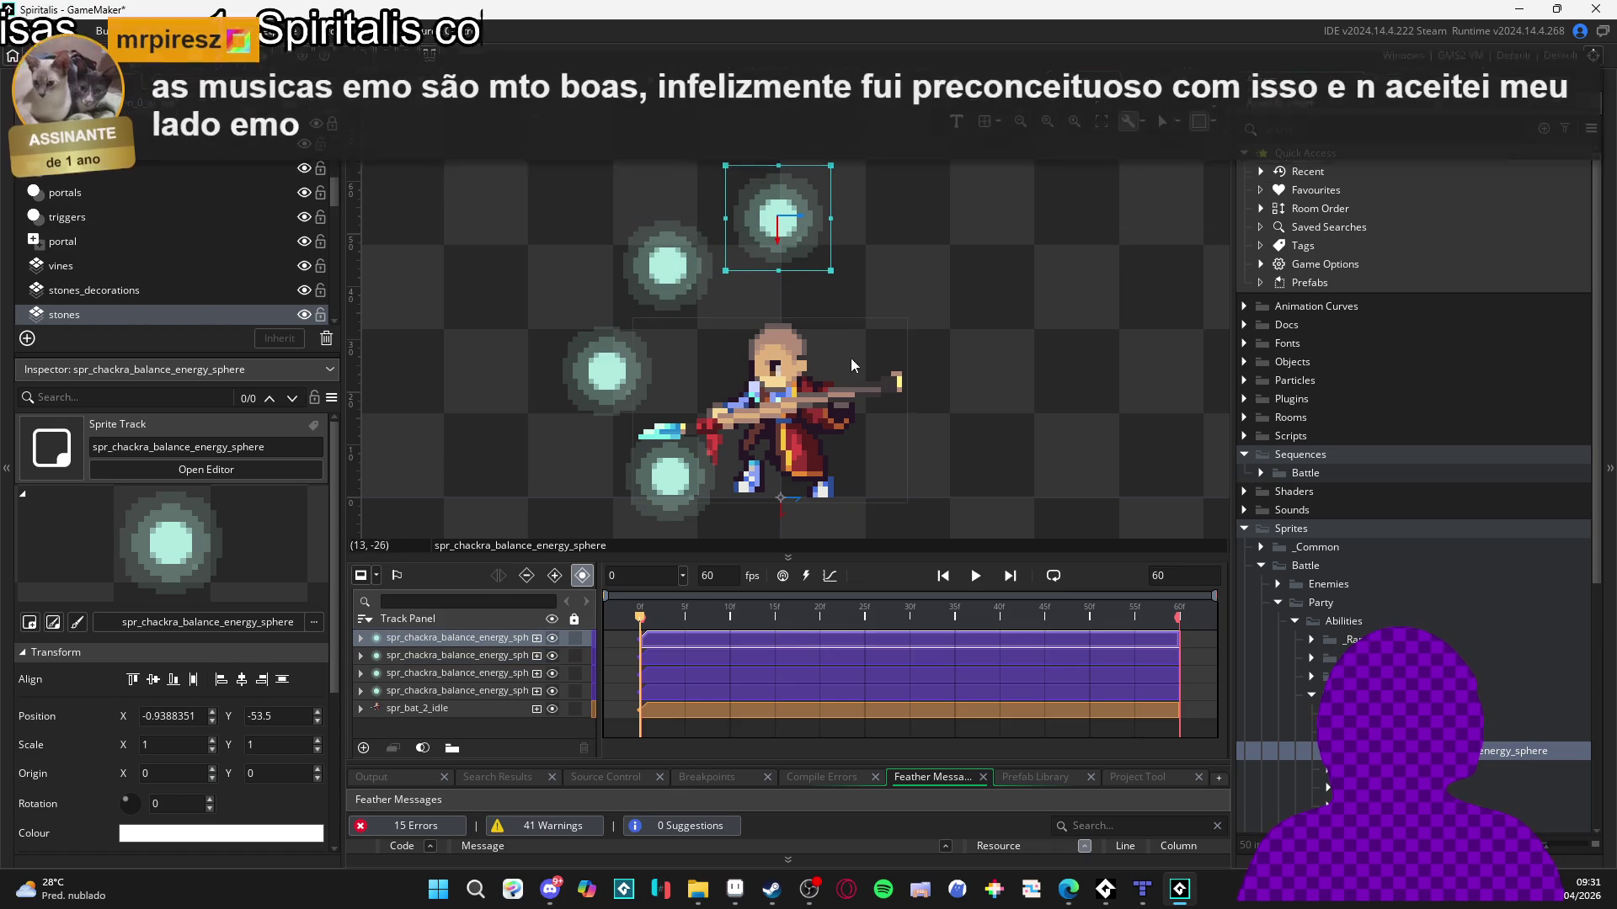
key("Down")
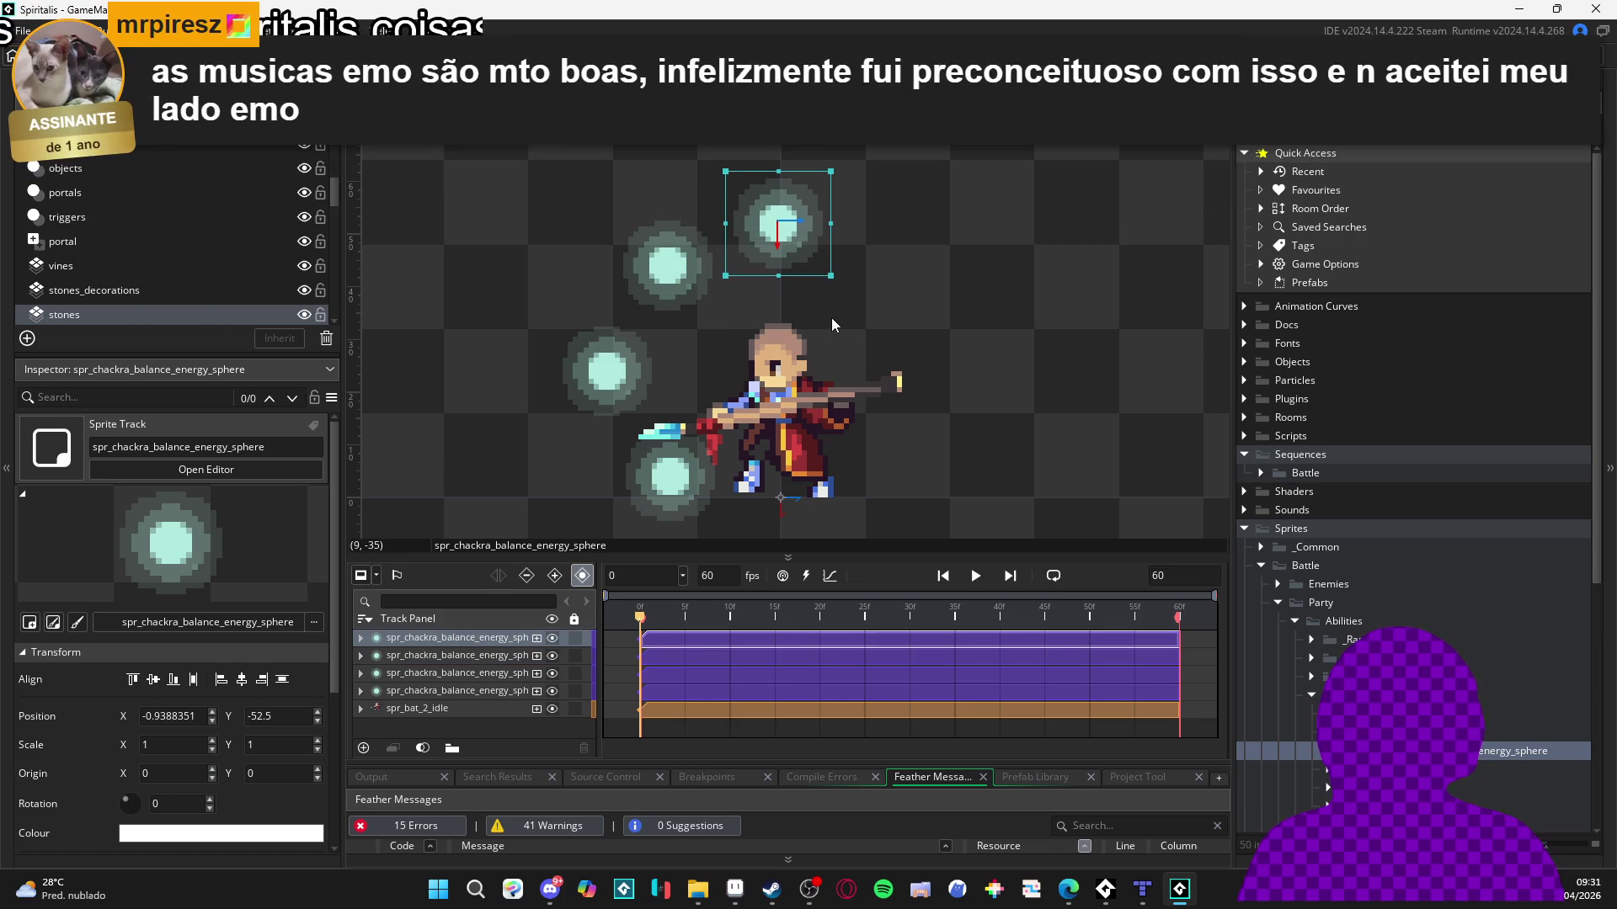
left_click(583, 370)
left_click_drag(583, 371, 594, 370)
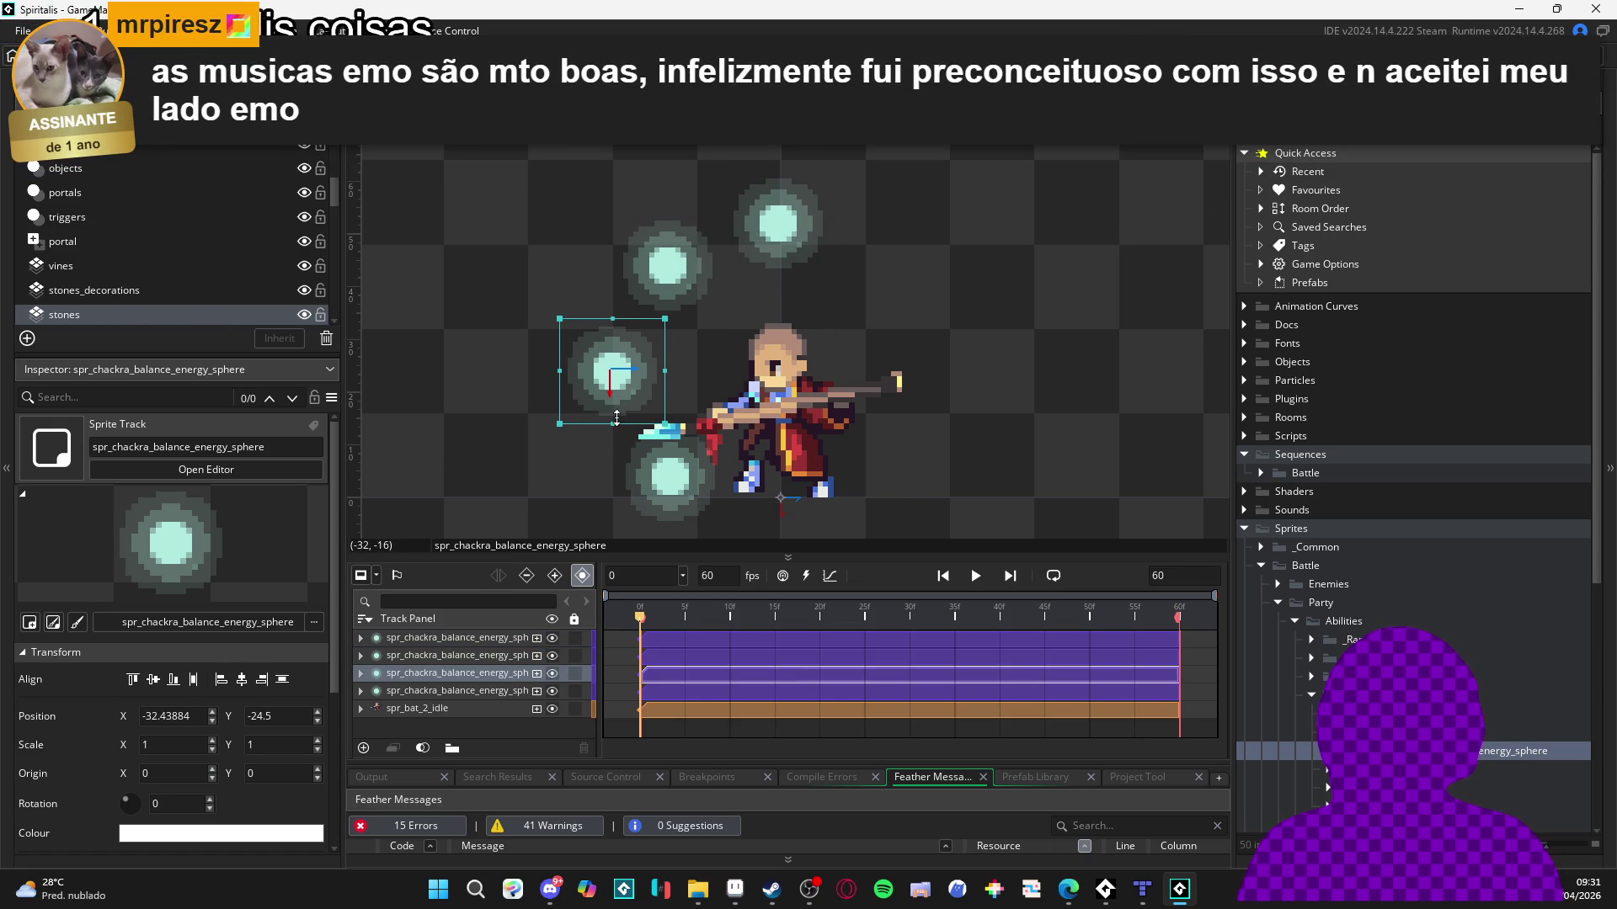
Duplicate the left three spheres and move the copies to mirror them on the character's right.
left_click(711, 273)
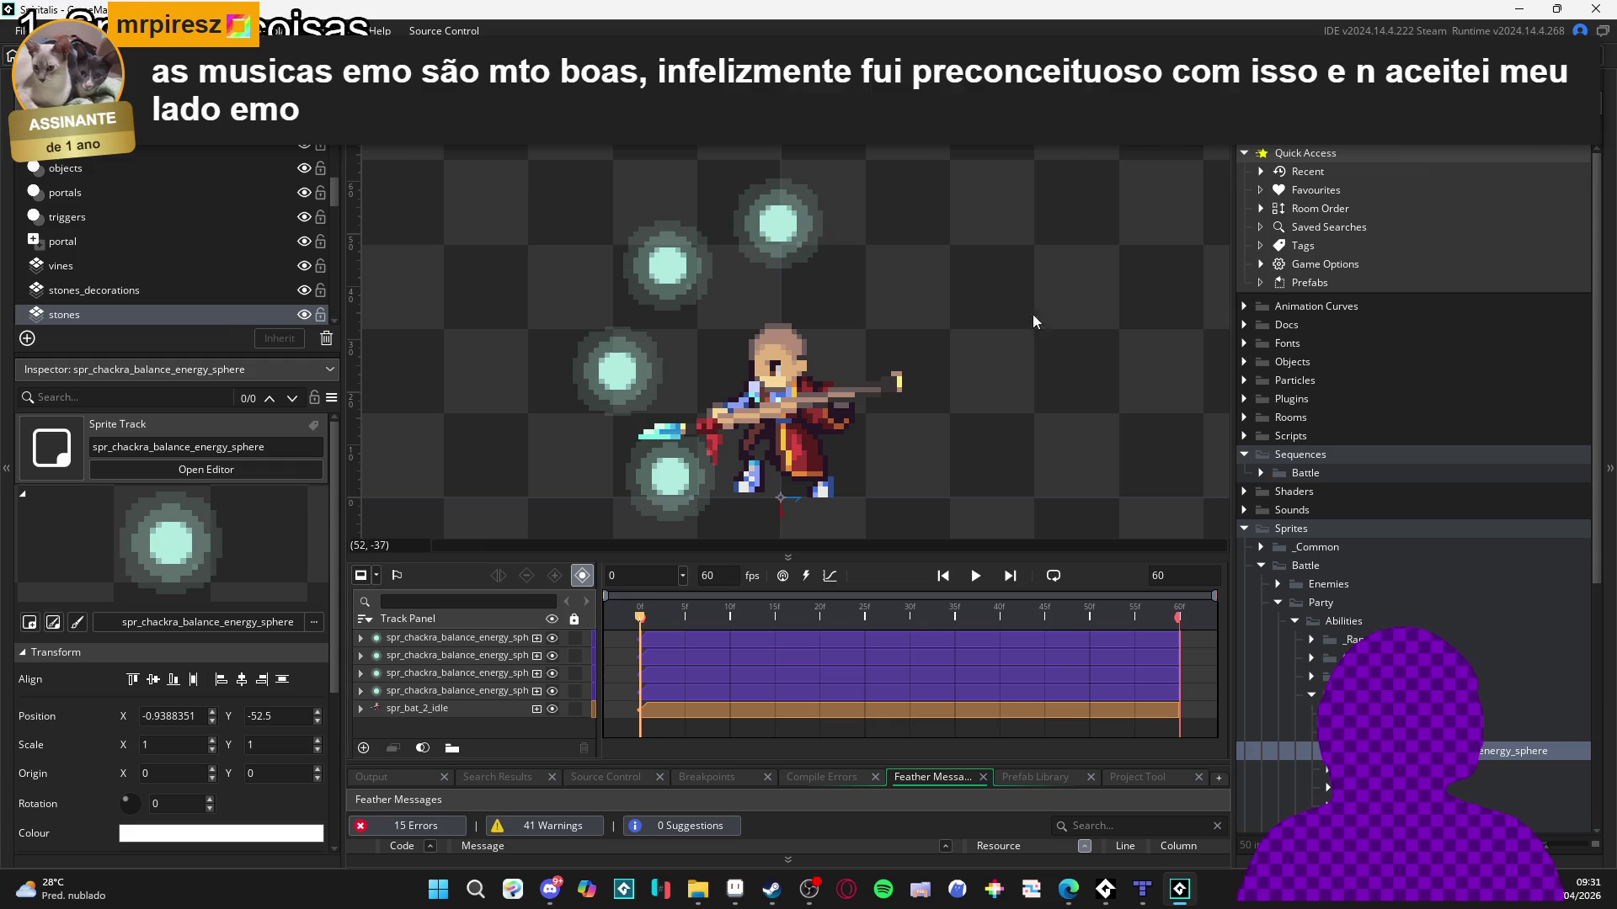
left_click(693, 270)
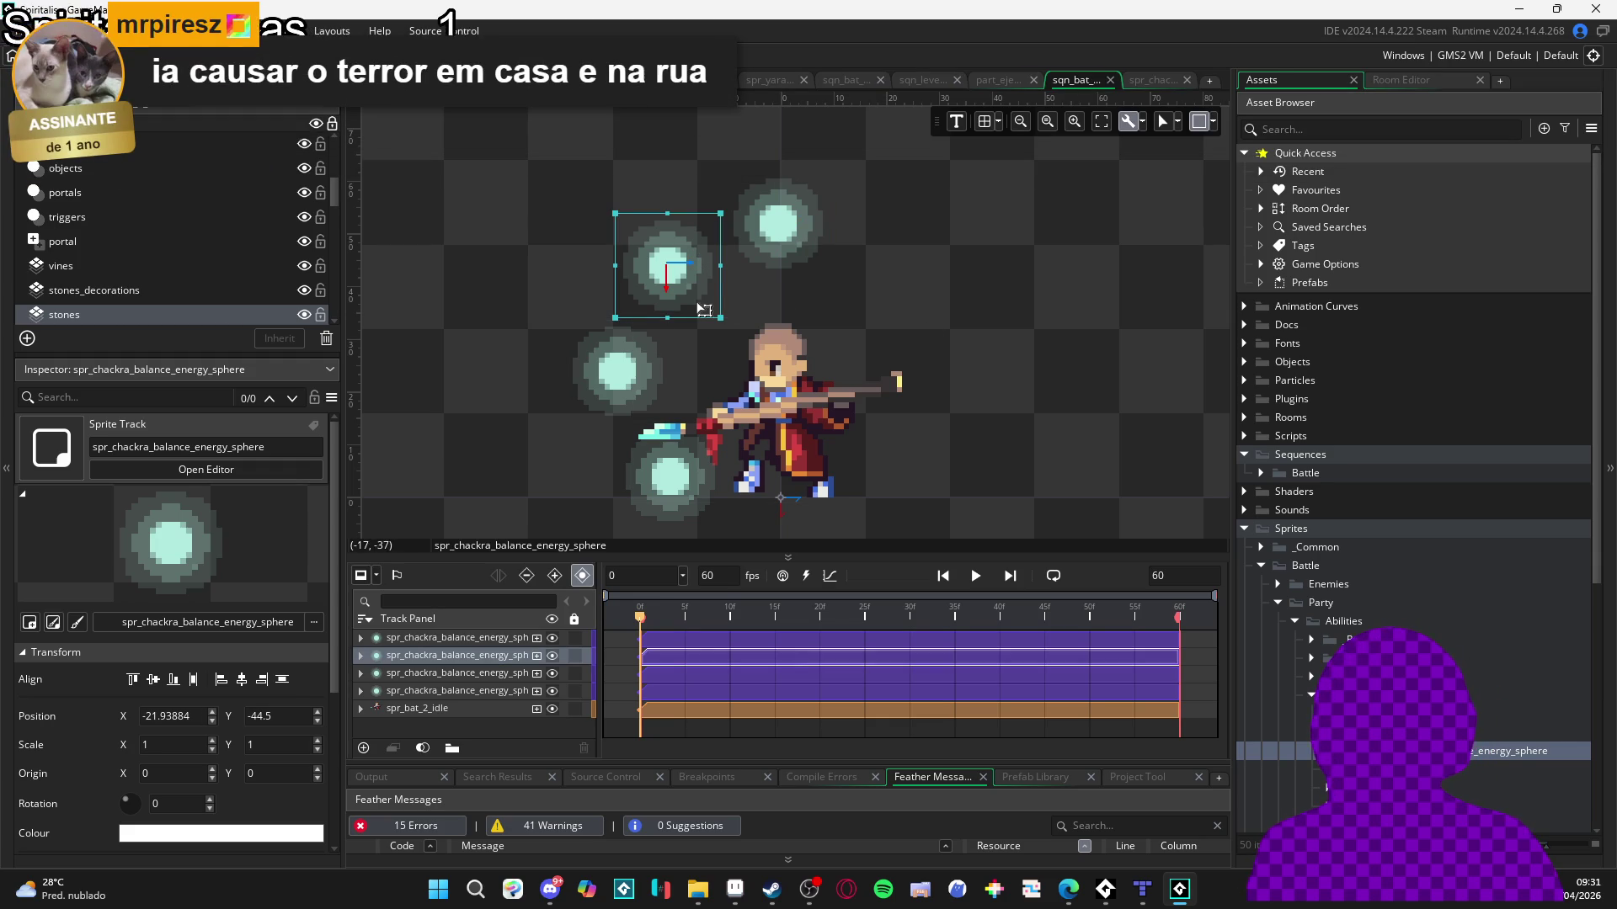
left_click(630, 386)
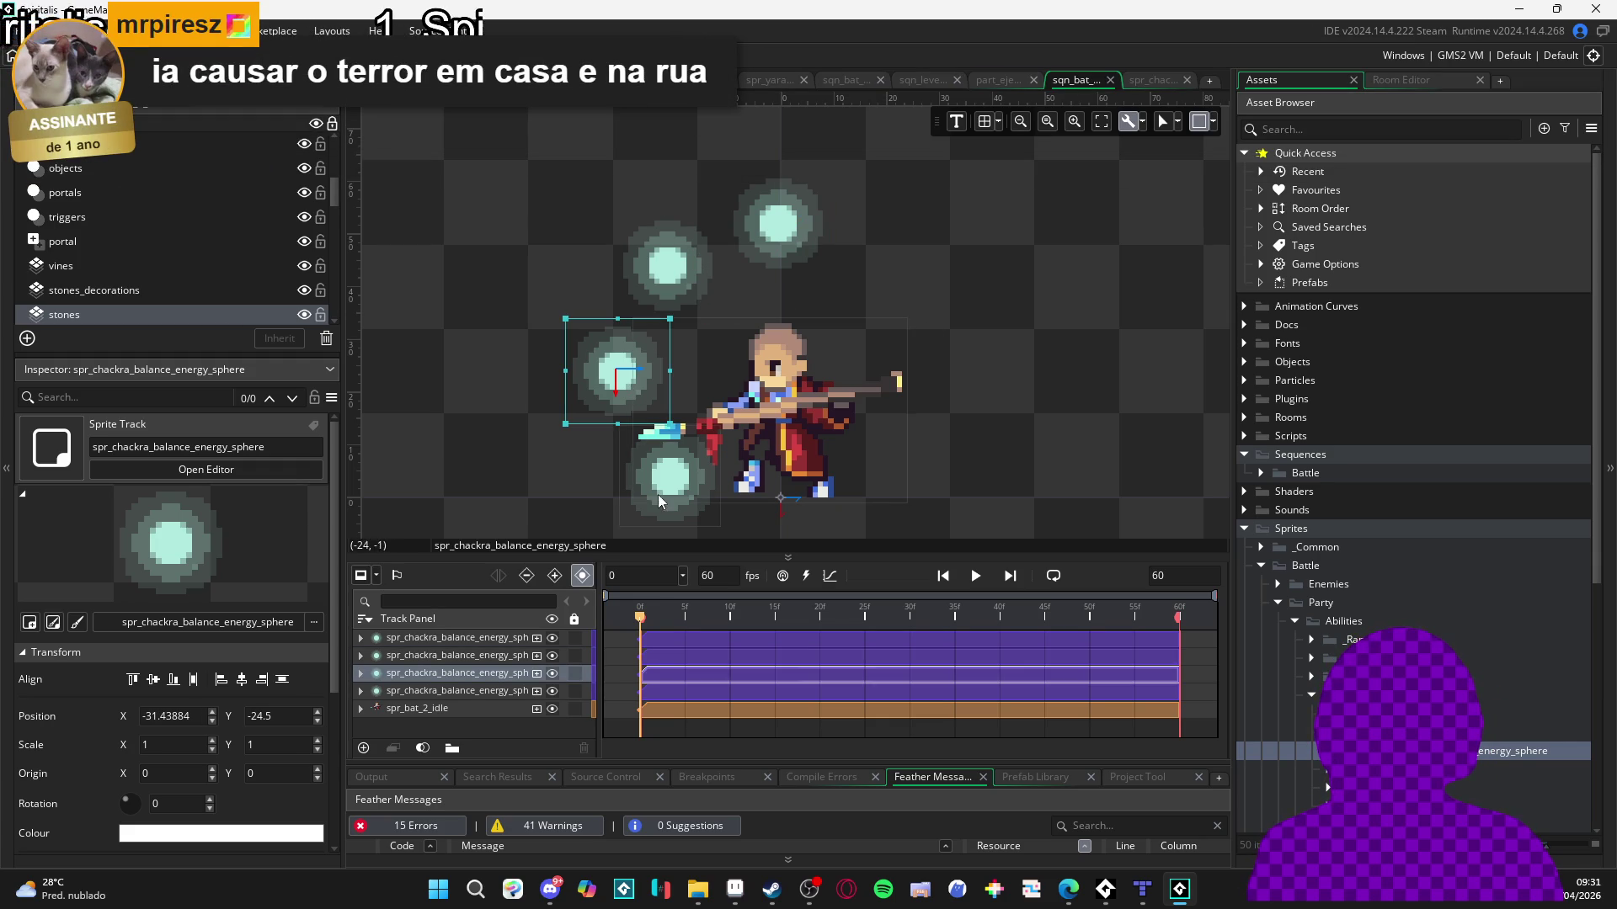
left_click(673, 266, "shift")
left_click(679, 470, "shift")
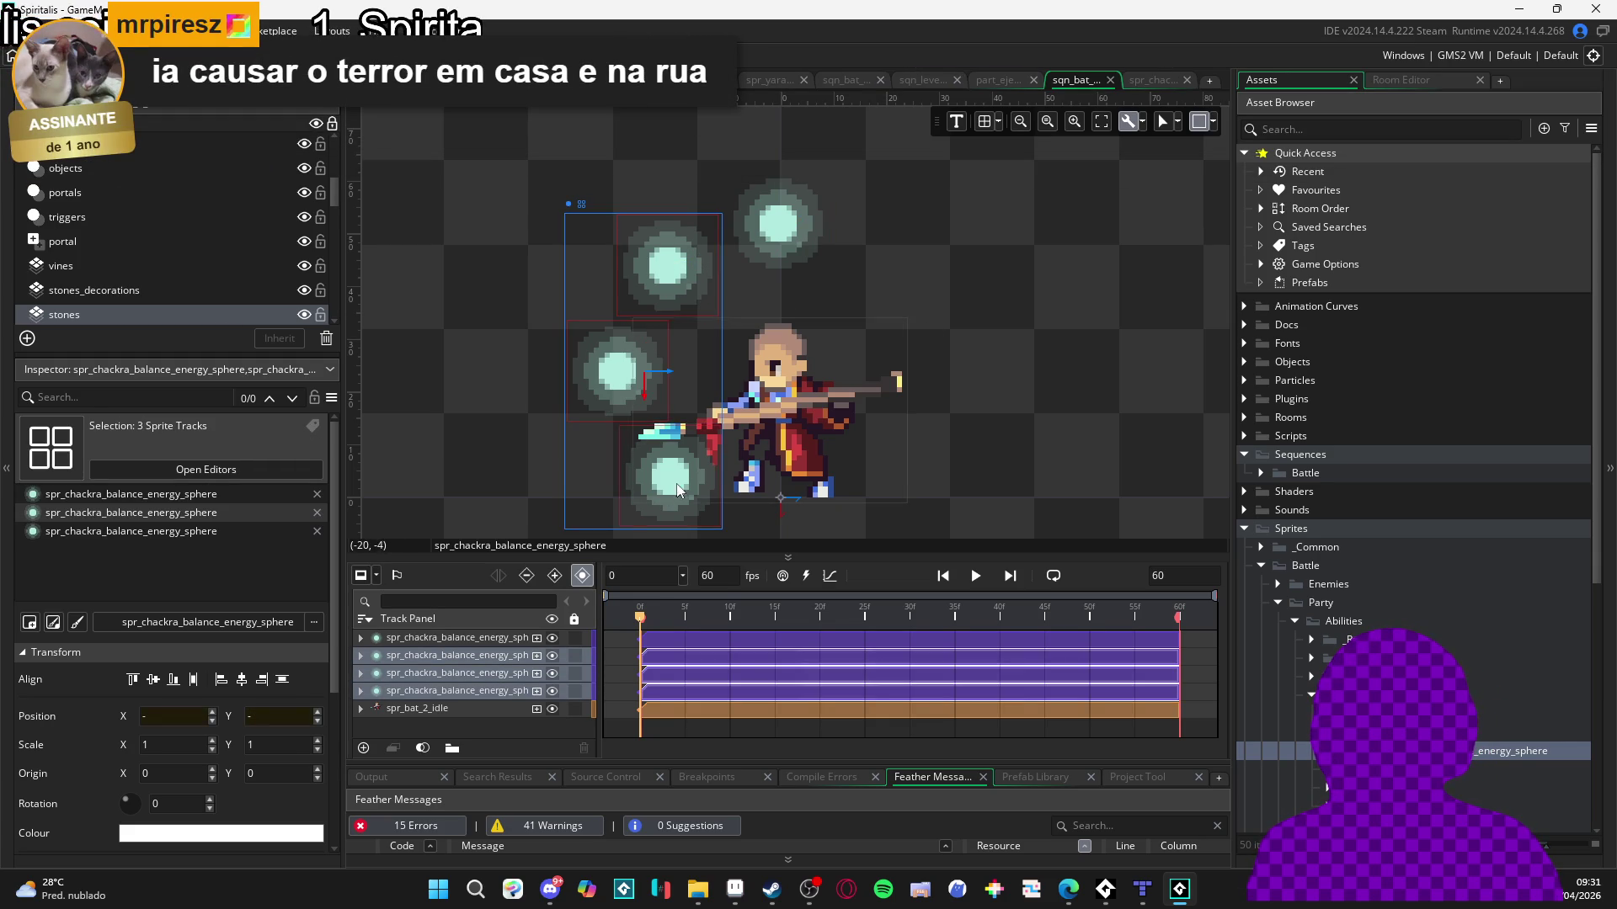
key("ctrl+d")
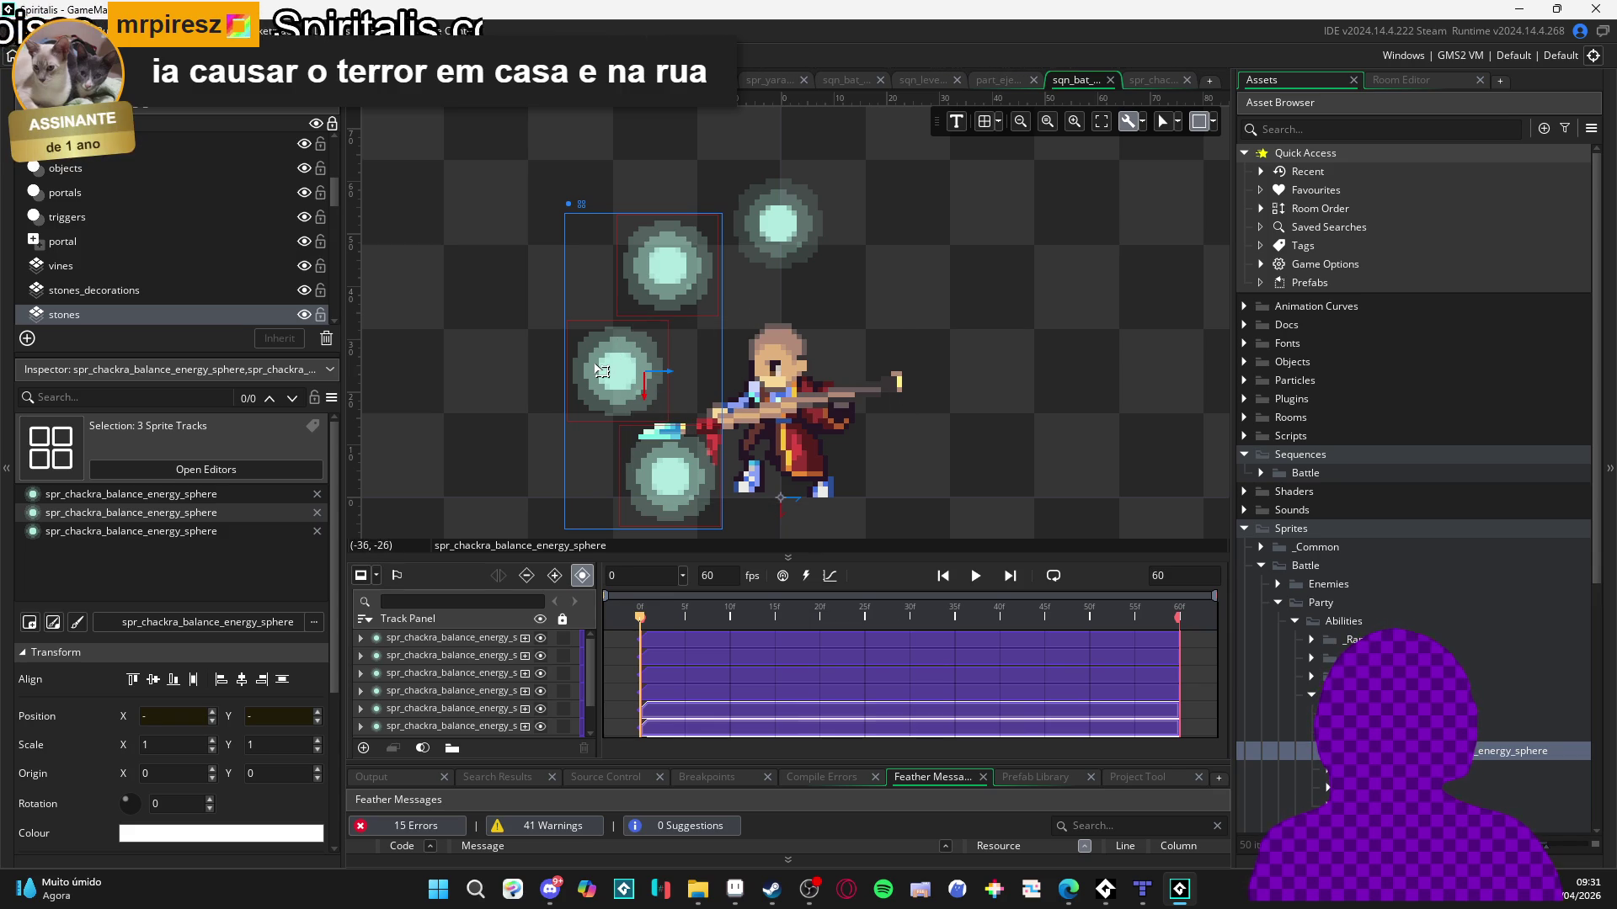
left_click_drag(602, 371, 956, 365)
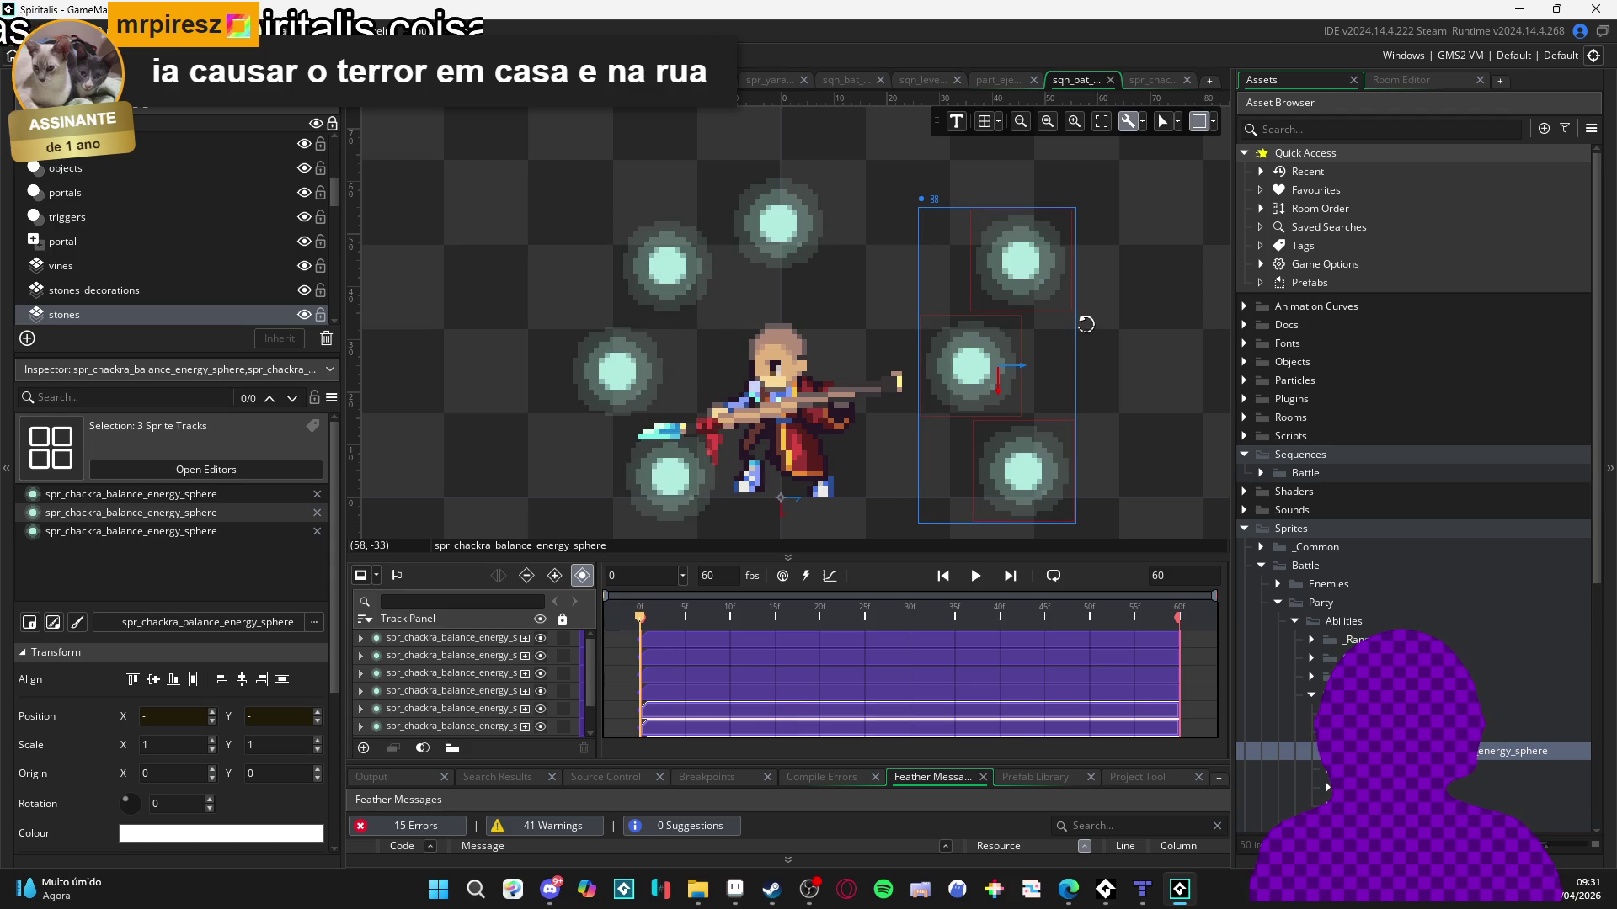
Delete the three right-side spheres and duplicate the upper-left sphere to the character's upper right.
left_click(1123, 288)
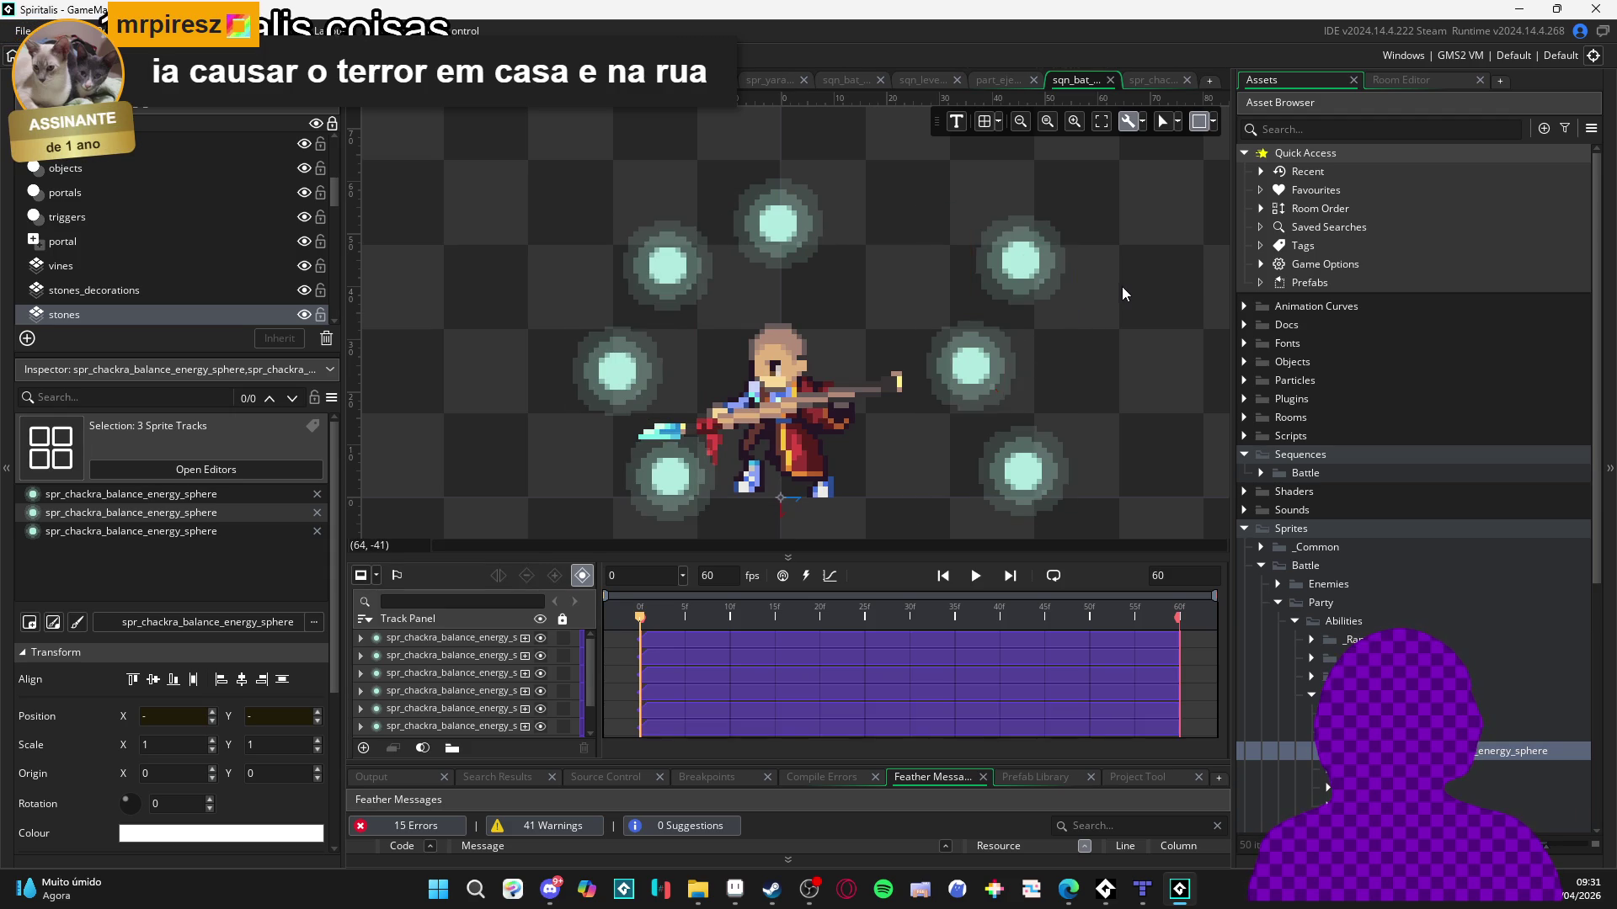
key("Delete")
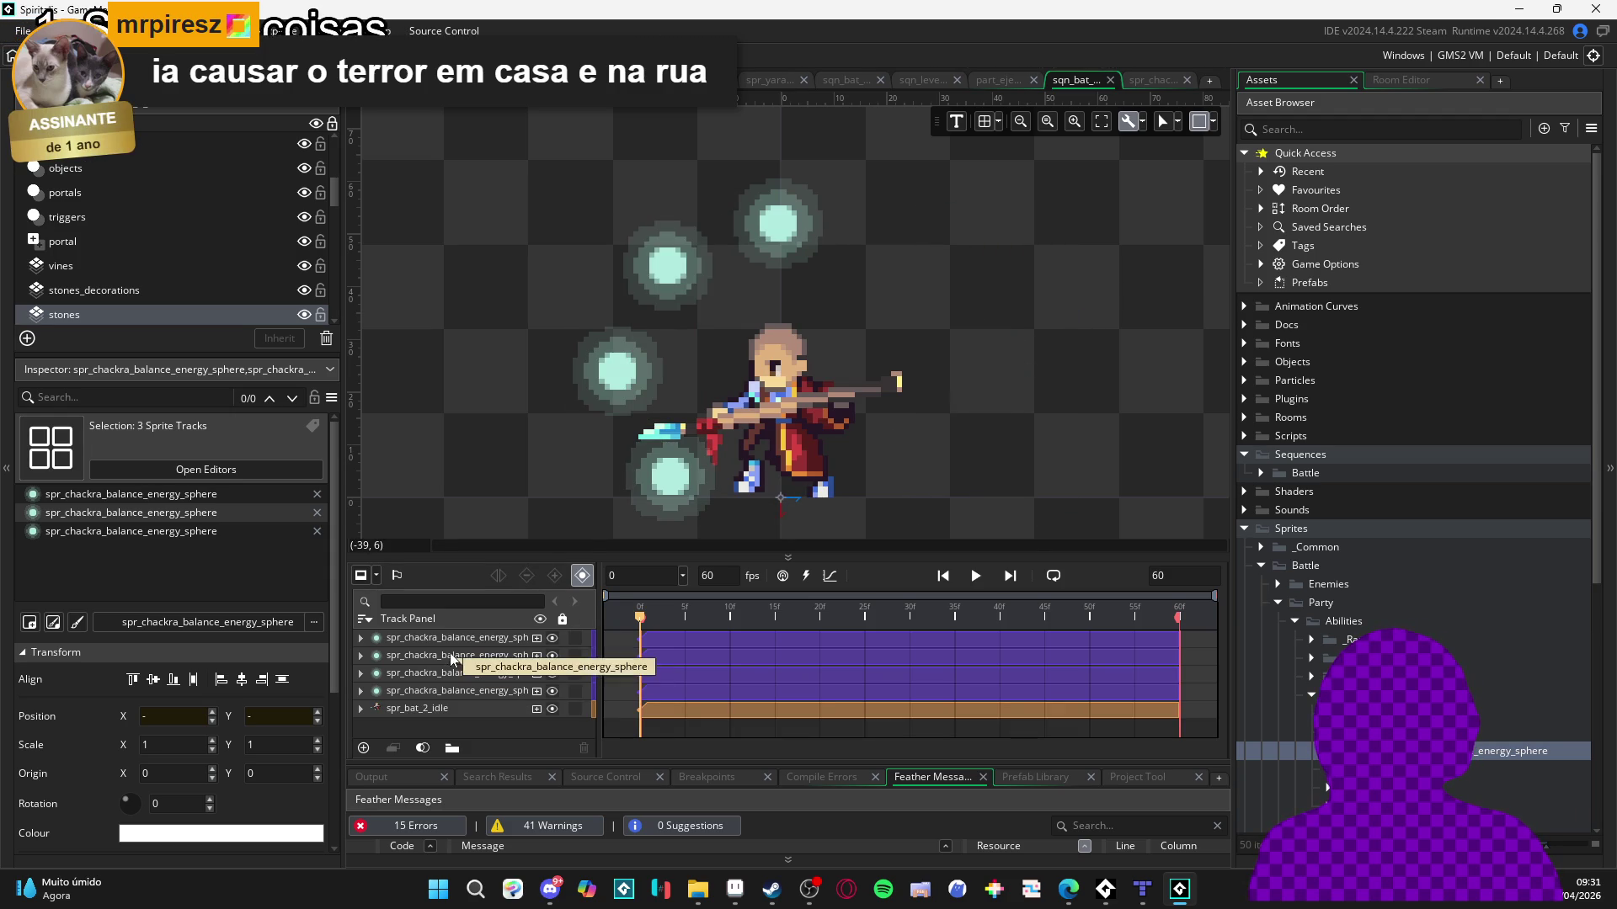
left_click(451, 655)
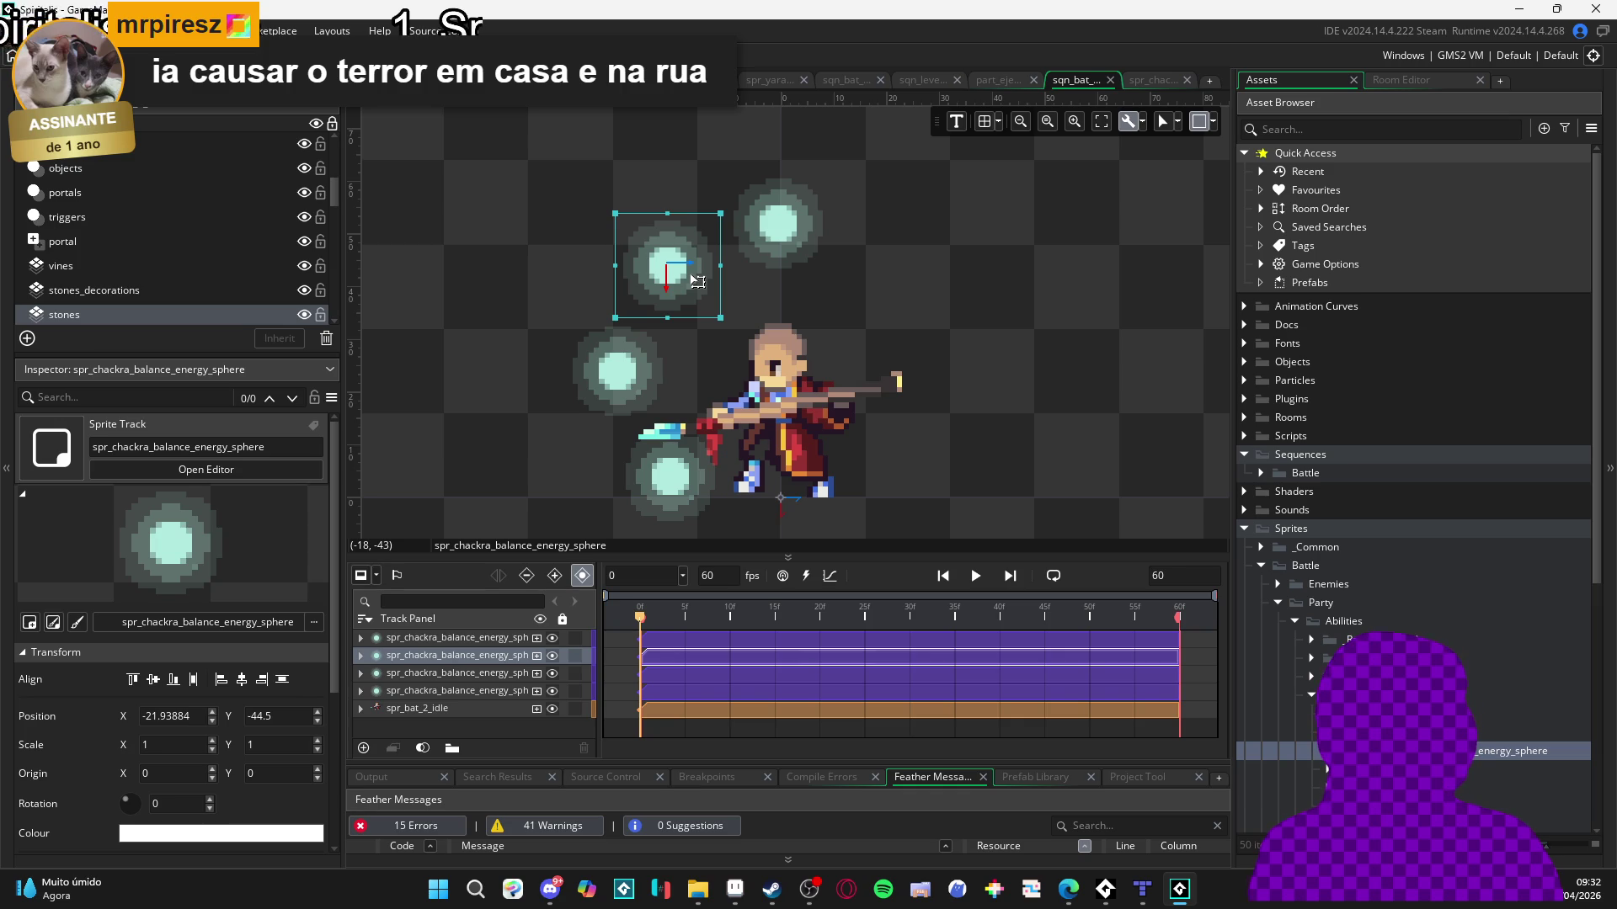
key("ctrl+d")
left_click_drag(688, 294, 914, 289)
Duplicate the left and lower-left spheres into the right and lower-right spots.
left_click(627, 389)
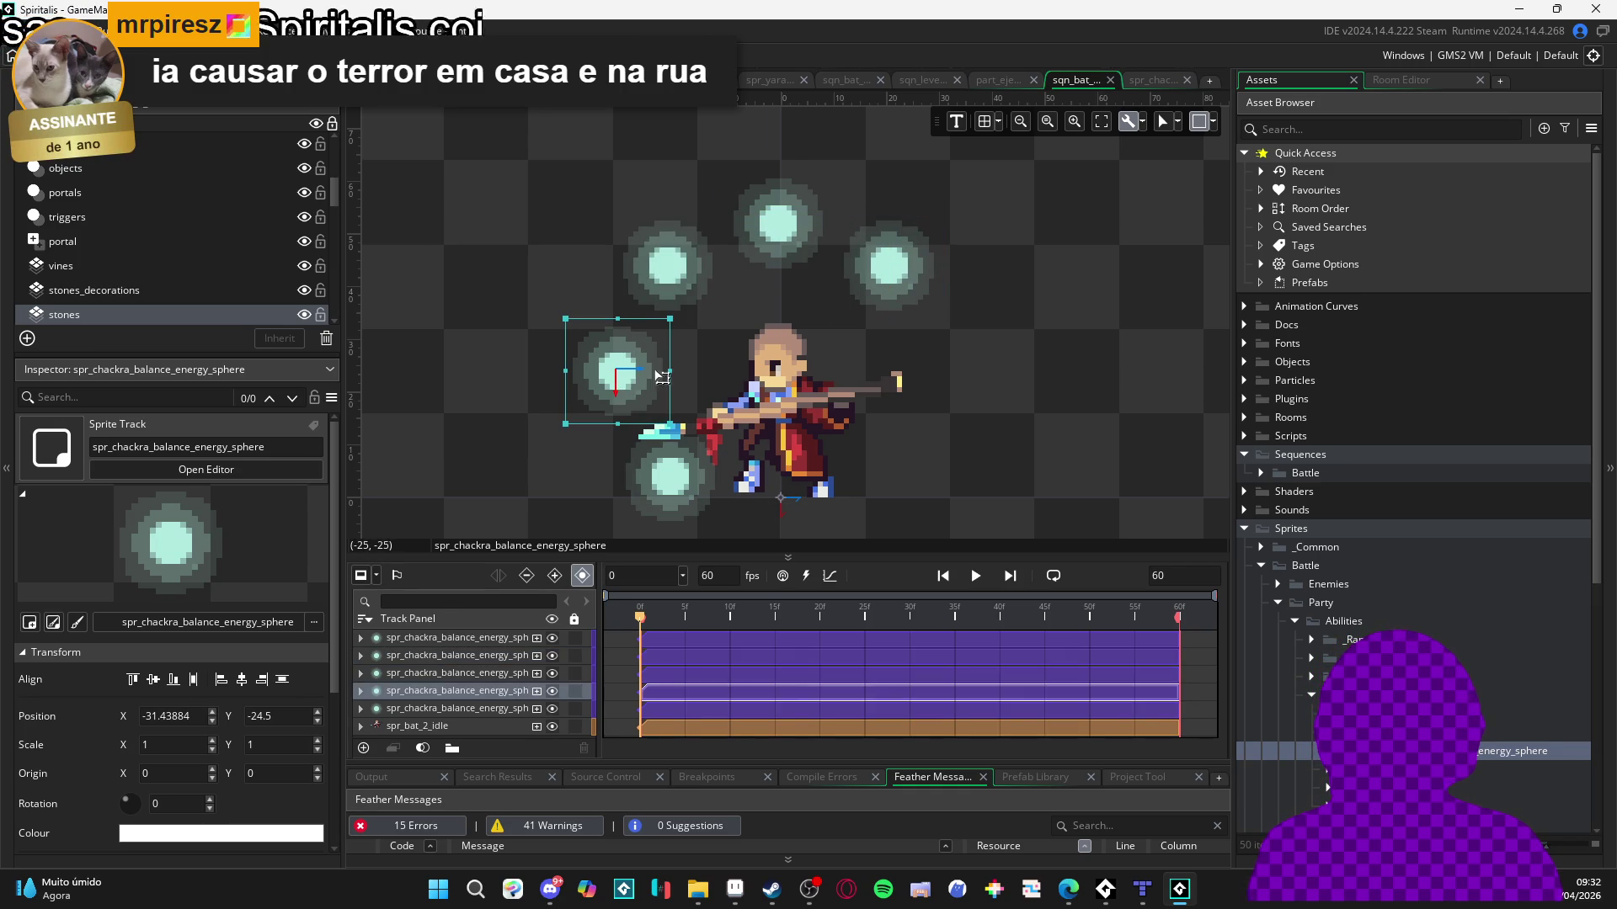
key("ctrl+d")
left_click_drag(640, 376, 955, 387)
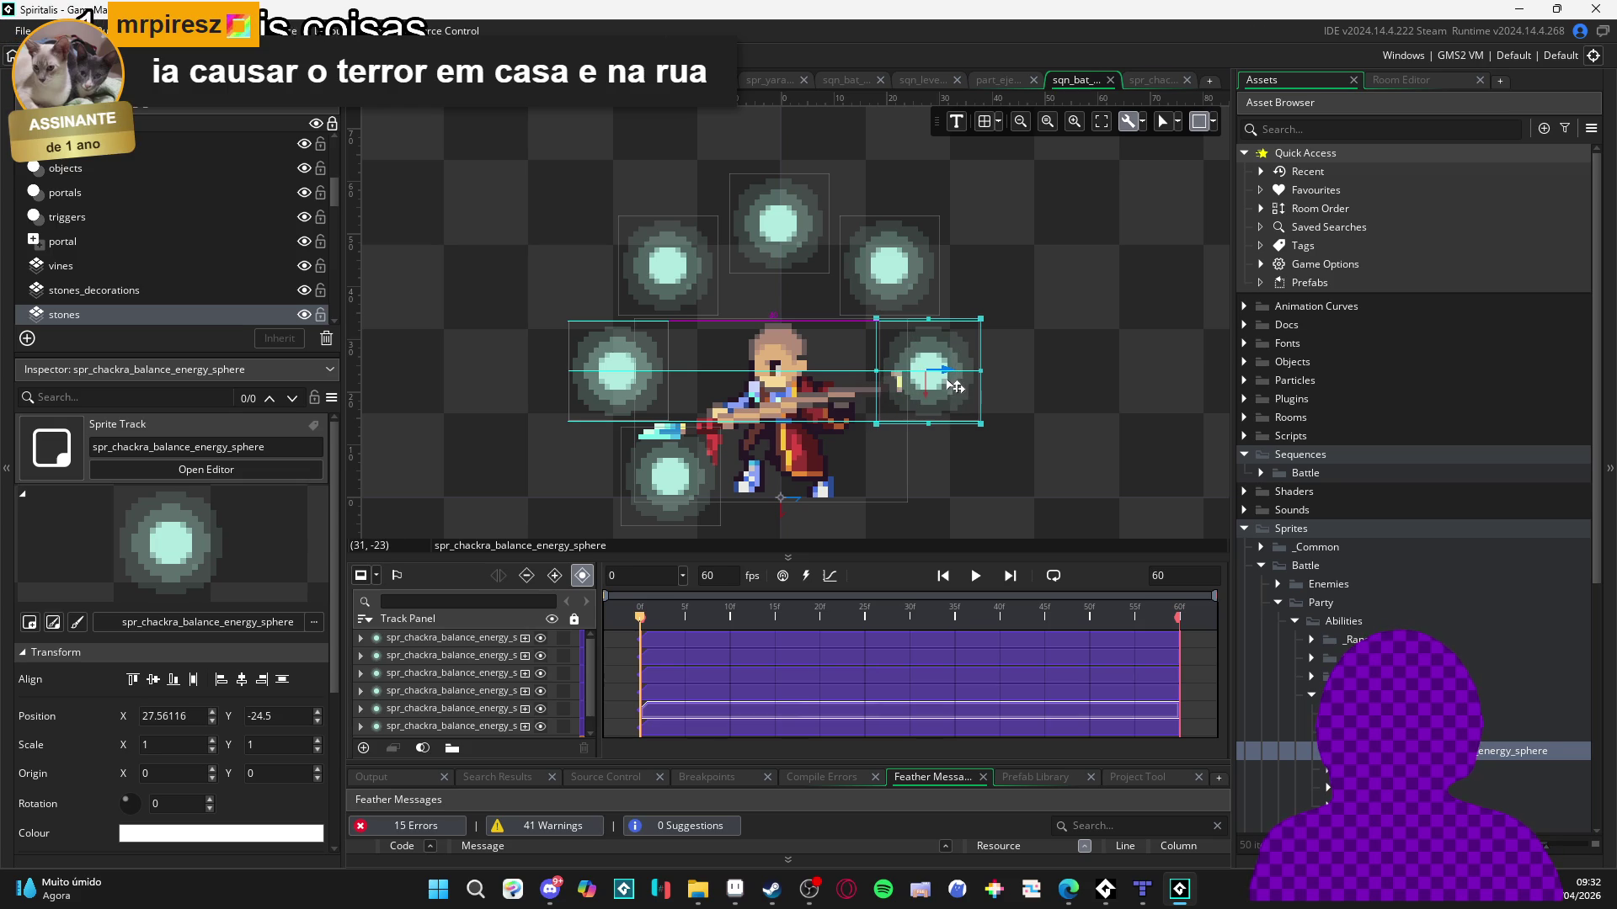
left_click(684, 463)
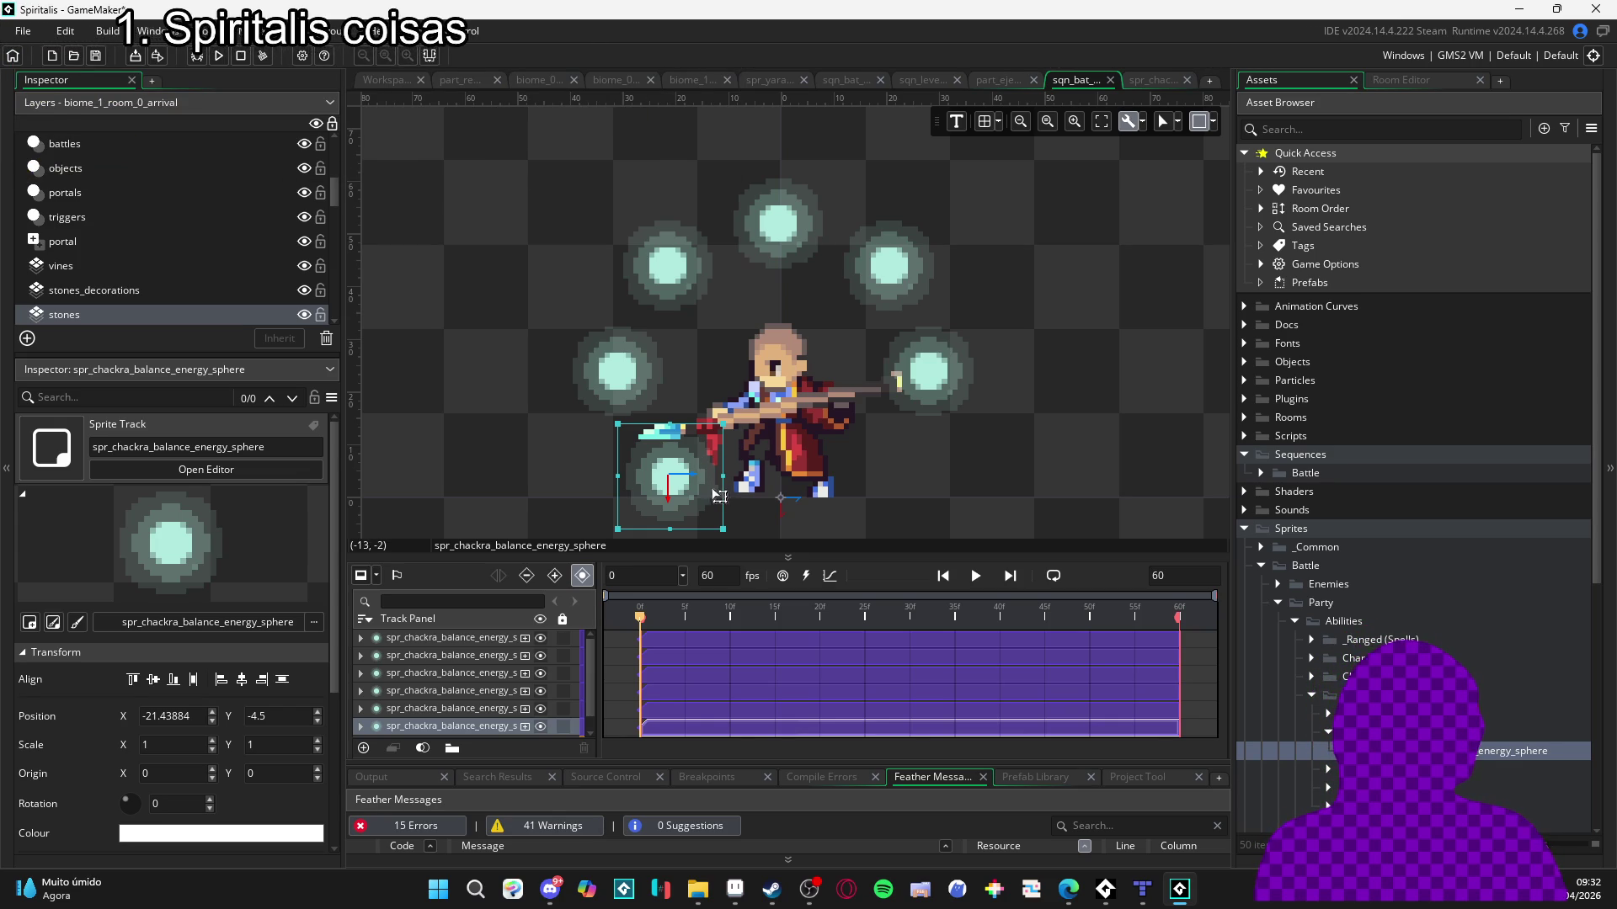
key("ctrl+d")
mouse_move(705, 479)
left_mouse_down()
mouse_move(929, 500)
mouse_move(914, 502)
left_mouse_up()
left_click(900, 479)
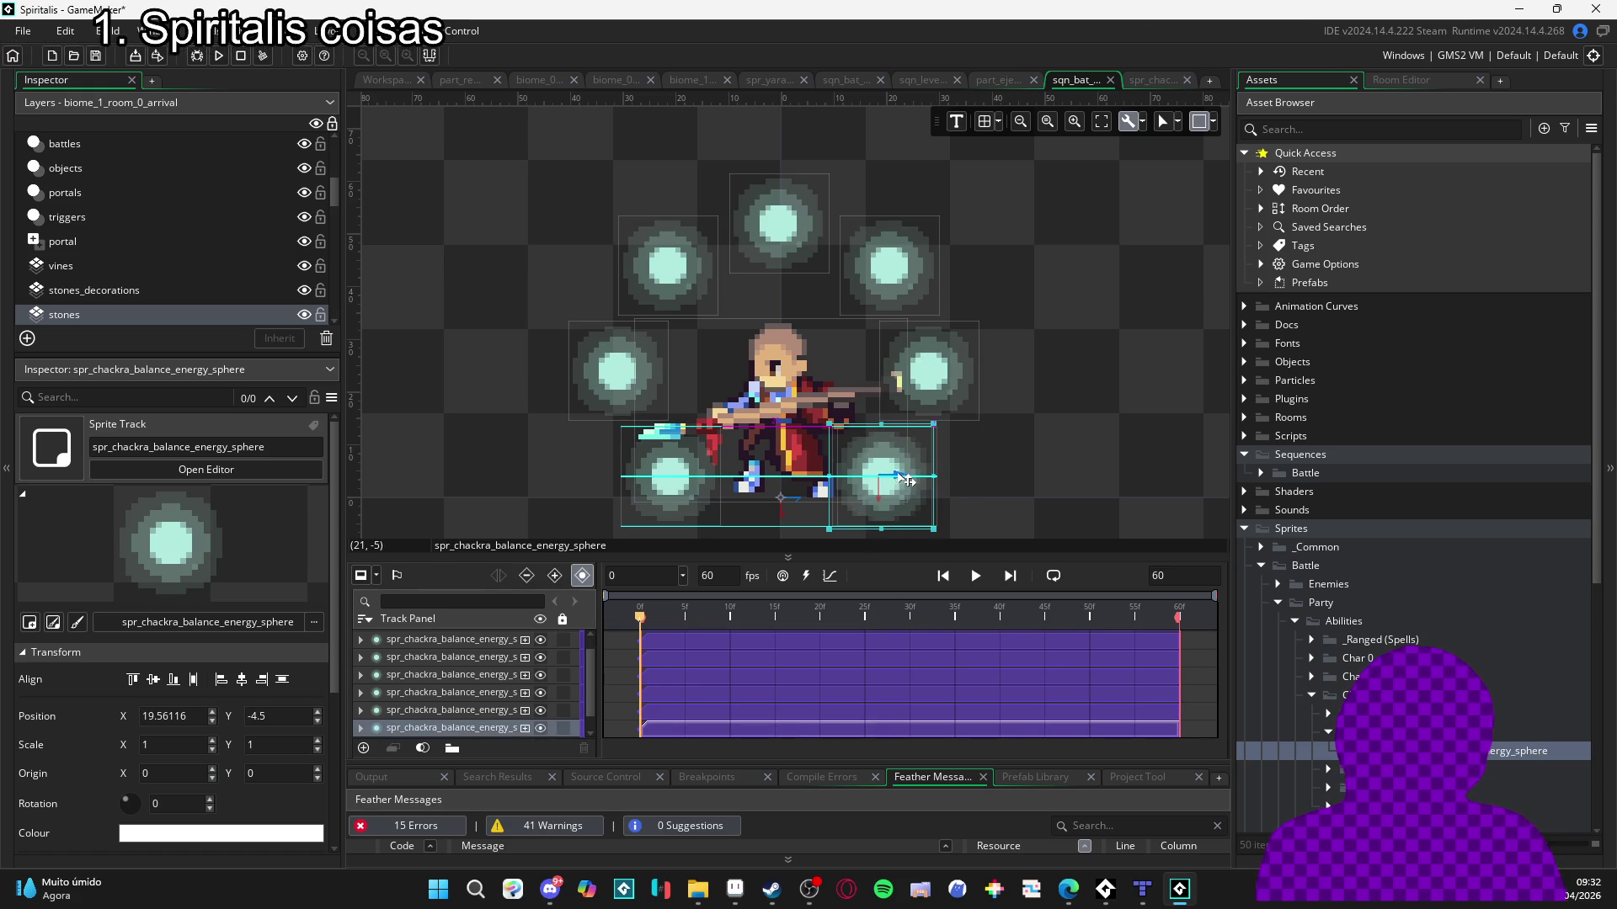
Nudge the middle-right sphere slightly right to 29.56, -24.5.
left_click(996, 455)
left_click(958, 375)
left_click_drag(952, 376, 965, 379)
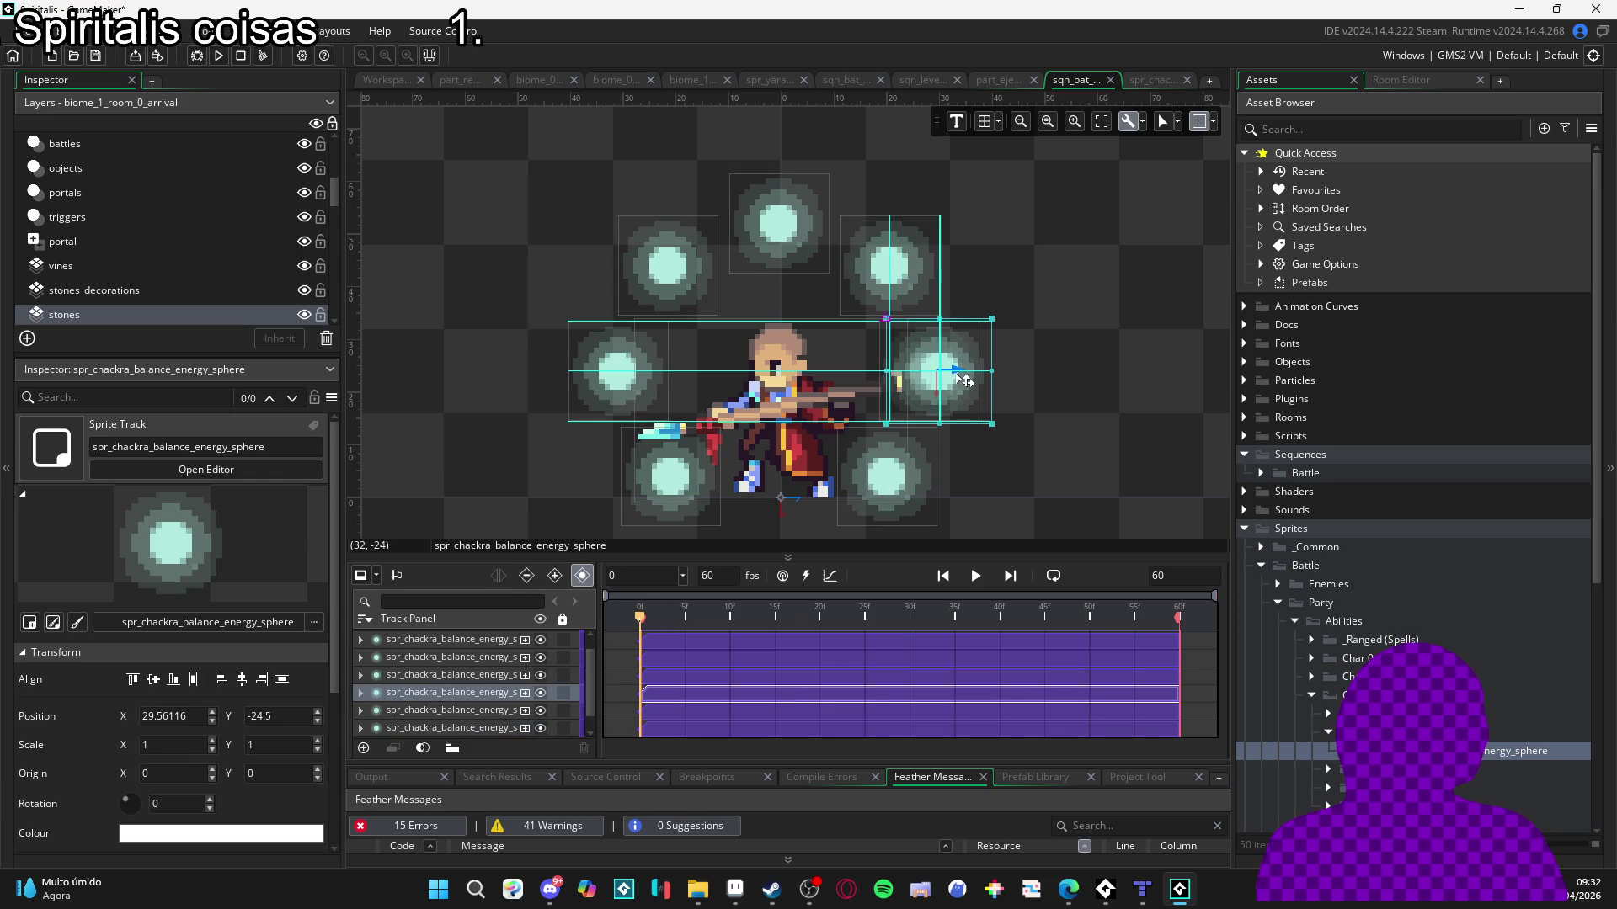
left_click(1074, 251)
scroll(1003, 421, "down", 3)
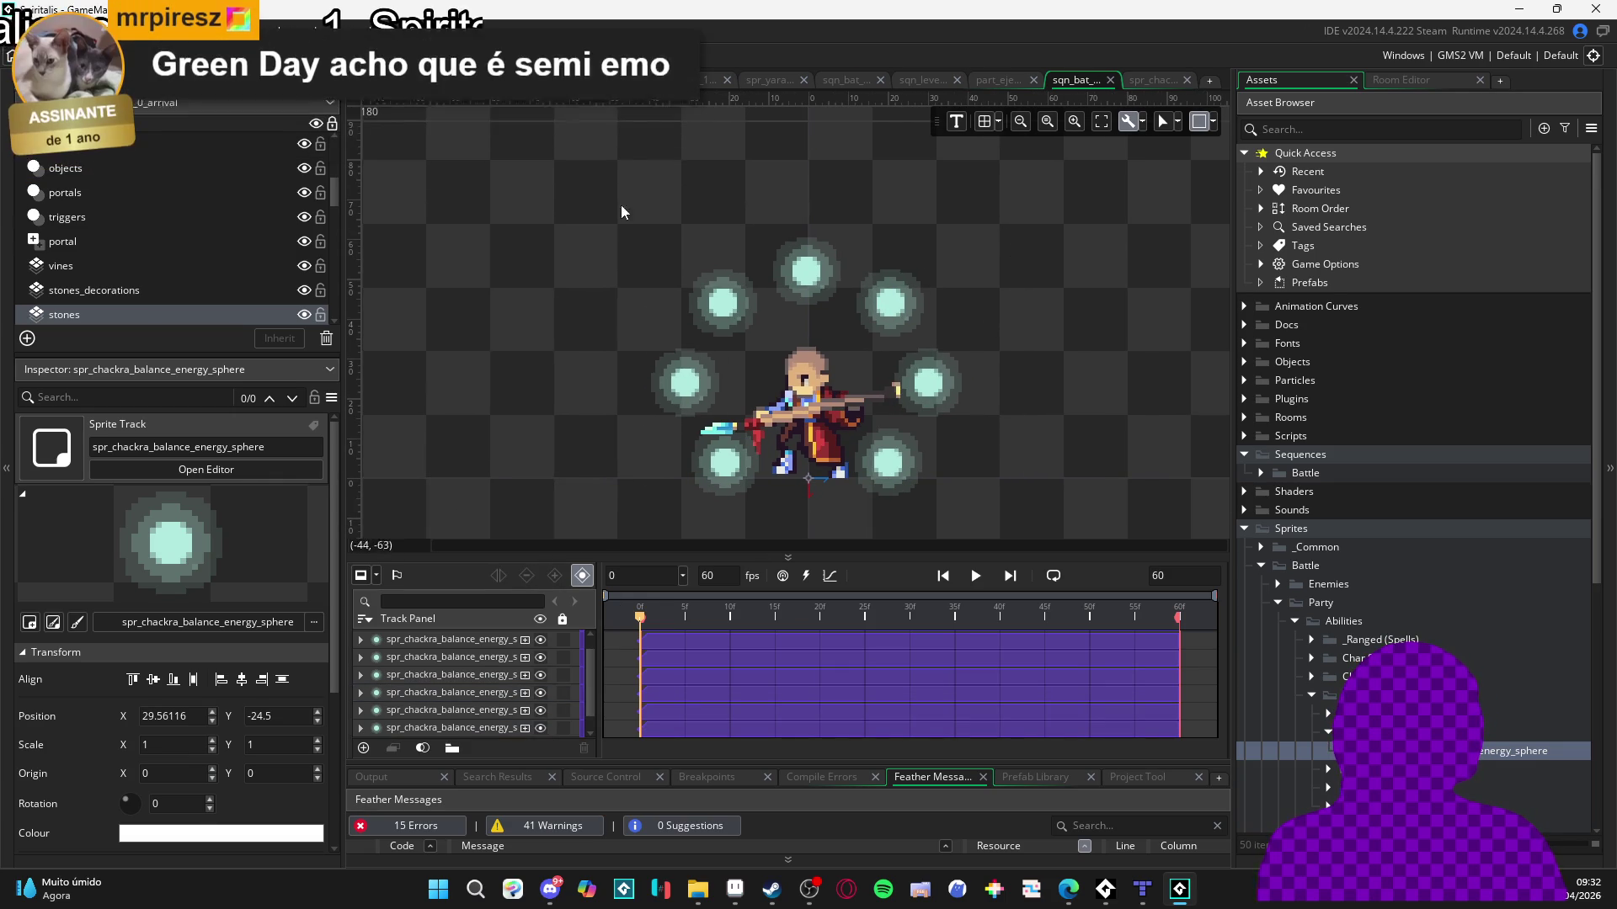
Box-select all eight sphere sprite tracks on the canvas.
left_click_drag(634, 229, 955, 519)
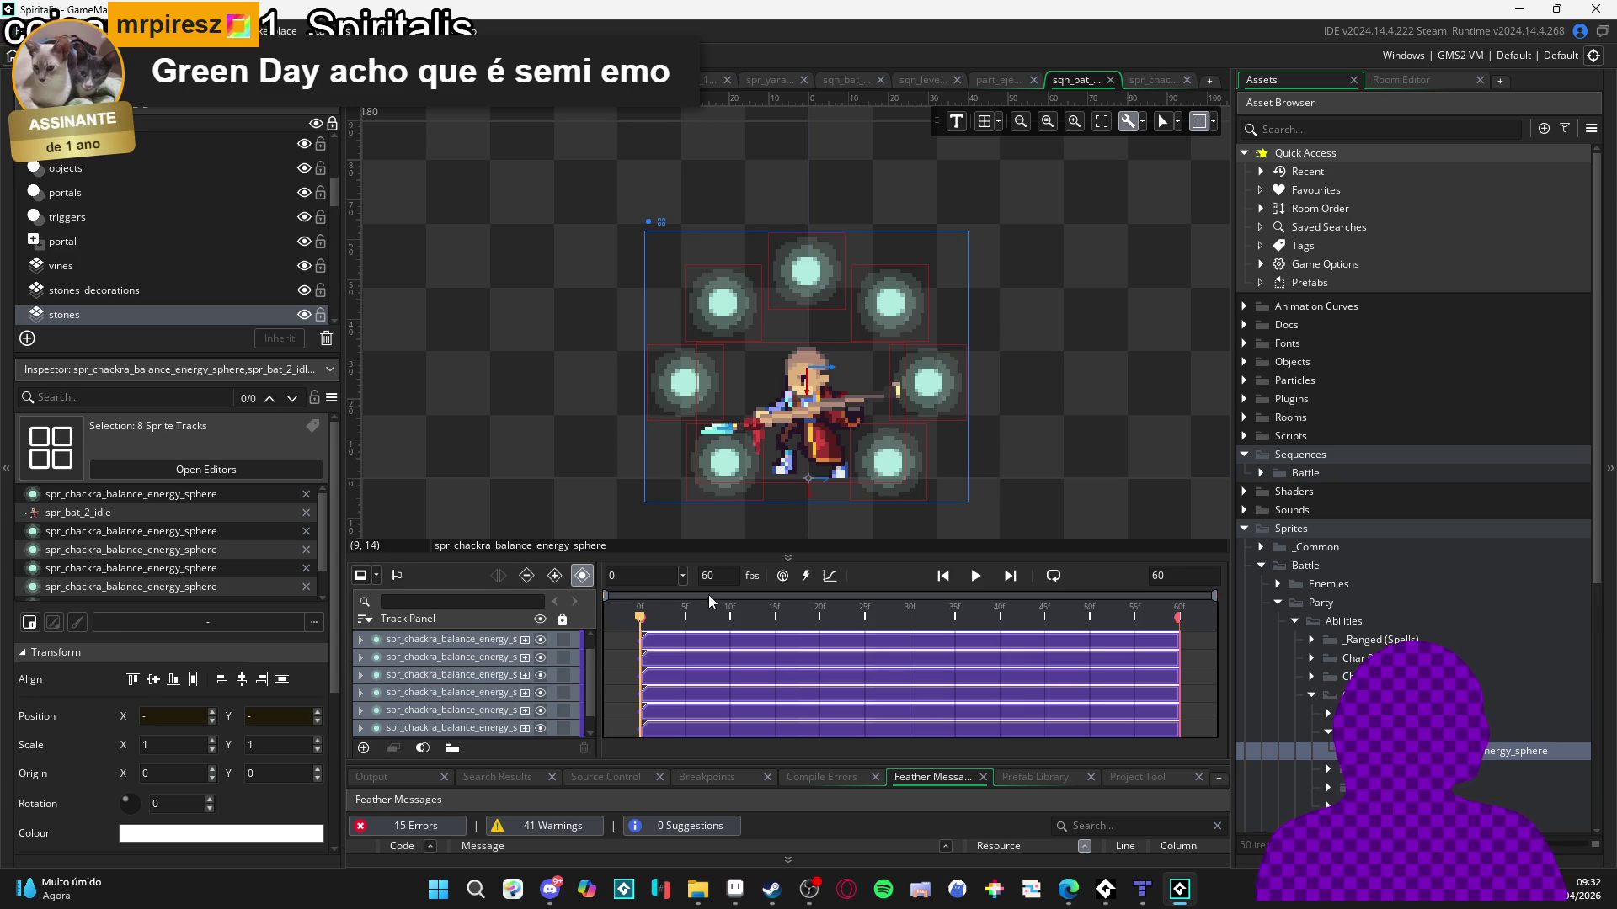
scroll(467, 690, "down", 1)
mouse_move(467, 690)
left_mouse_down()
mouse_move(433, 715)
mouse_move(428, 640)
left_mouse_up()
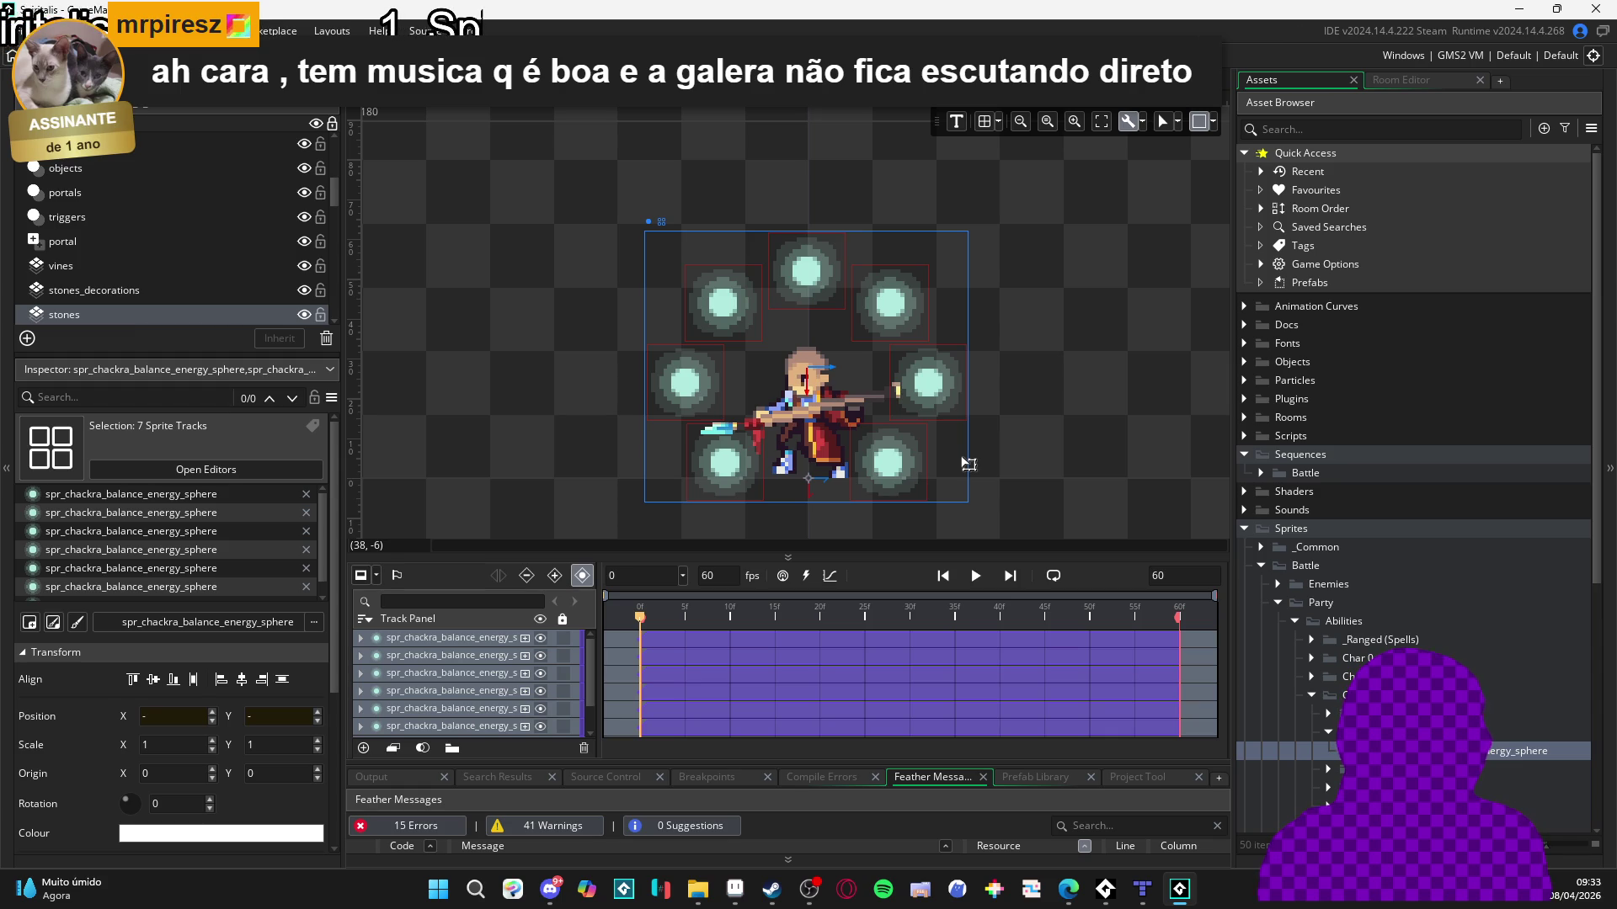
Check the right-middle and top-right sphere positions, then play the 60-frame sequence.
left_click(1012, 409)
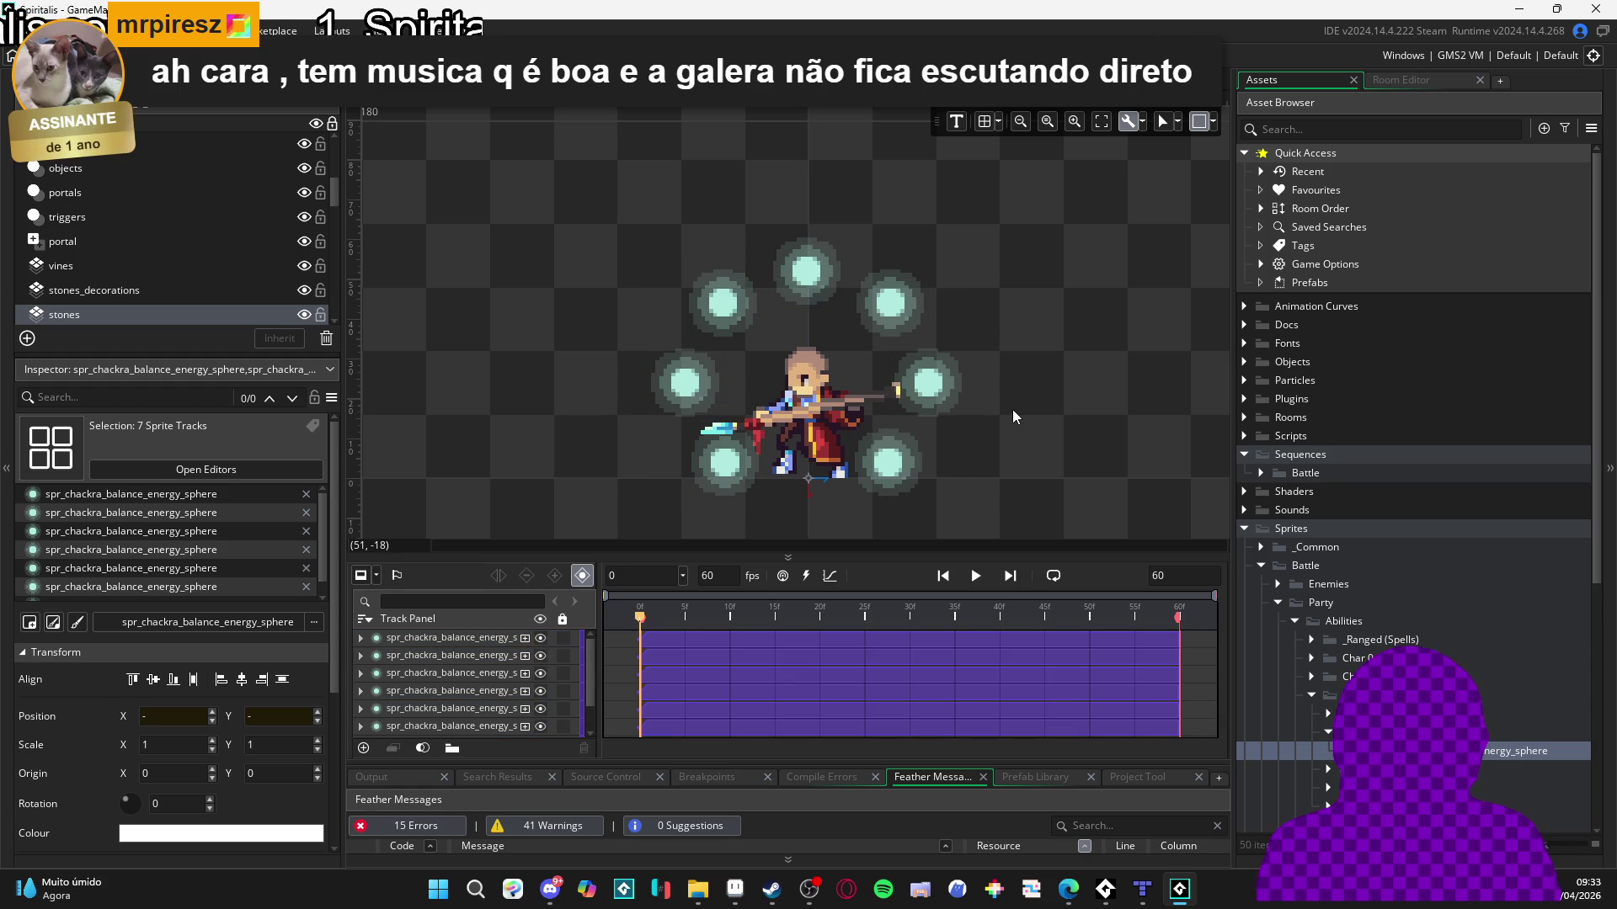
left_click(927, 384)
left_click(1063, 362)
left_click(890, 303)
left_click(1007, 278)
left_click(977, 578)
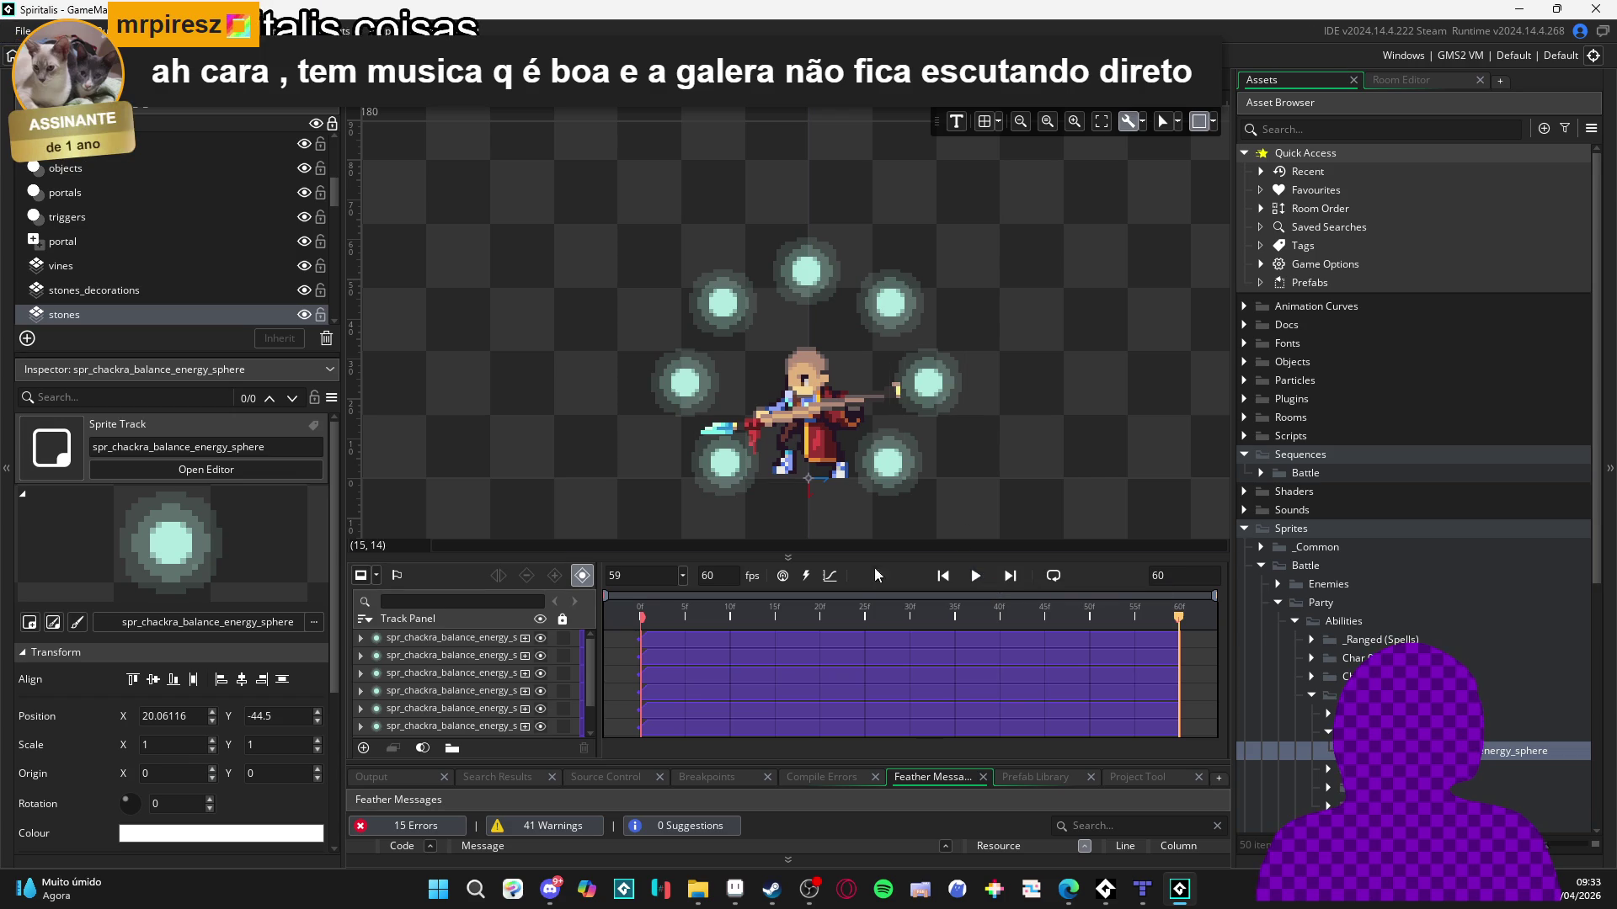
Replay the preview, then set the sequence length to 300 frames.
left_click(975, 576)
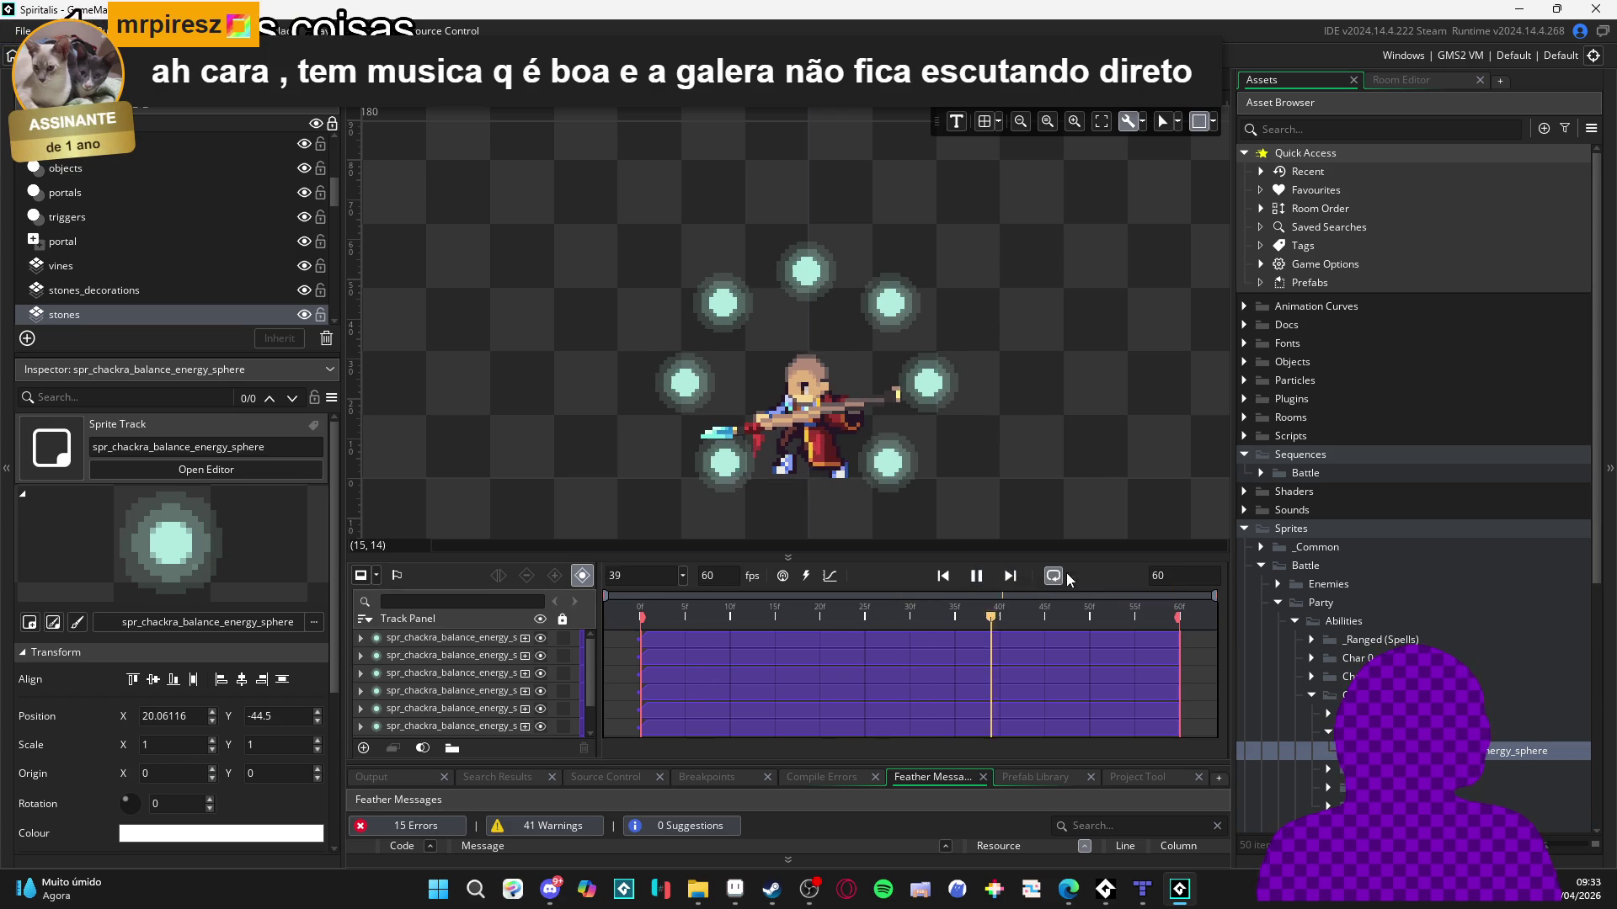
left_click(984, 581)
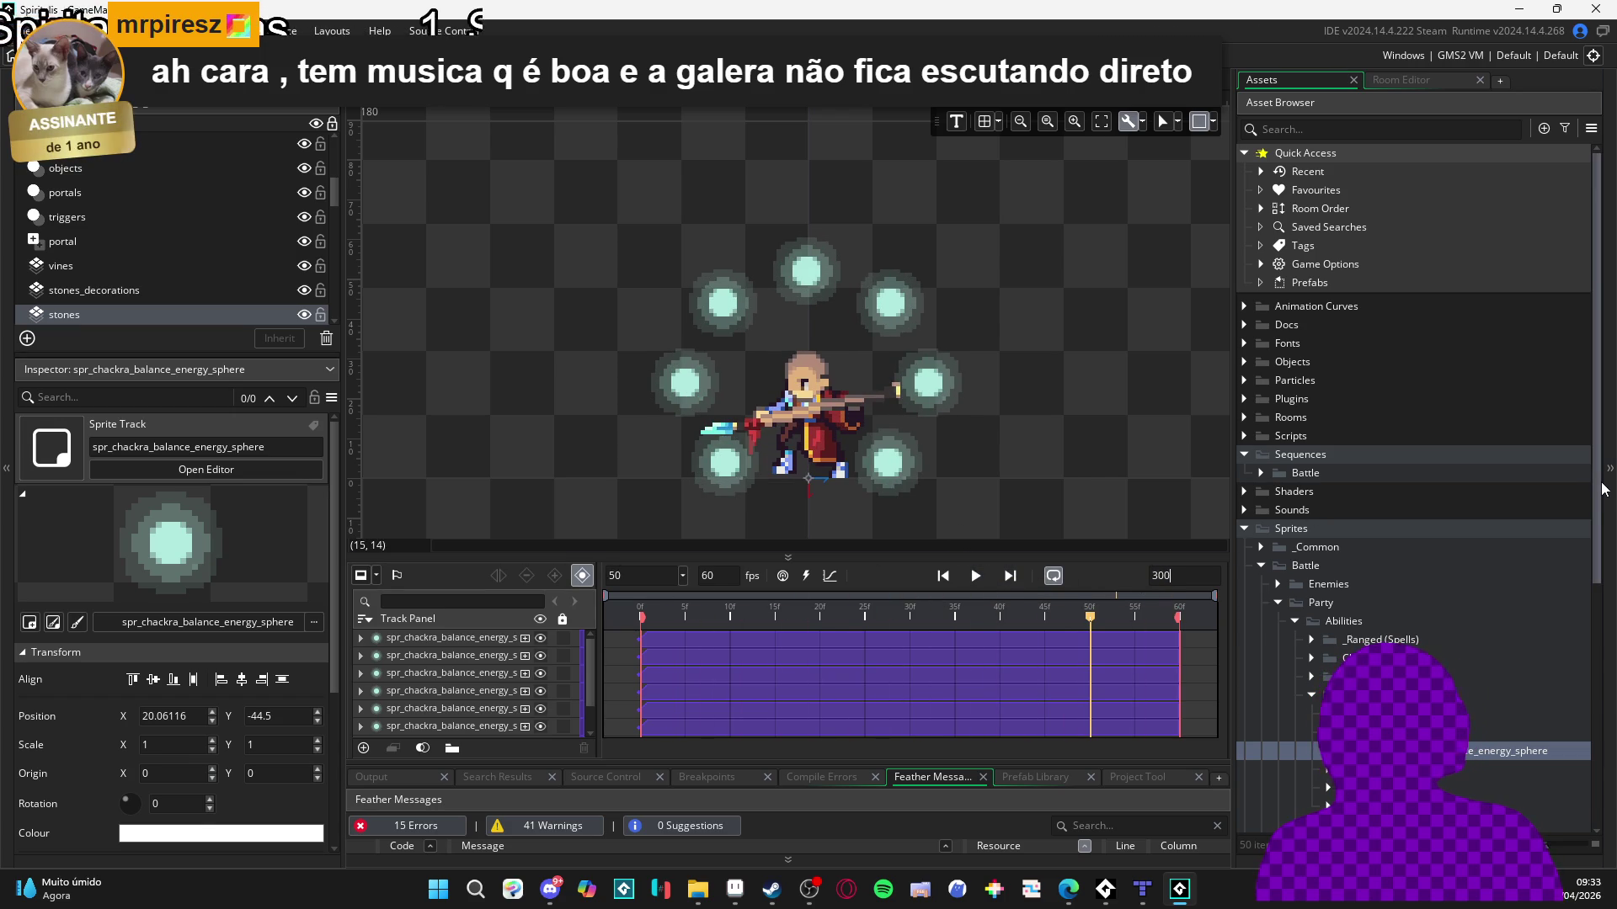
key("BackSpace")
key("BackSpace")
type("300")
key("Return")
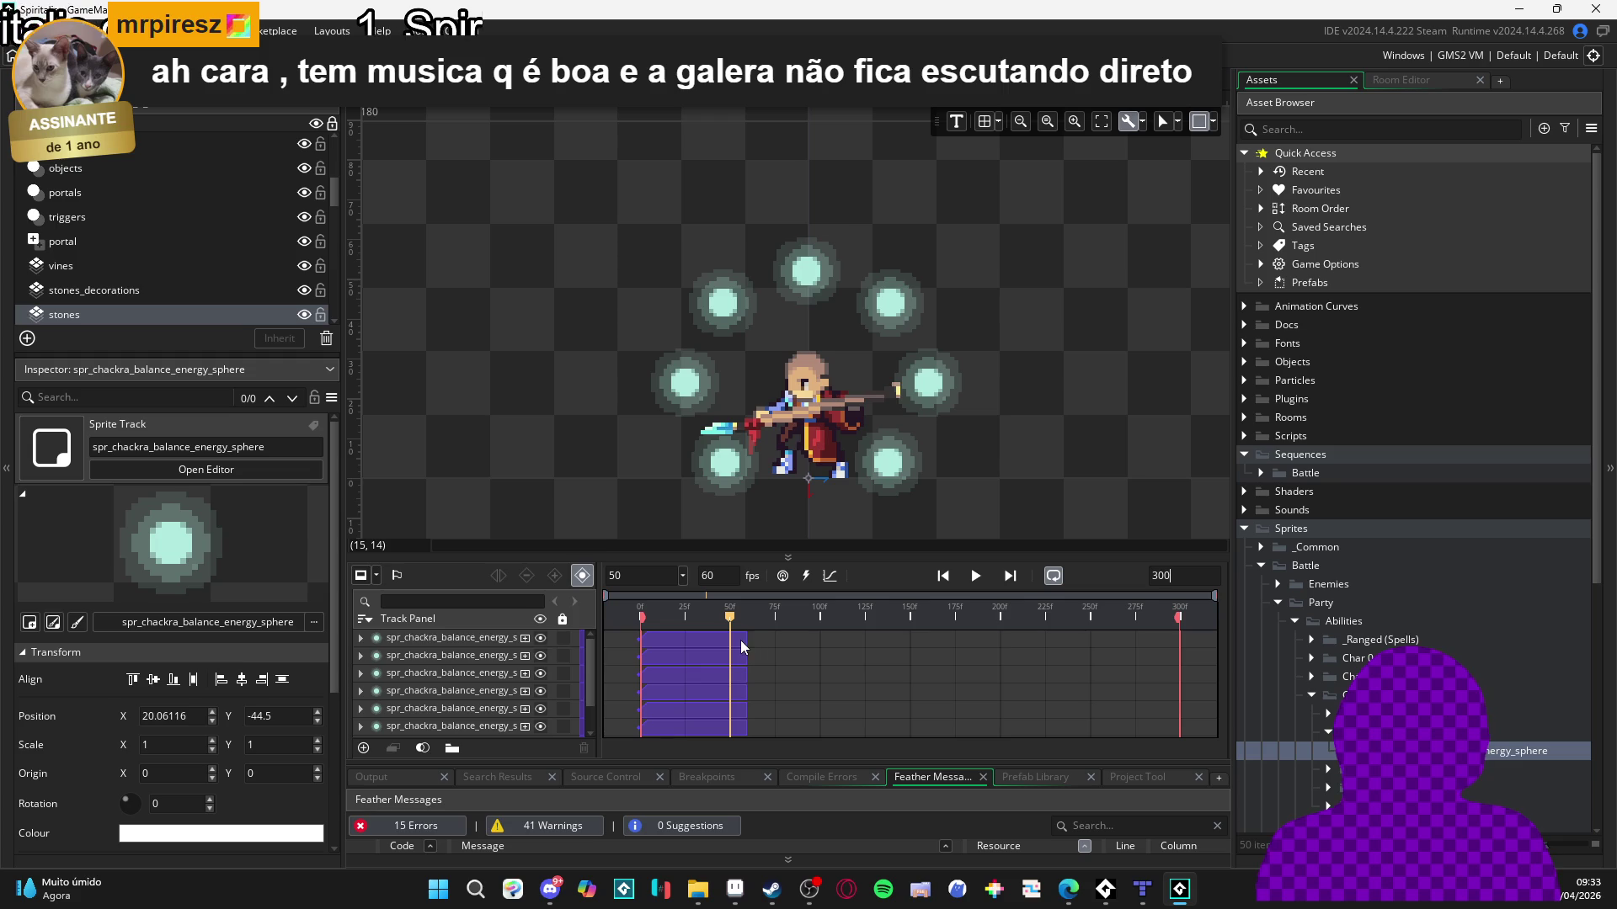
Select the seven sphere tracks and extend their clips to frame 300.
left_click(742, 641)
left_click(729, 675, "ctrl")
left_click(721, 685, "ctrl")
left_click(723, 714, "ctrl")
left_click(732, 708, "ctrl")
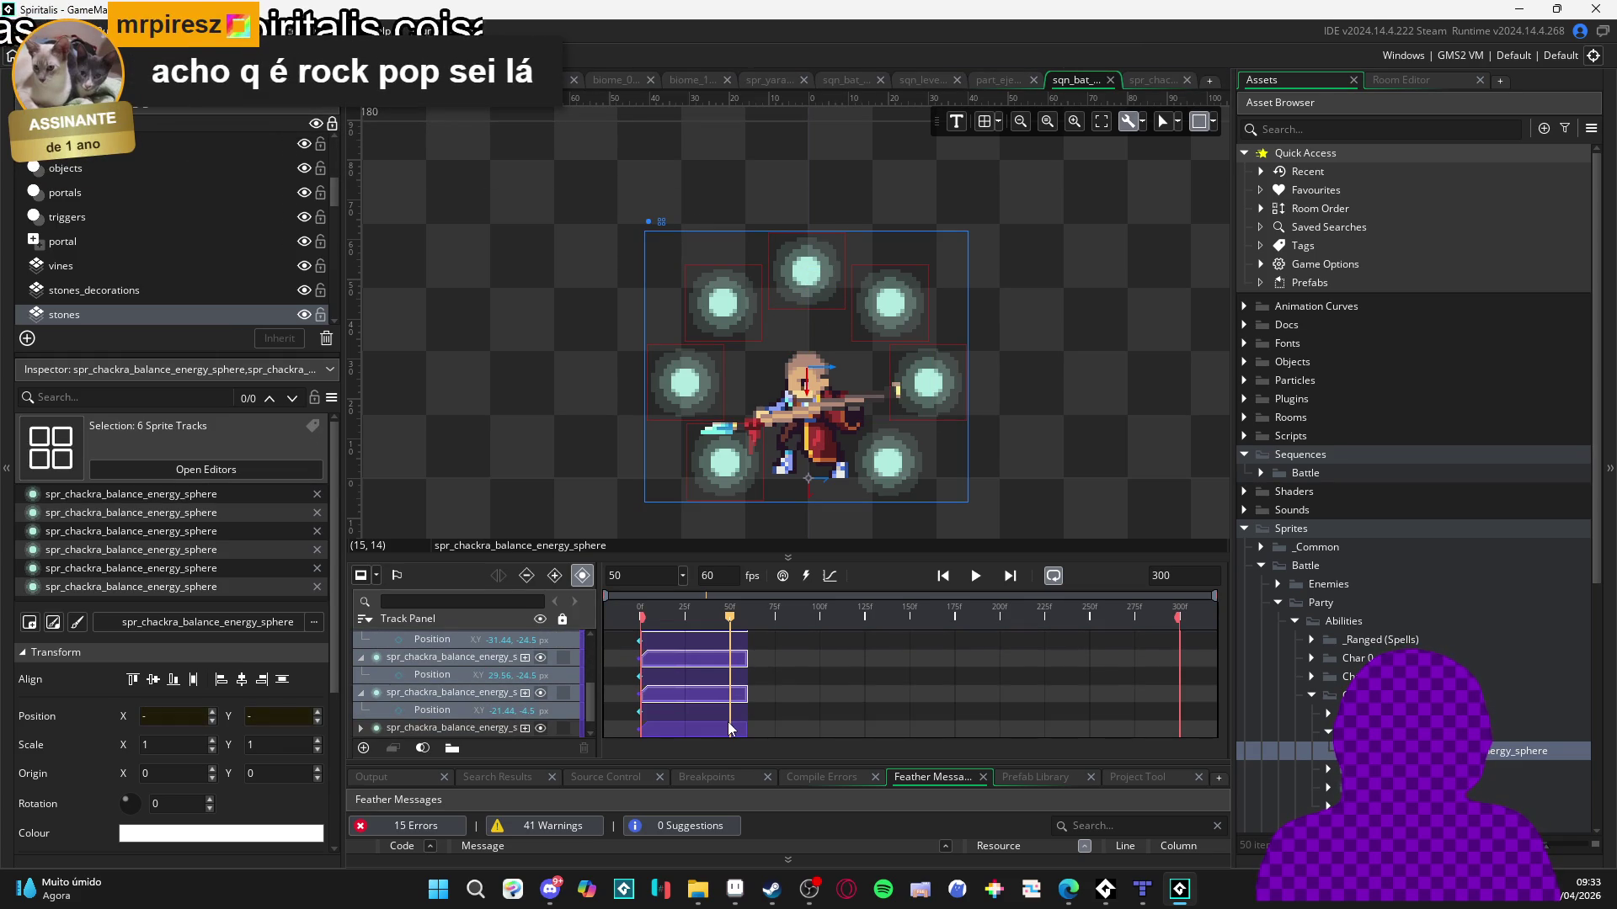
scroll(727, 721, "down", 1)
left_click(729, 721, "ctrl")
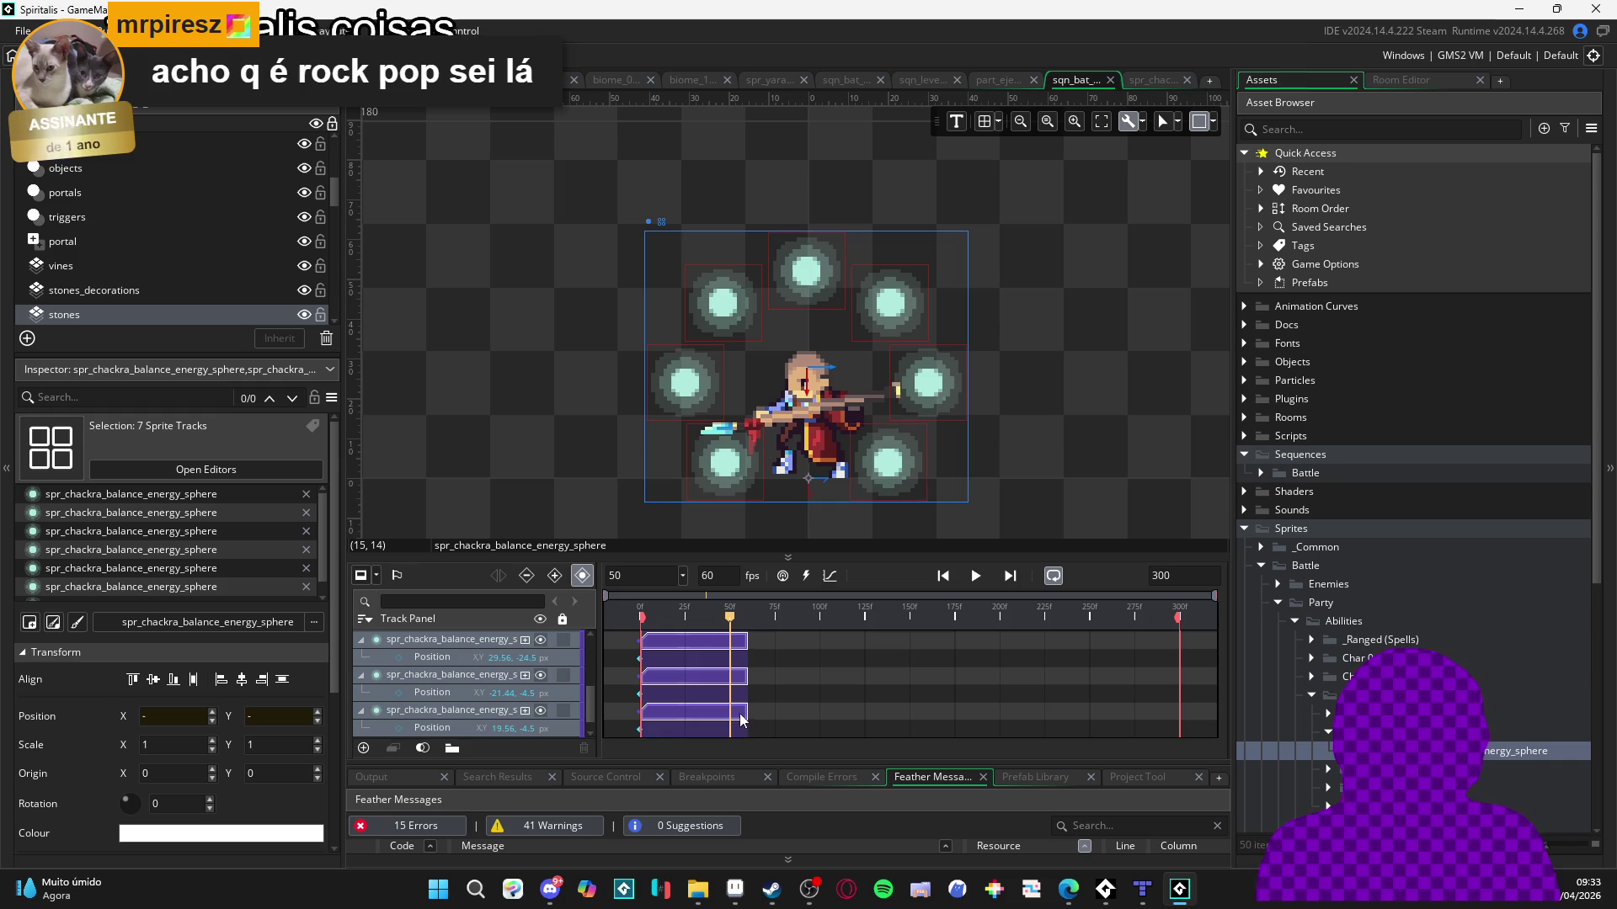
left_click_drag(744, 714, 1180, 705)
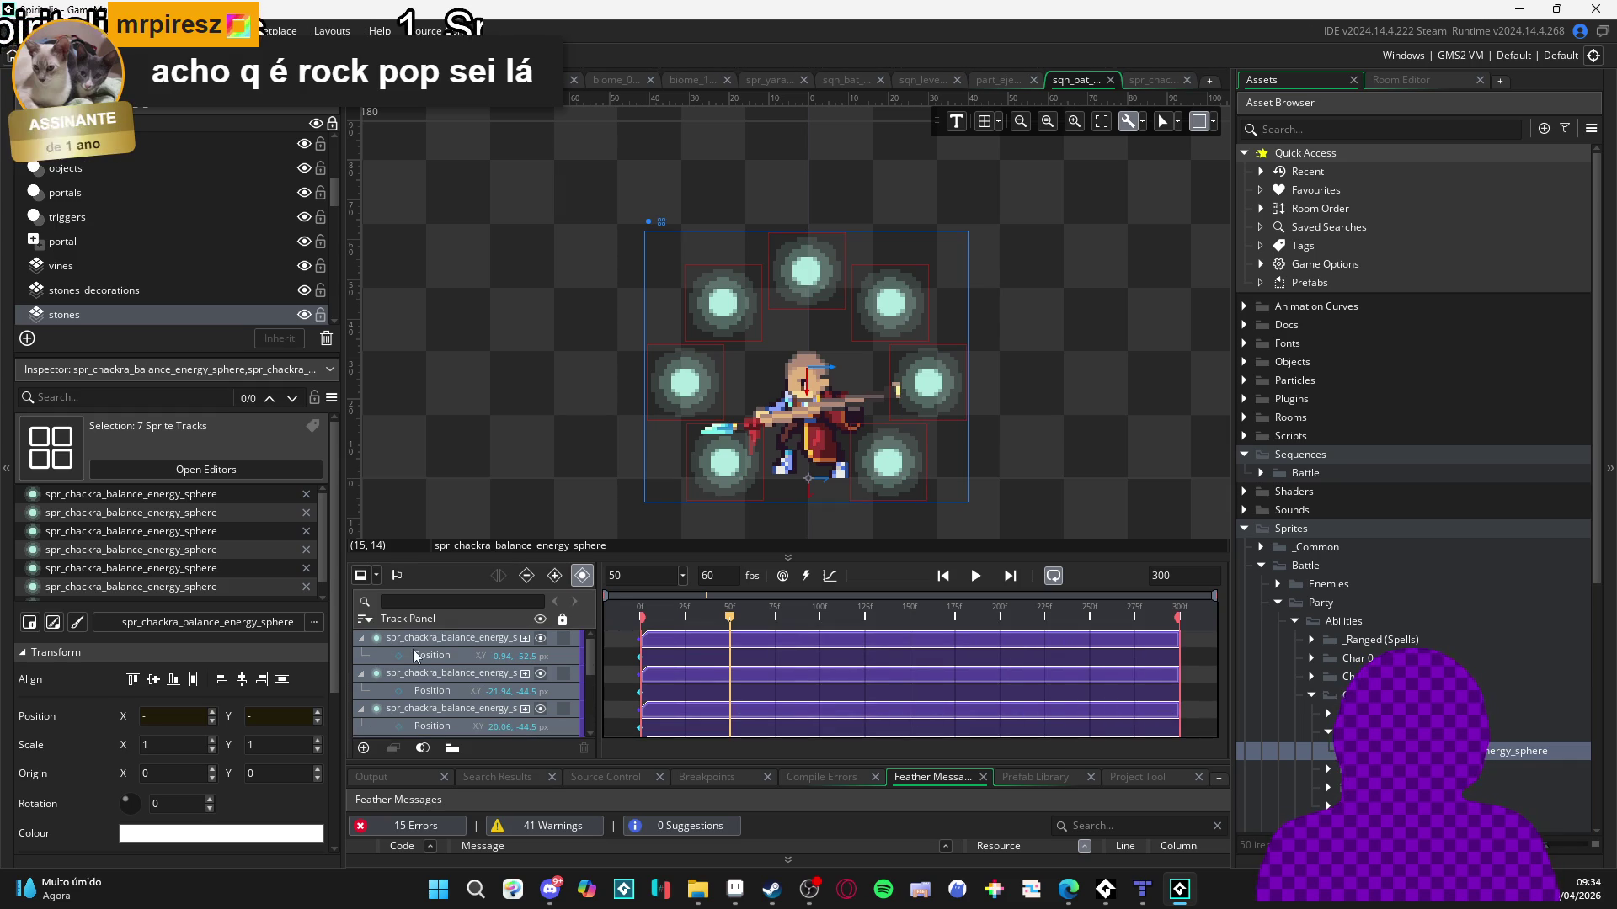
Collapse all six expanded sphere tracks in the Track Panel and clear the canvas selection.
left_click(360, 640)
left_click(361, 655)
left_click(360, 674)
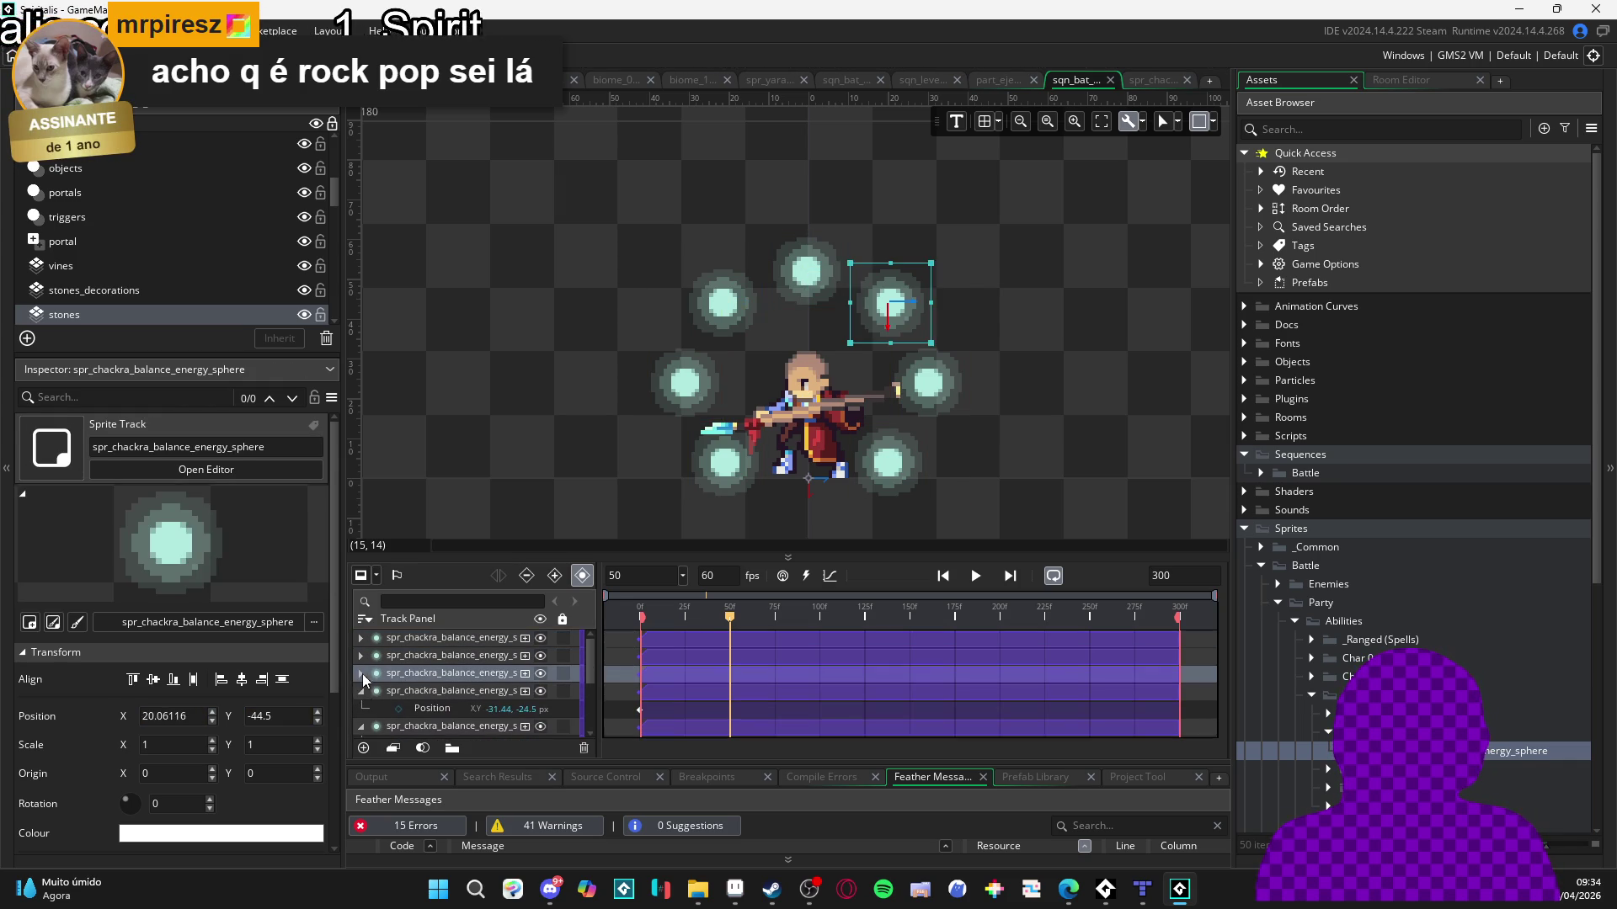
left_click(360, 692)
left_click(365, 705)
scroll(376, 721, "down", 1)
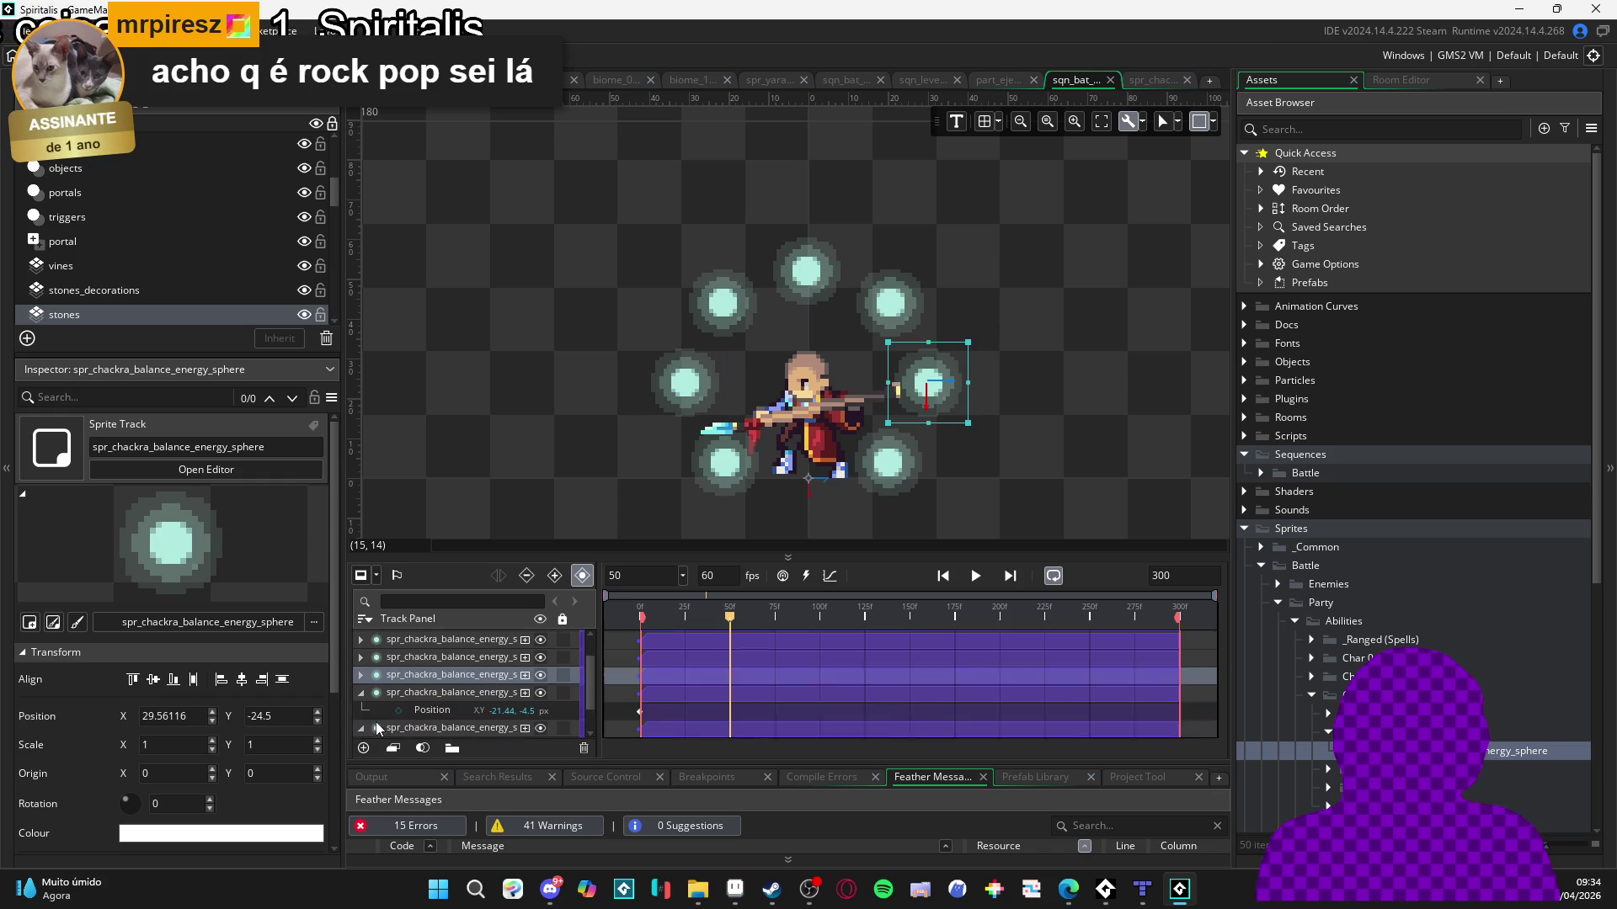
left_click(357, 673)
left_click(357, 695)
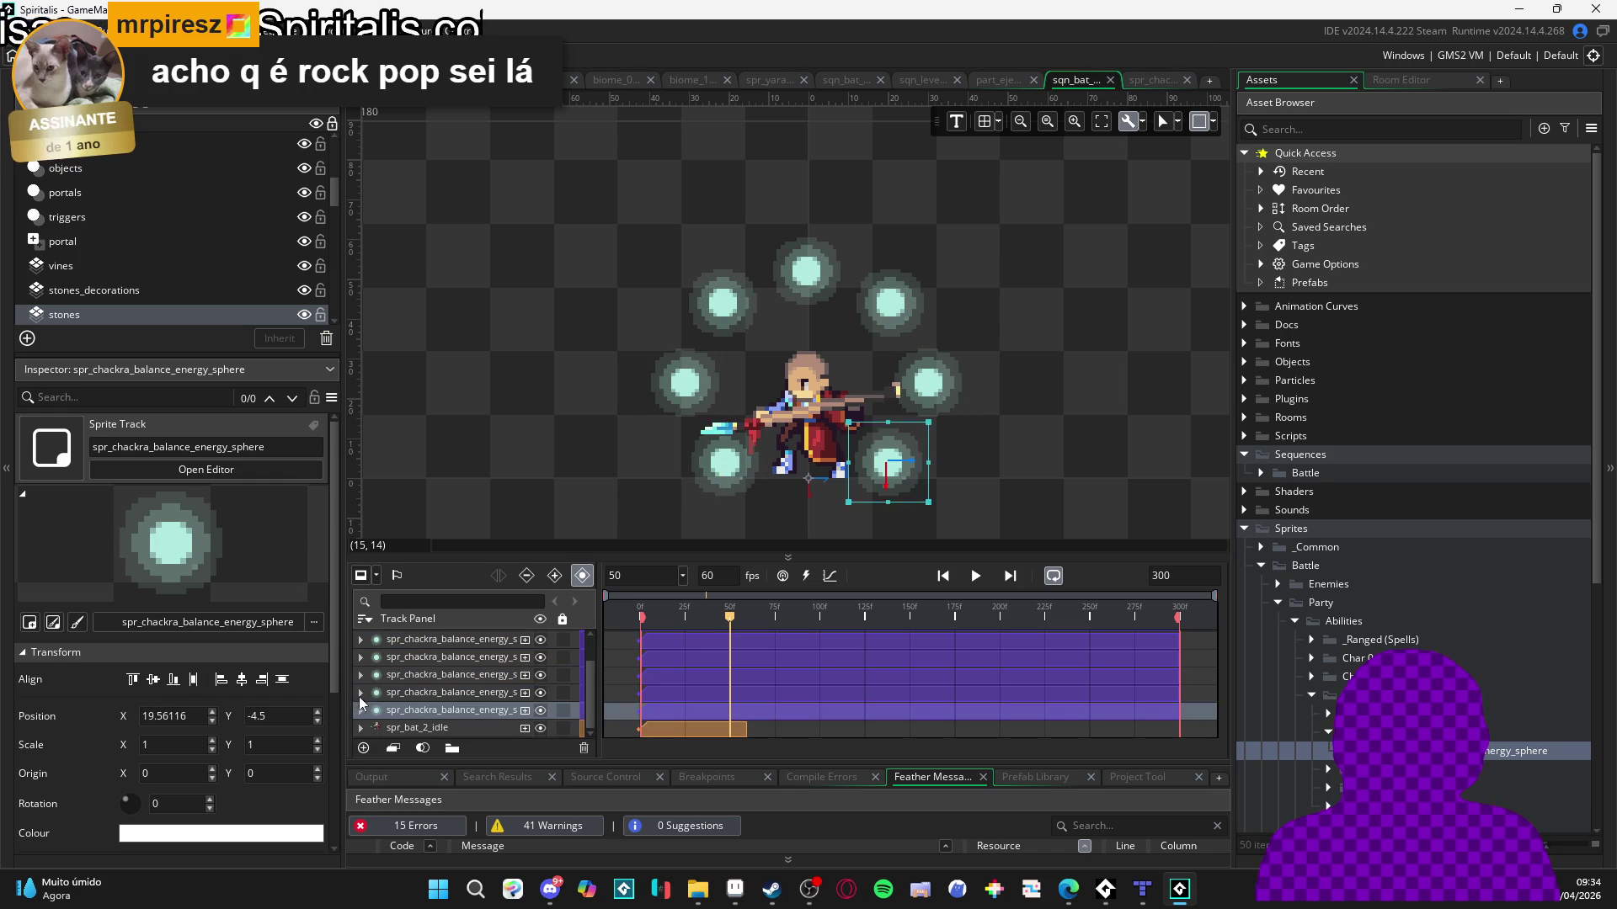
left_click(987, 451)
left_click_drag(1008, 443, 1018, 451)
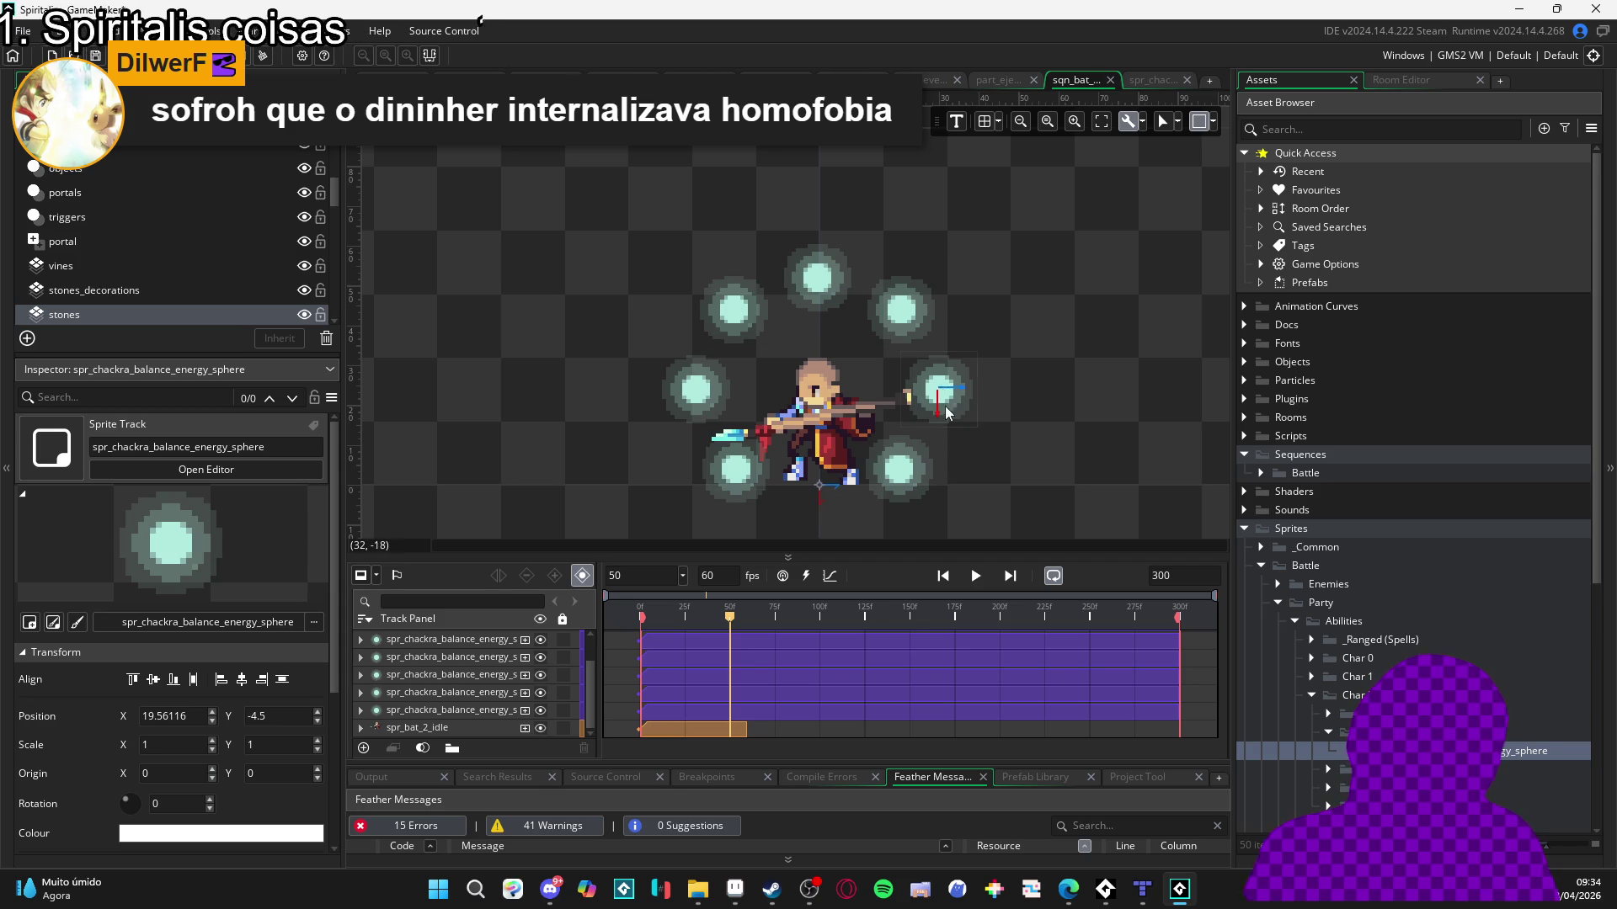
Select the top and upper-left spheres, then briefly play the 300-frame sequence.
left_click(798, 270)
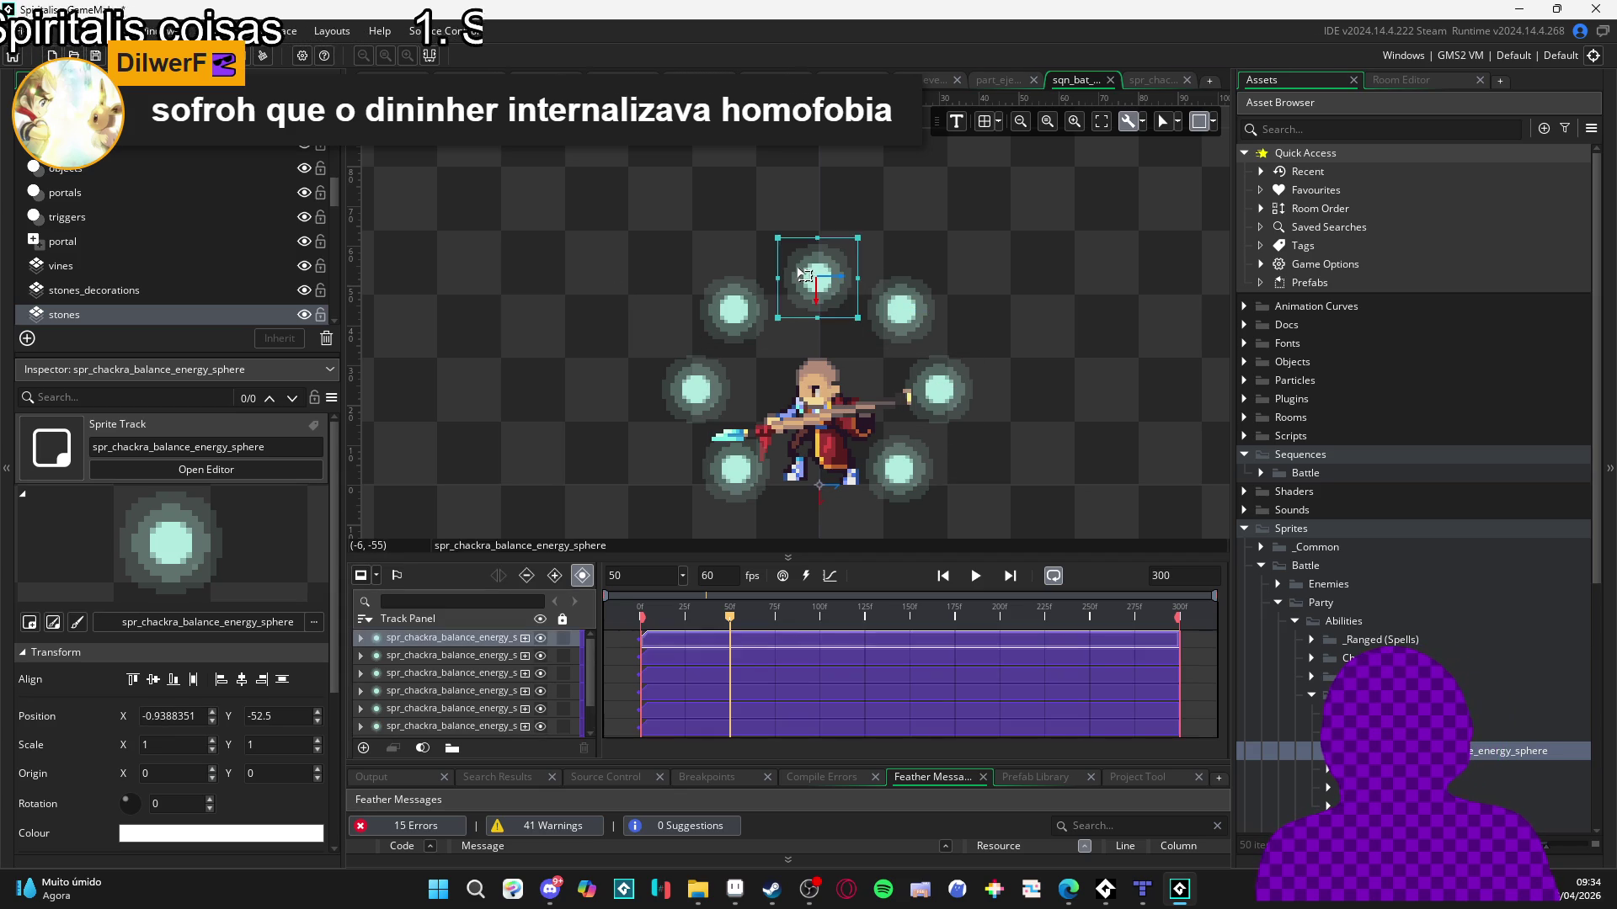
left_click(724, 312)
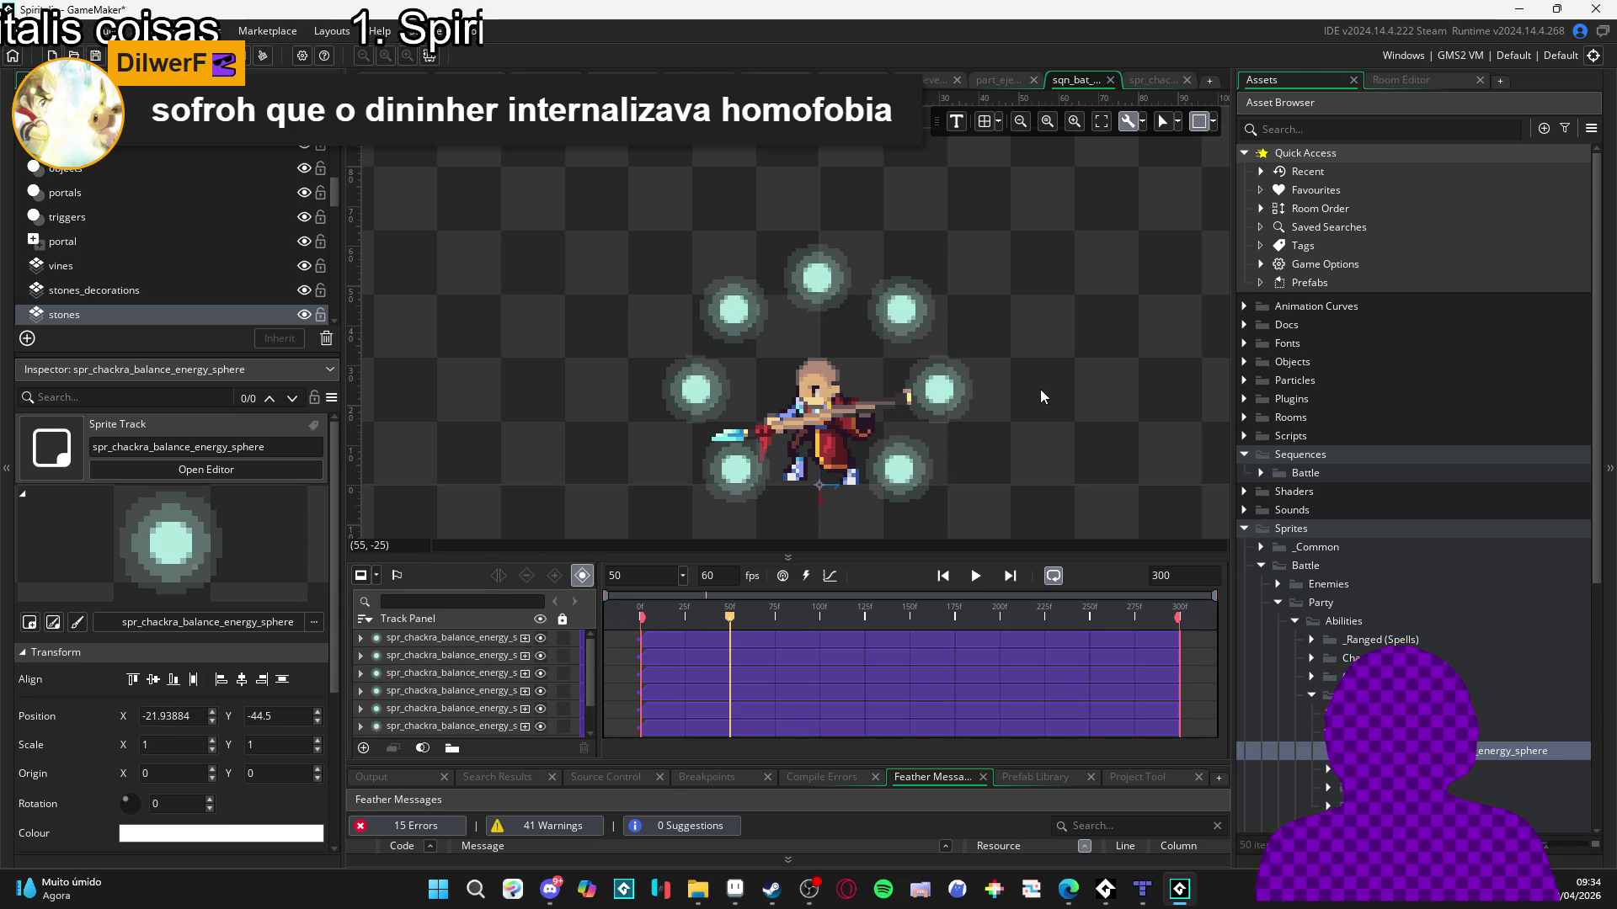
left_click(976, 576)
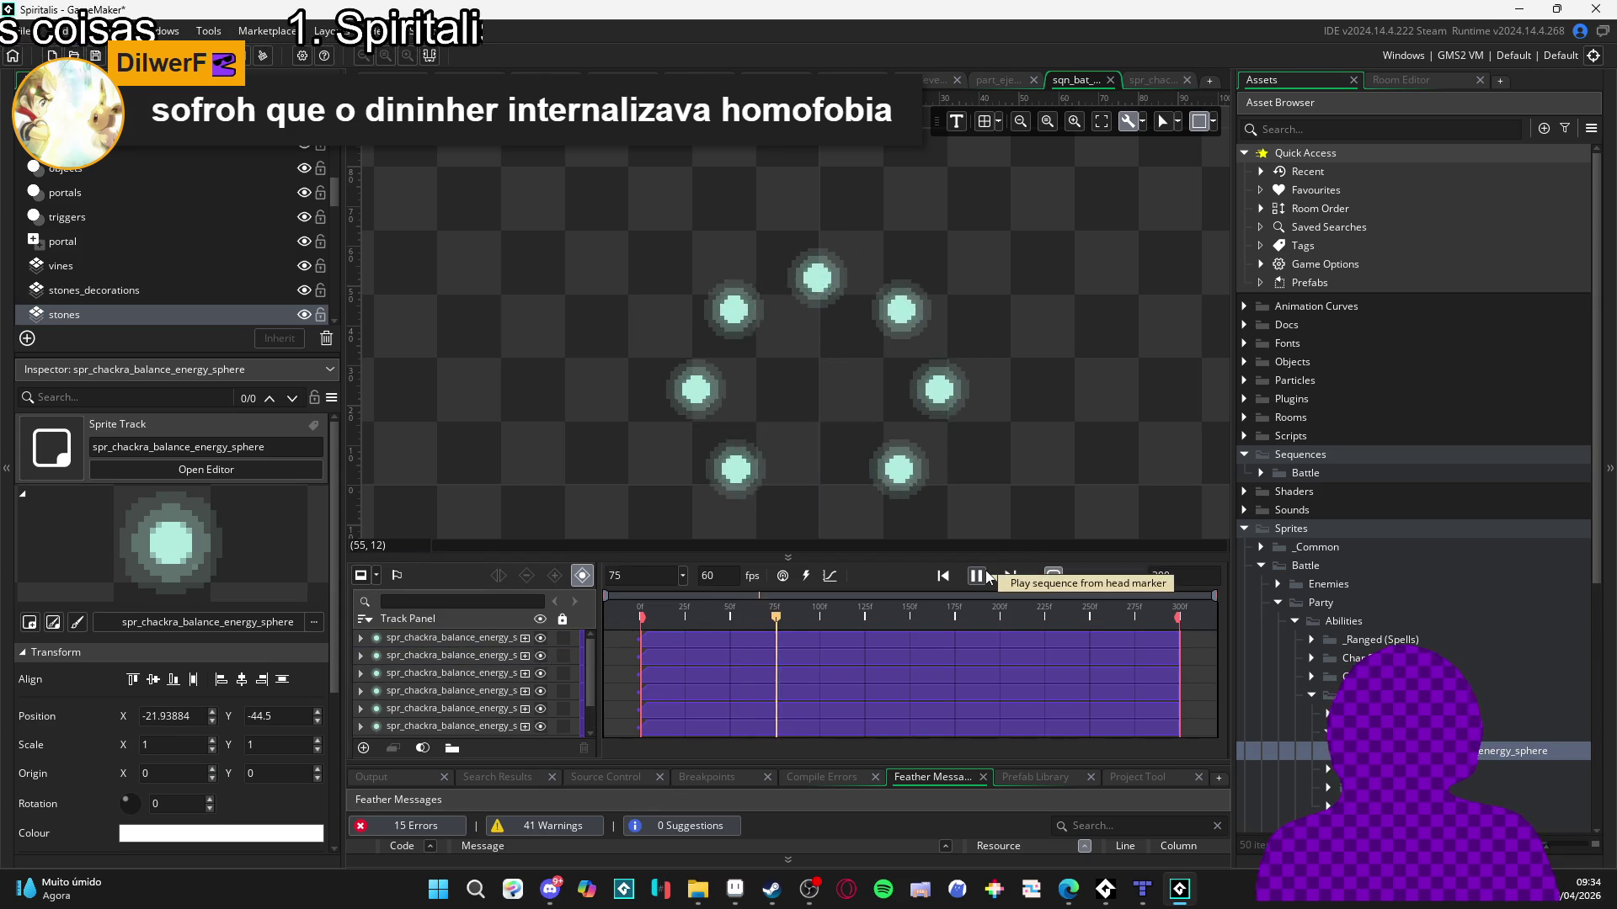
left_click(979, 576)
scroll(911, 660, "down", 1)
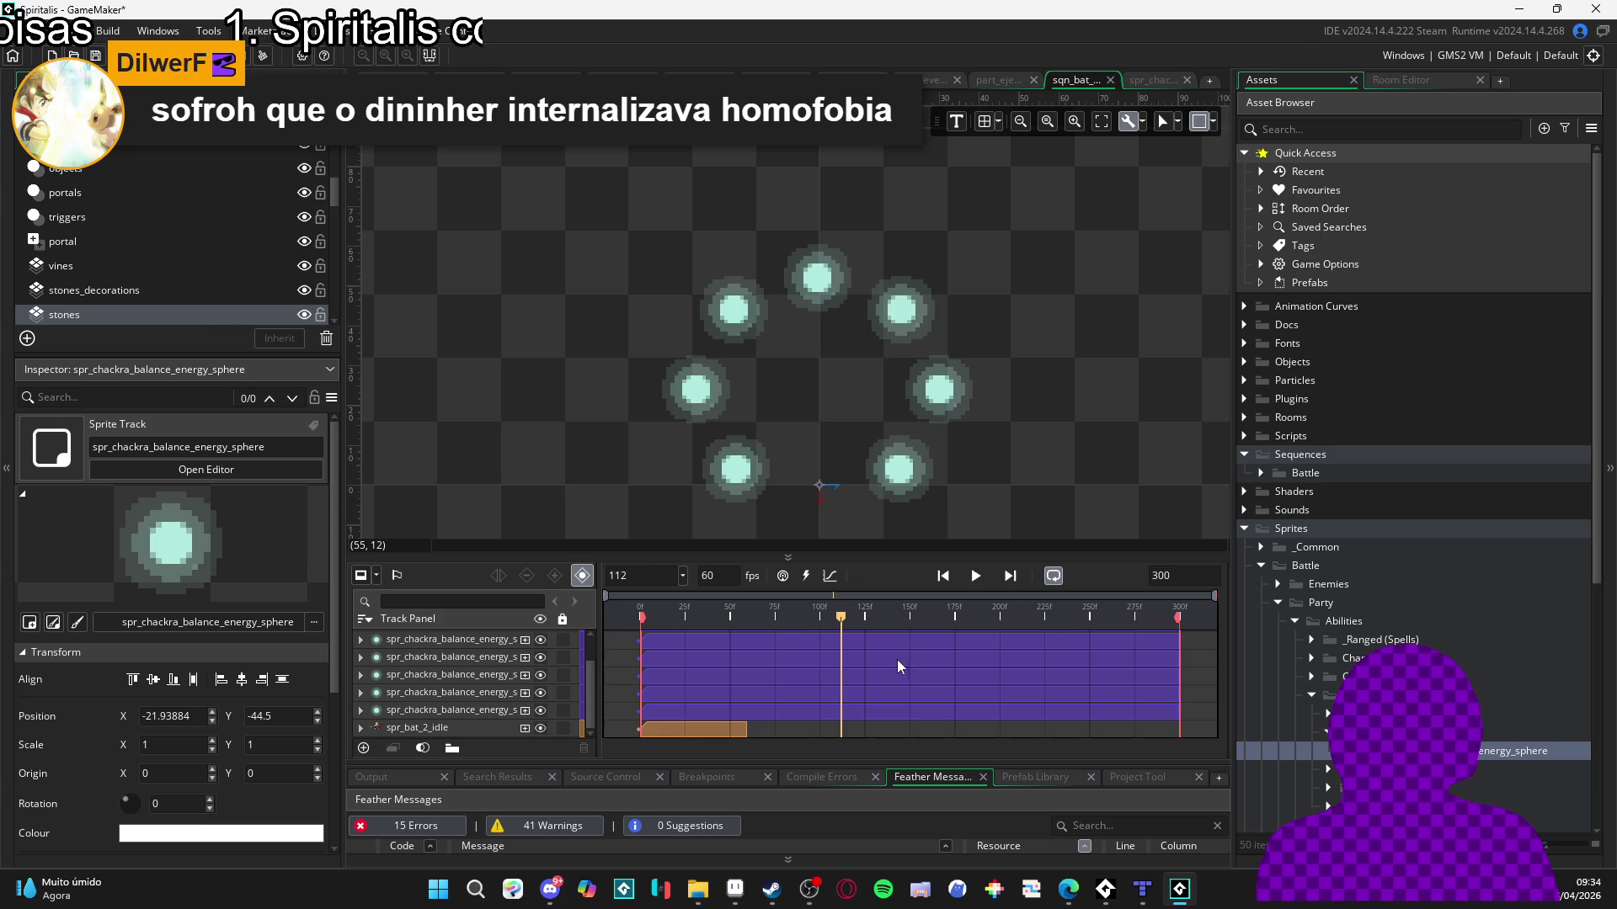
Stretch the spr_bat_2_idle clip to frame 300 and scrub back to confirm the character shows.
left_click(741, 724)
left_click_drag(759, 723, 1177, 744)
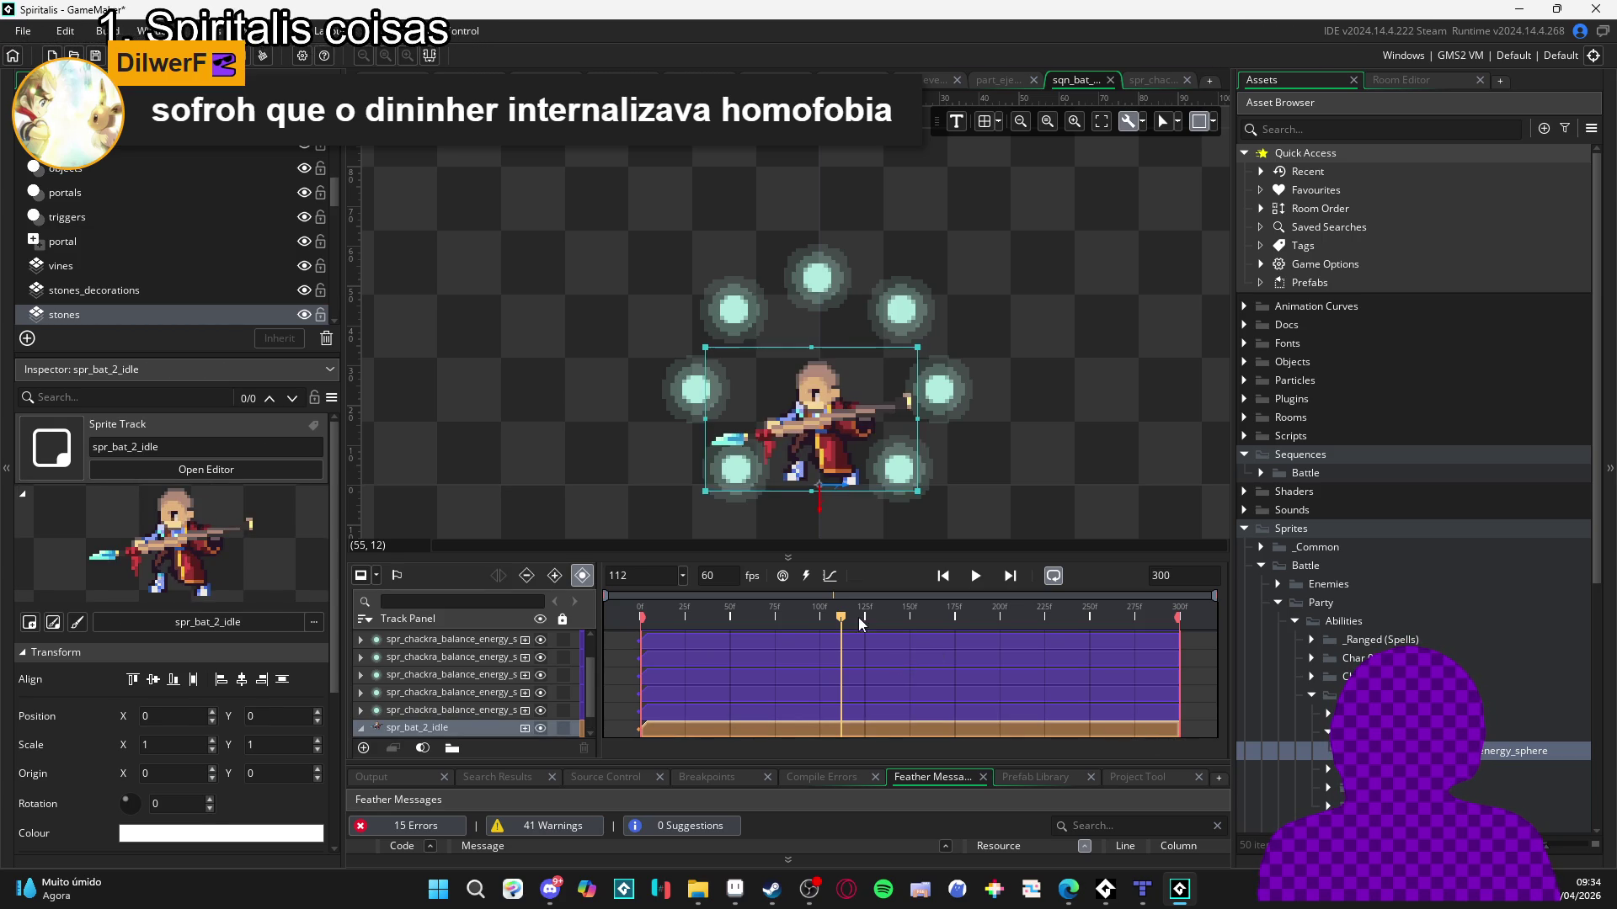
left_click_drag(856, 613, 790, 613)
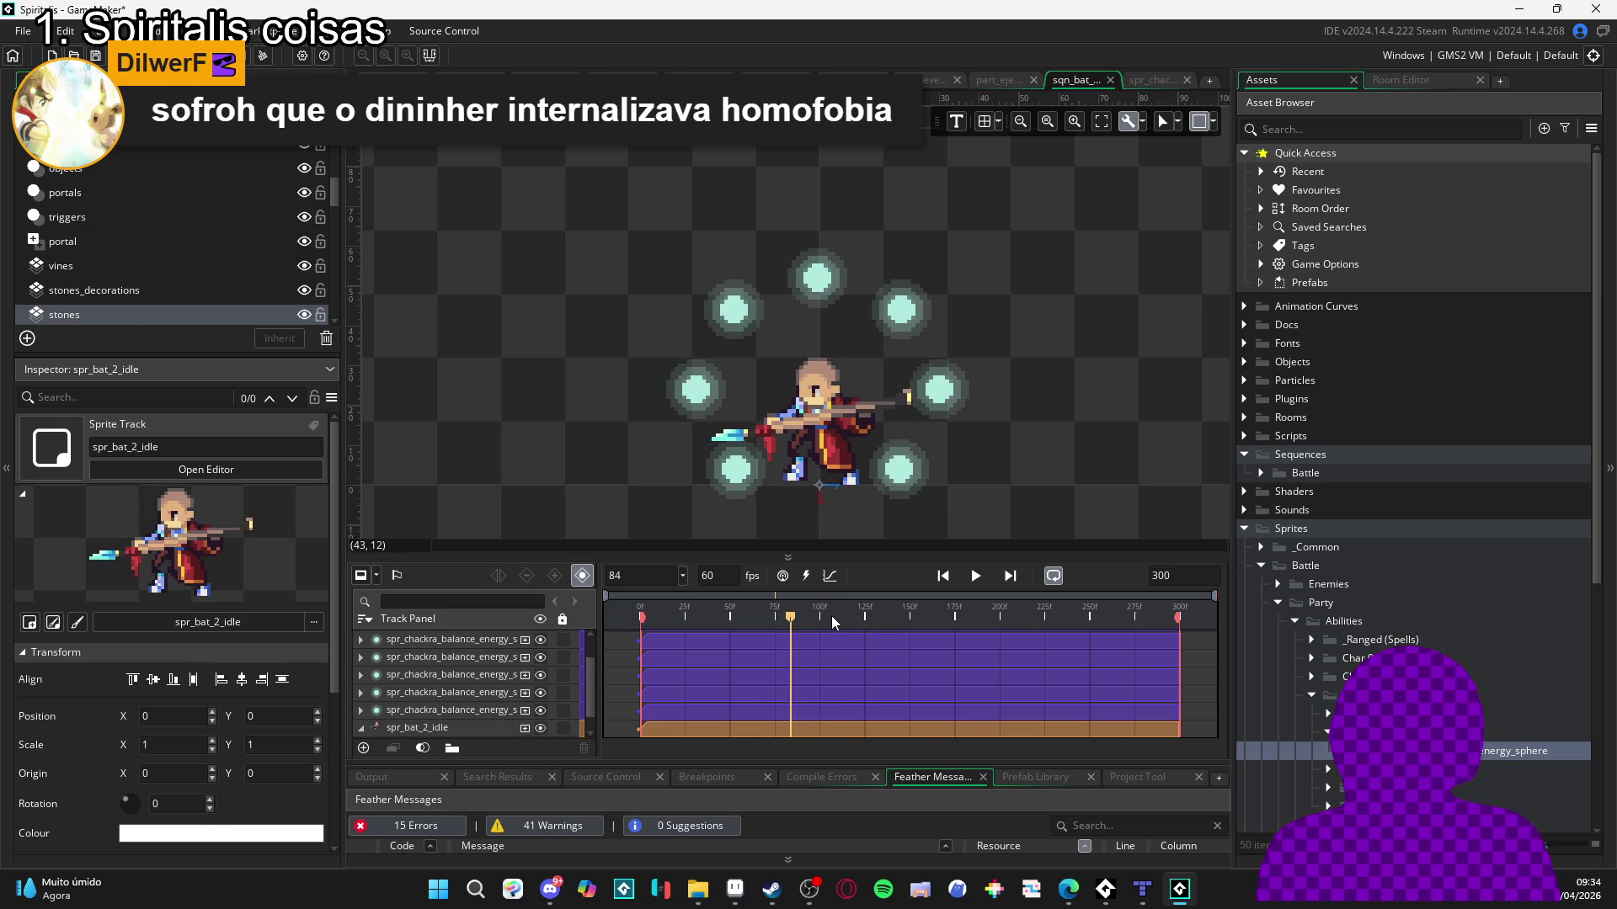
Play the full 300-frame sequence from the start to preview the sphere ring.
left_click(976, 575)
left_click(977, 581)
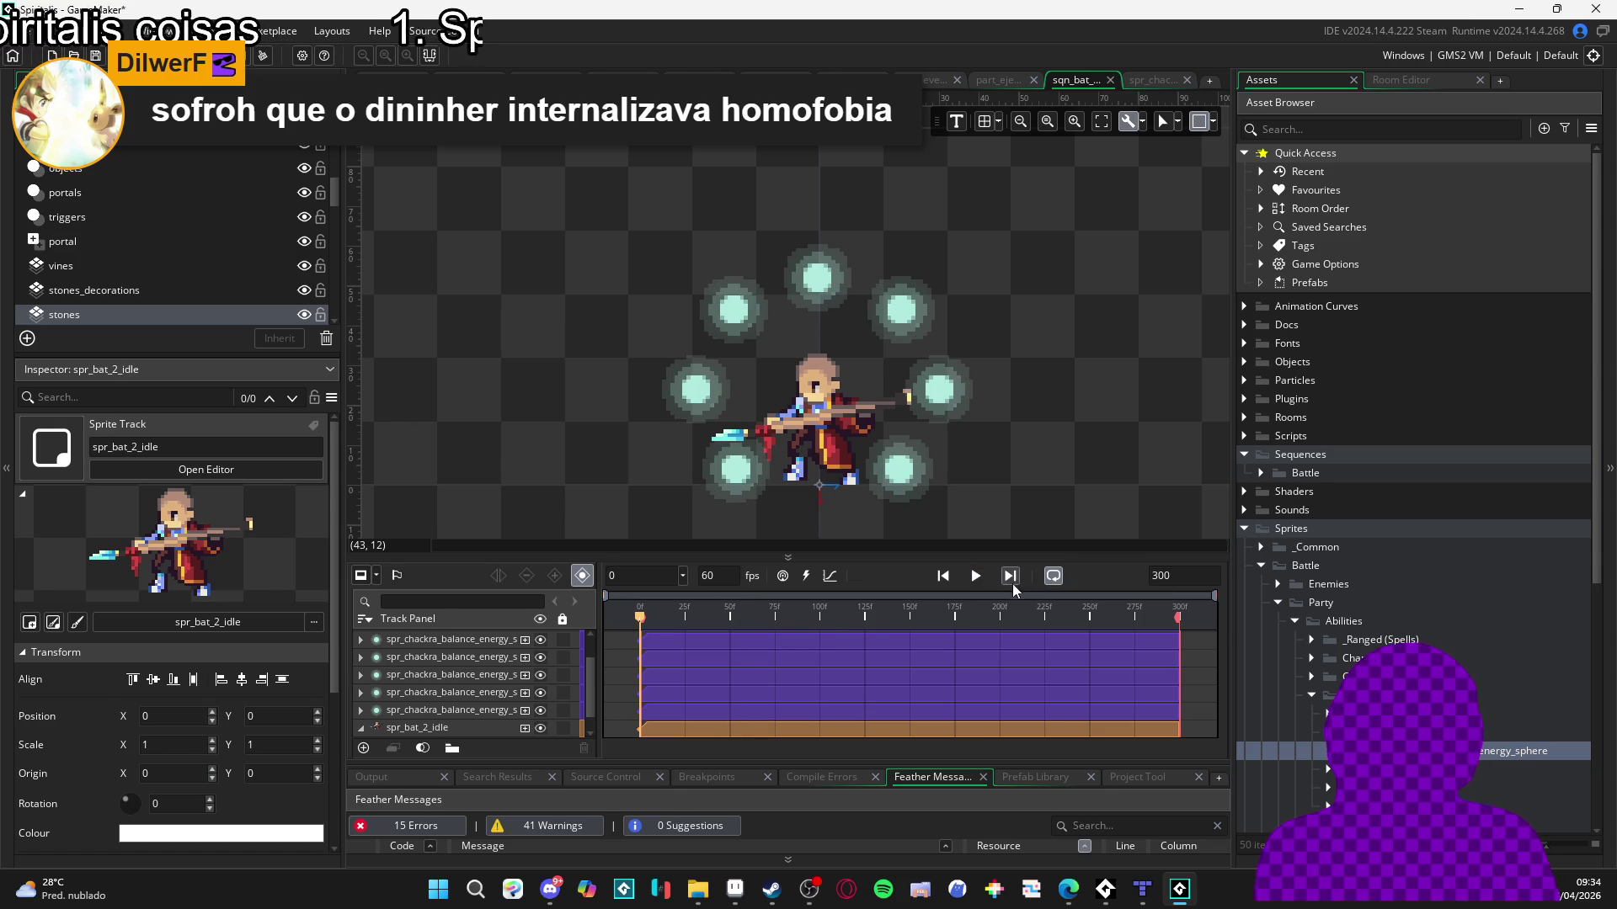
left_click(979, 579)
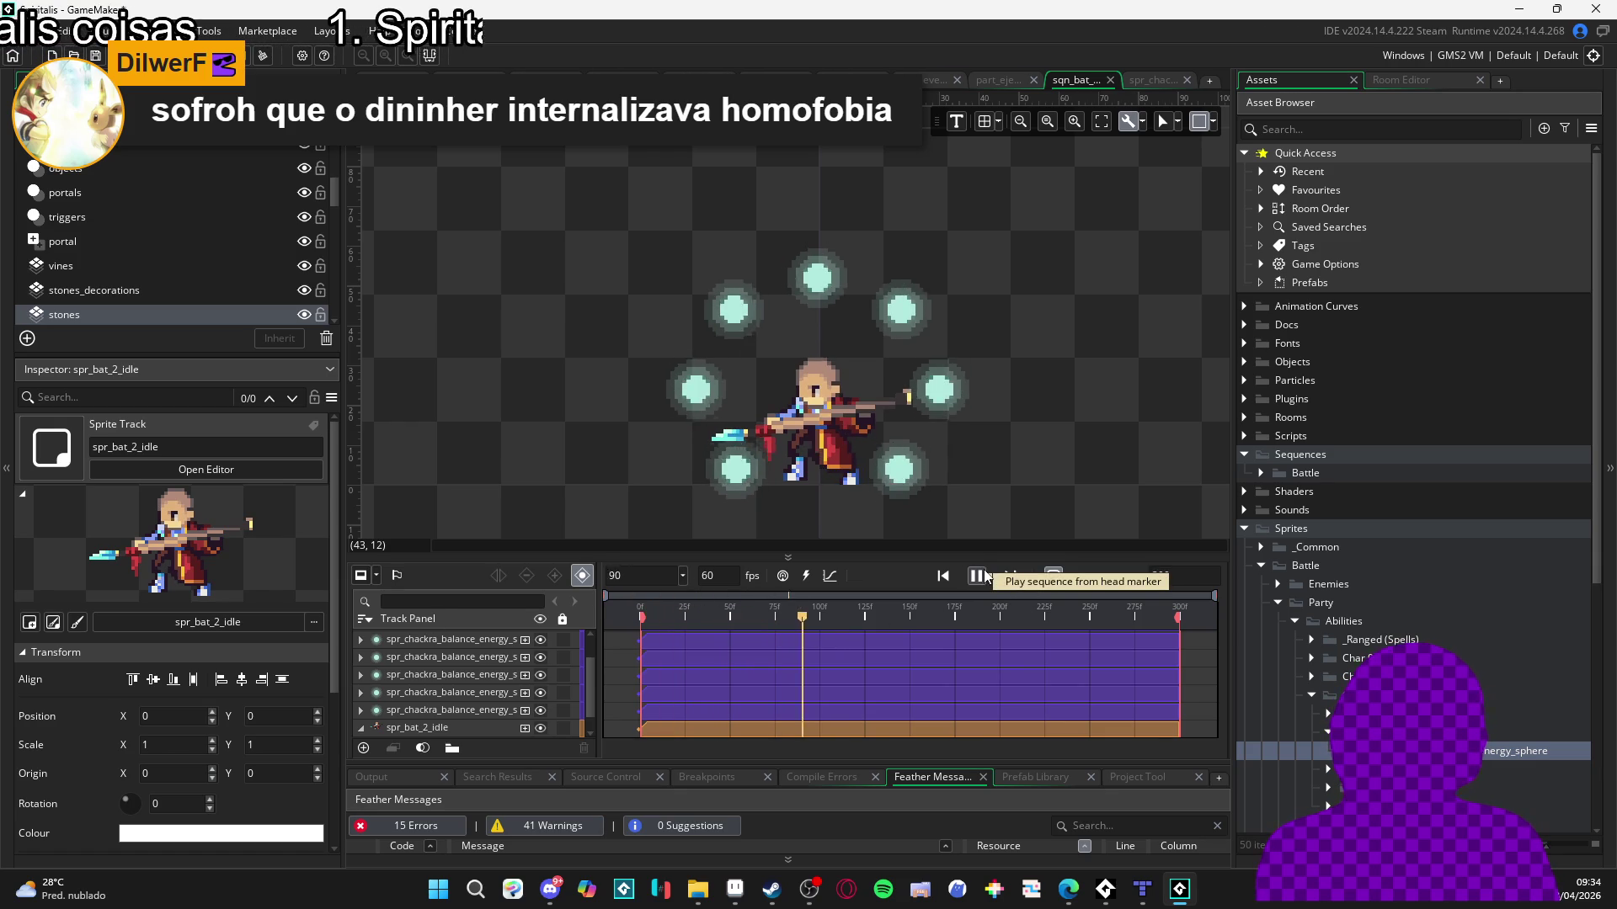
left_click(984, 579)
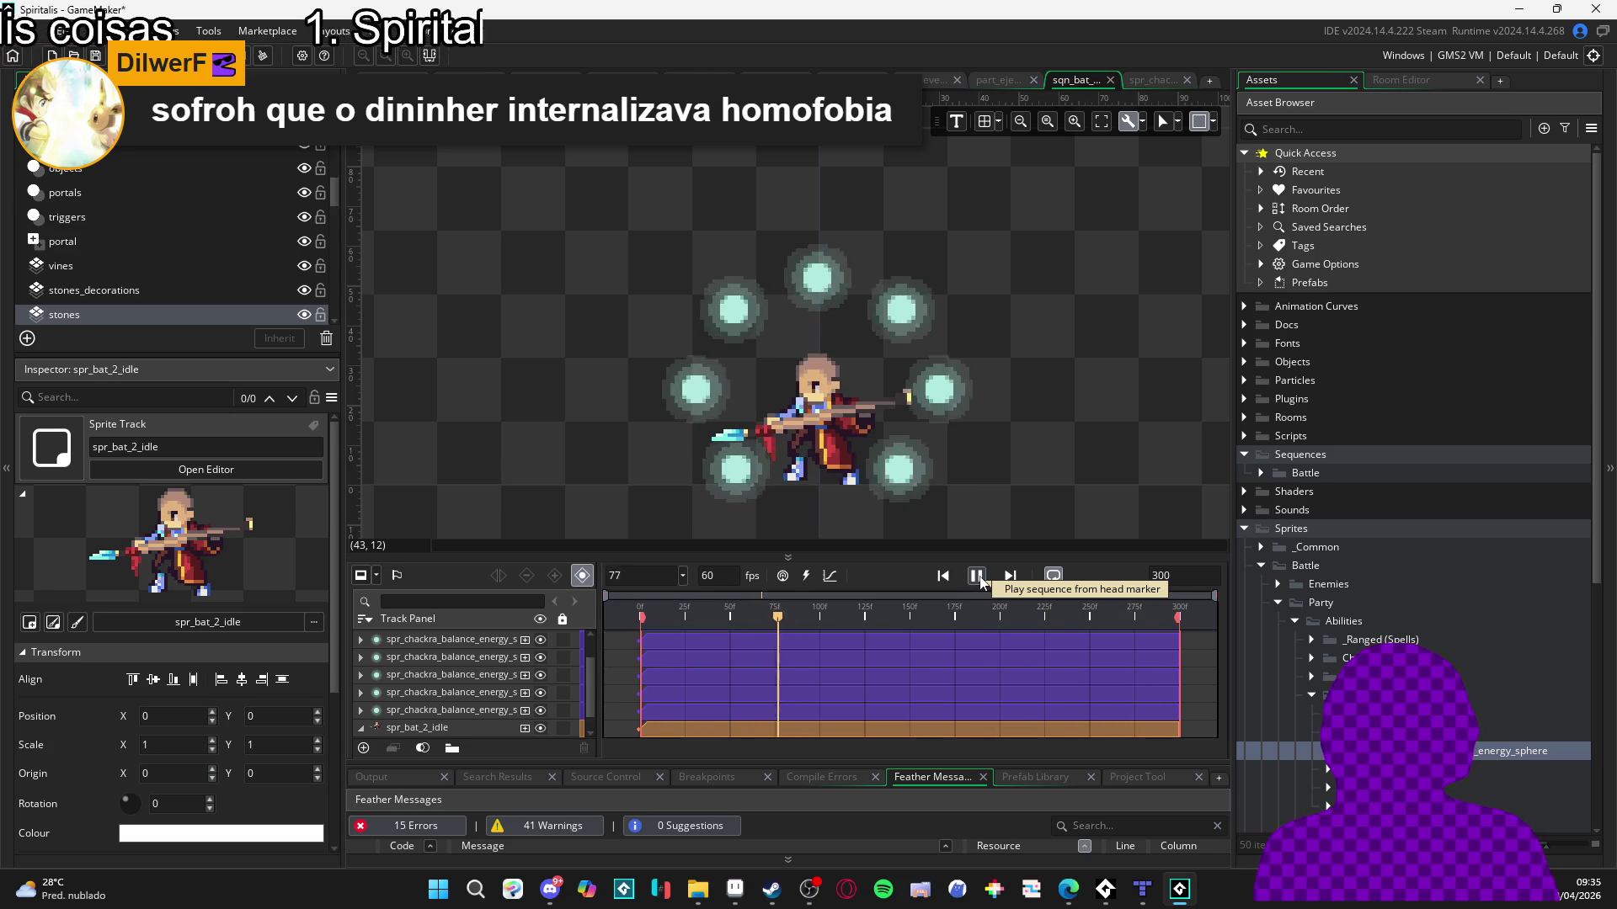
left_click(979, 580)
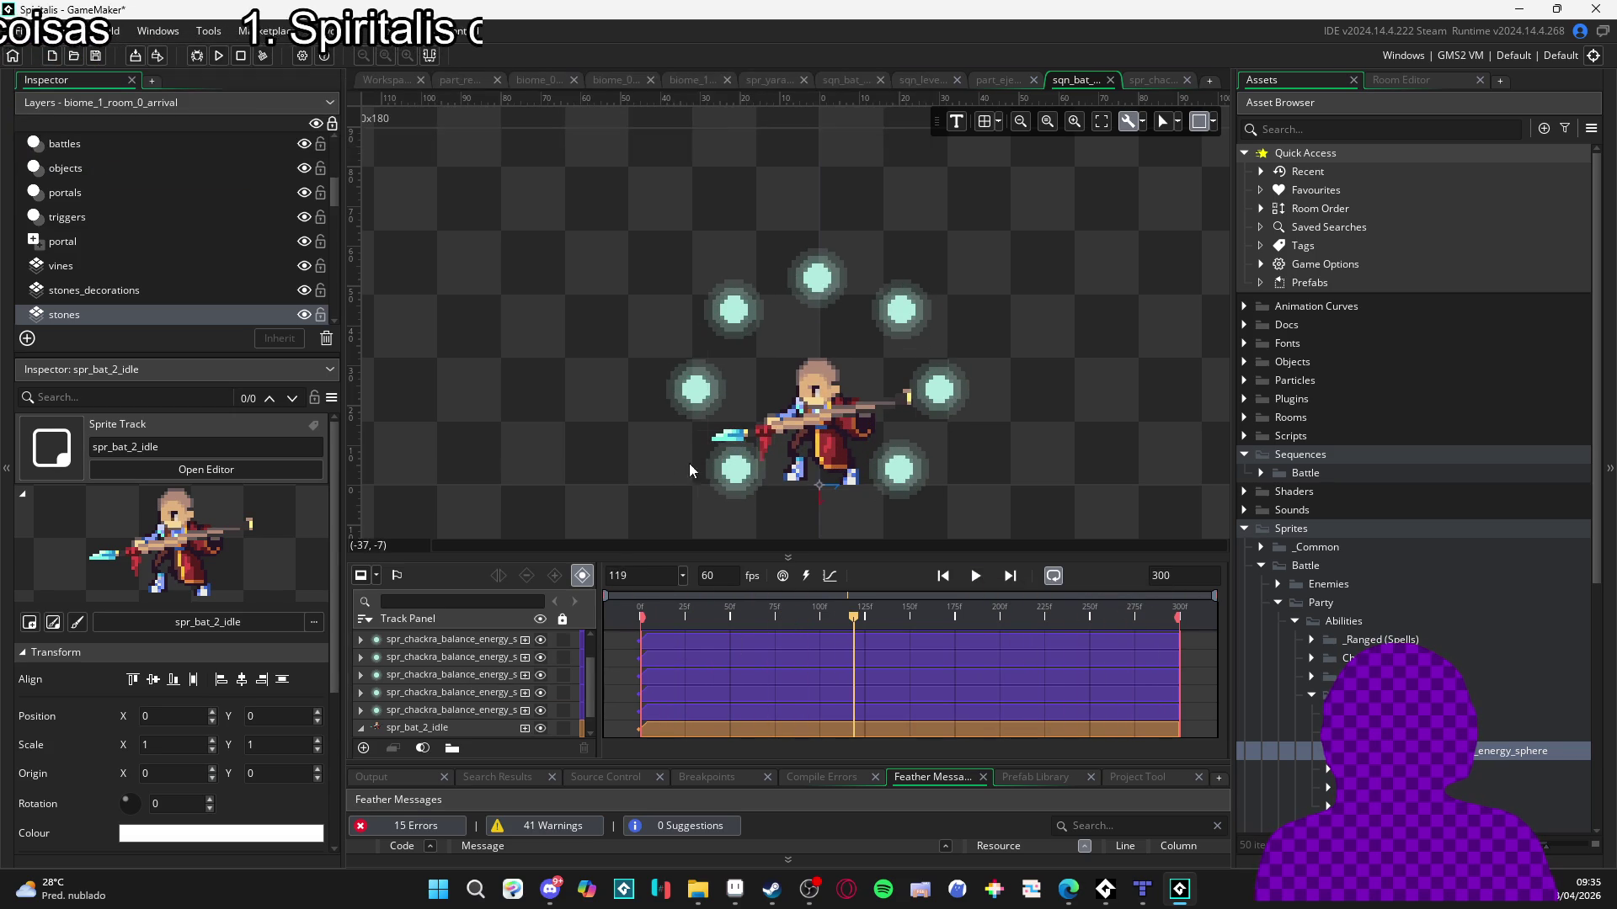